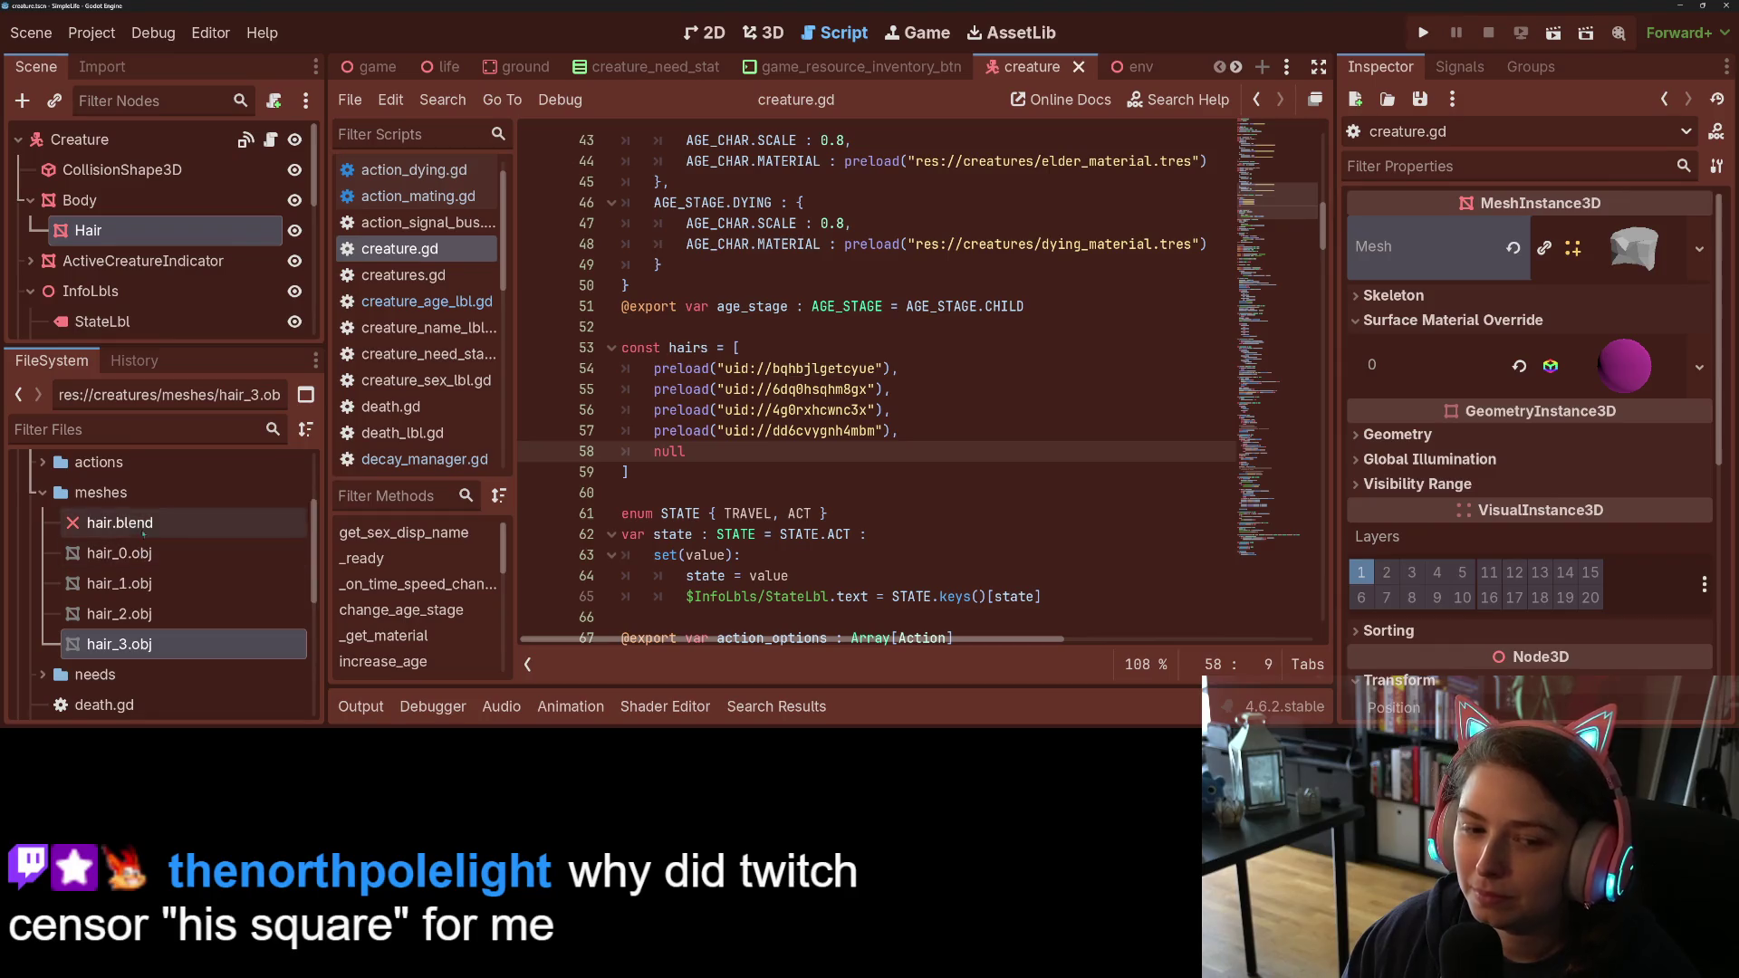
Step: From the creatures folder's context menu in the FileSystem dock, start a new script
scroll(145, 590, "up", 2)
scroll(144, 590, "down", 1)
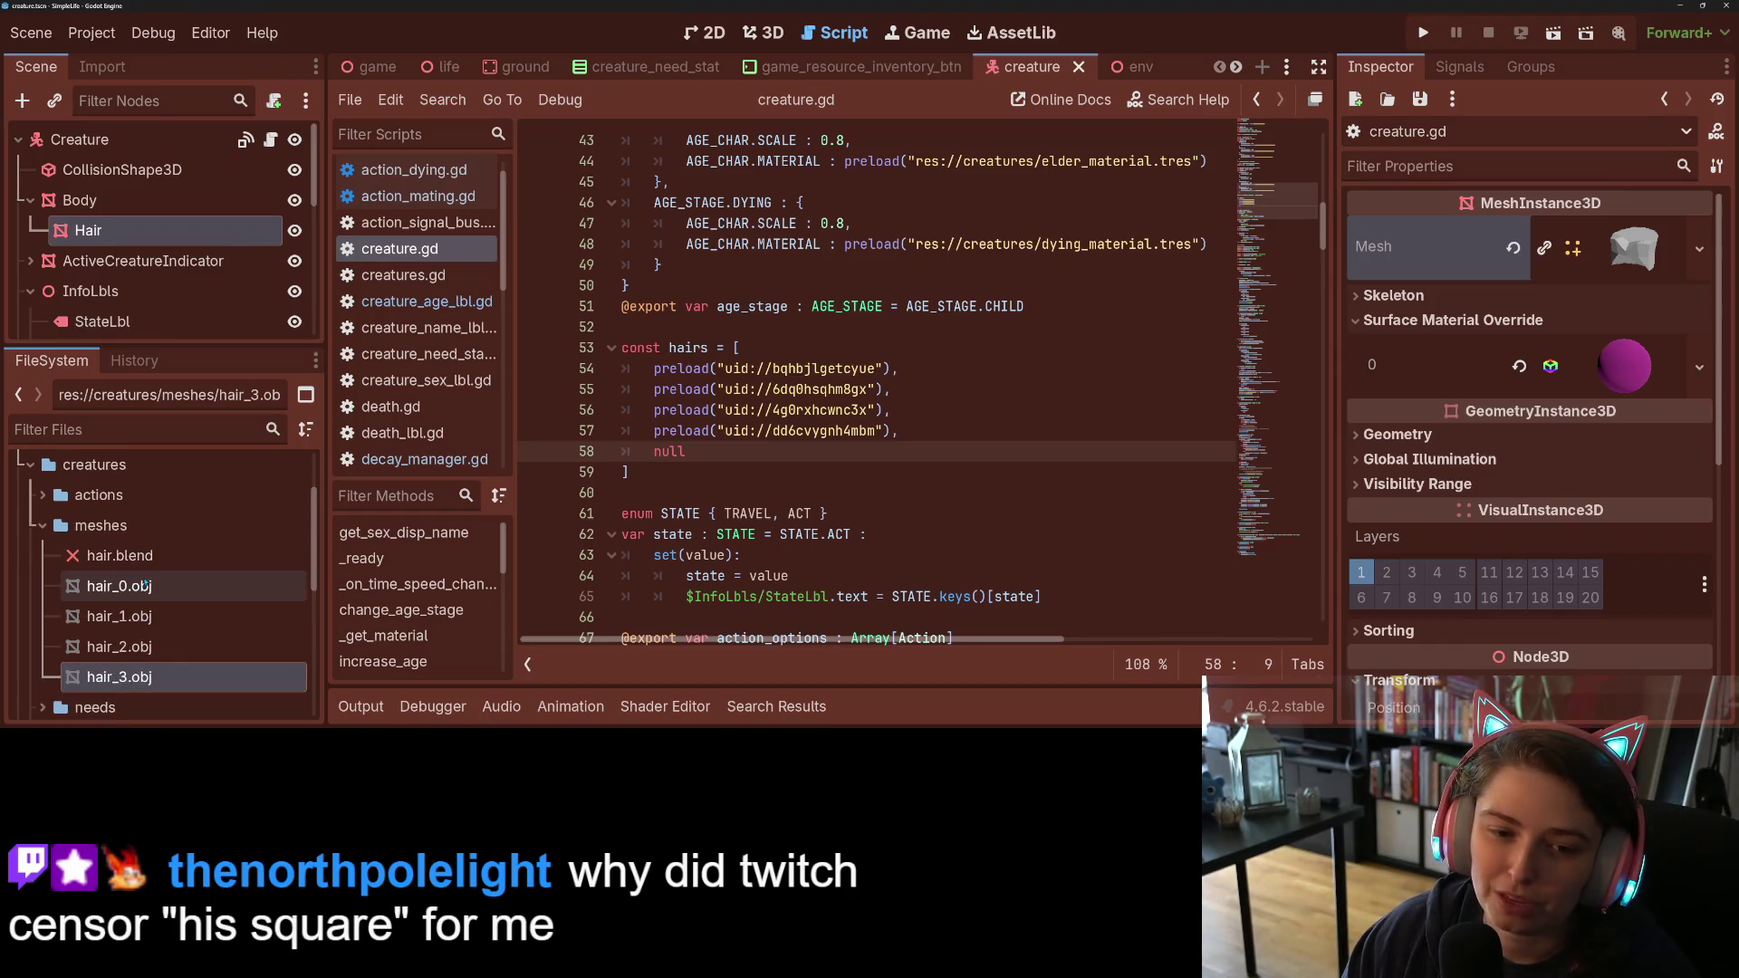
scroll(145, 593, "up", 3)
scroll(144, 600, "down", 2)
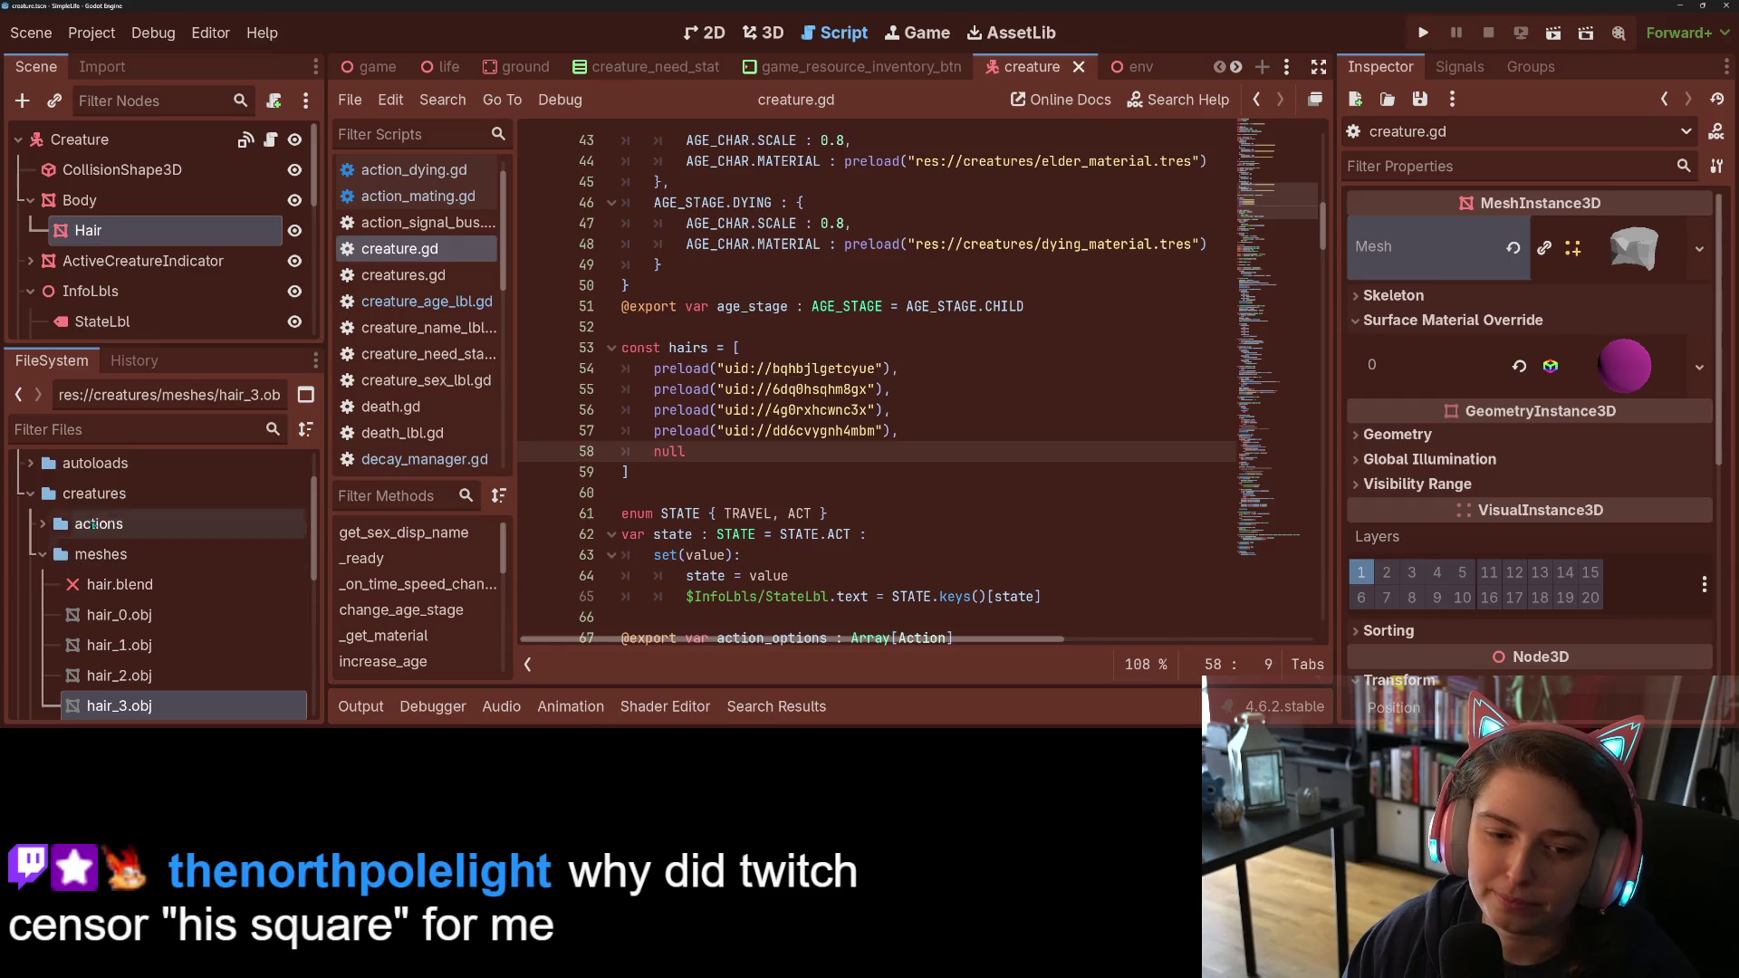
right_click(94, 494)
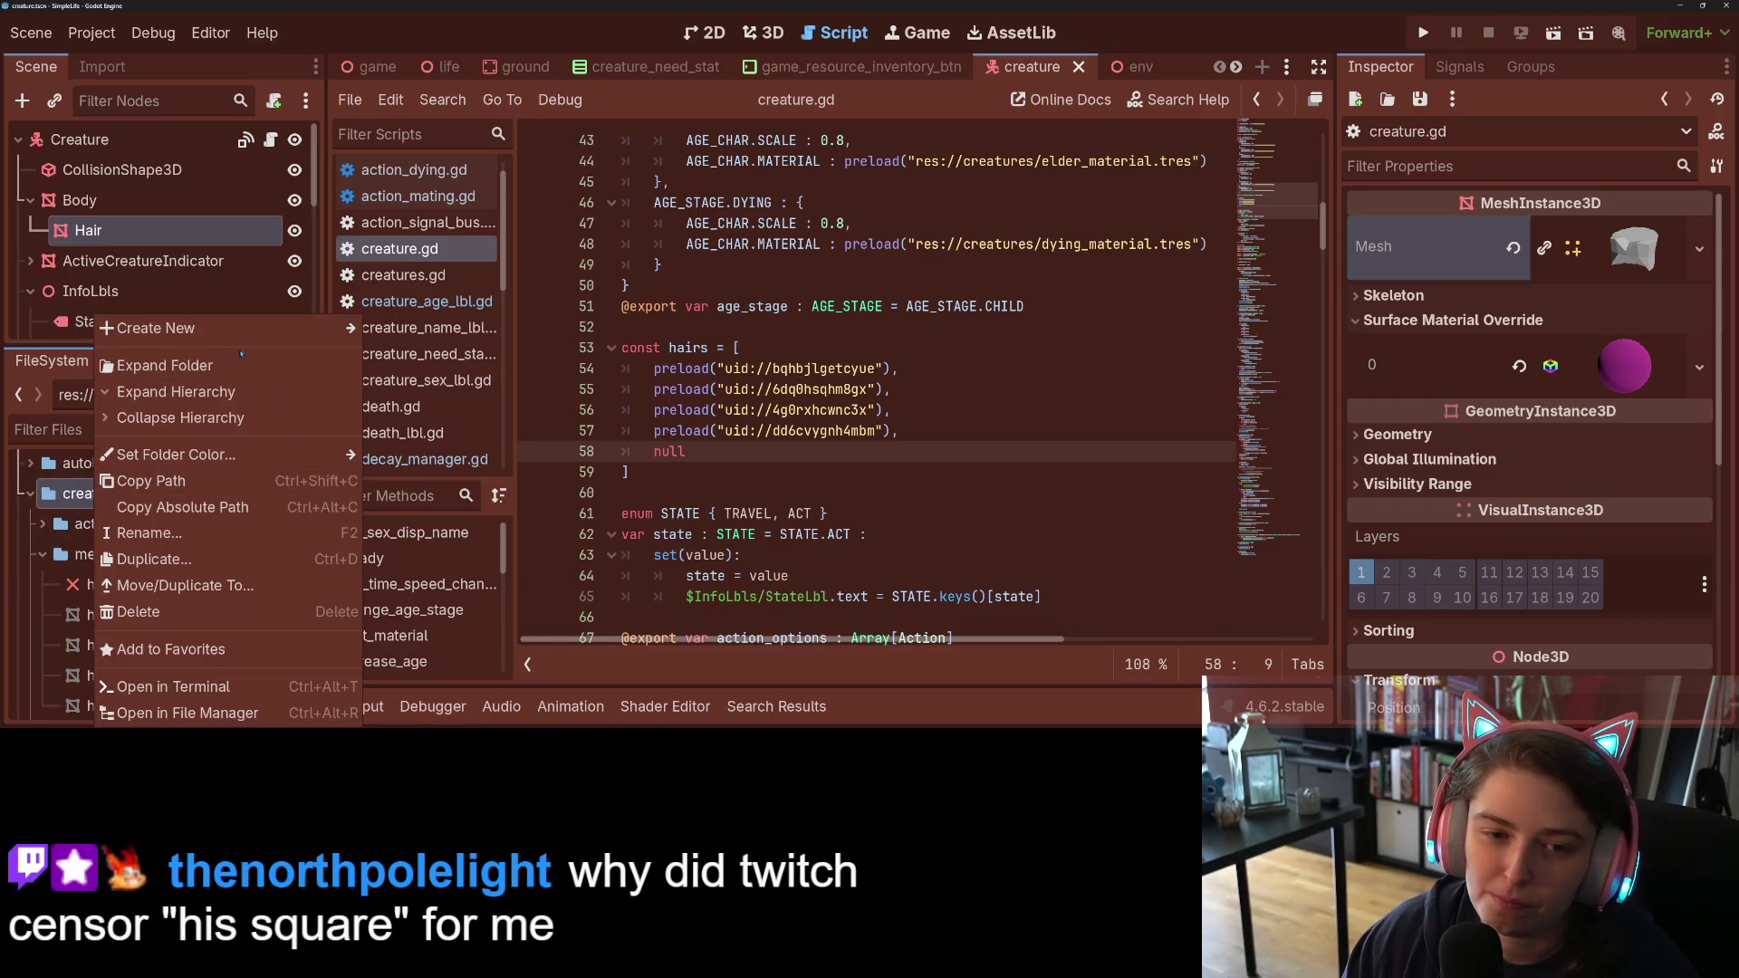
mouse_move(258, 324)
left_click(412, 380)
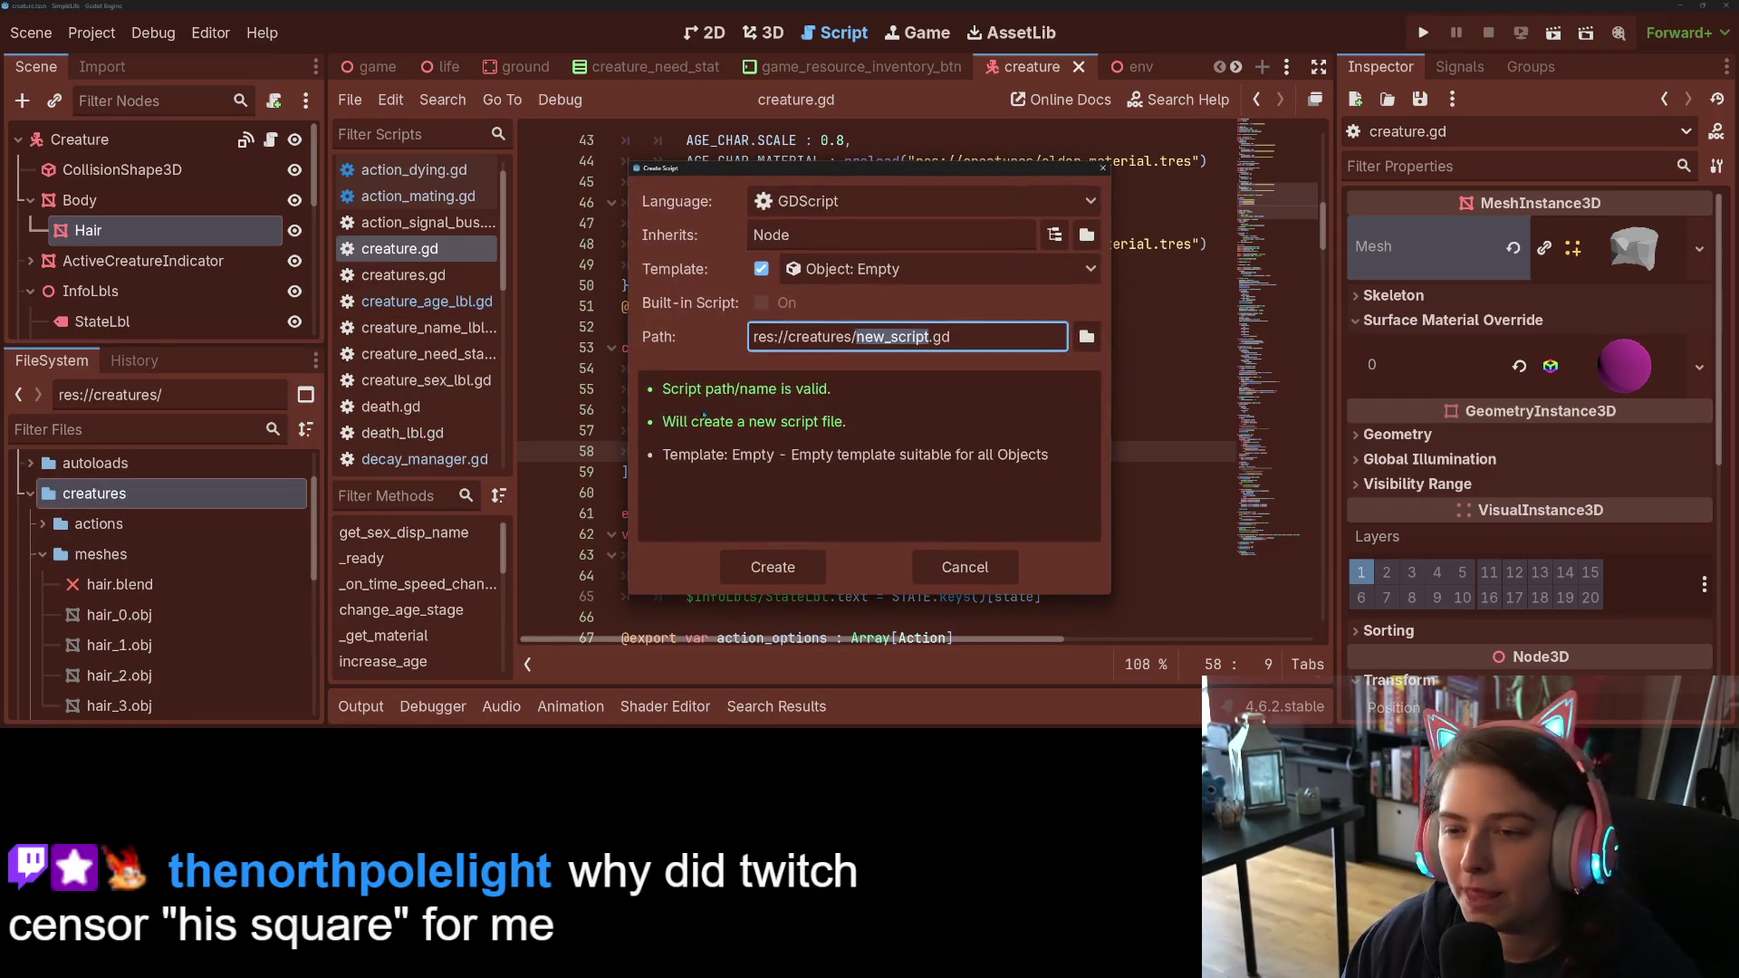
Step: Name the new script catalog_appearance.gd in res://creatures/ and create it
type("appearance")
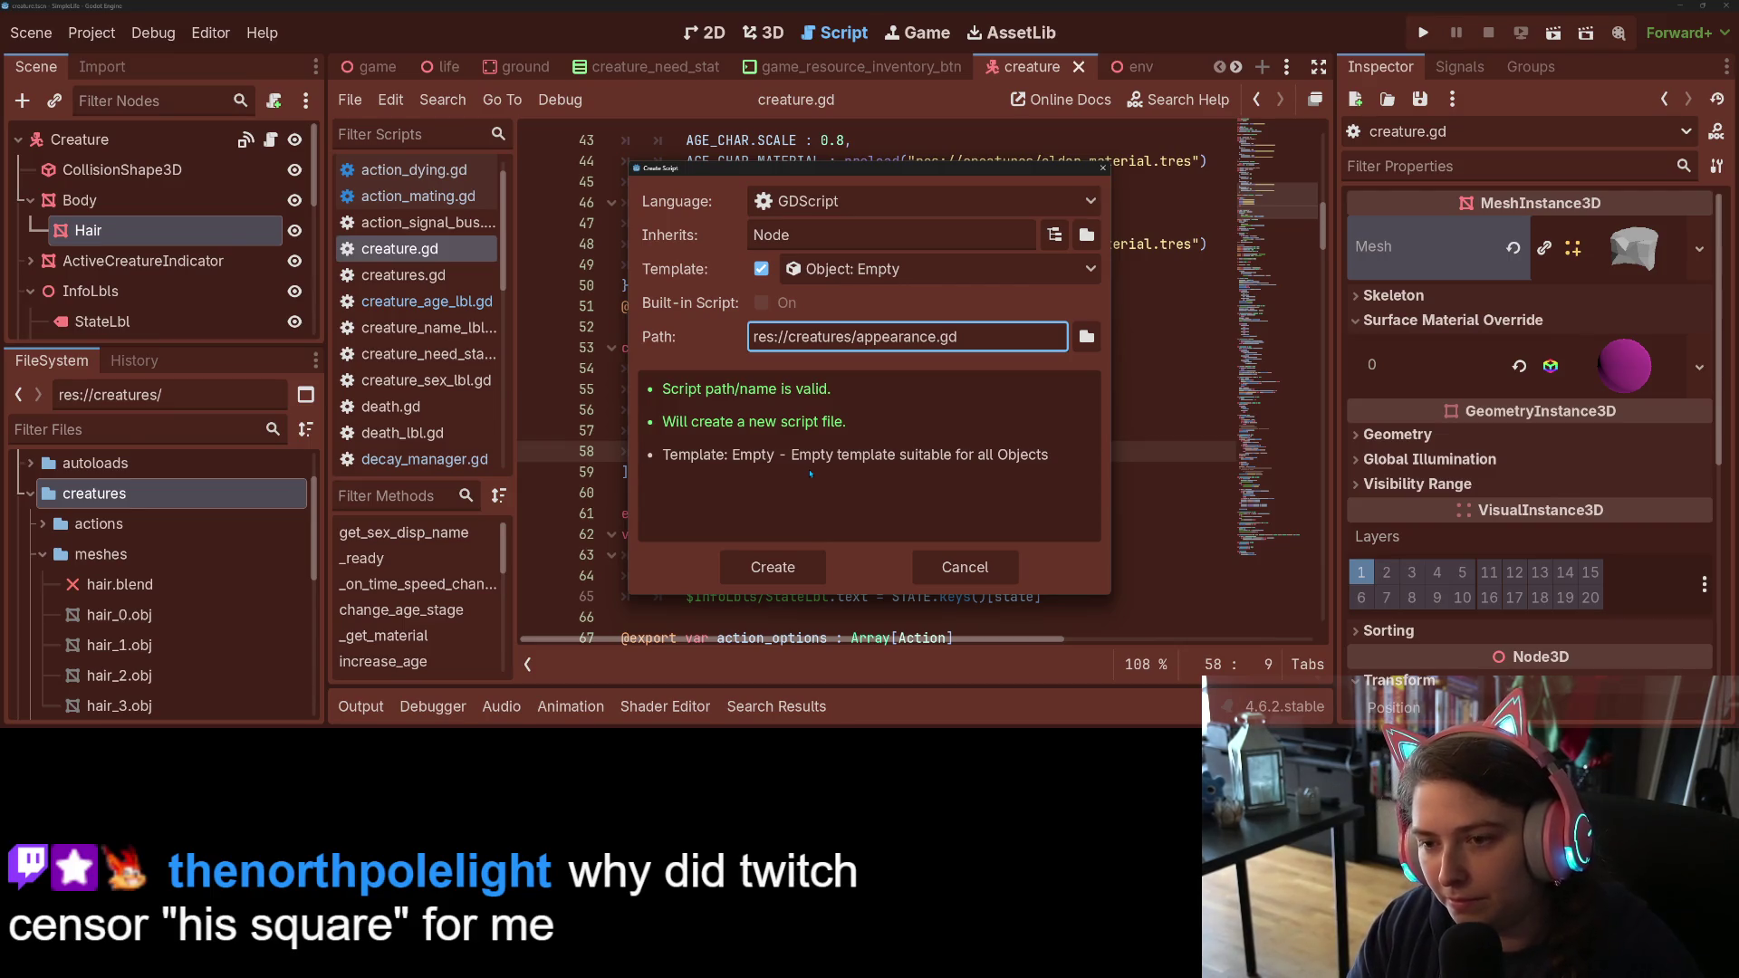
type("catalo")
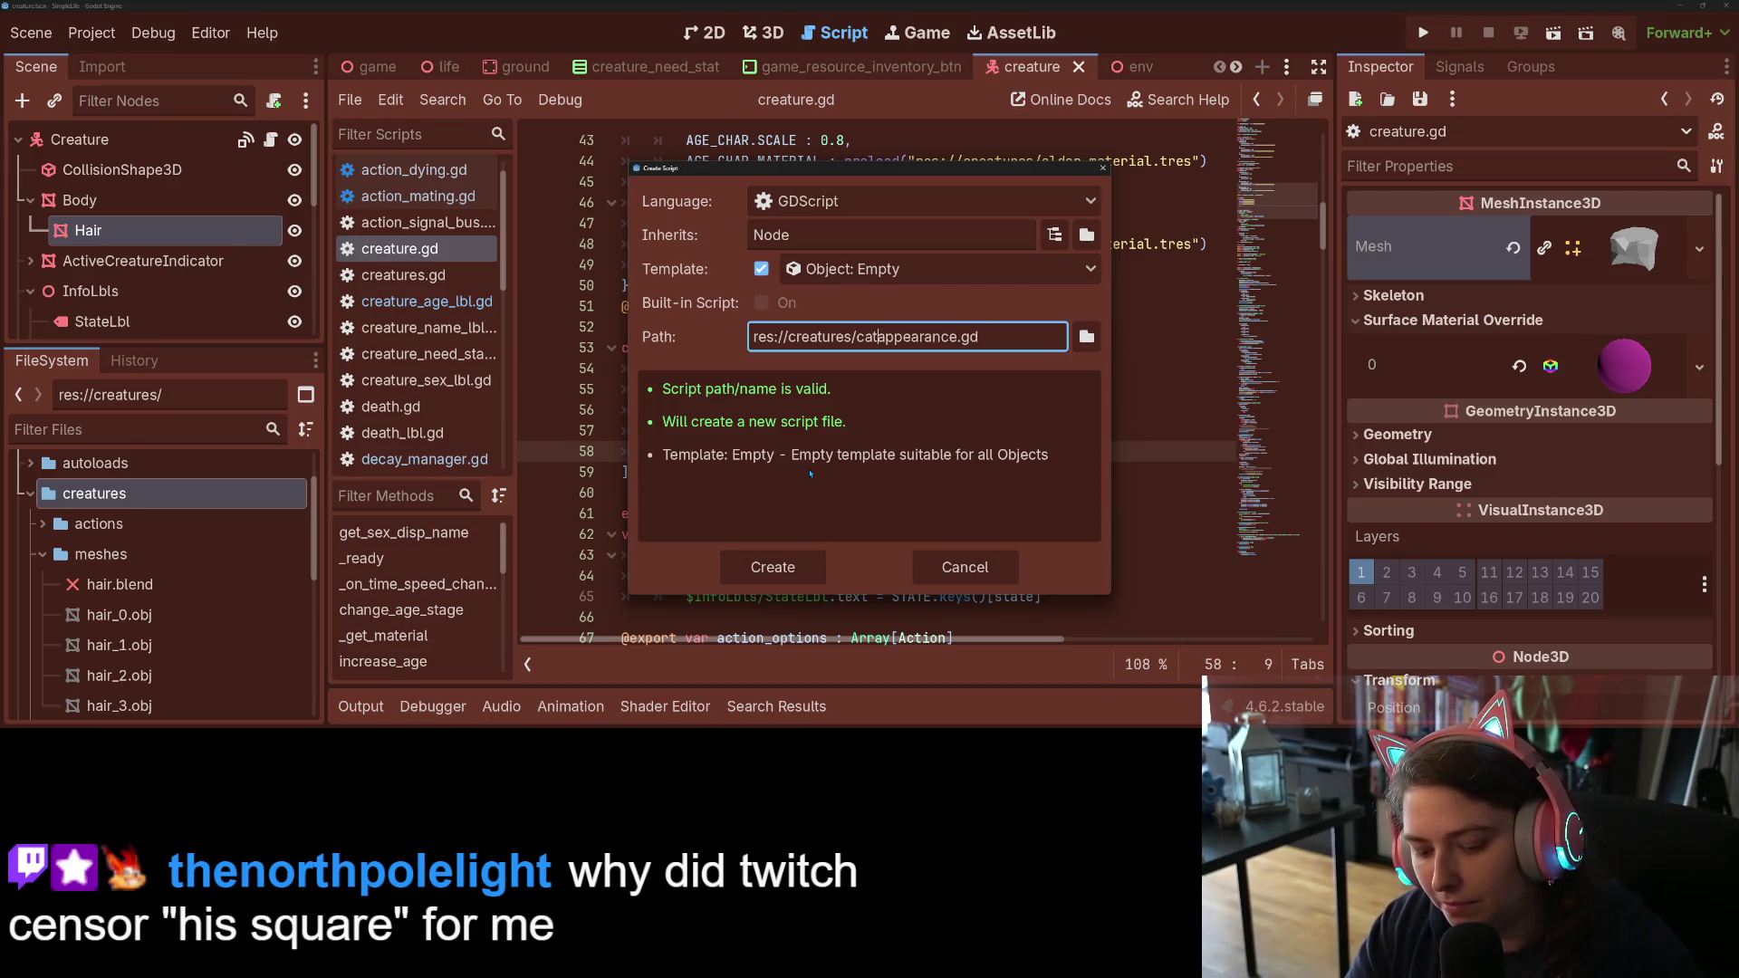
type("g_a")
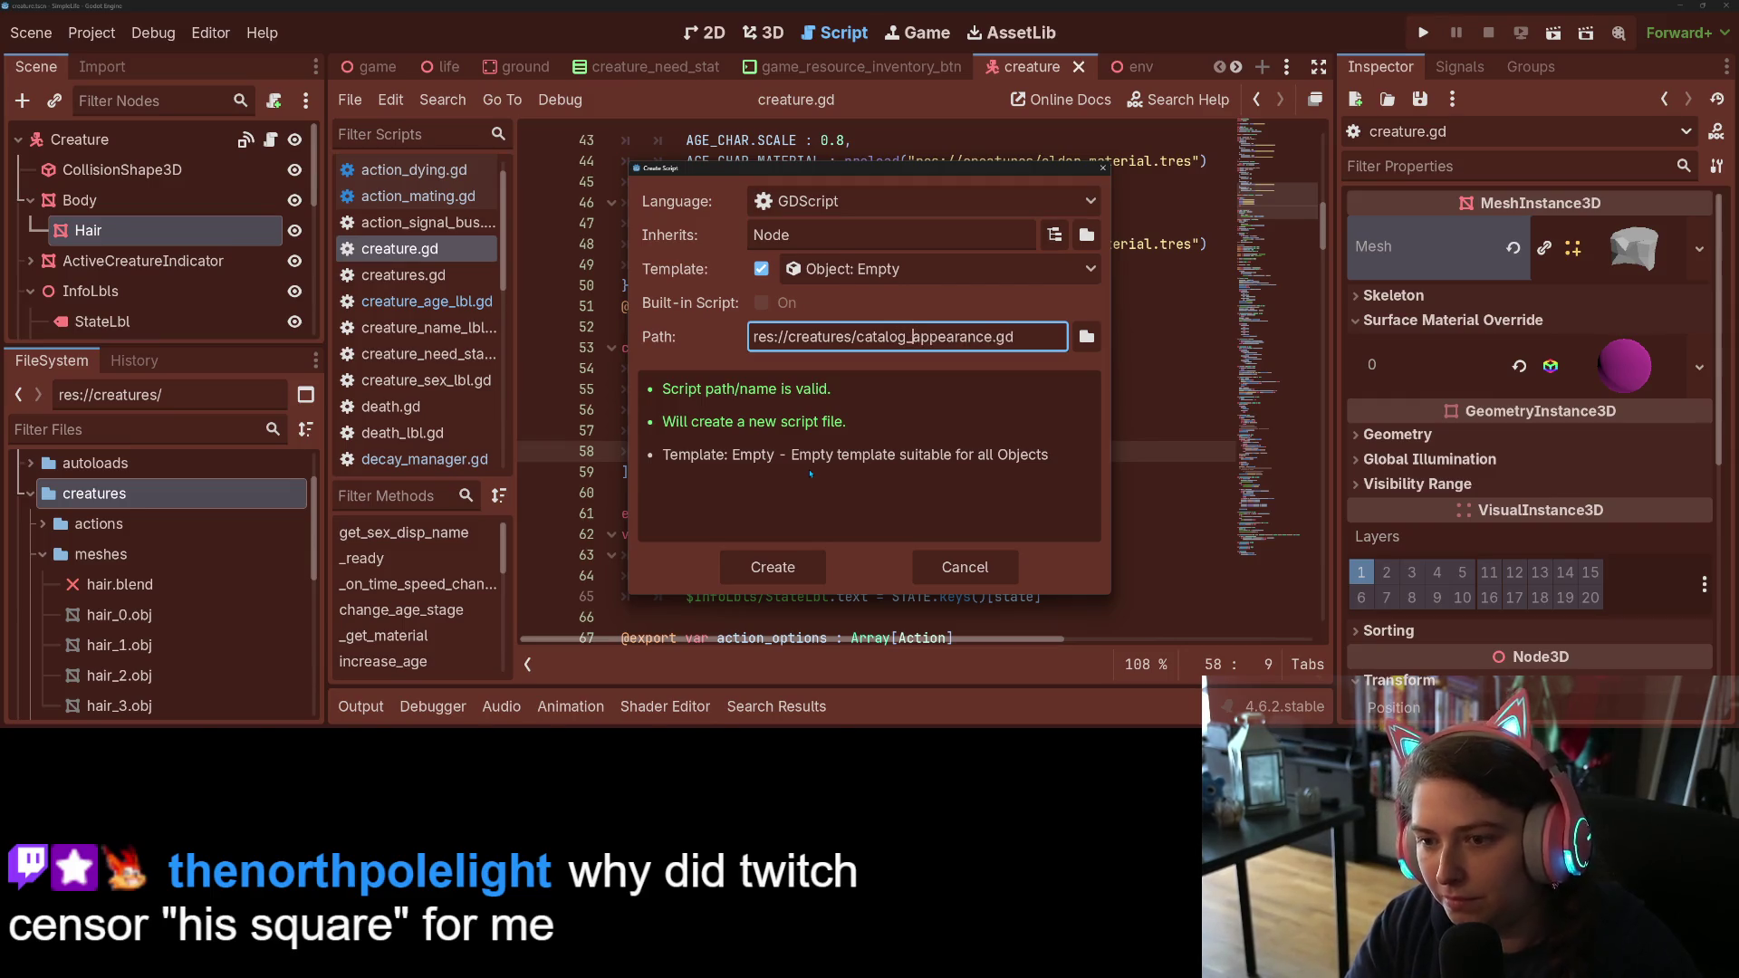
key("Return")
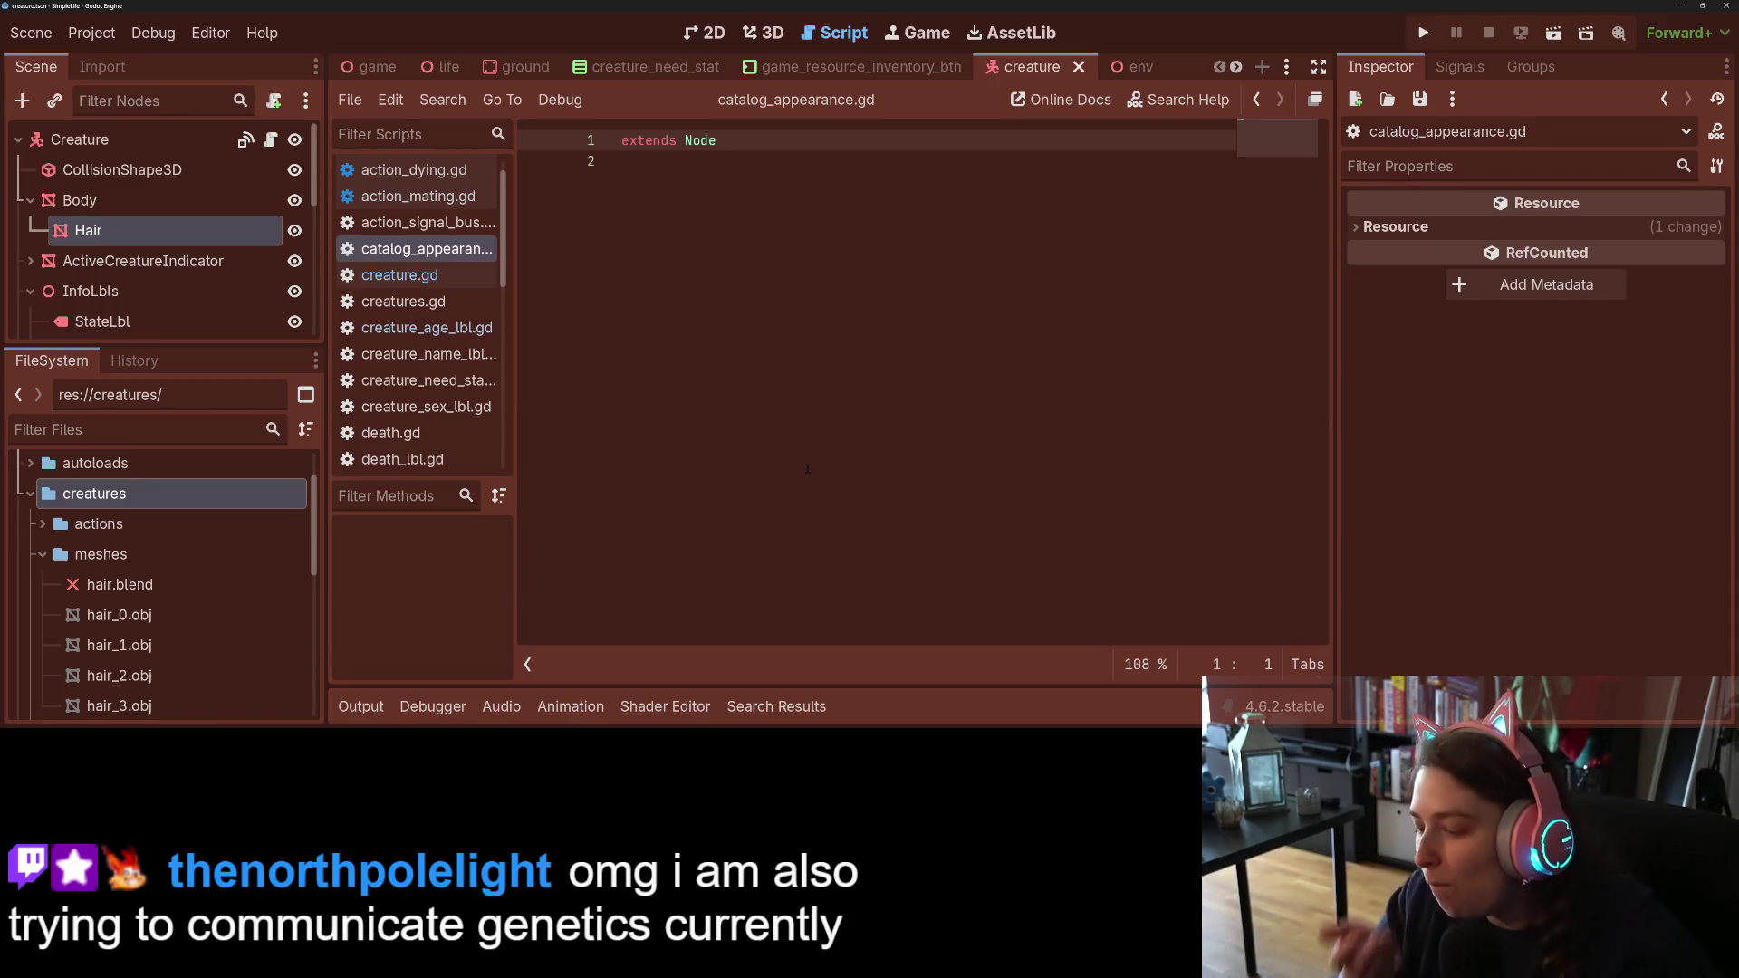
Step: Add 'class_name AppearanceCatalog' as the first line, above extends Node
key("Return")
key("Up")
type("class_name ")
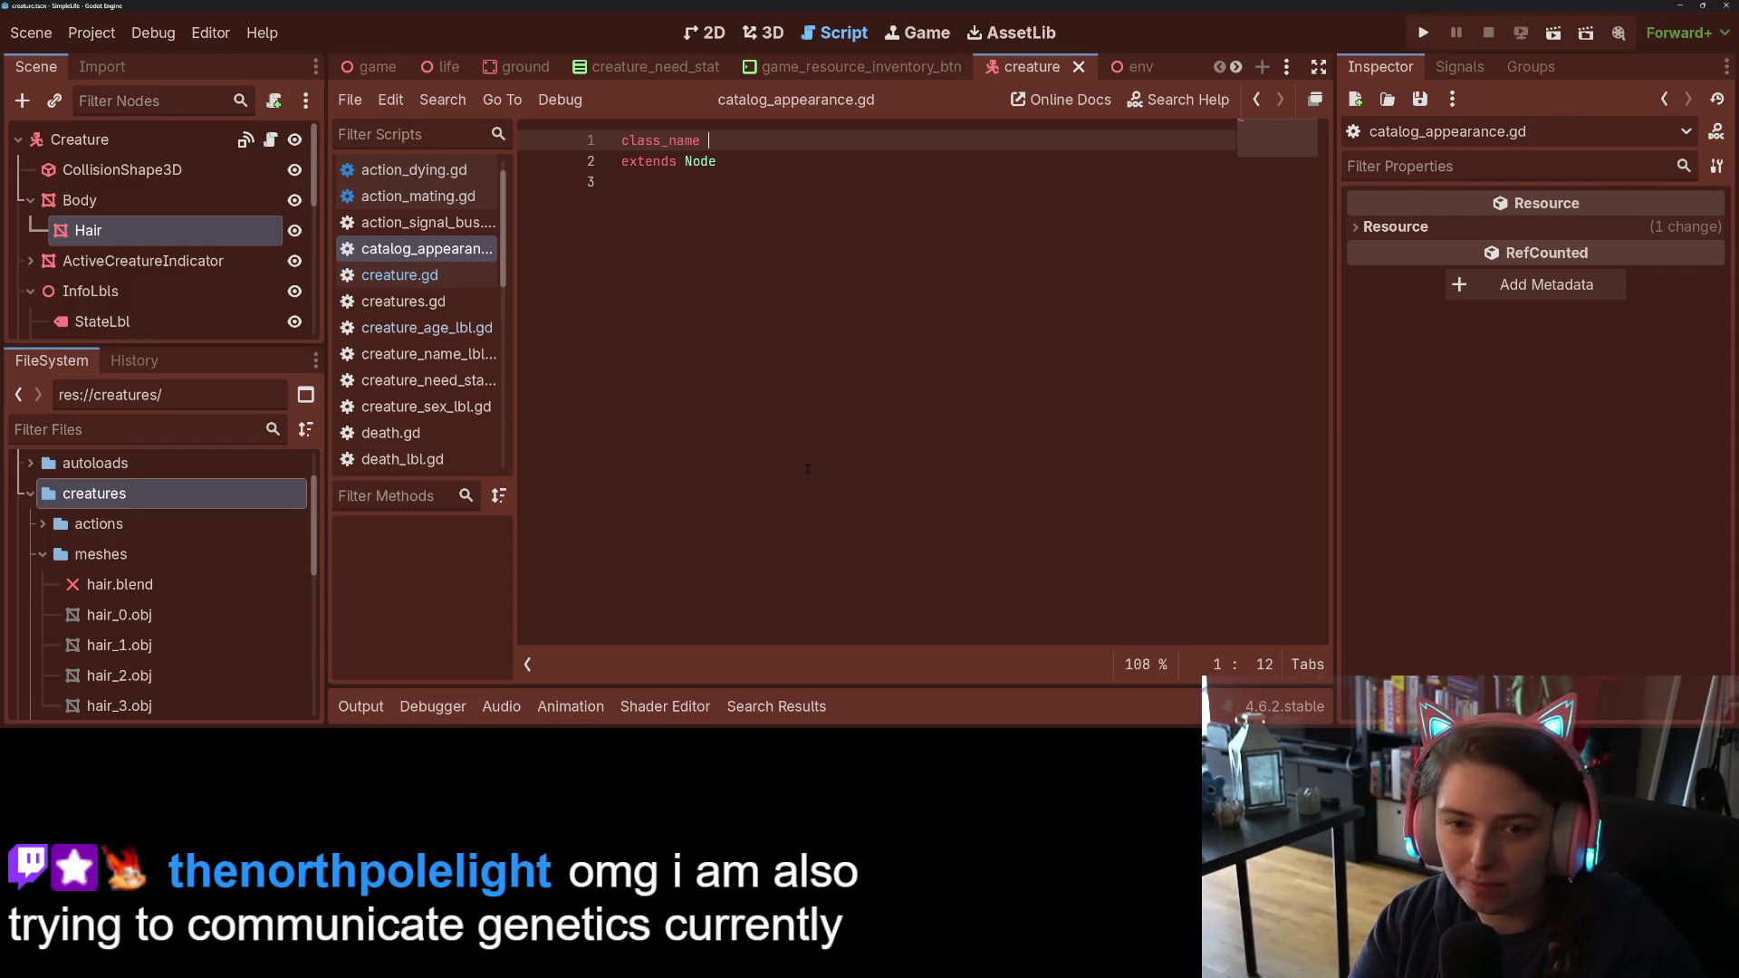
type("Appearance")
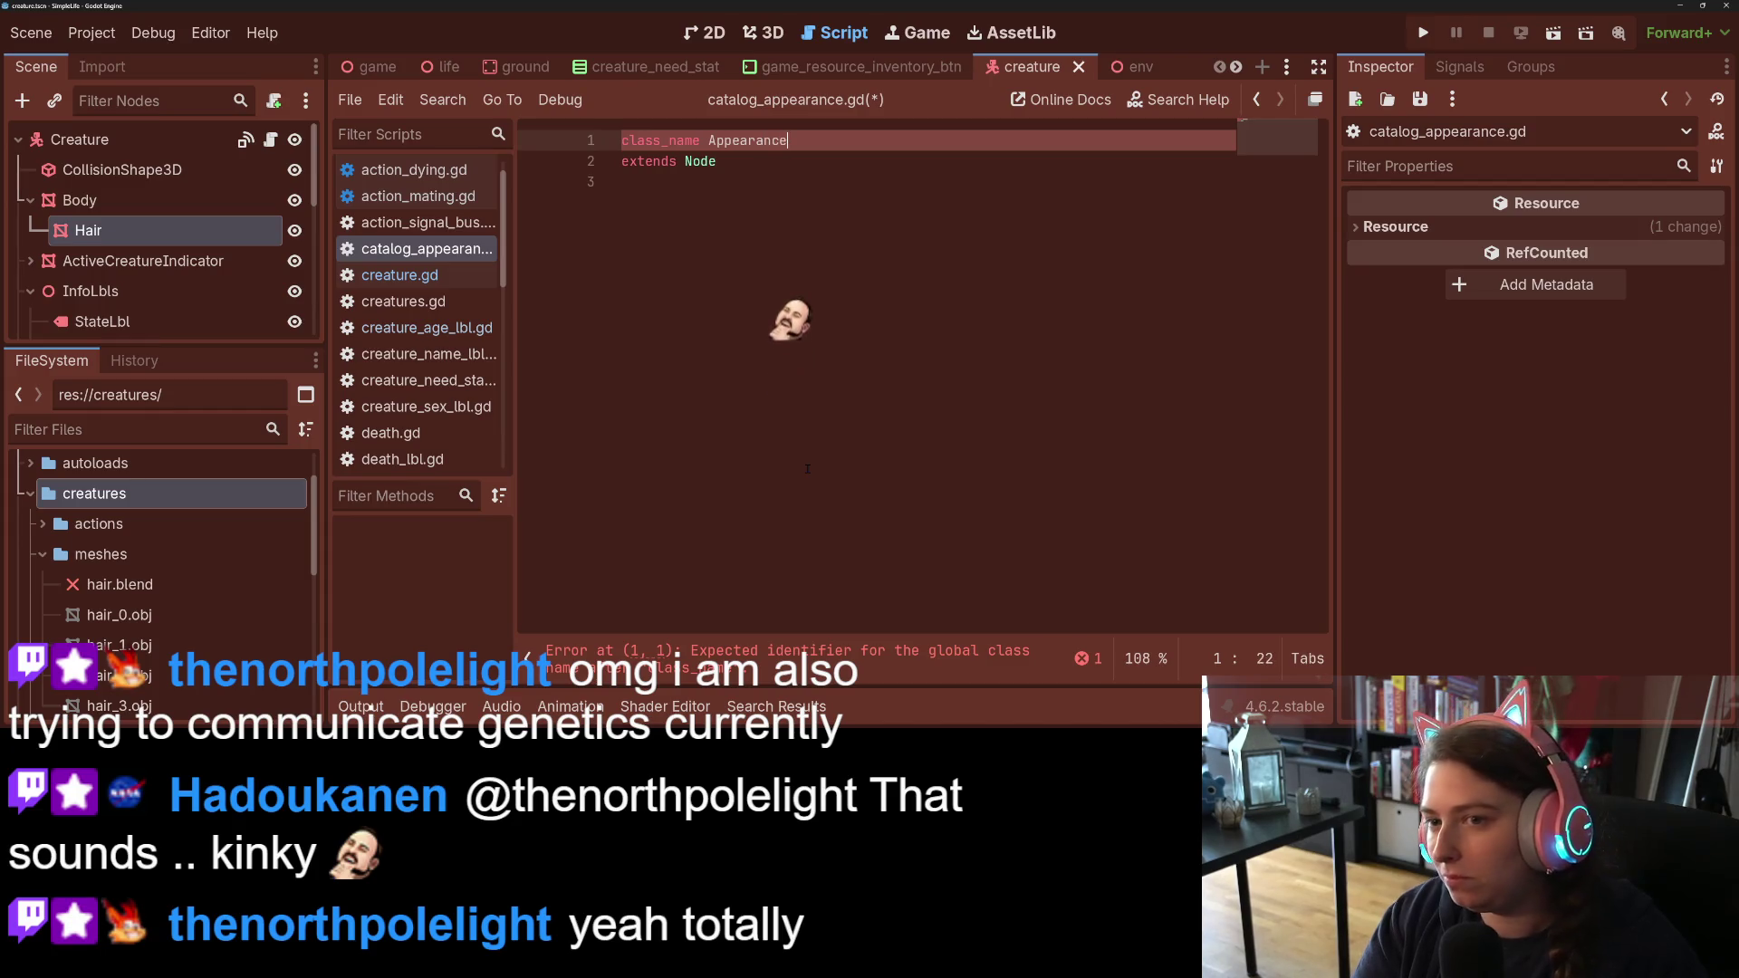
type("Catalog")
key("Down")
key("Down")
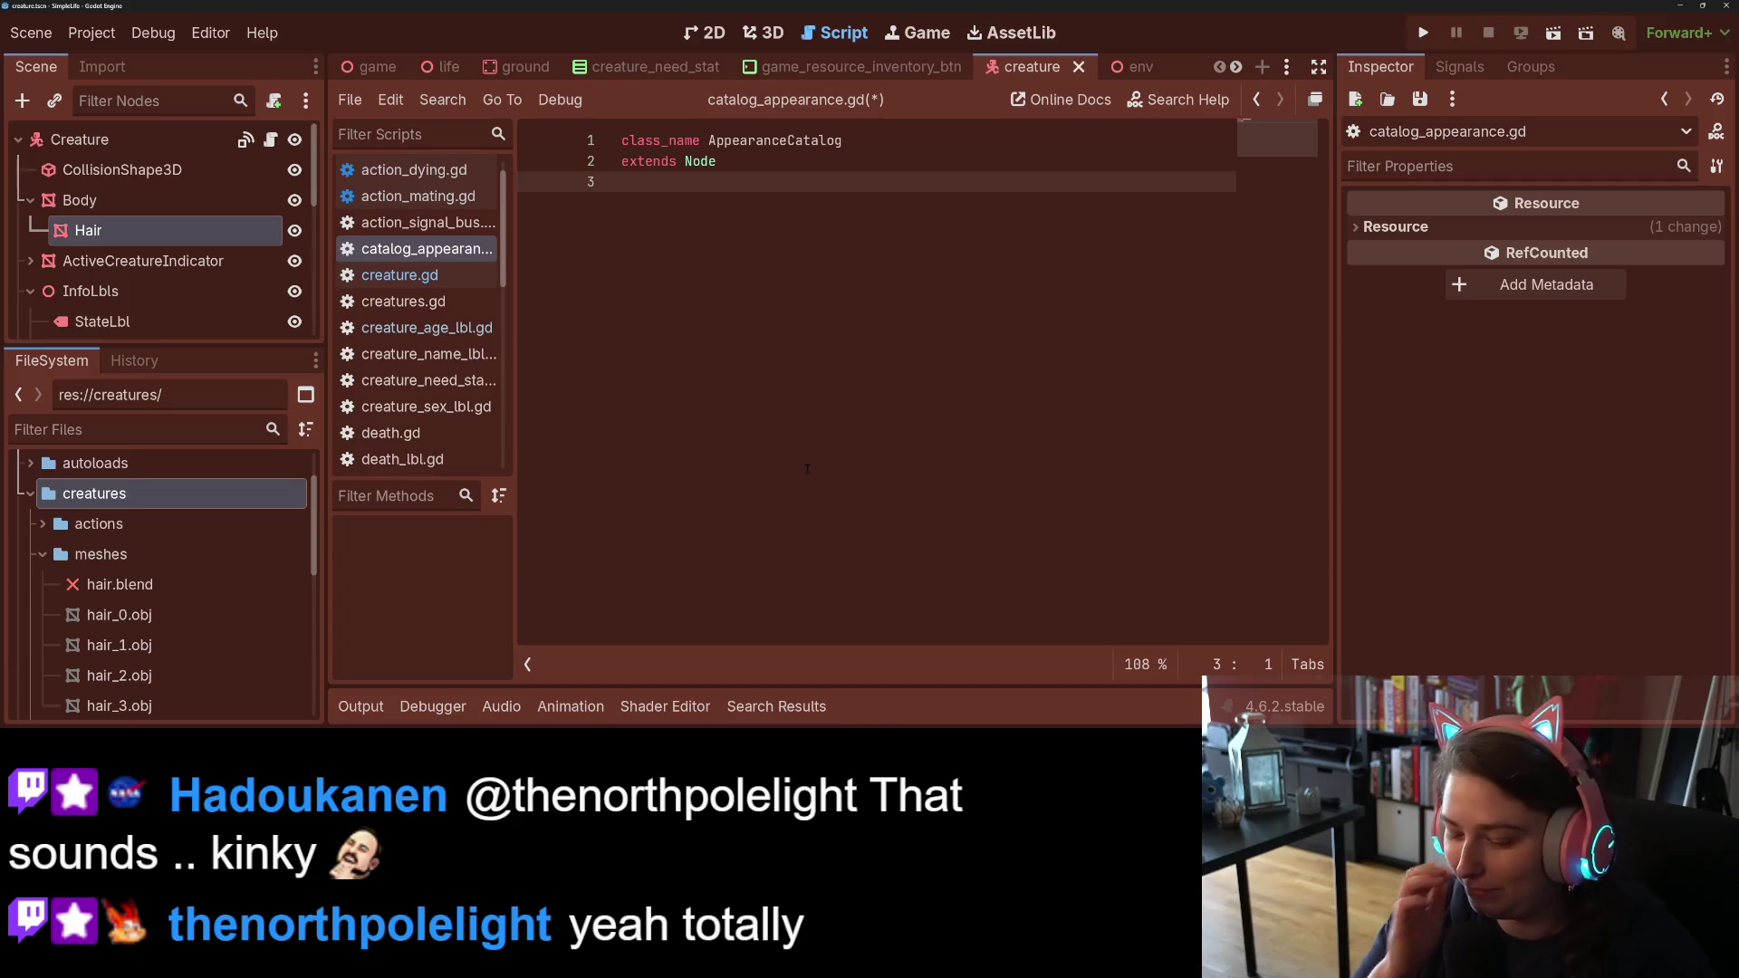
key("Return")
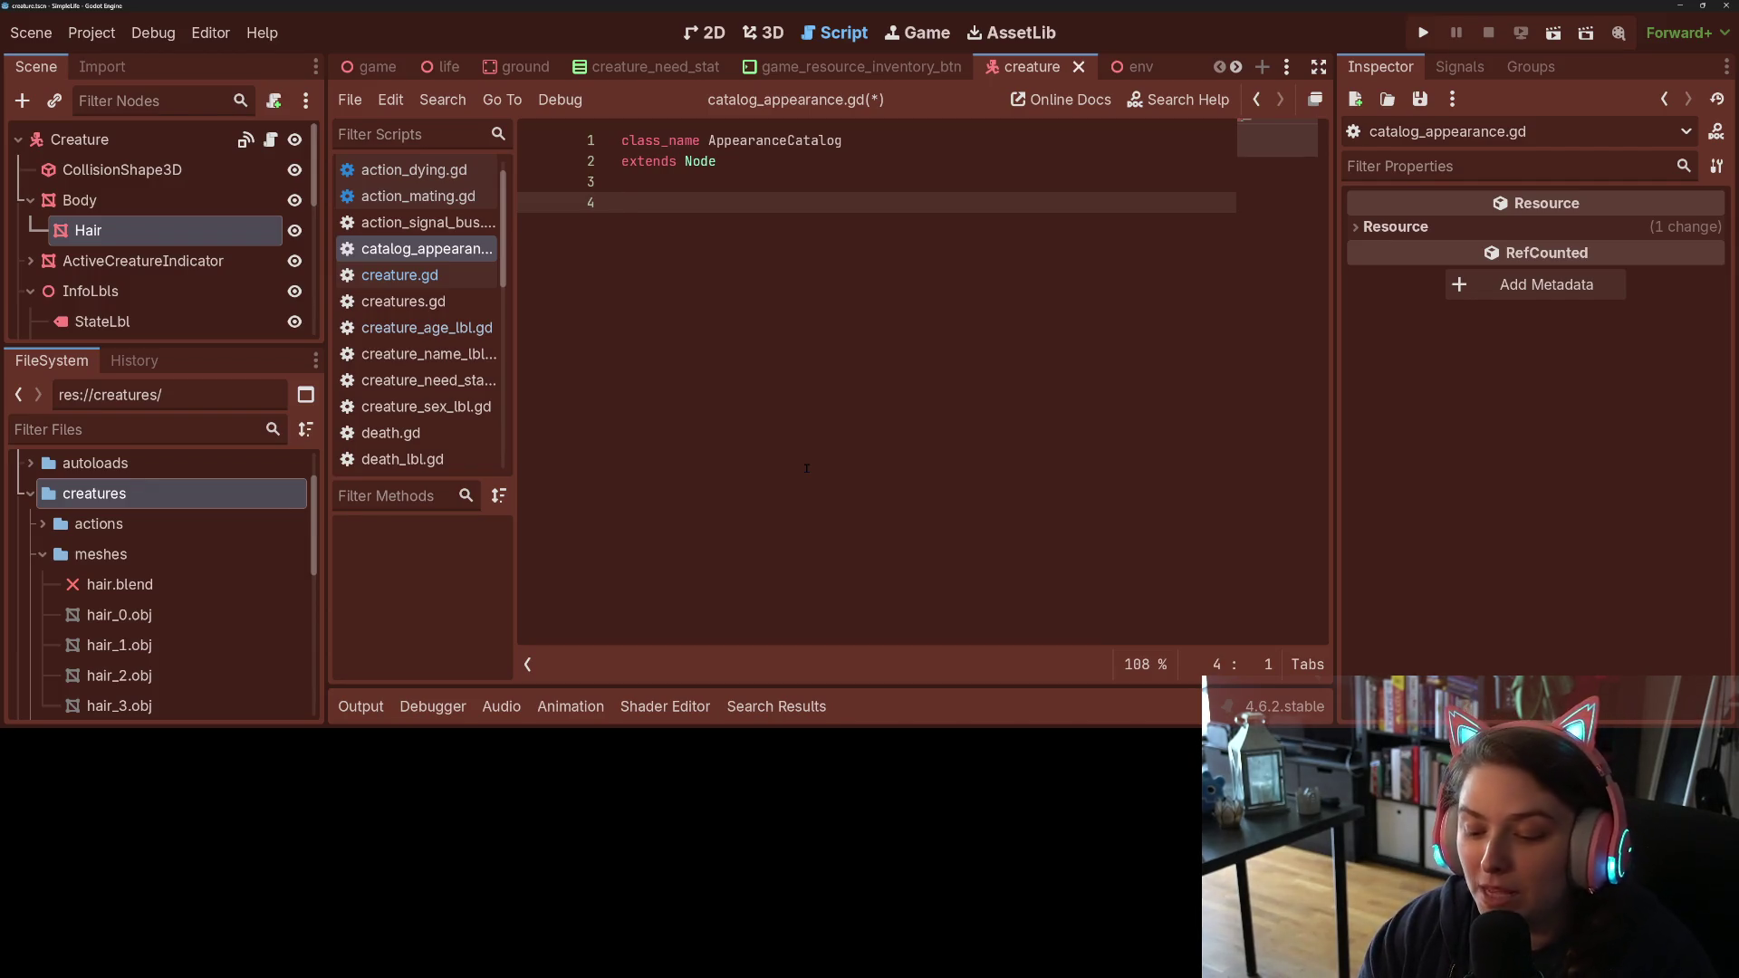
type("const hair")
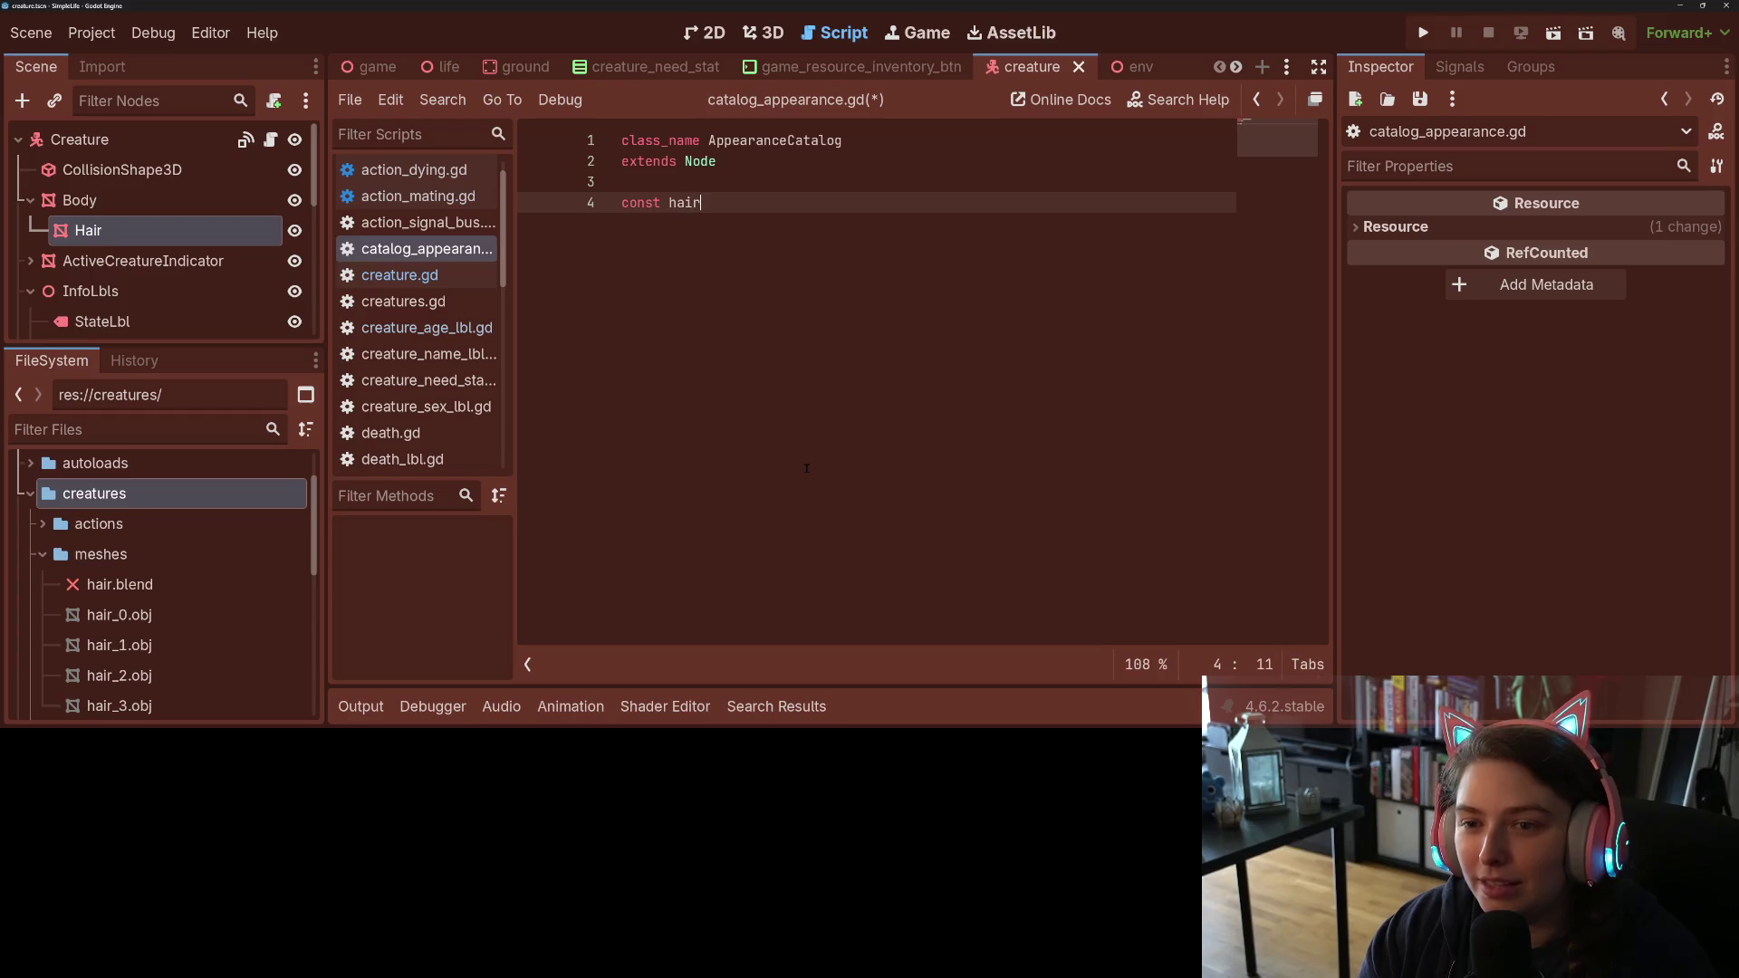
type("_shape")
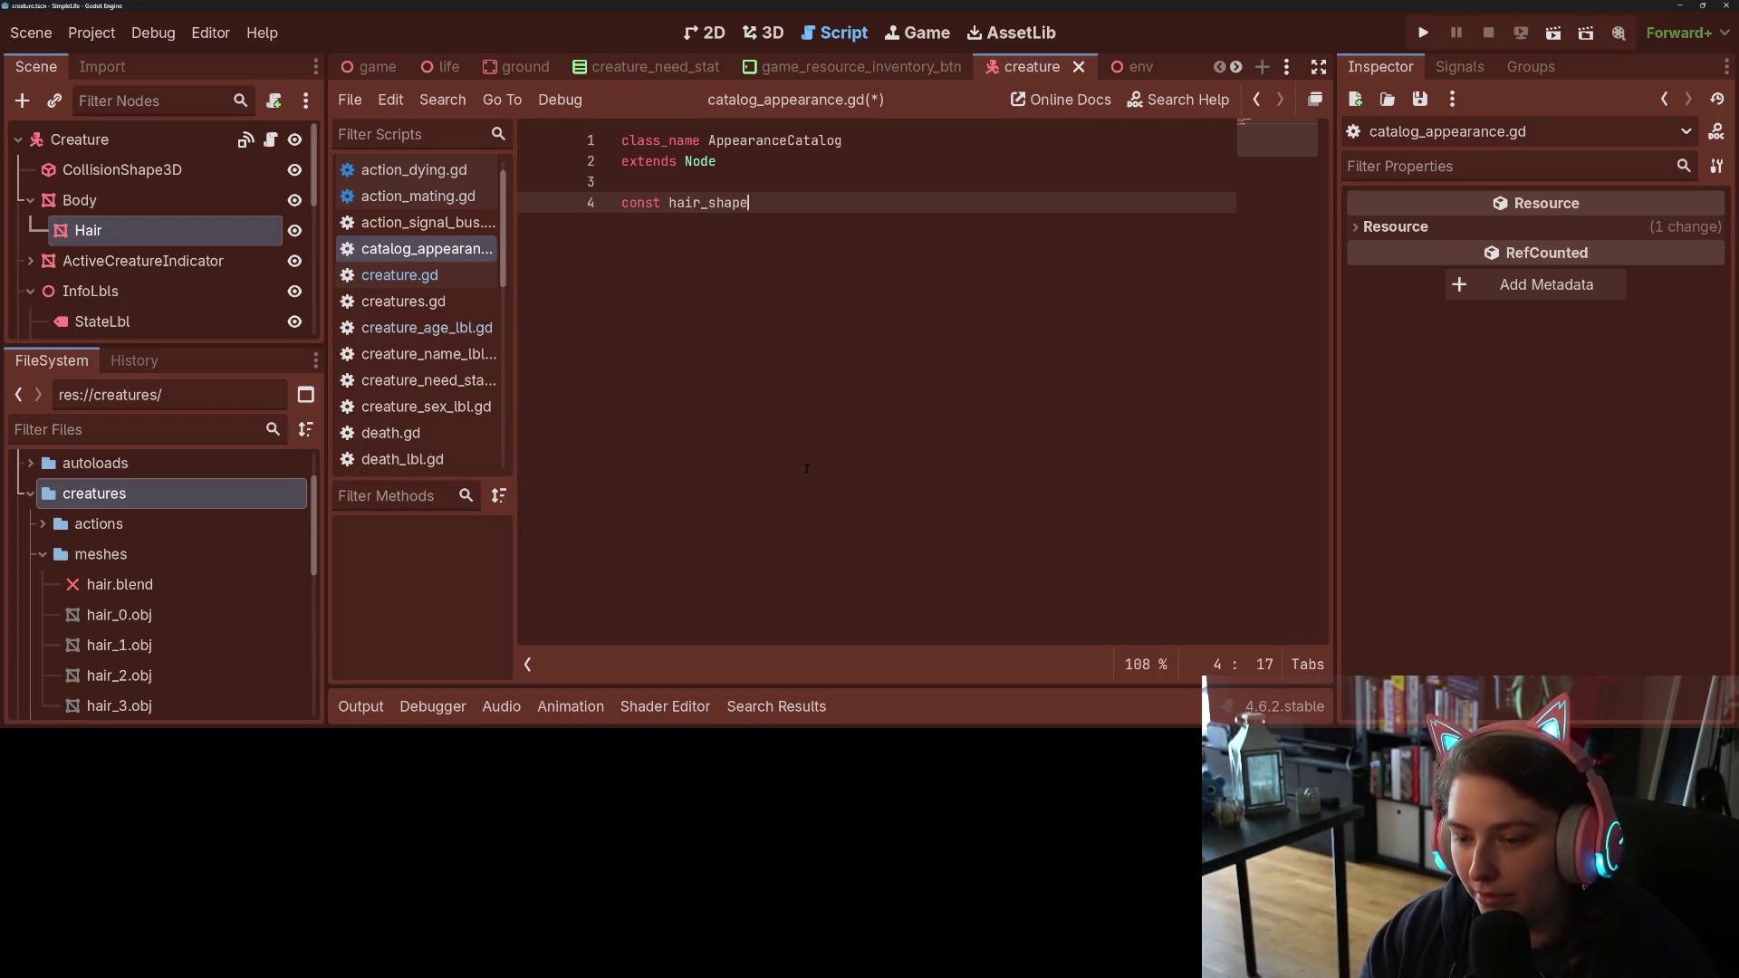
type("s ")
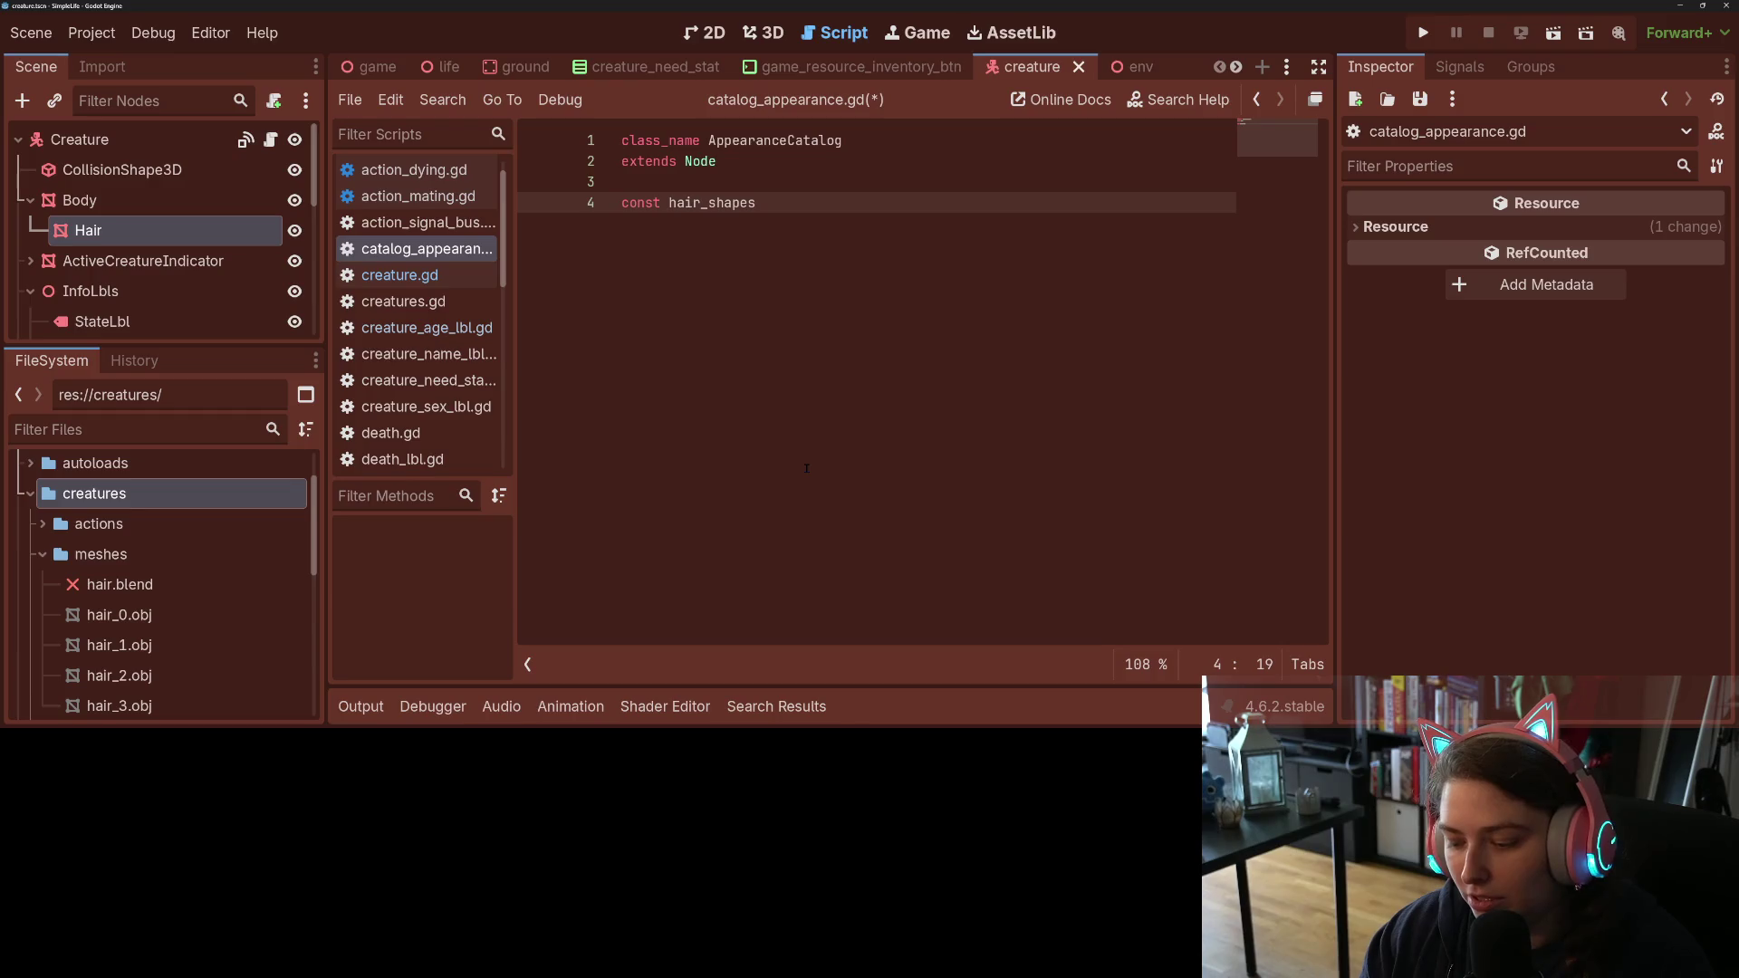
type("= {")
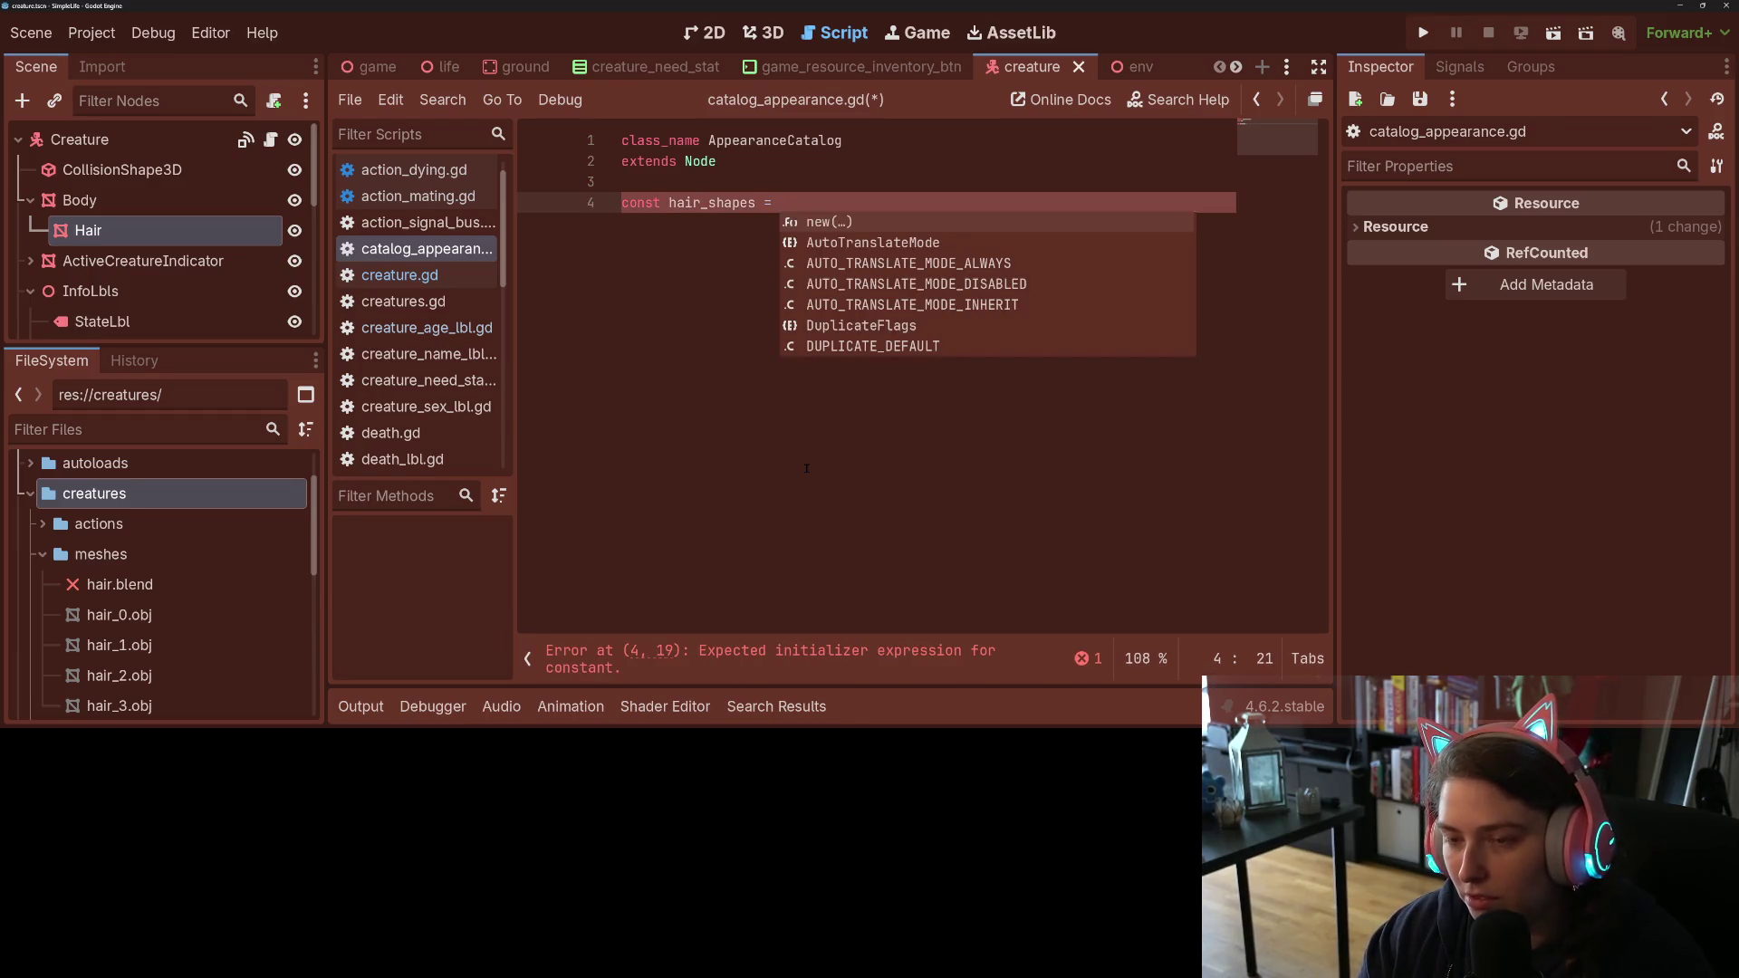
Step: Move the four hair preloads and null from creature.gd's hairs array into hair_shapes
key("Return")
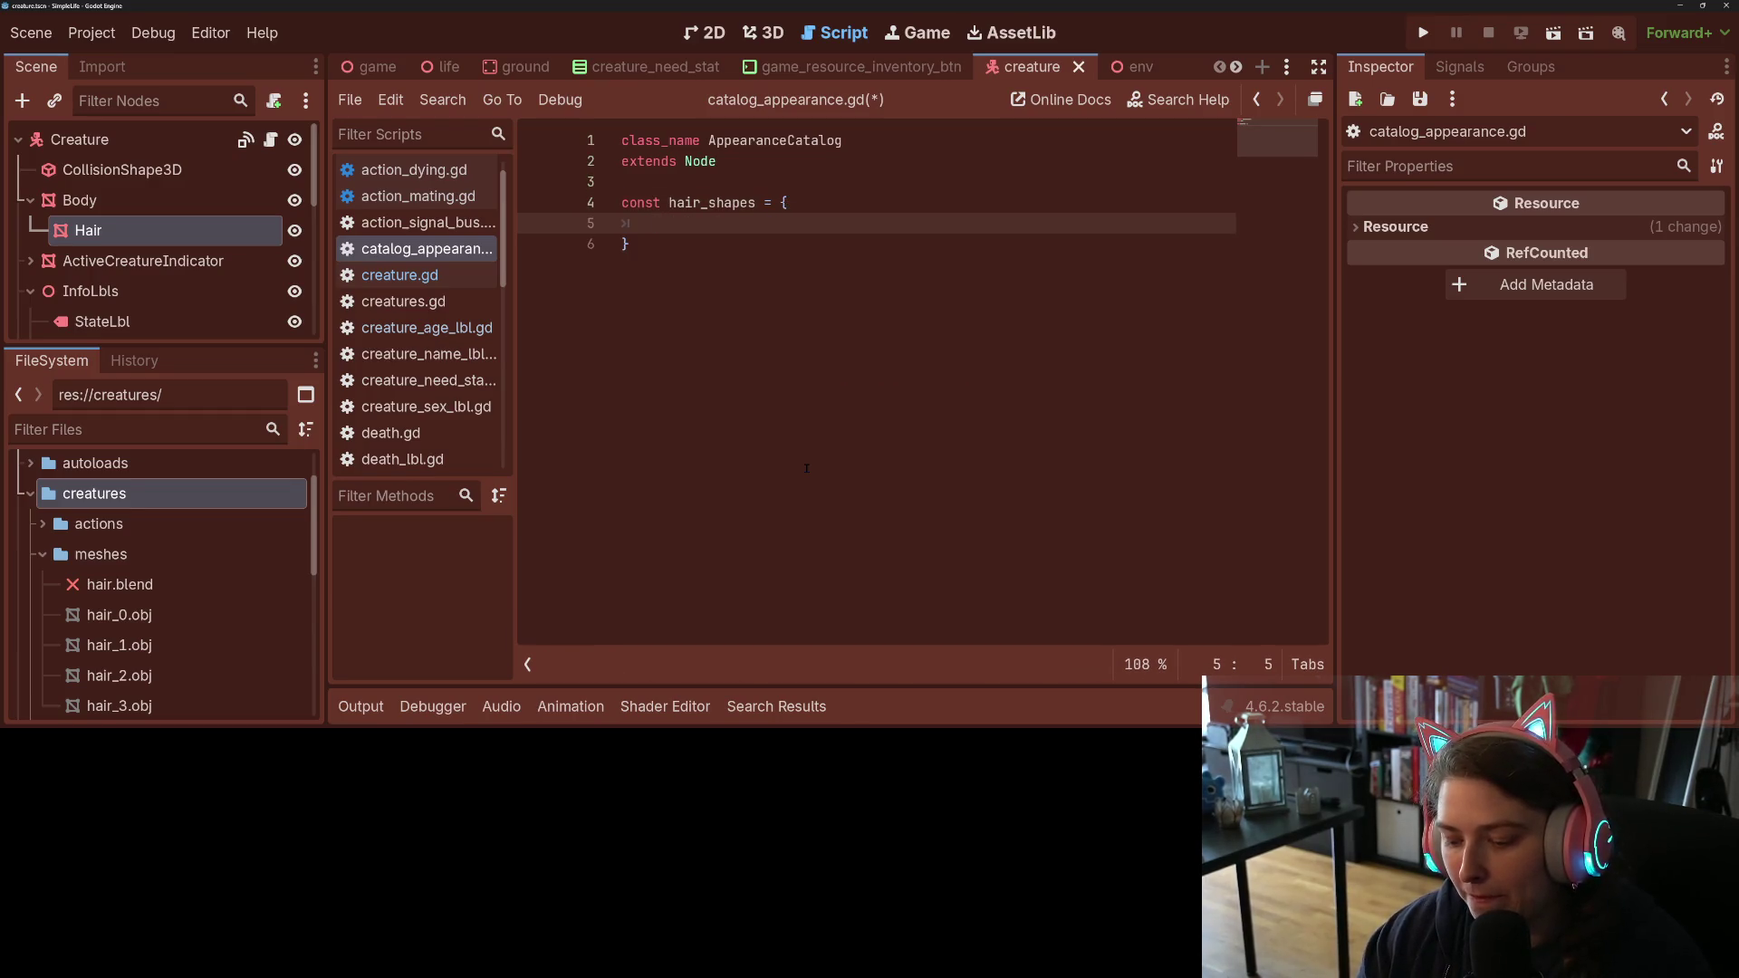
left_click(400, 275)
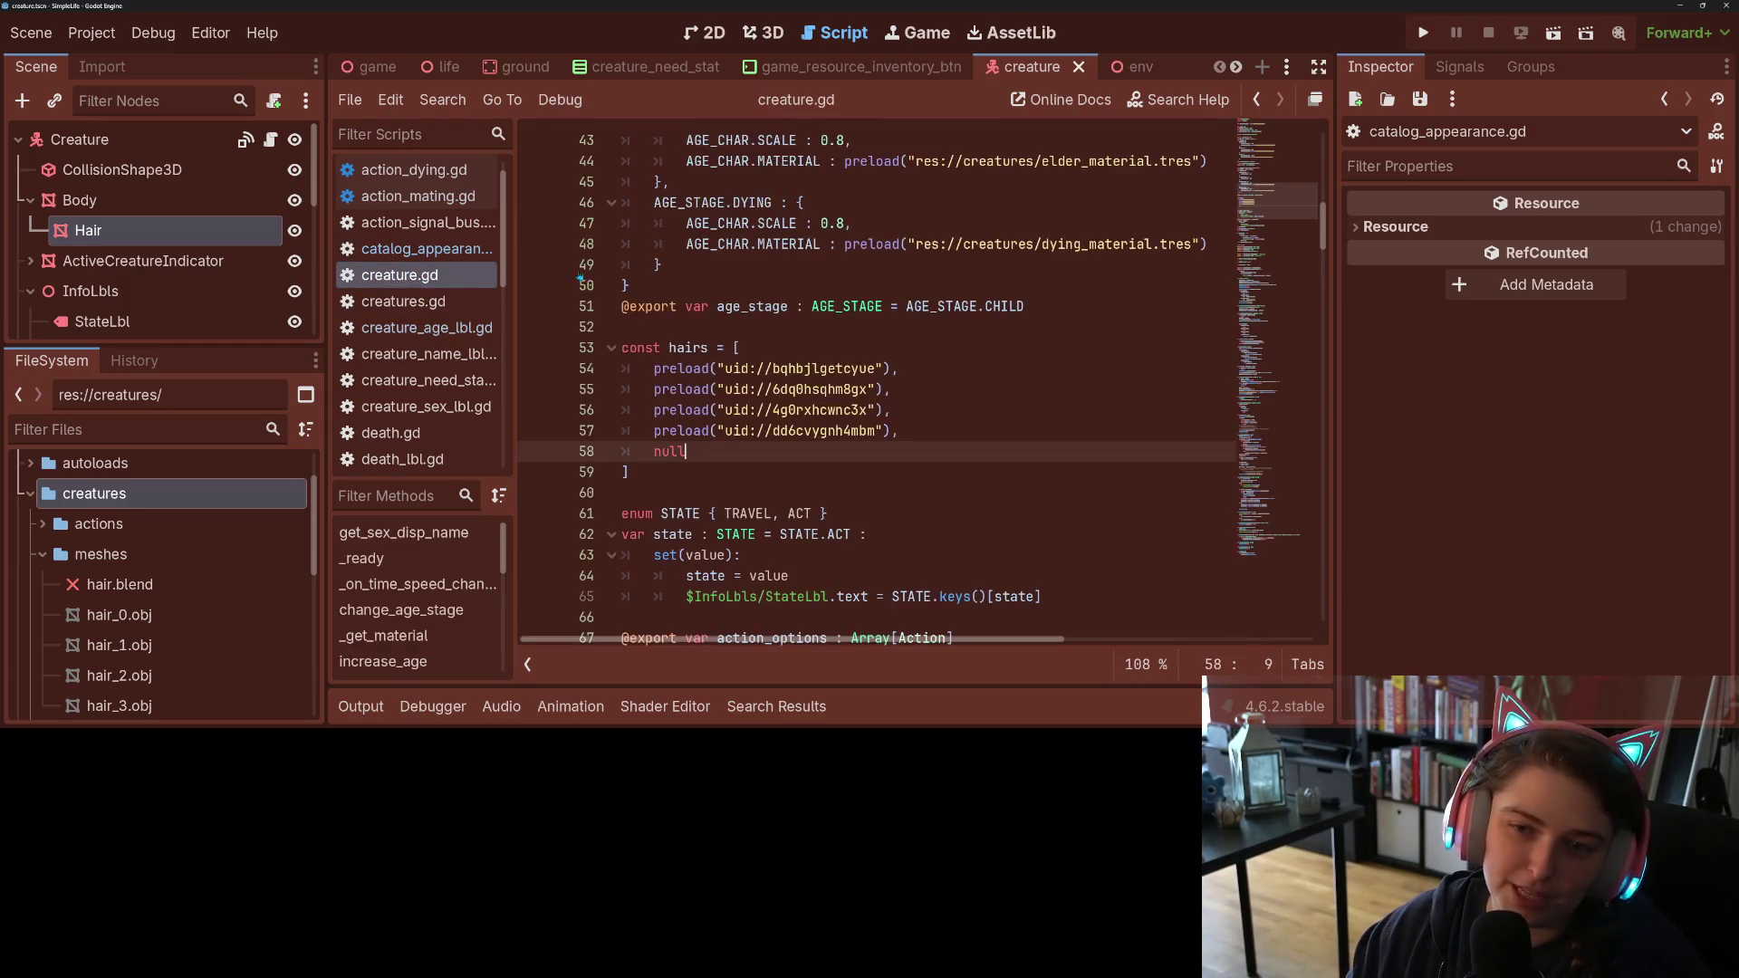
scroll(831, 463, "down", 1)
left_click_drag(688, 389, 650, 306)
key("ctrl+c")
key("Delete")
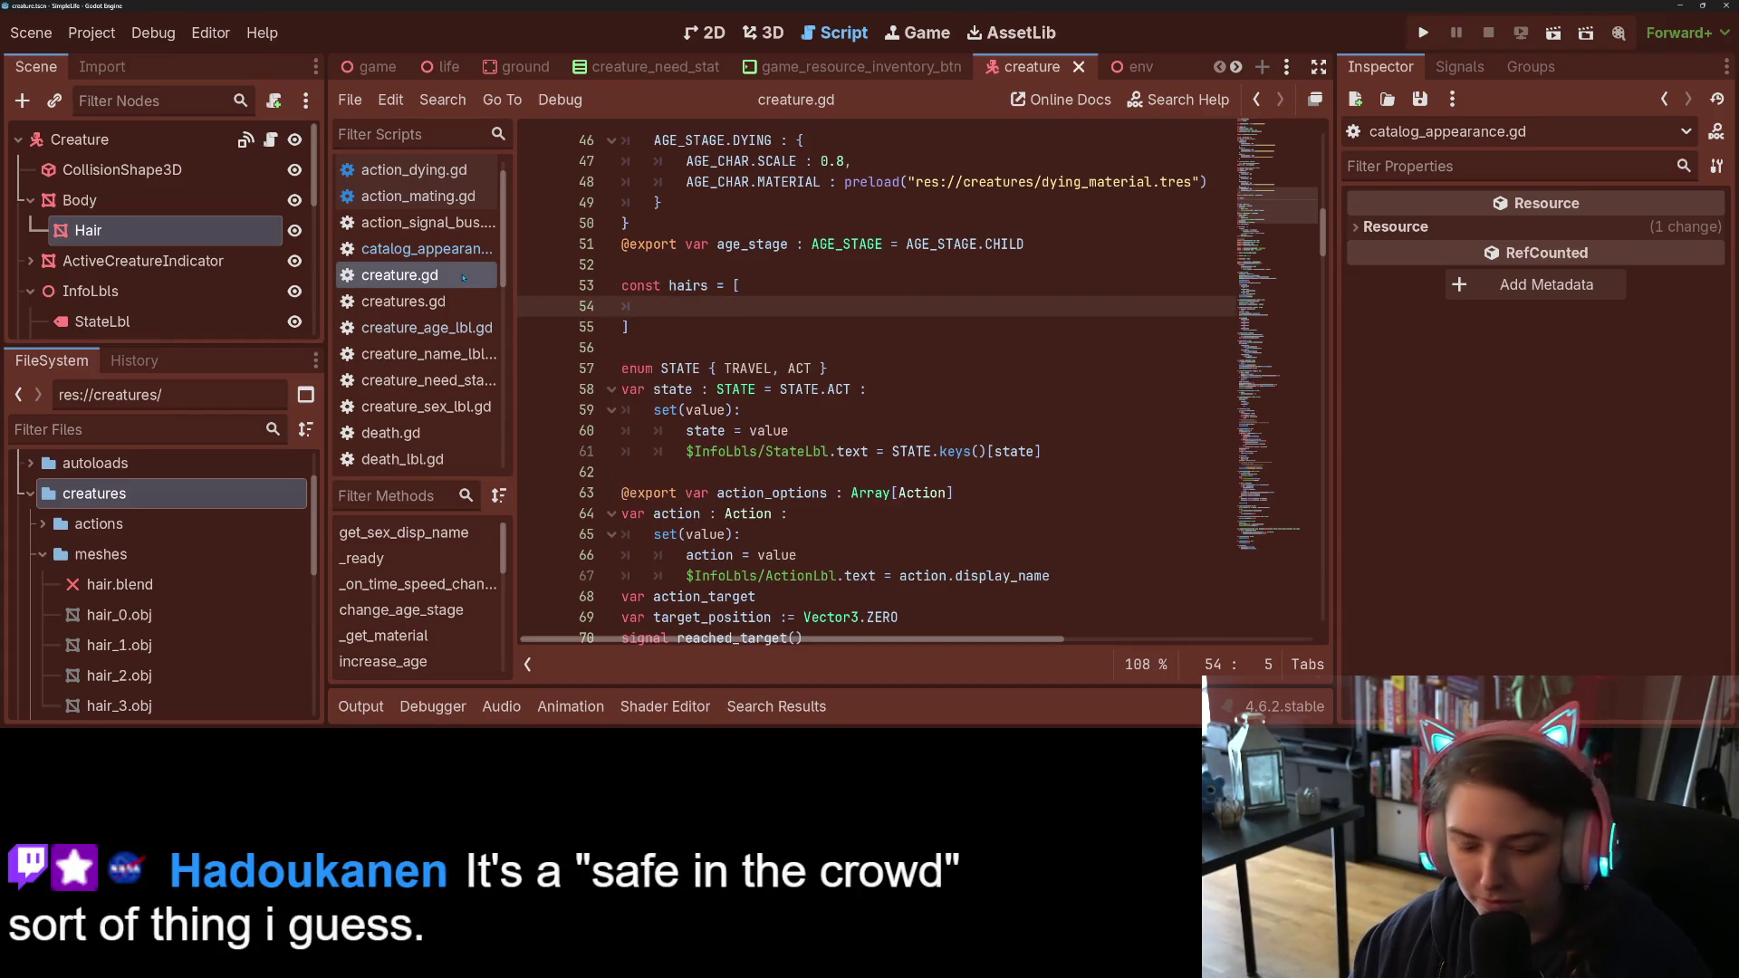
left_click(417, 249)
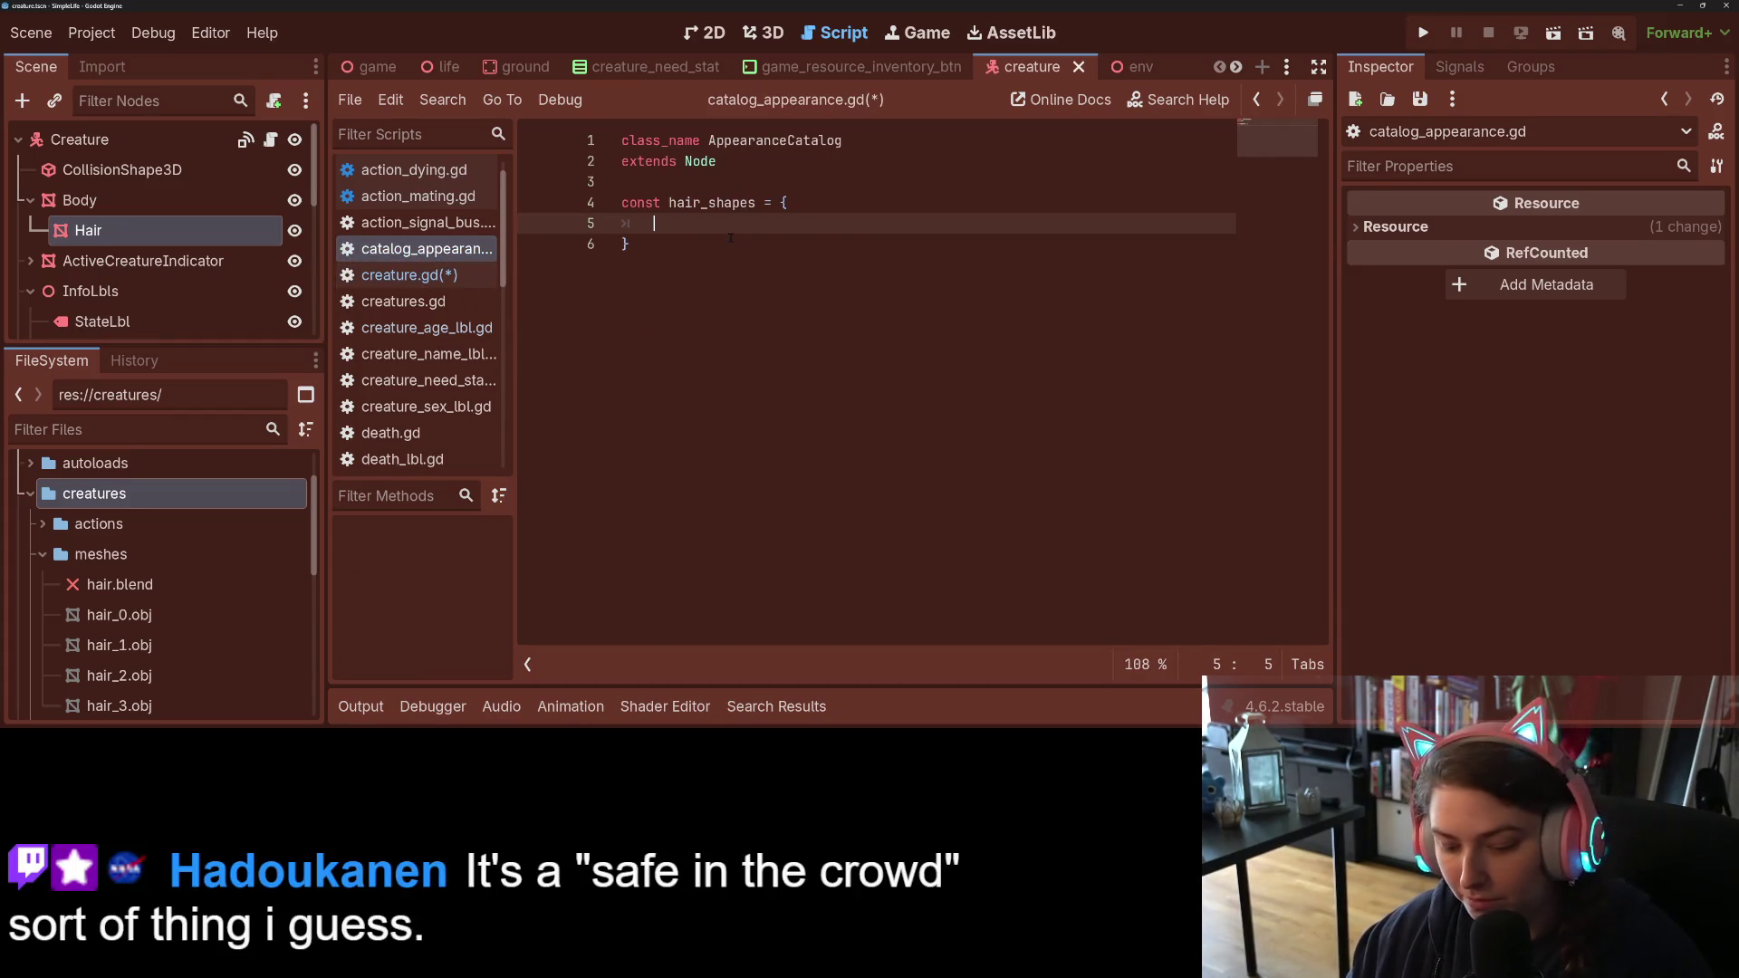
key("ctrl+v")
key("shift+Up")
key("shift+Up")
key("shift+Up")
key("shift+Home")
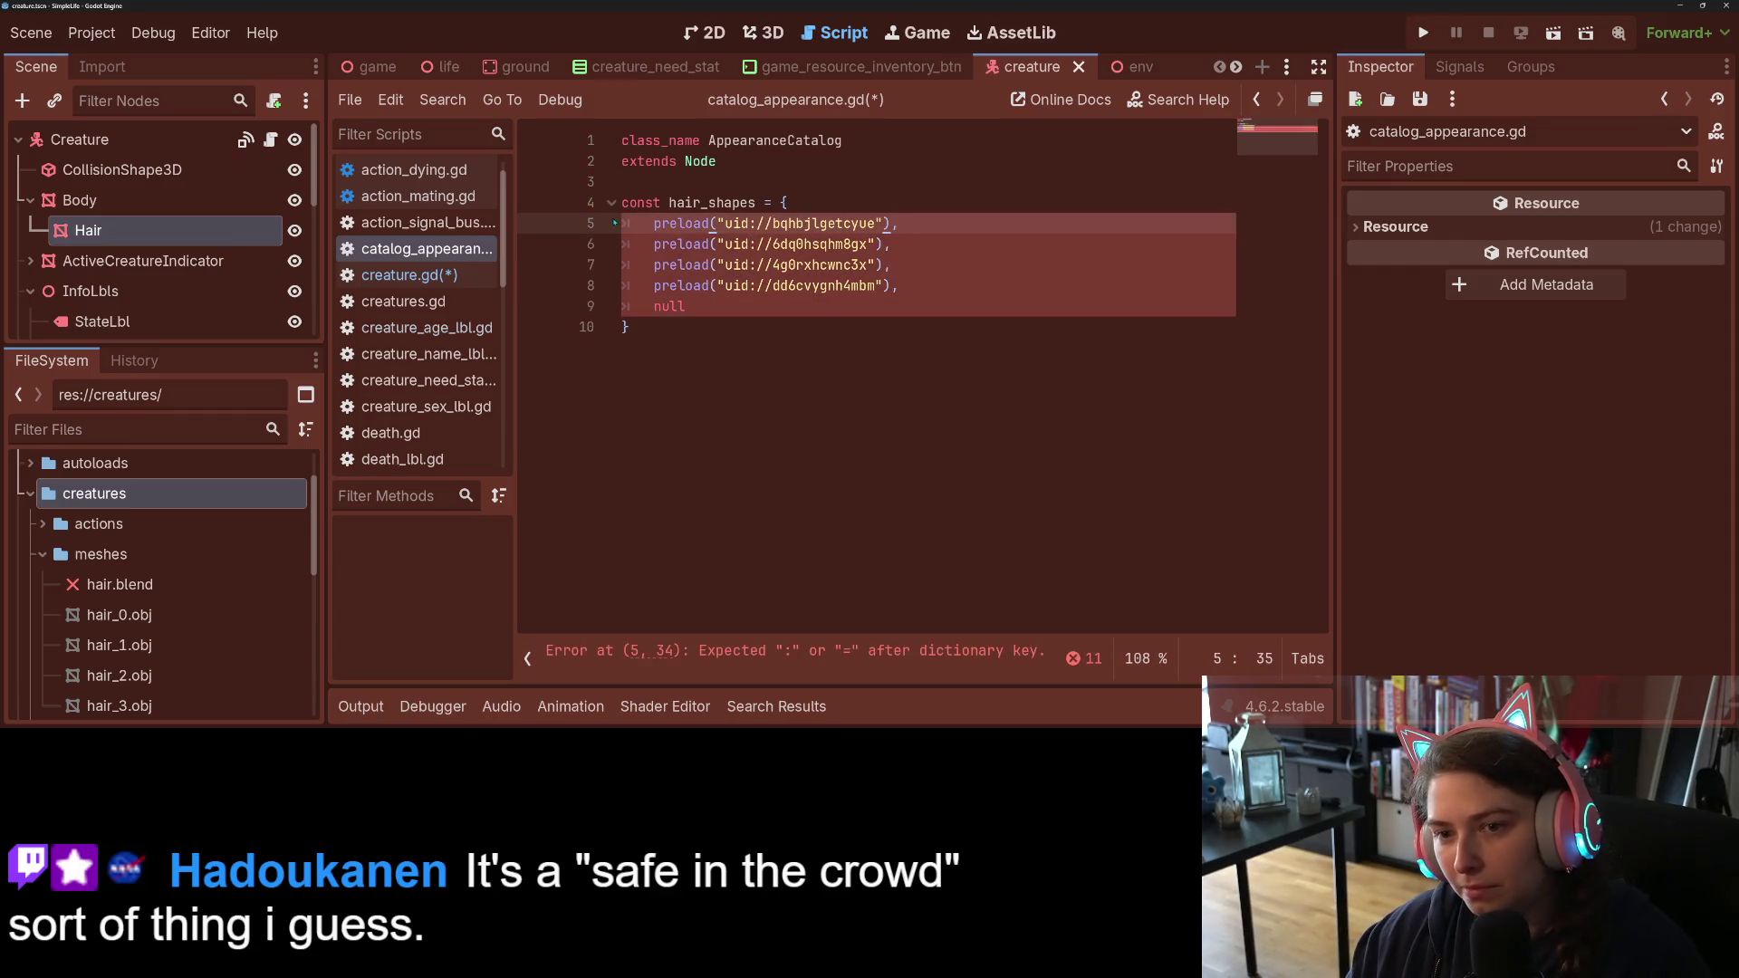
Step: Prefix the first three hair_shapes entries with an empty "" : key
mouse_move(695, 262)
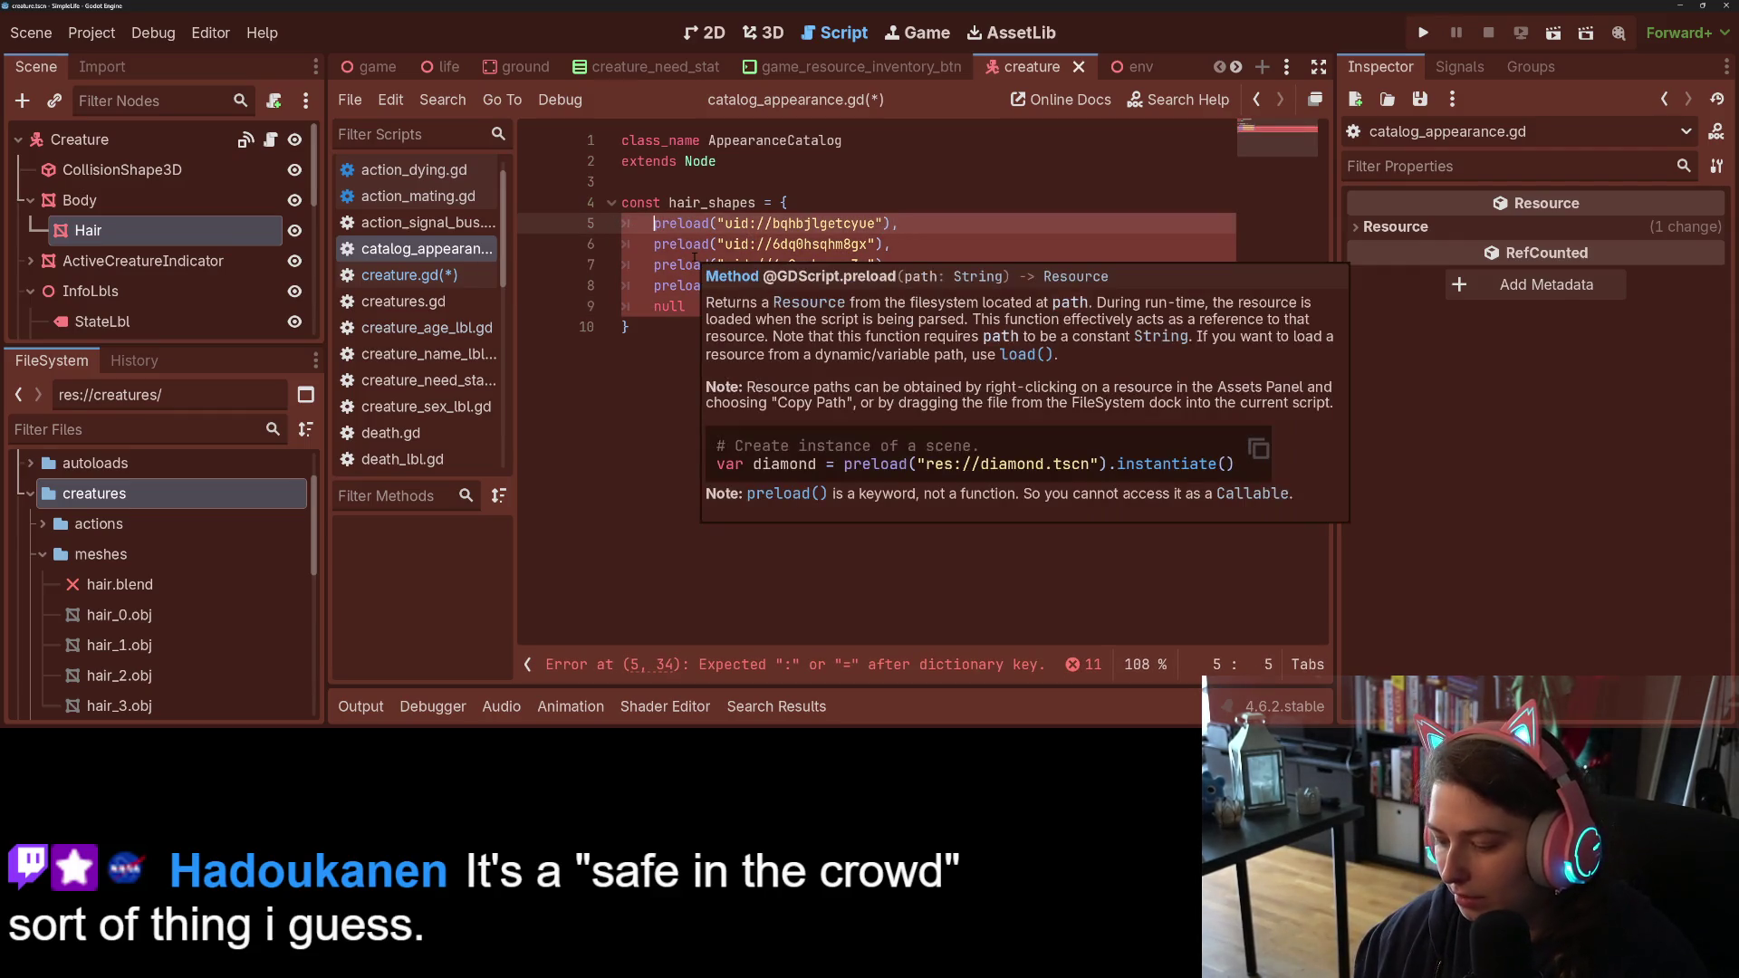
type("\"\" :")
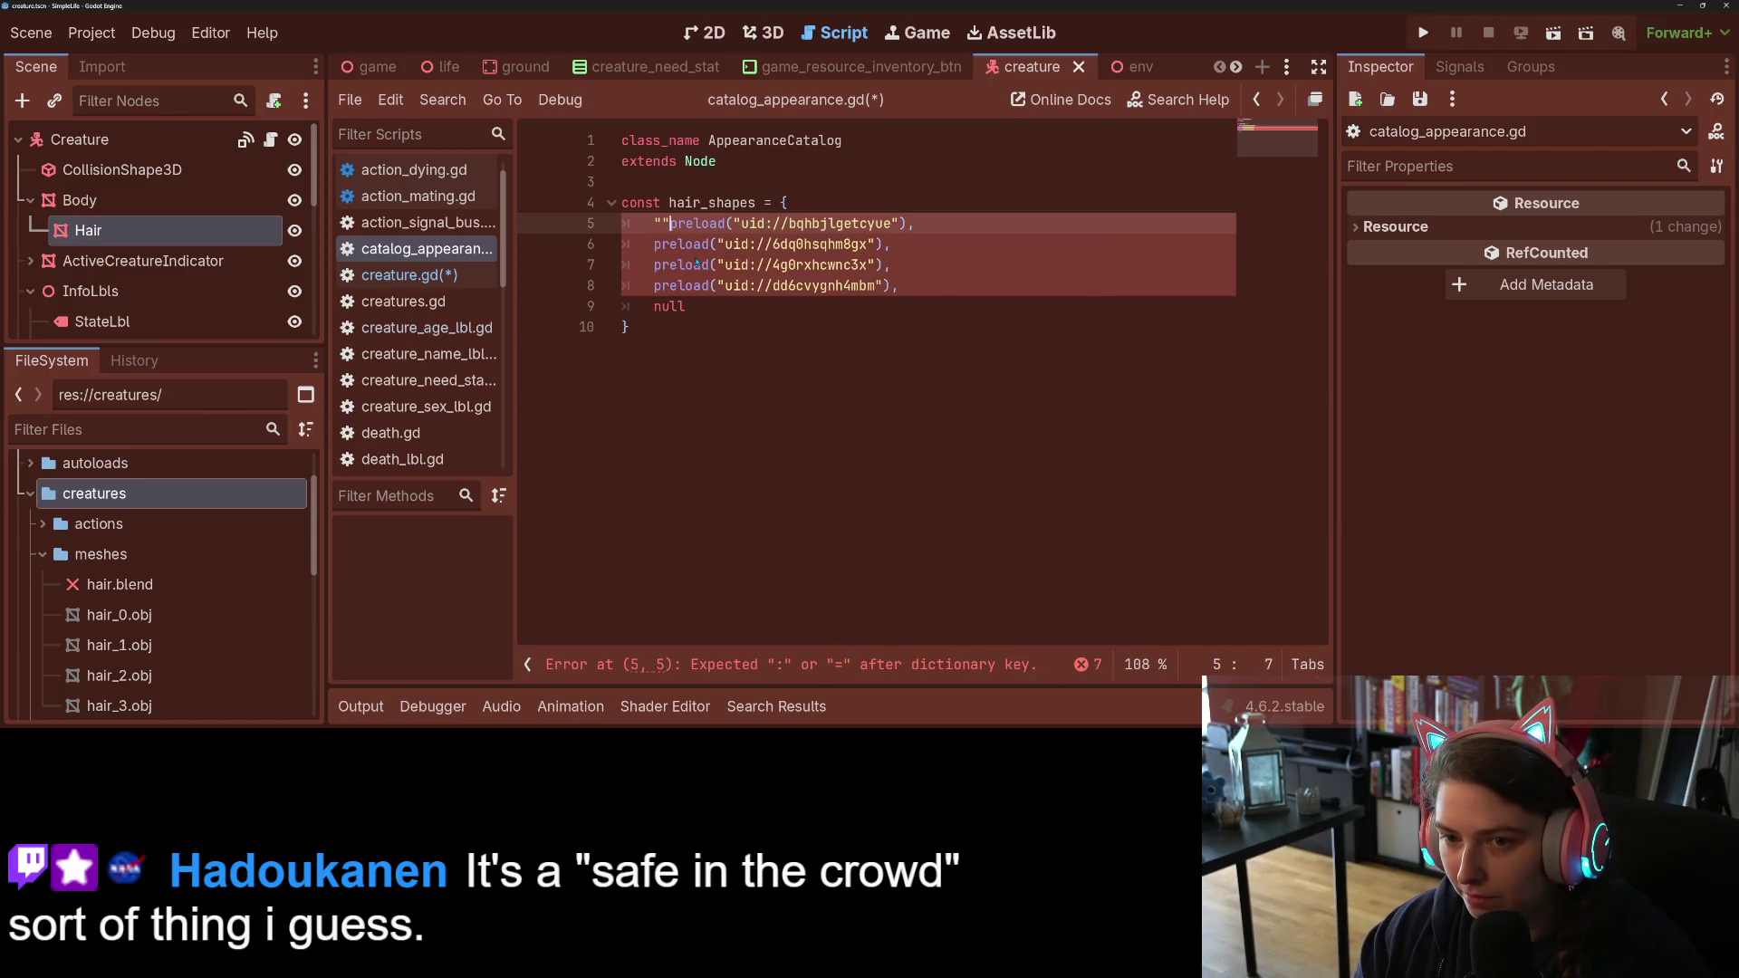
key("Down")
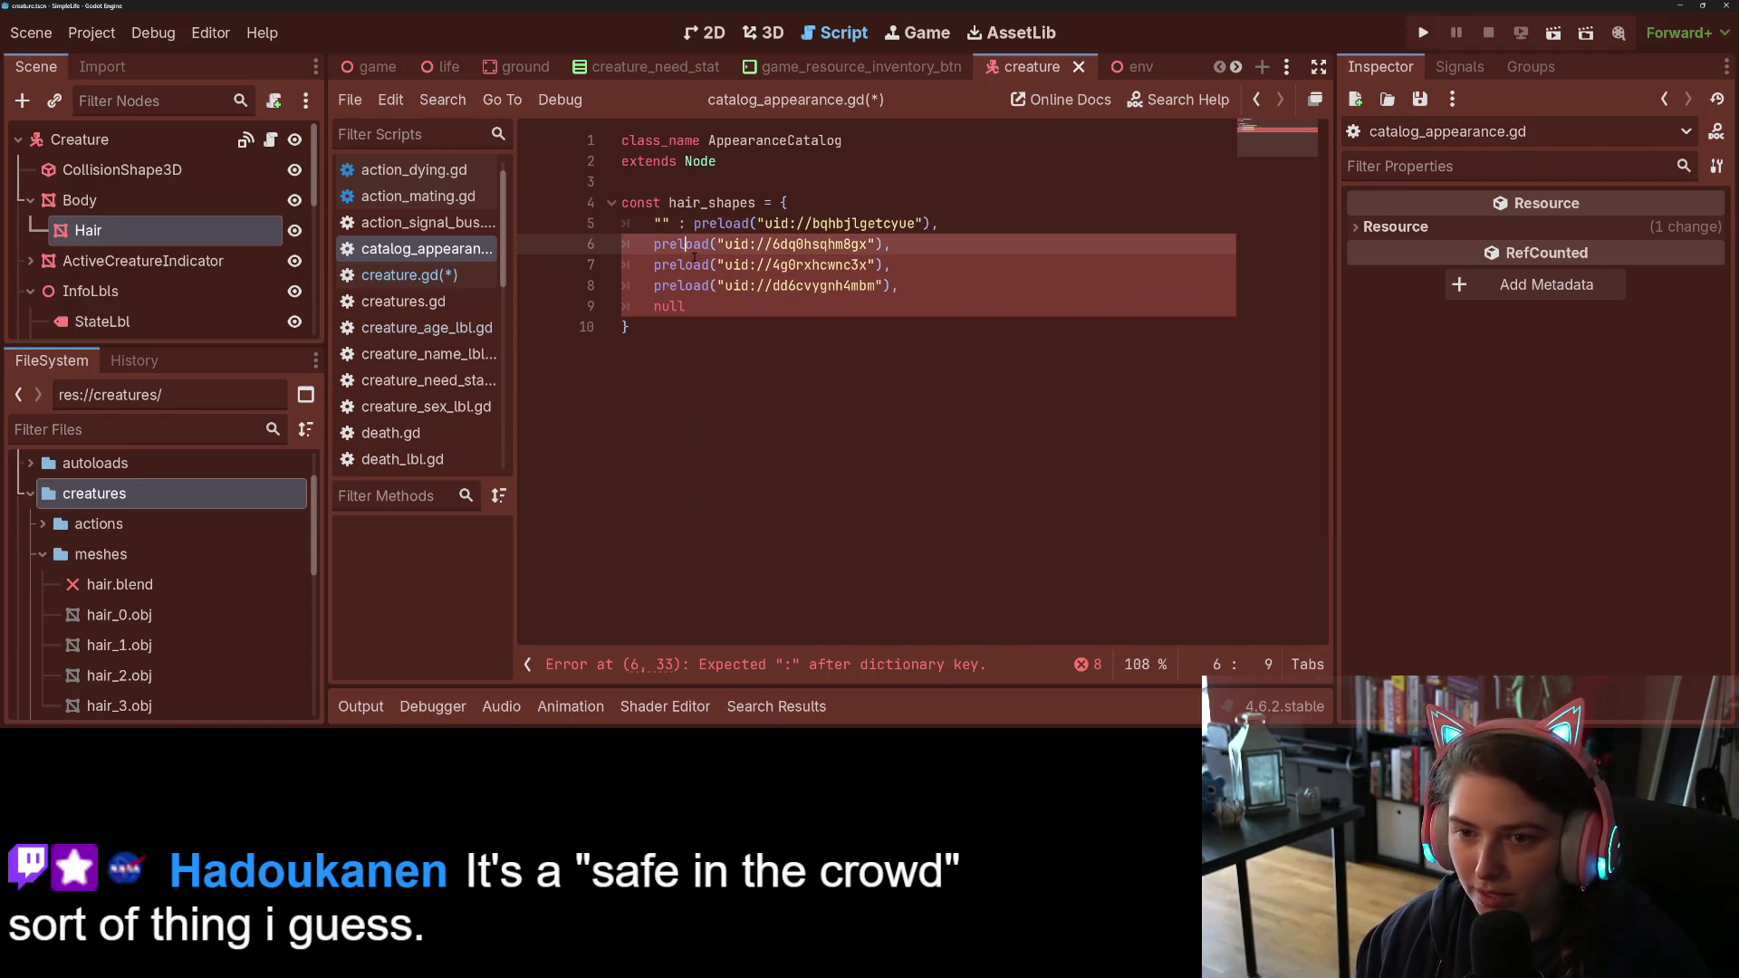
key("Home")
type("::")
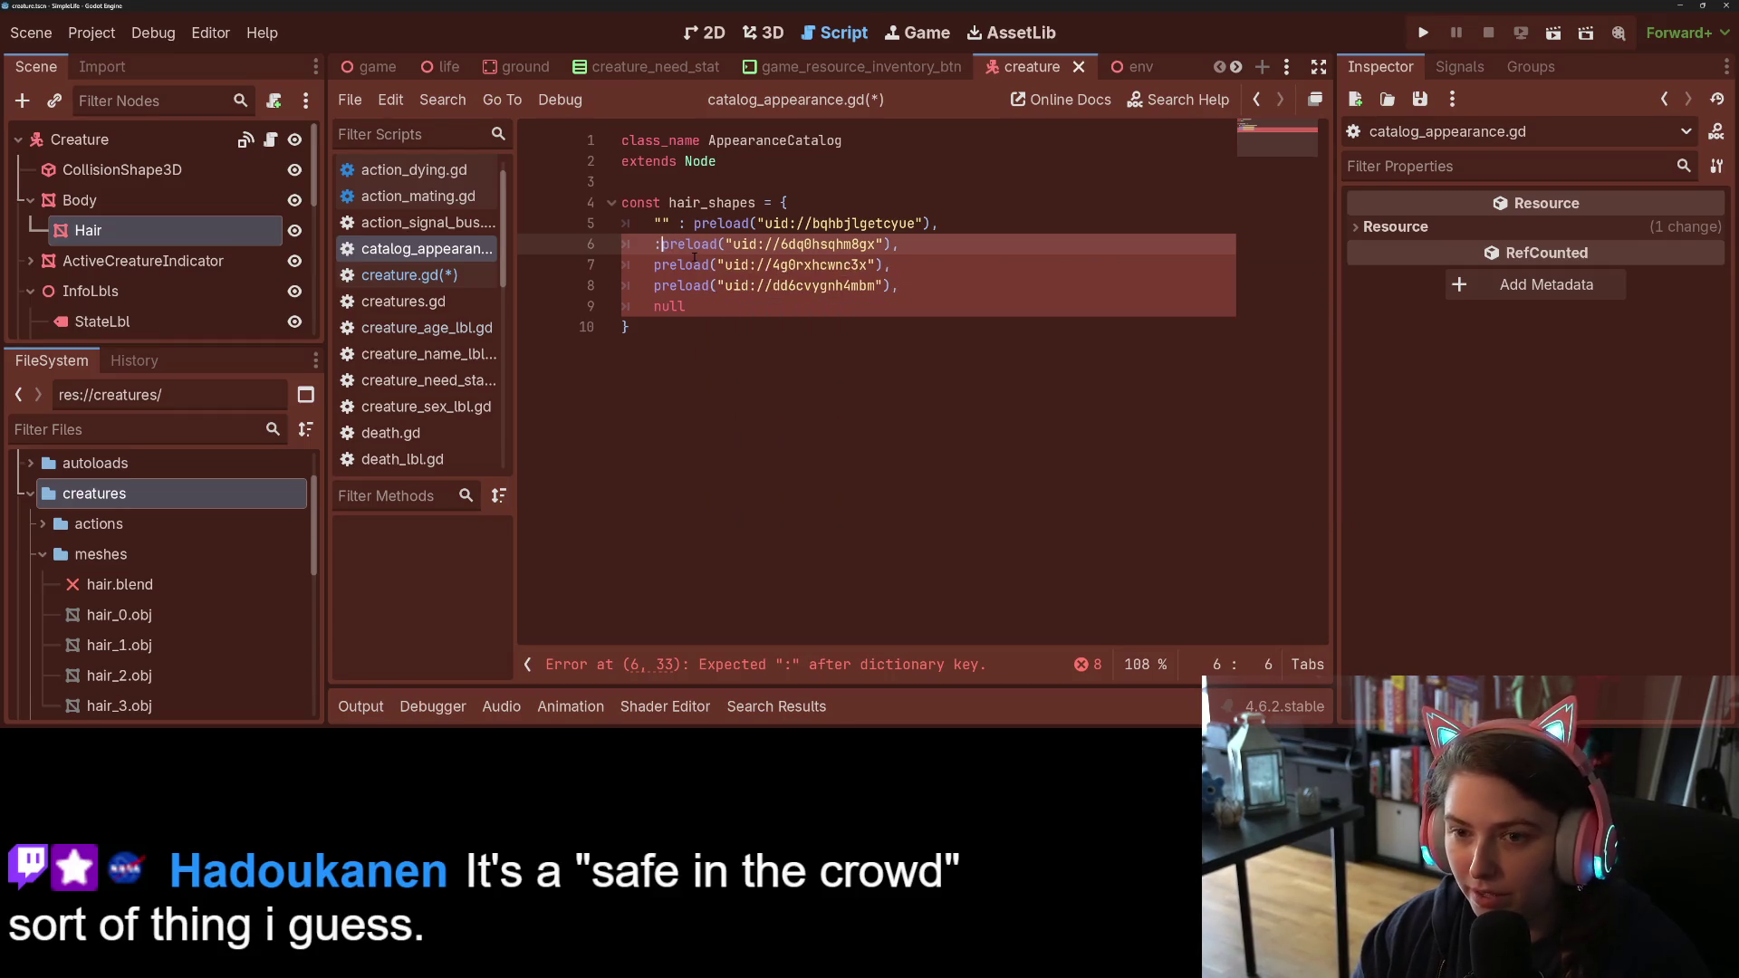
key("BackSpace")
key("BackSpace")
type("\"\" :")
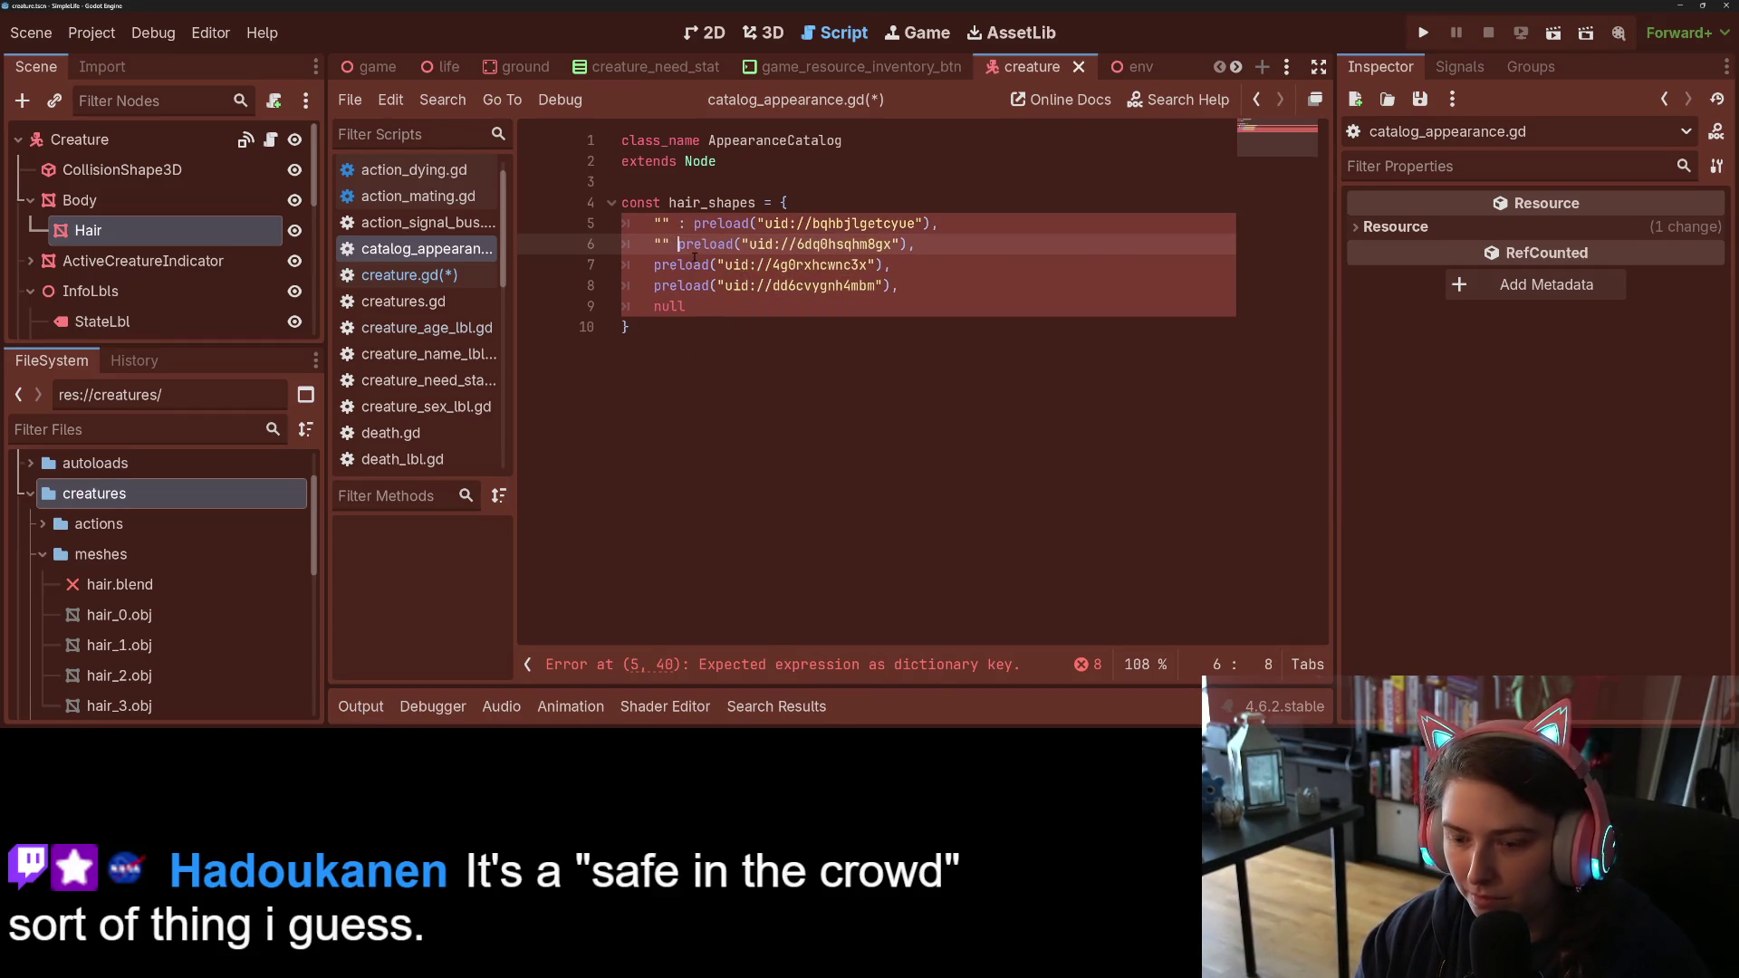
key("Down")
key("Home")
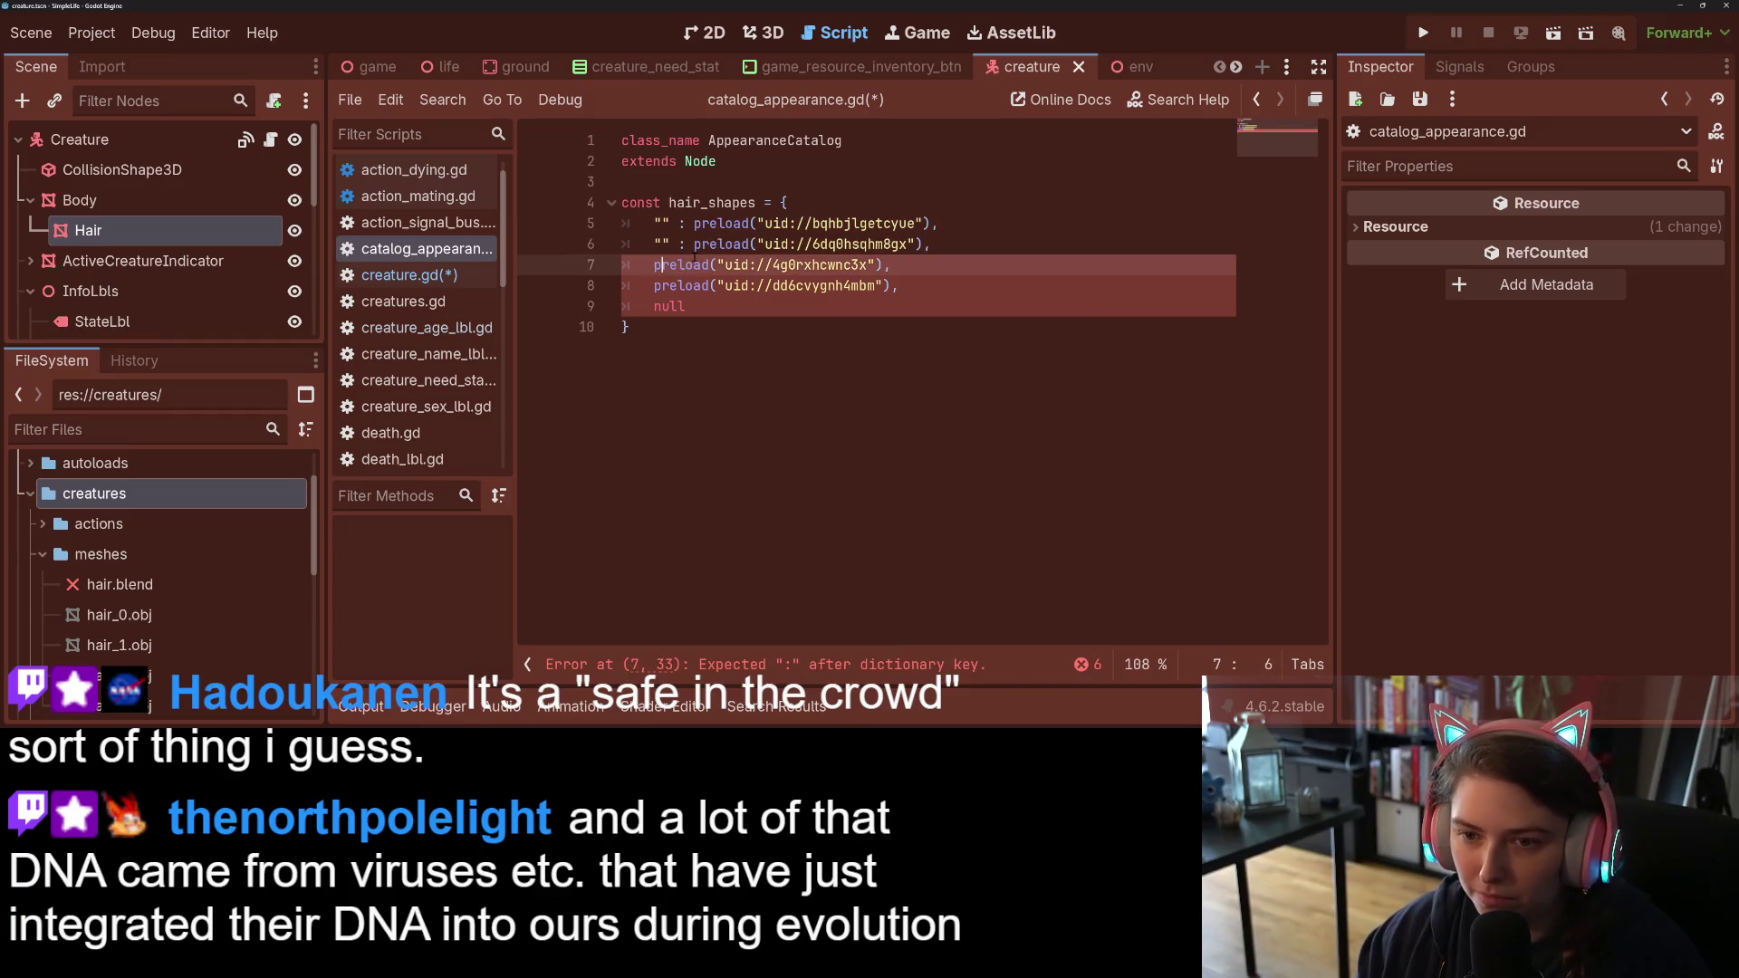
type("\"\" :")
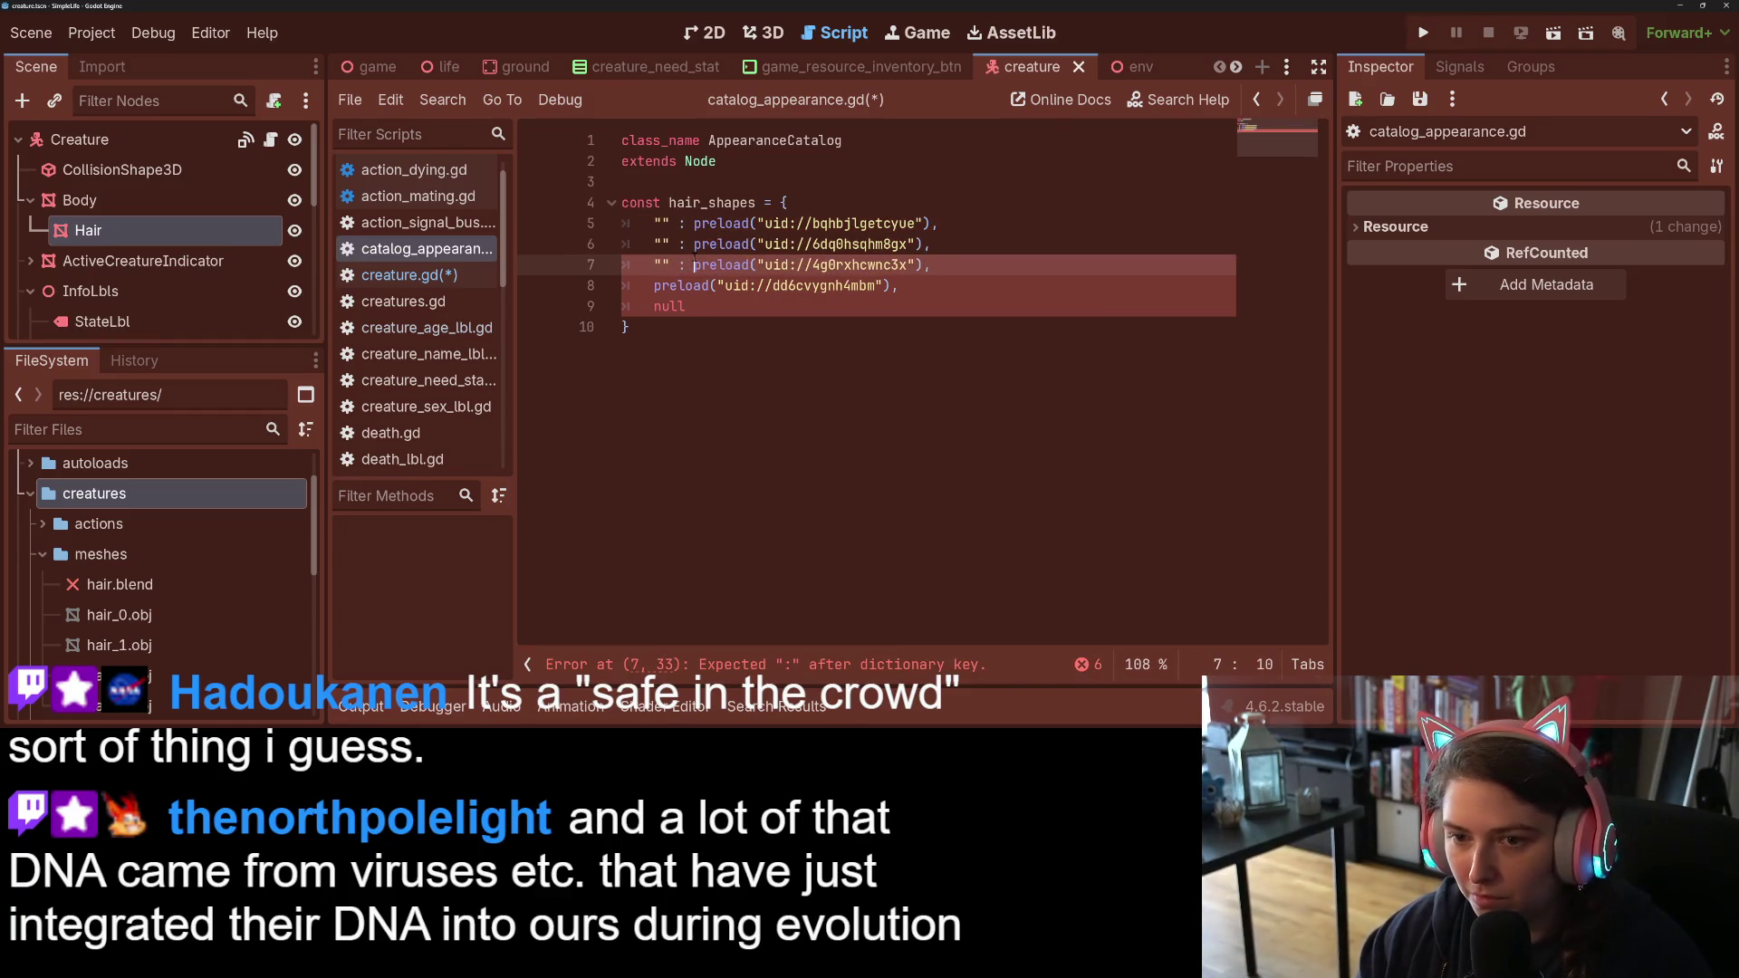
Step: Copy the empty "" : key onto the last two entries and save catalog_appearance.gd
left_click_drag(694, 264, 654, 264)
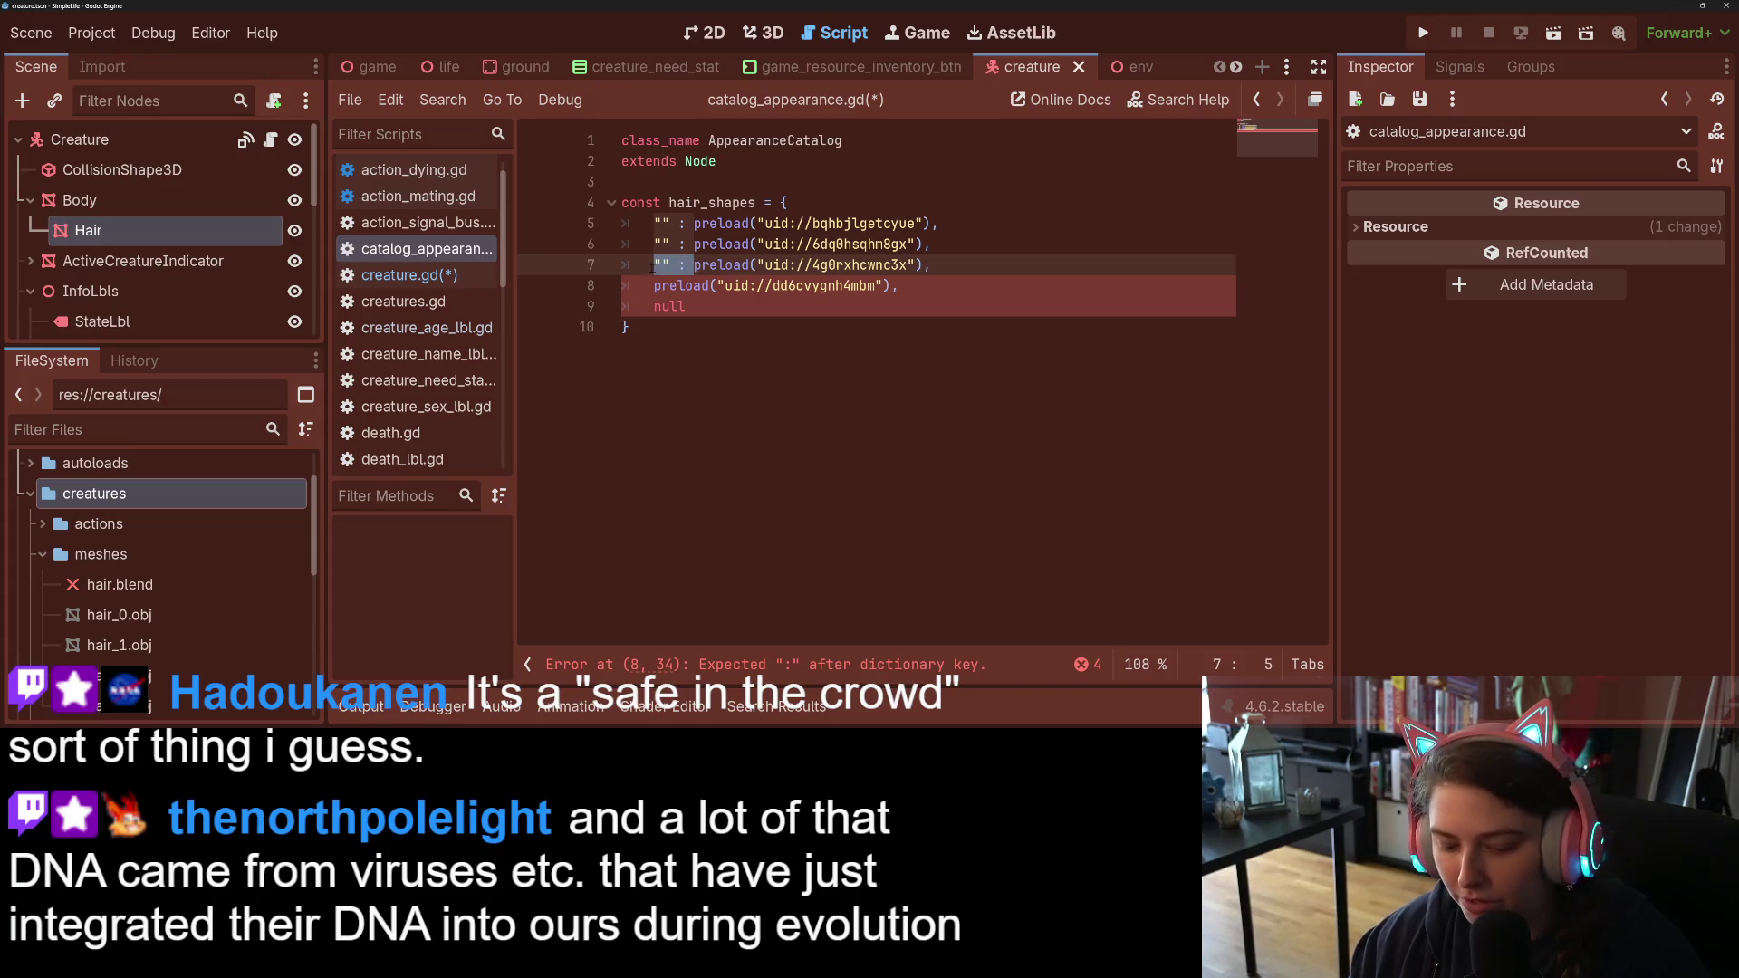
key("ctrl+c")
left_click(655, 290)
key("ctrl+v")
key("Down")
key("Home")
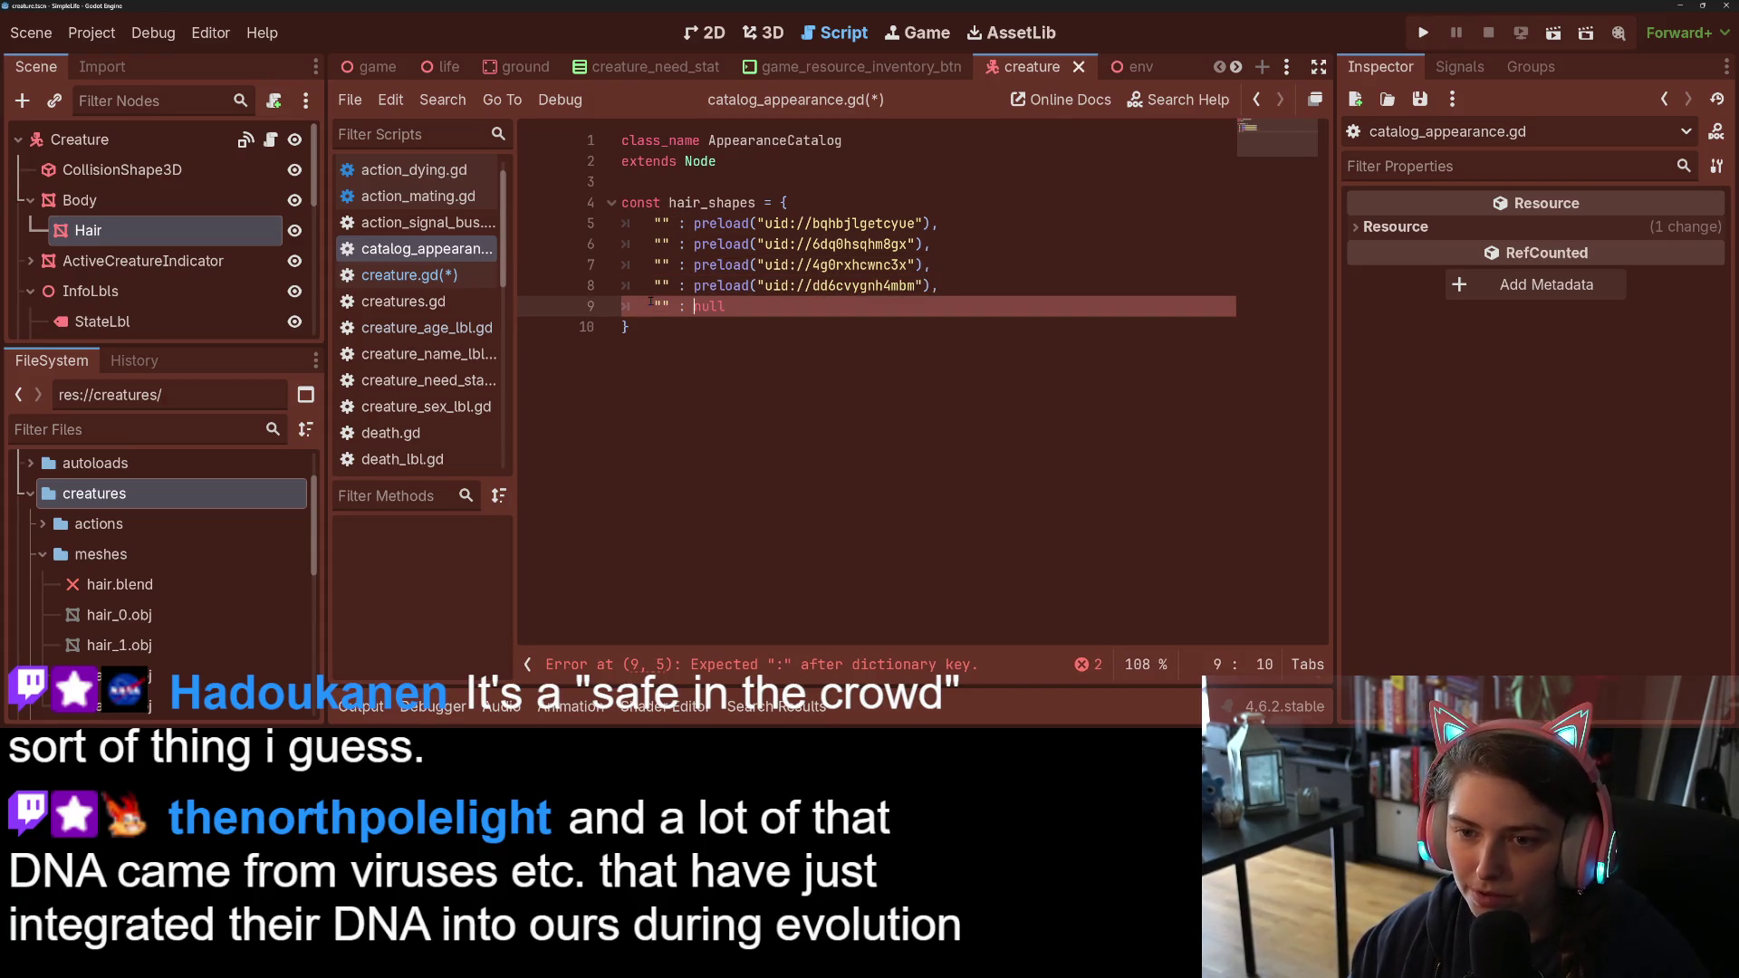
key("ctrl+v")
key("ctrl+s")
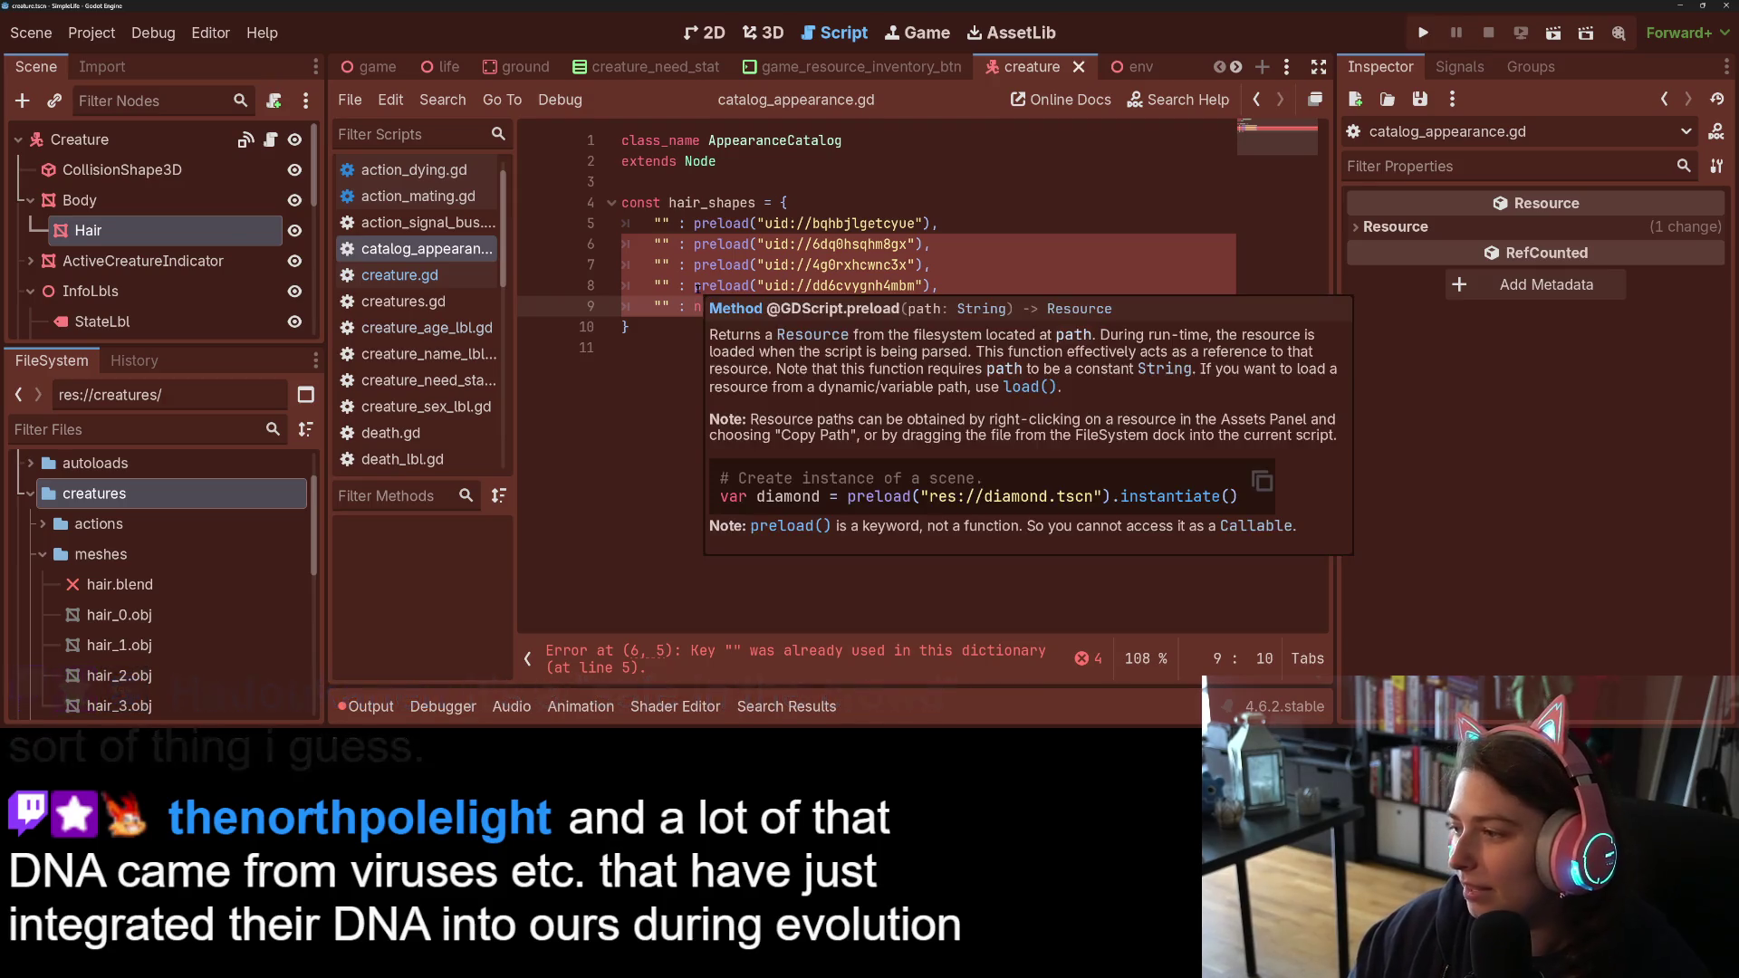
left_click(662, 223)
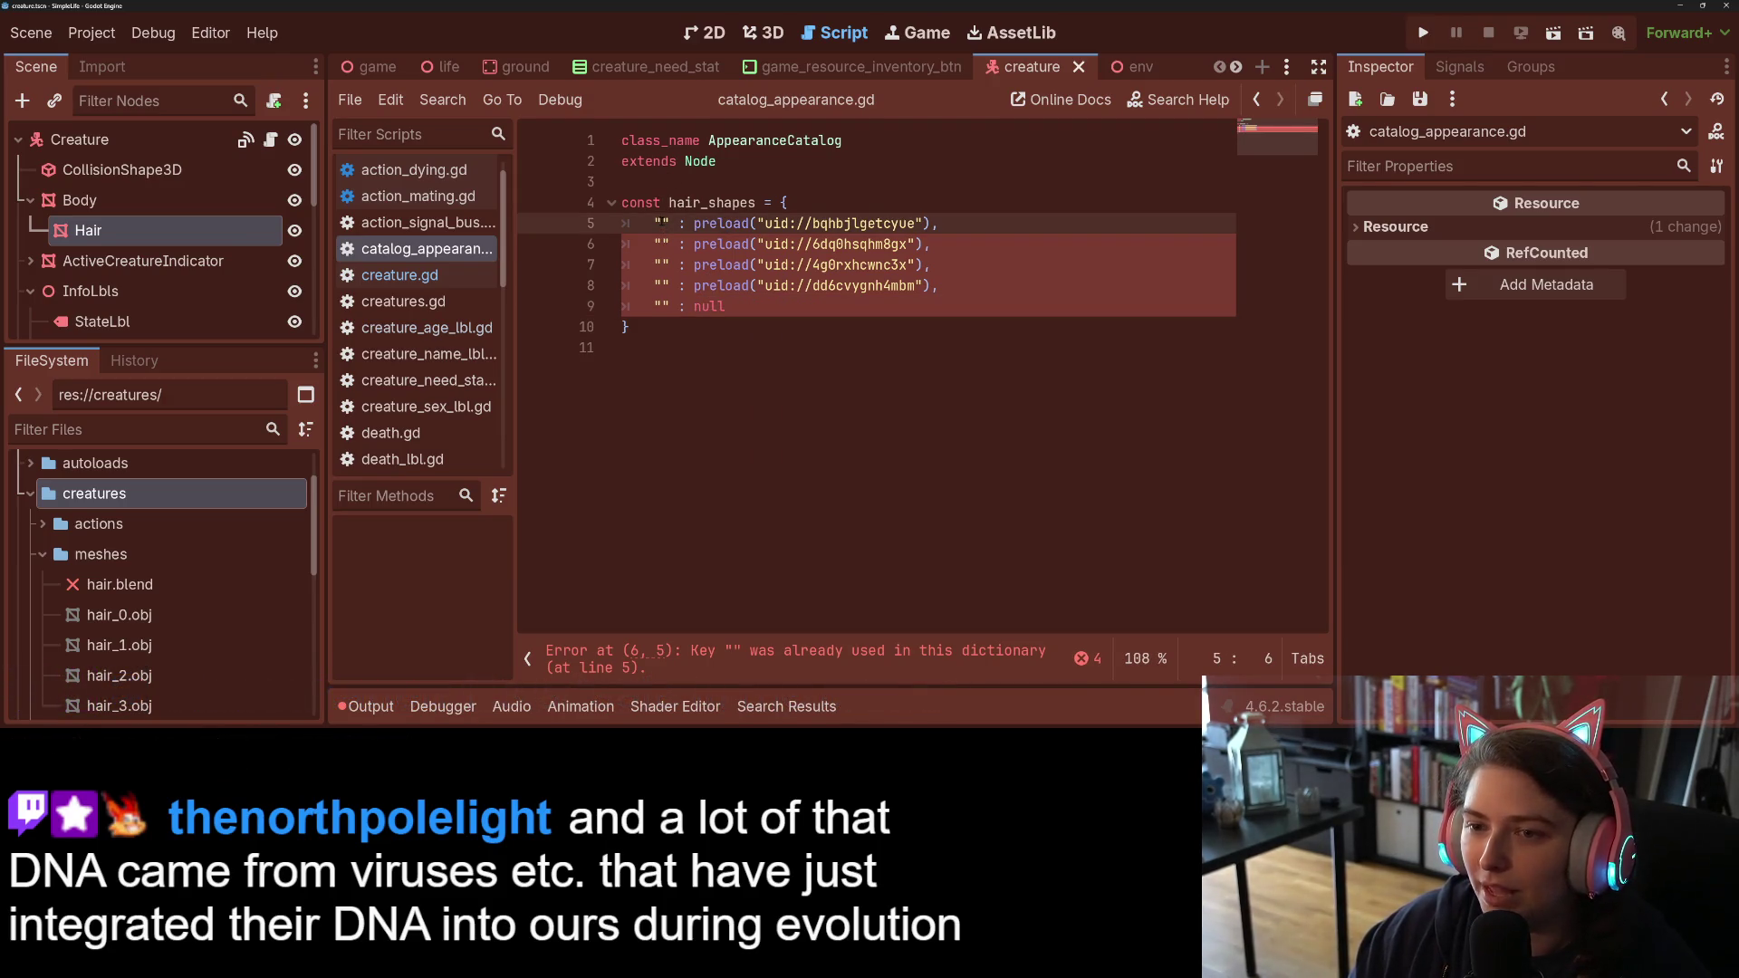
Step: Name the first three hair_shapes keys boxy, goku and vegeta, previewing each hair mesh
mouse_move(784, 225)
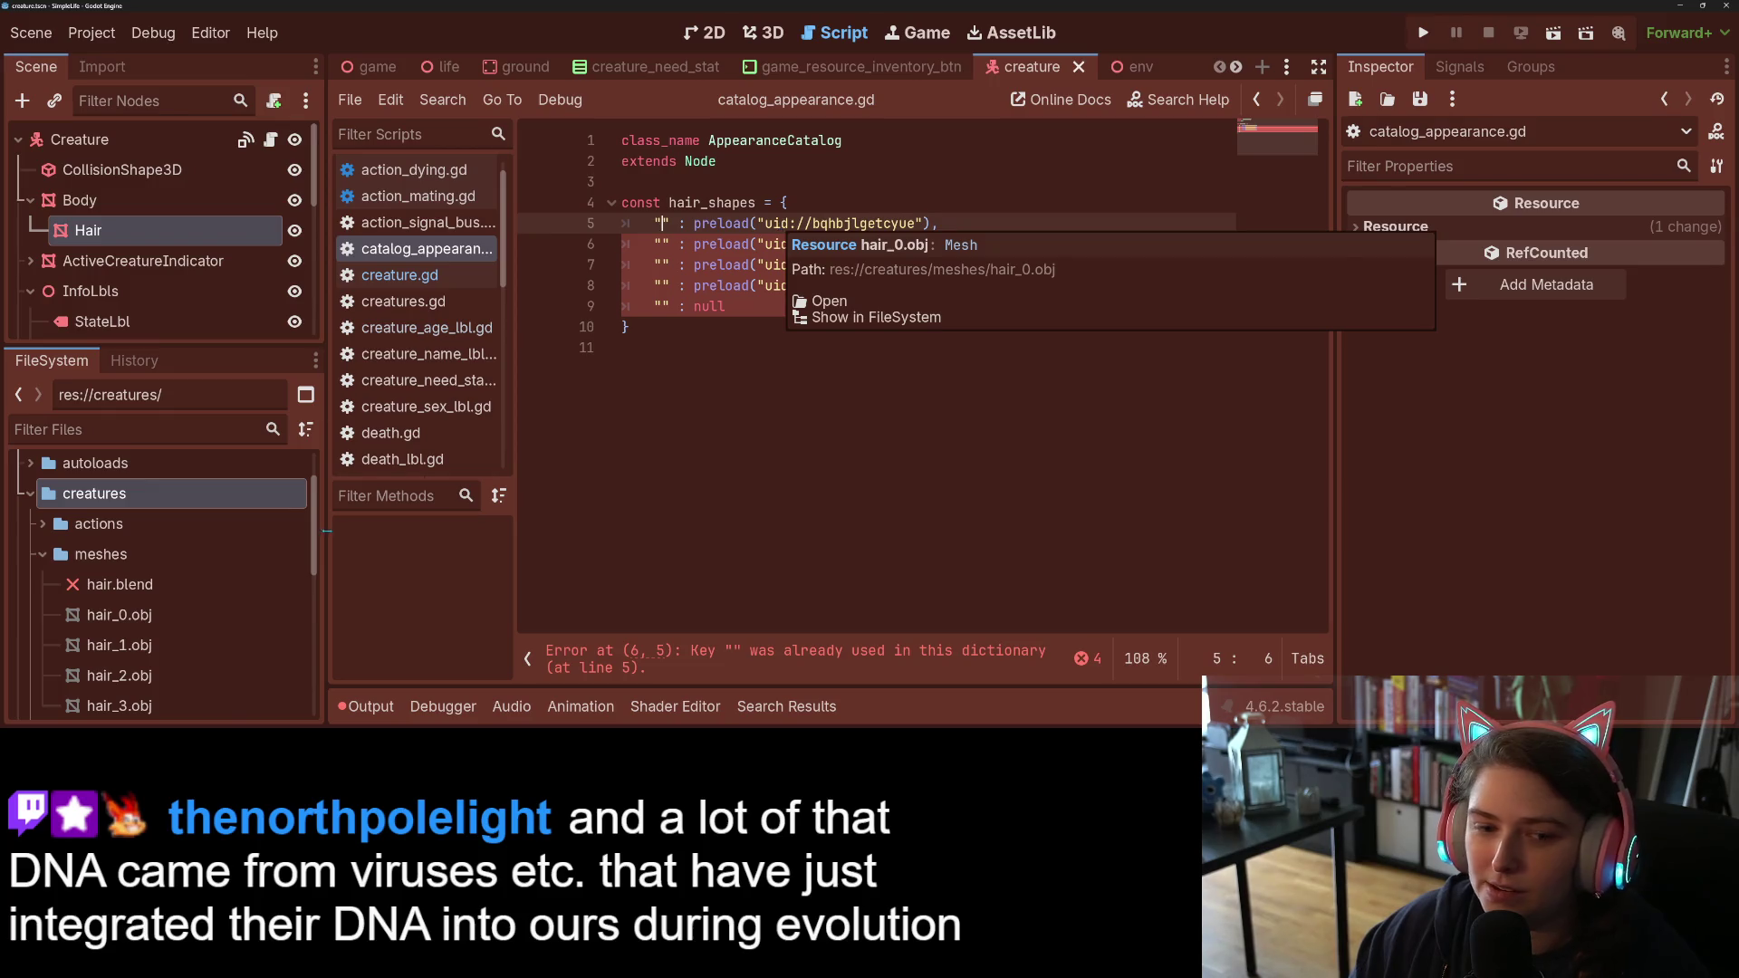
left_click(876, 317)
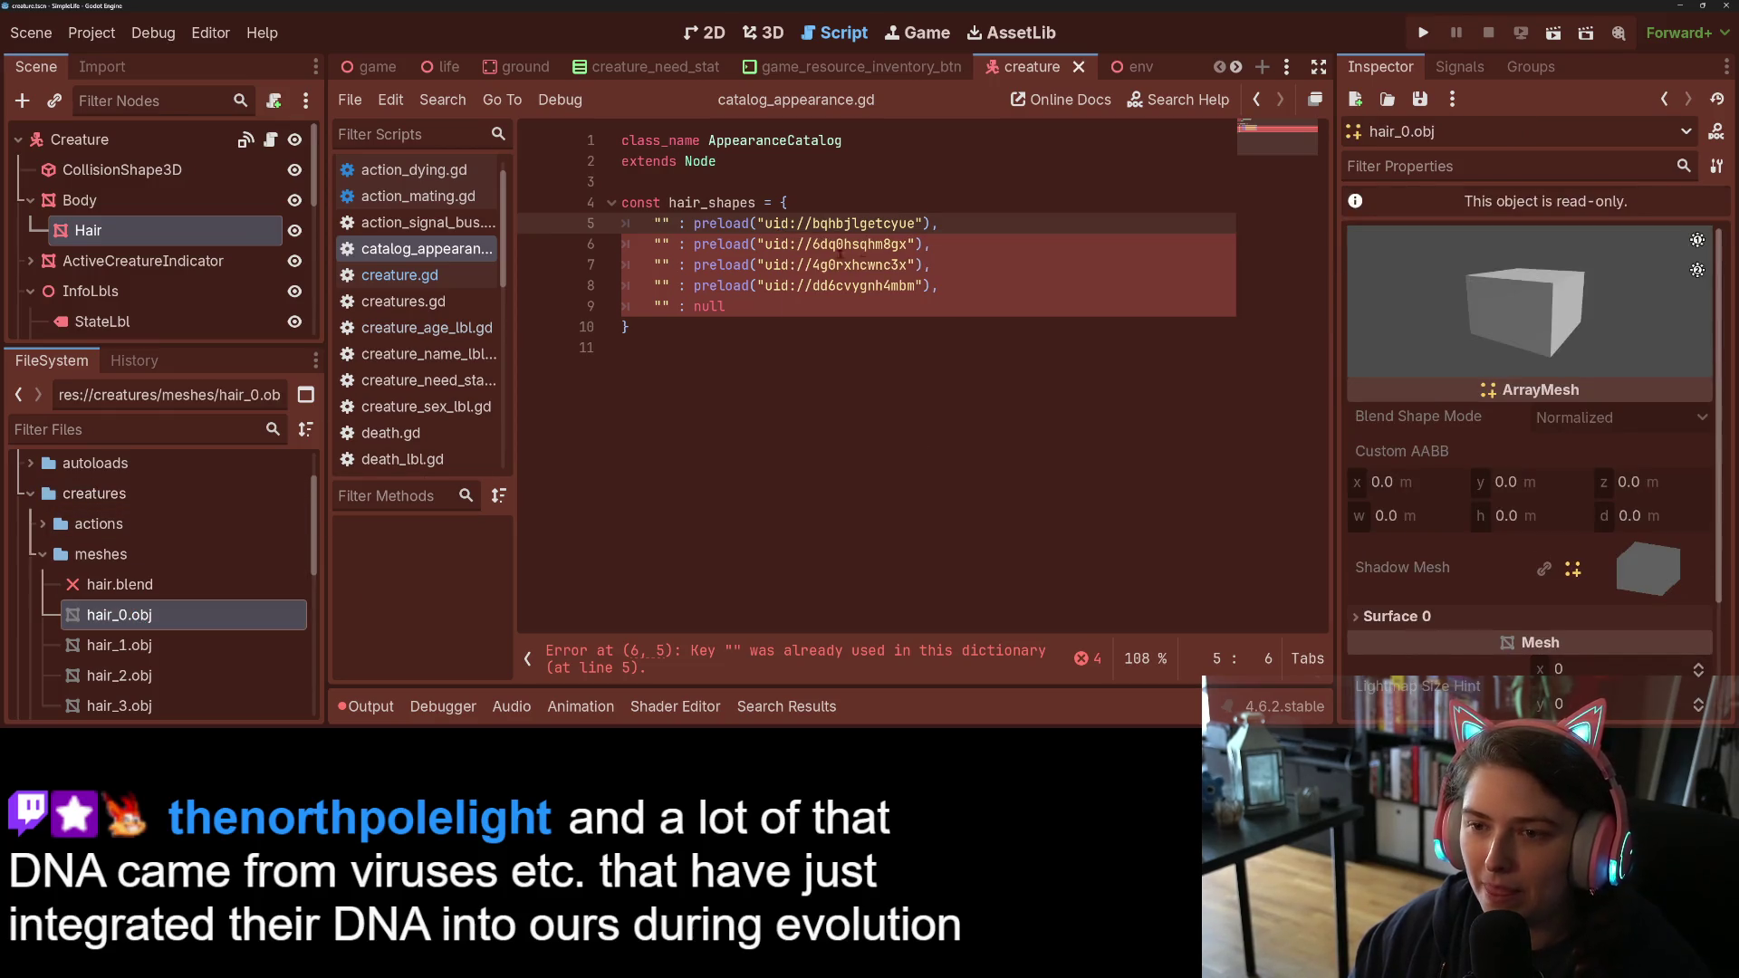
type("boxy")
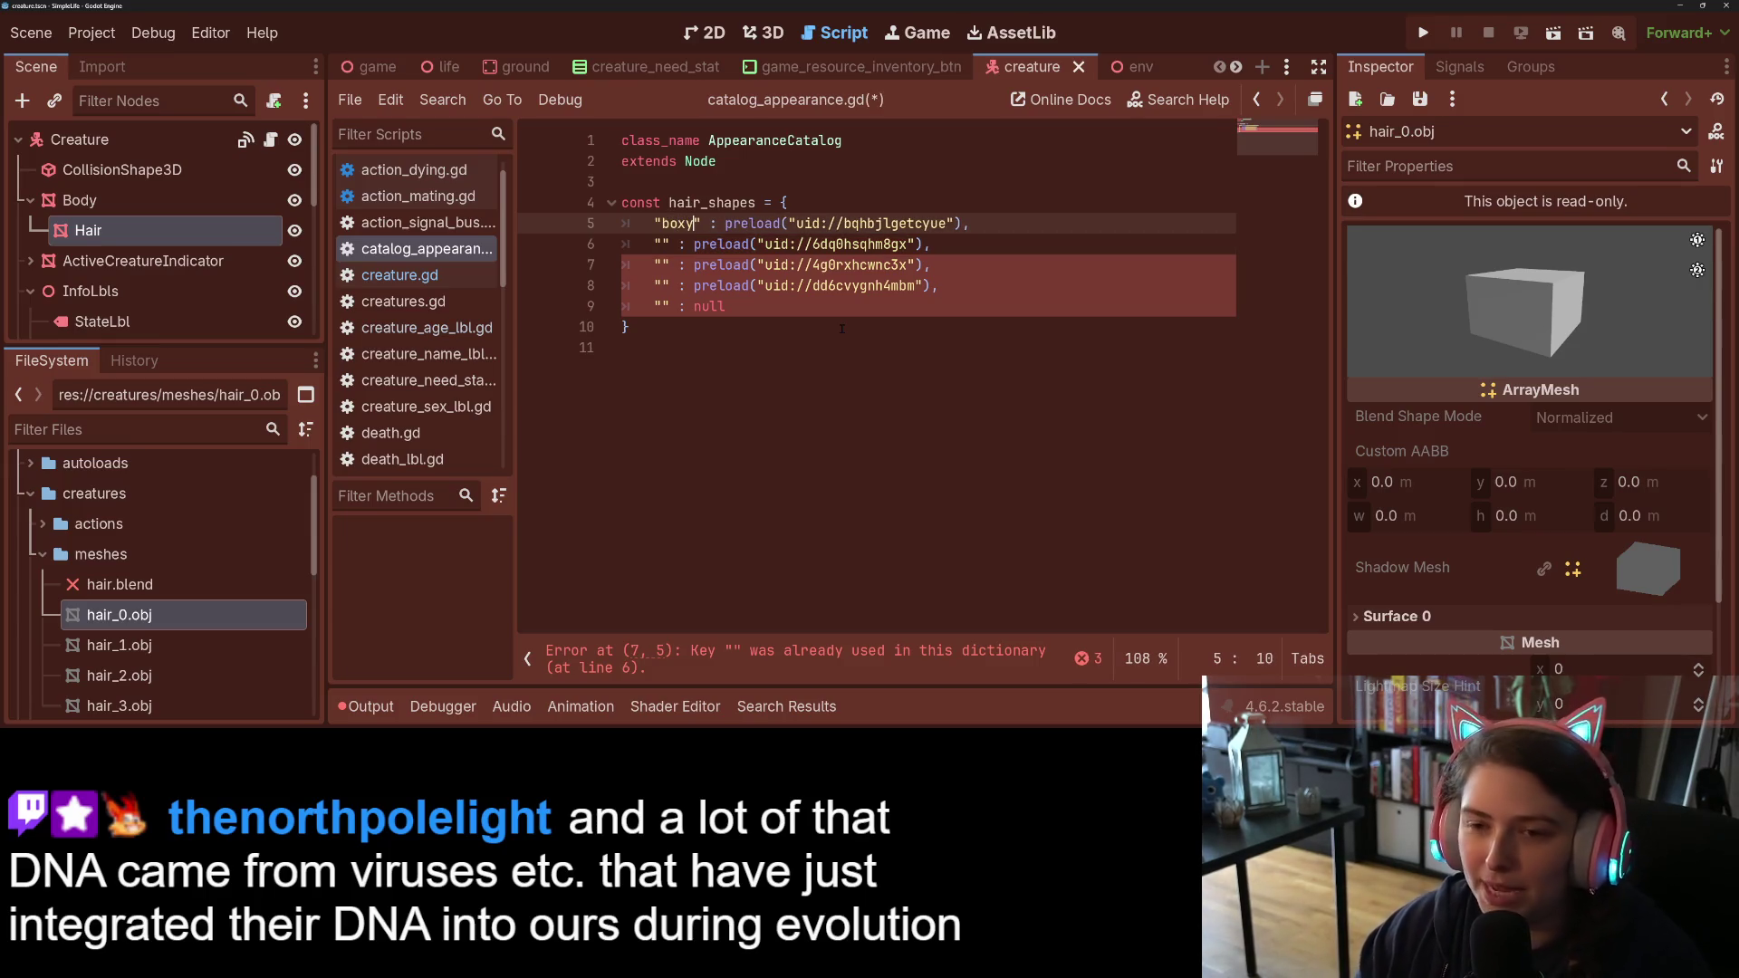
left_click(208, 654)
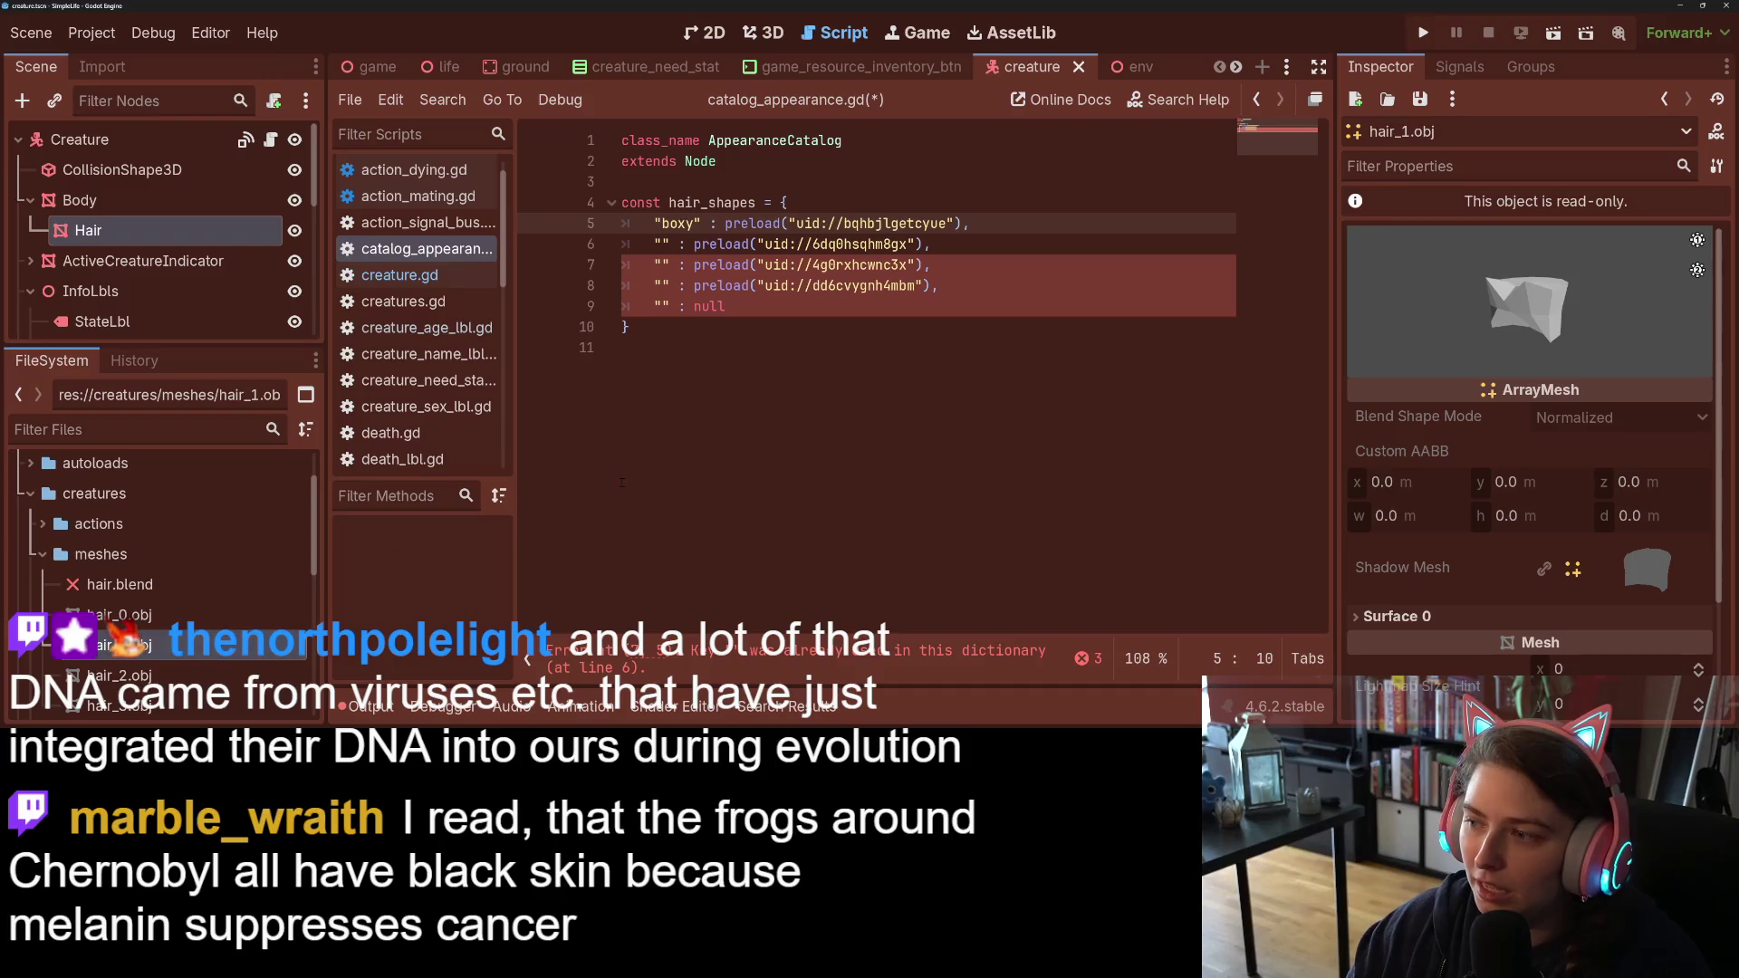
left_click(662, 244)
type("goku")
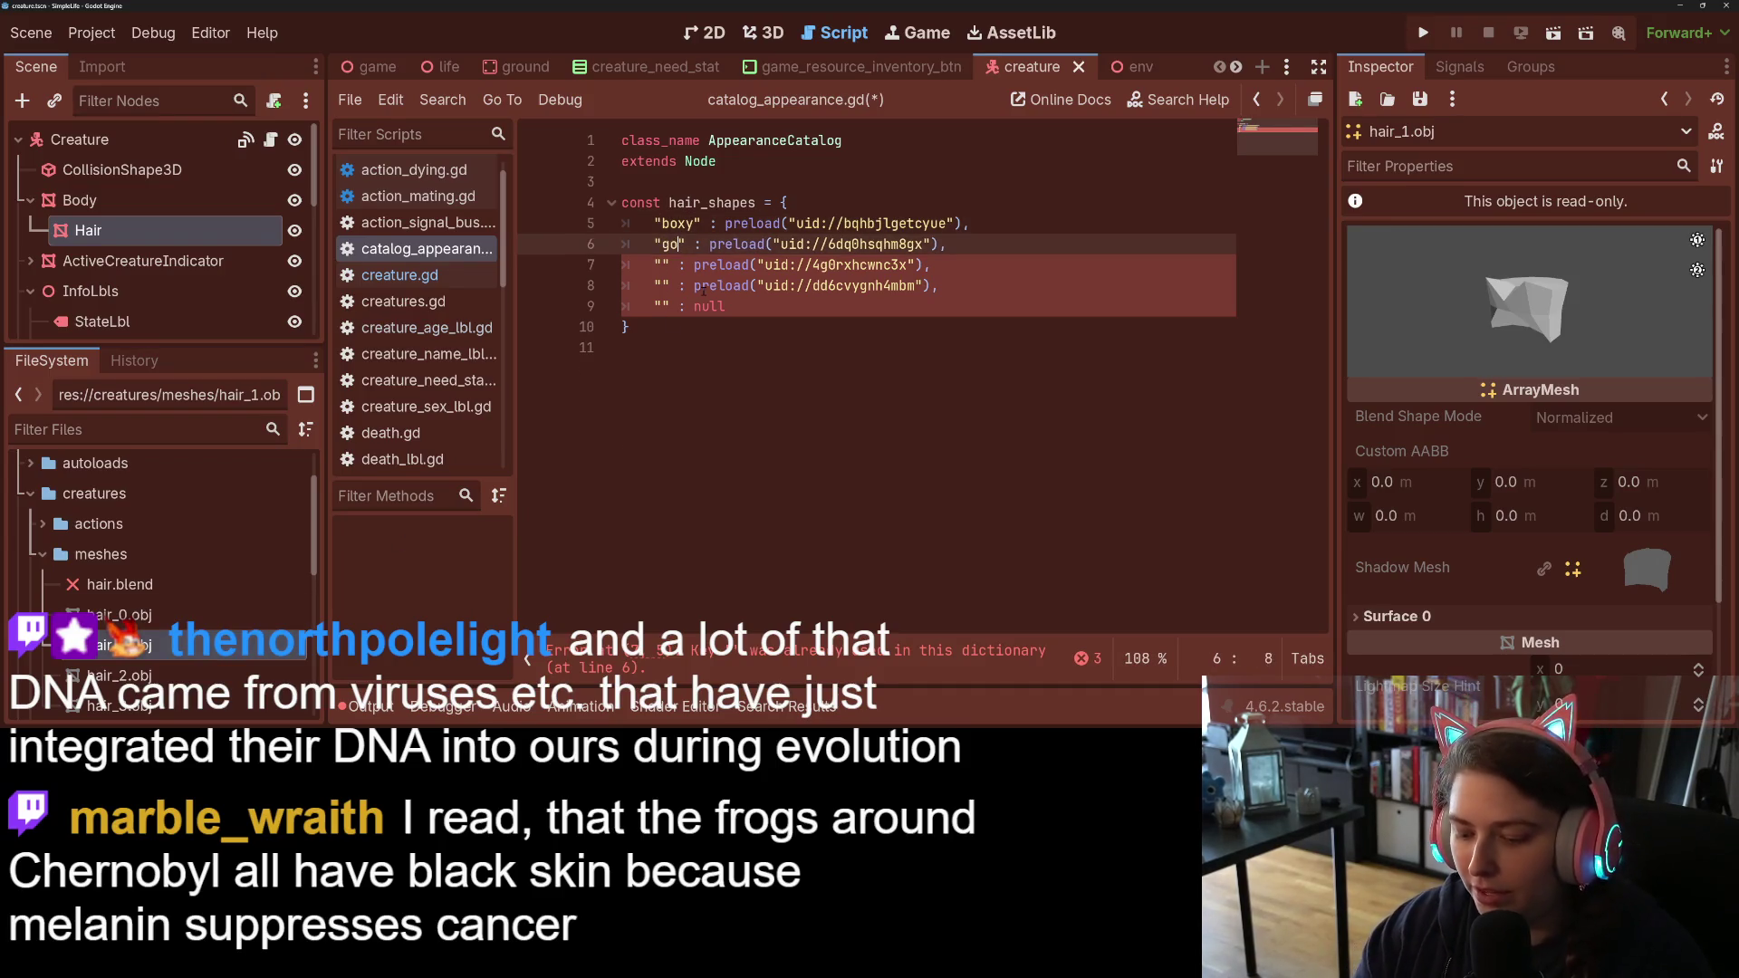
left_click(181, 675)
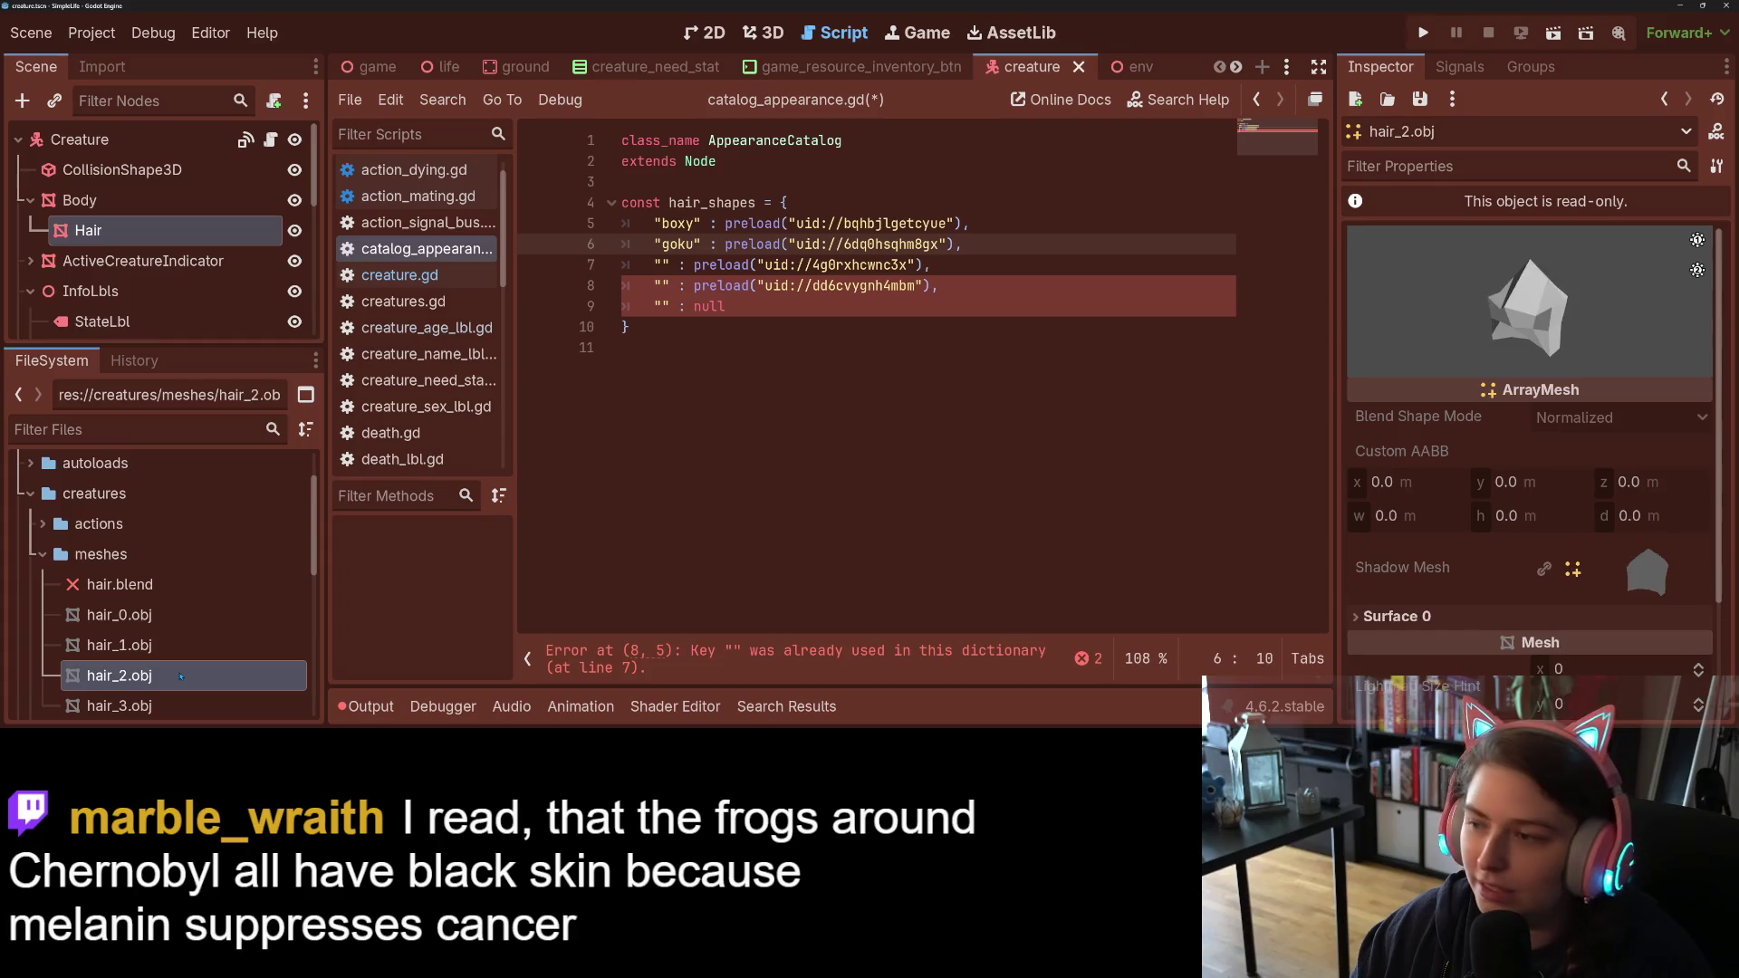
left_click(662, 264)
type("vegetab")
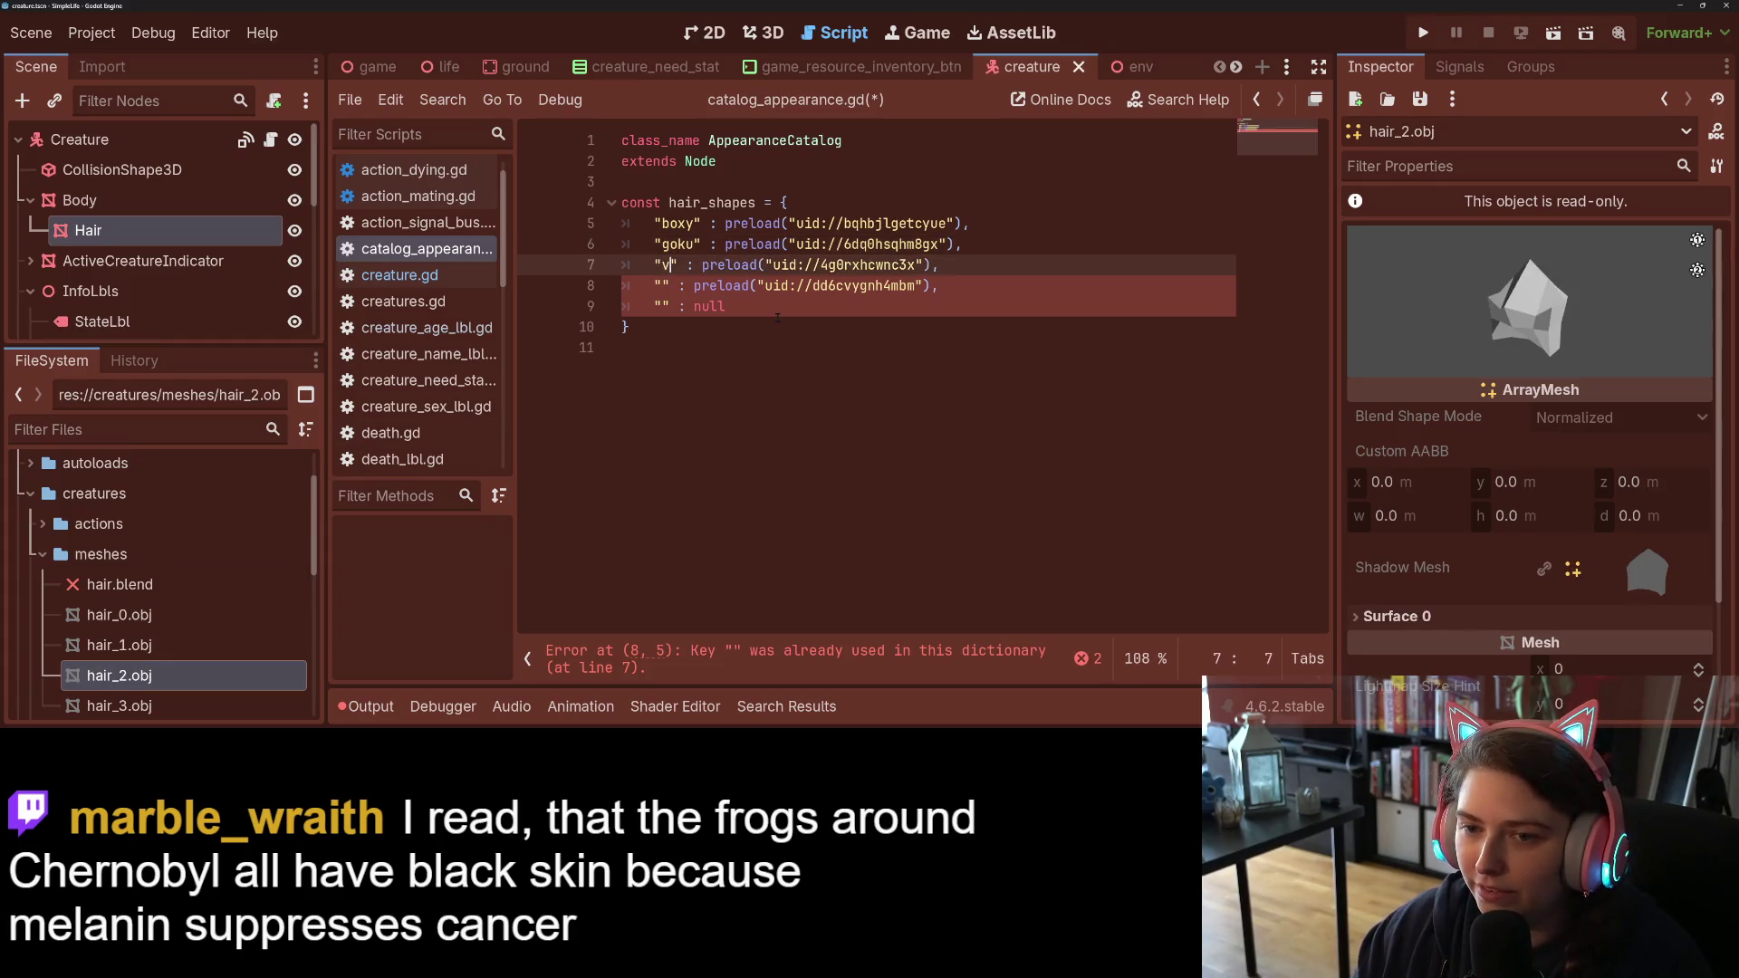
key("BackSpace")
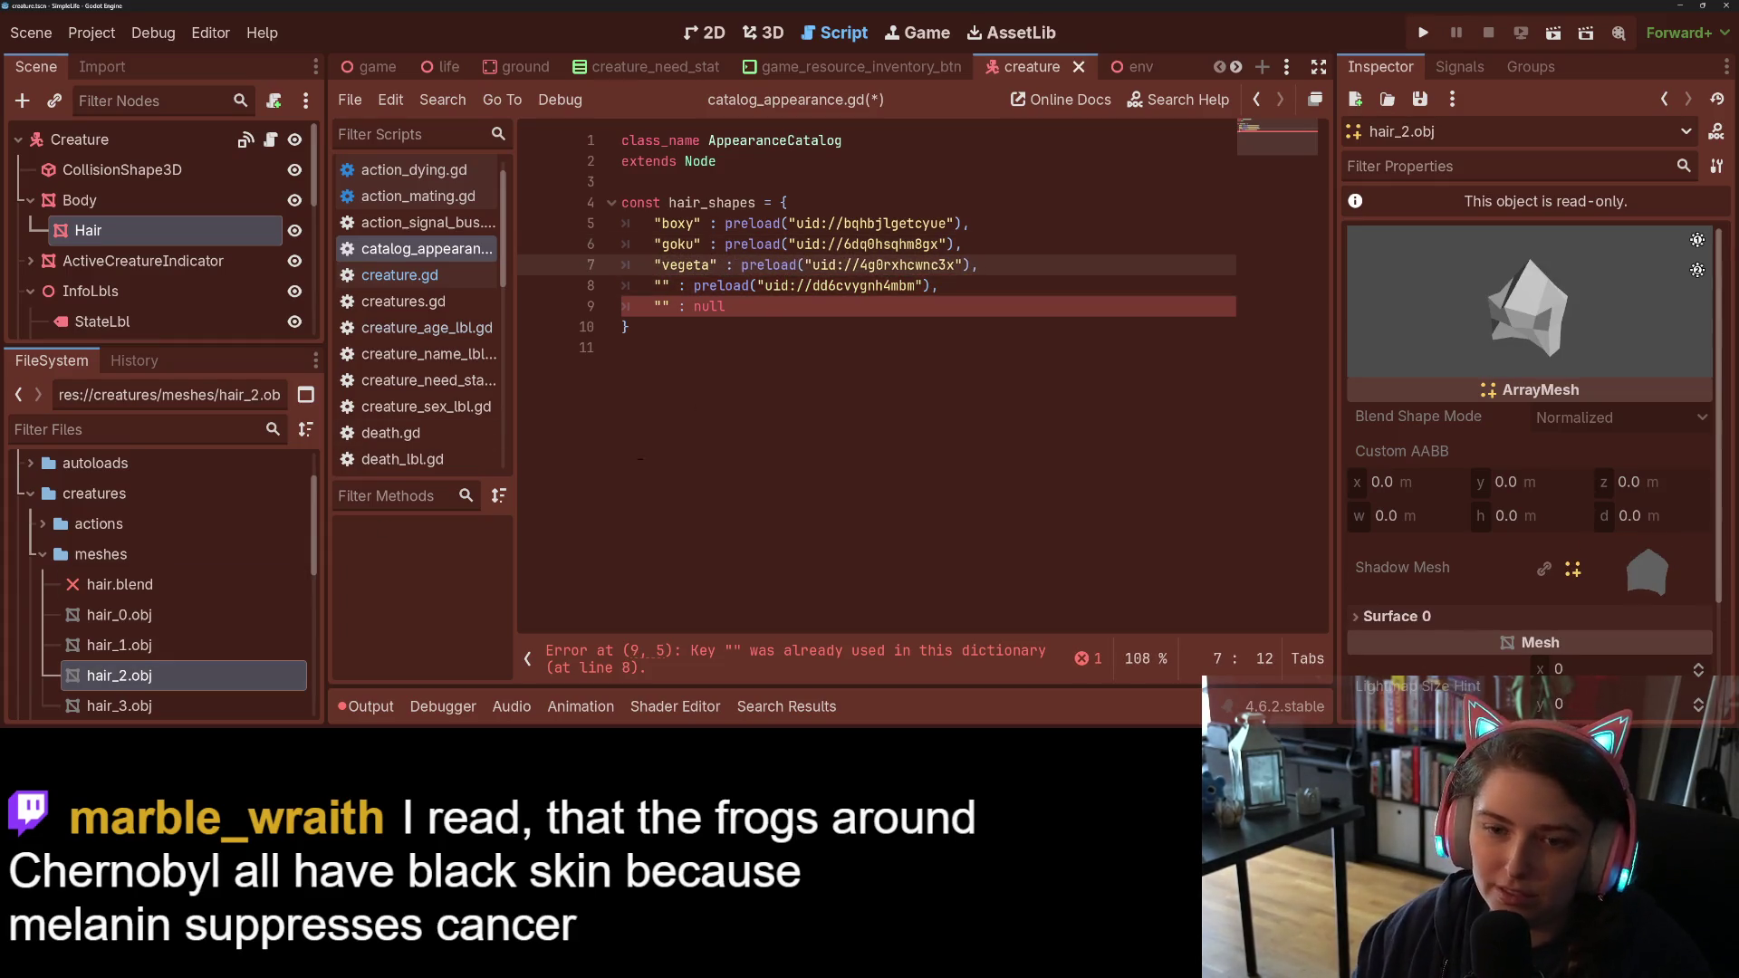
Step: Name the last two keys shark and bald, then save the catalog script
left_click(225, 705)
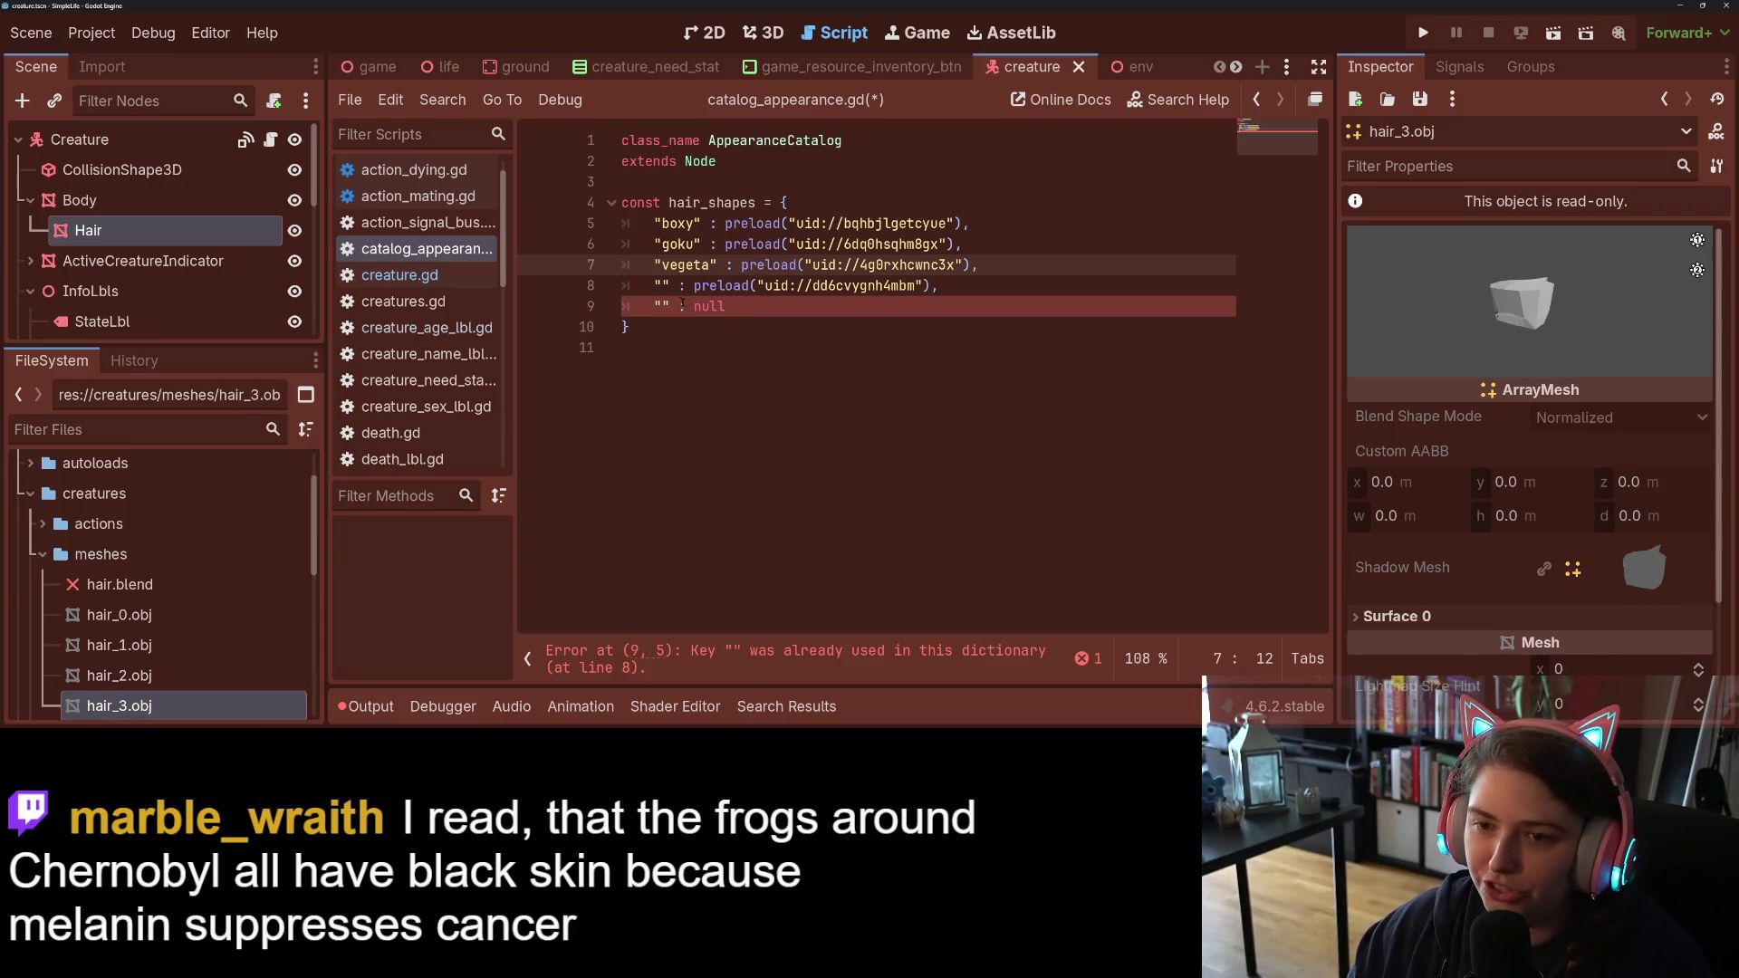
left_click(659, 285)
type("shark")
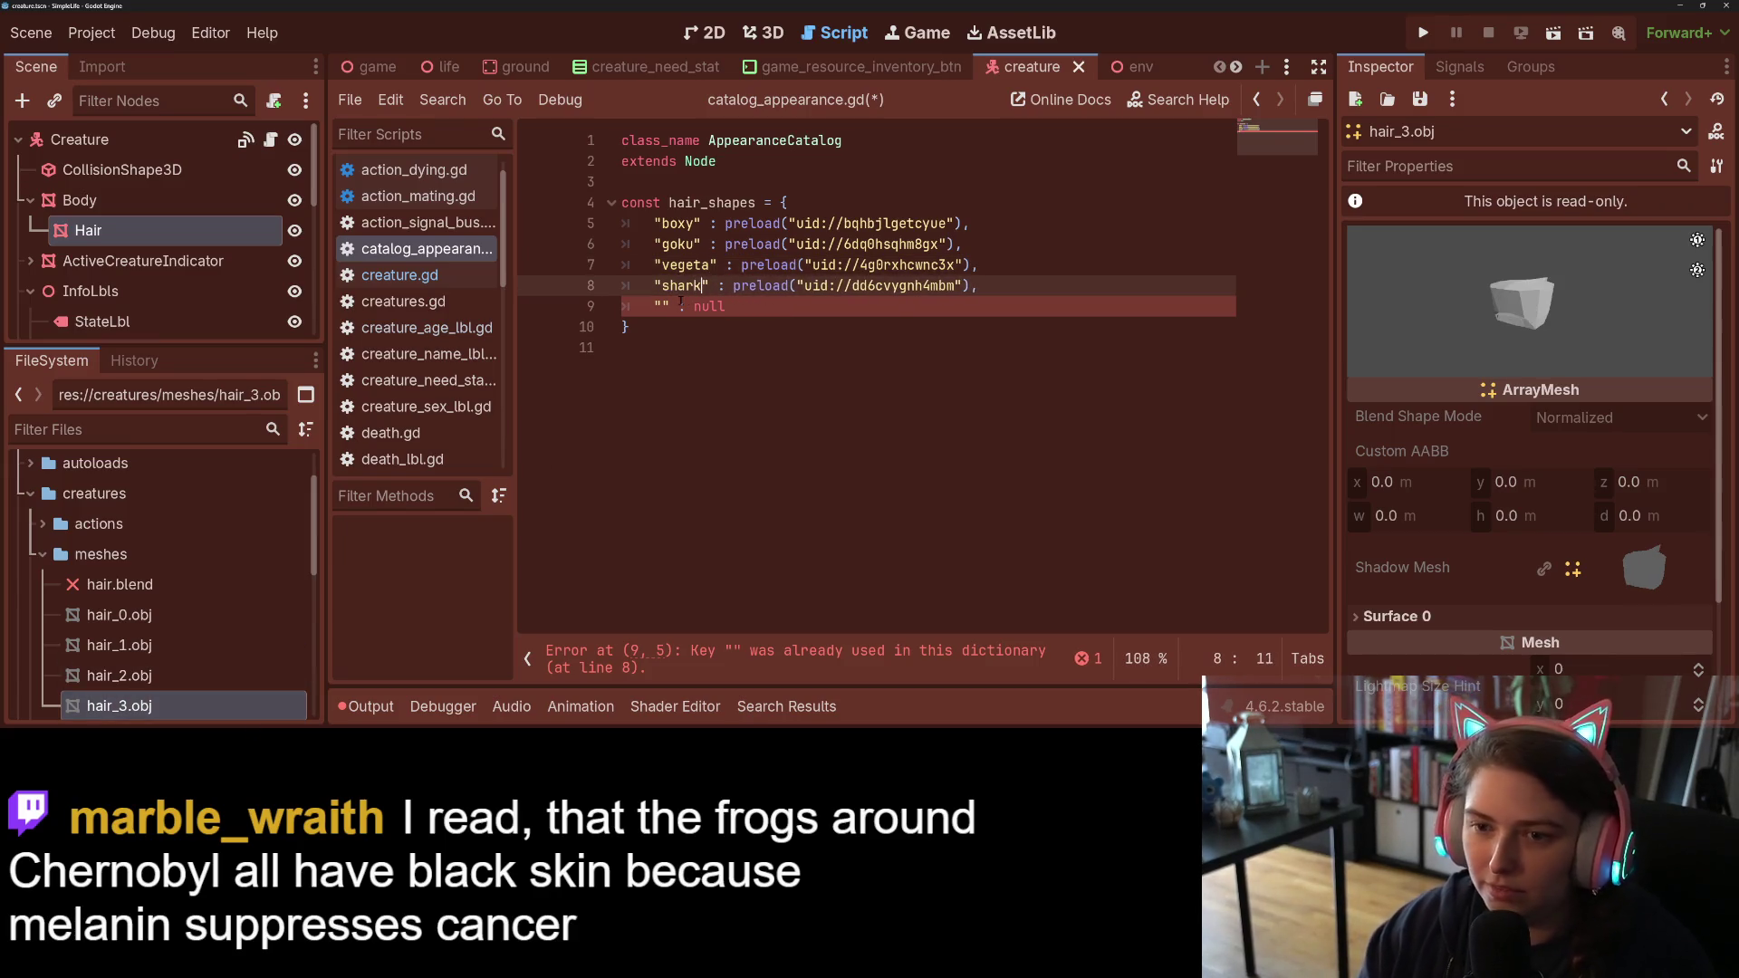
left_click(660, 306)
type("bald")
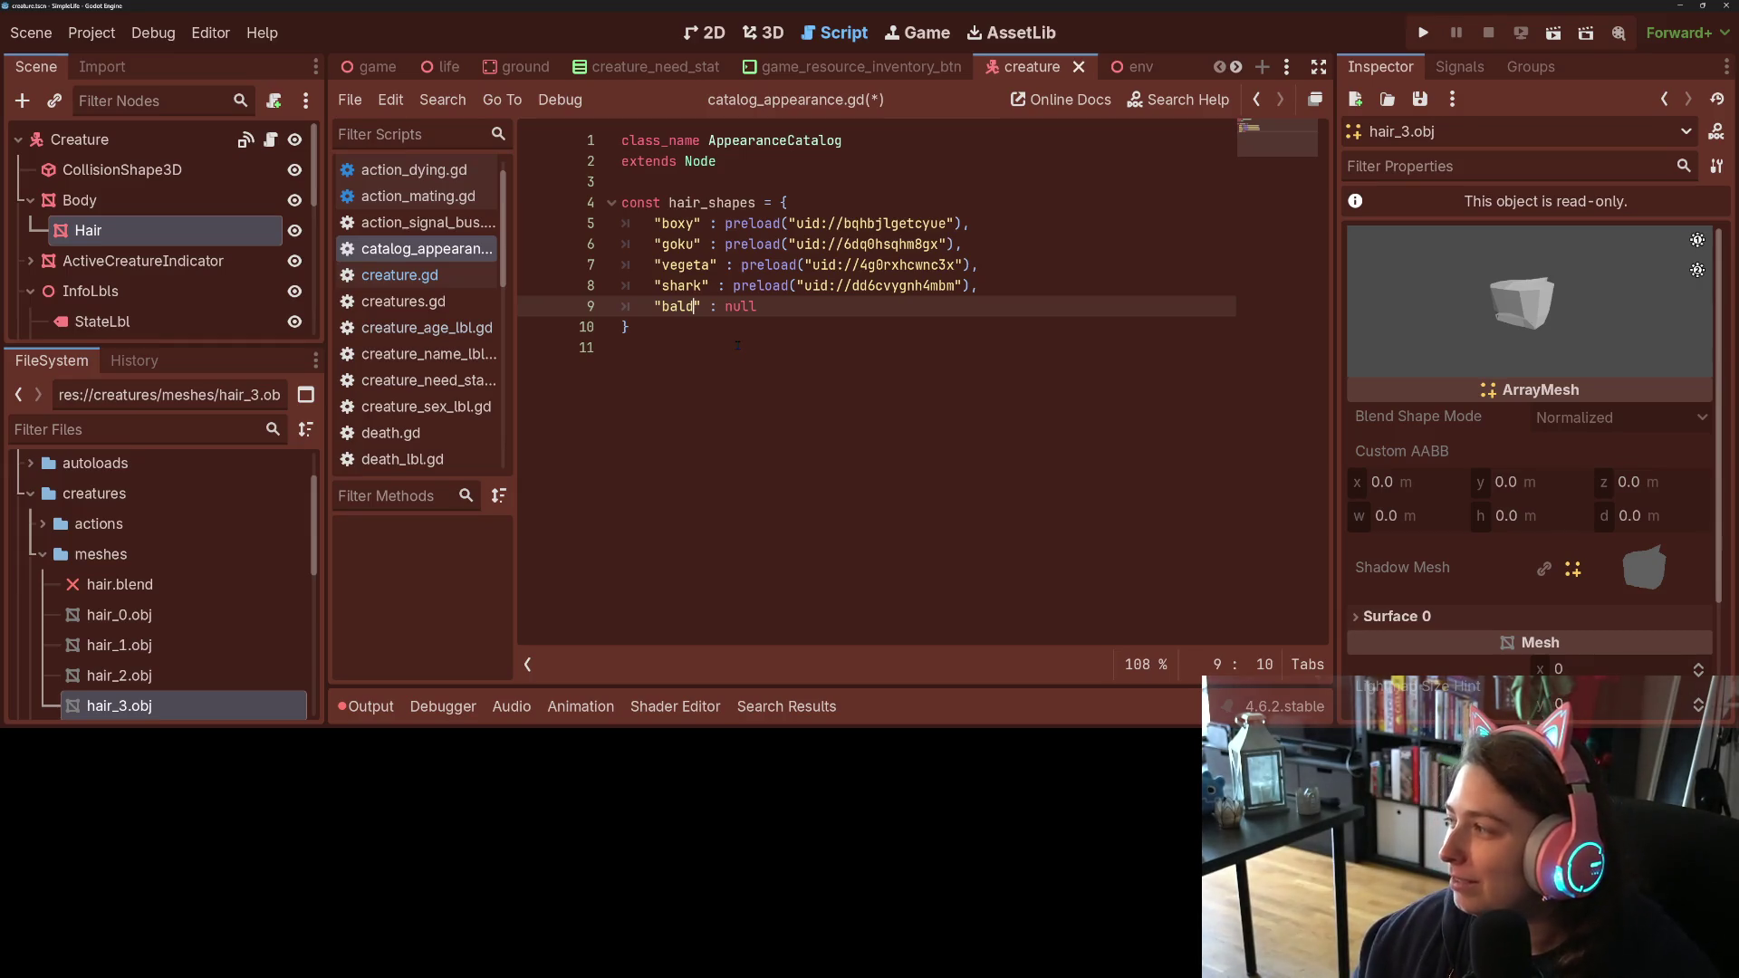
left_click(749, 357)
key("ctrl+s")
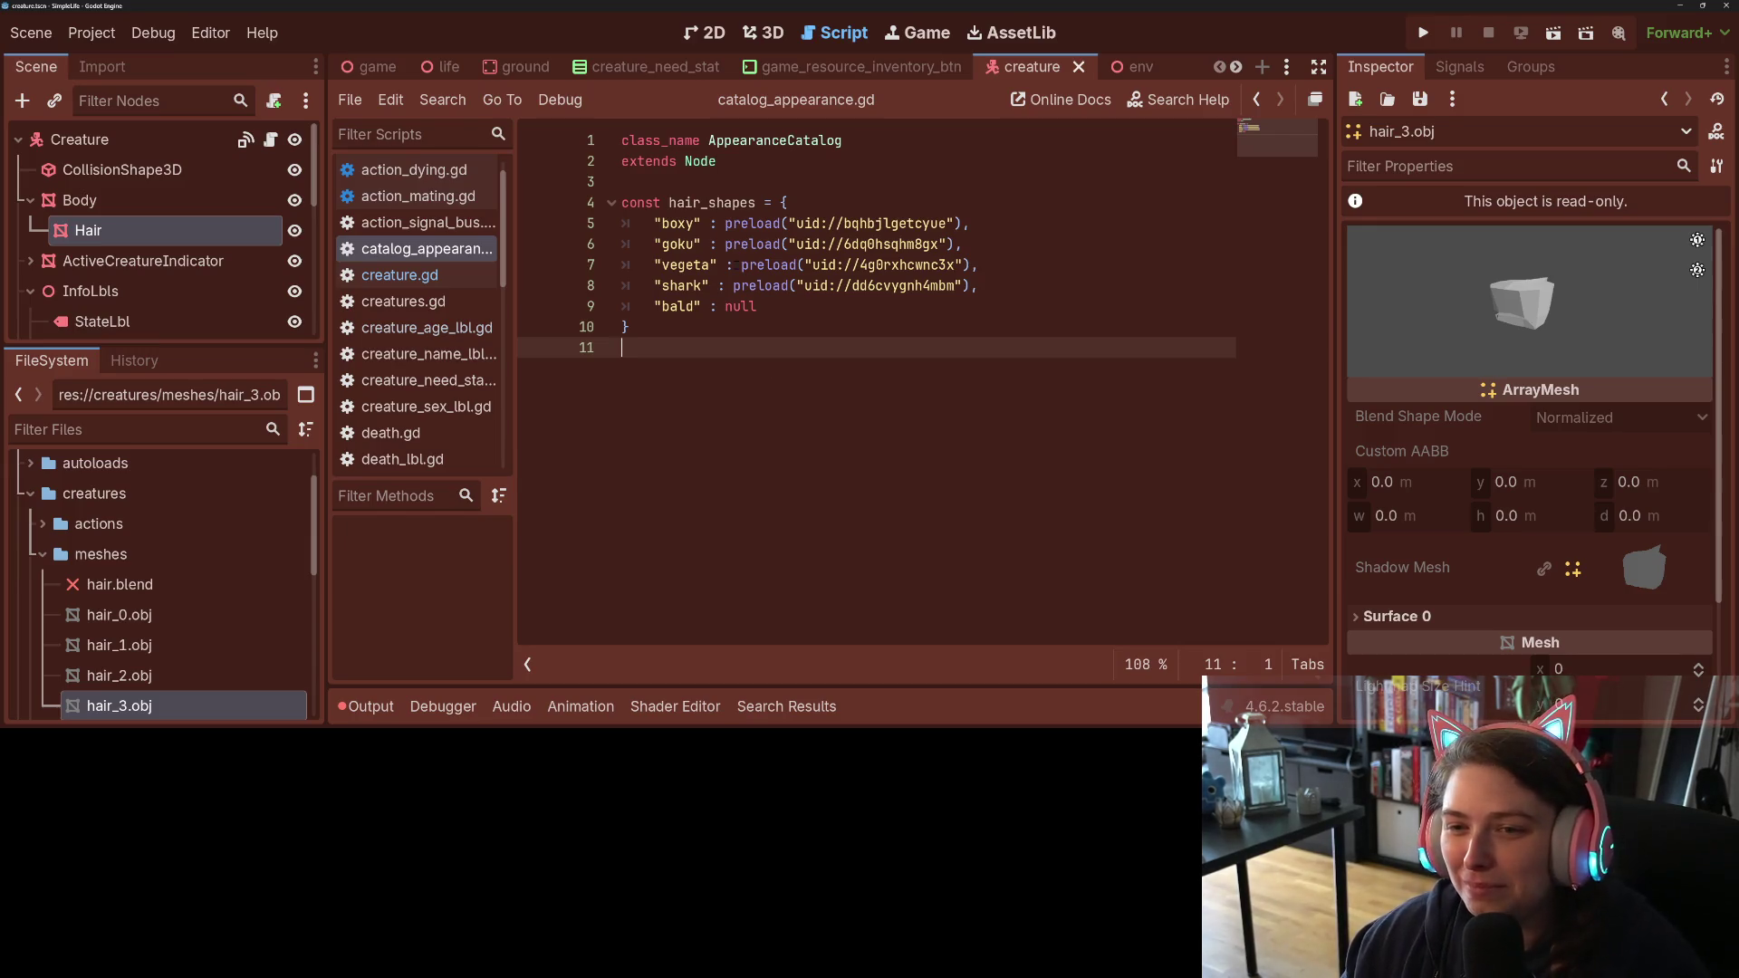
Step: Select the hair_shapes name, save again, and return to creature.gd
left_click(767, 316)
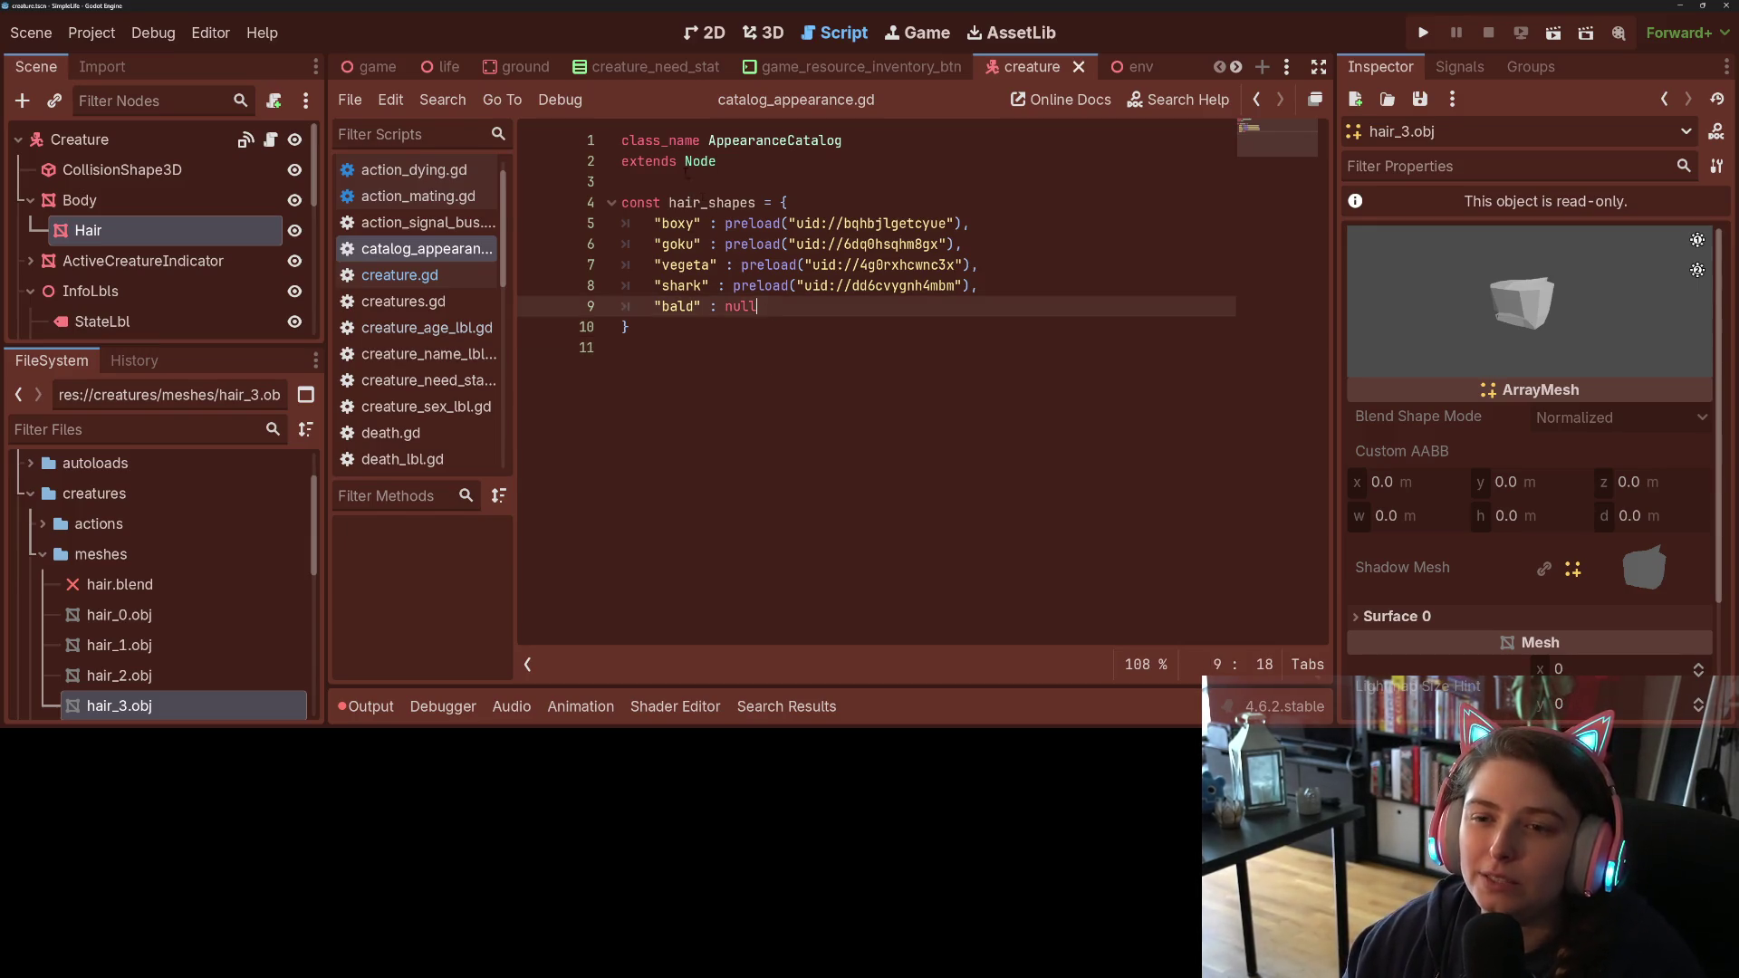
double_click(690, 203)
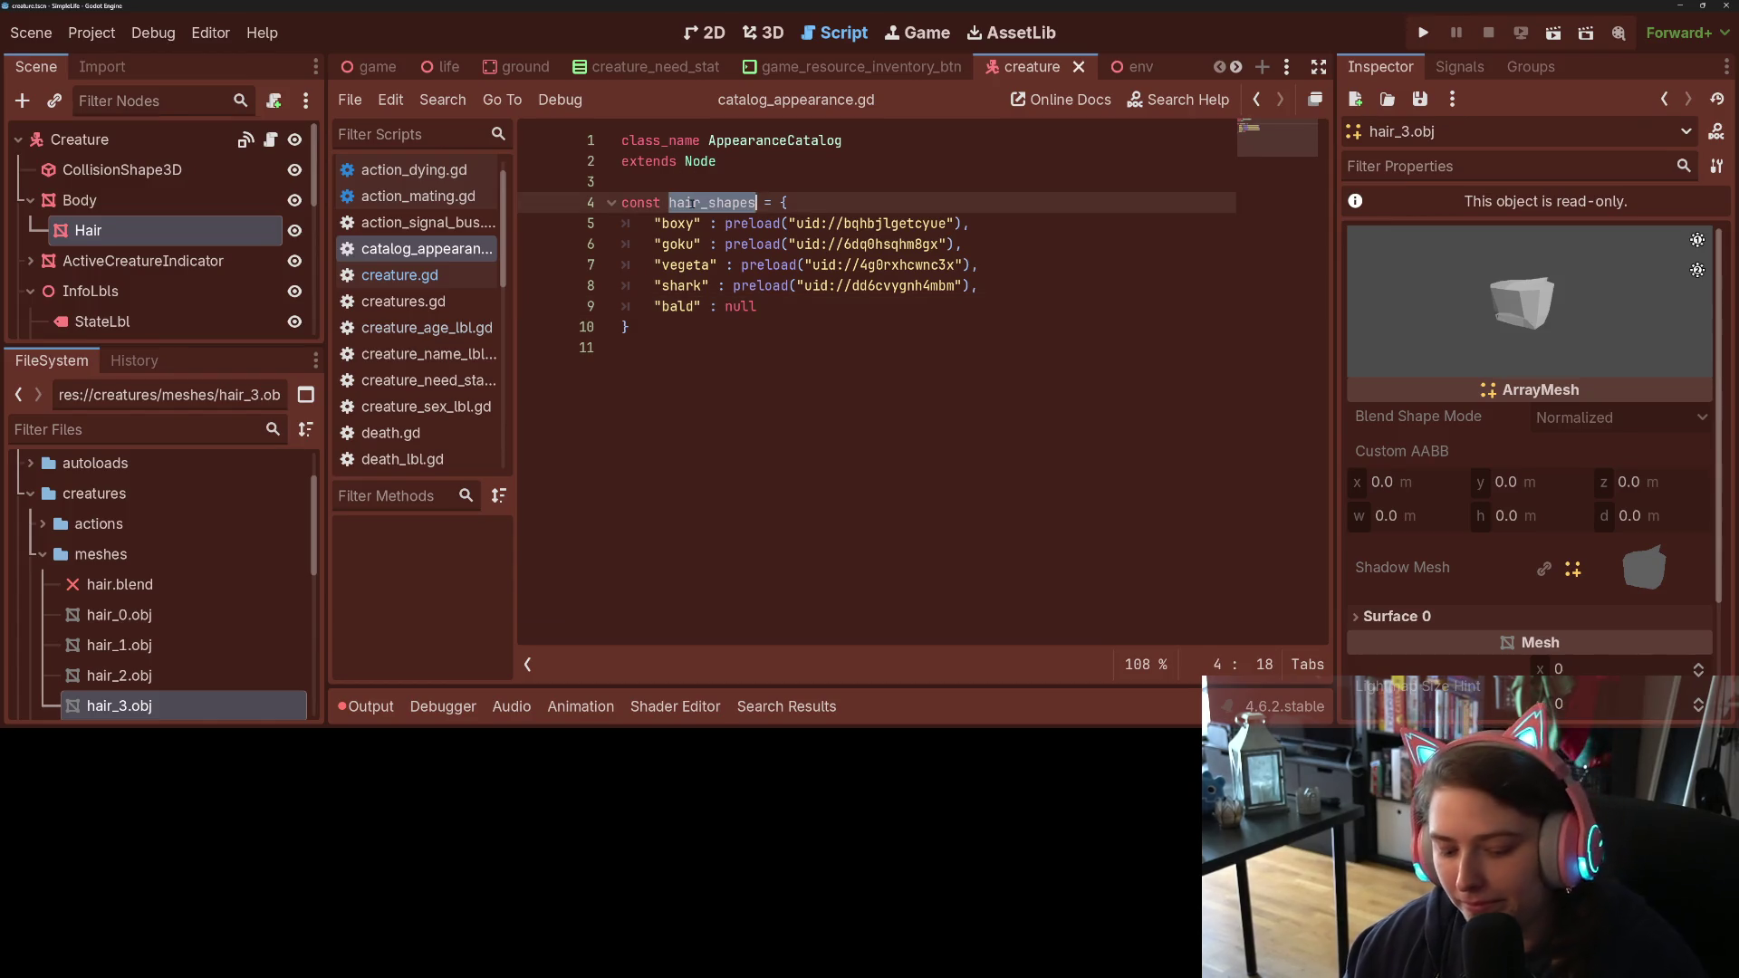
key("ctrl+s")
left_click(691, 203)
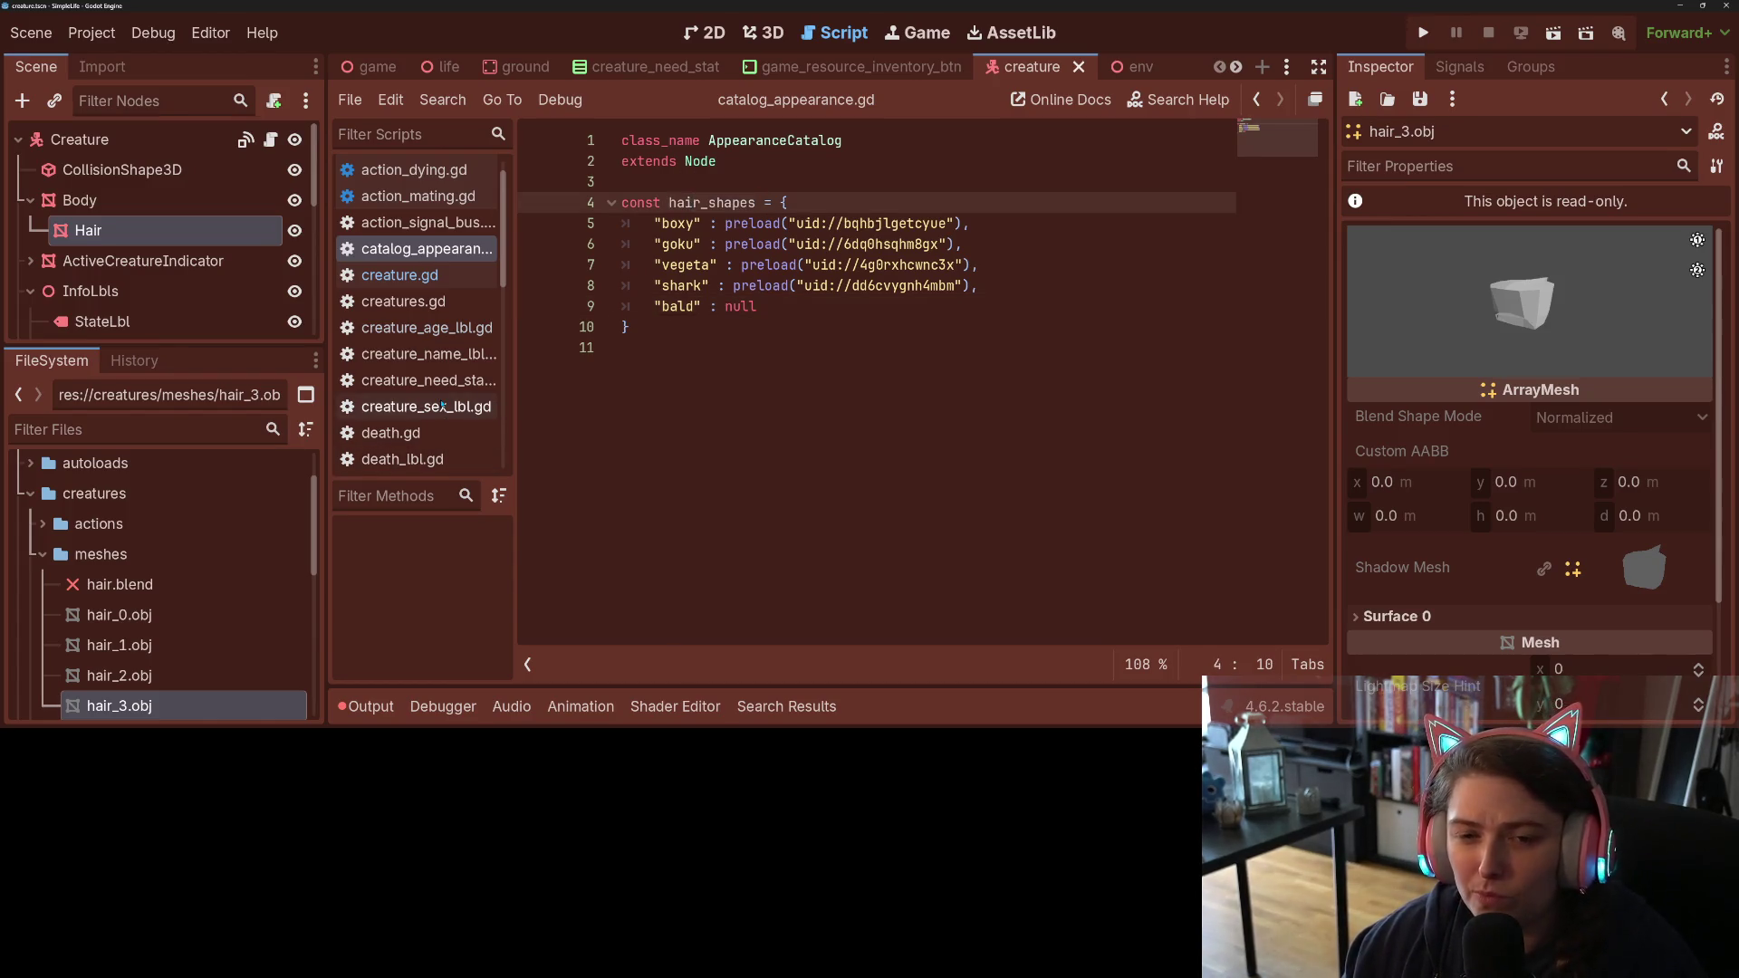
scroll(442, 399, "up", 1)
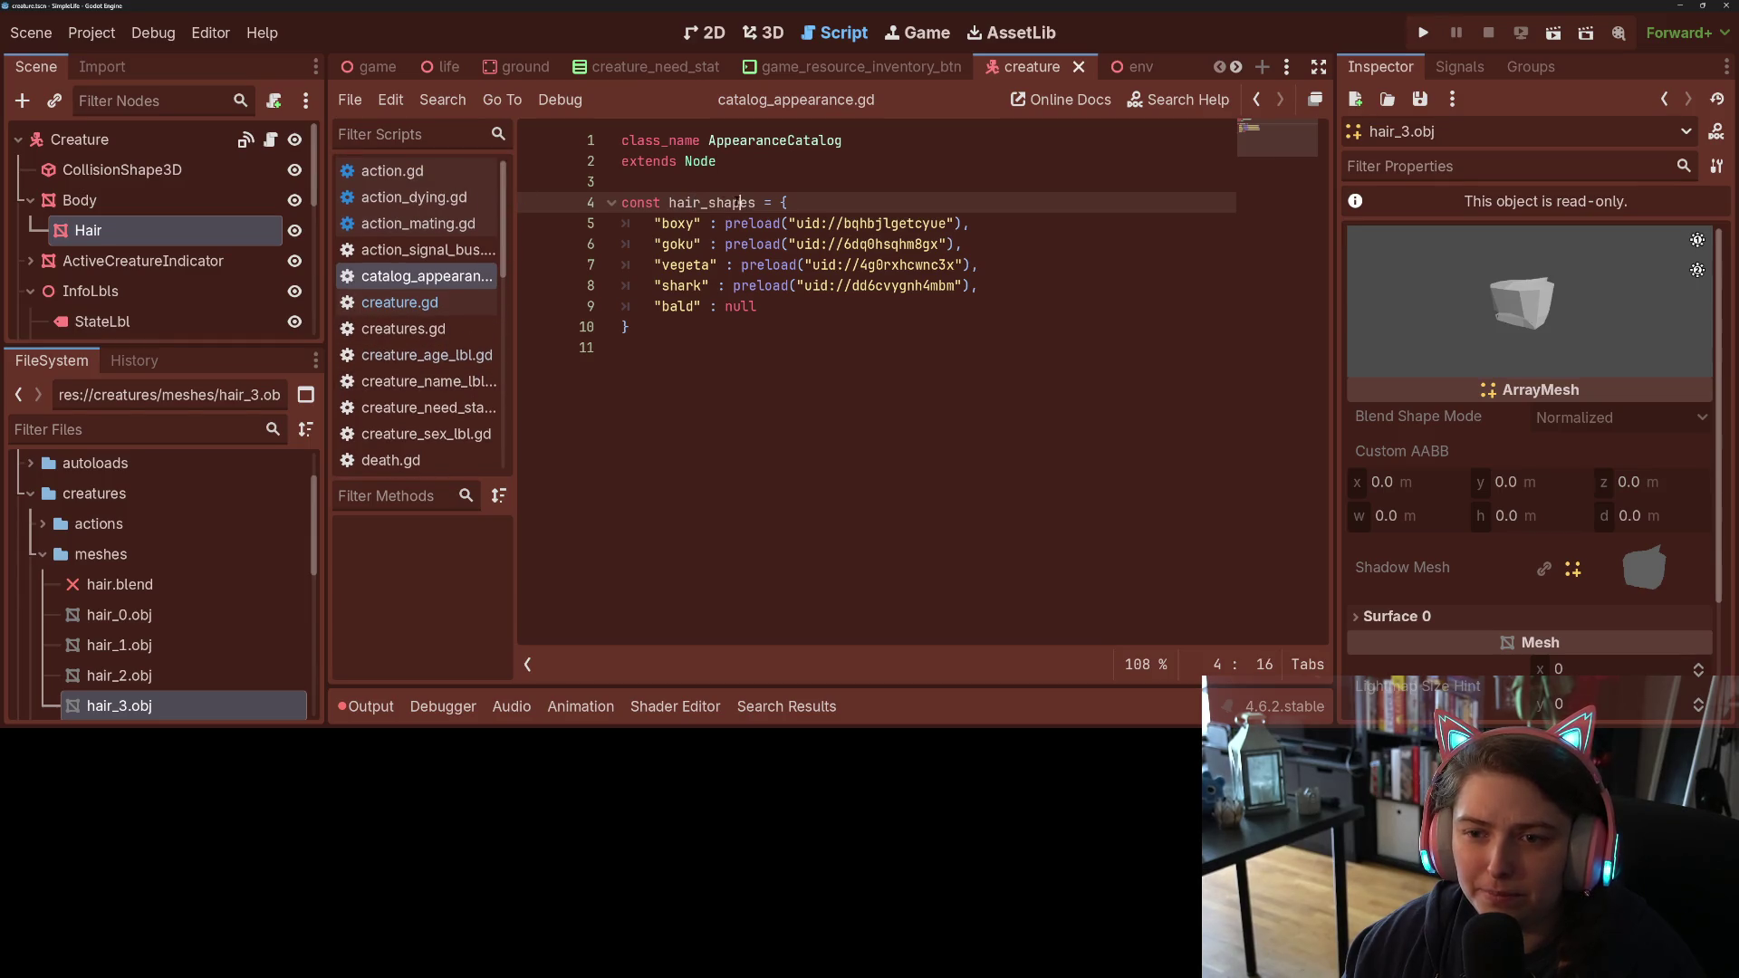
left_click(438, 302)
Step: Delete the empty hairs constant from creature.gd and save
key("Down")
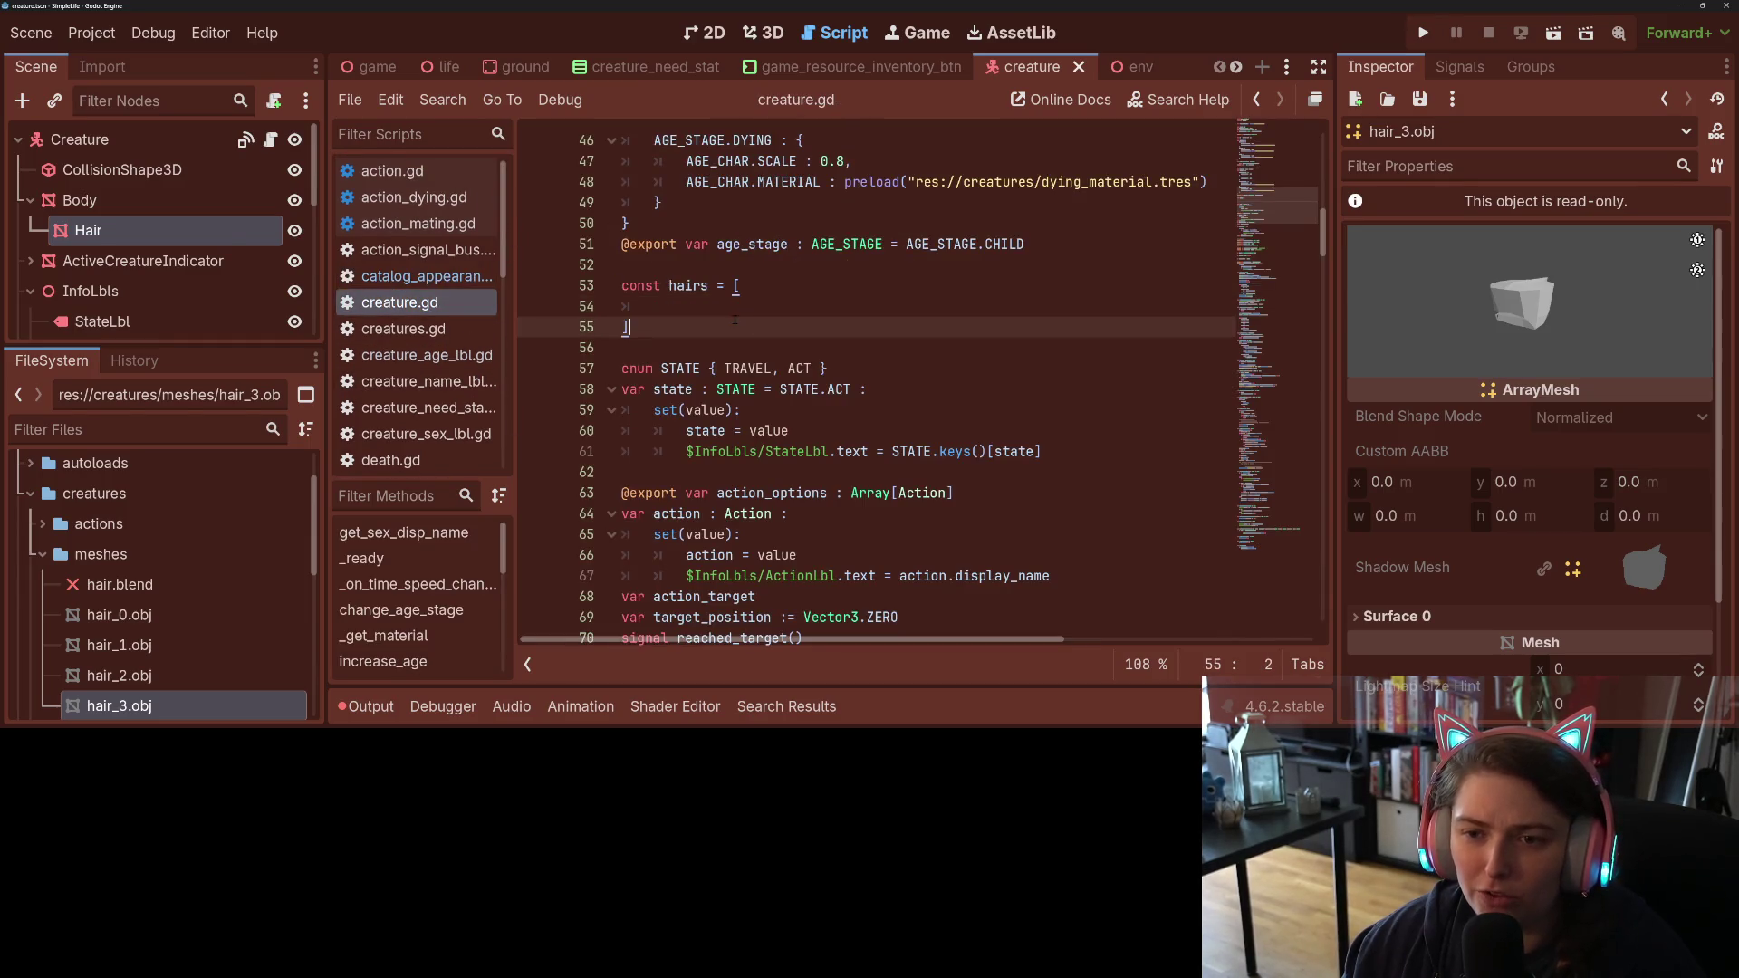
key("shift+Up")
key("shift+Up")
key("shift+Up")
key("BackSpace")
key("BackSpace")
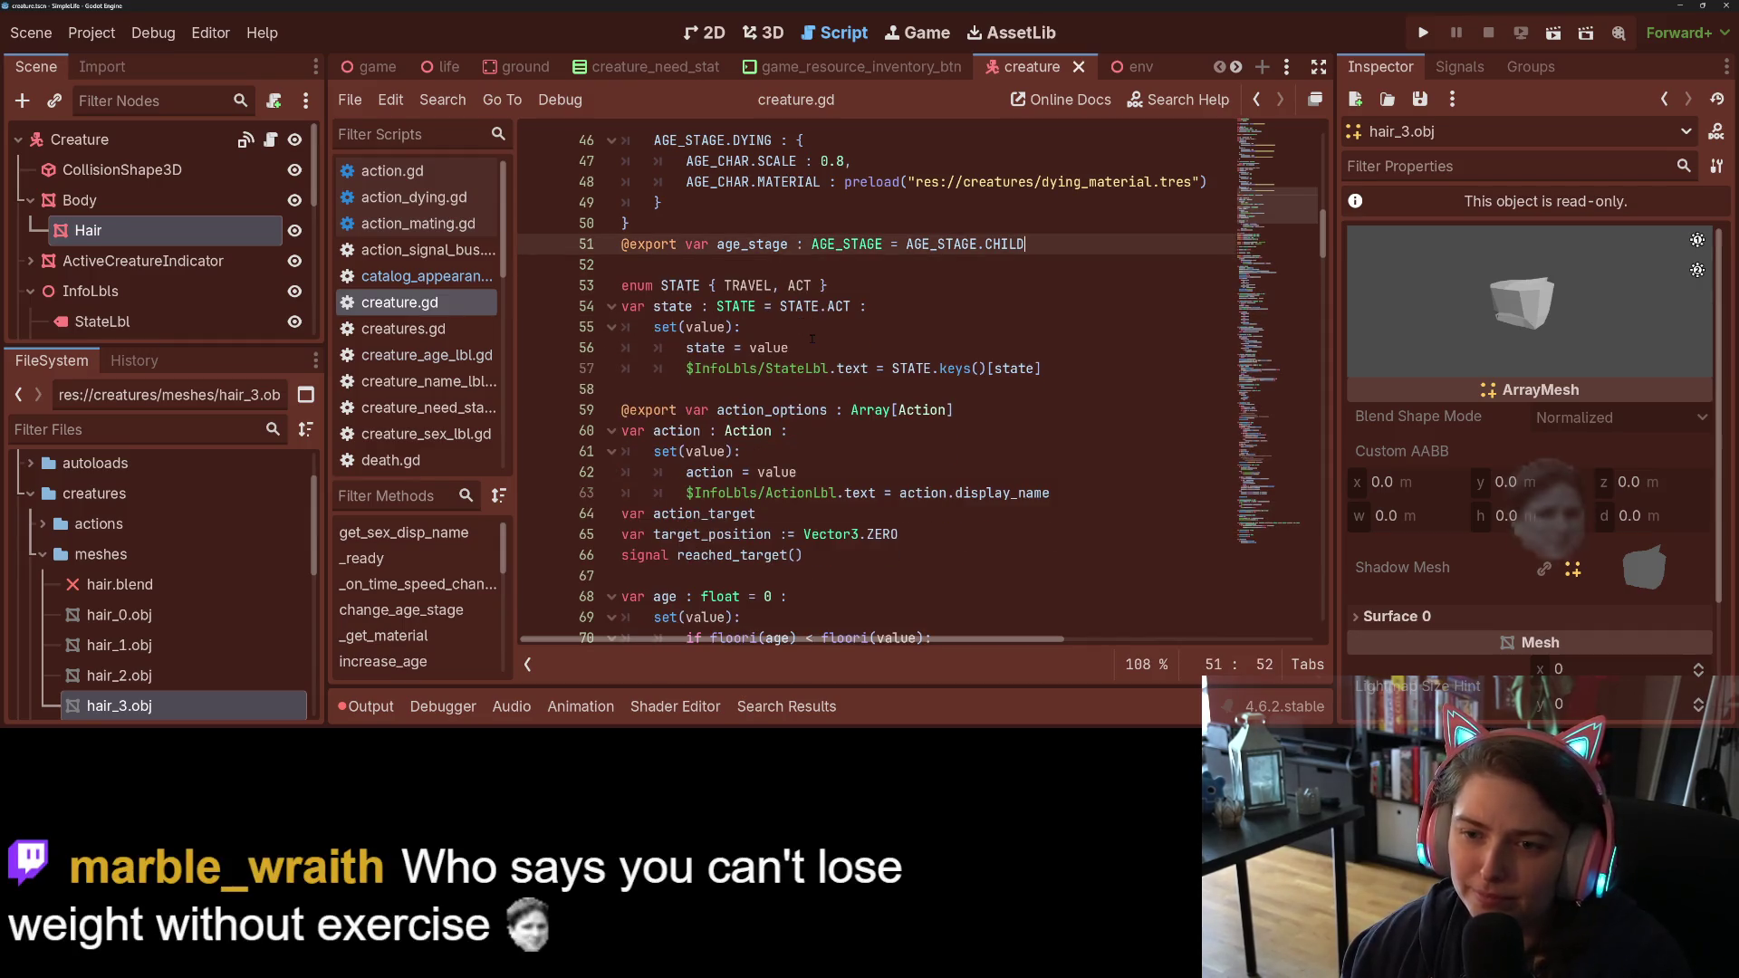
key("ctrl+s")
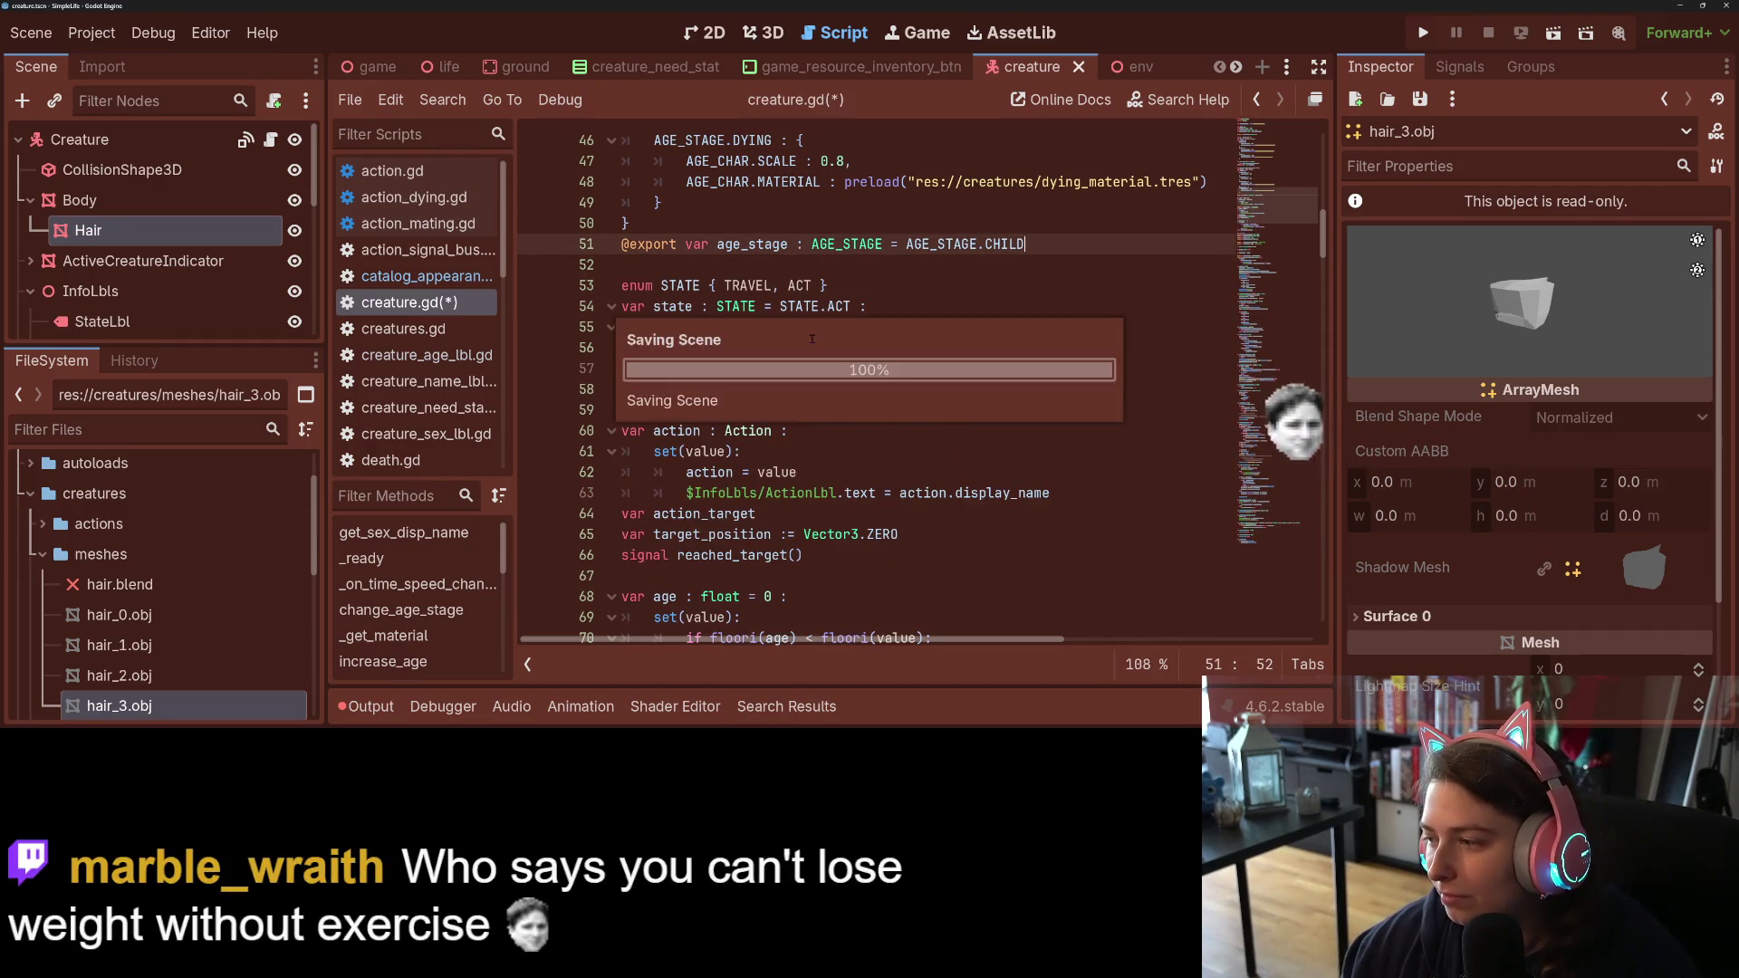
Step: Add a ##Physical Traits comment above _ready and begin declaring var hair_shape : String
scroll(850, 424, "down", 2)
scroll(842, 430, "up", 3)
scroll(829, 444, "down", 6)
scroll(822, 450, "down", 8)
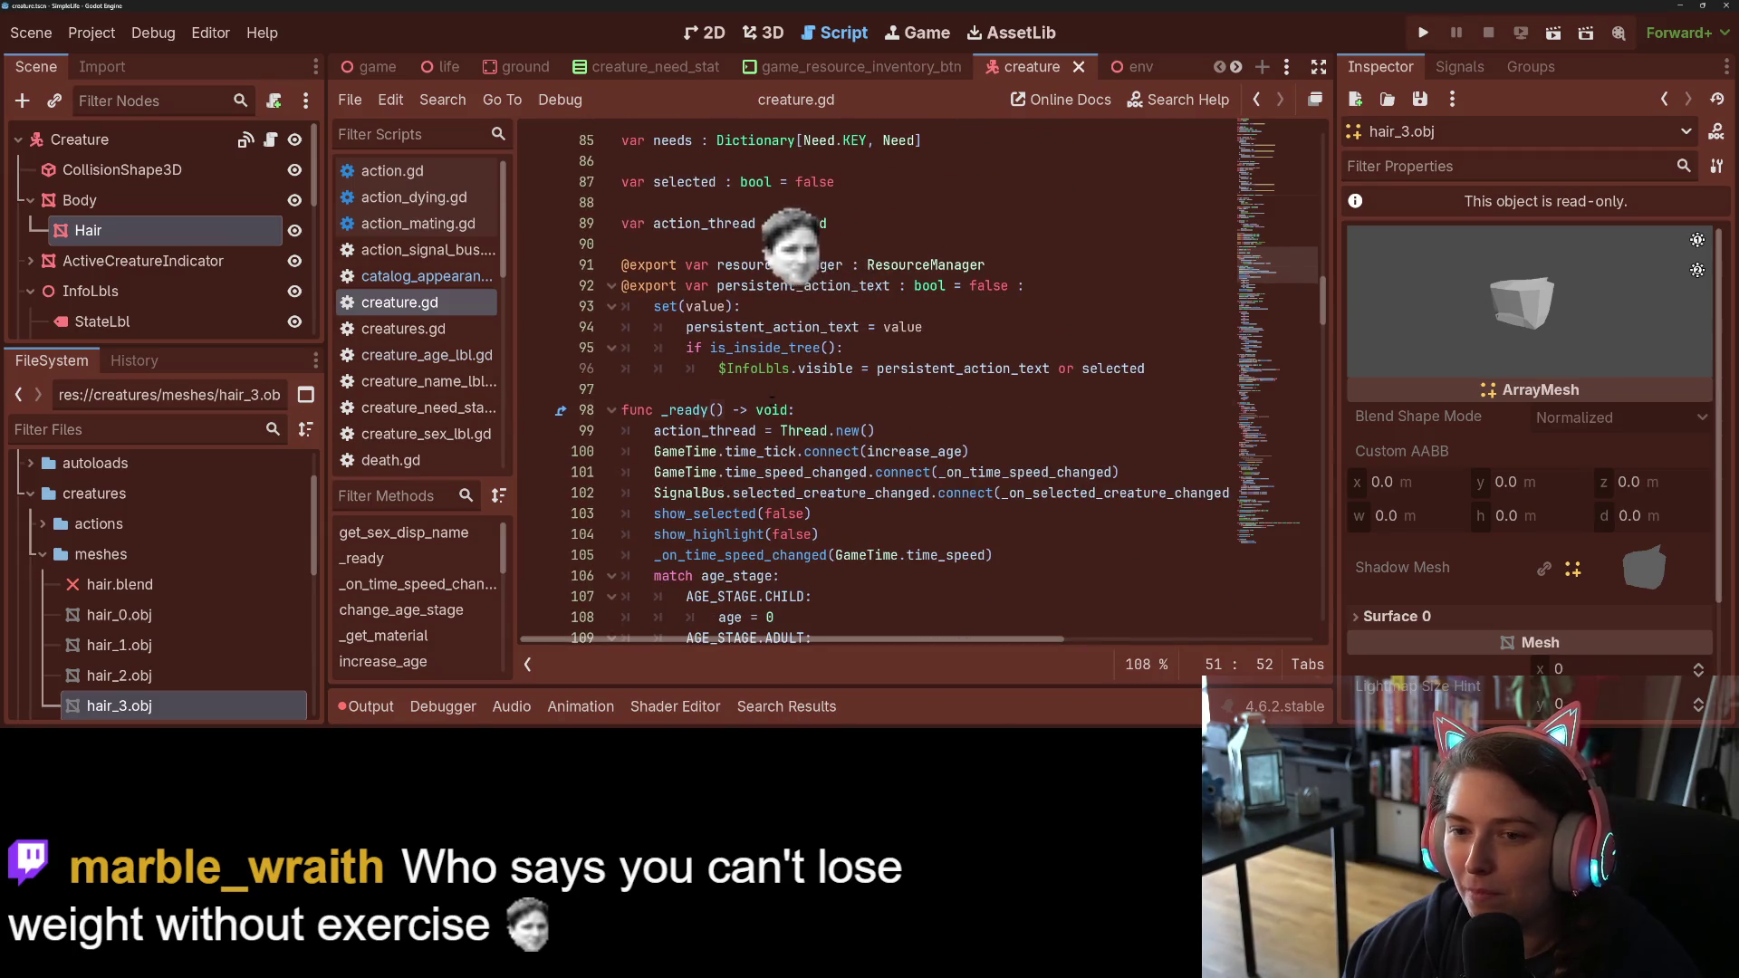
left_click(634, 410)
key("Up")
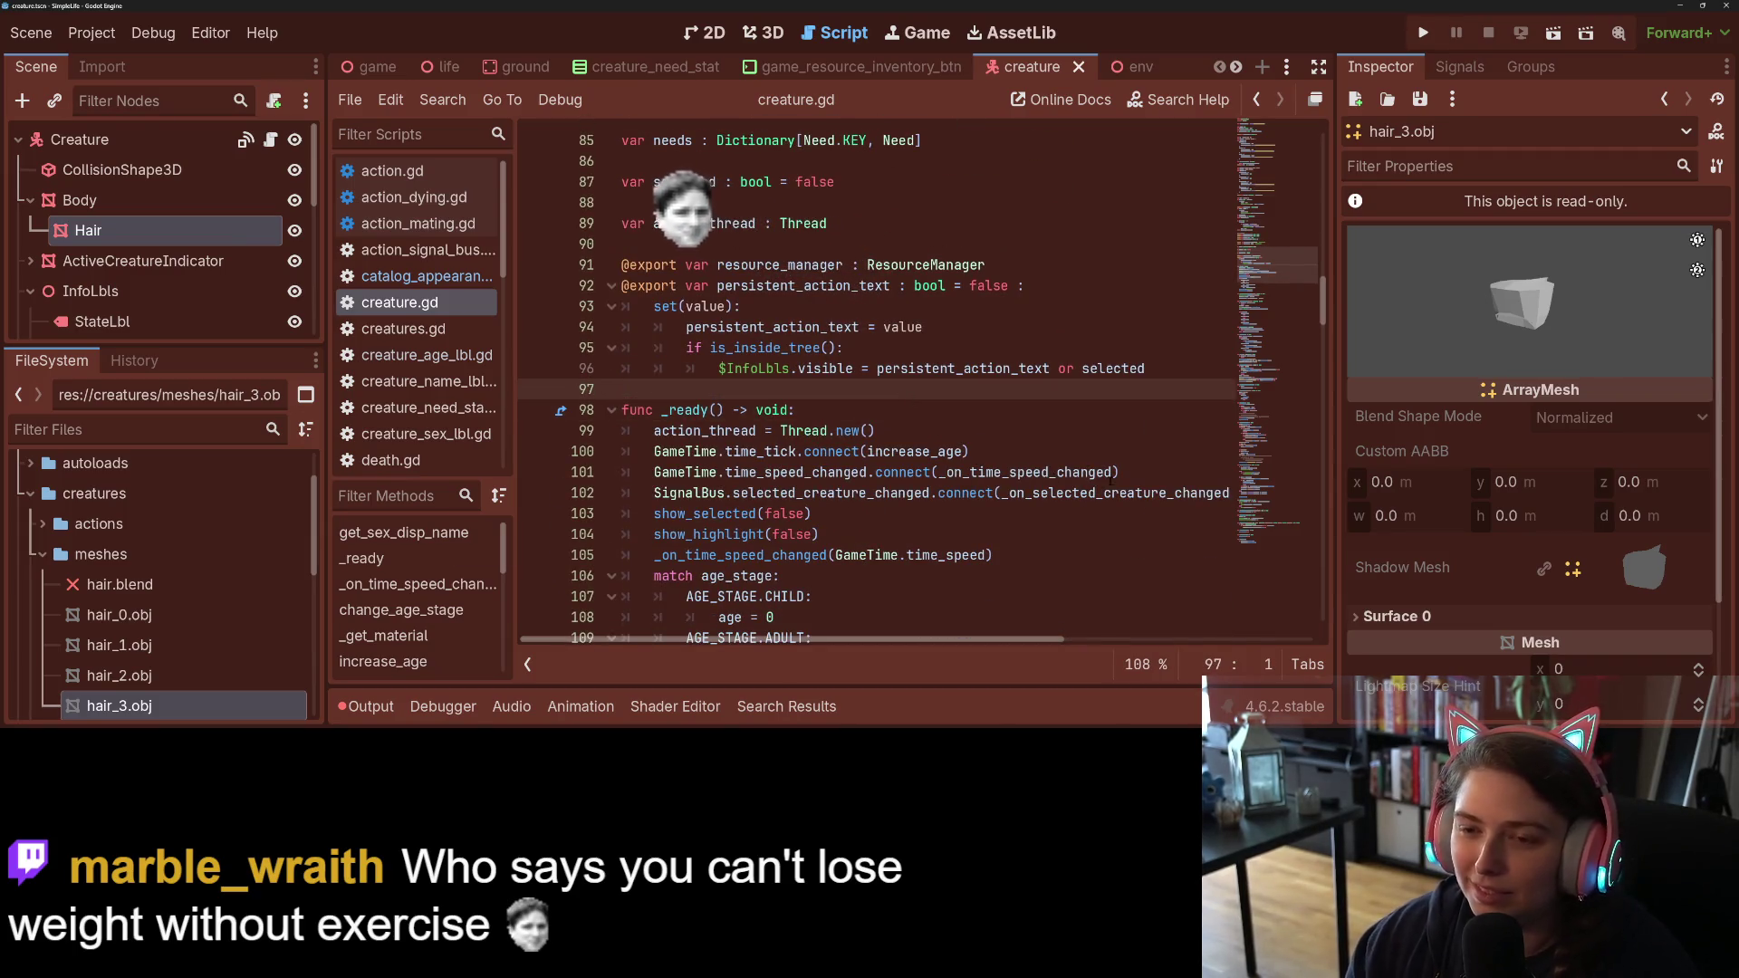
key("Return")
key("Return")
key("Up")
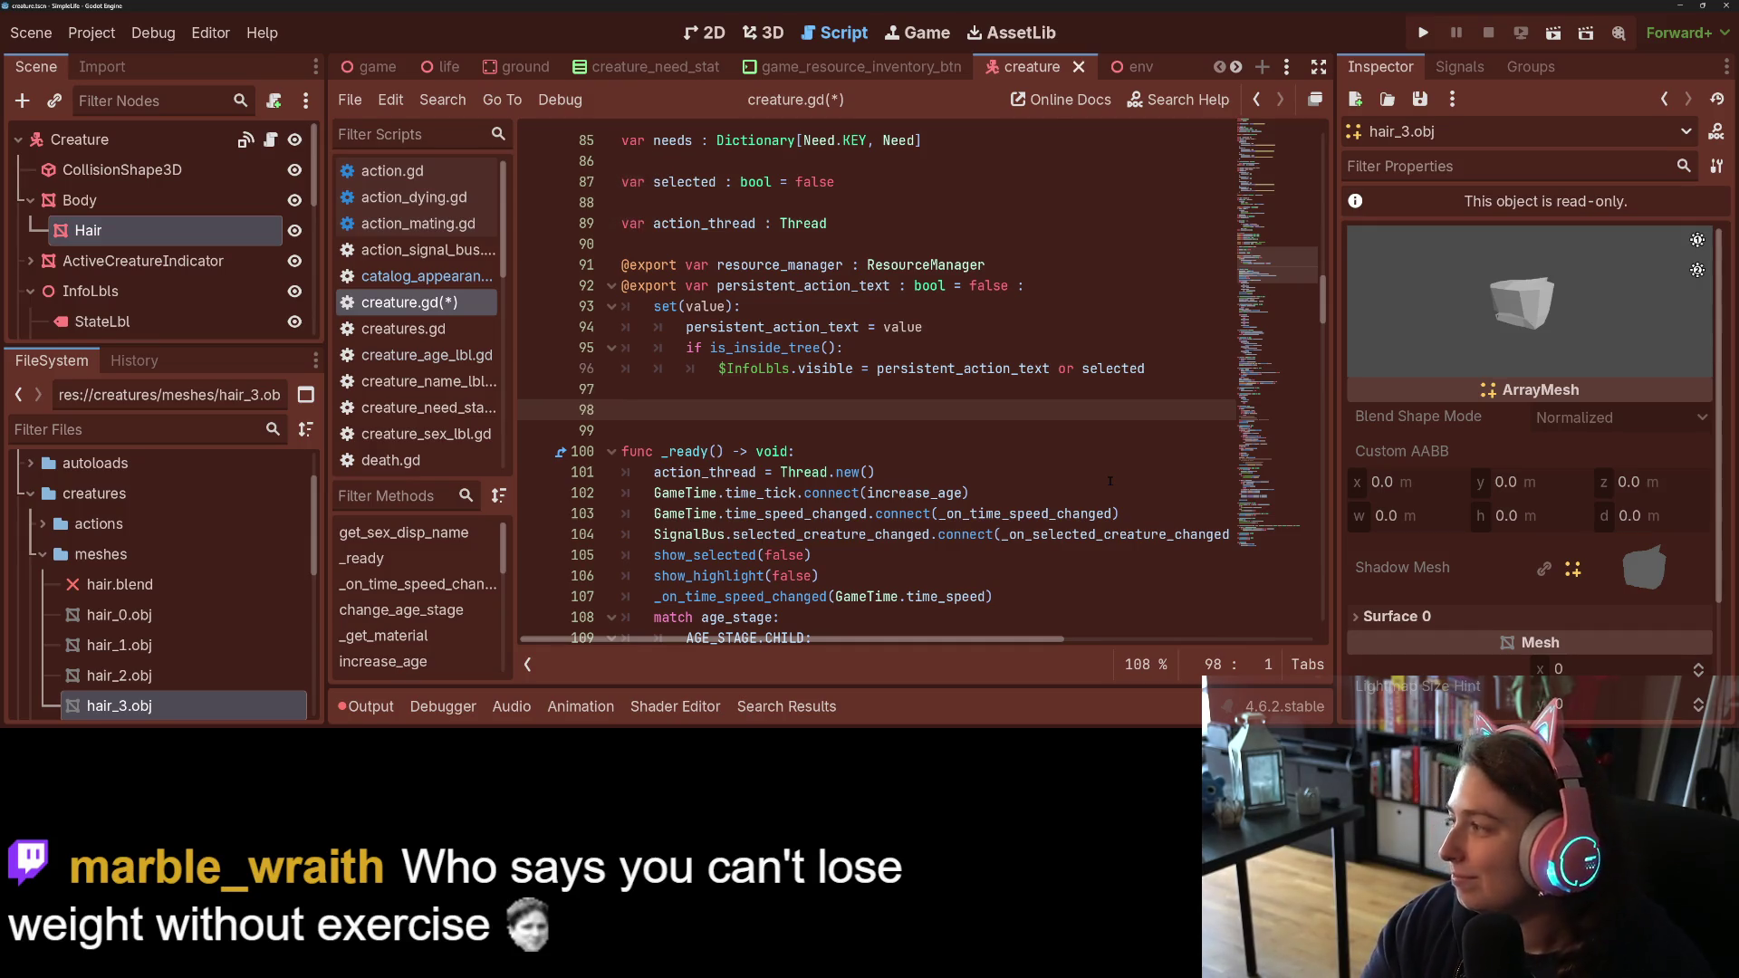
type("##")
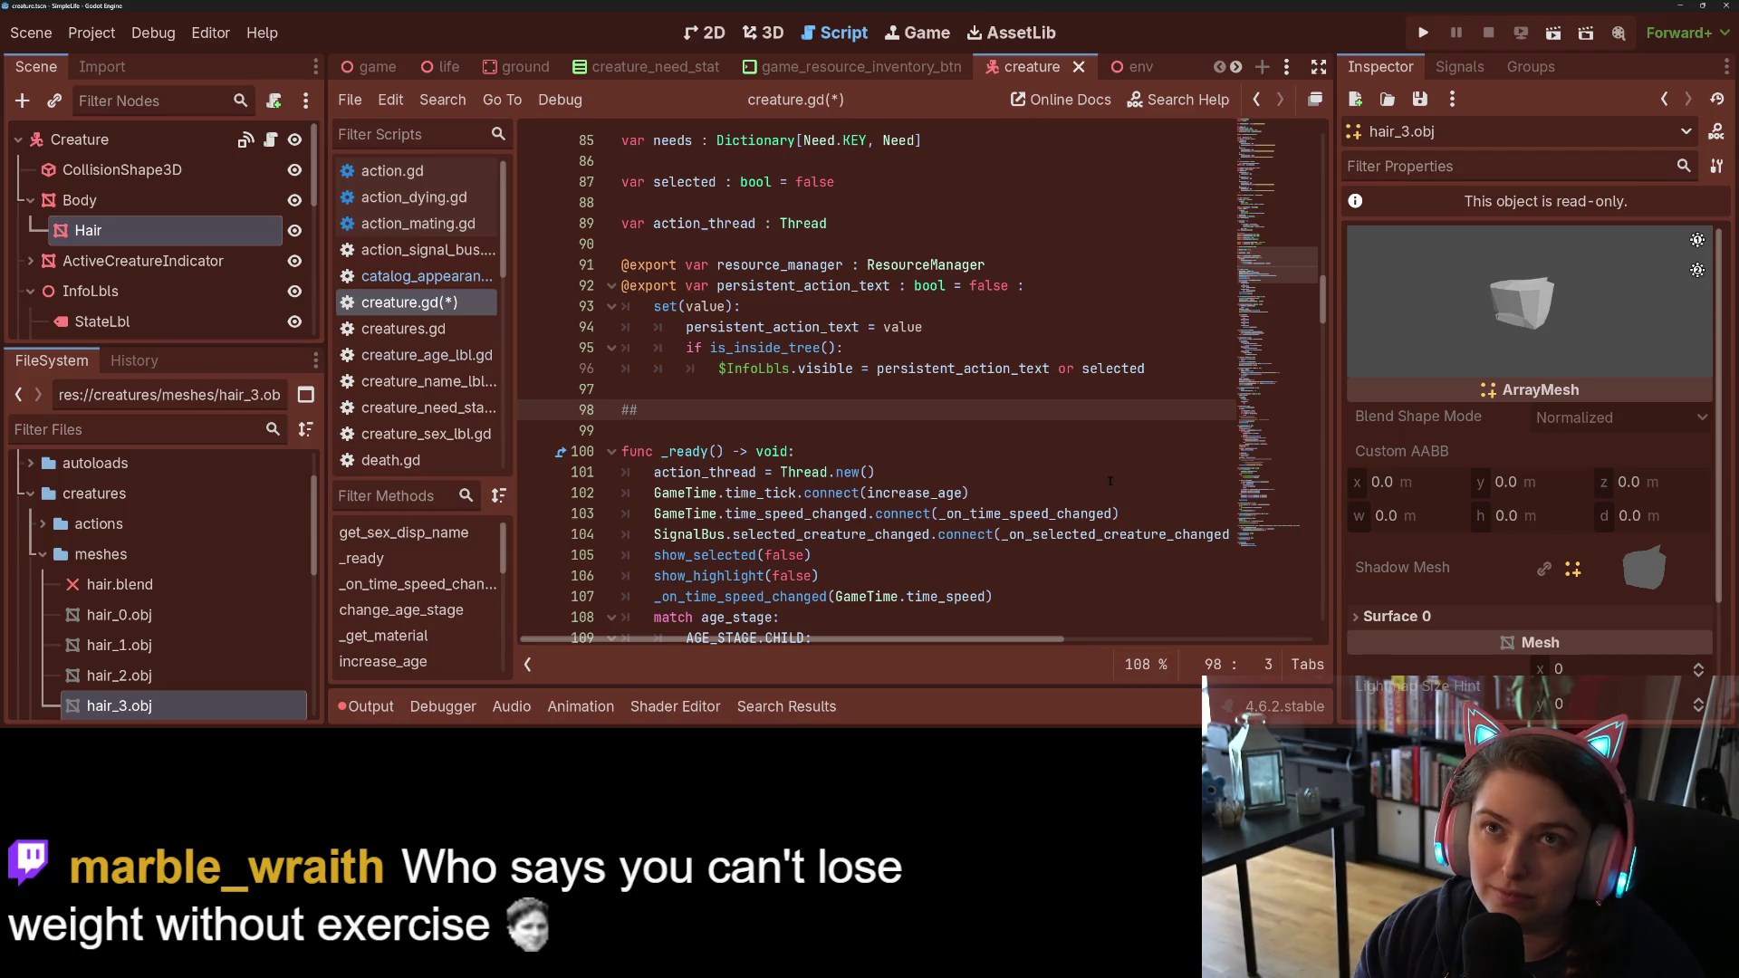
type("Physi")
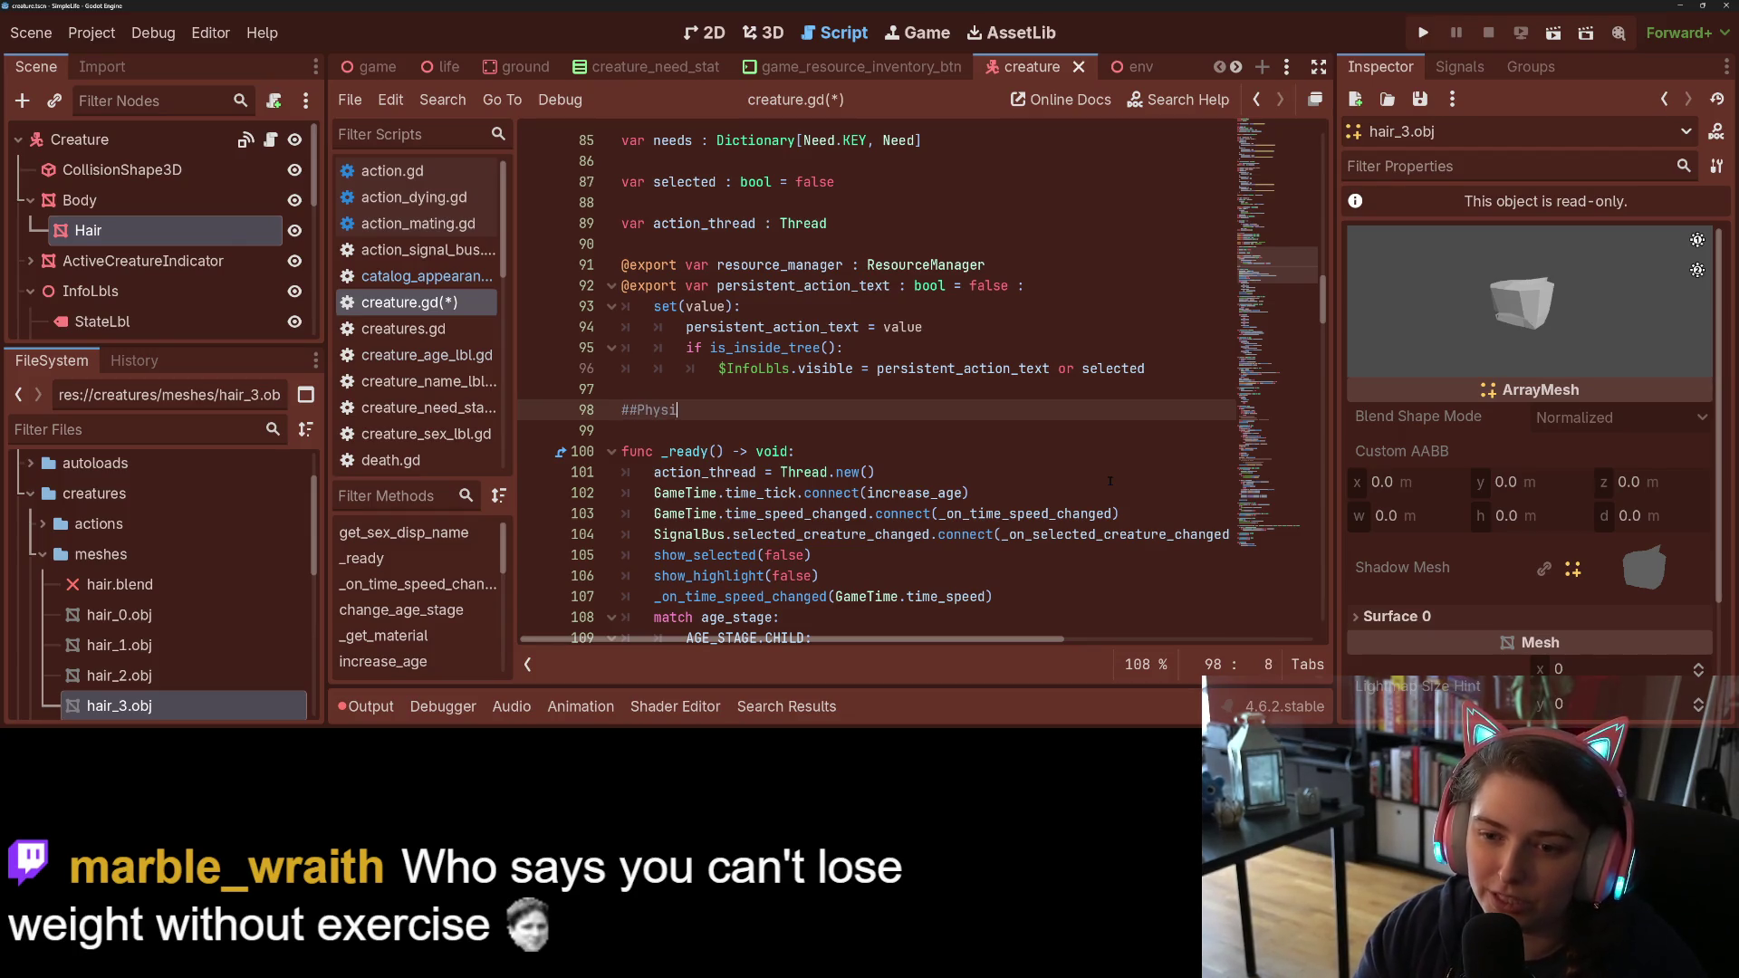
type("cal Traits")
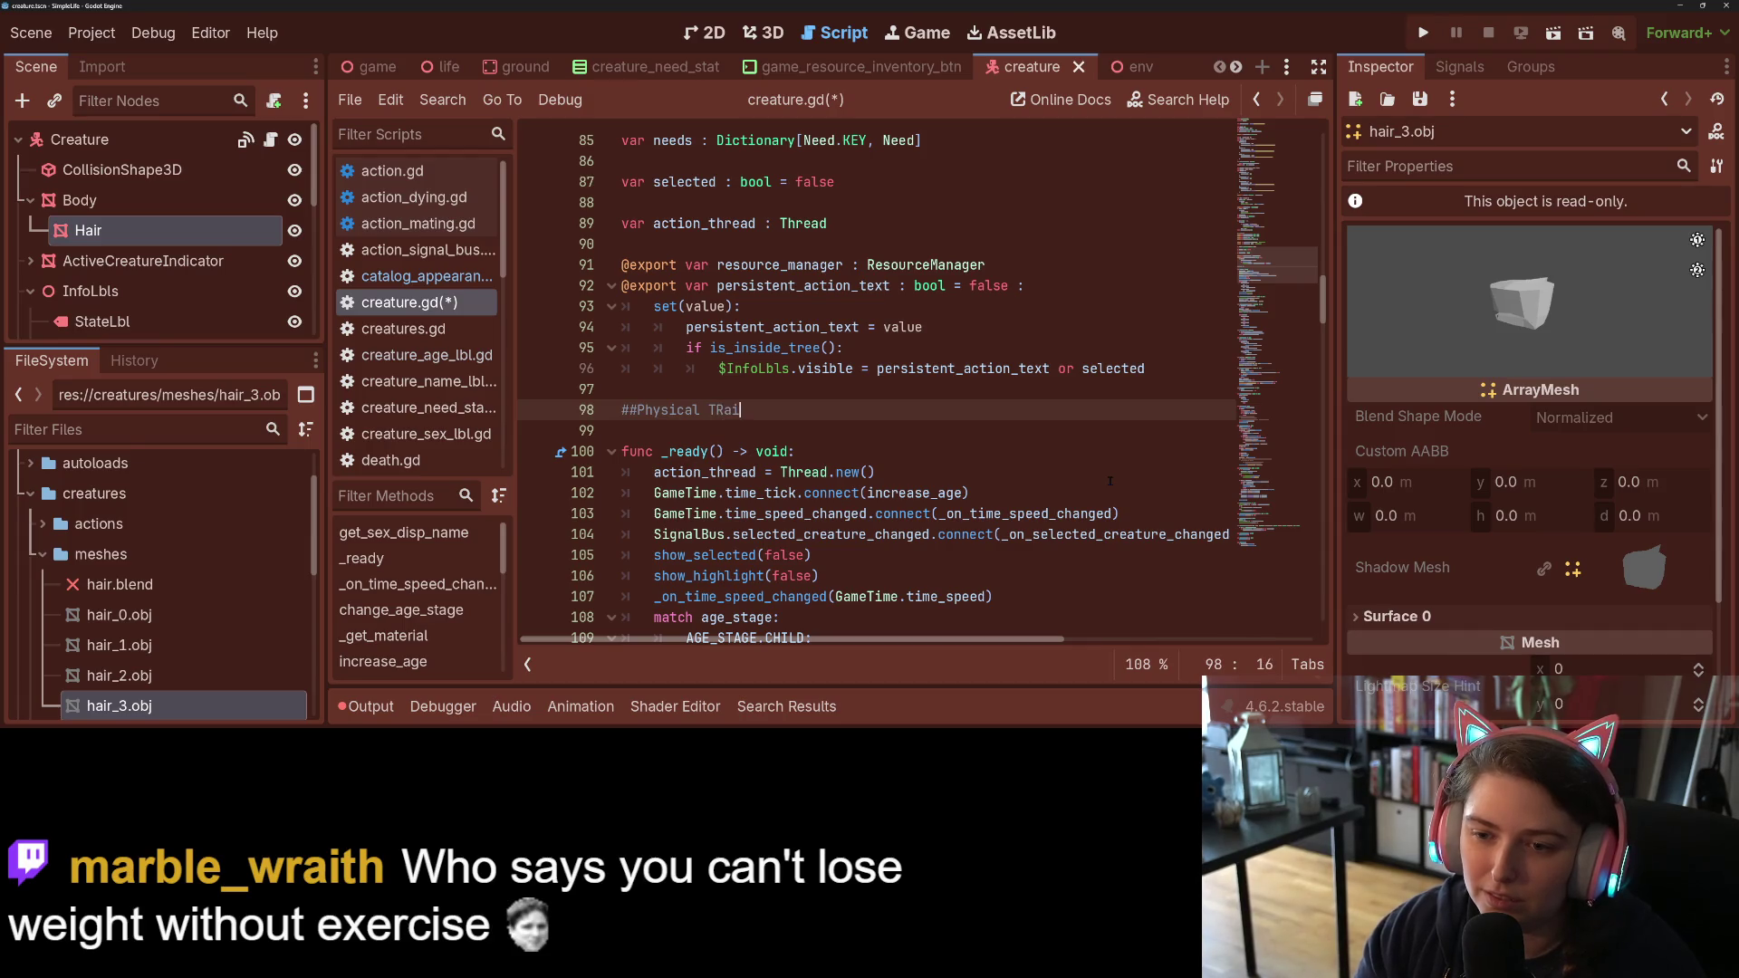
key("Return")
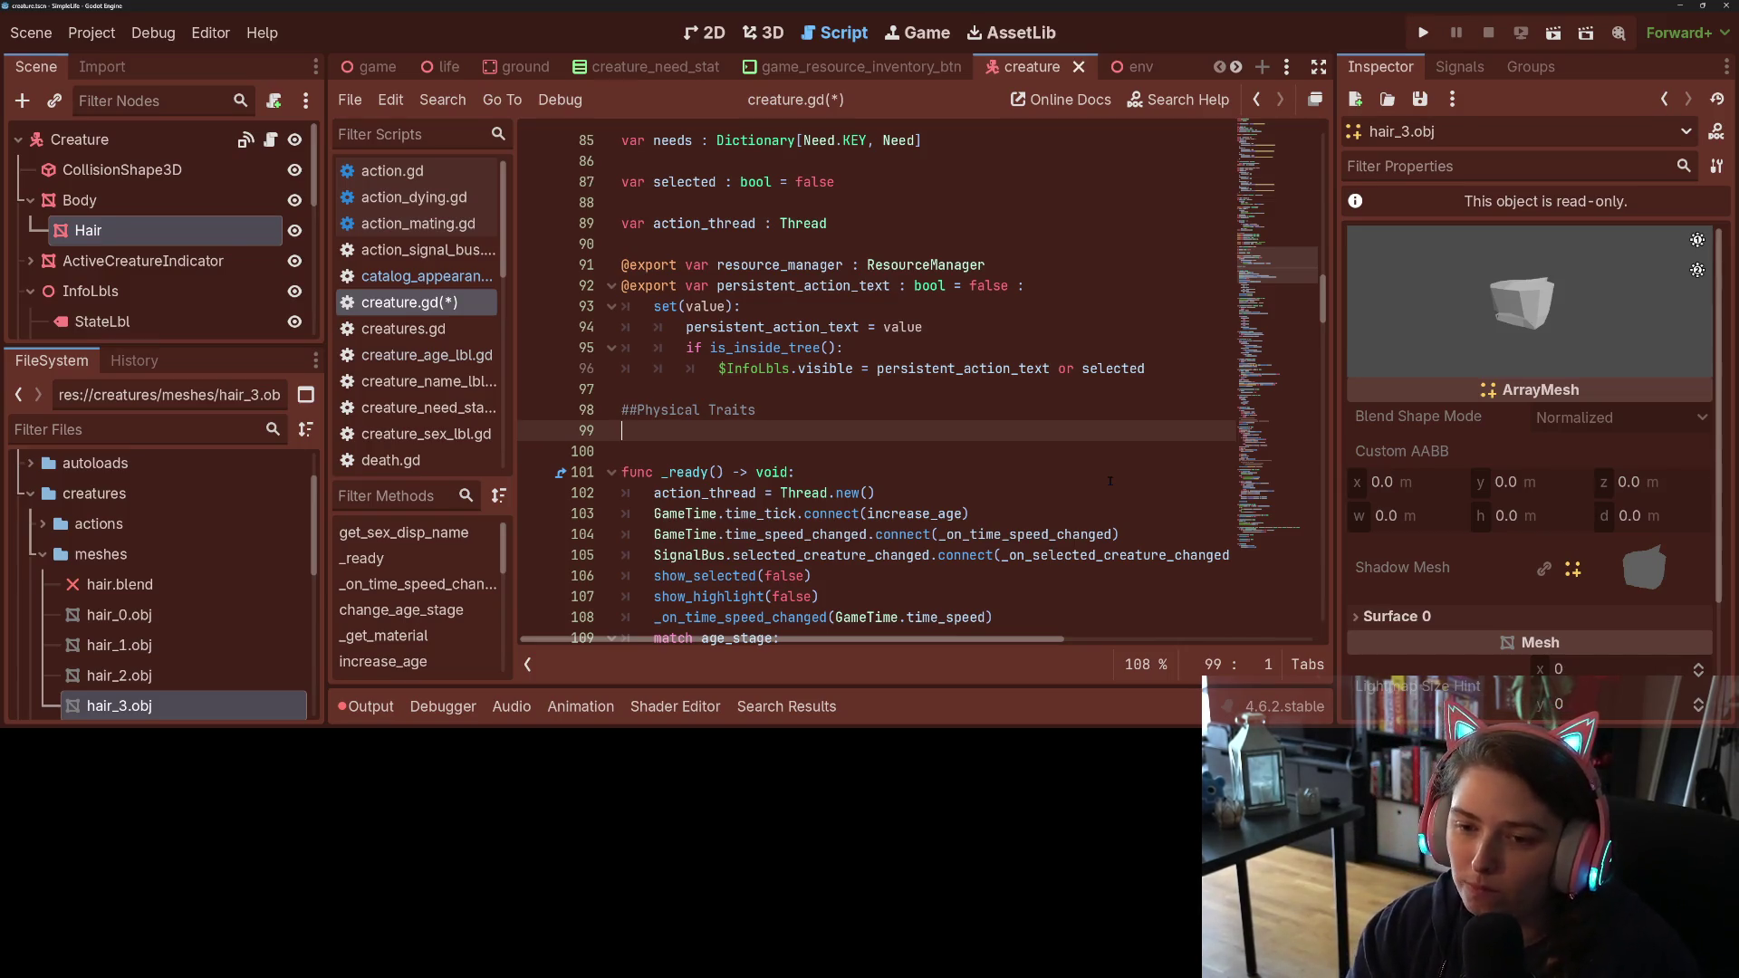
type("var hair")
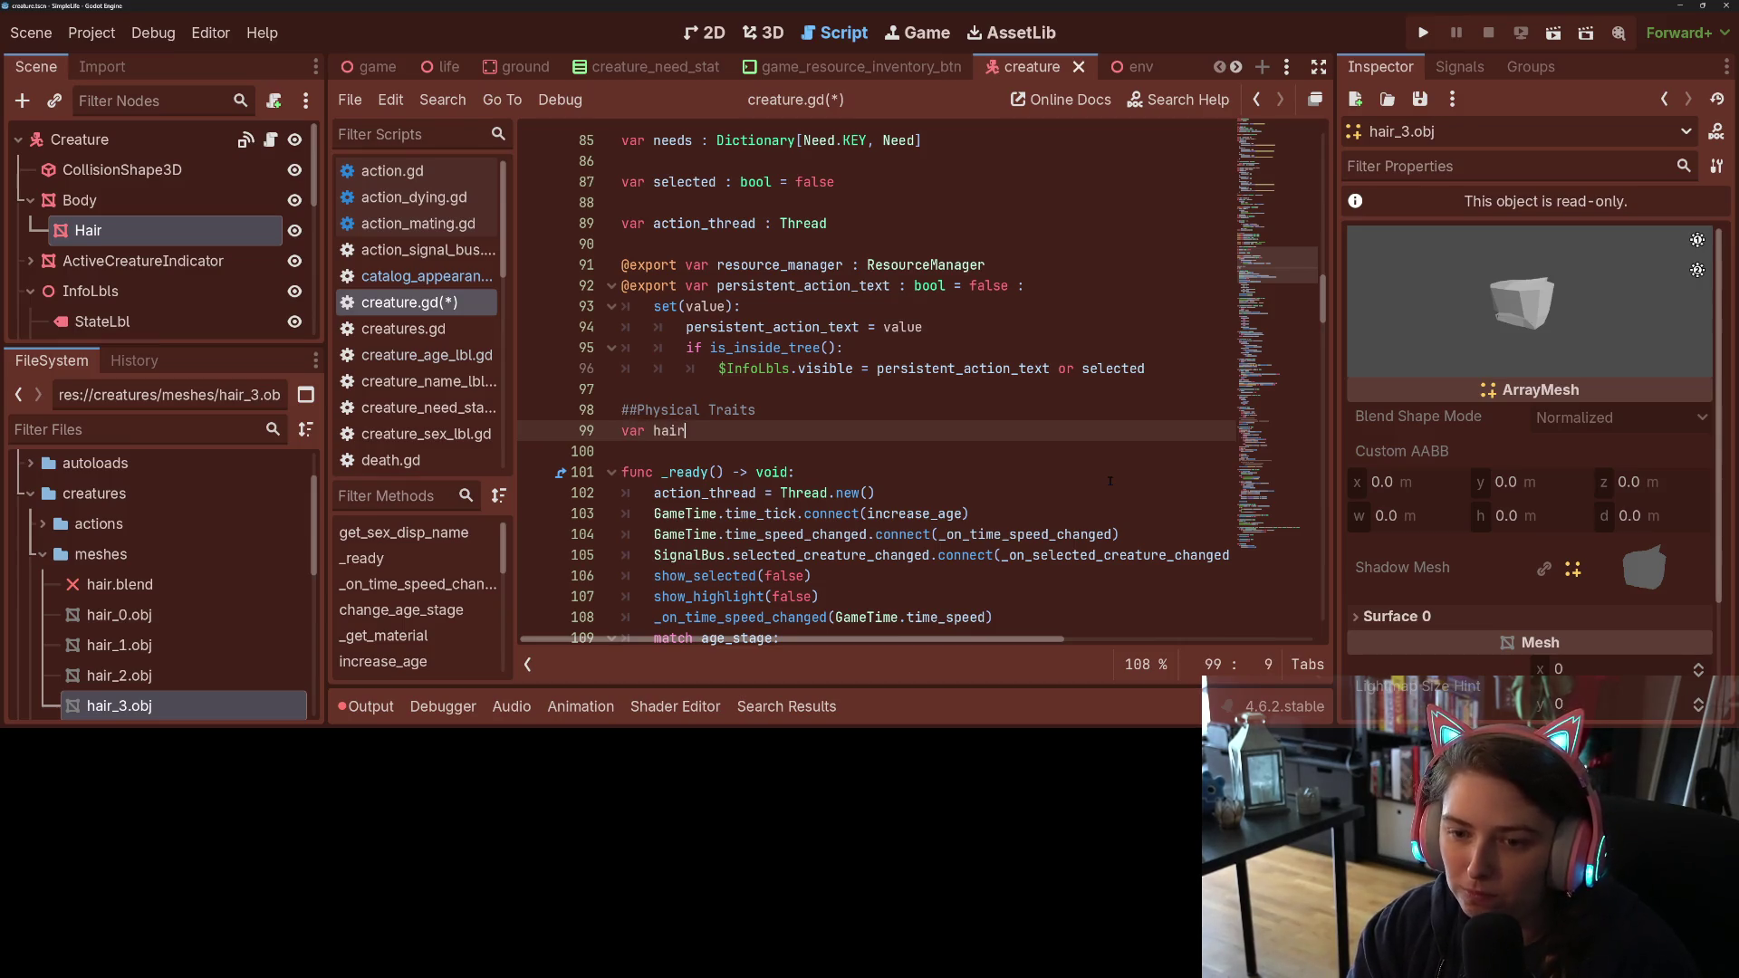
type("_shape : String")
Step: Declare hair_color : Color and skin_color : Color below hair_shape, and save creature.gd
key("Return")
type("var")
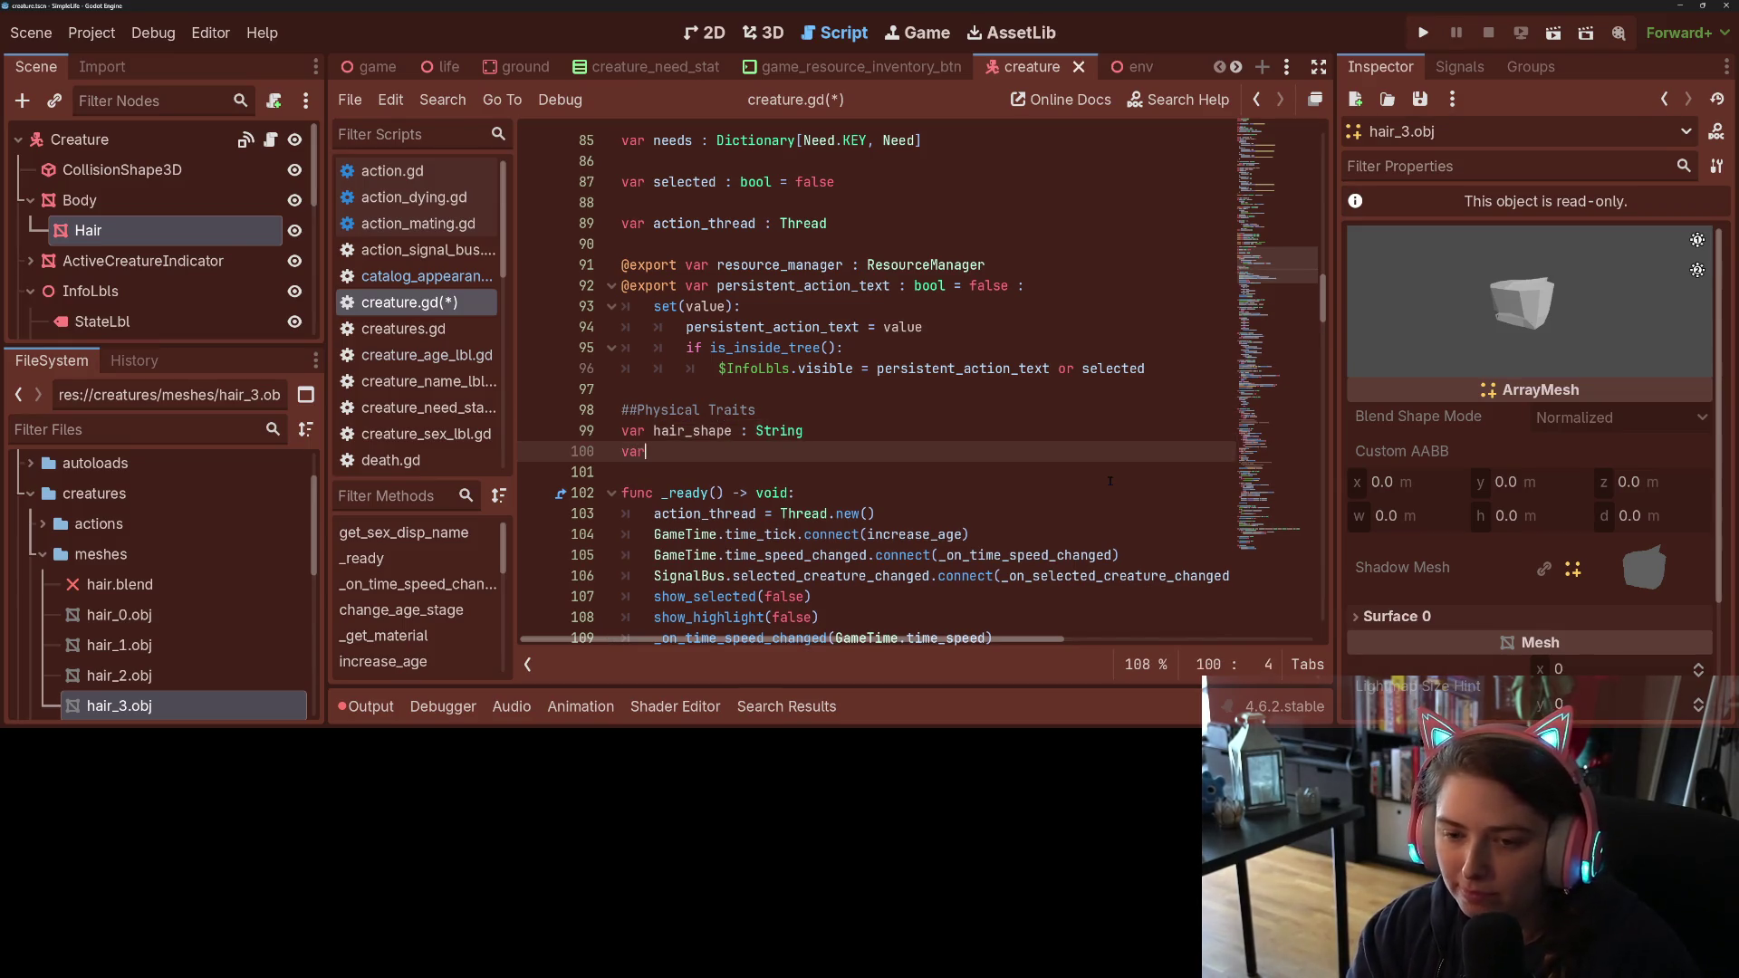
type(" hair_color : S")
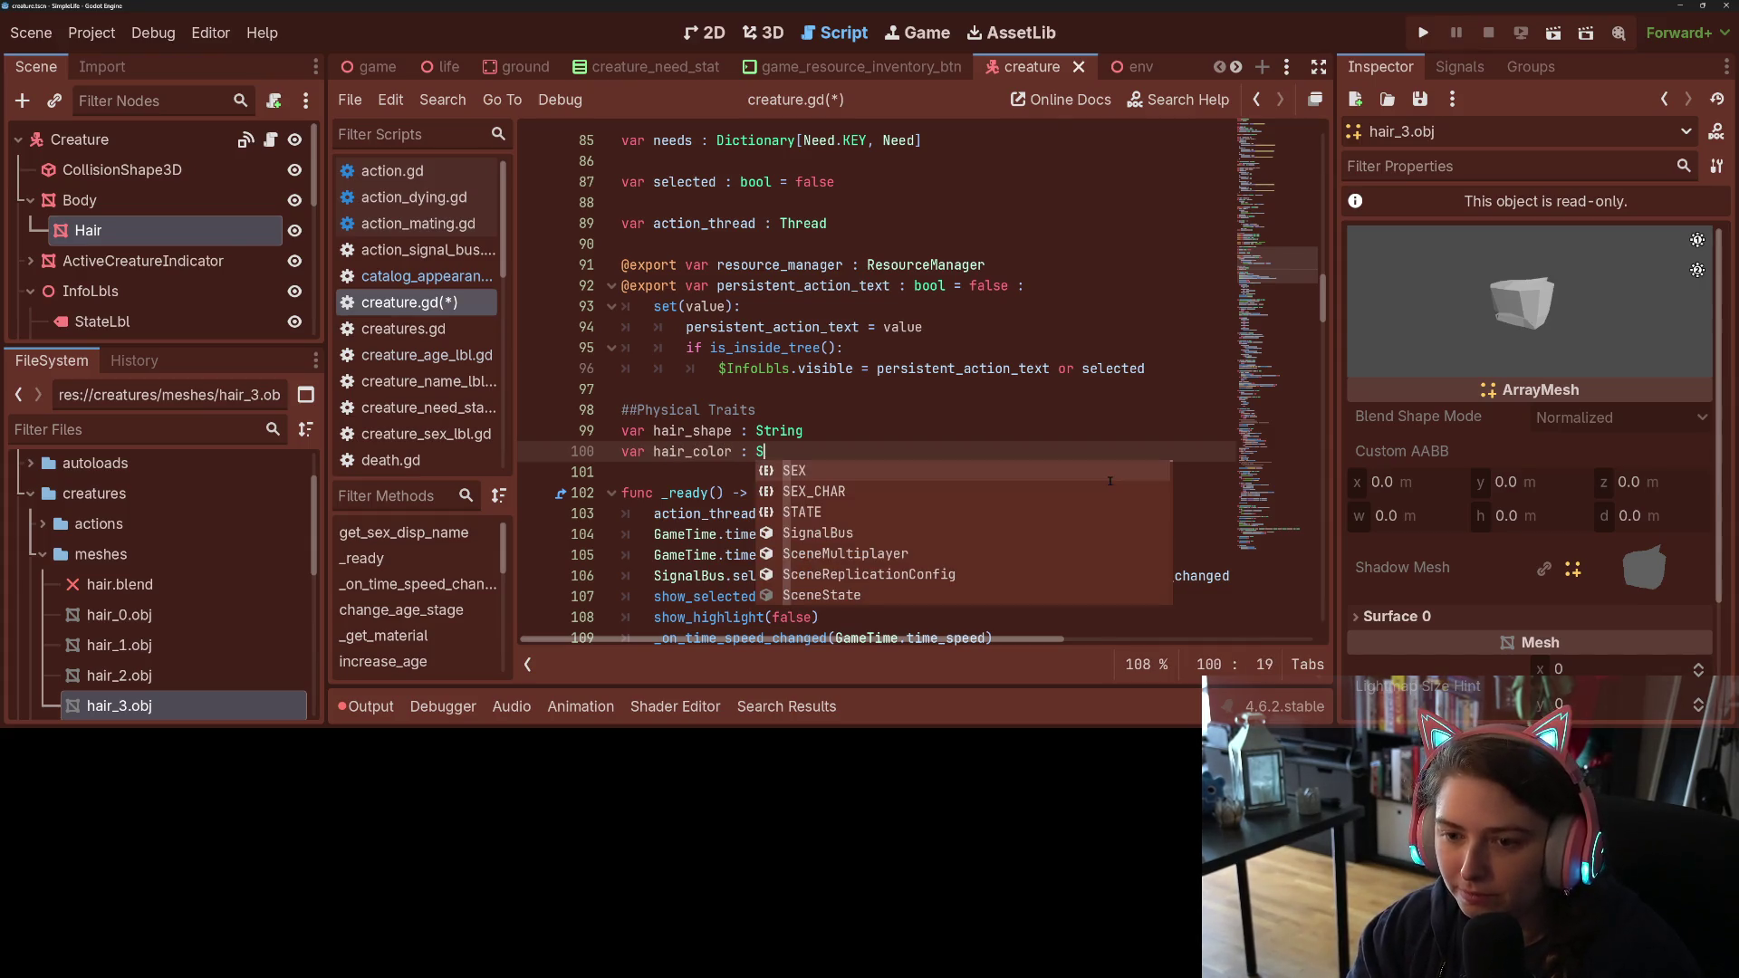
key("Escape")
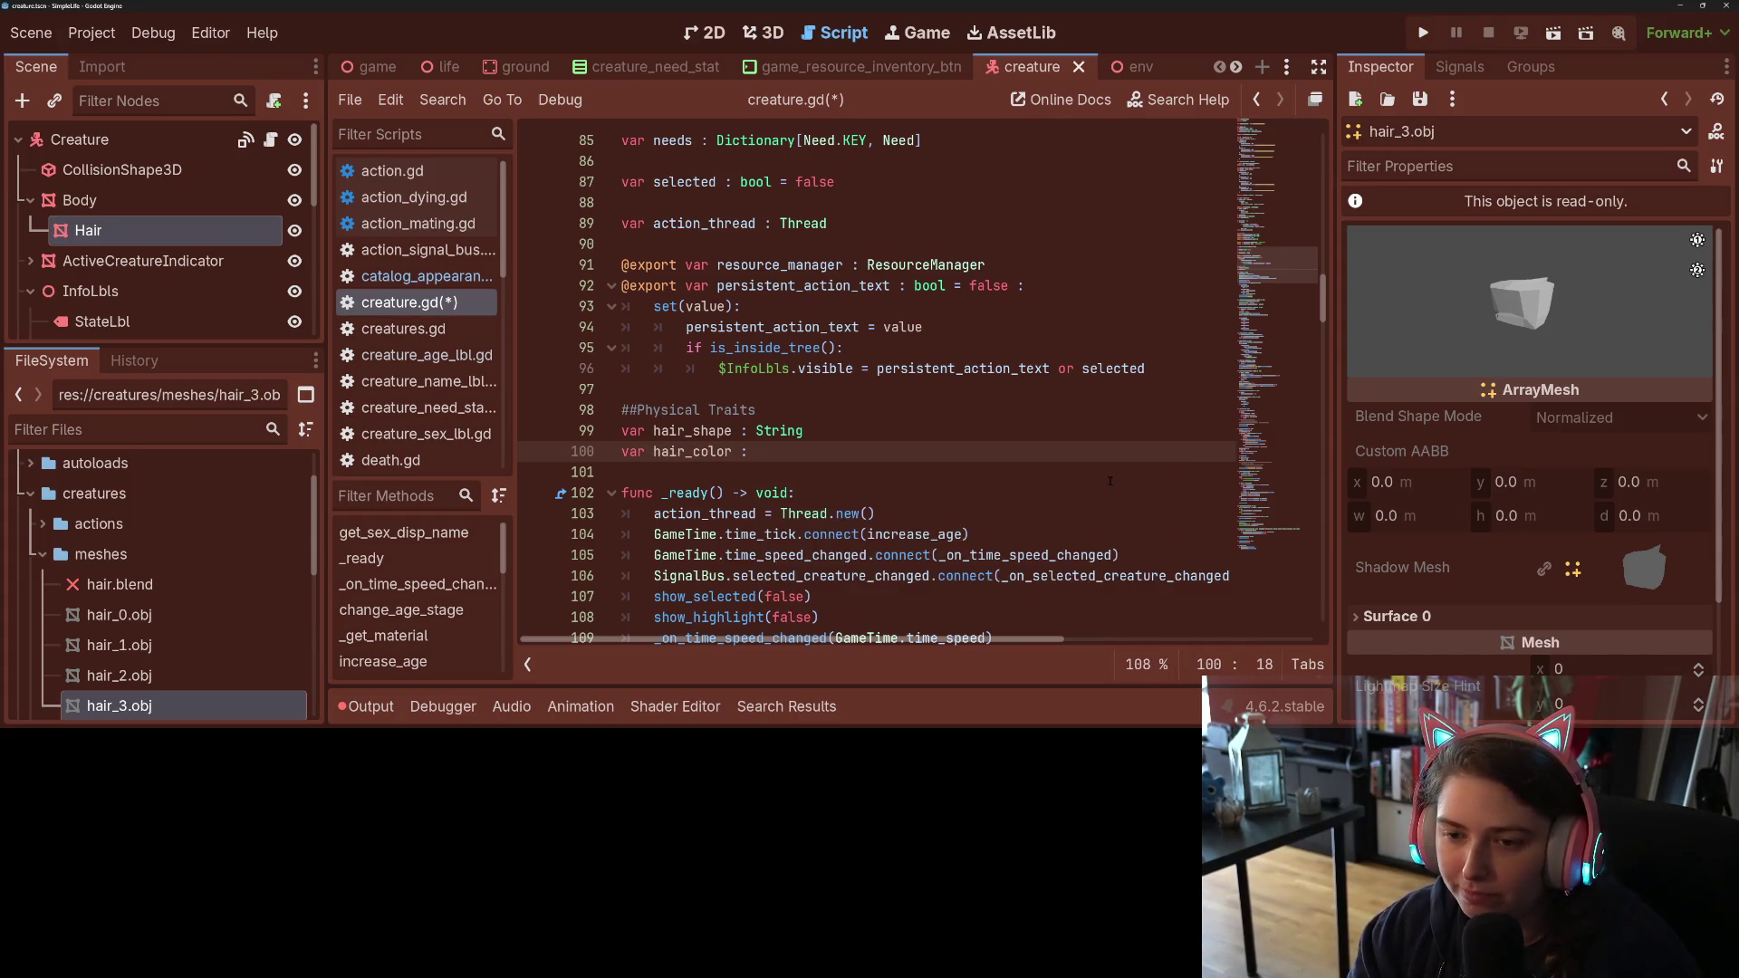
type("Color")
key("Return")
type("var sk")
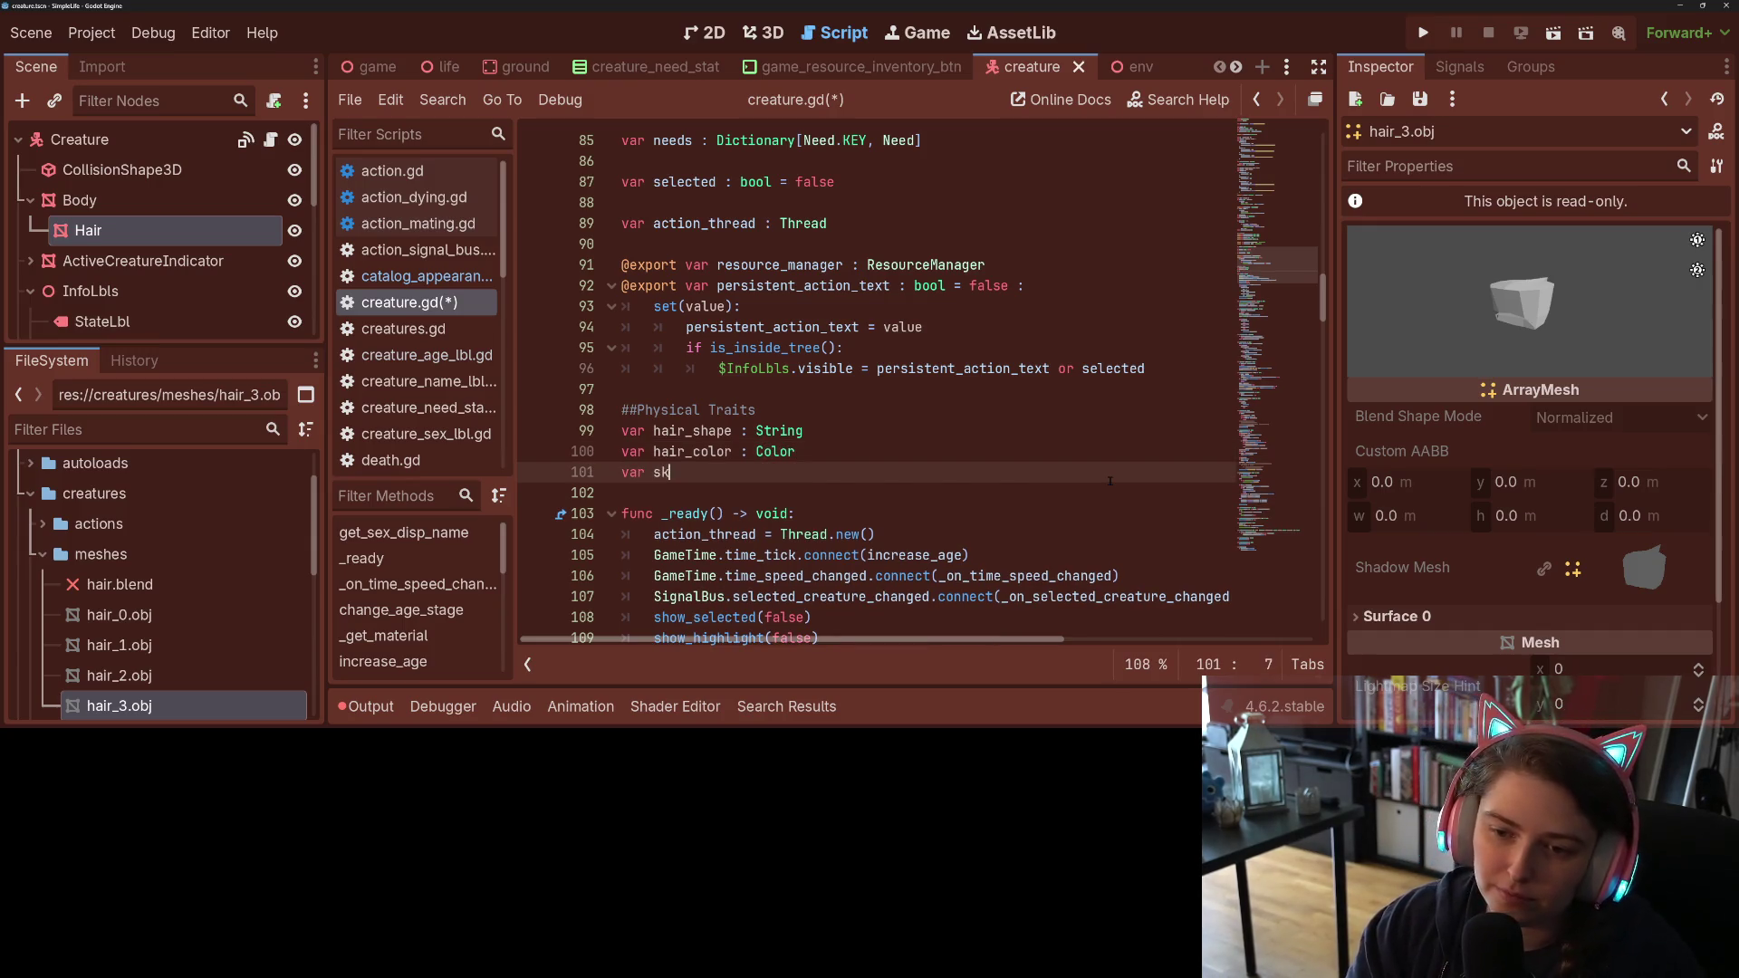
type("in_color : Color")
key("ctrl+s")
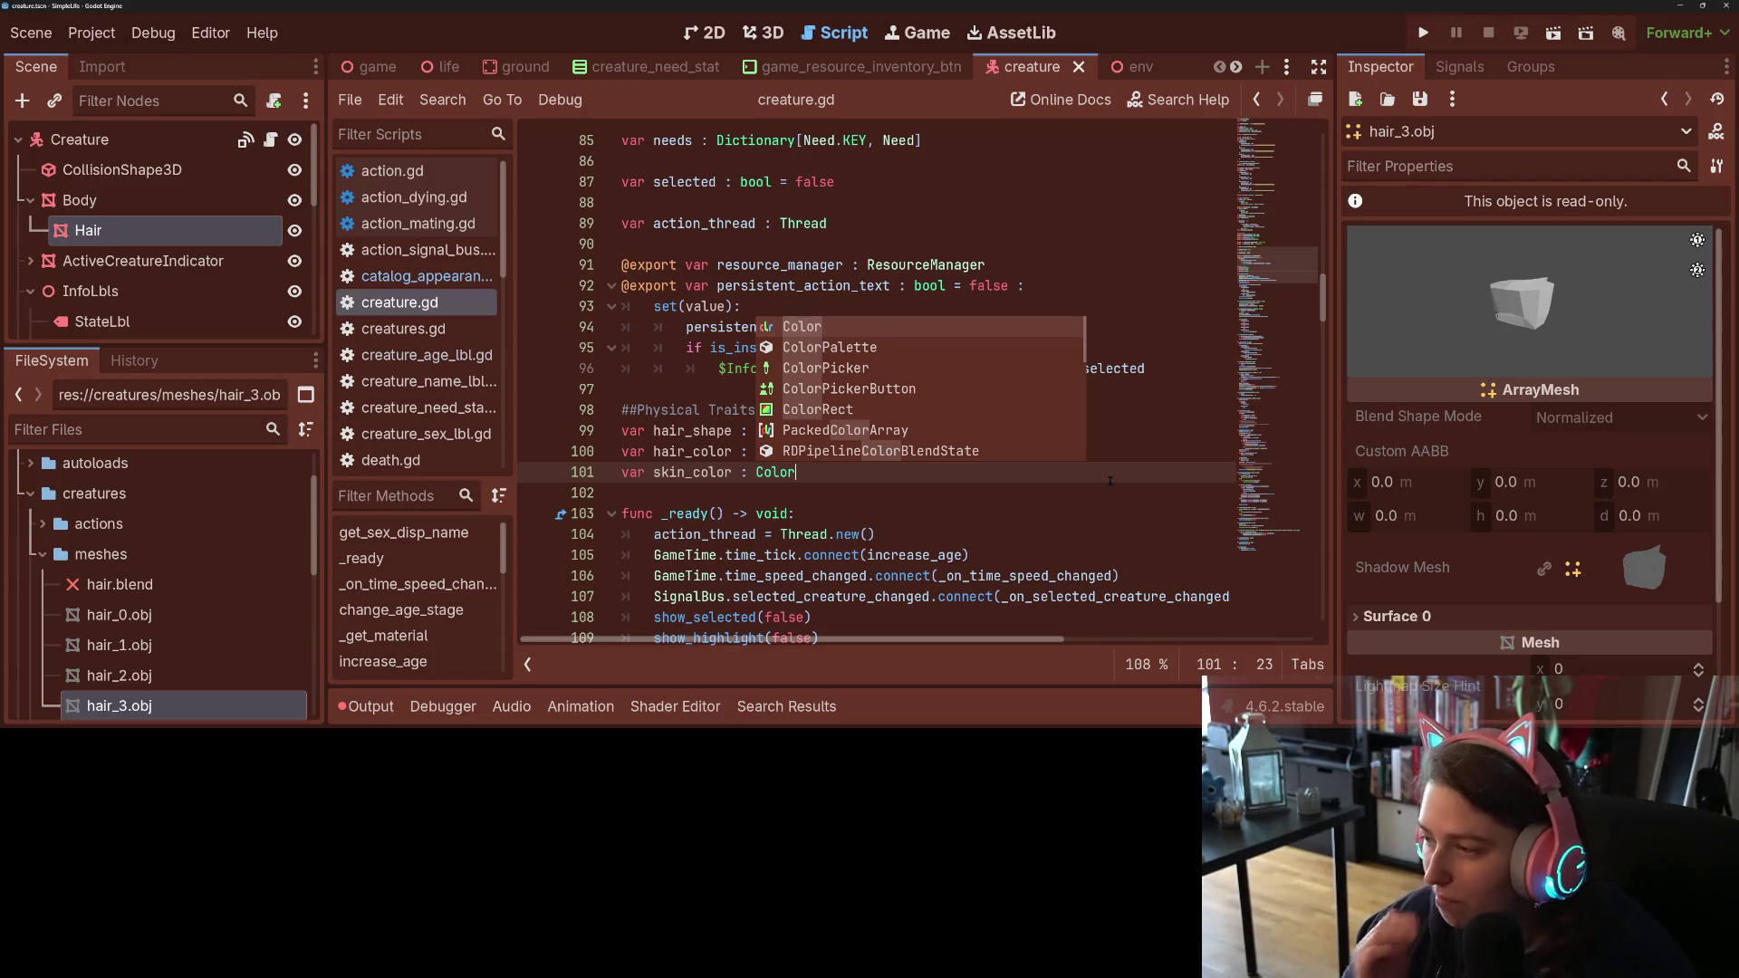
left_click(1041, 513)
scroll(930, 489, "down", 2)
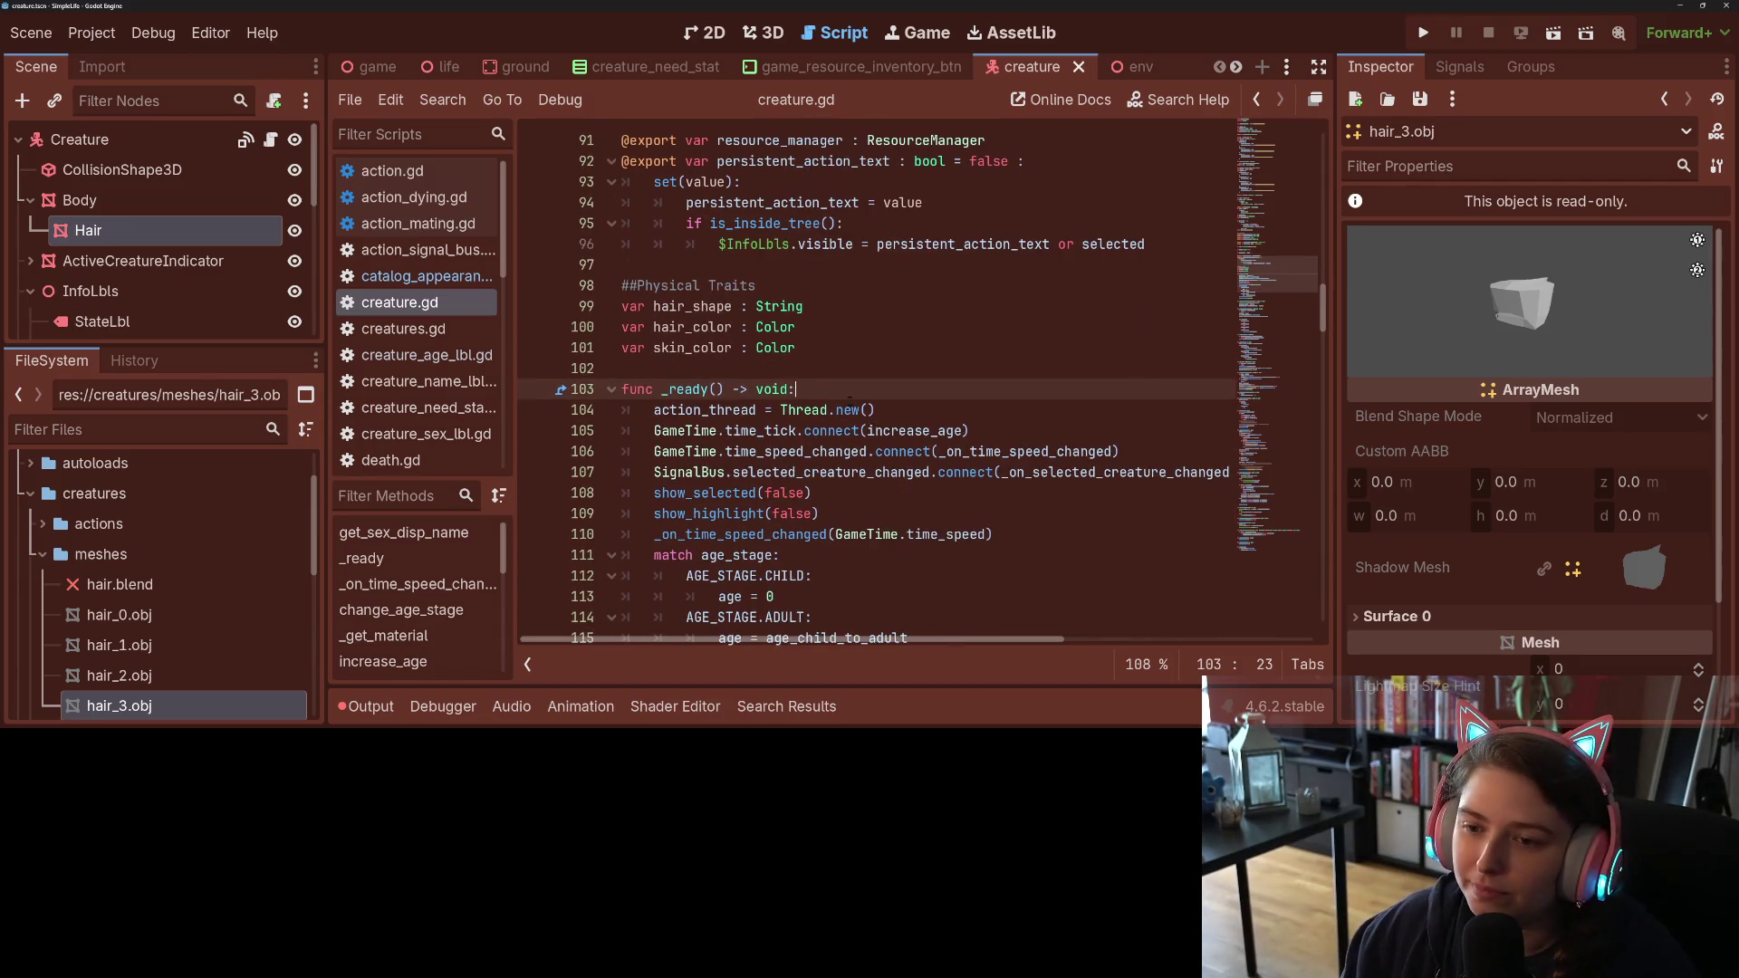
scroll(848, 392, "down", 1)
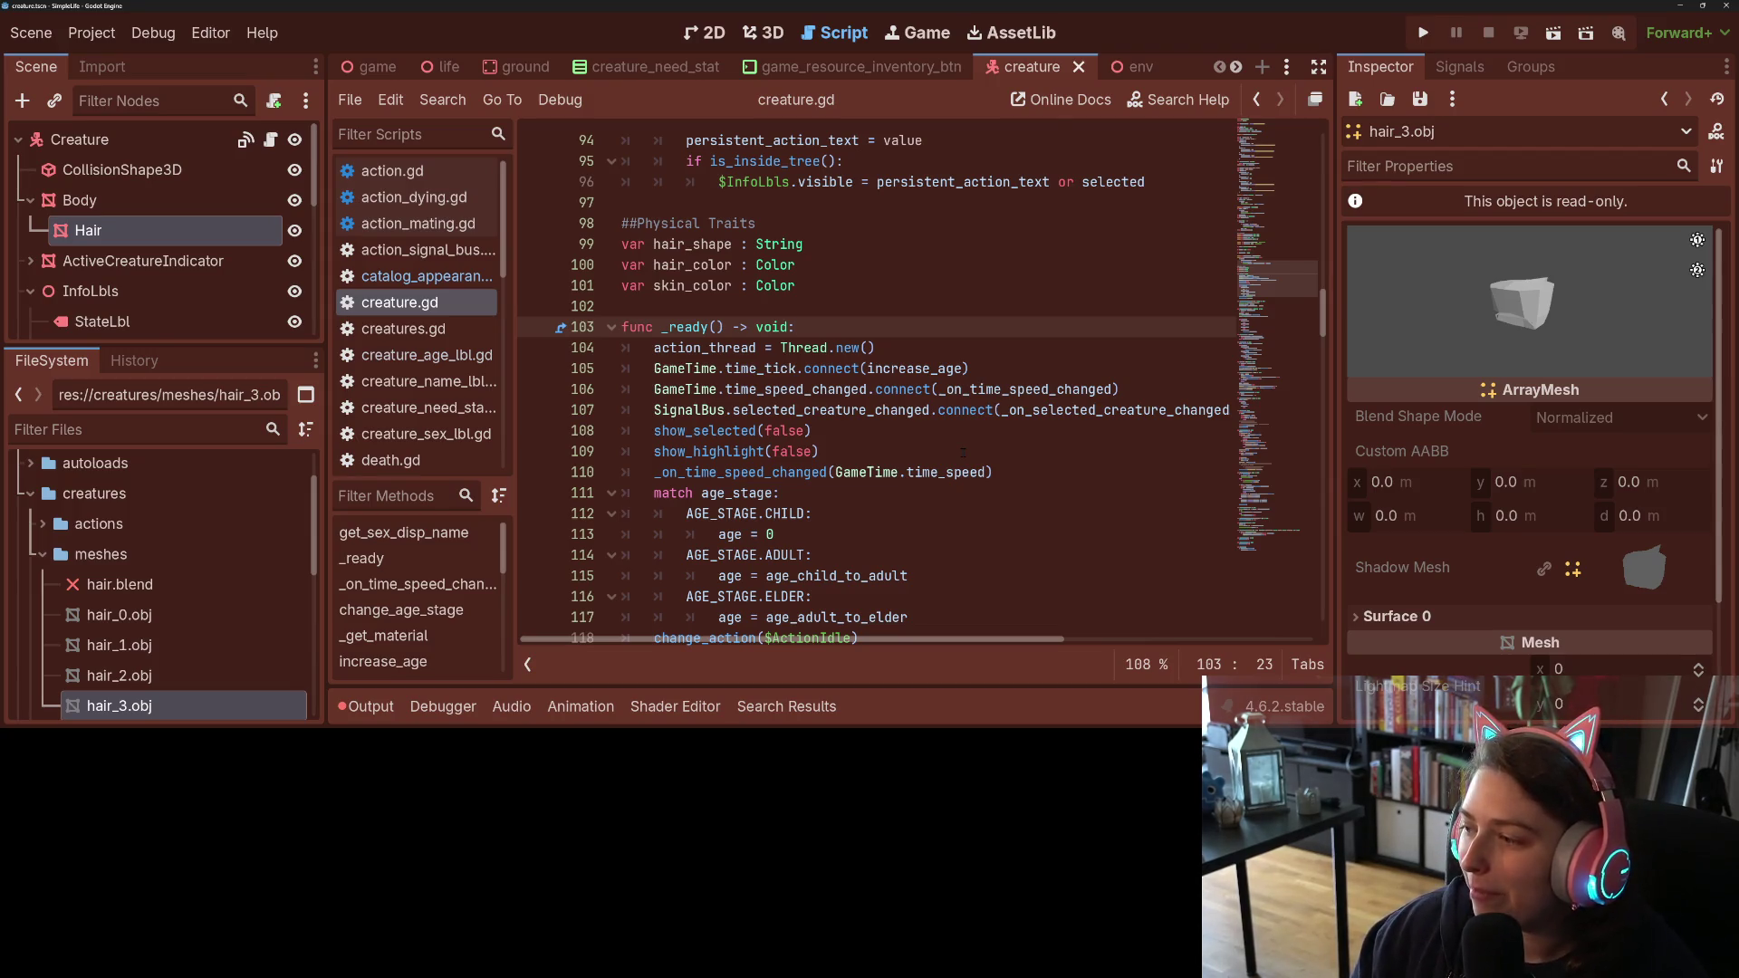
Step: Undo a stray line in _ready and review the material_override line in change_age_stage
key("Return")
key("ctrl+z")
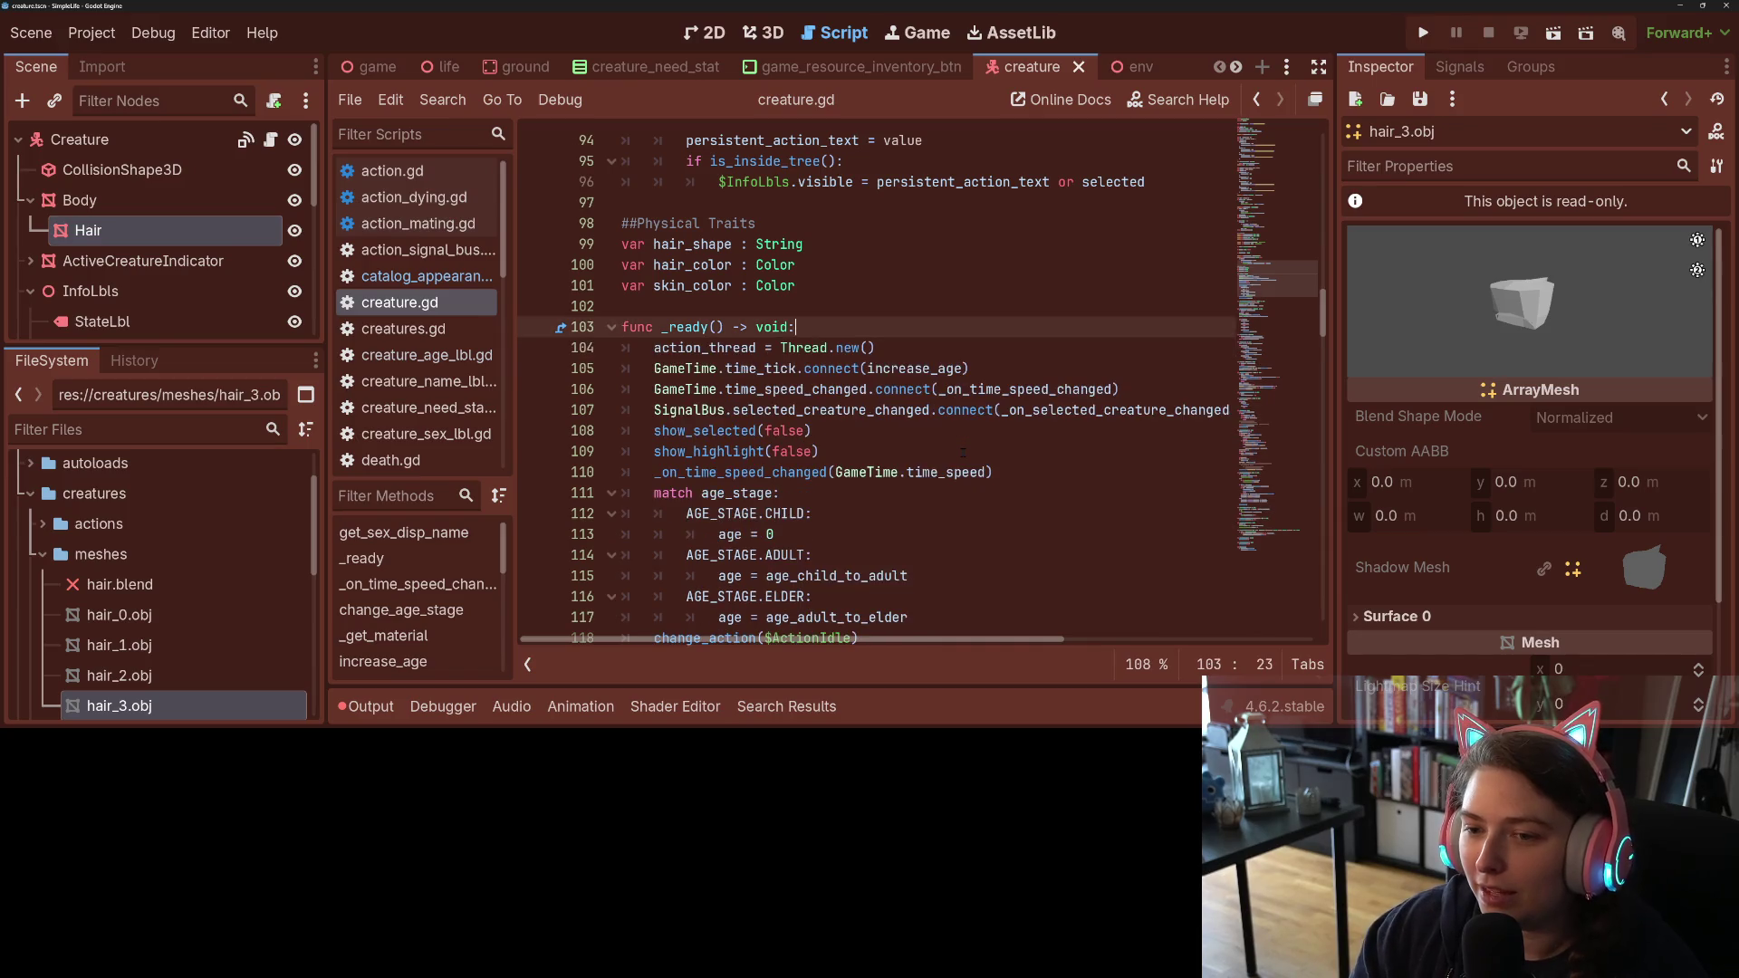
scroll(942, 451, "down", 3)
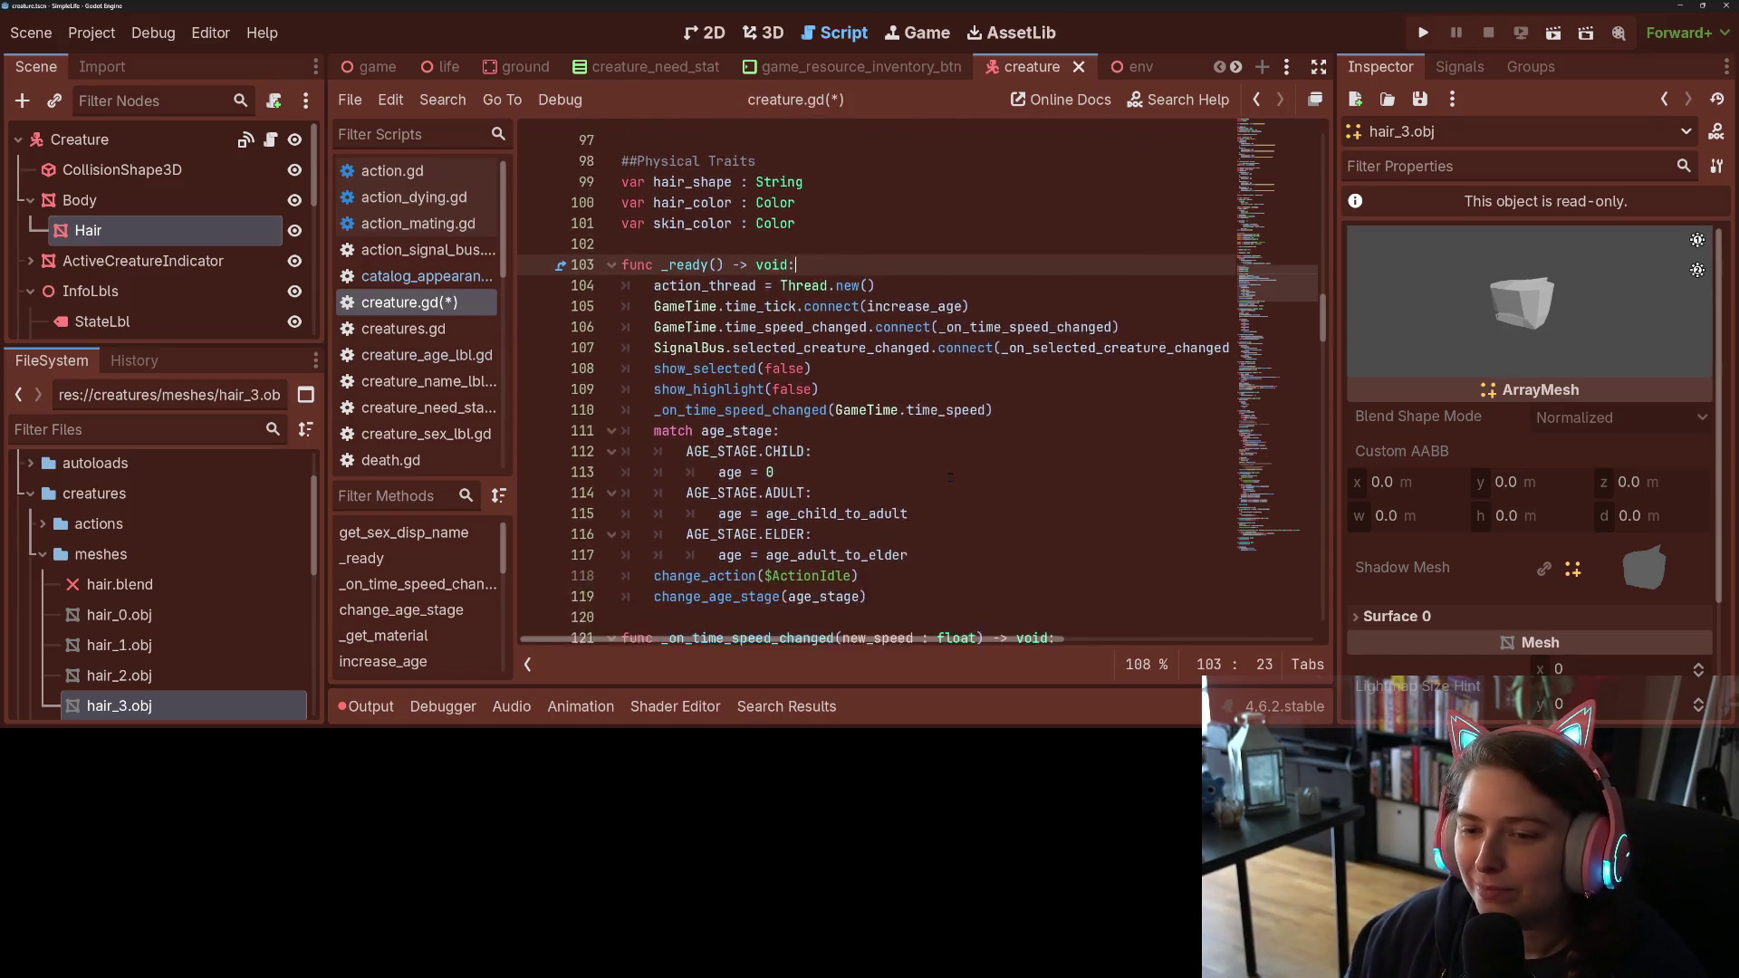
left_click(924, 450)
left_click(936, 463)
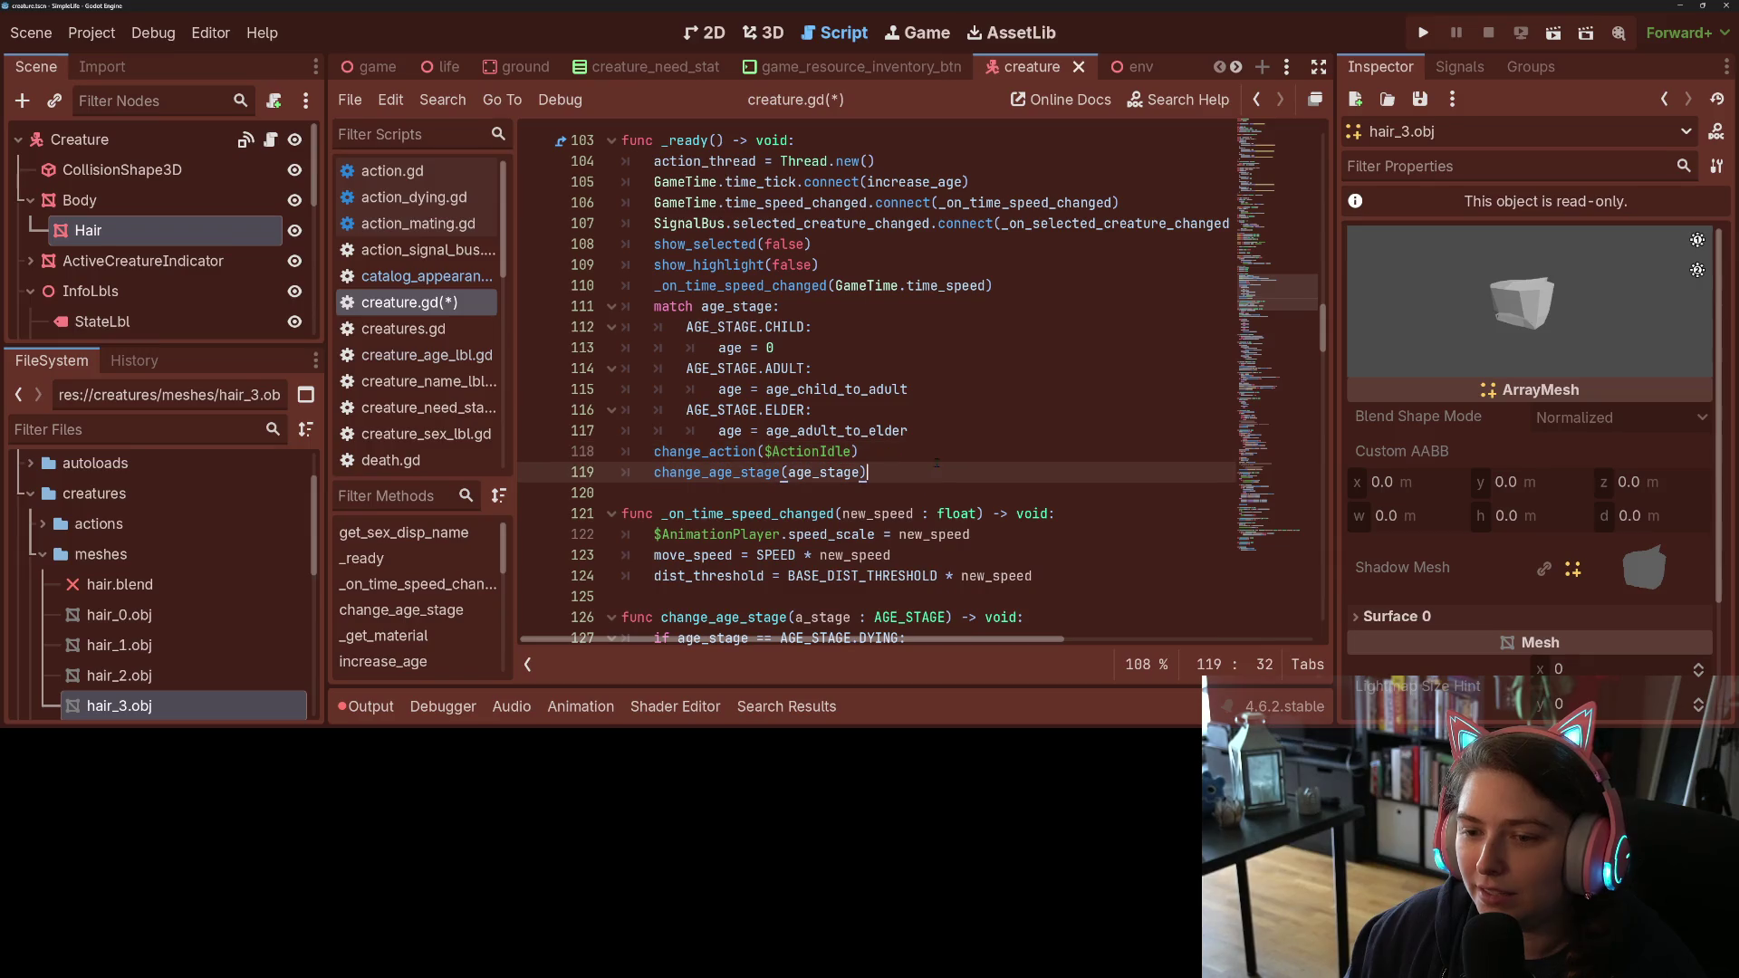
double_click(759, 472)
scroll(794, 469, "down", 5)
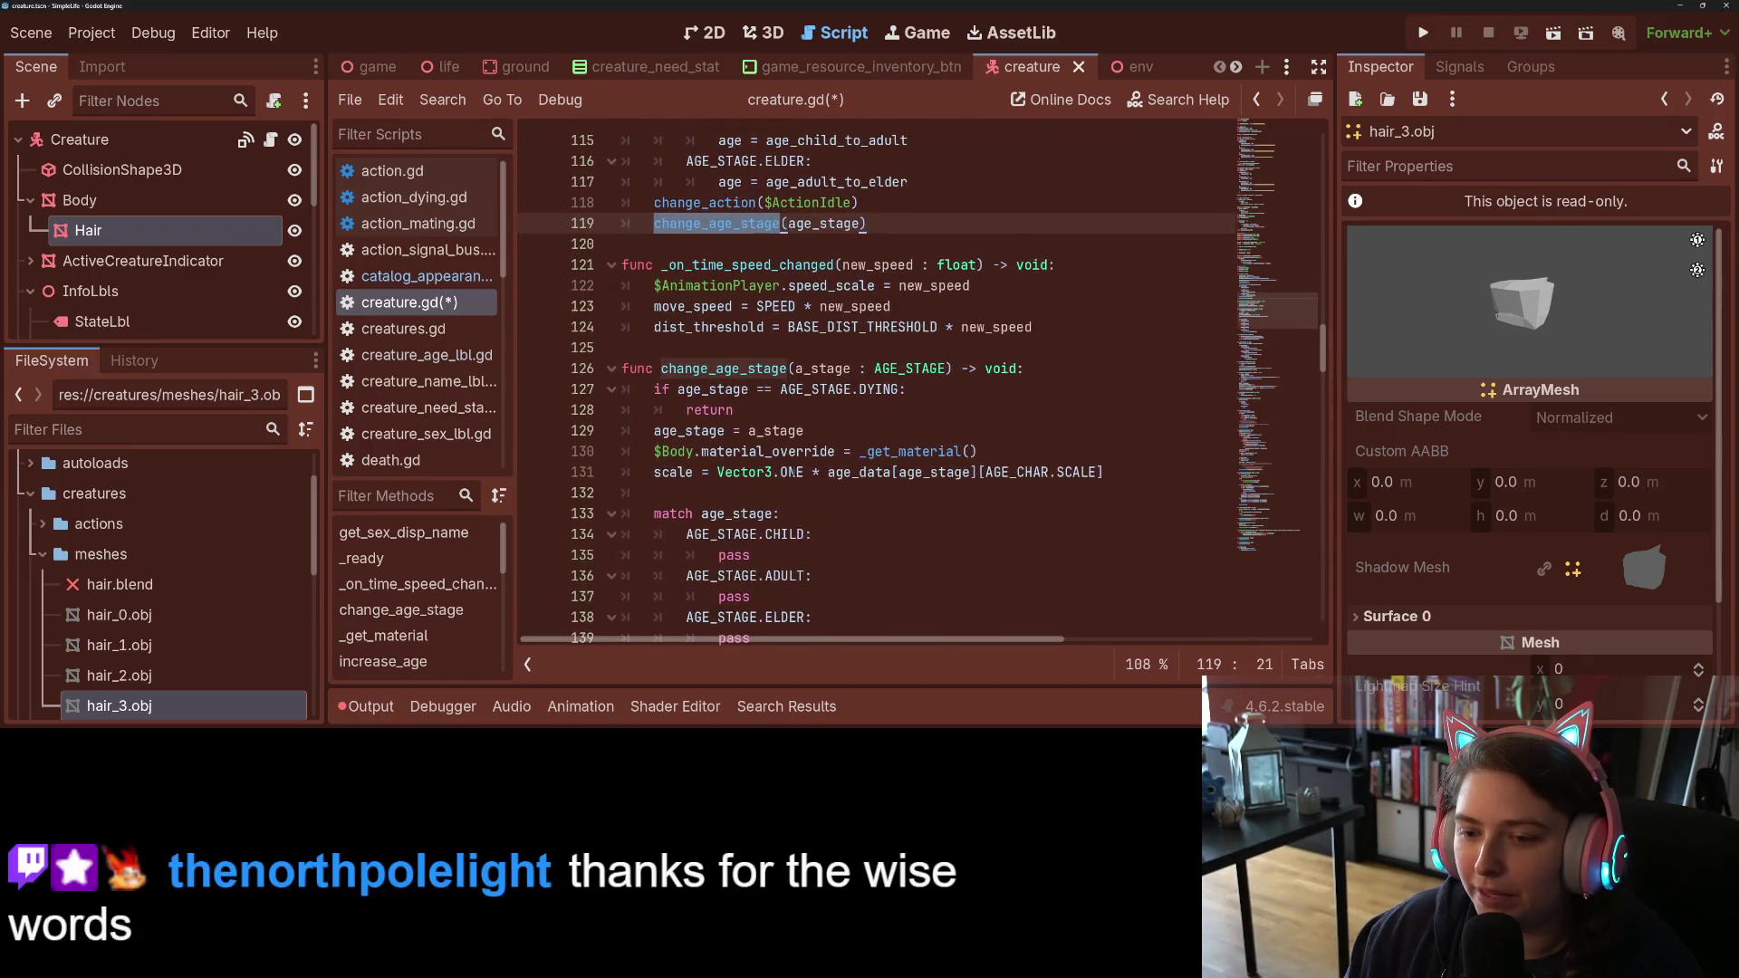
scroll(793, 470, "down", 2)
left_click(793, 470)
scroll(793, 470, "up", 3)
left_click(806, 451)
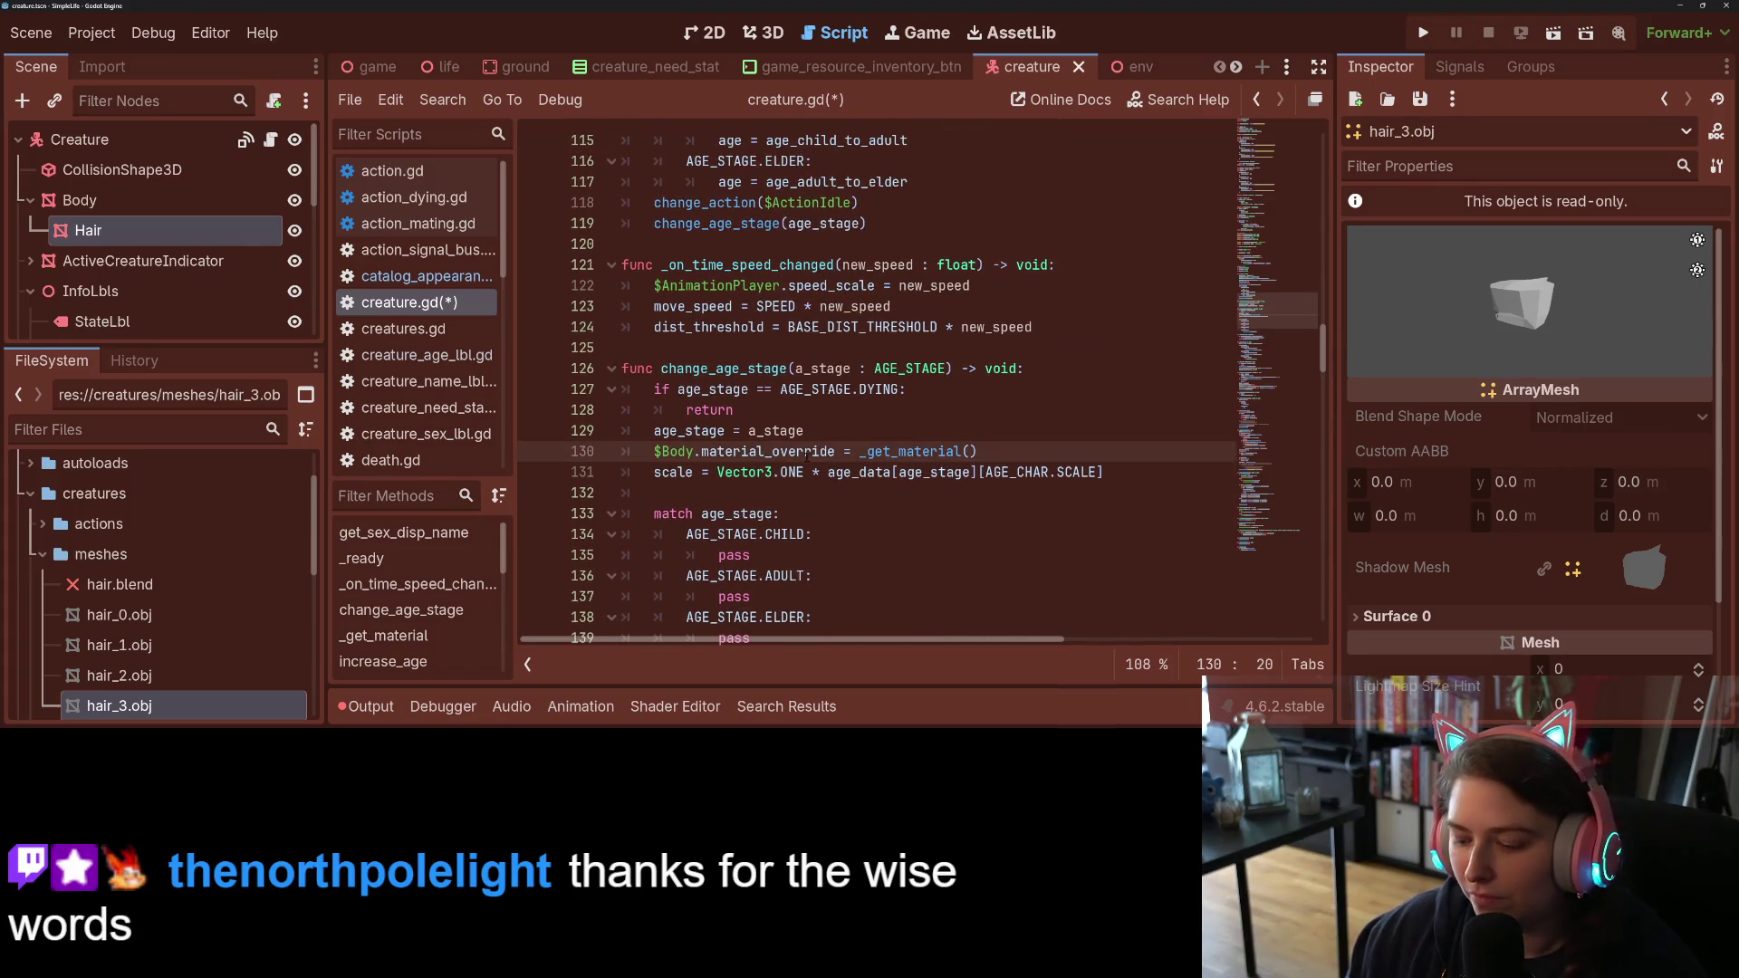
mouse_move(807, 455)
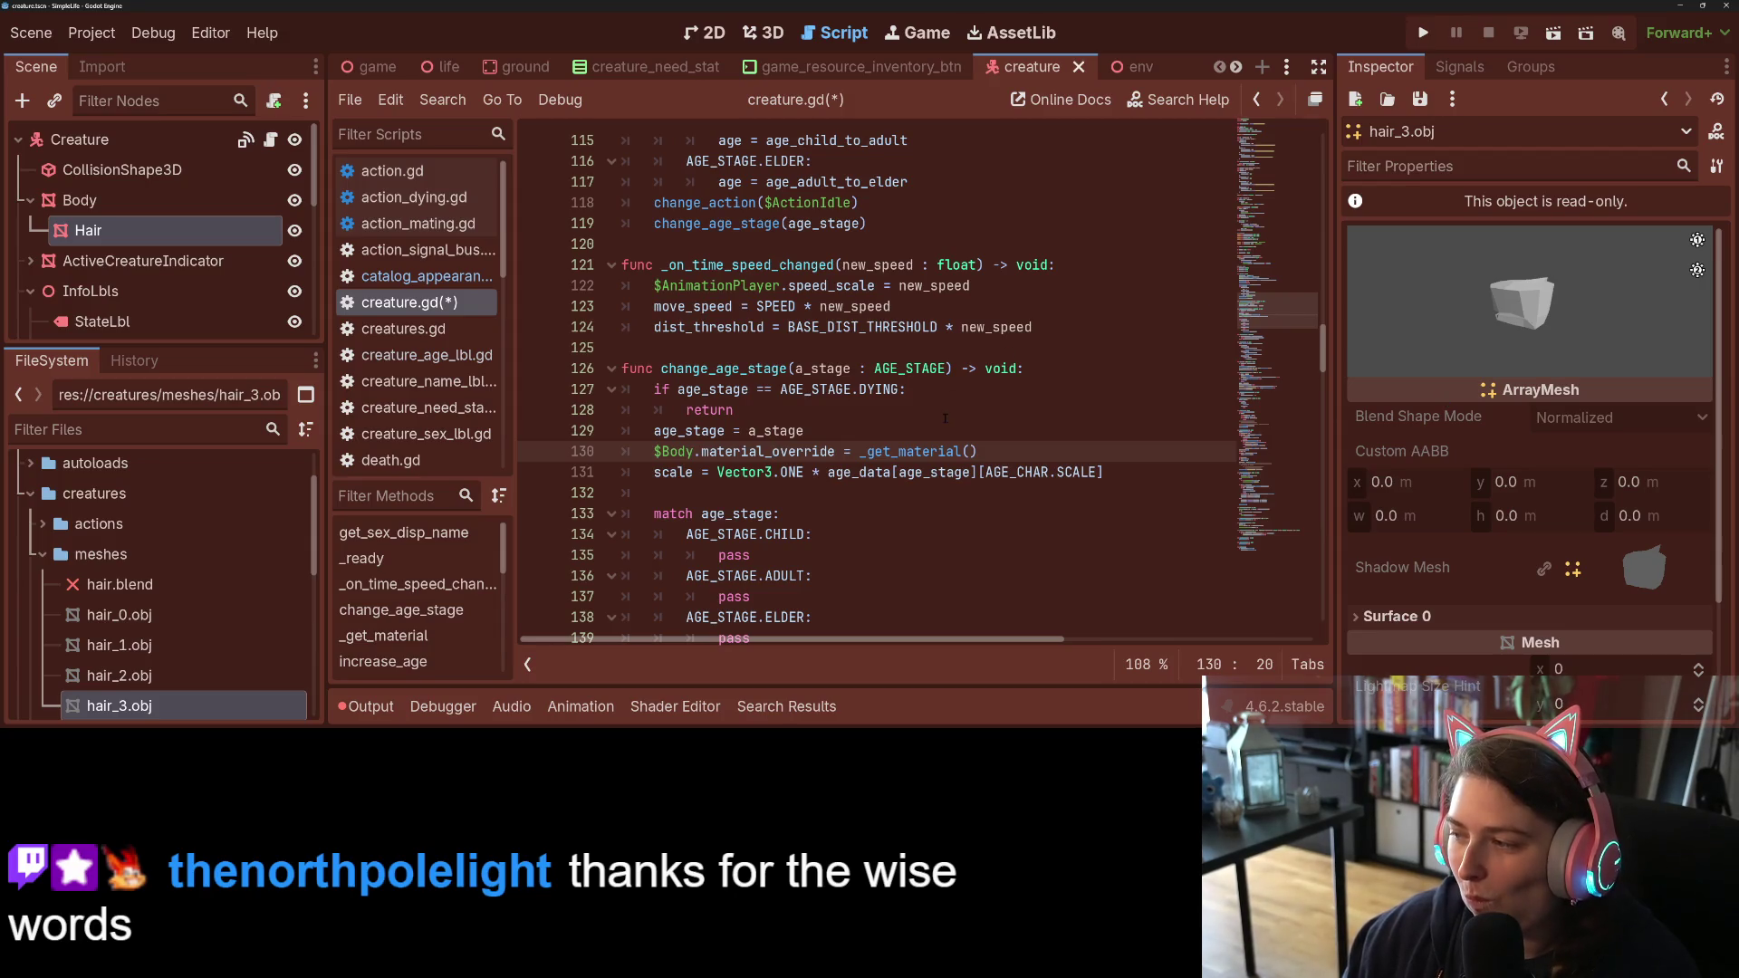
scroll(967, 383, "up", 6)
scroll(732, 495, "down", 2)
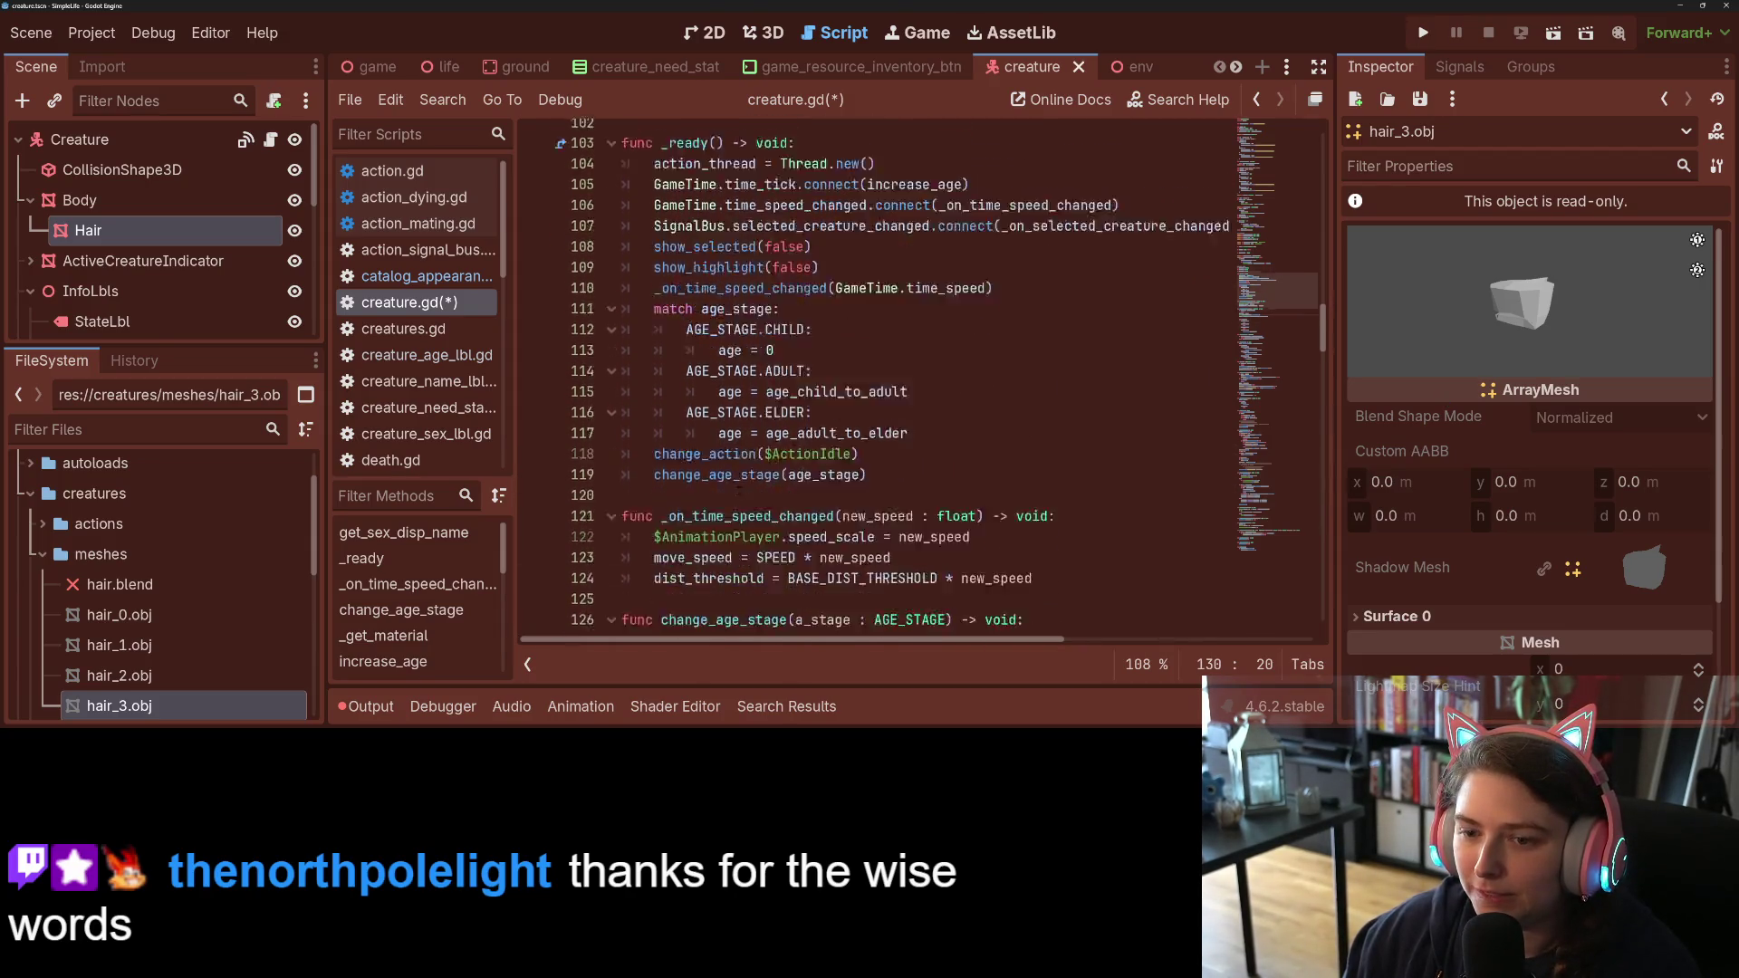
Step: Add a new function 'func _update_appearance() -> void:' after _ready
left_click(732, 493)
key("Return")
key("Return")
key("Up")
type("func _upda")
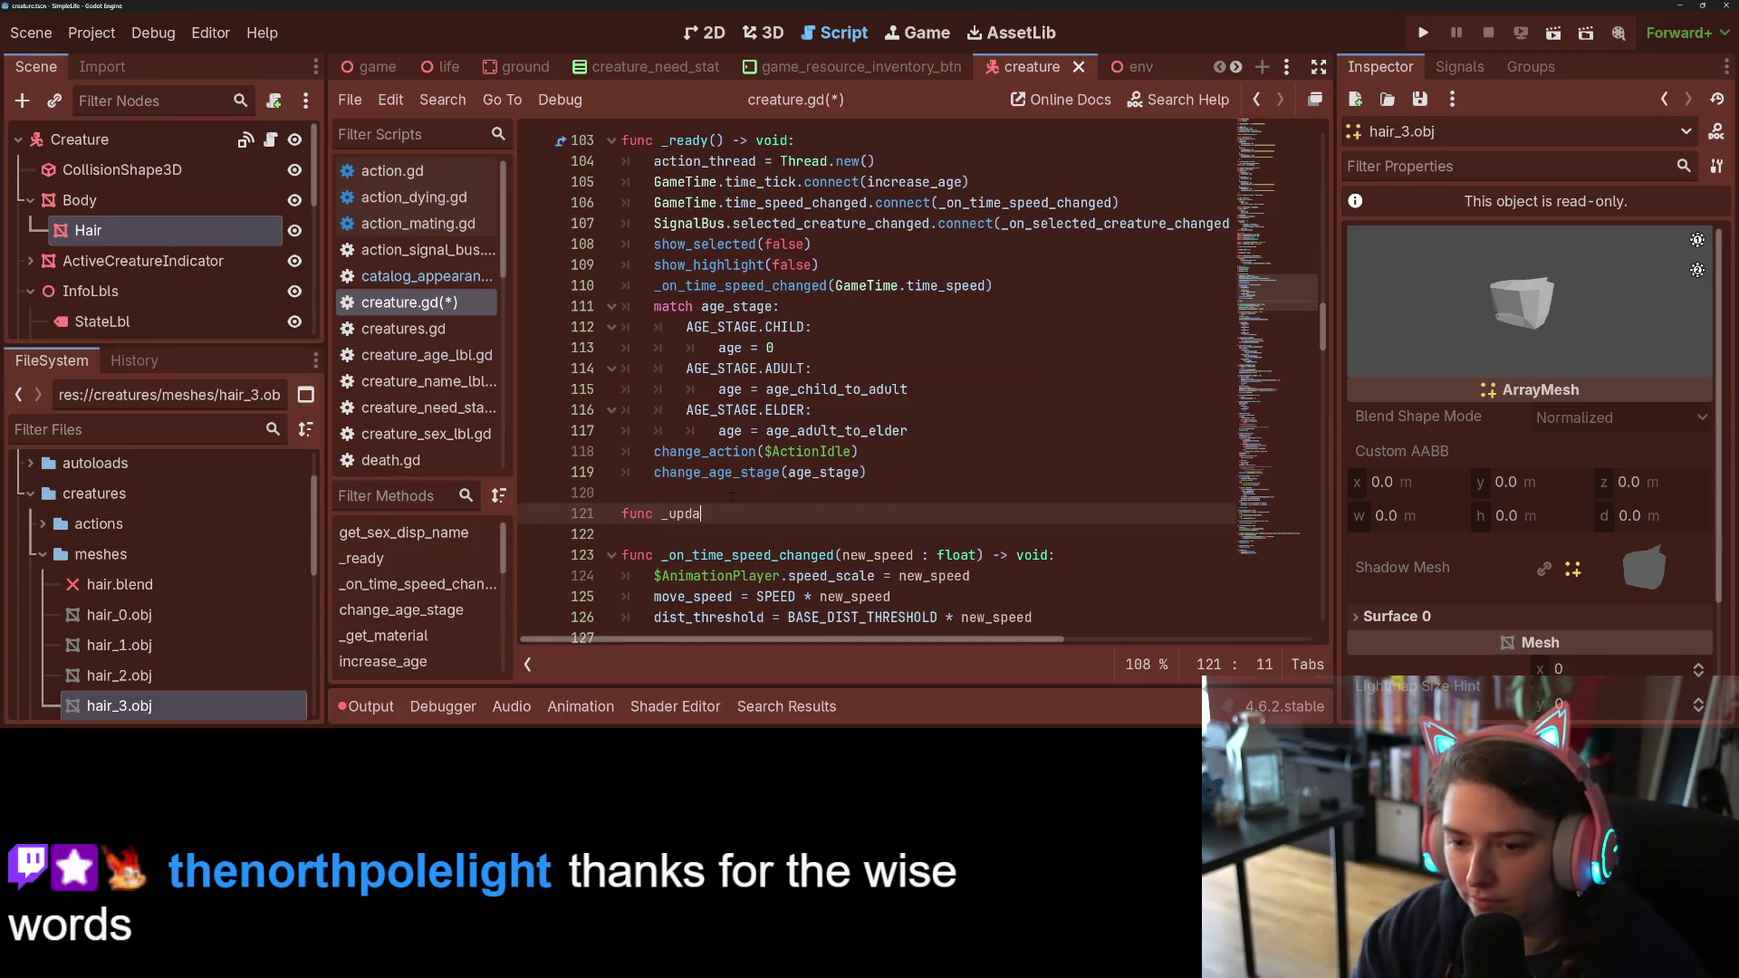
type("te_appearance")
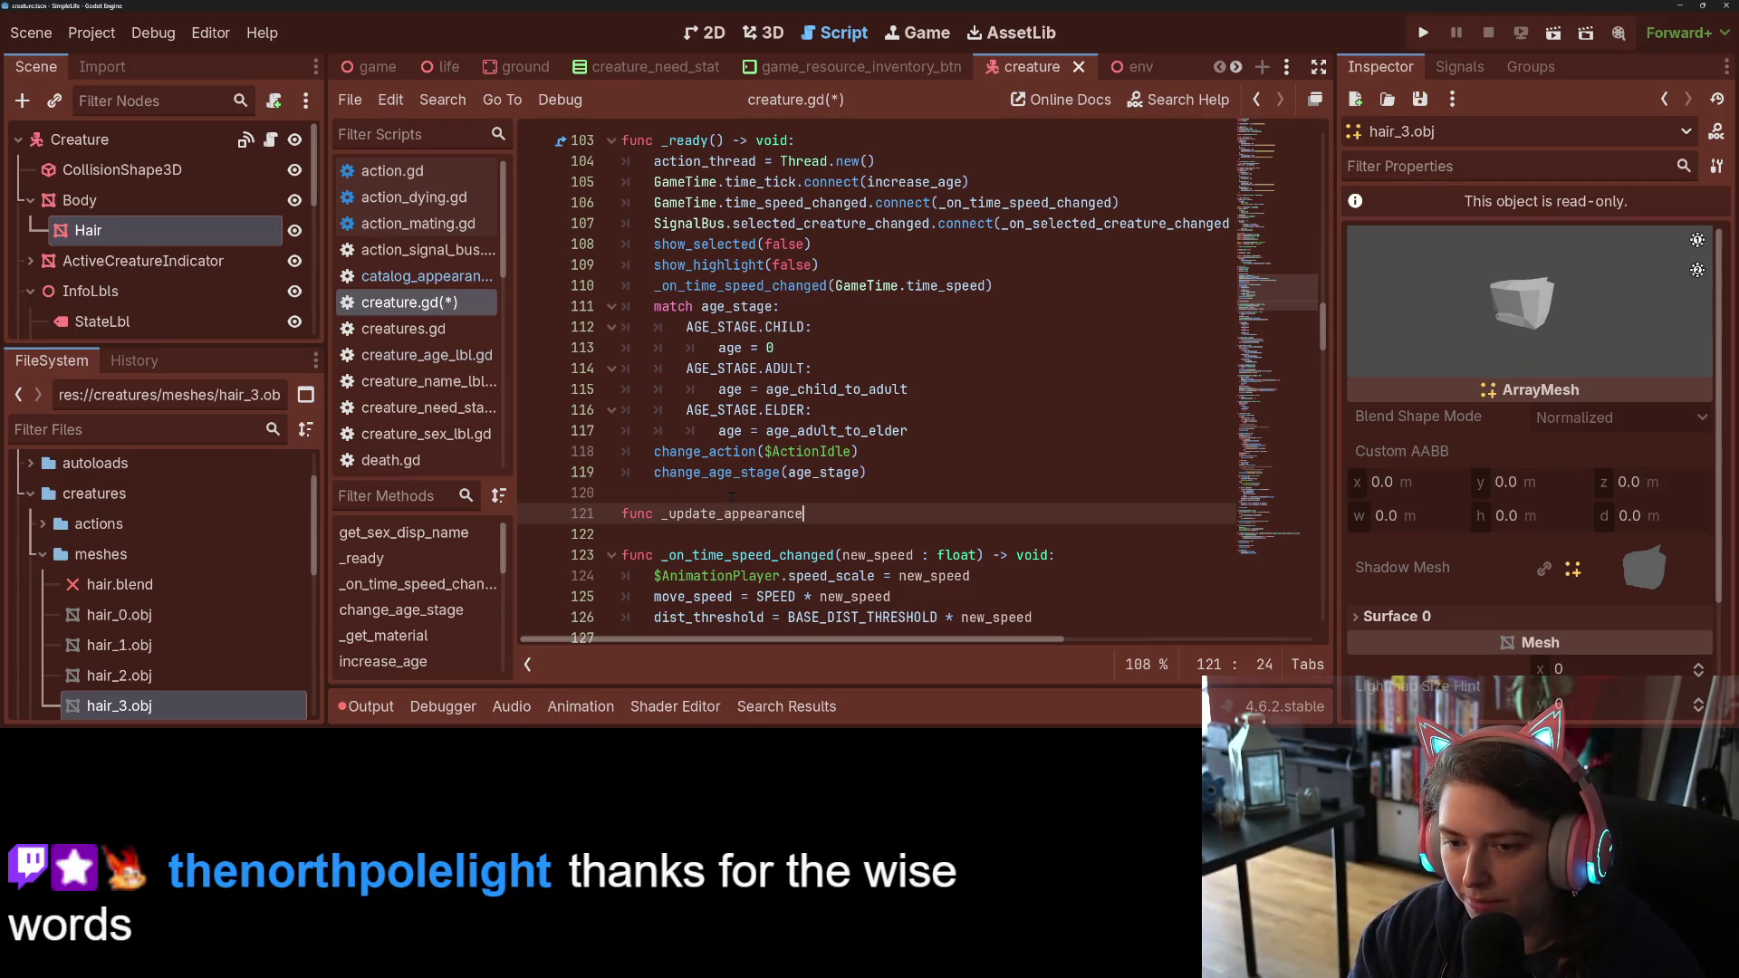
type("() -> void")
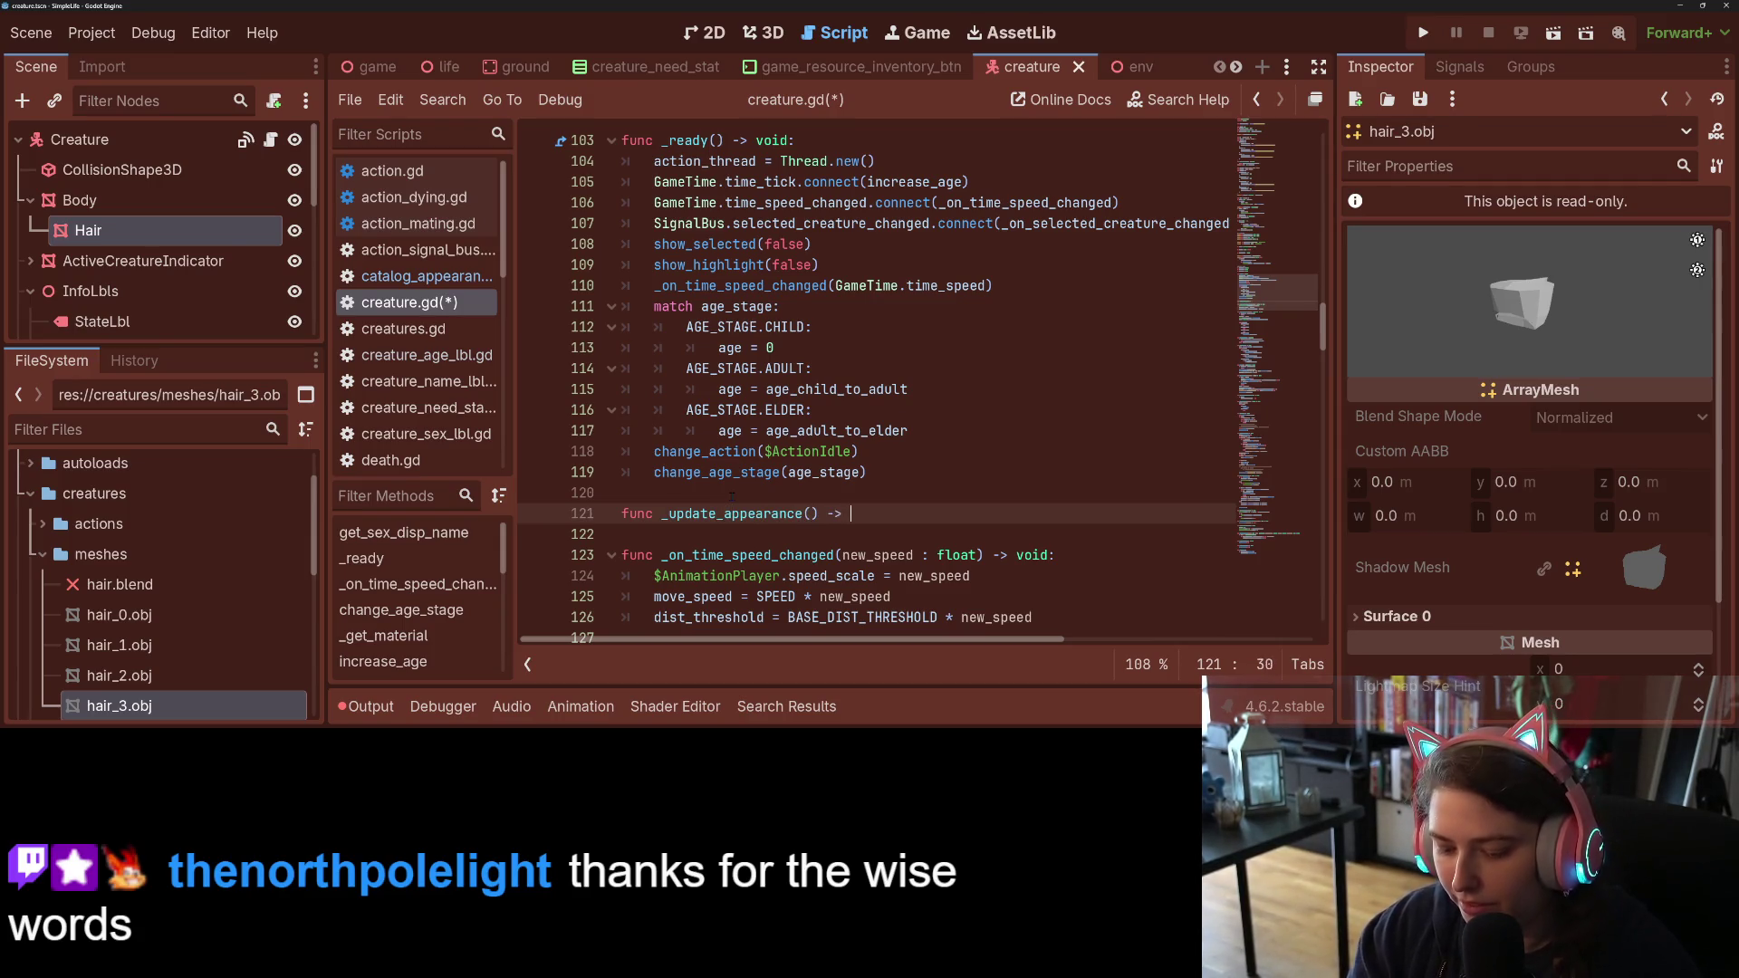
type(":")
key("Return")
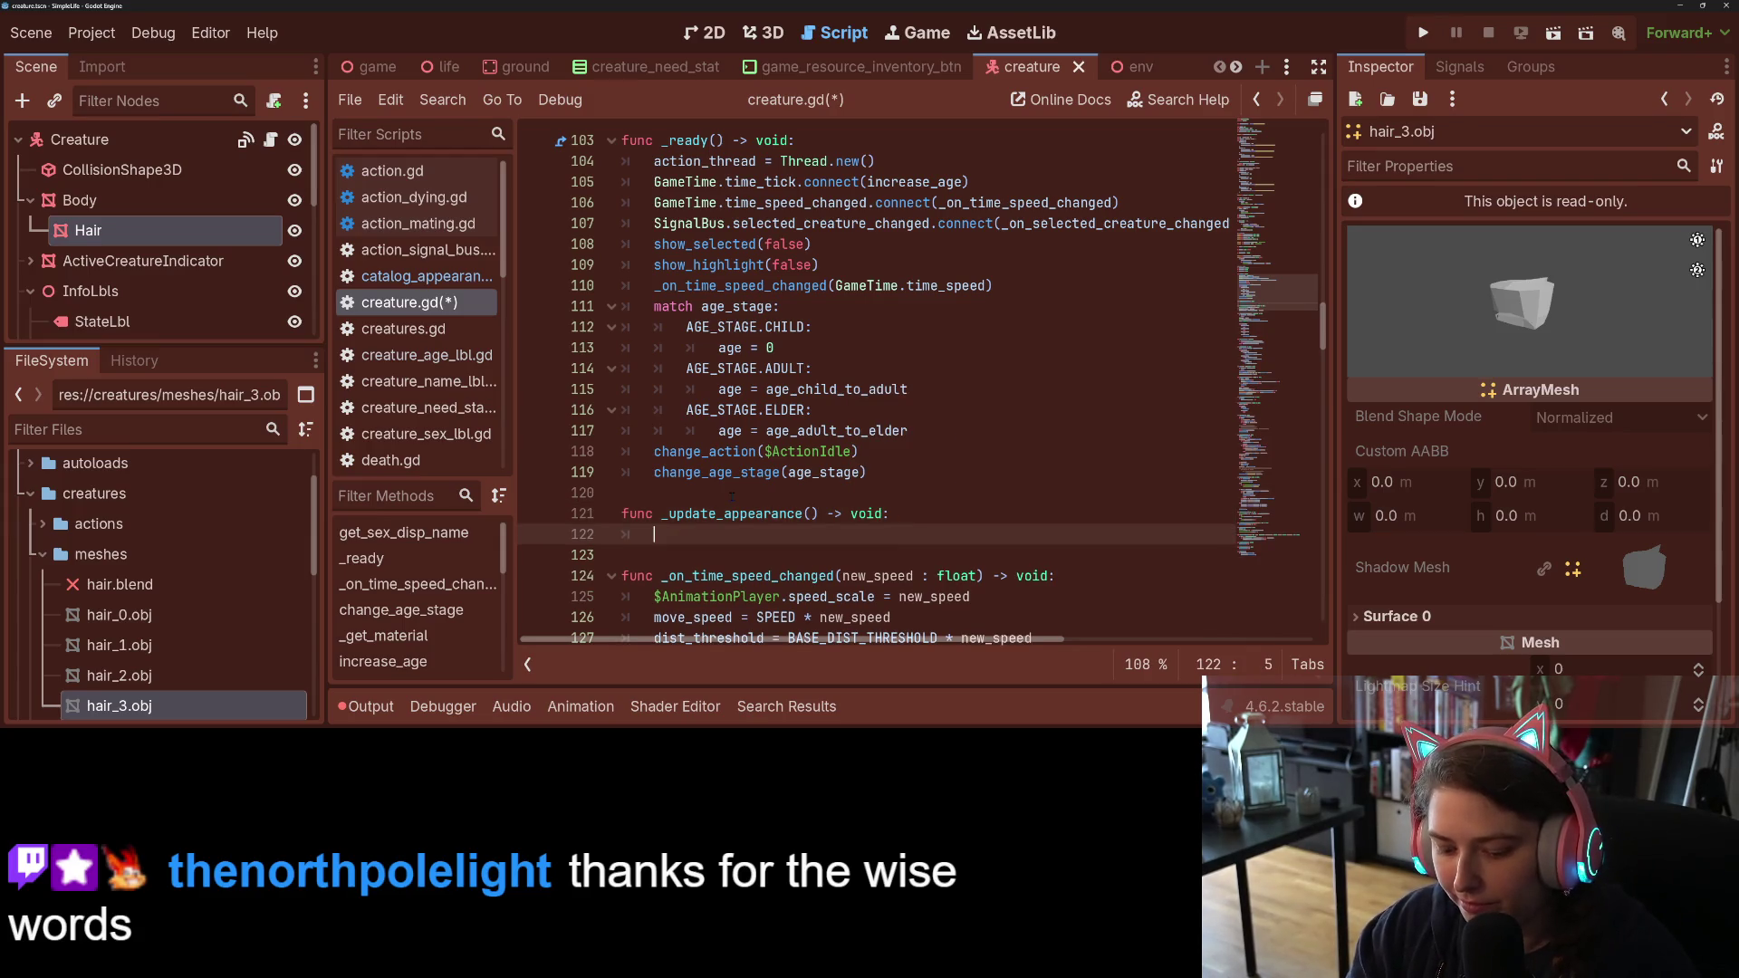
Step: In its body, set $Body/Hair.mesh from the hair_shapes lookup keyed by hair_shape, and save
type("hair_shapes")
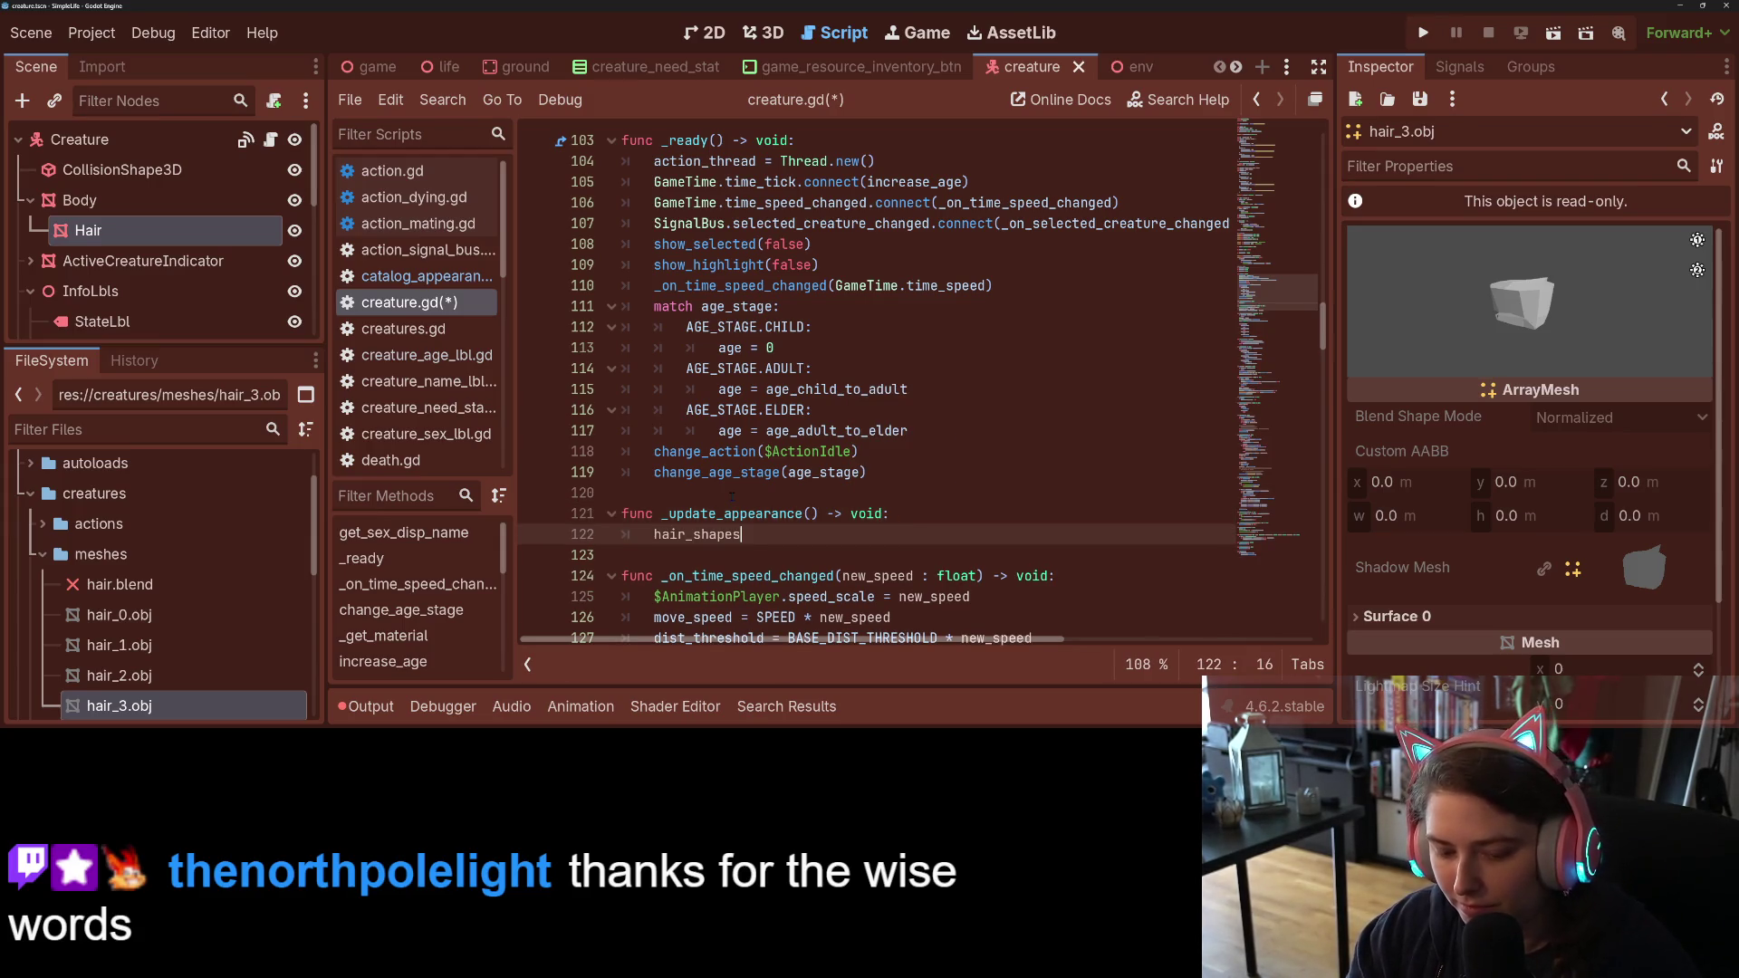
key("ctrl+BackSpace")
type("$Bo")
key("Return")
type(".mesh =")
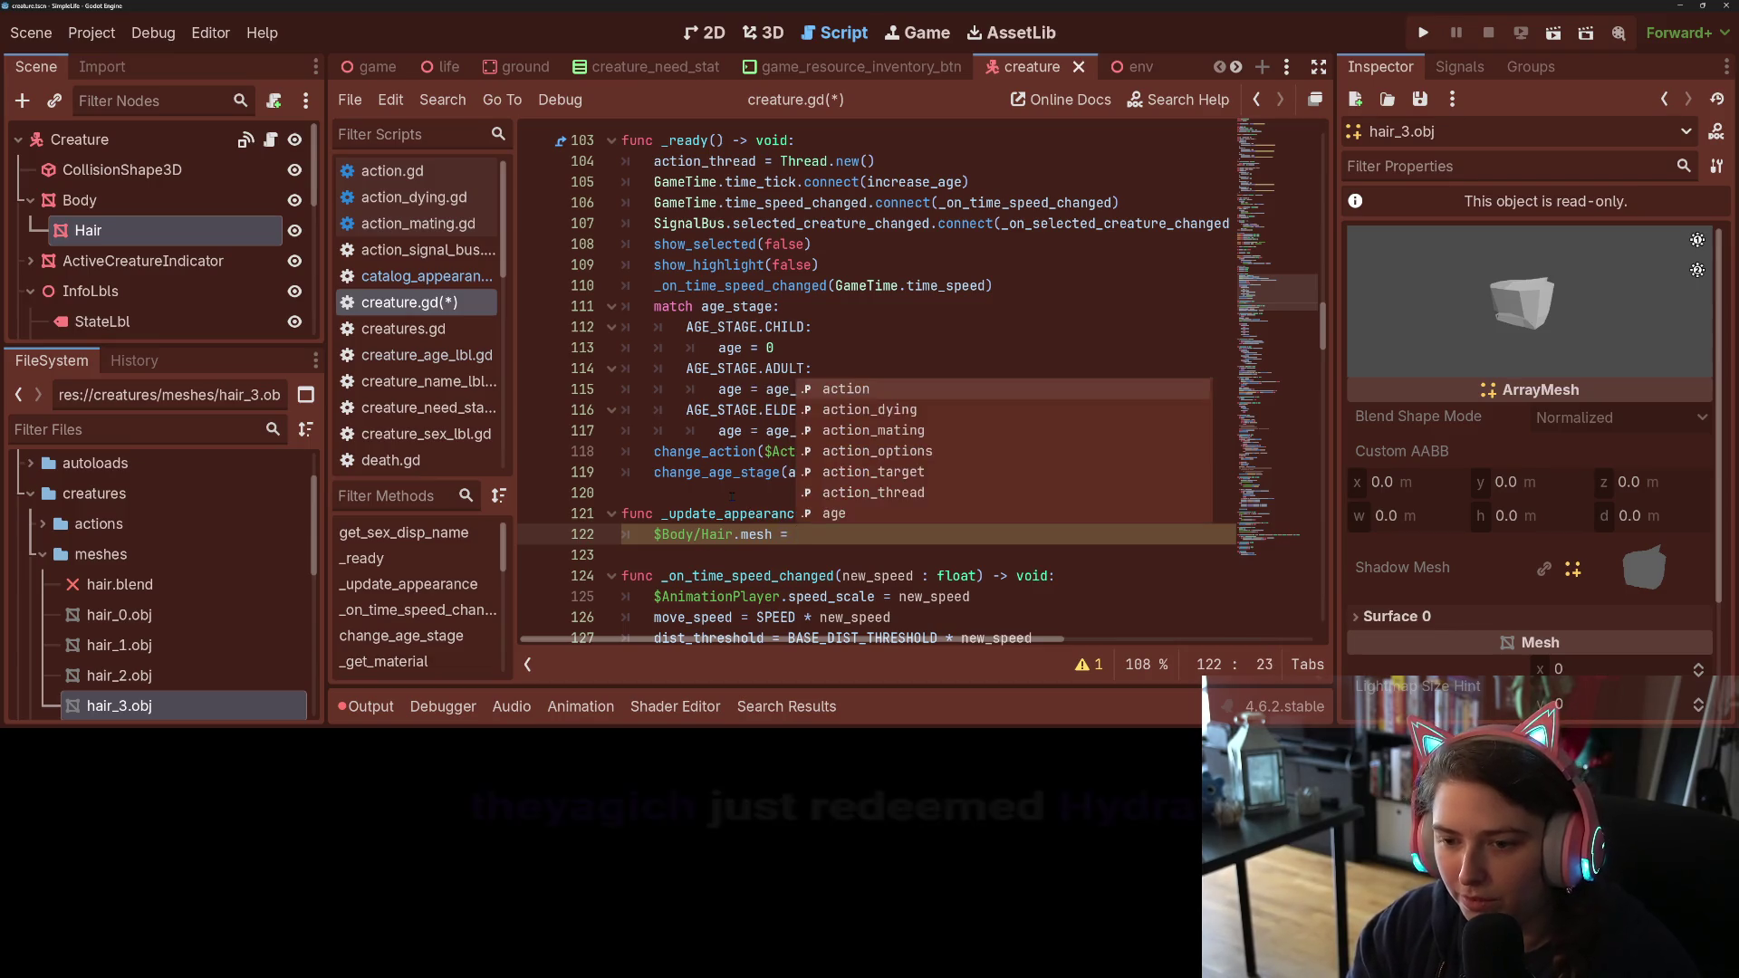
type(" catalog_appearance")
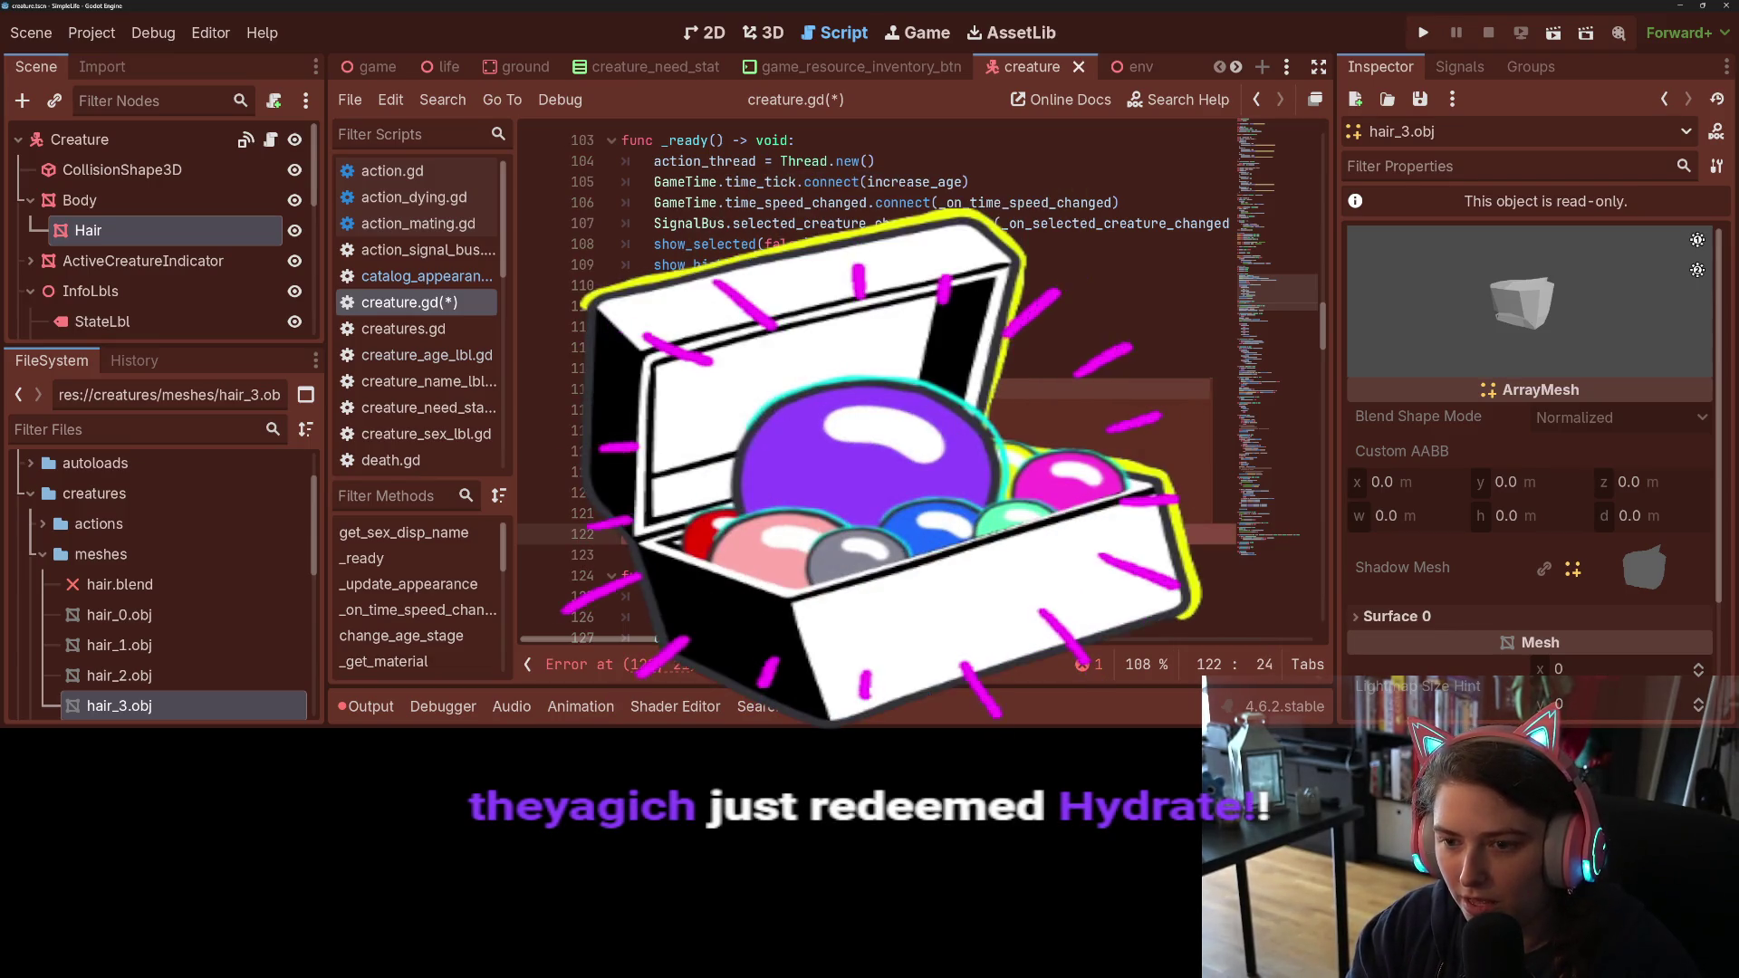
type(".hair_meshes")
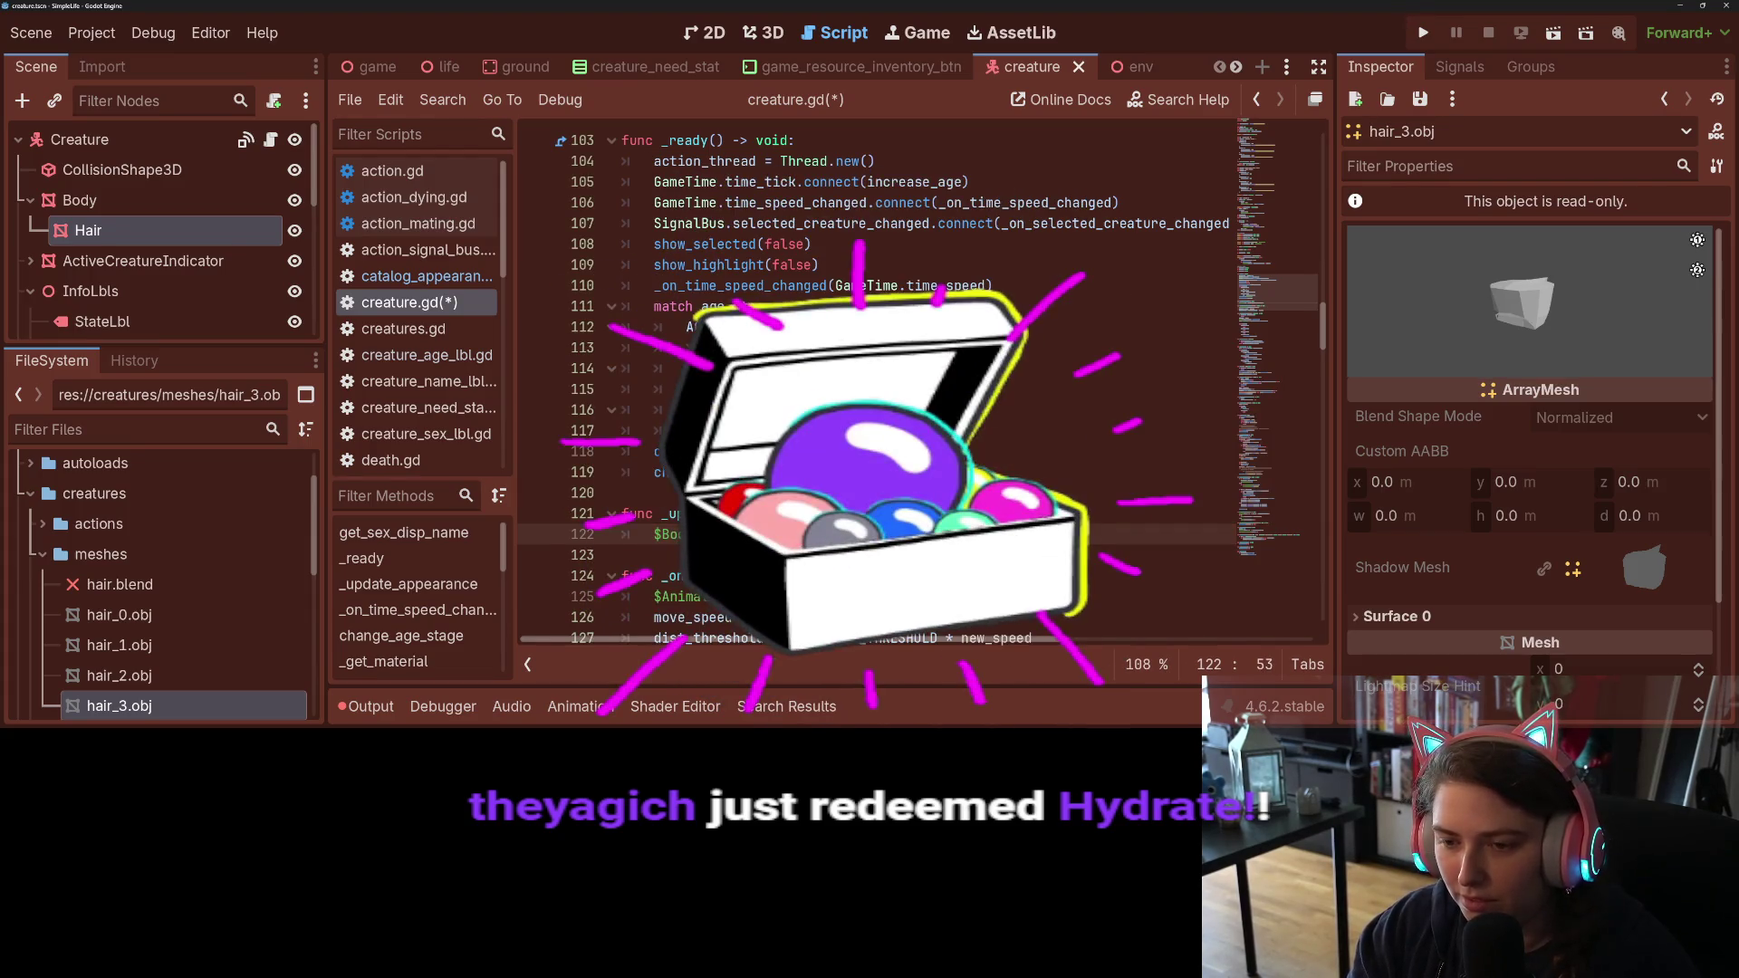
type("[ha")
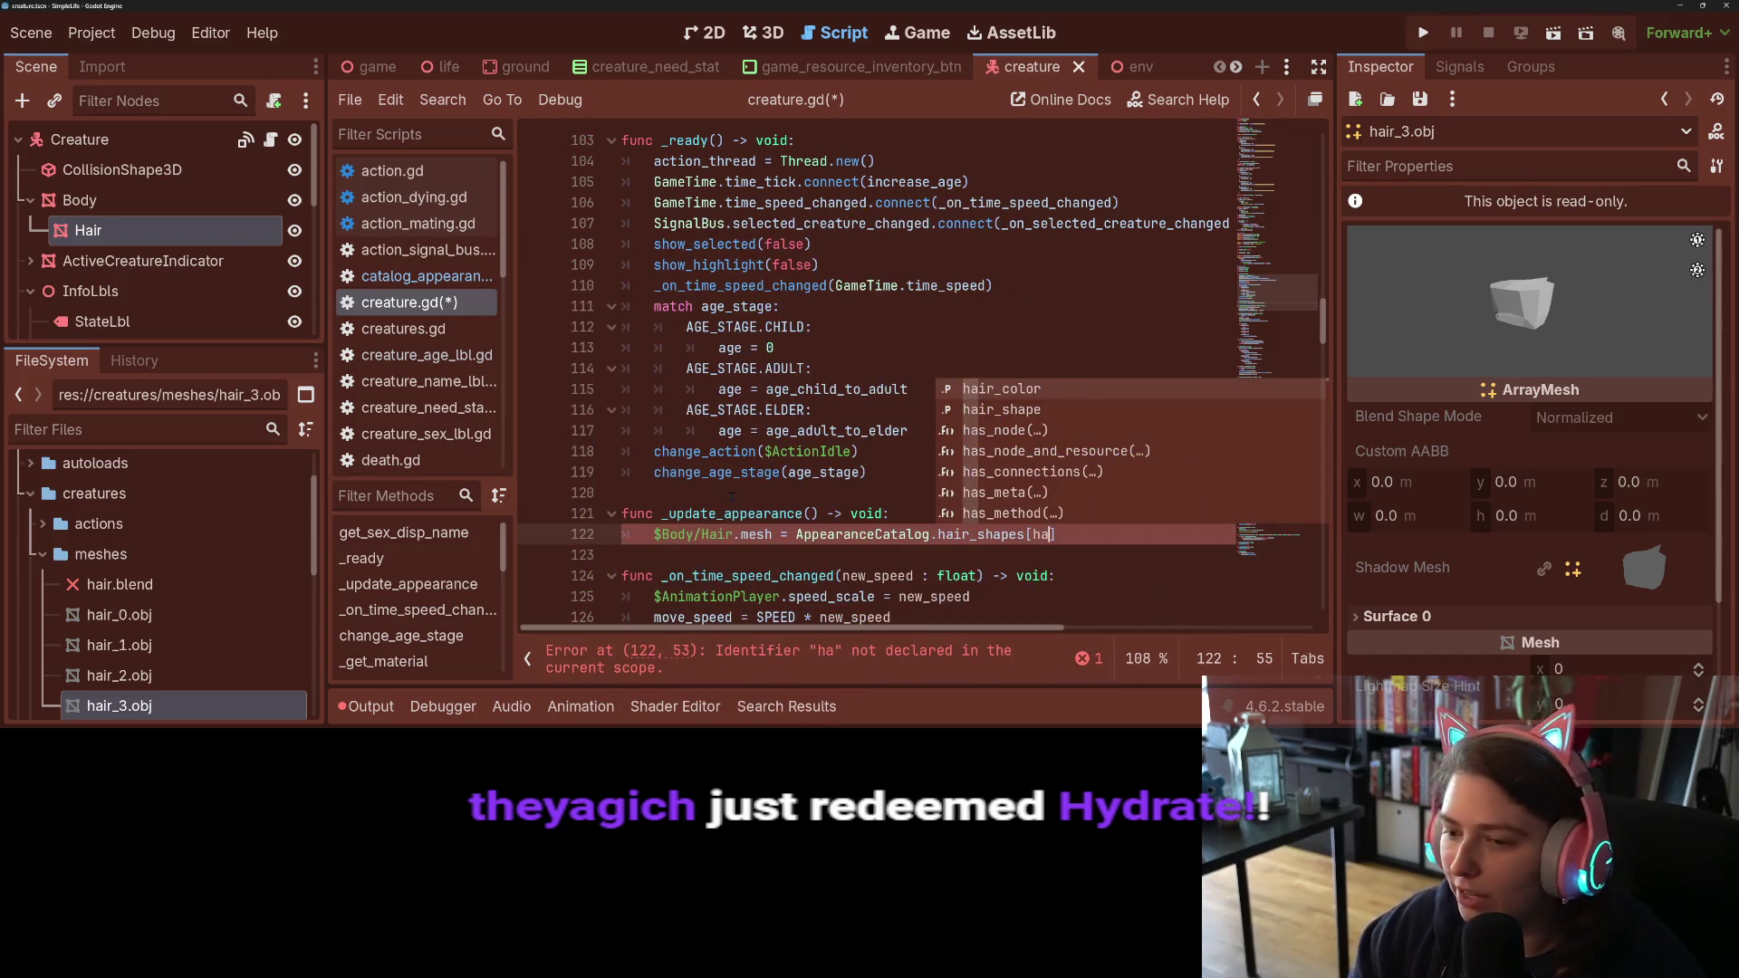
key("Down")
key("Return")
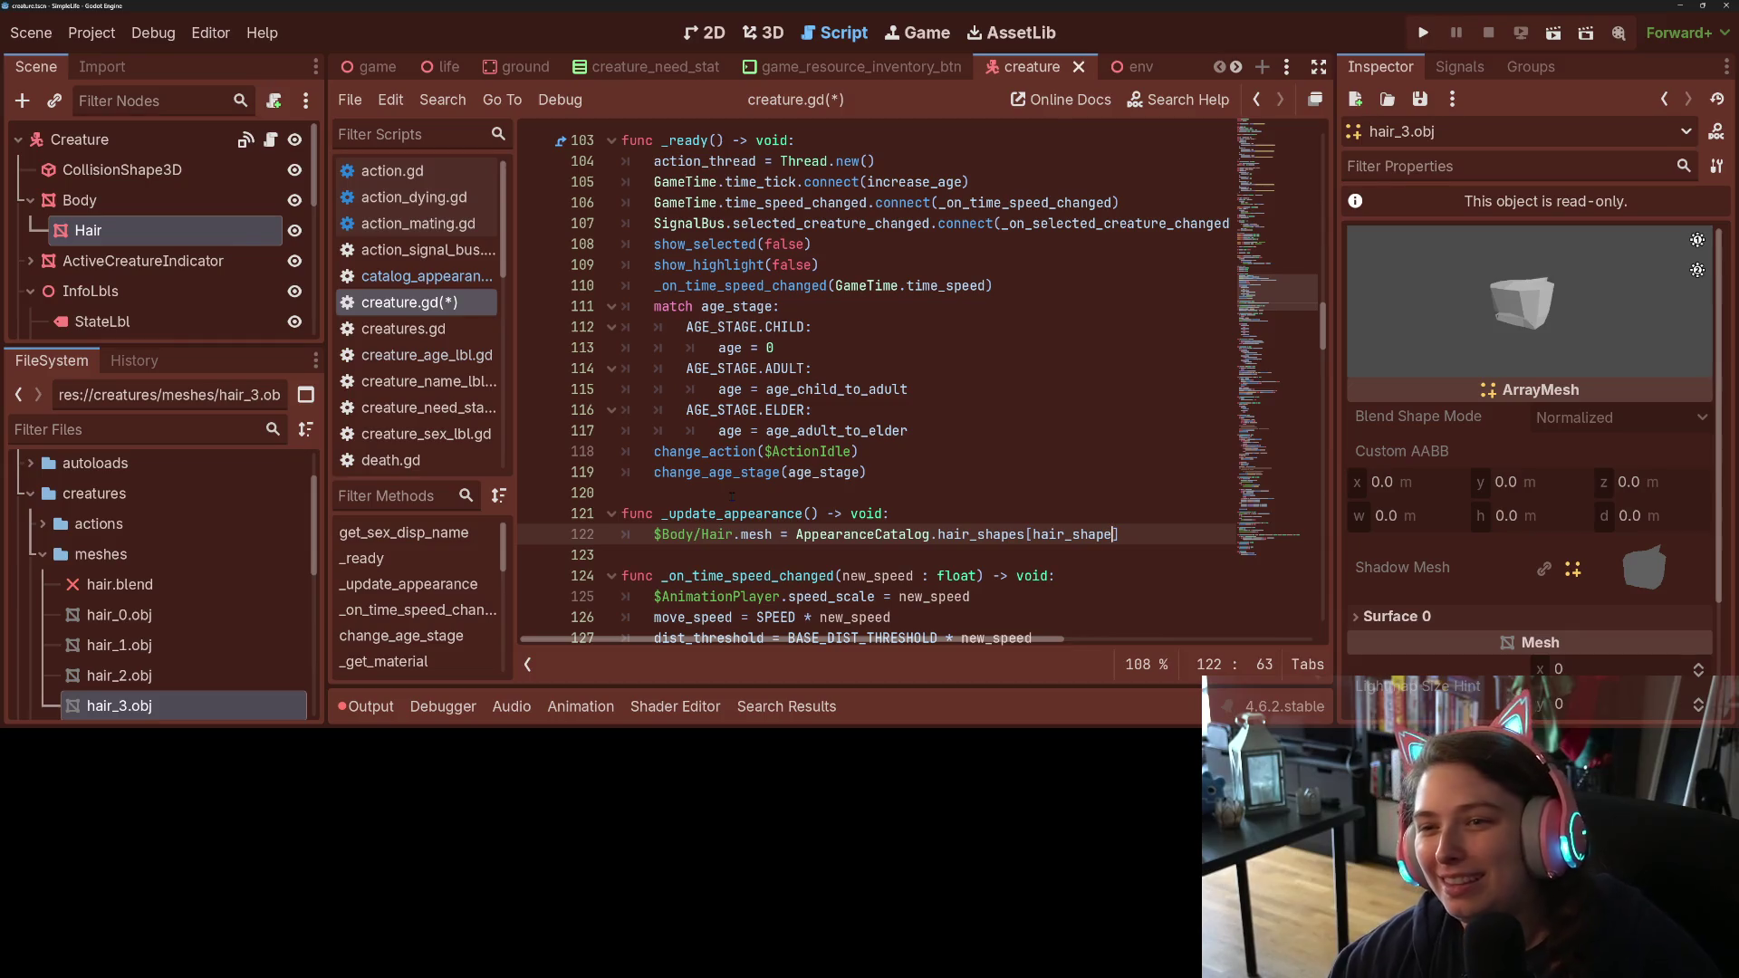
key("ctrl+s")
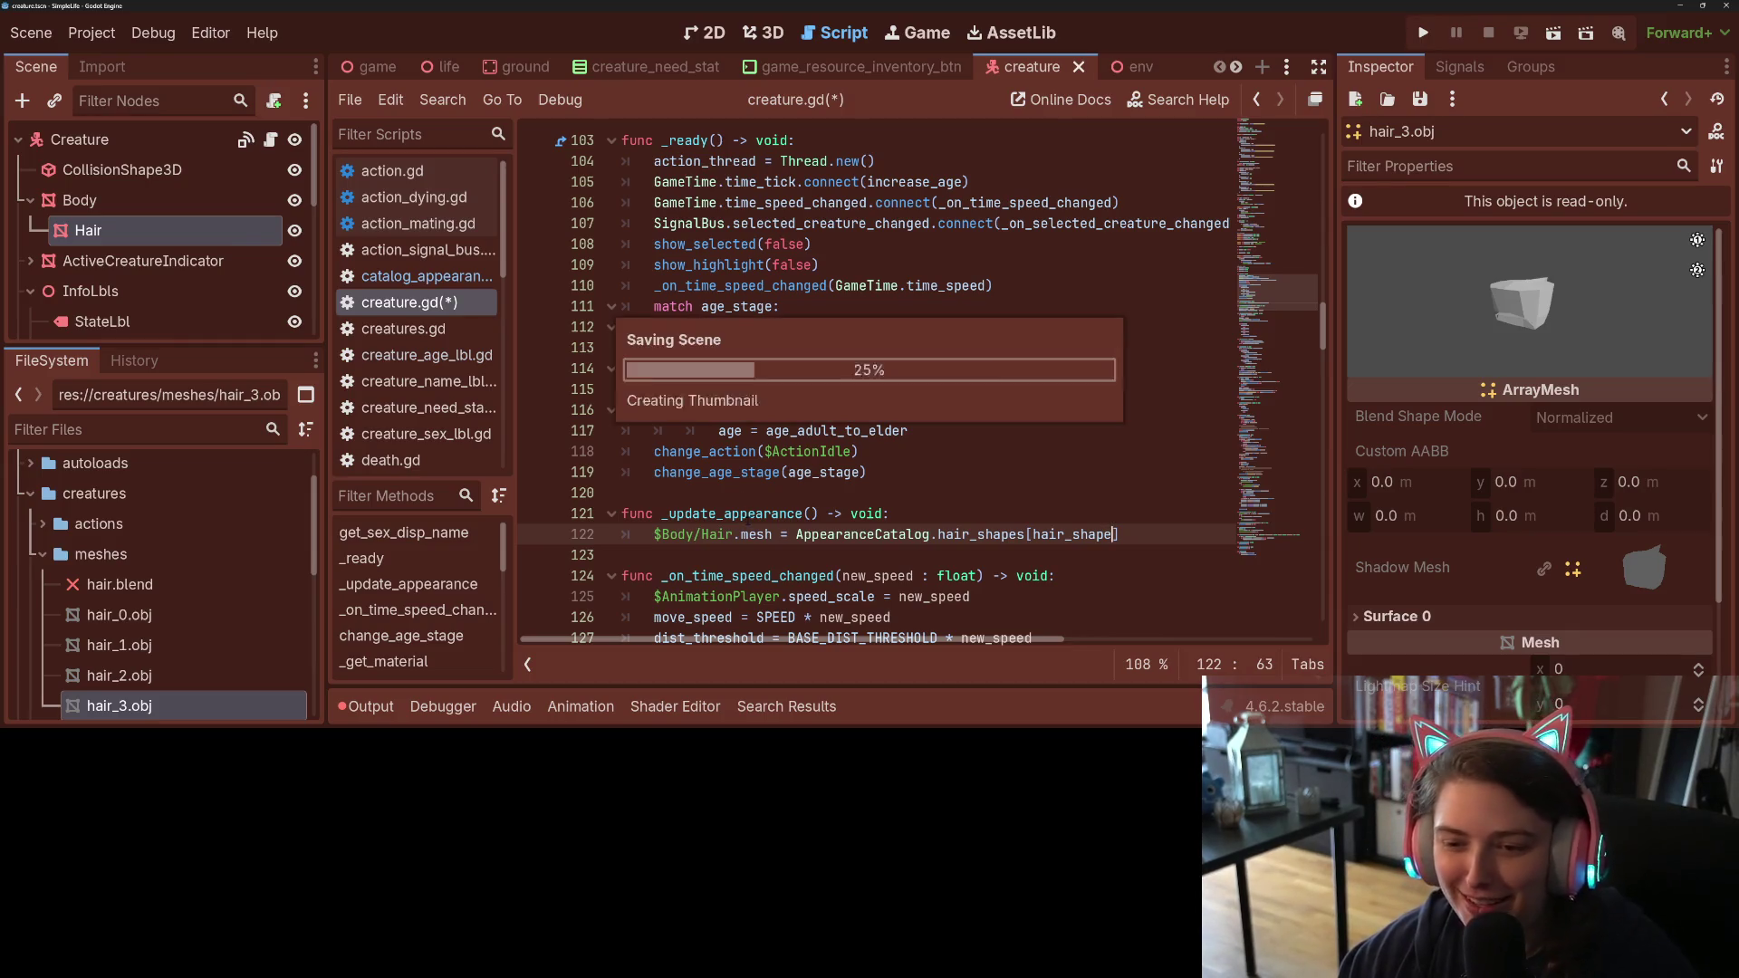
type("]")
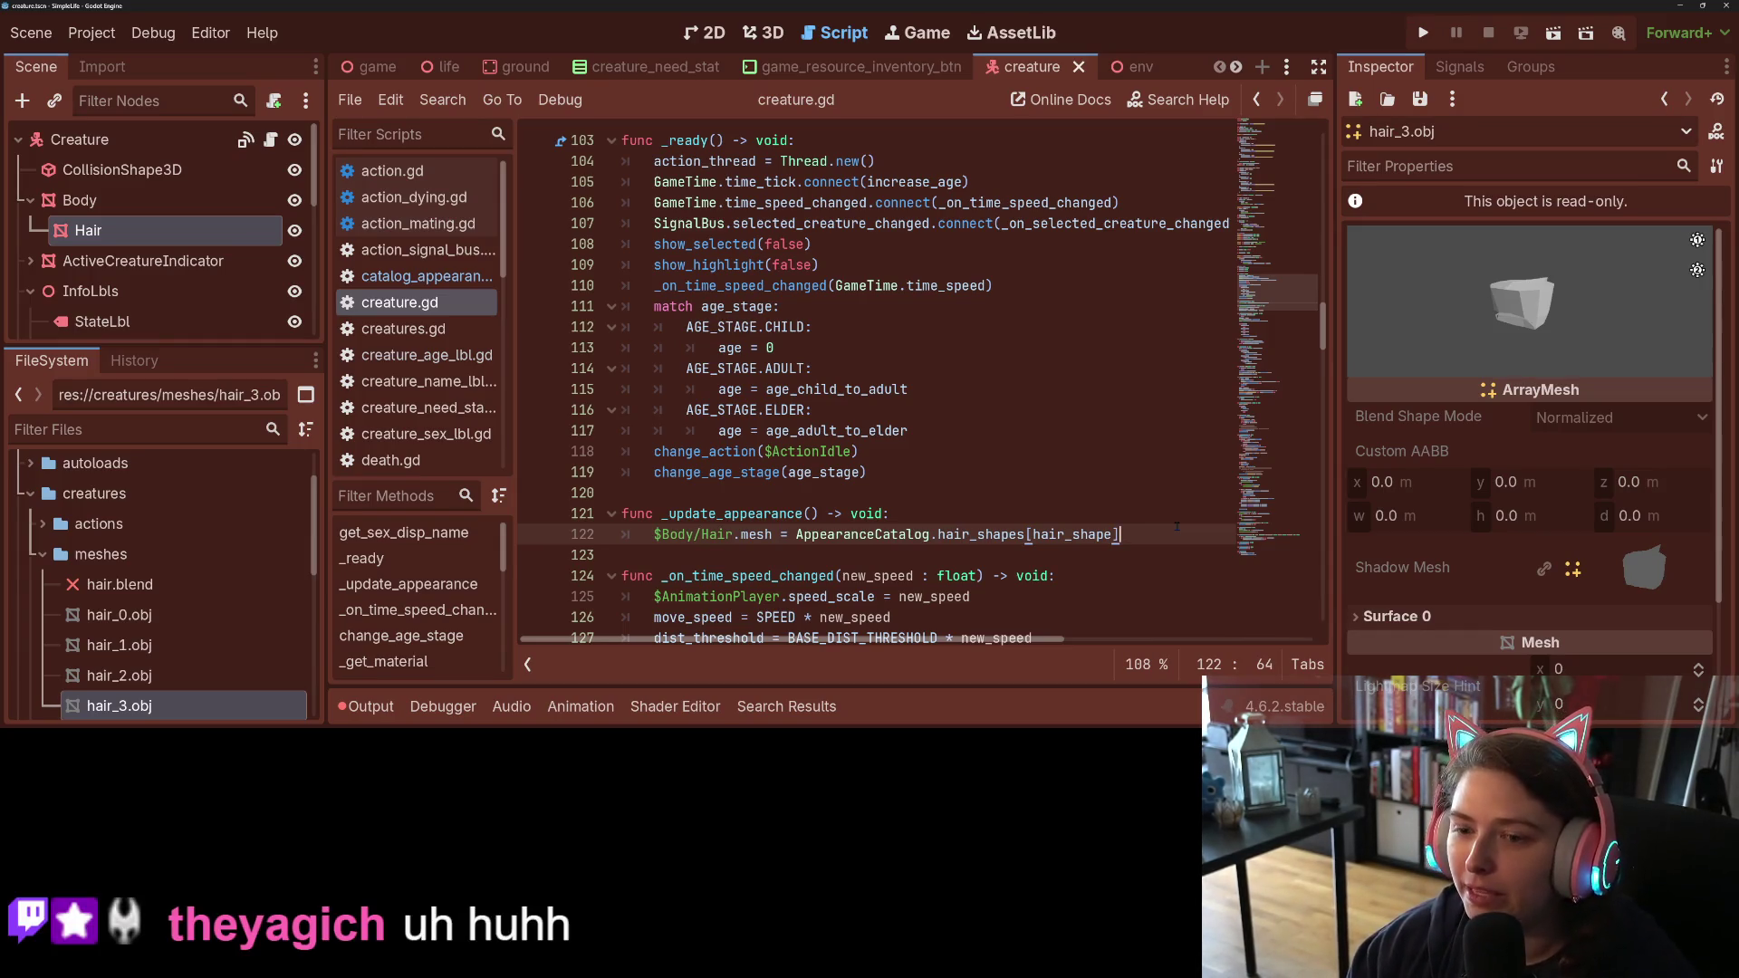
key("Return")
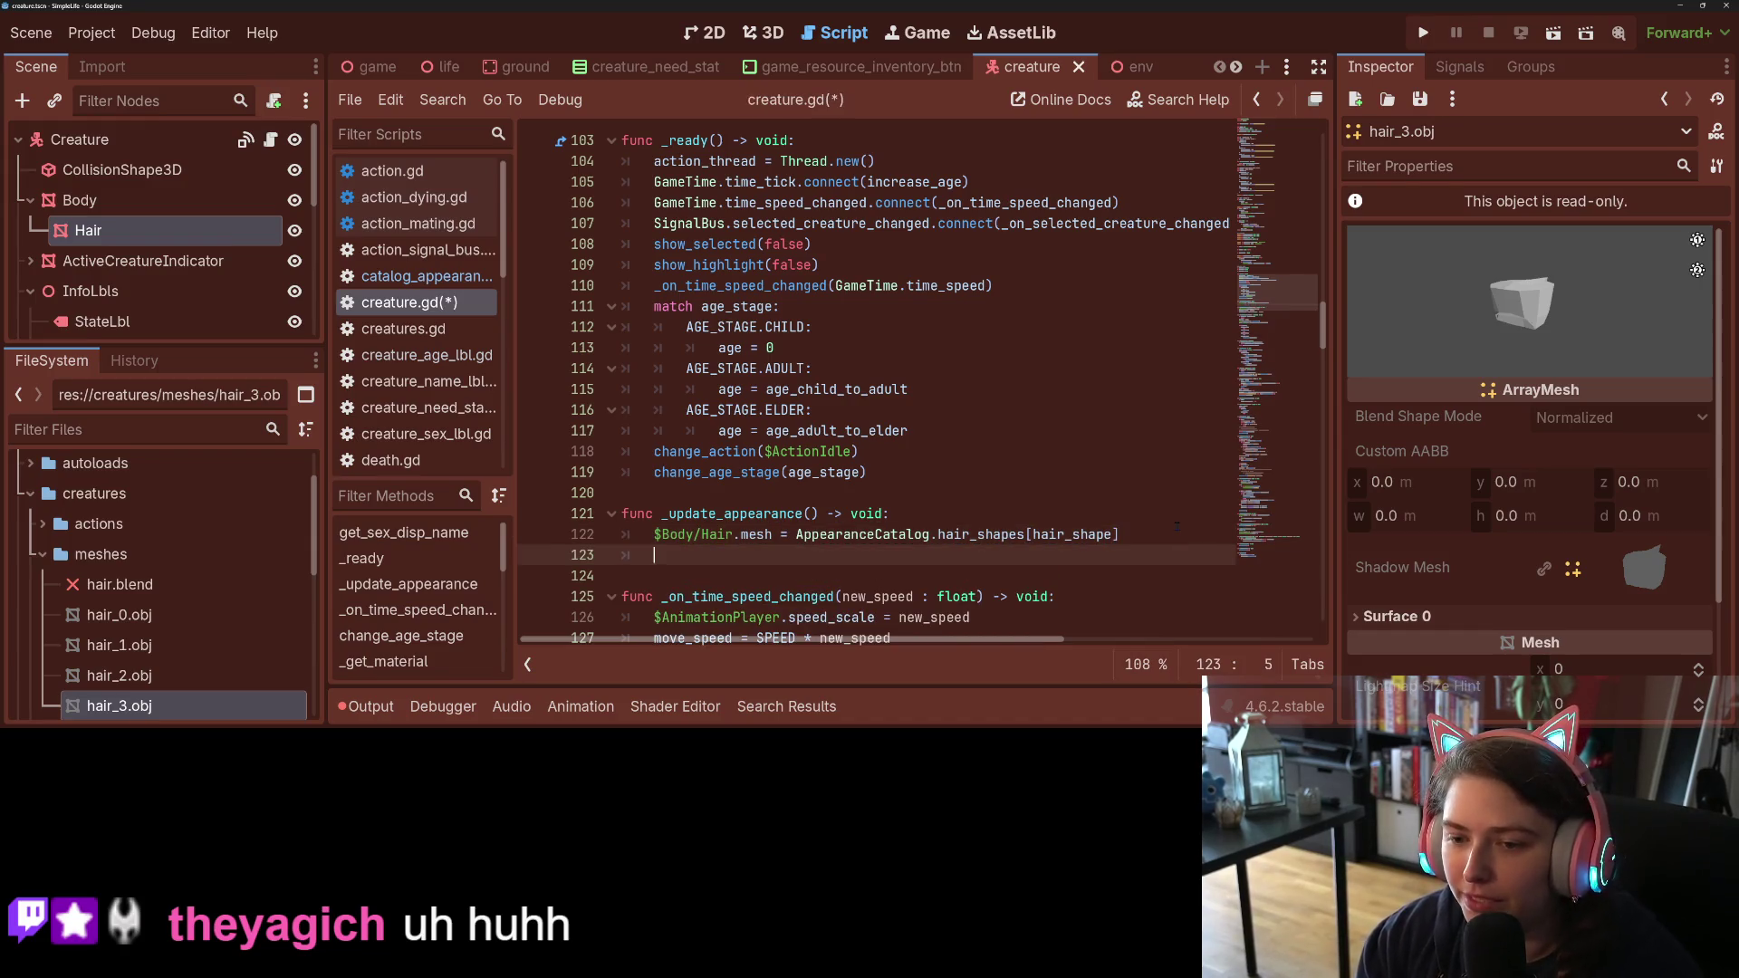
Step: Save creature.gd, then replace the Hair node's material override with a new ShaderMaterial
key("ctrl+s")
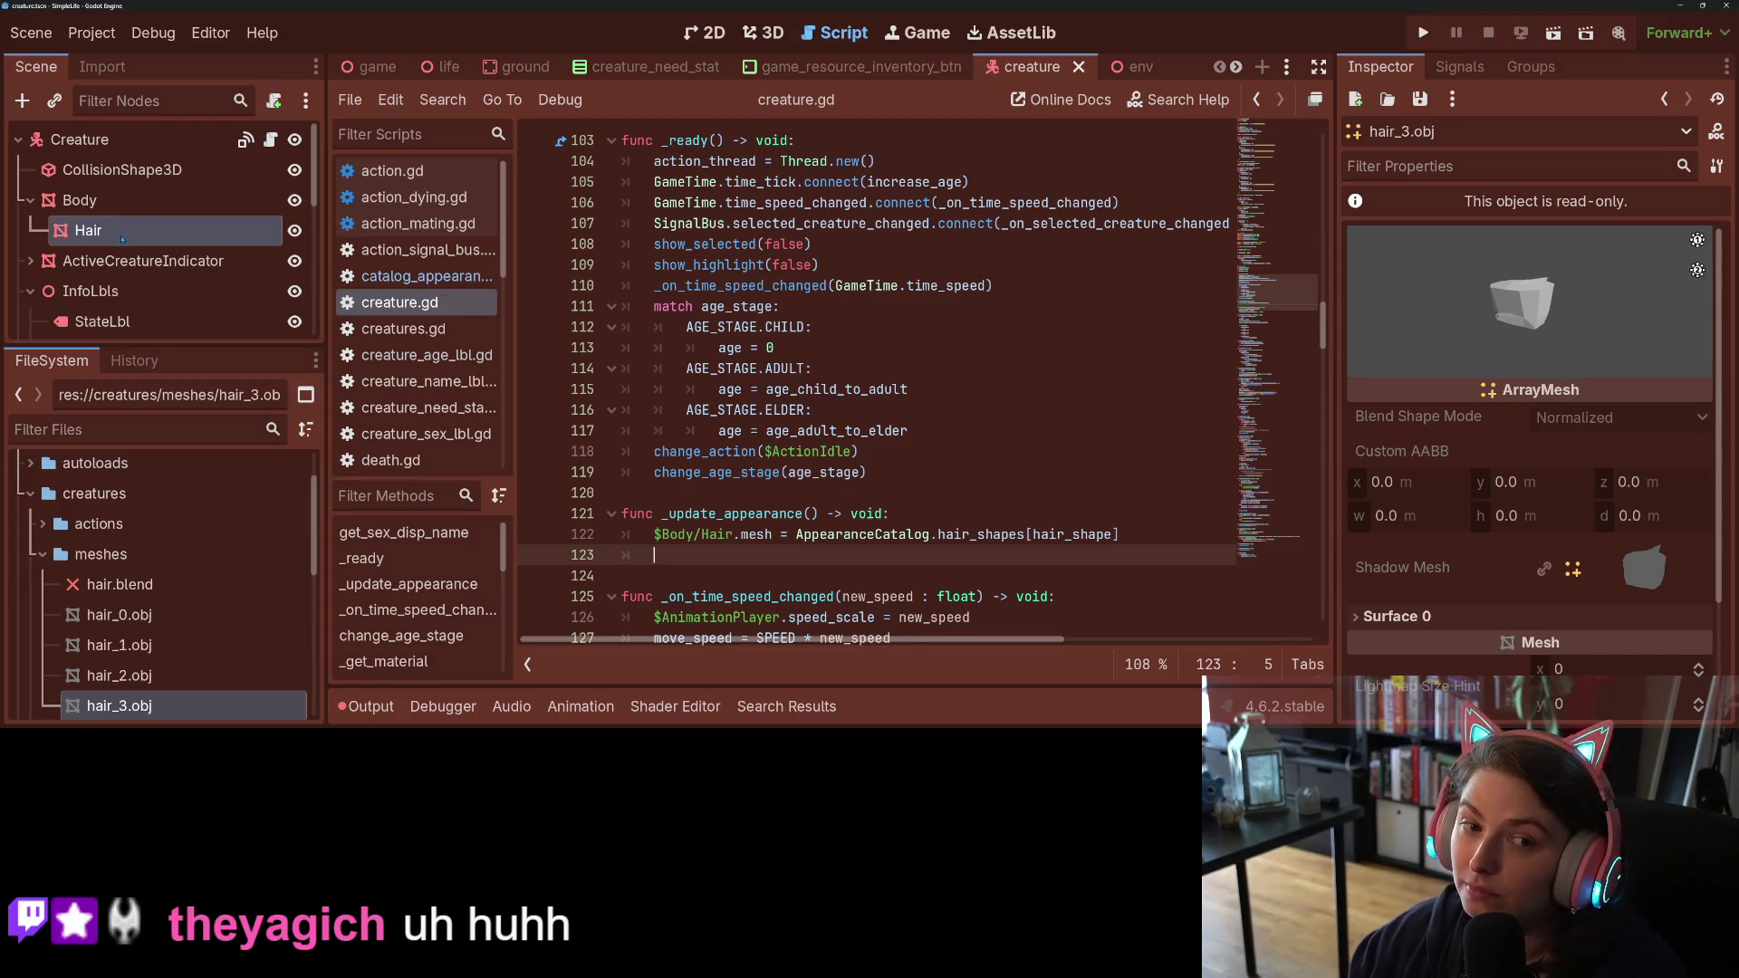
left_click(143, 261)
left_click(88, 230)
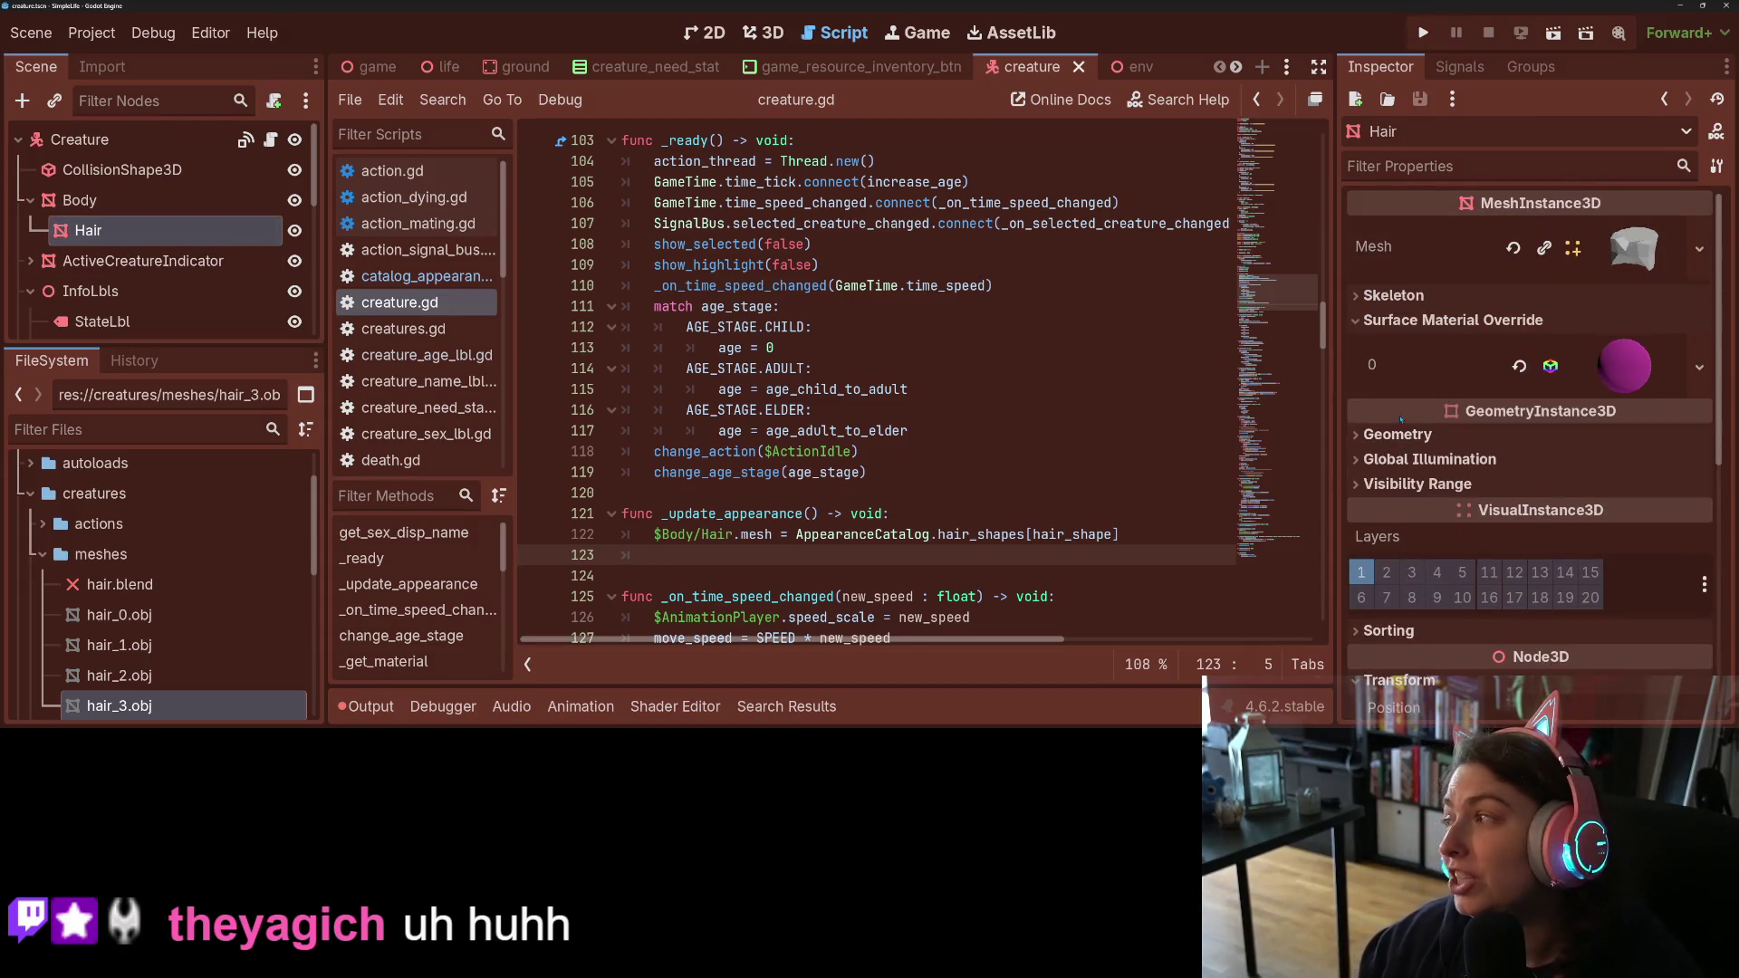
mouse_move(1431, 421)
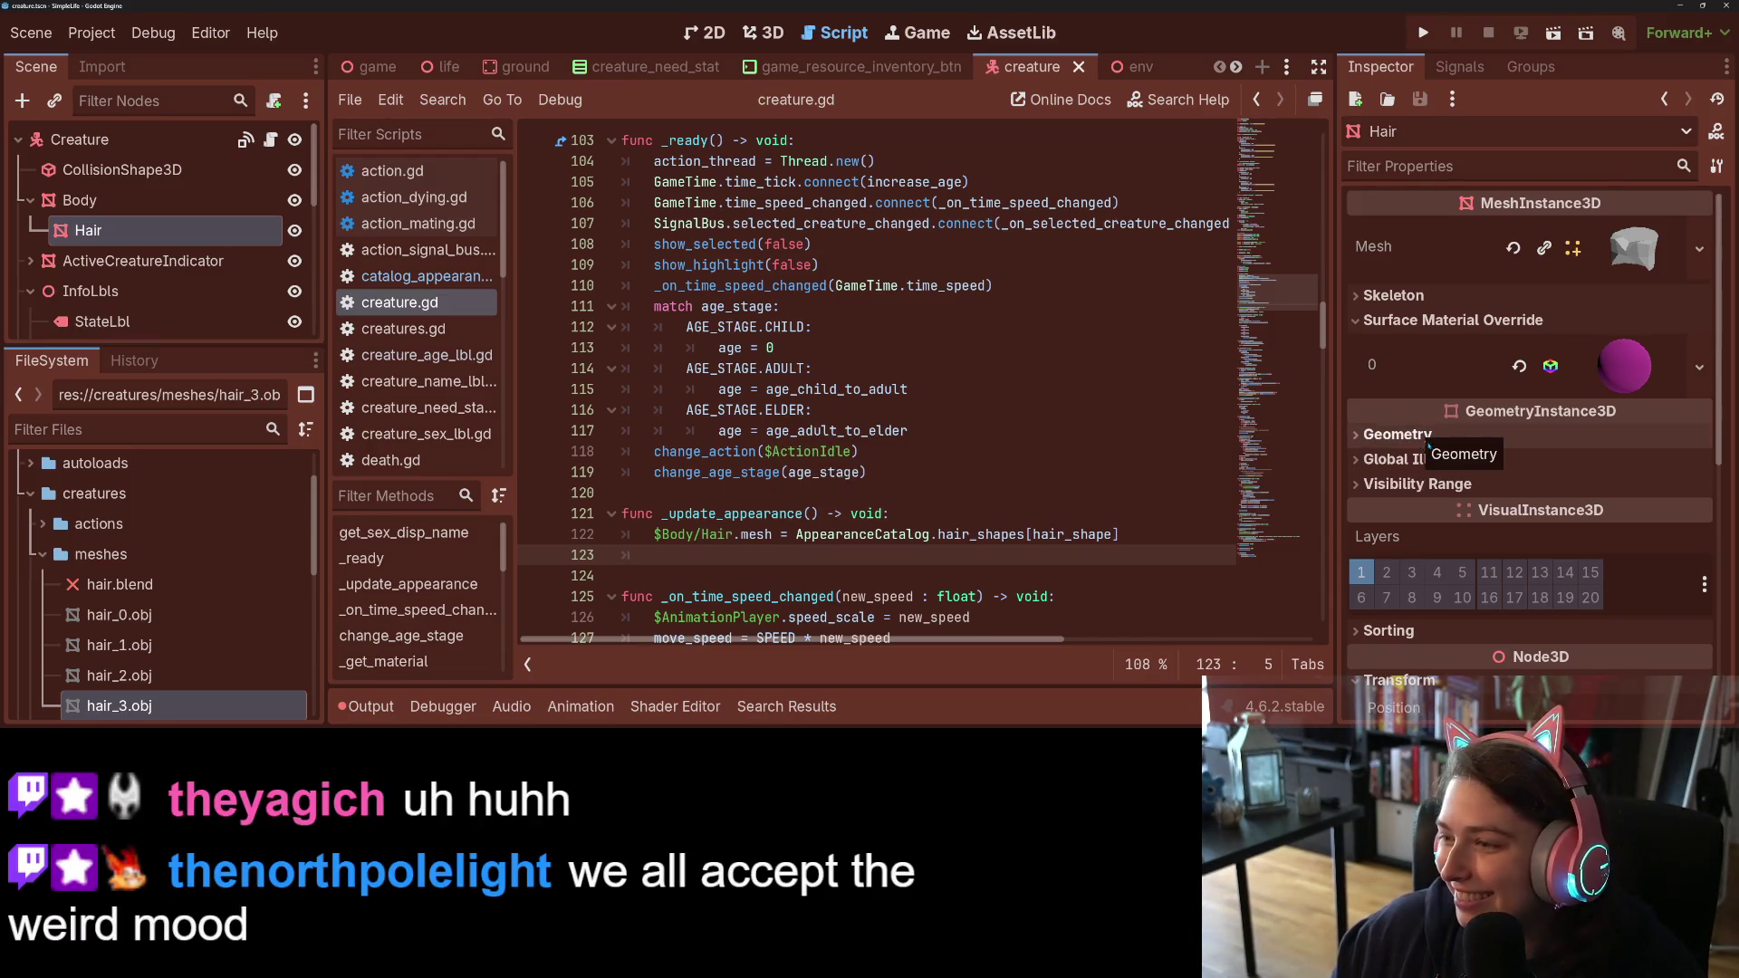
mouse_move(1501, 391)
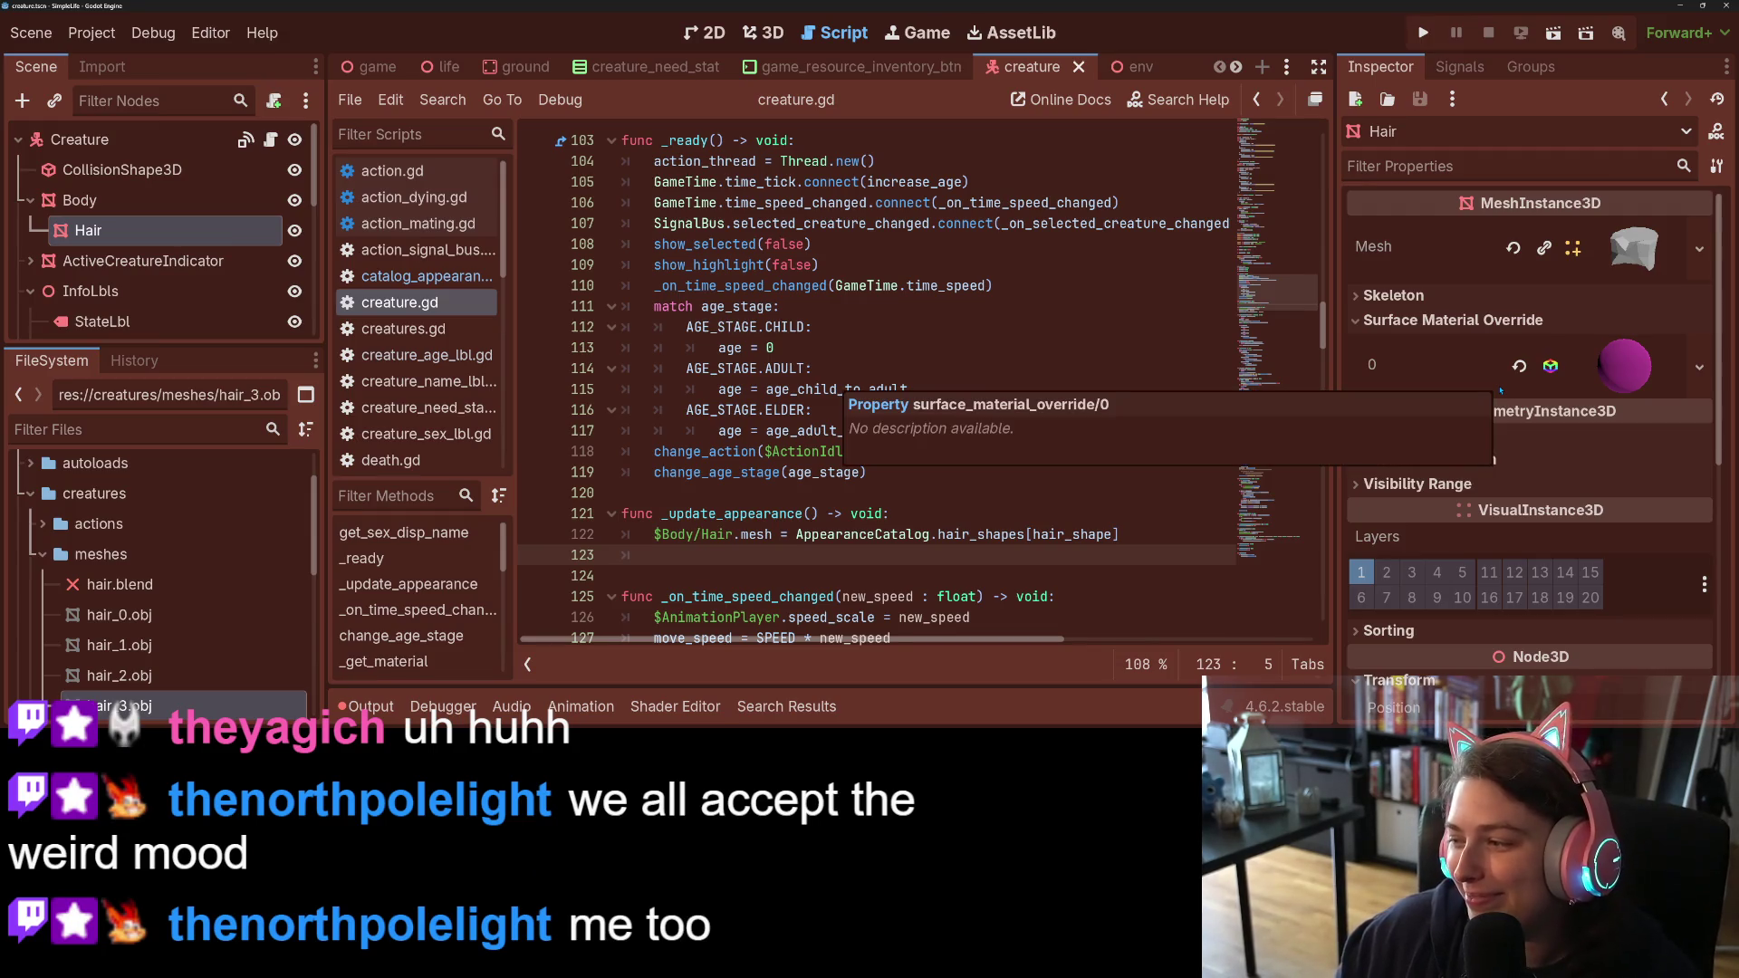
left_click(1518, 365)
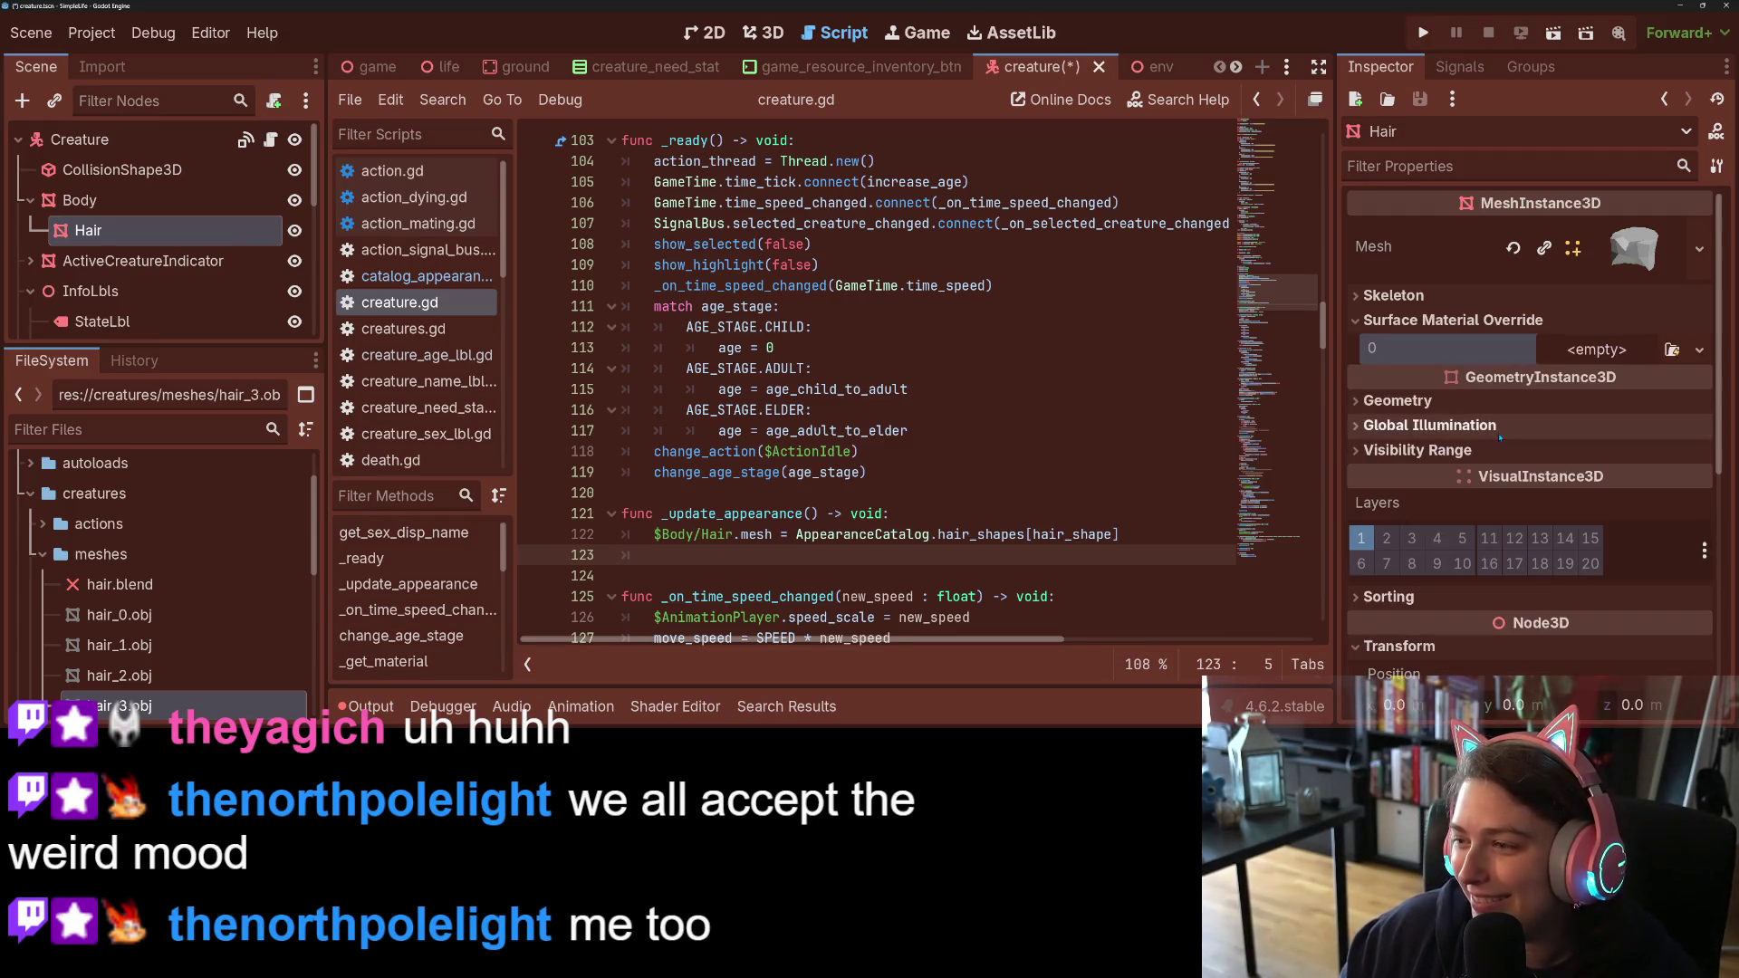
left_click(1701, 351)
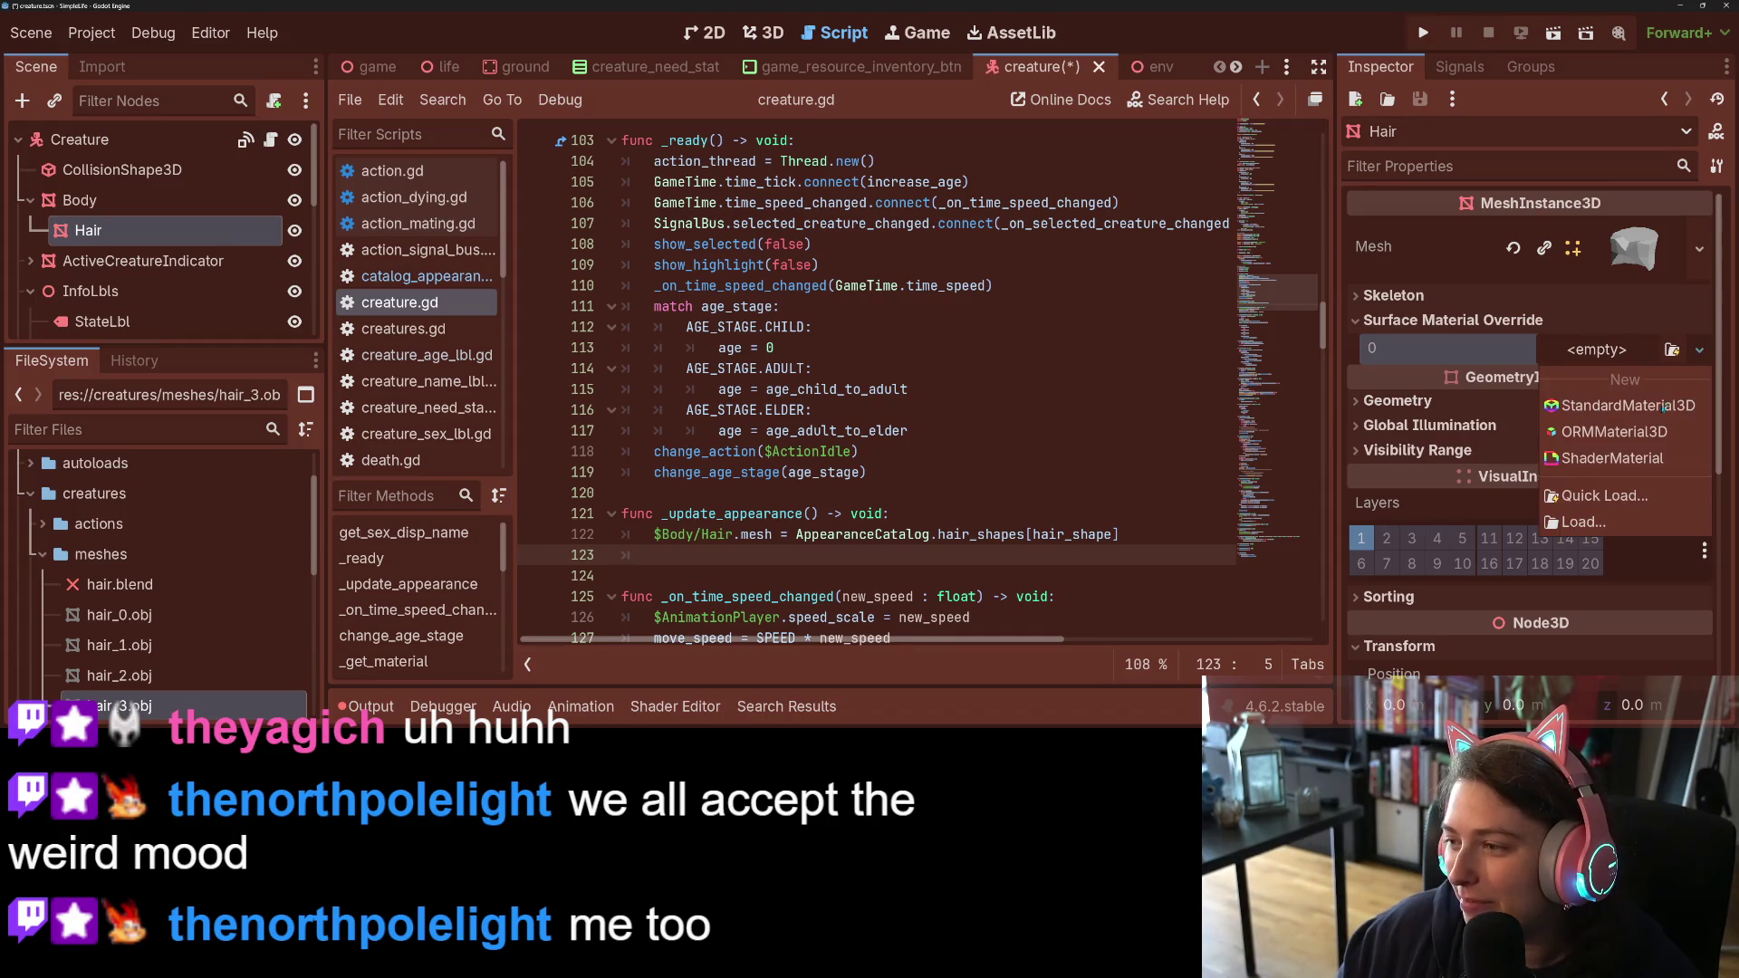
left_click(1612, 457)
scroll(1523, 490, "down", 3)
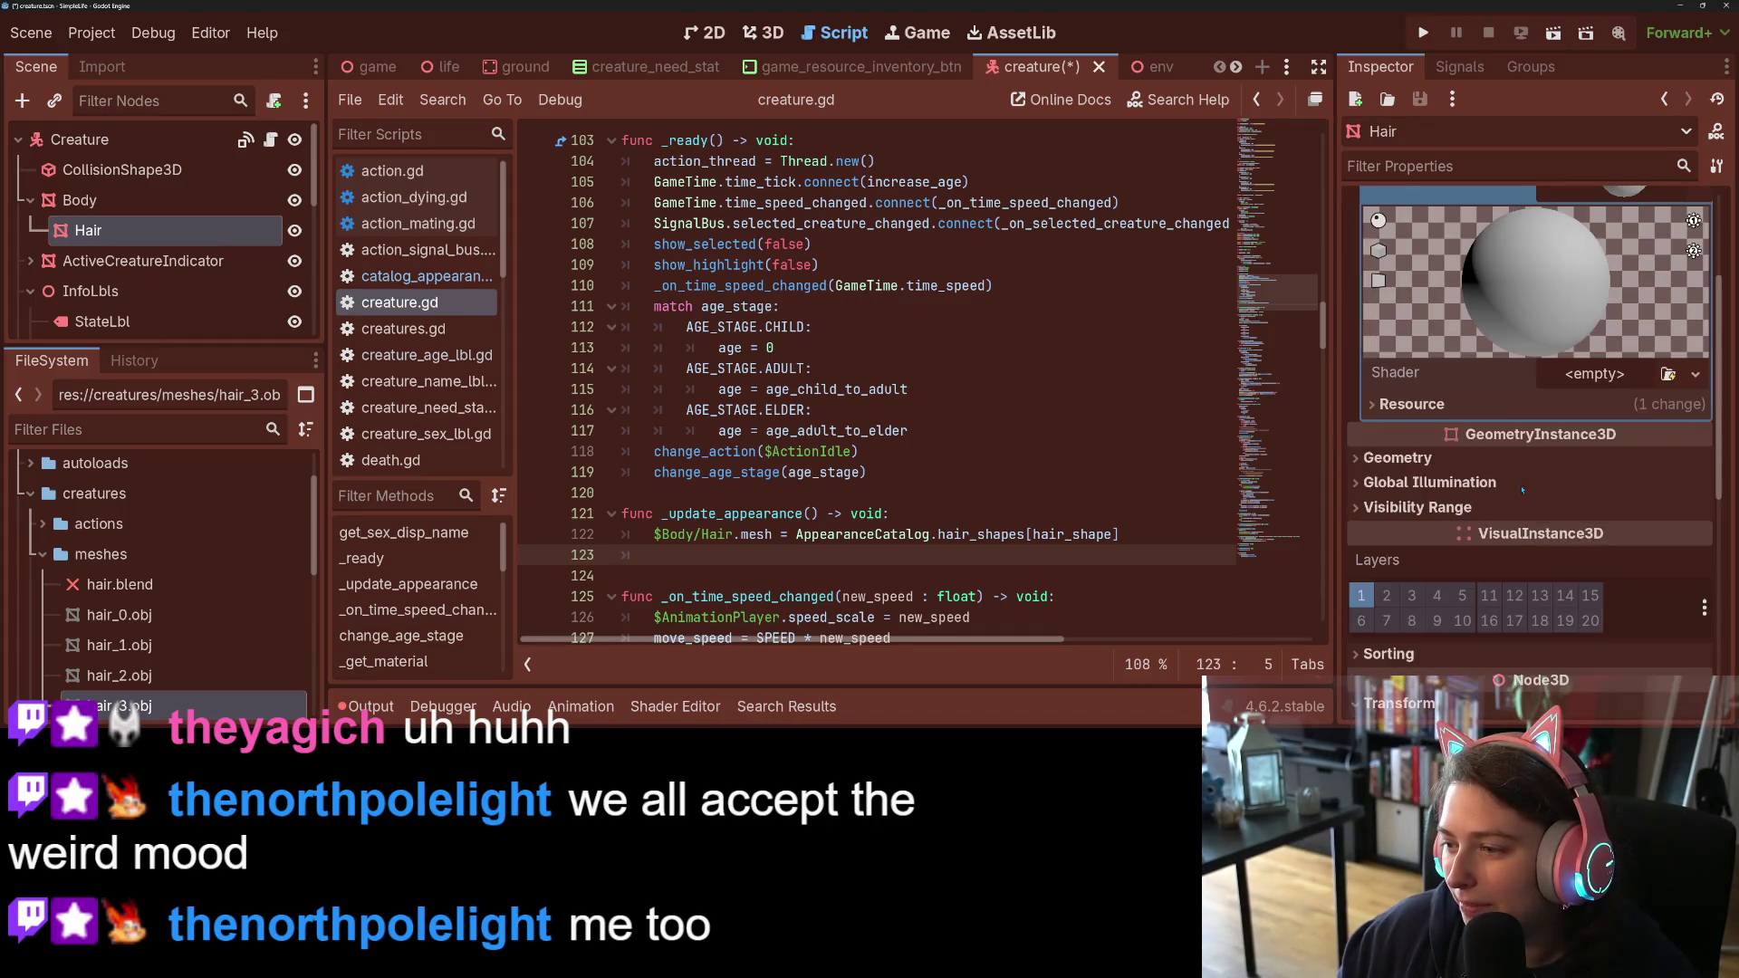
left_click(1694, 374)
Step: Create a new Hair material shader named color_setter, saved in a new res://art folder
left_click(1630, 405)
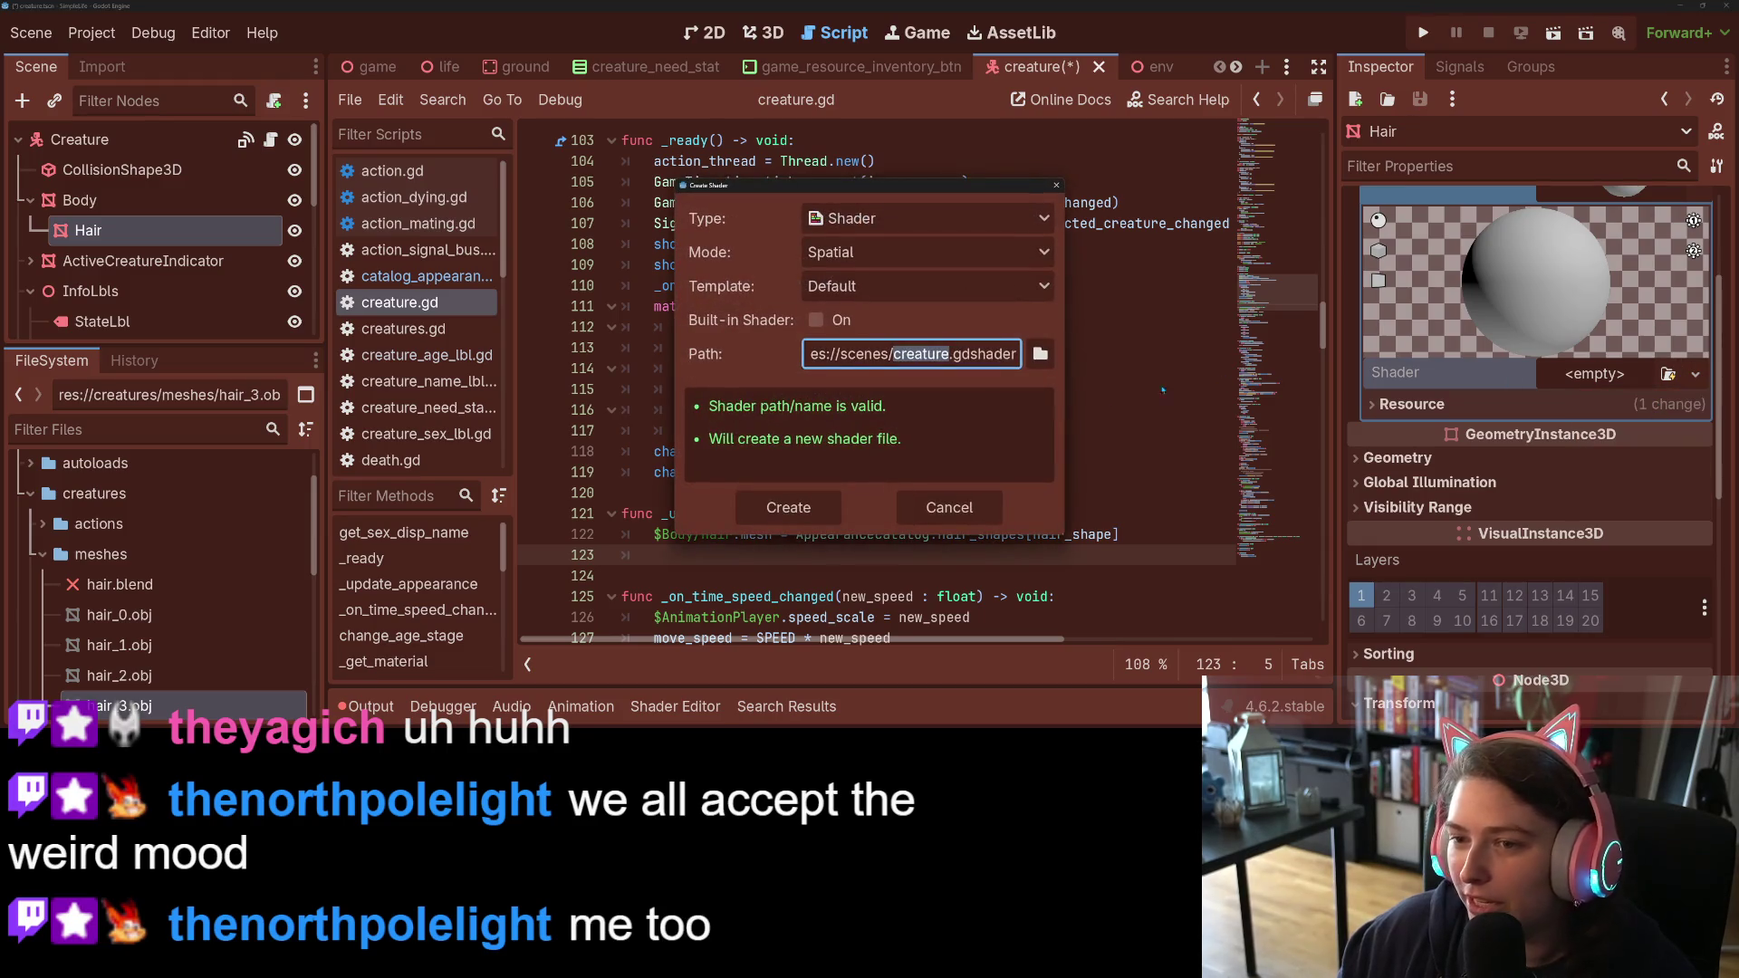
type("color_setter")
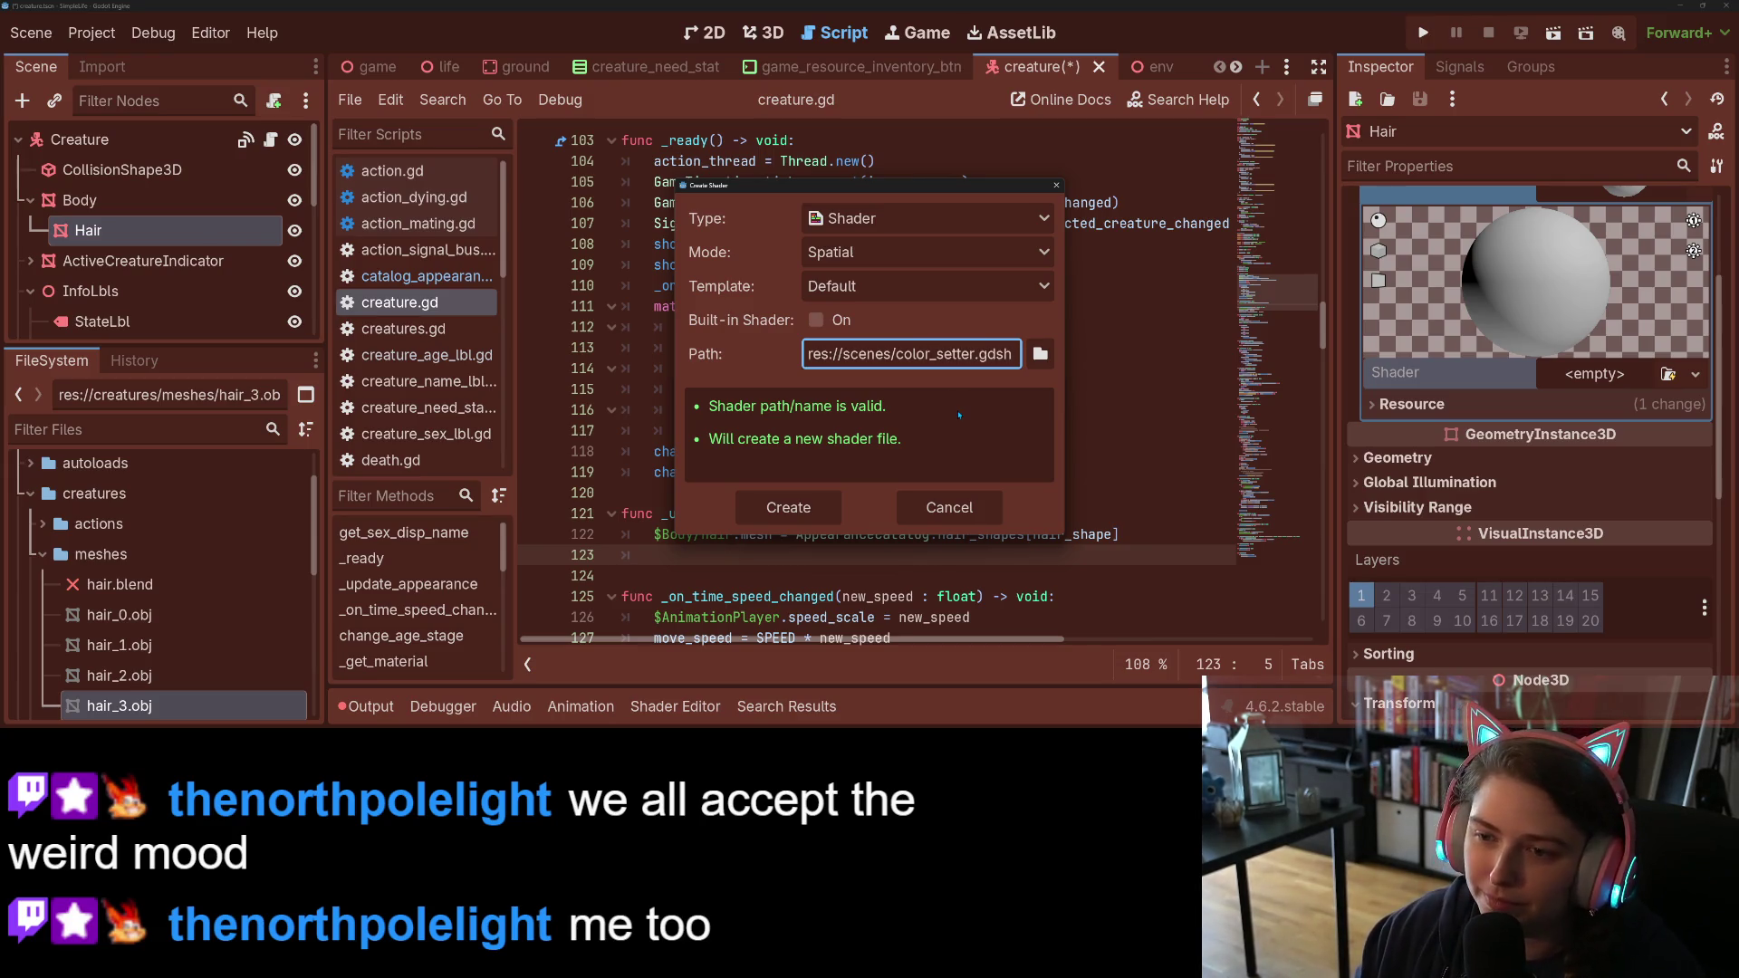
left_click(1039, 353)
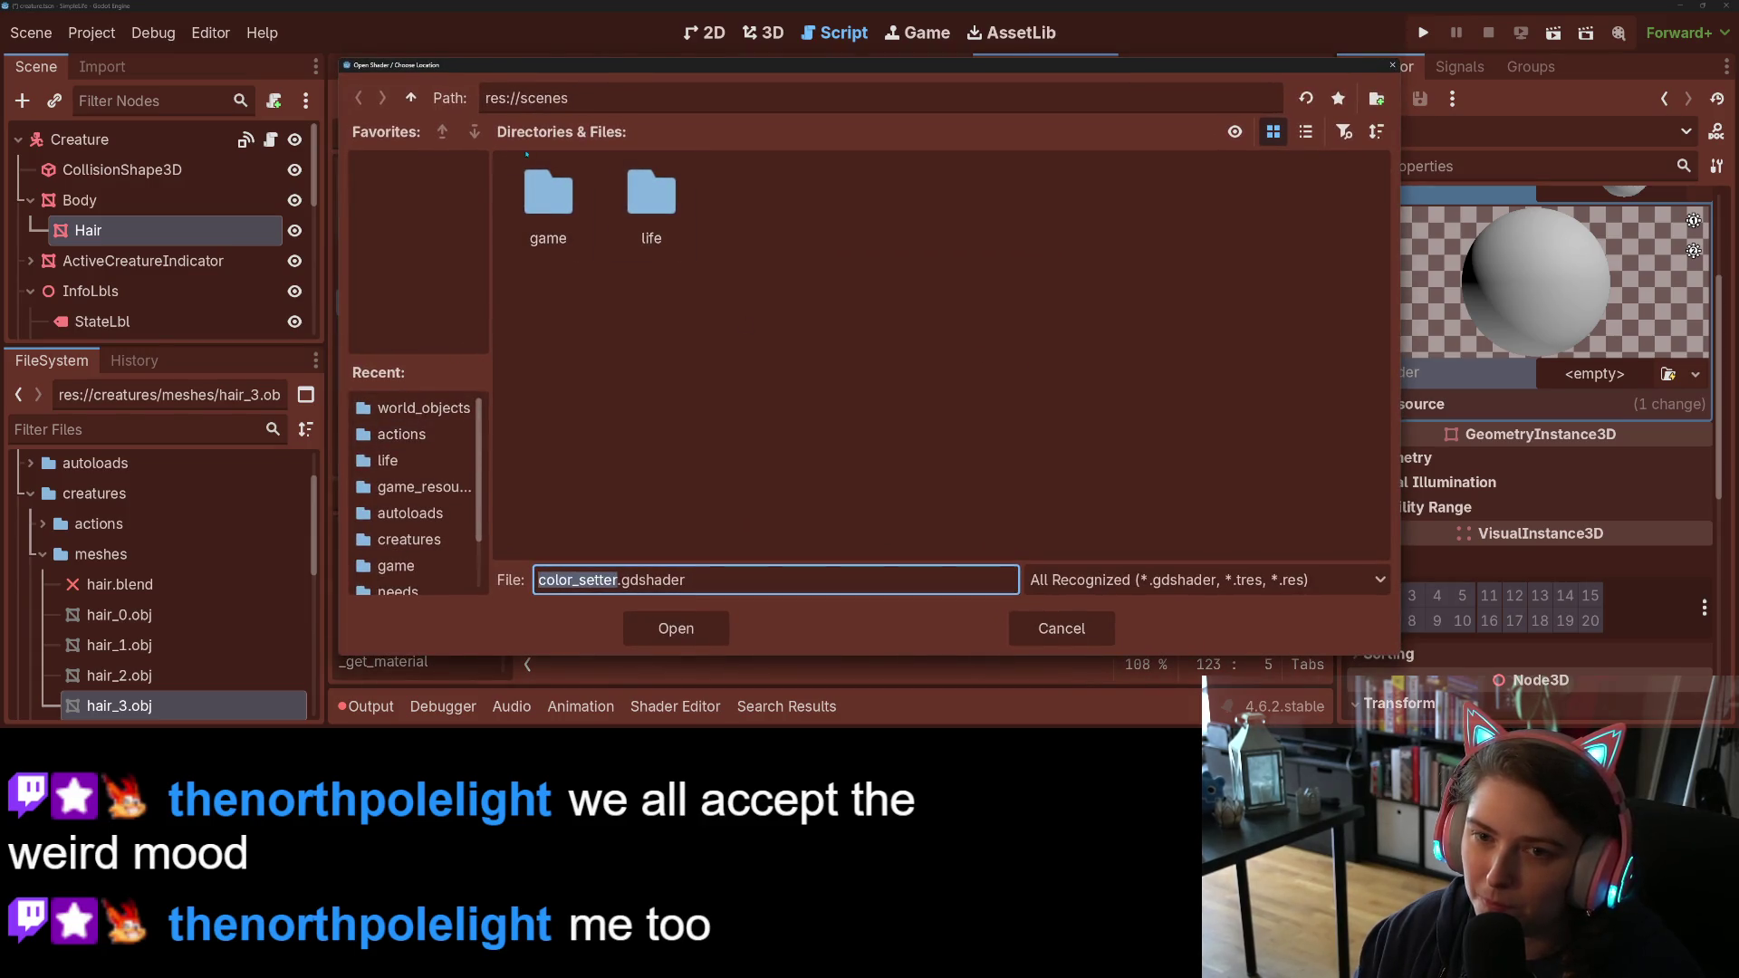
left_click(413, 99)
right_click(1074, 219)
left_click(1118, 237)
type("art")
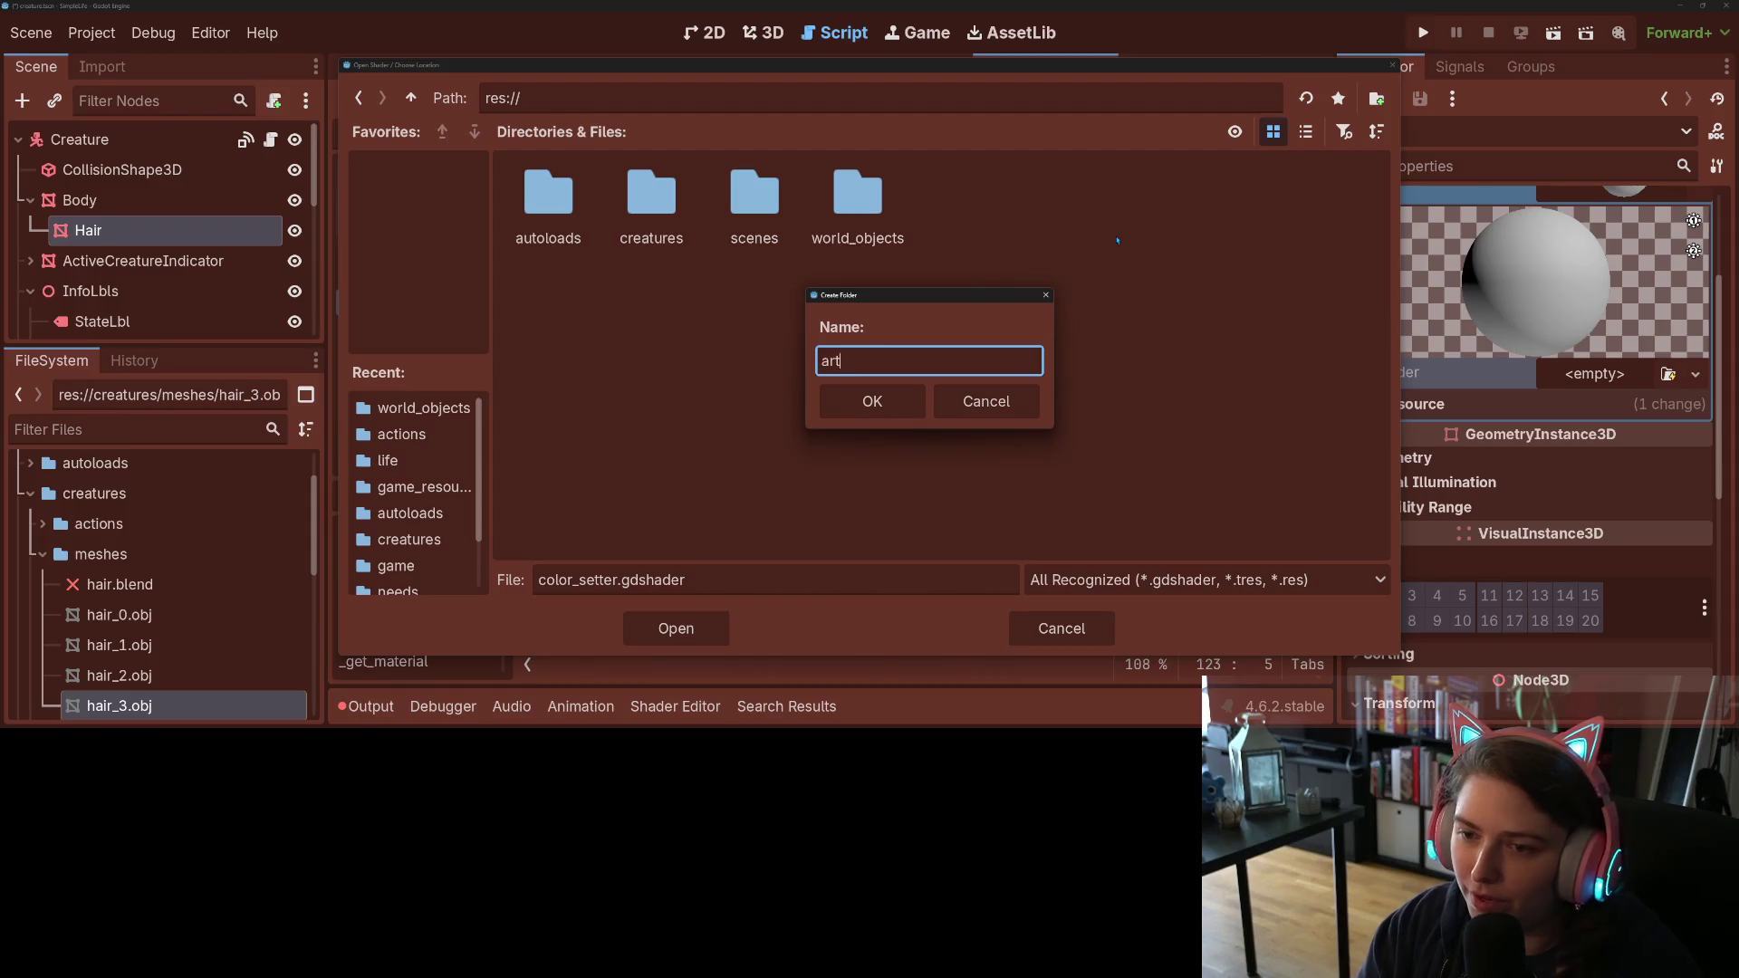
key("Return")
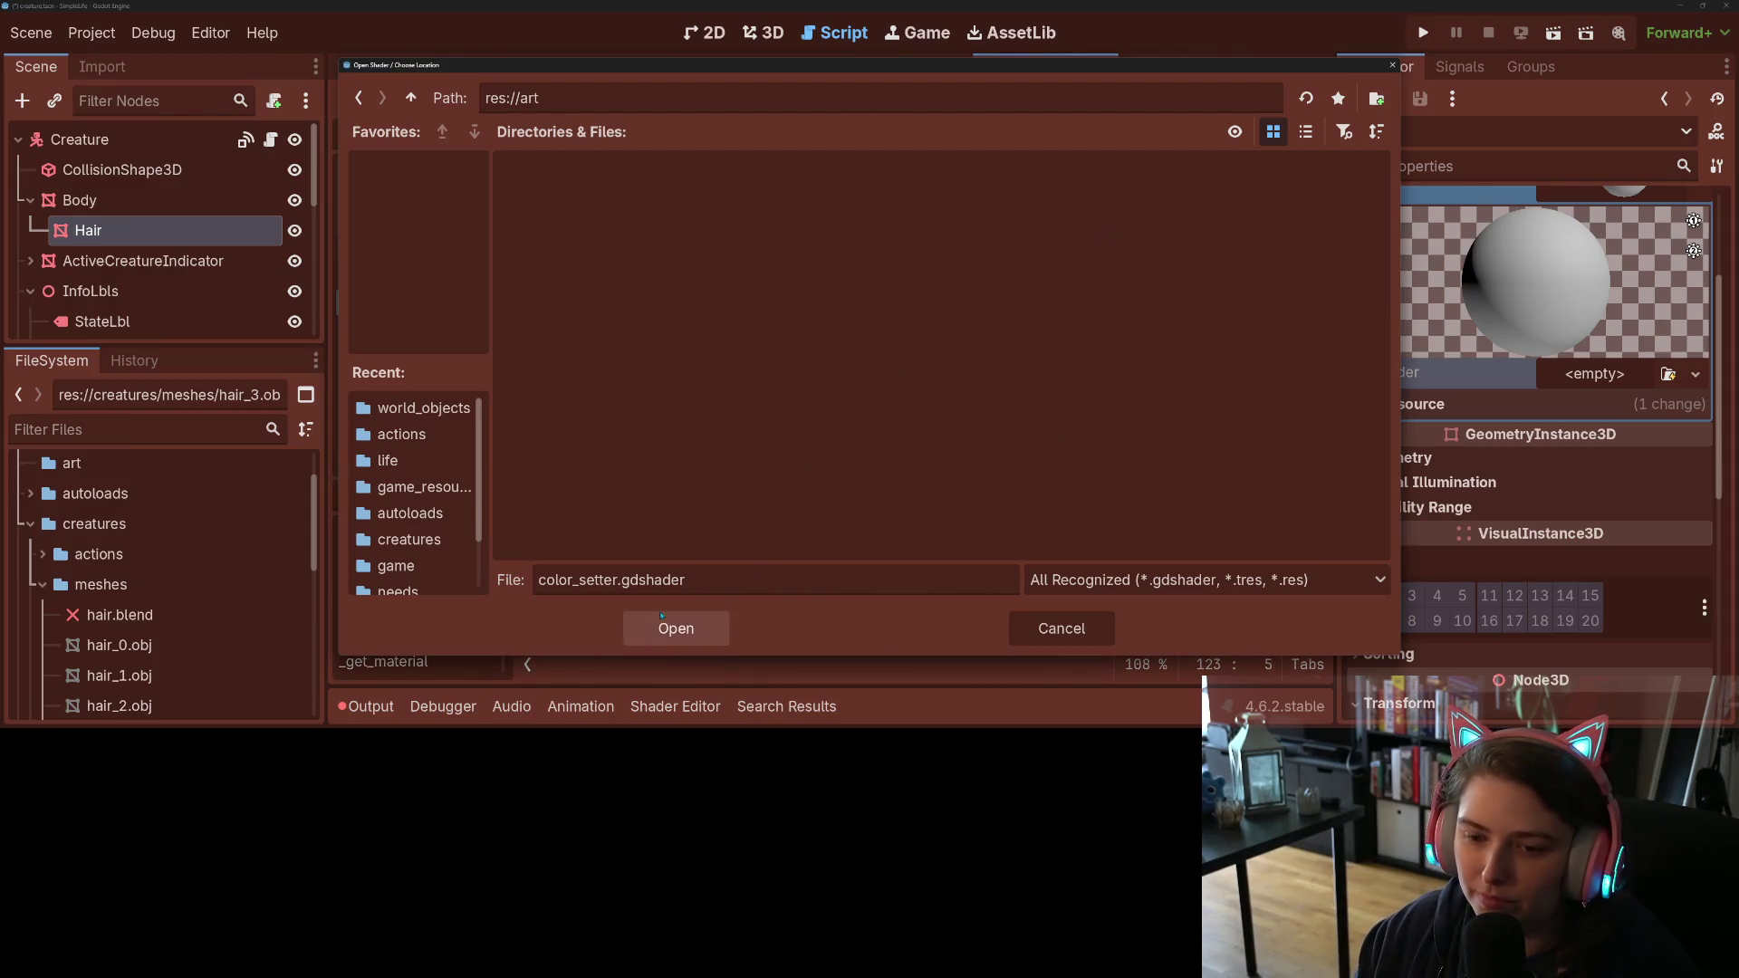
left_click(675, 628)
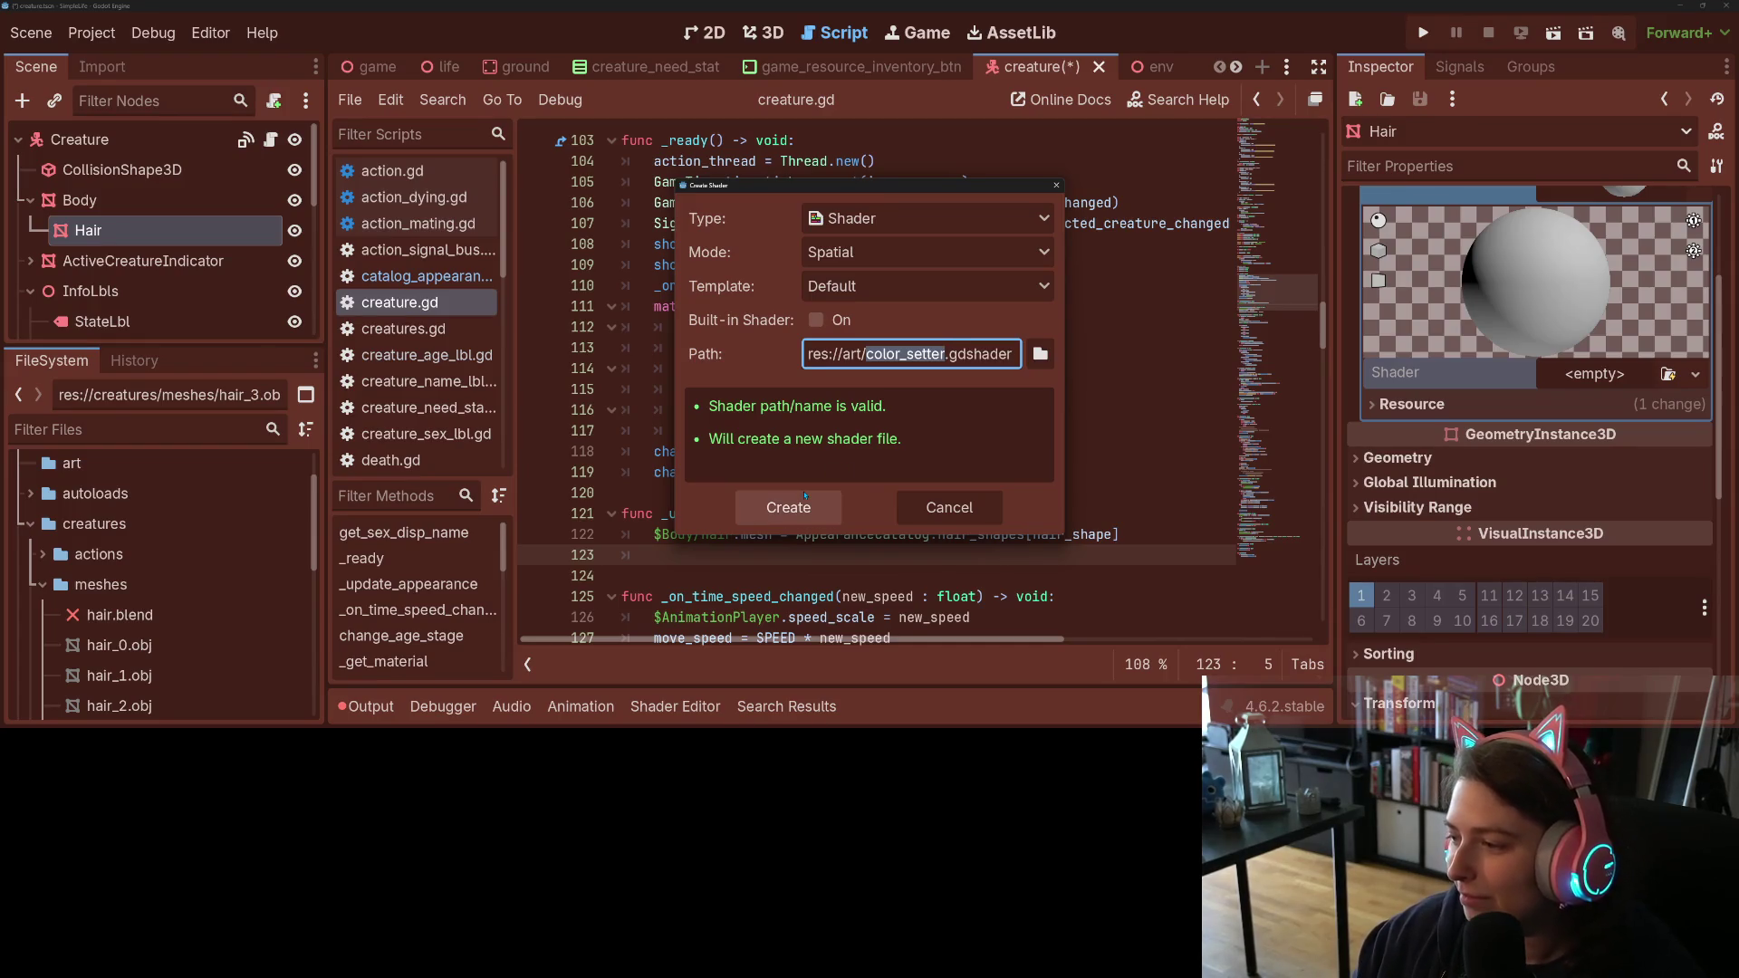
left_click(776, 513)
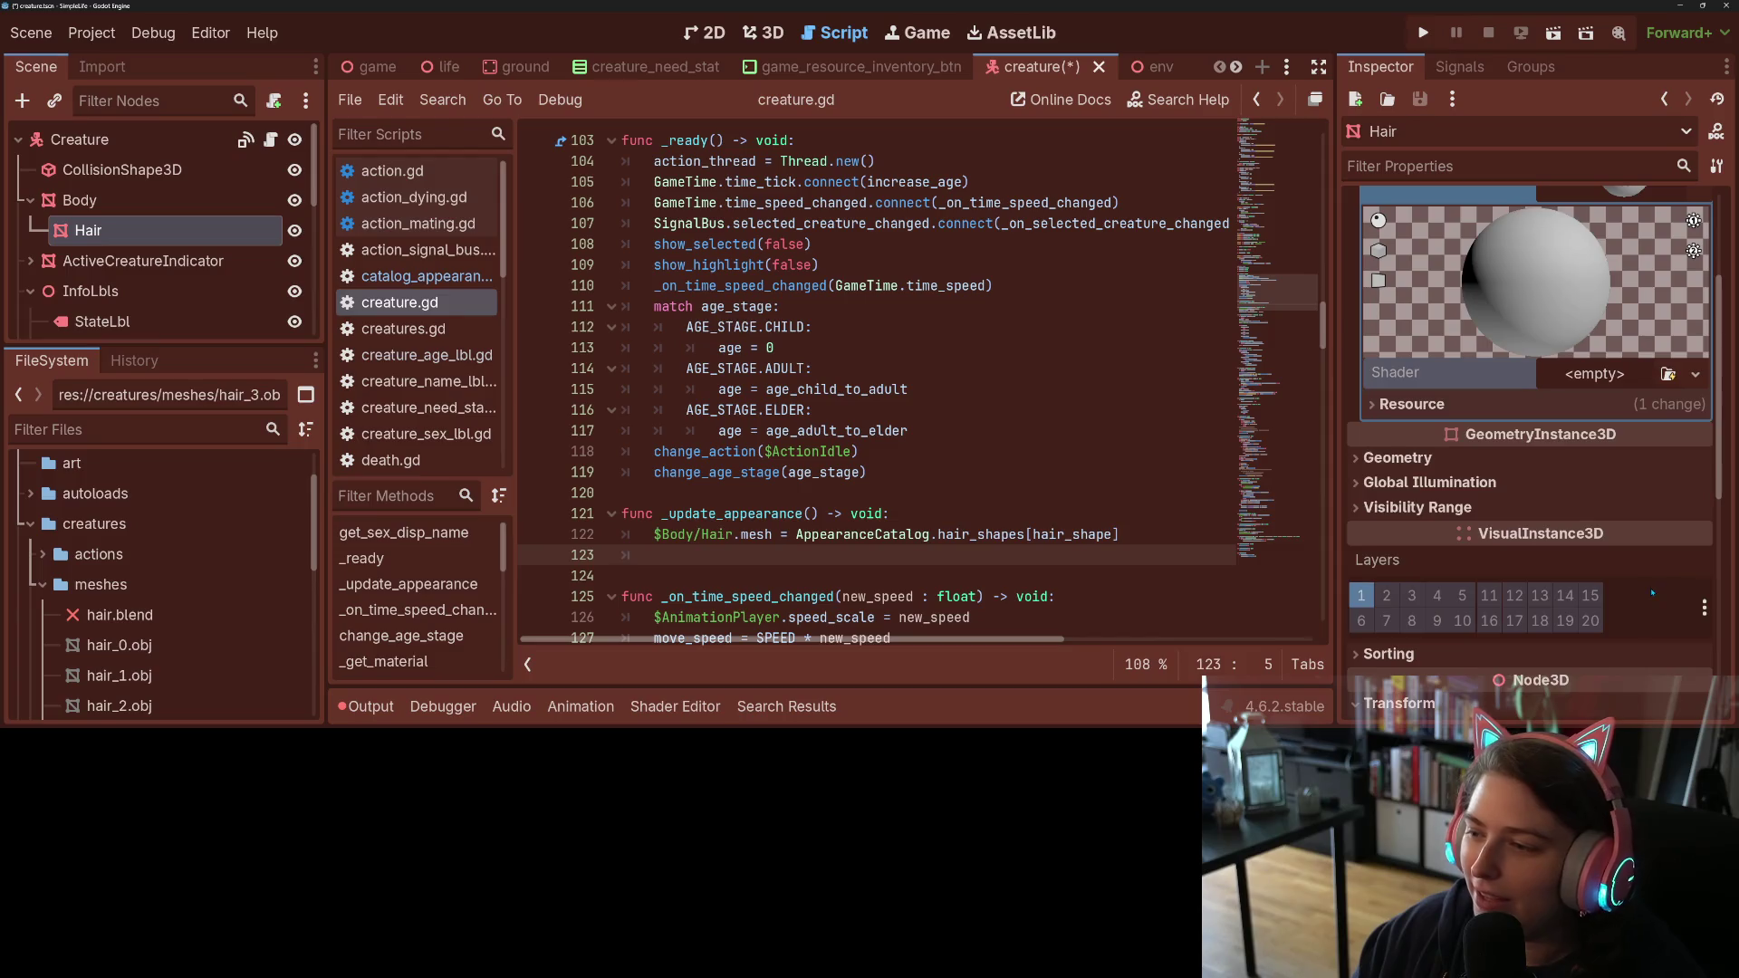
Step: Open color_setter.gdshader in the Shader Editor and add blank lines below shader_type spatial
left_click(1621, 374)
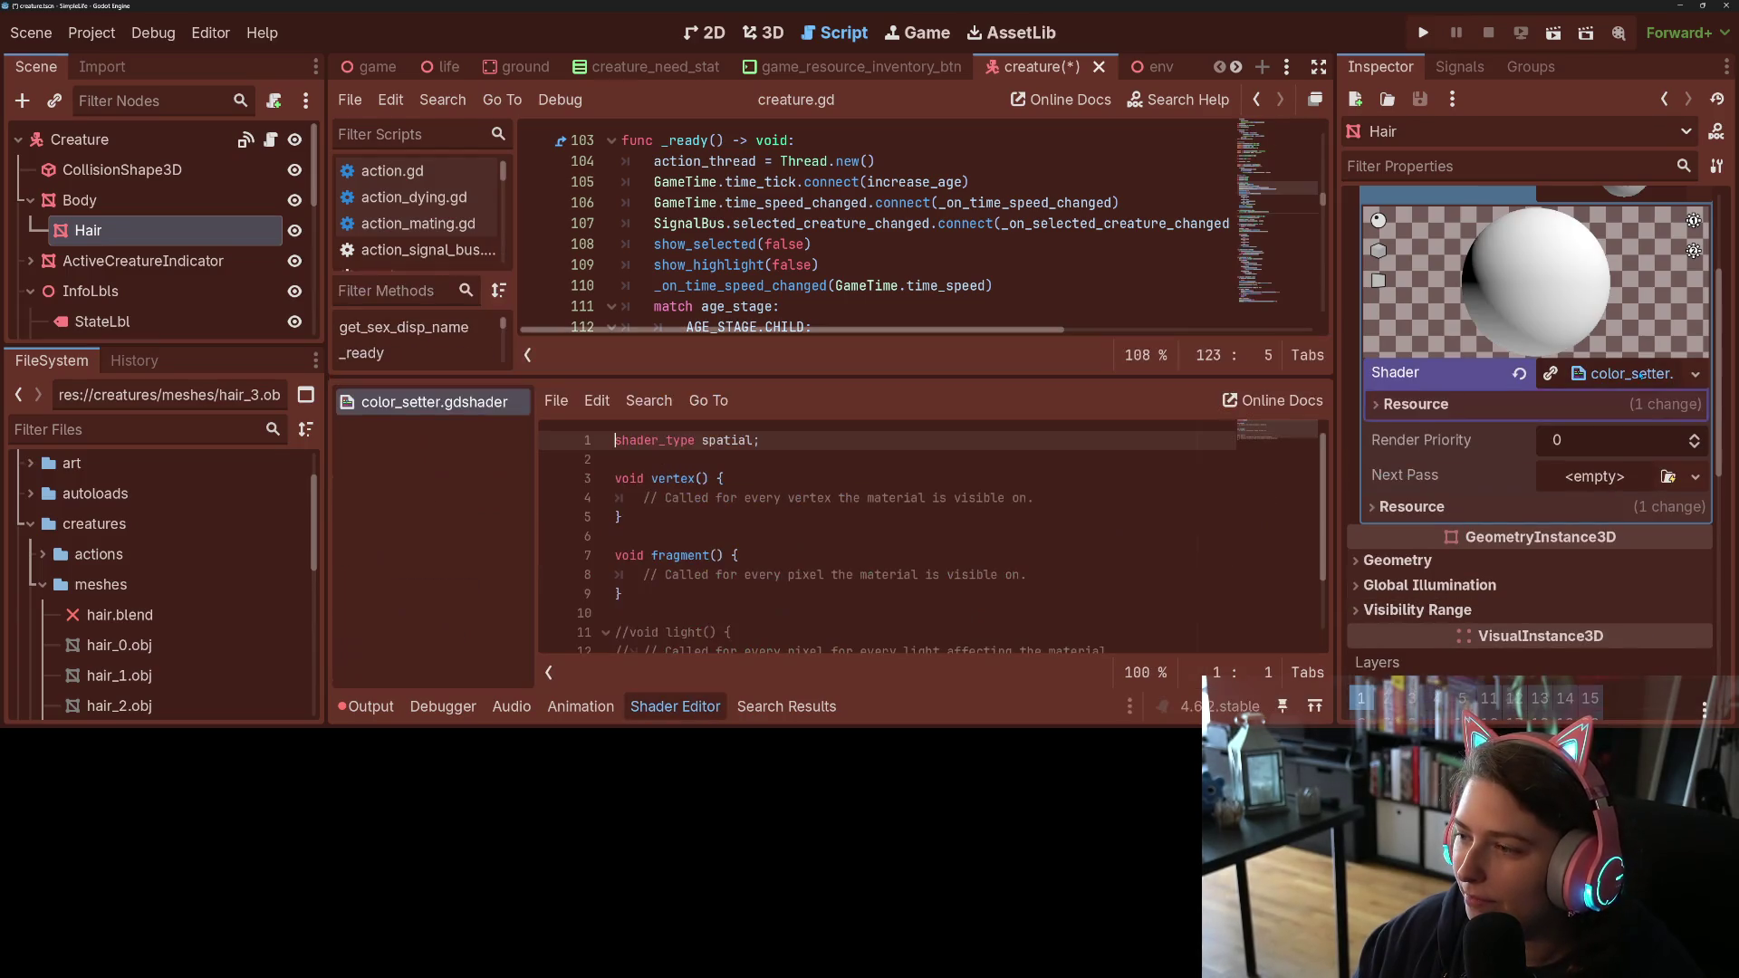
left_click(806, 477)
key("Up")
key("Return")
key("Return")
key("Up")
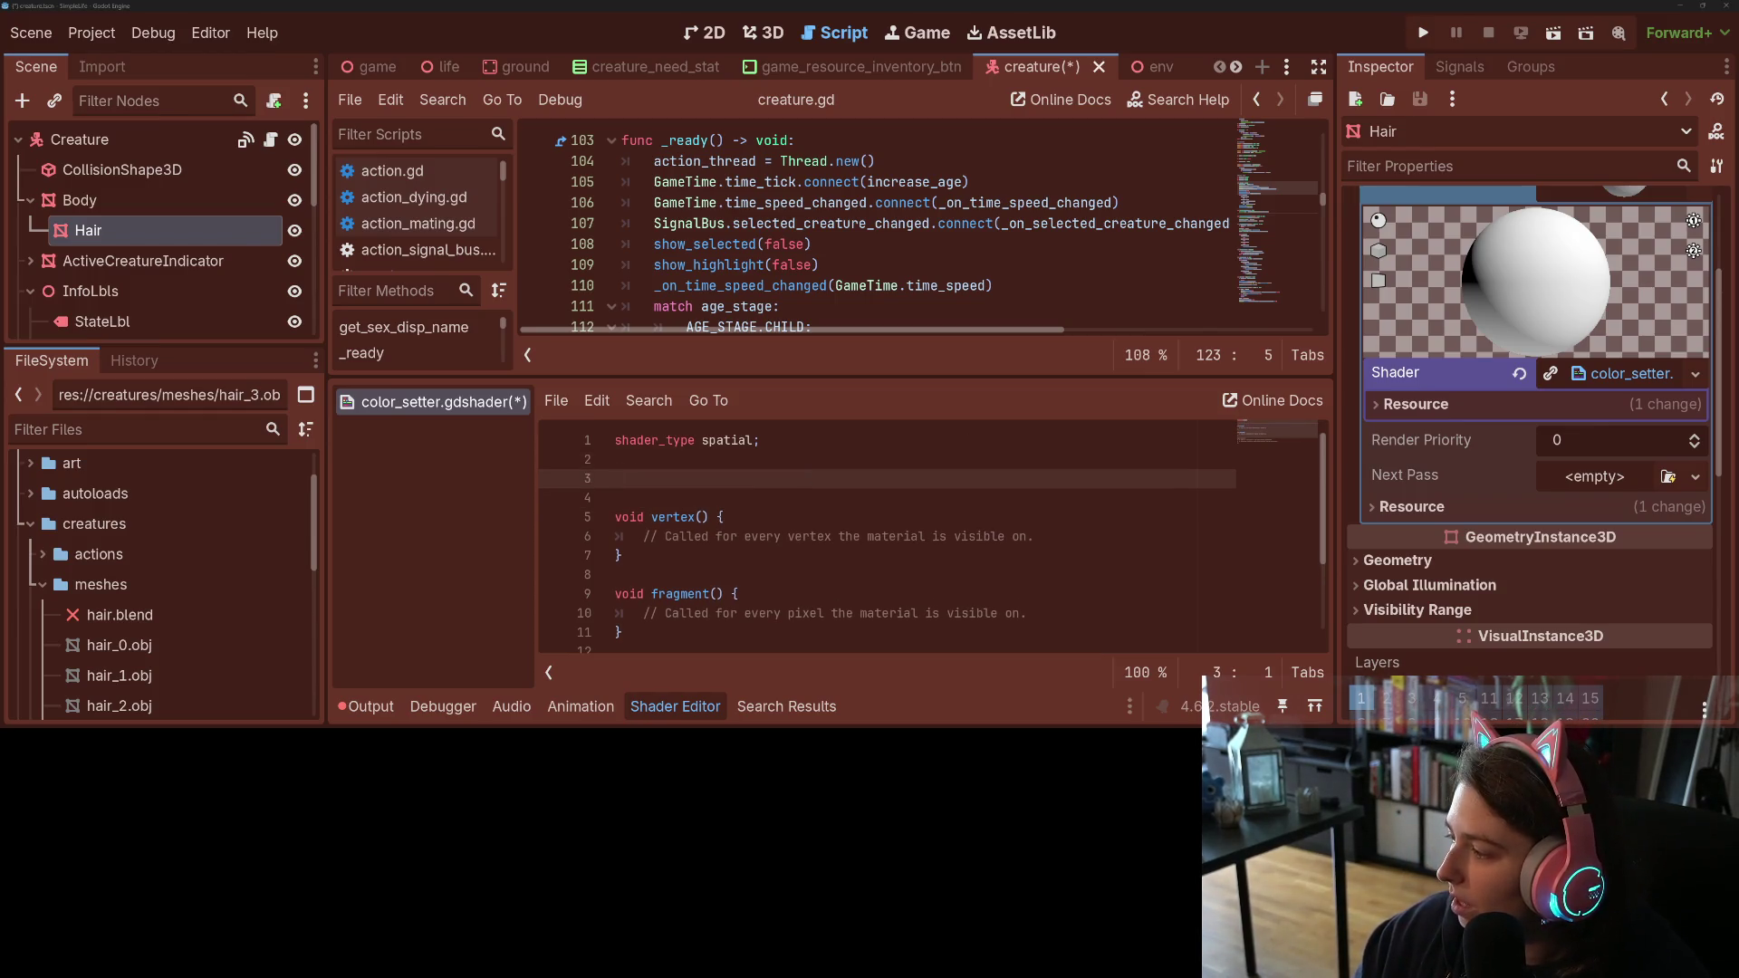
key("alt+Tab")
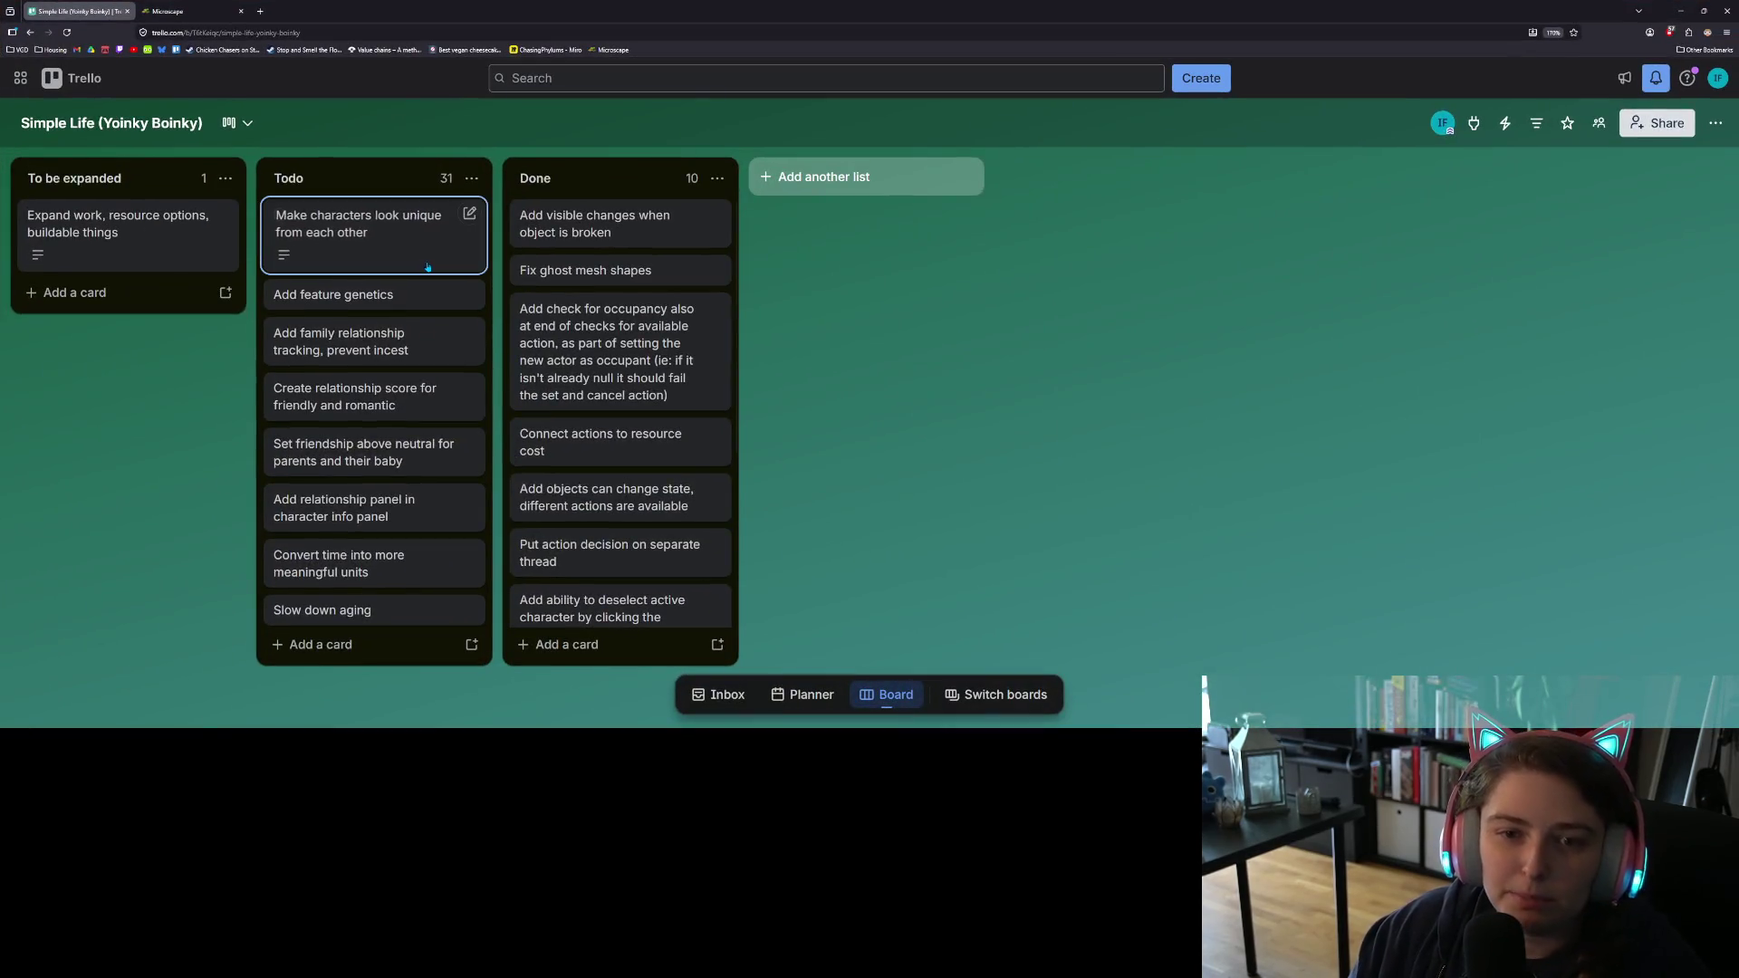
Step: Copy meshinstance.set_instance_shader_parameter from the 'Make characters look unique from each other' card into a new tab
left_click(379, 243)
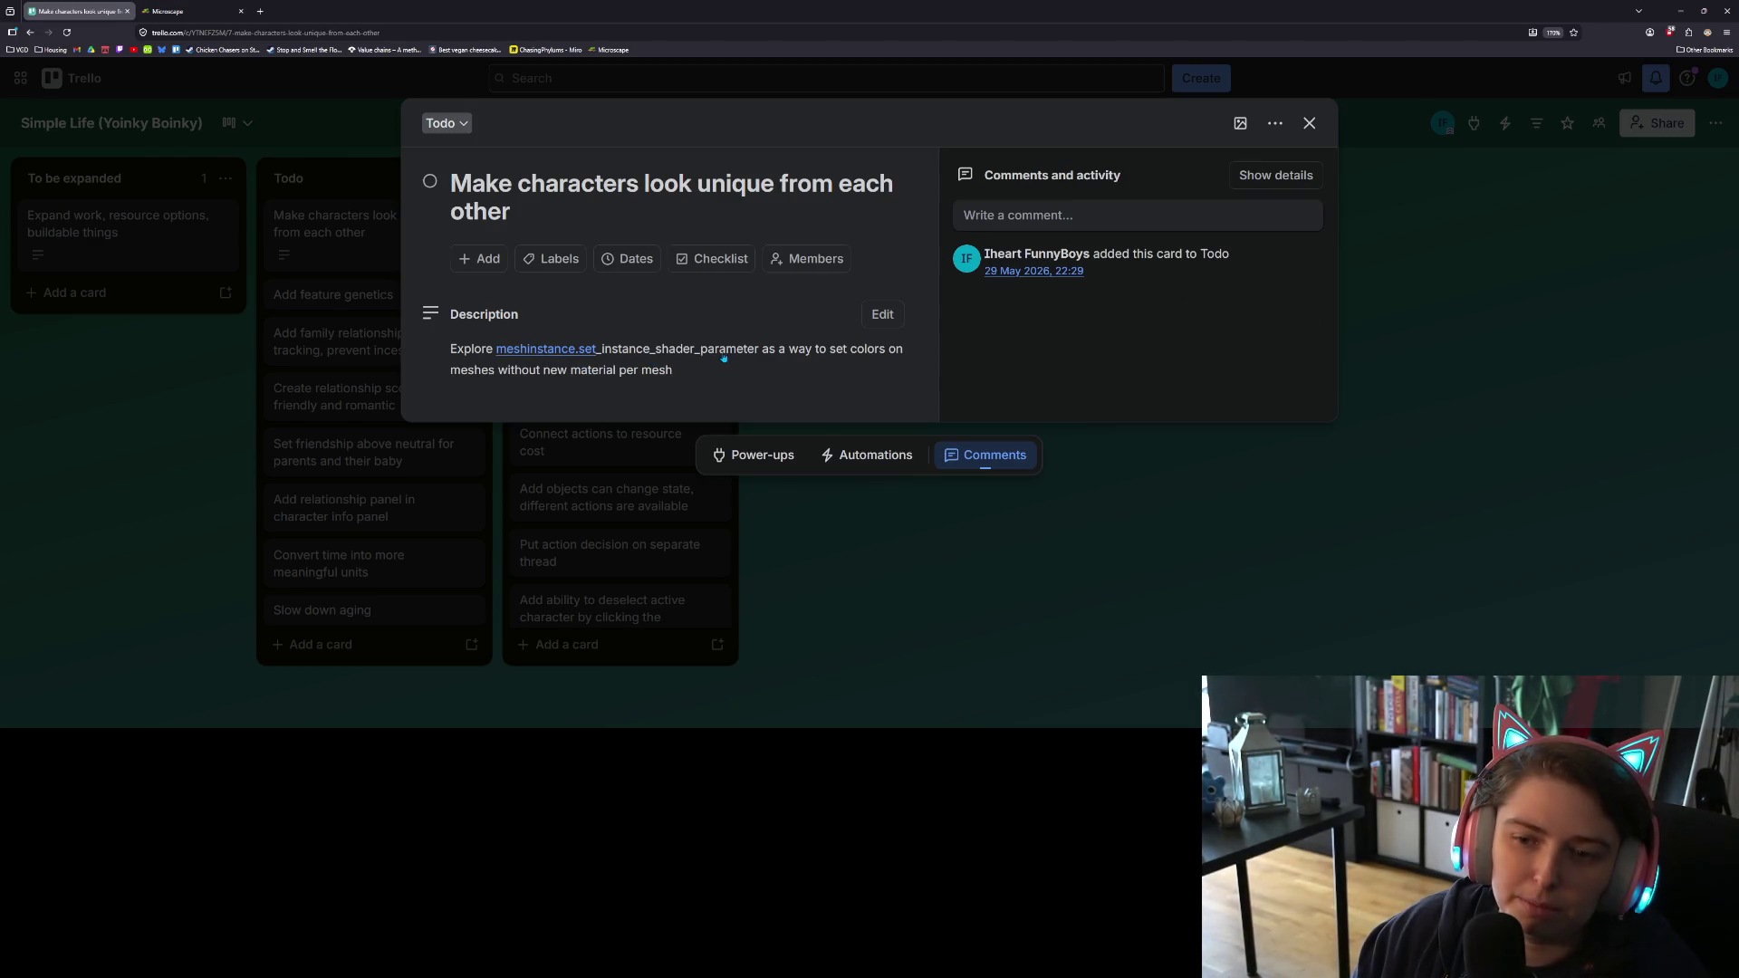
left_click_drag(759, 352, 499, 359)
key("ctrl+c")
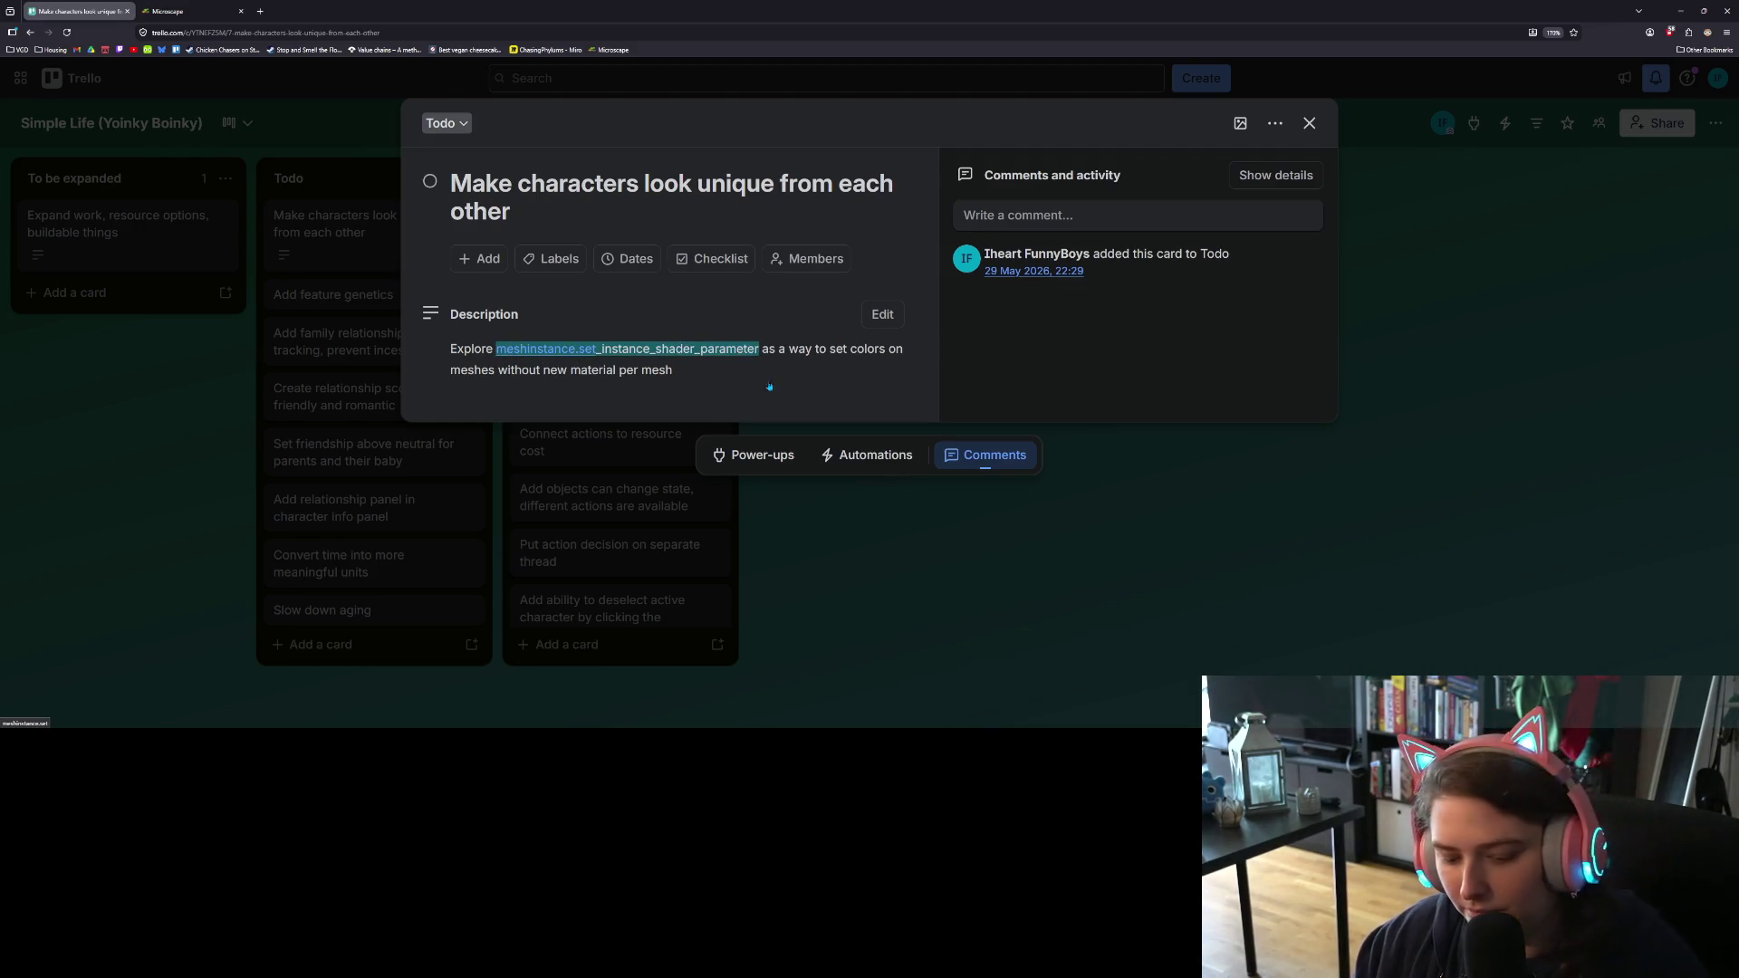
left_click(1226, 481)
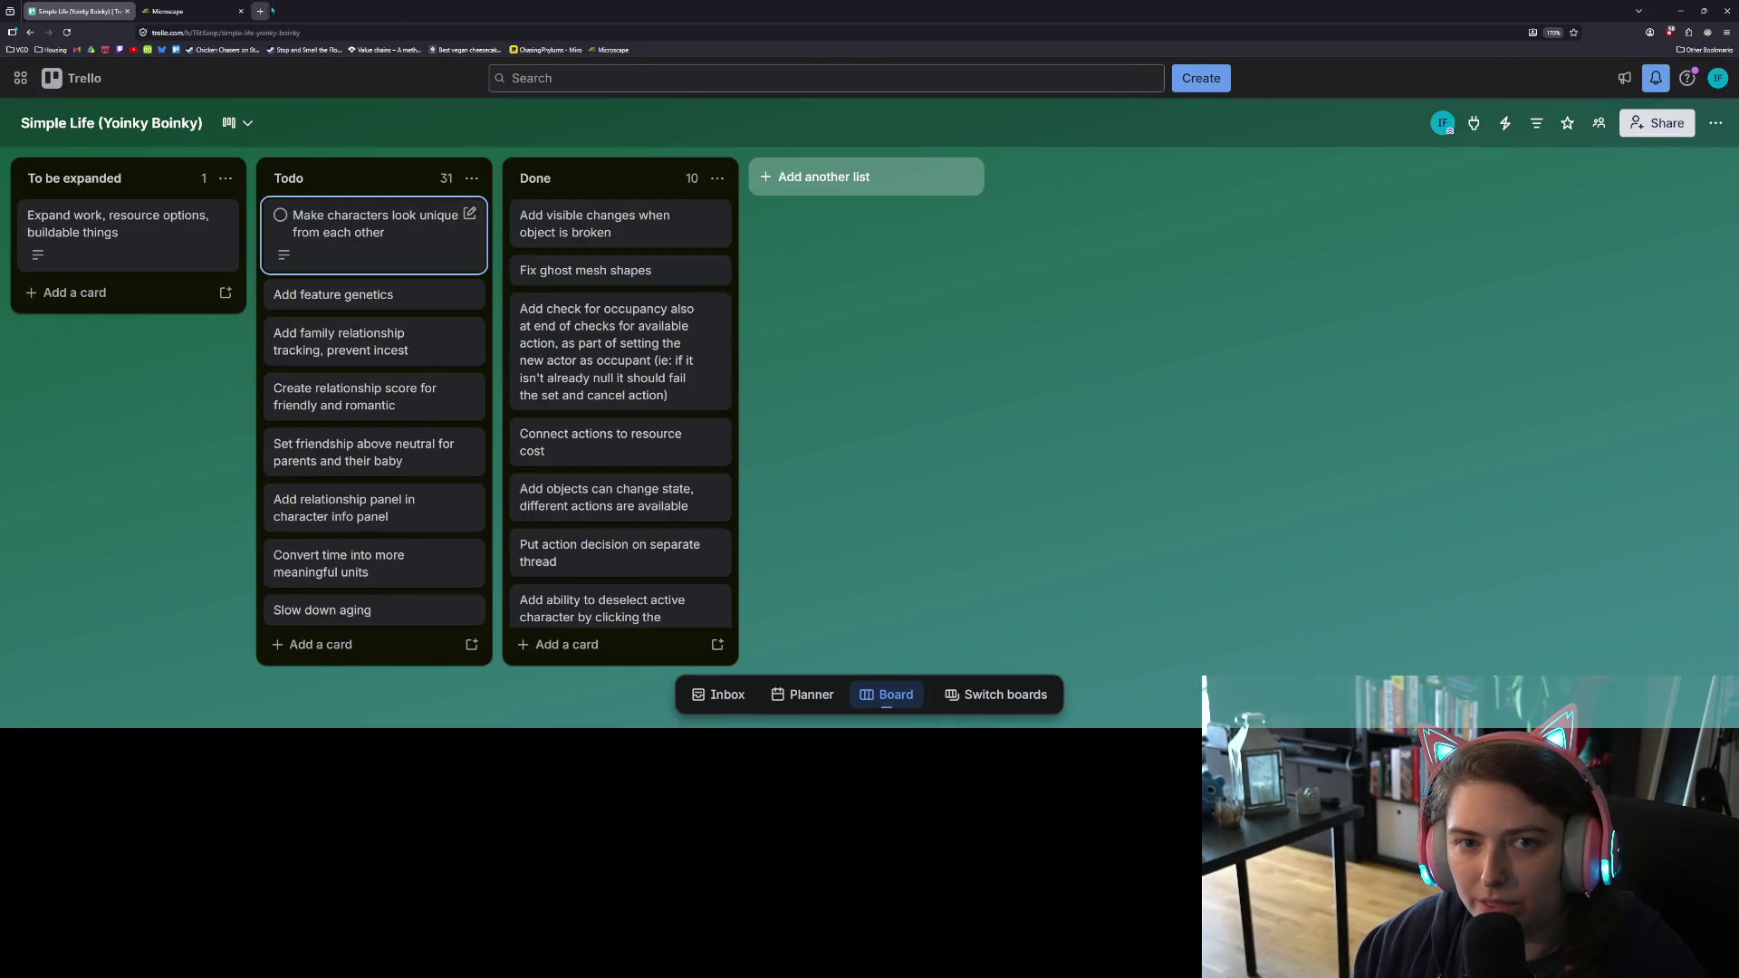
key("ctrl+t")
key("ctrl+v")
Step: Search Google for meshinstance.set_instance_shader_parameter, then return to the Godot editor
key("Return")
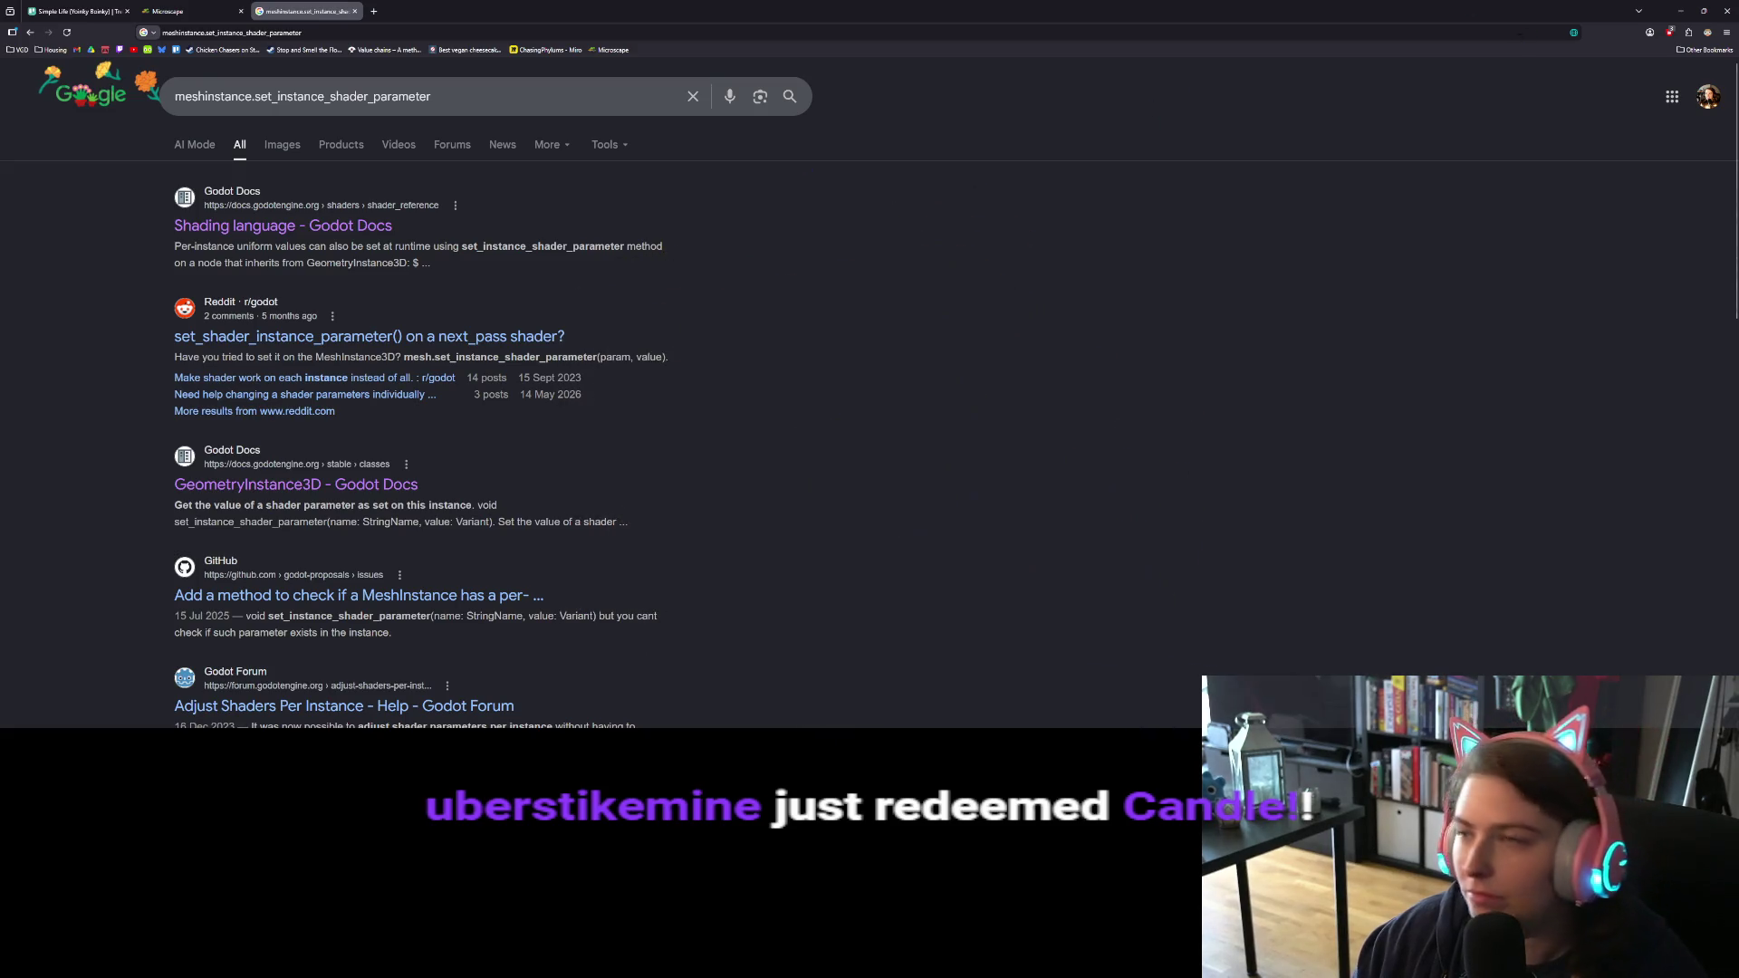
left_click(1680, 11)
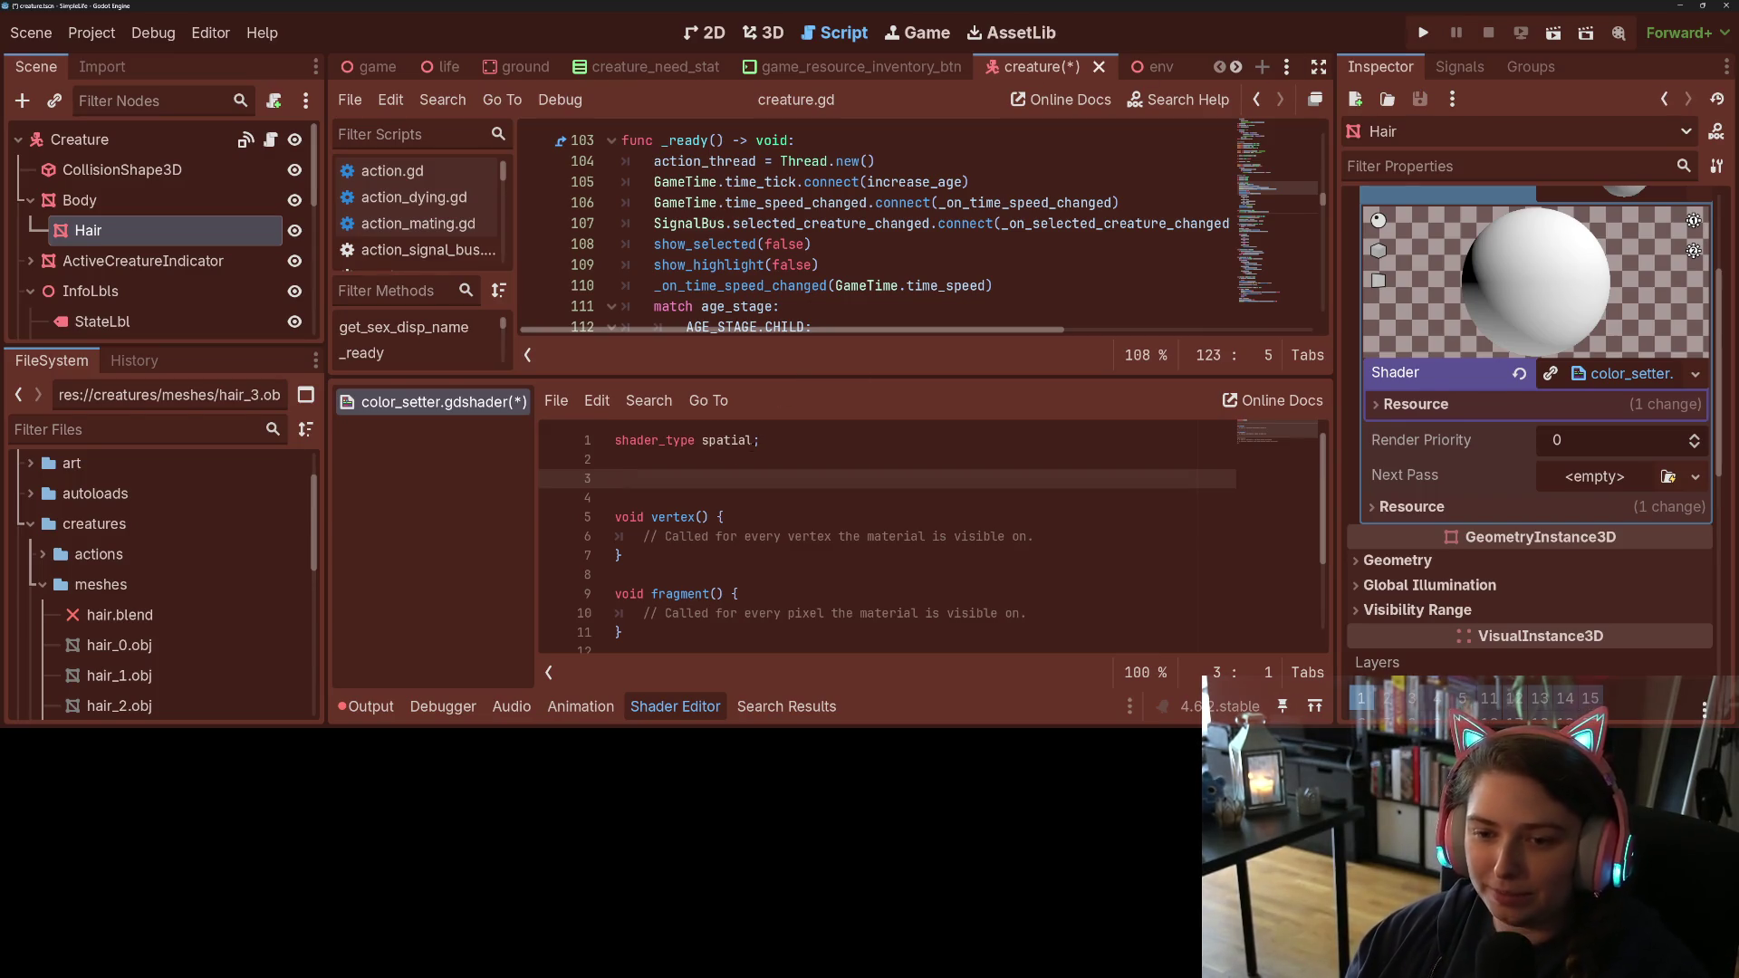
Step: Start a uniform declaration named custom_color on line 3 of color_setter.gdshader
type("un")
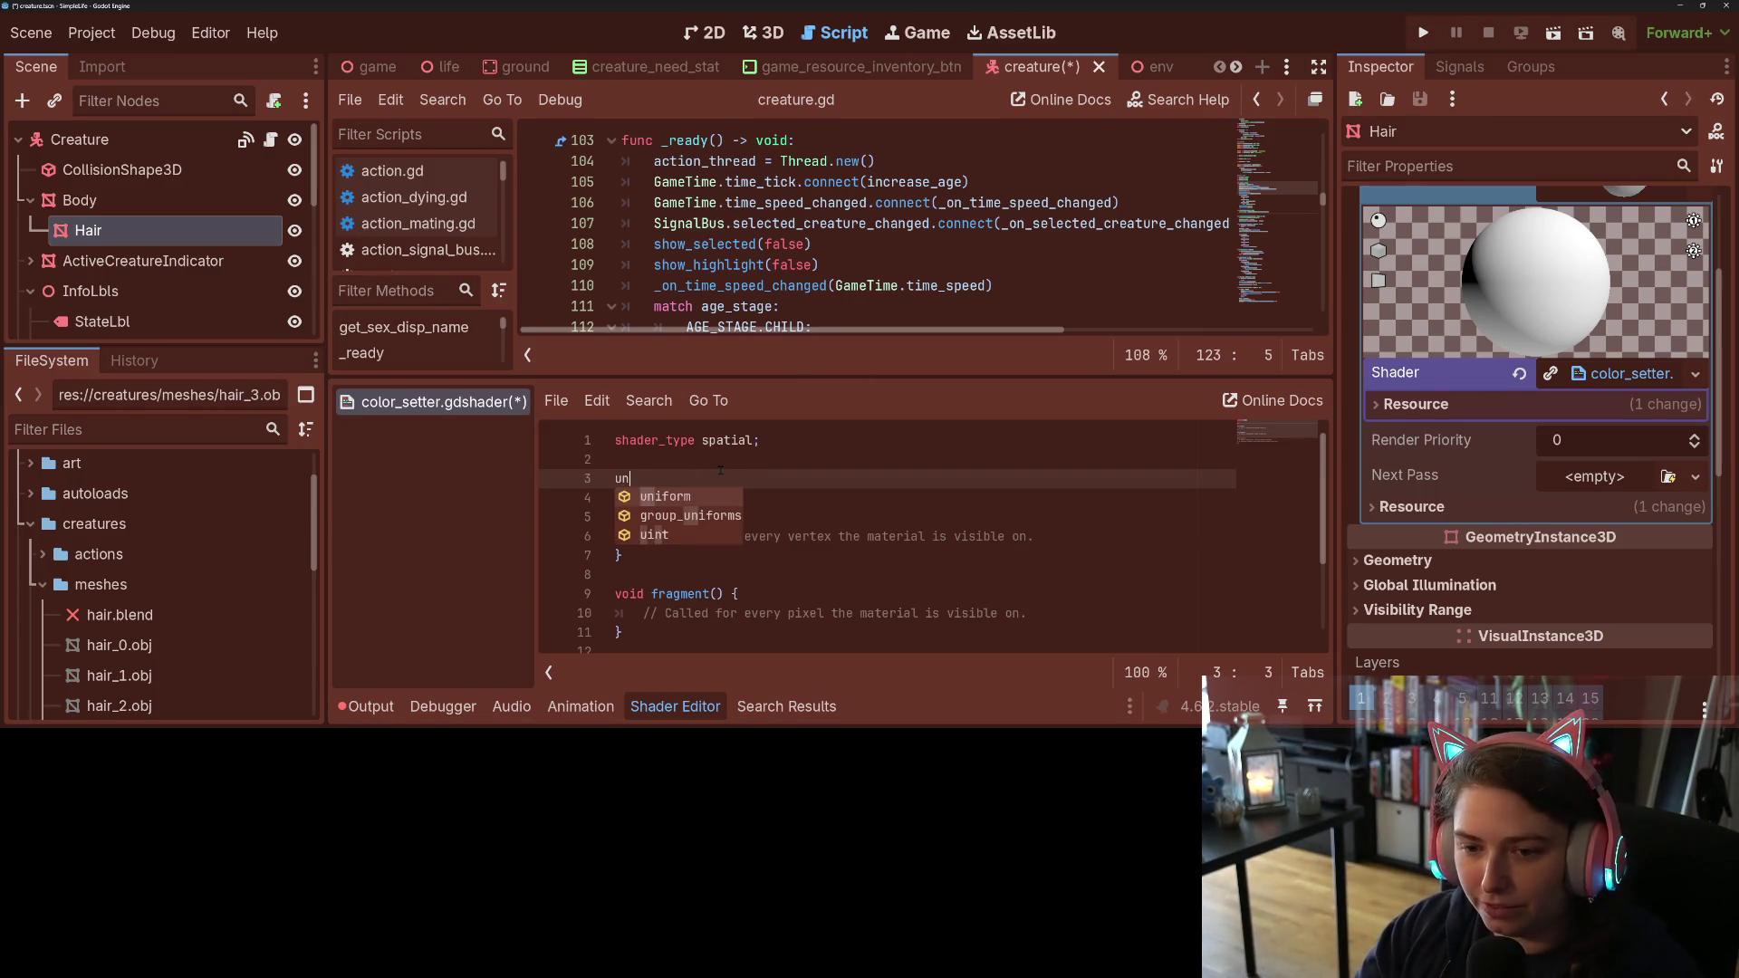
key("Return")
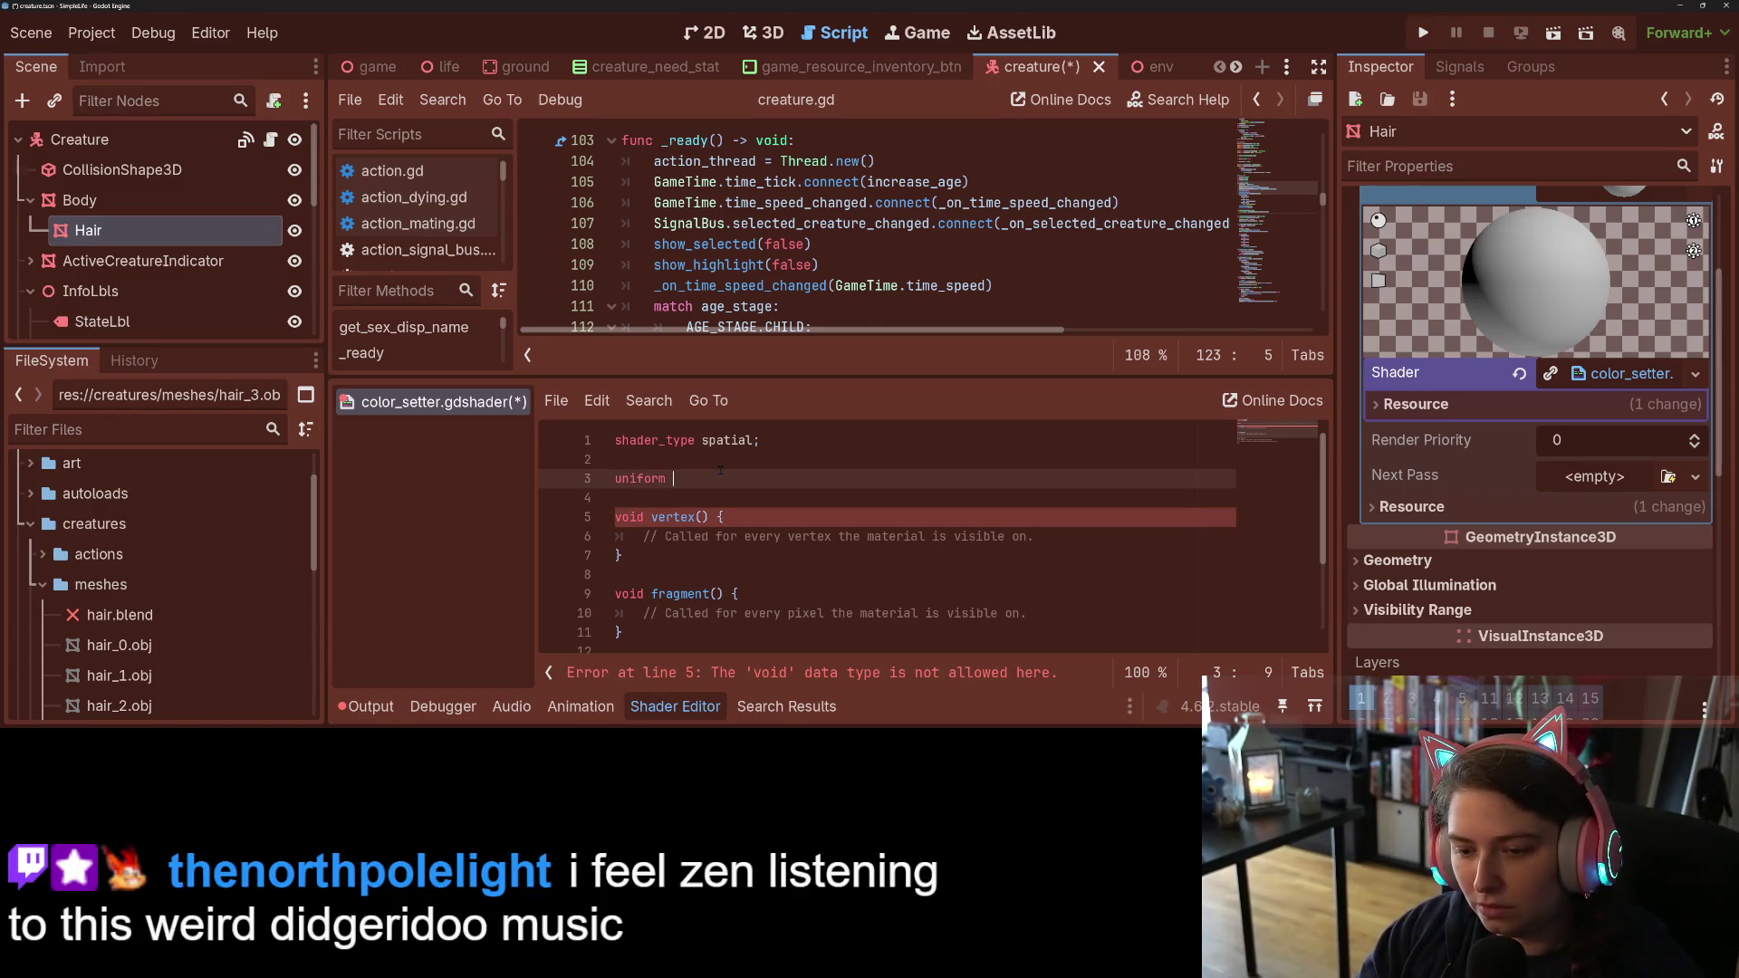
type("custom_color =")
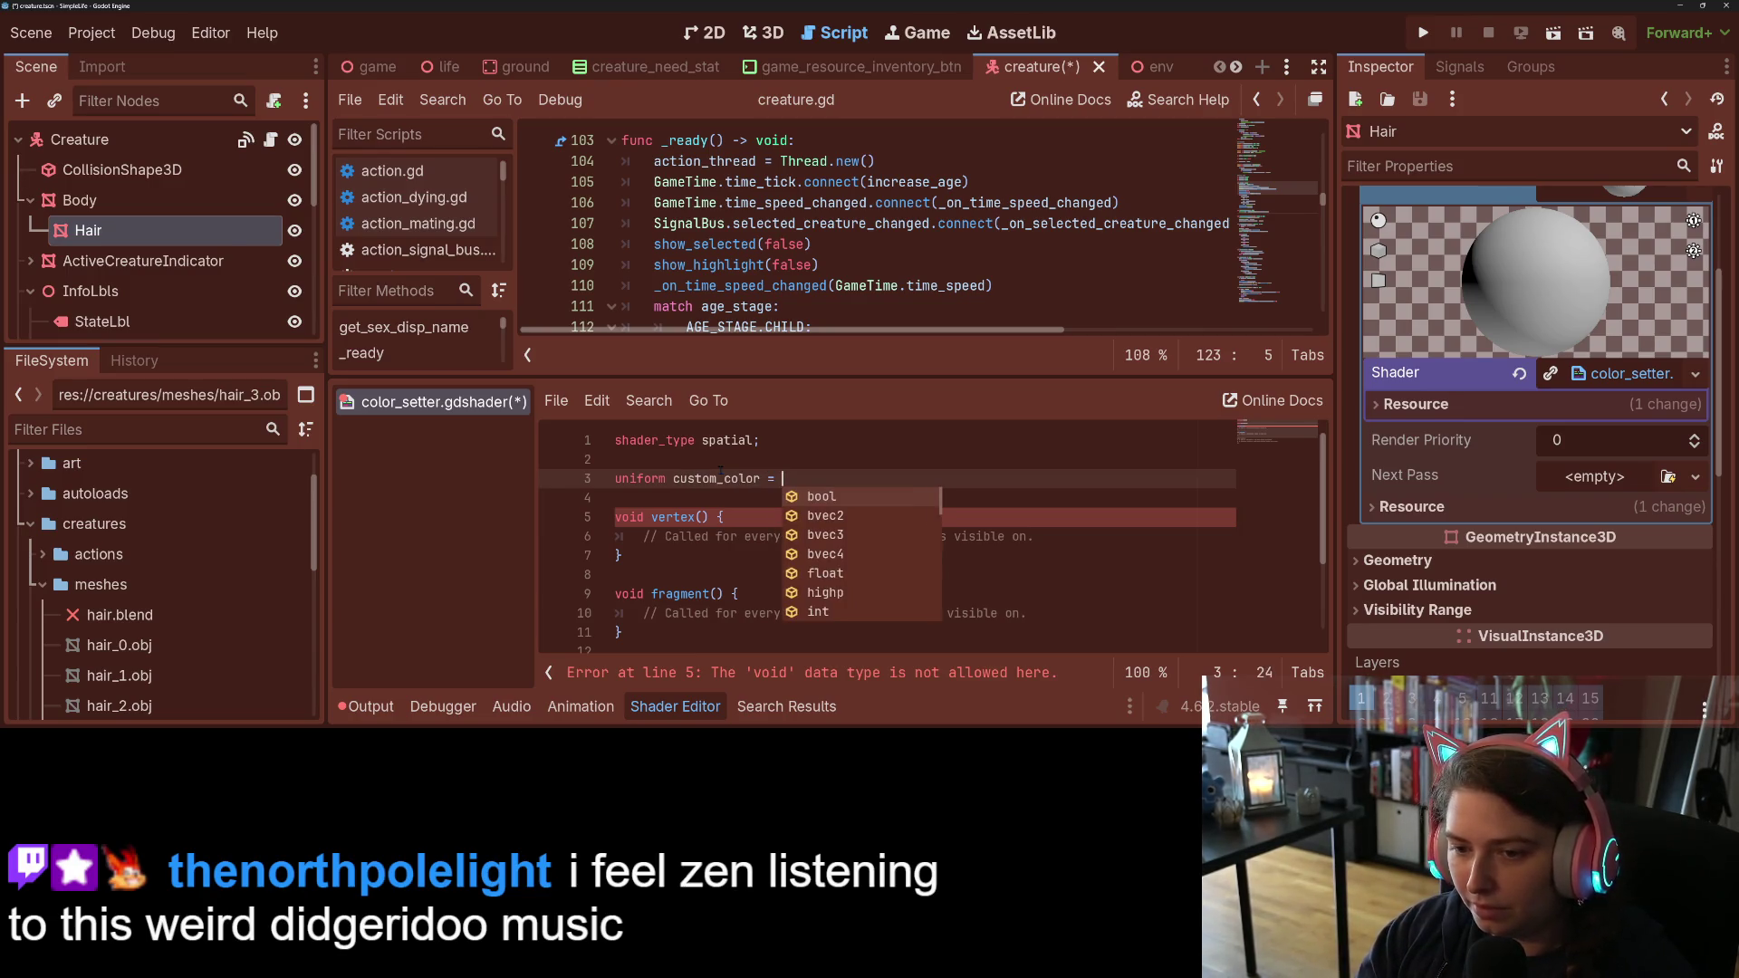
key("BackSpace")
key("BackSpace")
type(":")
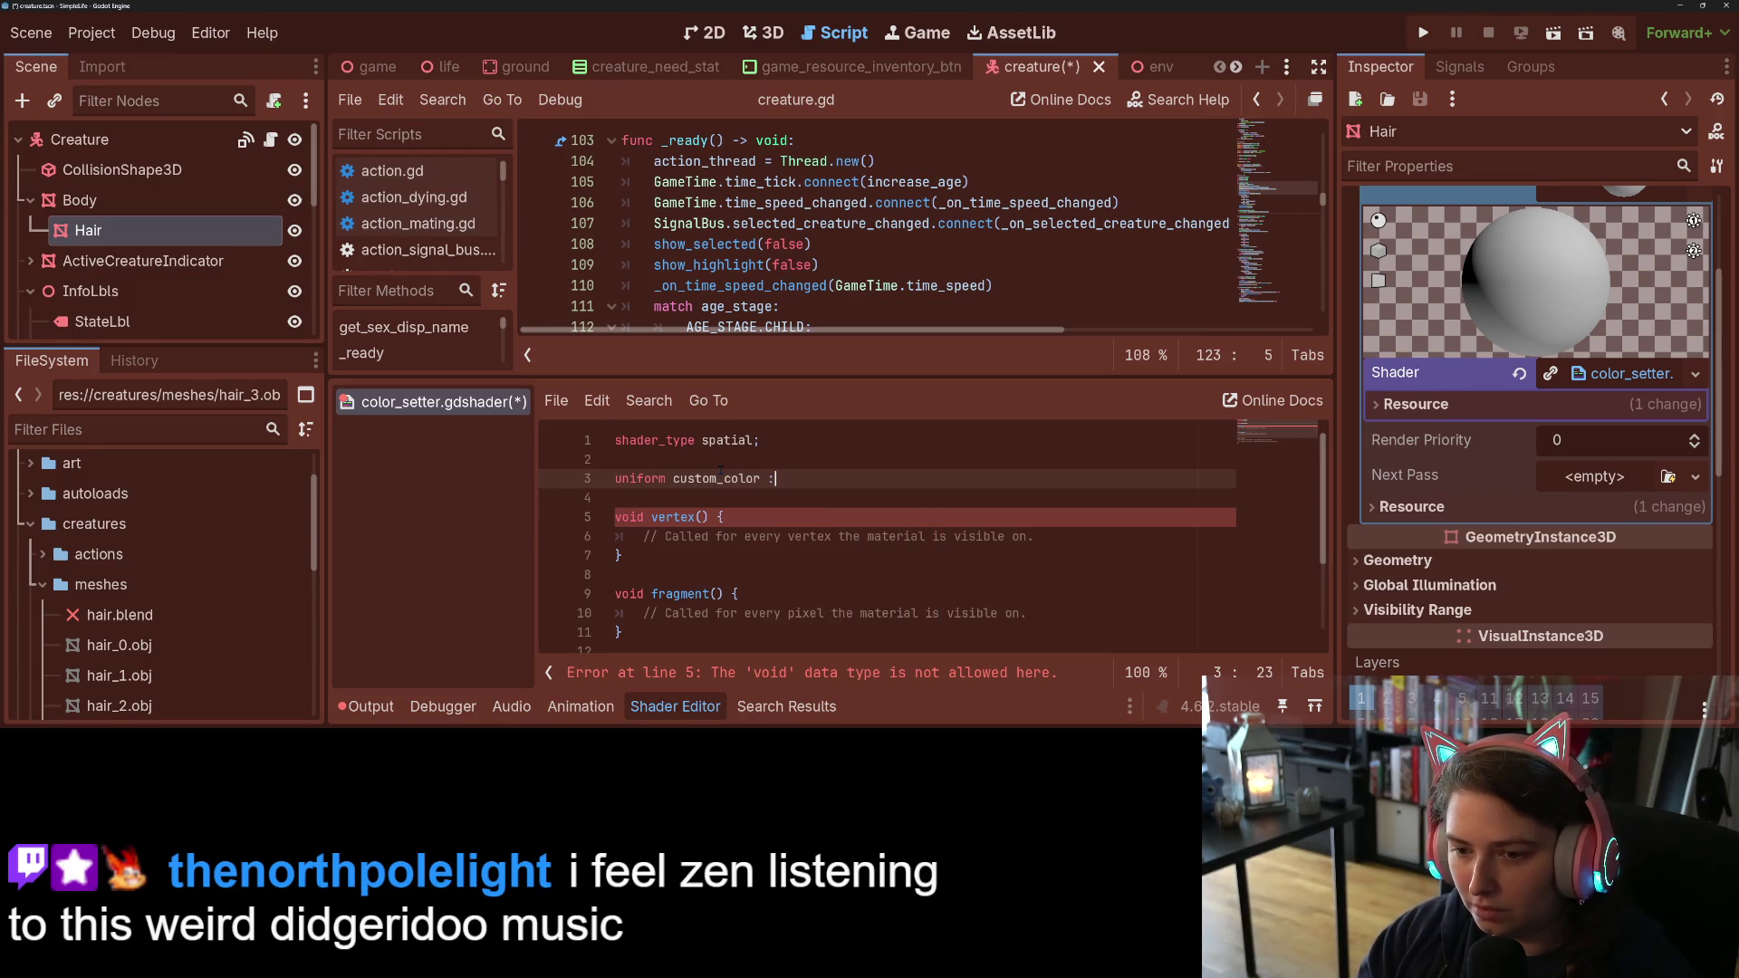
type(" ve")
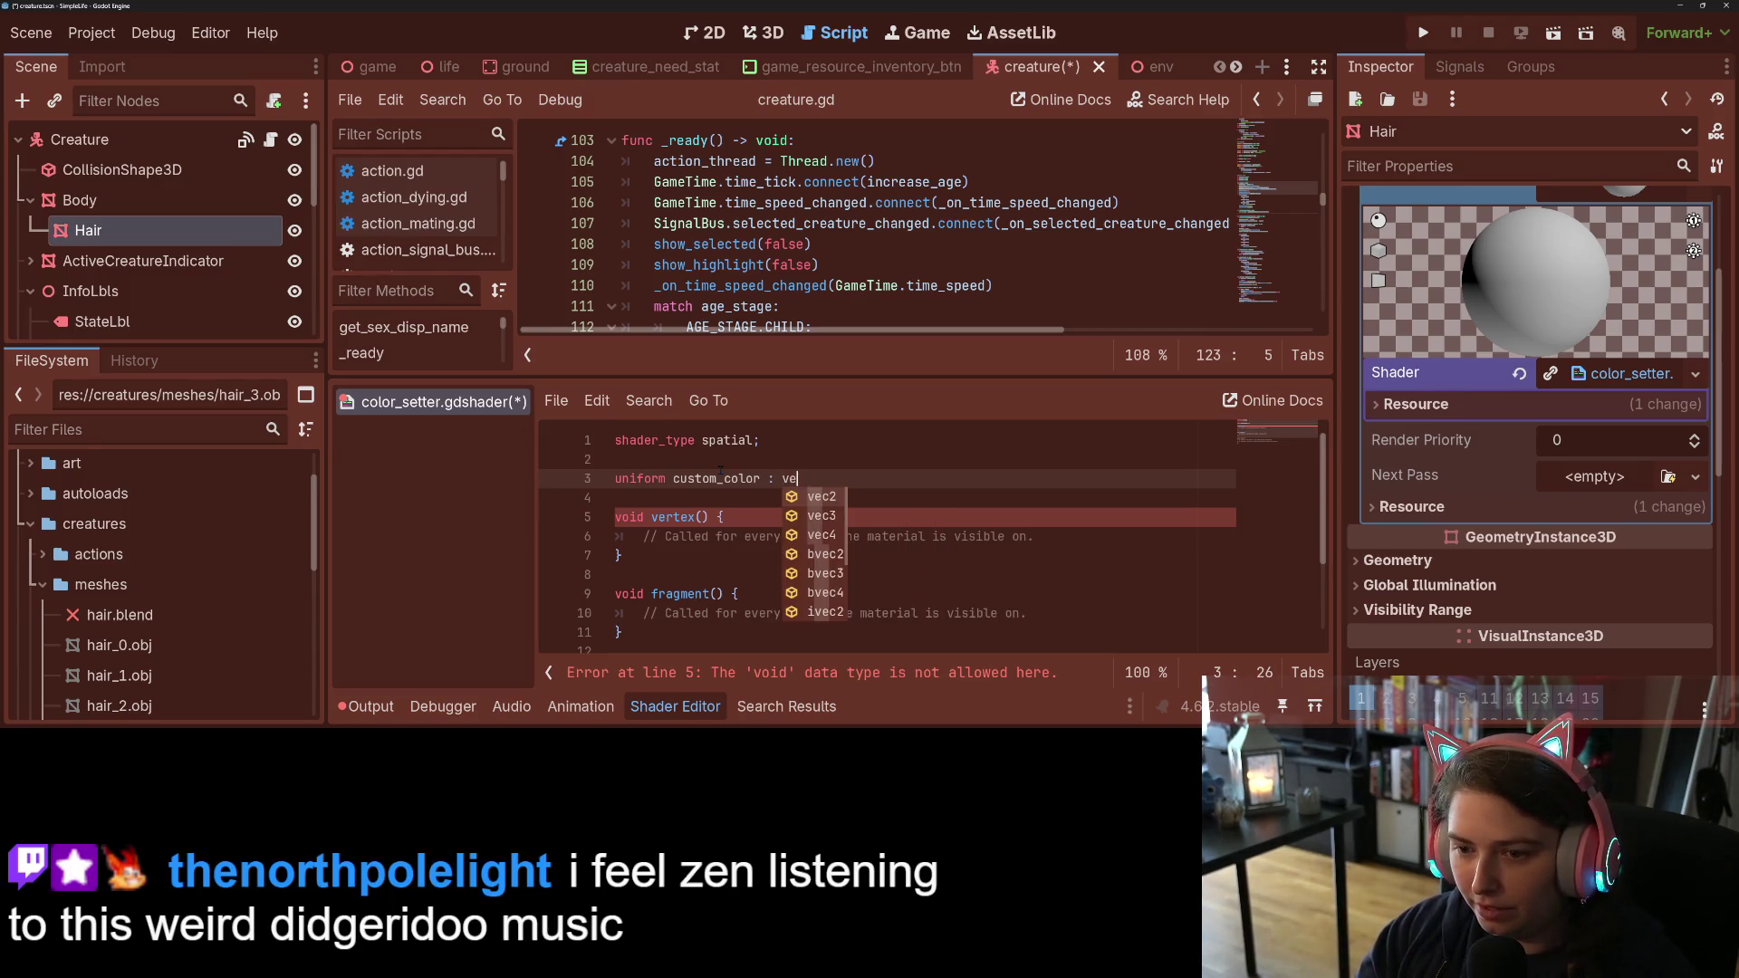
type("c4")
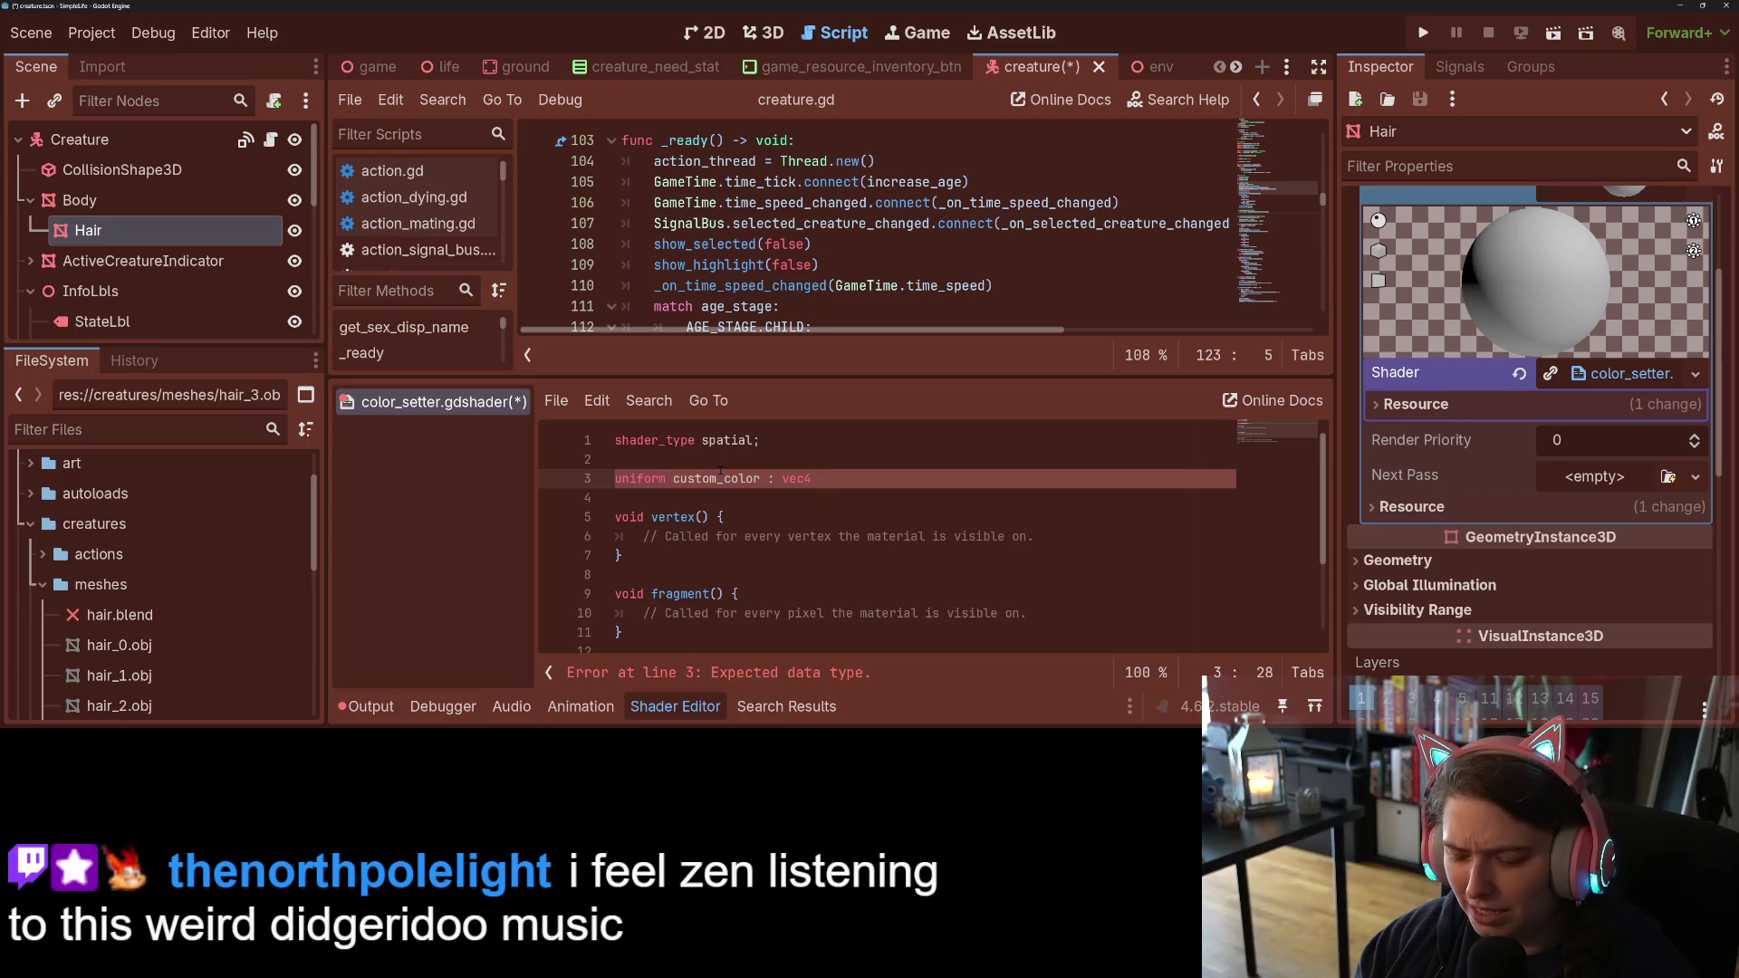
key("BackSpace")
key("BackSpace")
Step: Make the line read uniform vec4 custom_color : source_color; and save
left_click(673, 478)
type("vec4")
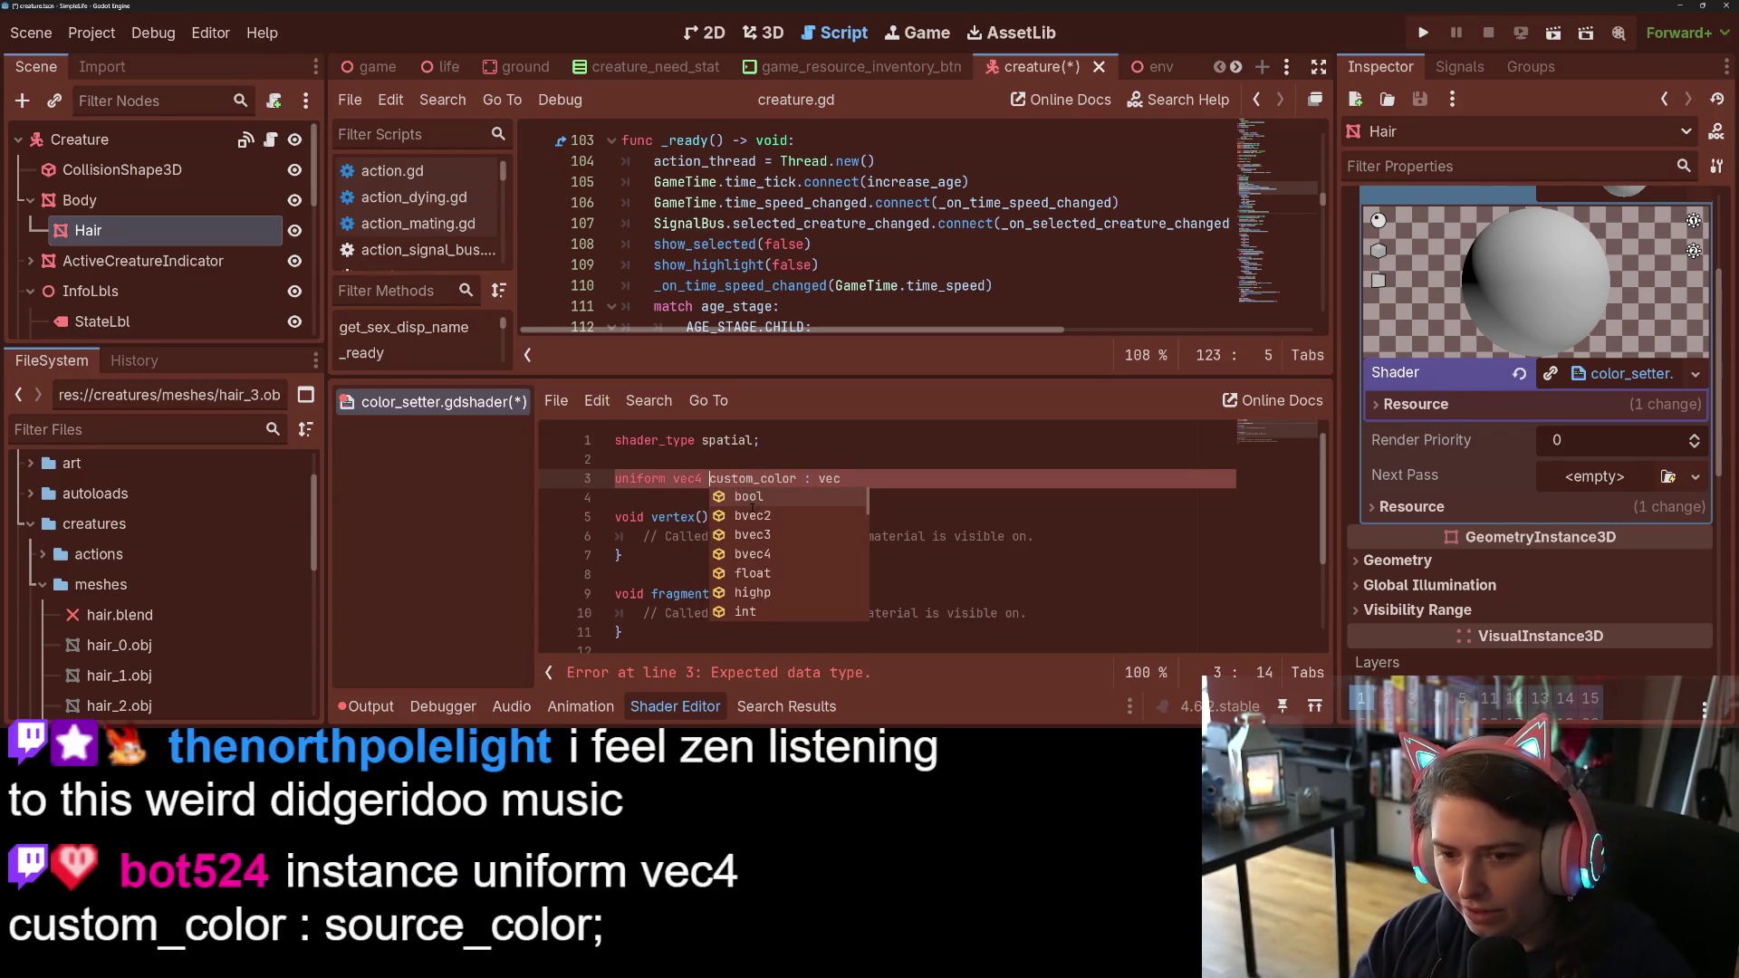
key("End")
key("BackSpace")
key("BackSpace")
key("BackSpace")
type("c")
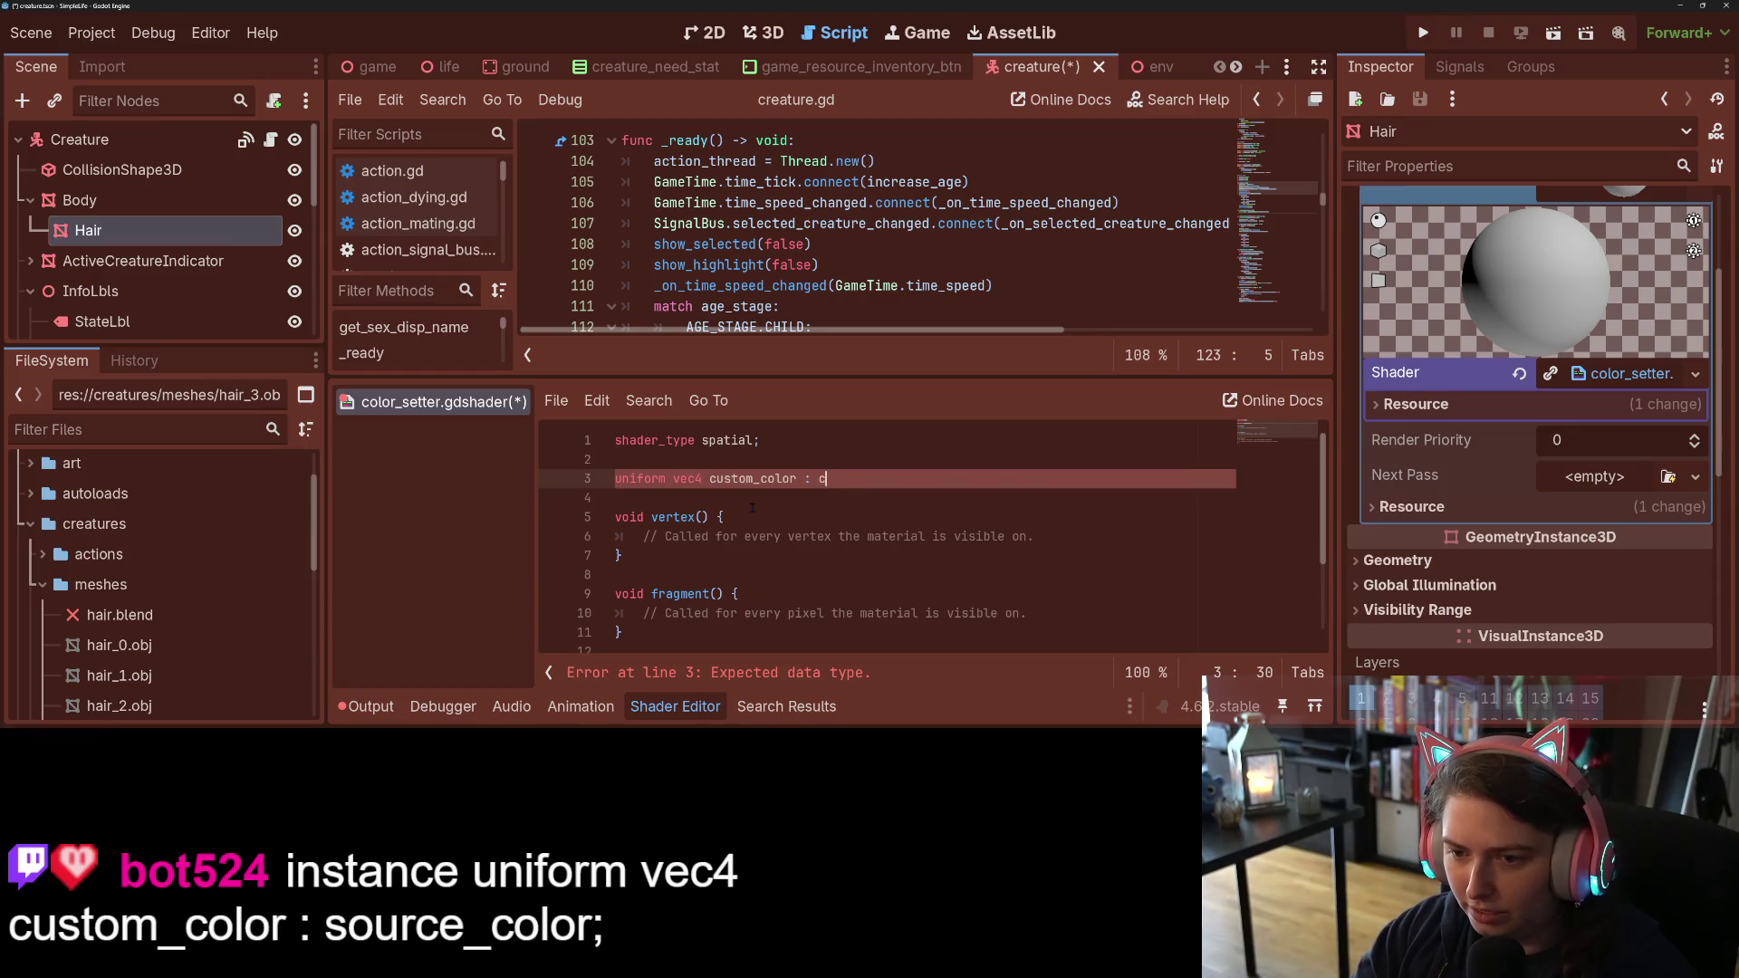
key("Down")
key("Return")
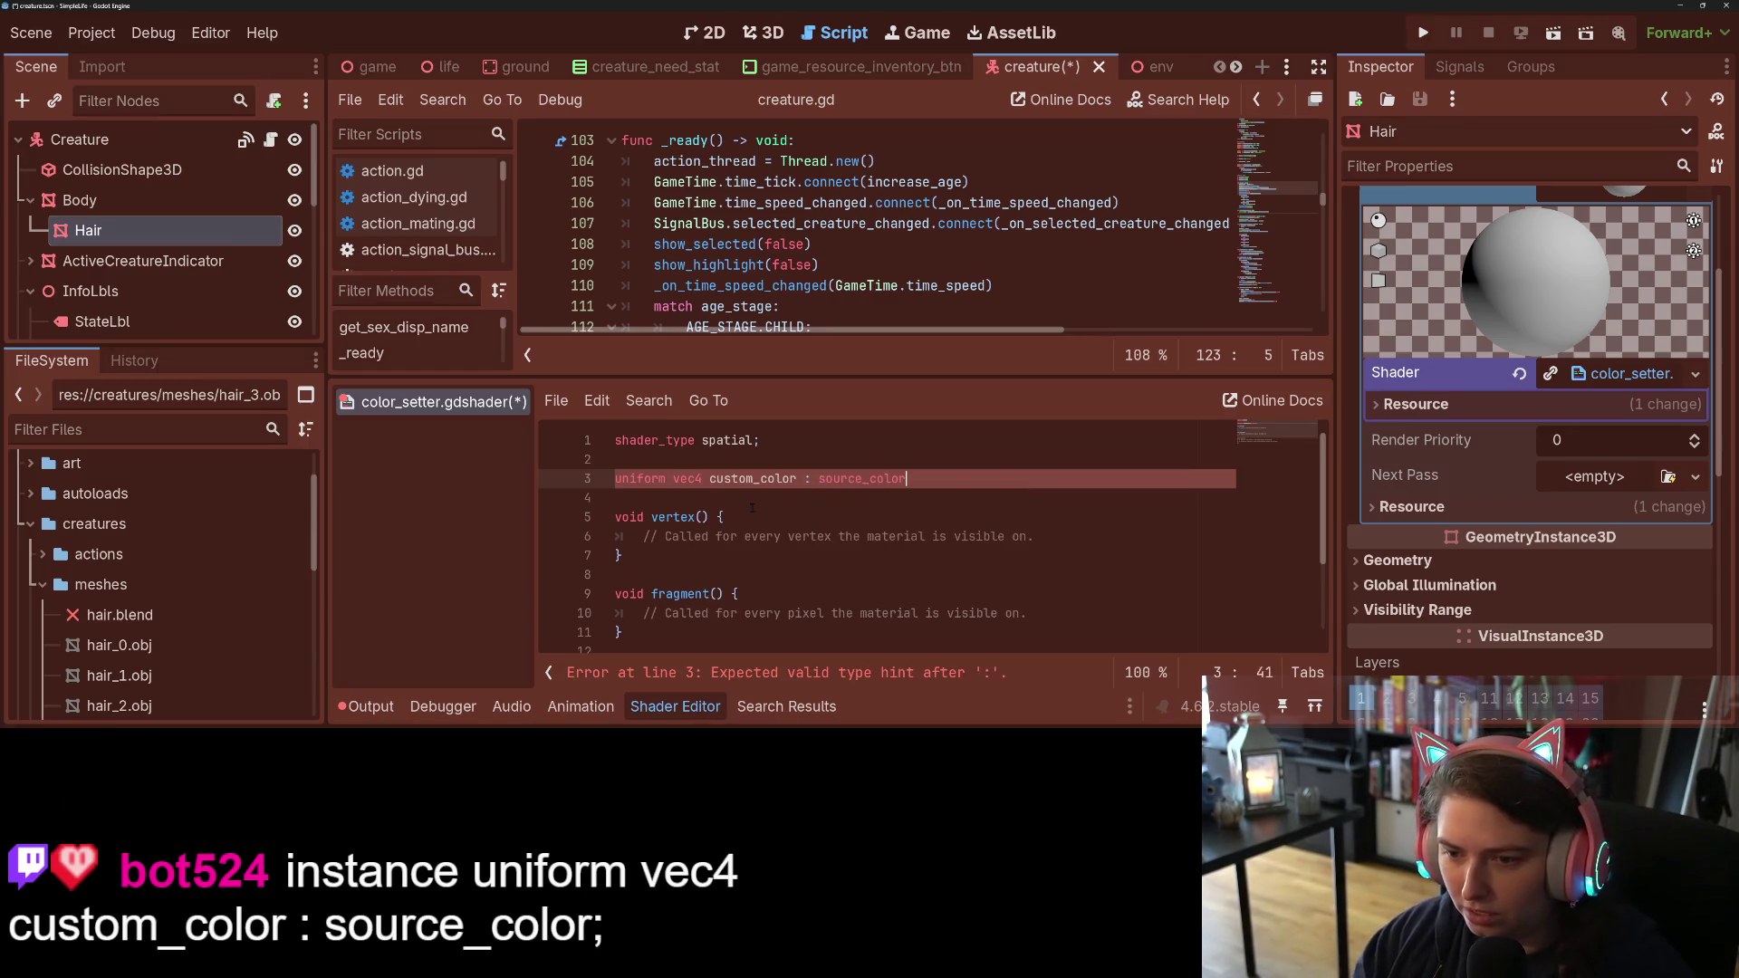
key("ctrl+s")
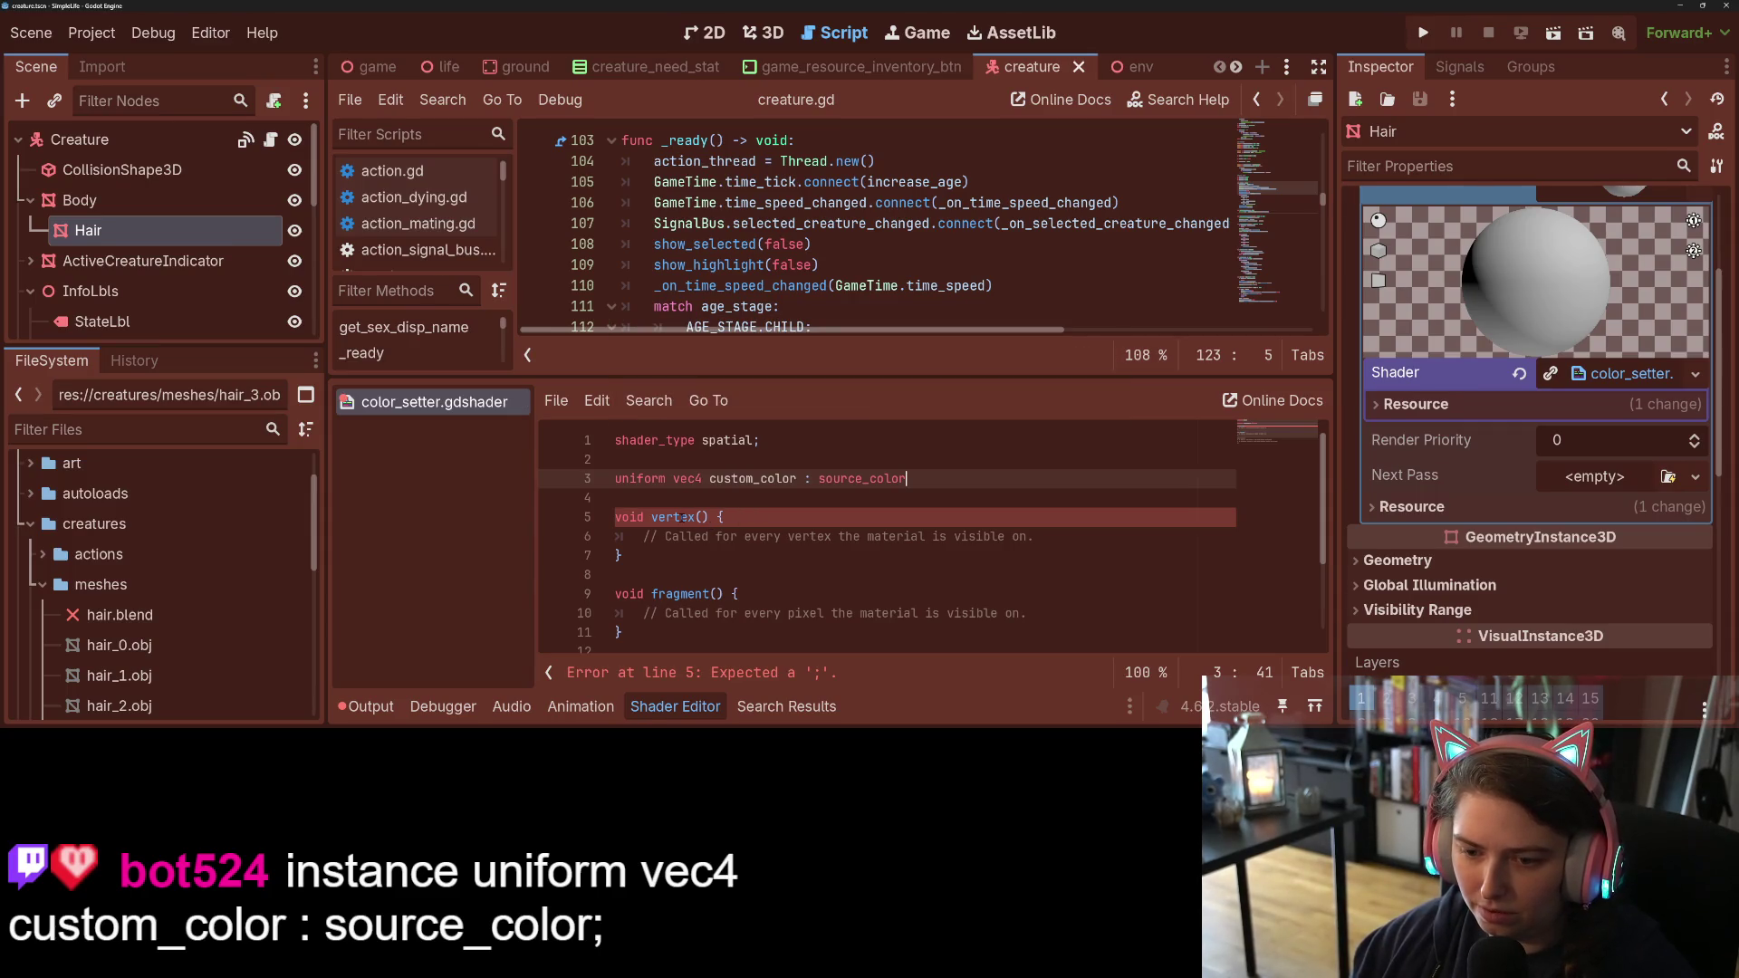
type(";")
key("ctrl+s")
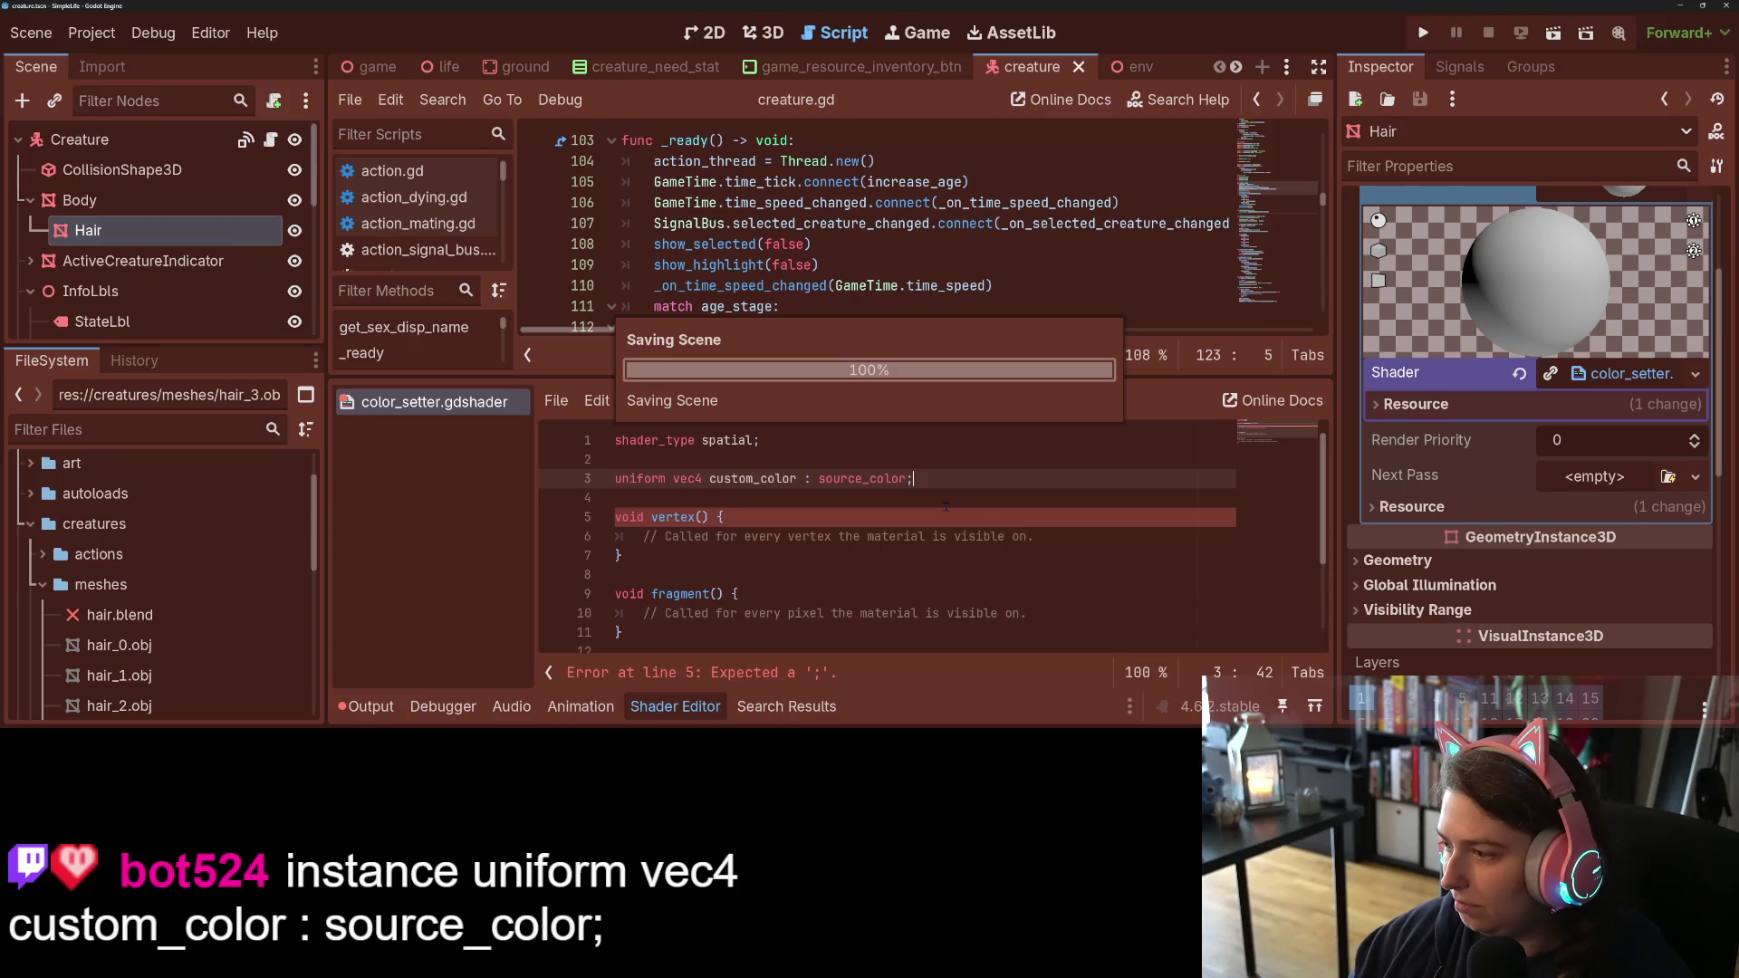
left_click(1010, 523)
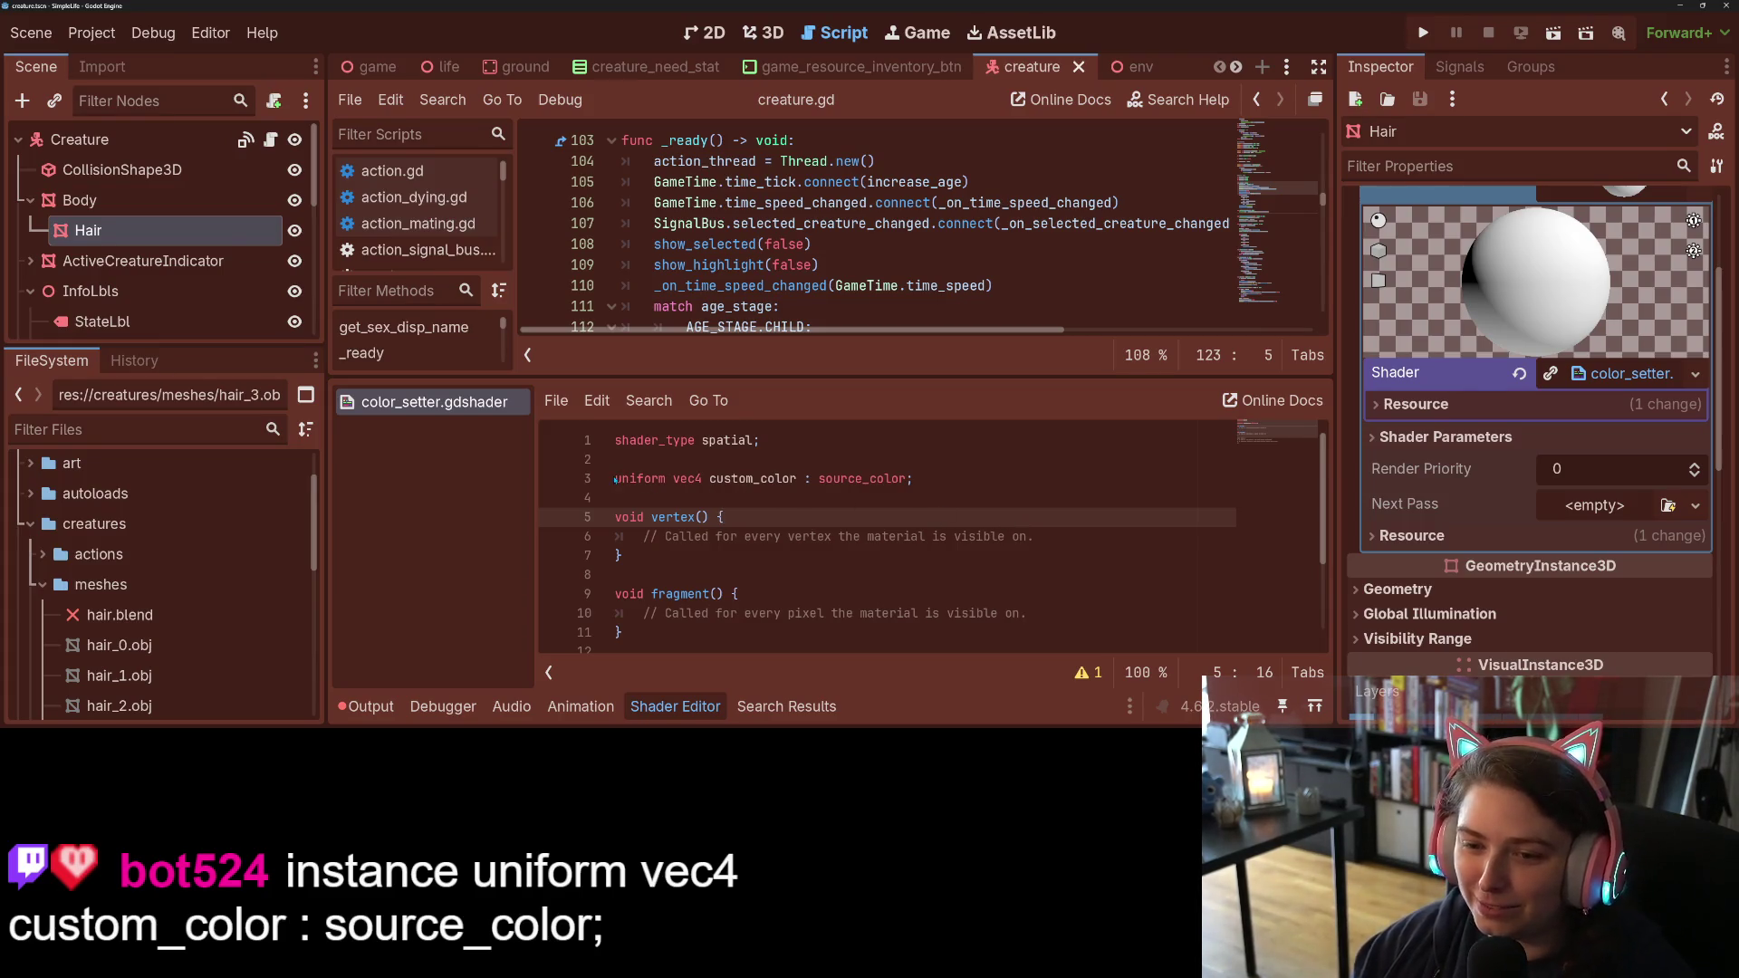
Step: Turn custom_color into an instance uniform and save the shader
left_click(615, 478)
type("instance")
key("ctrl+s")
Step: Add COLOR = custom_color; inside vertex(), save, and collapse the Shader Editor panel
left_click(996, 559)
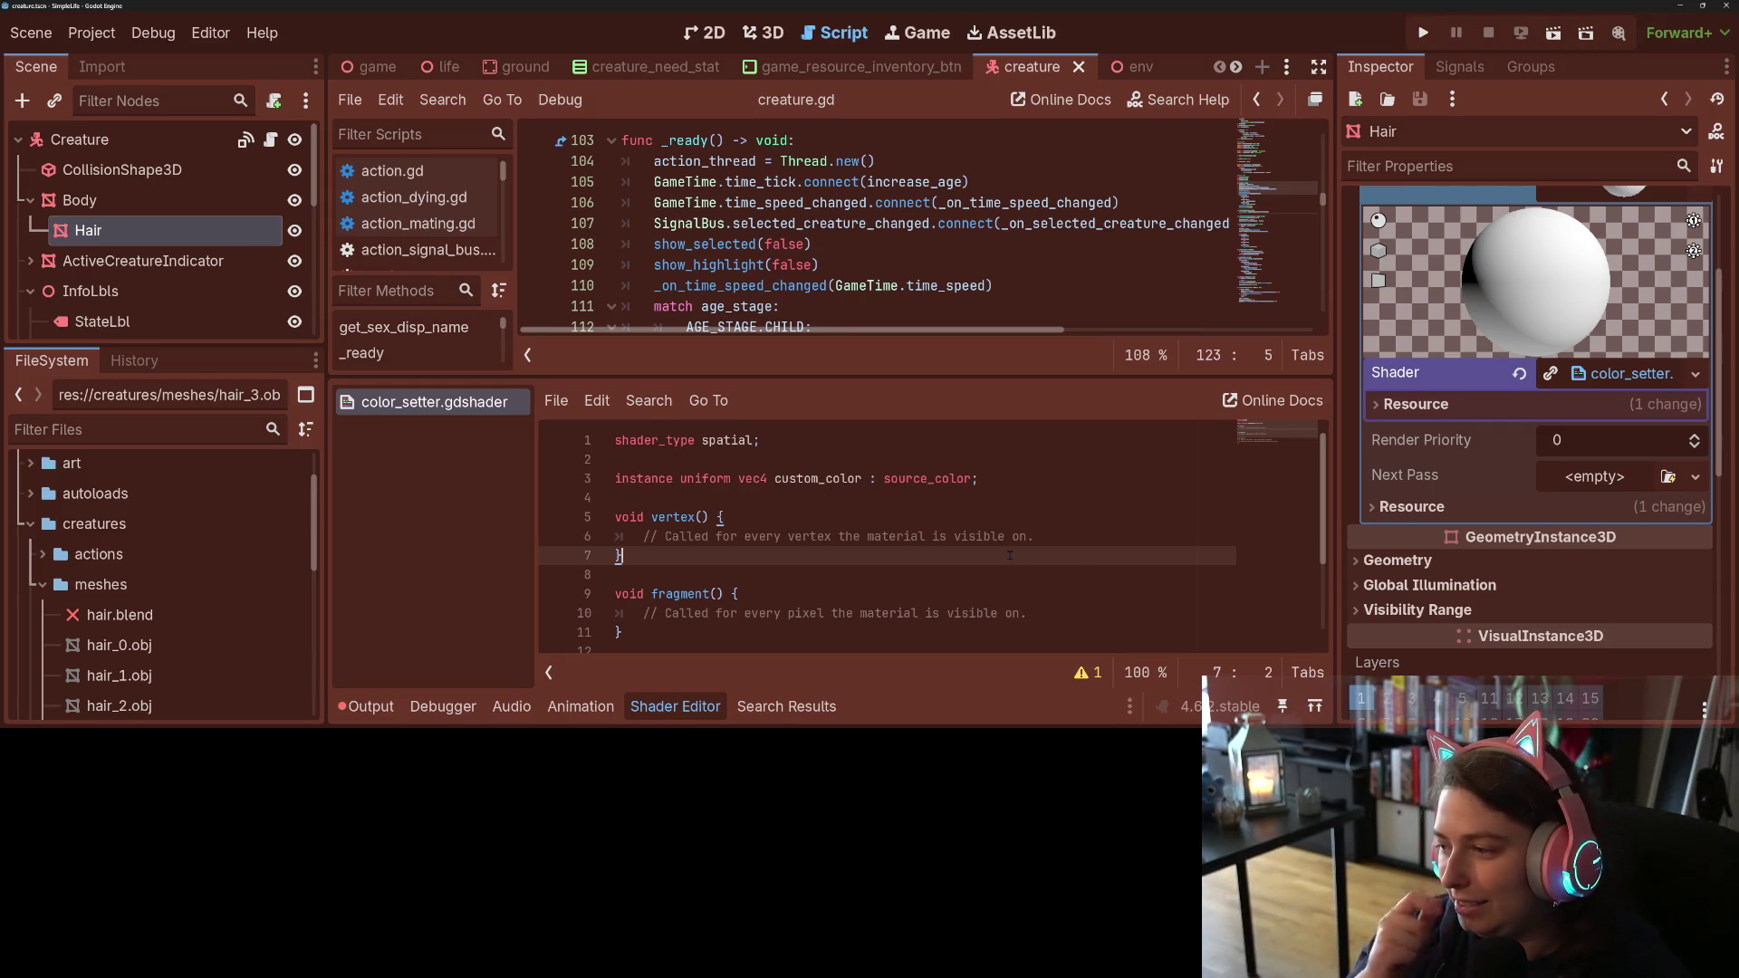
left_click(1081, 522)
left_click(1144, 540)
key("Return")
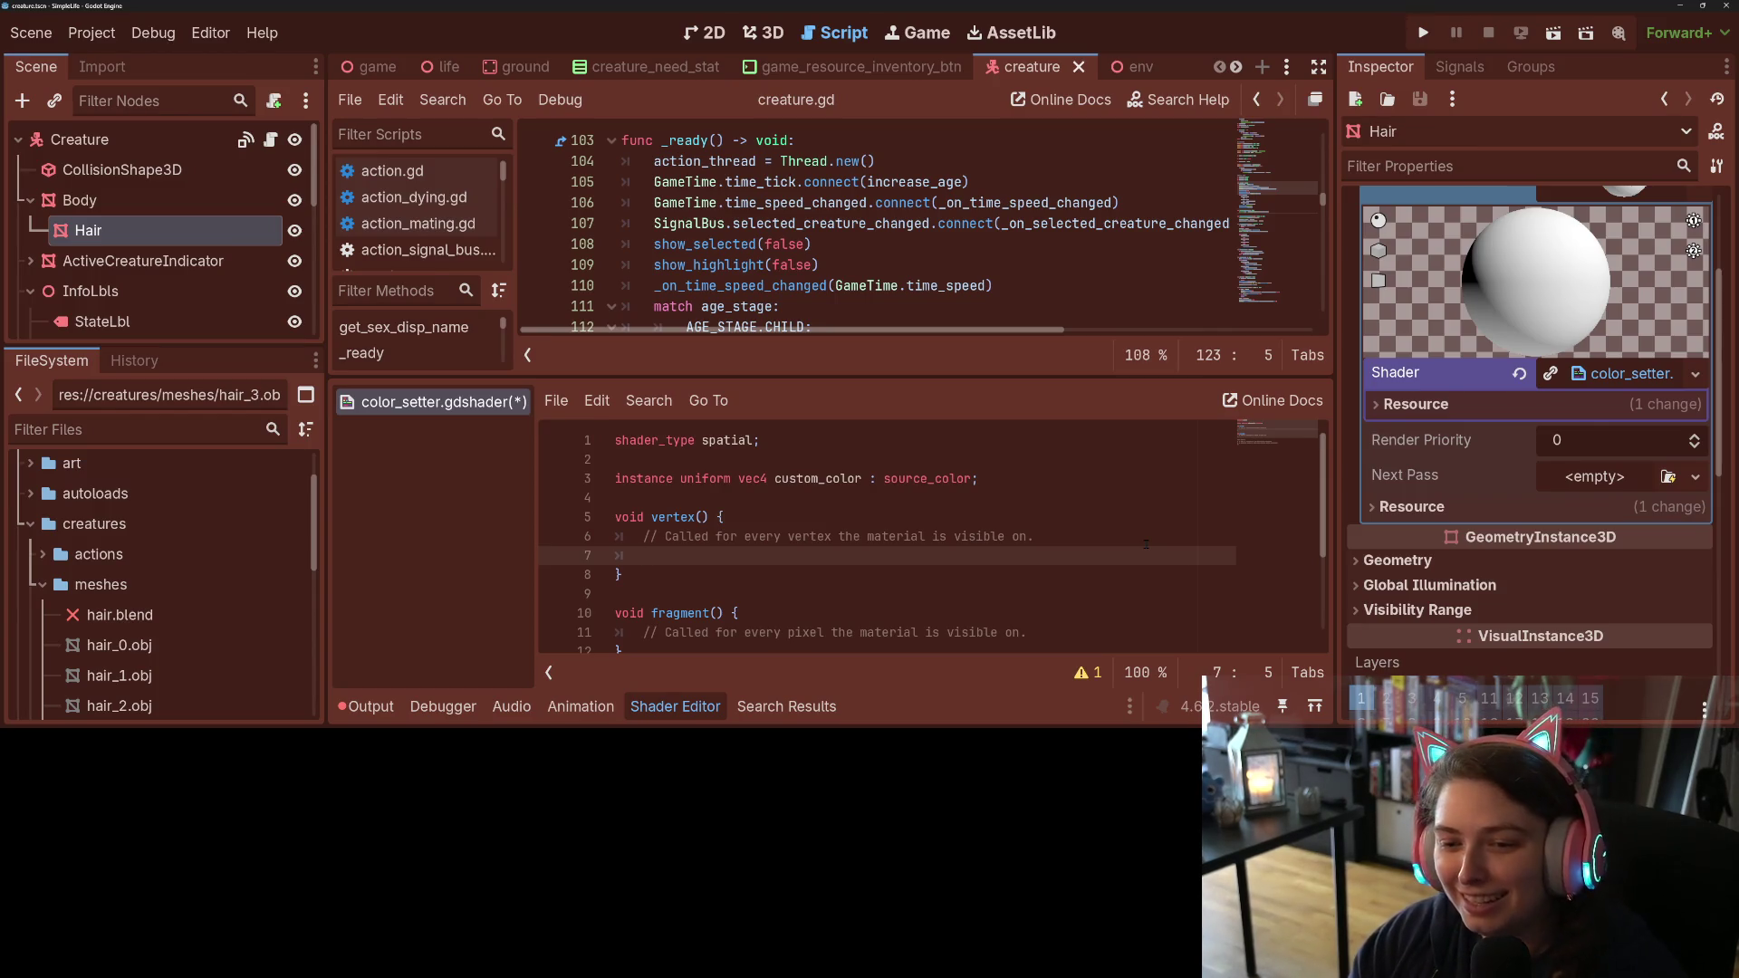
type("Col")
key("Return")
type("= cu")
key("Return")
type(";")
key("ctrl+s")
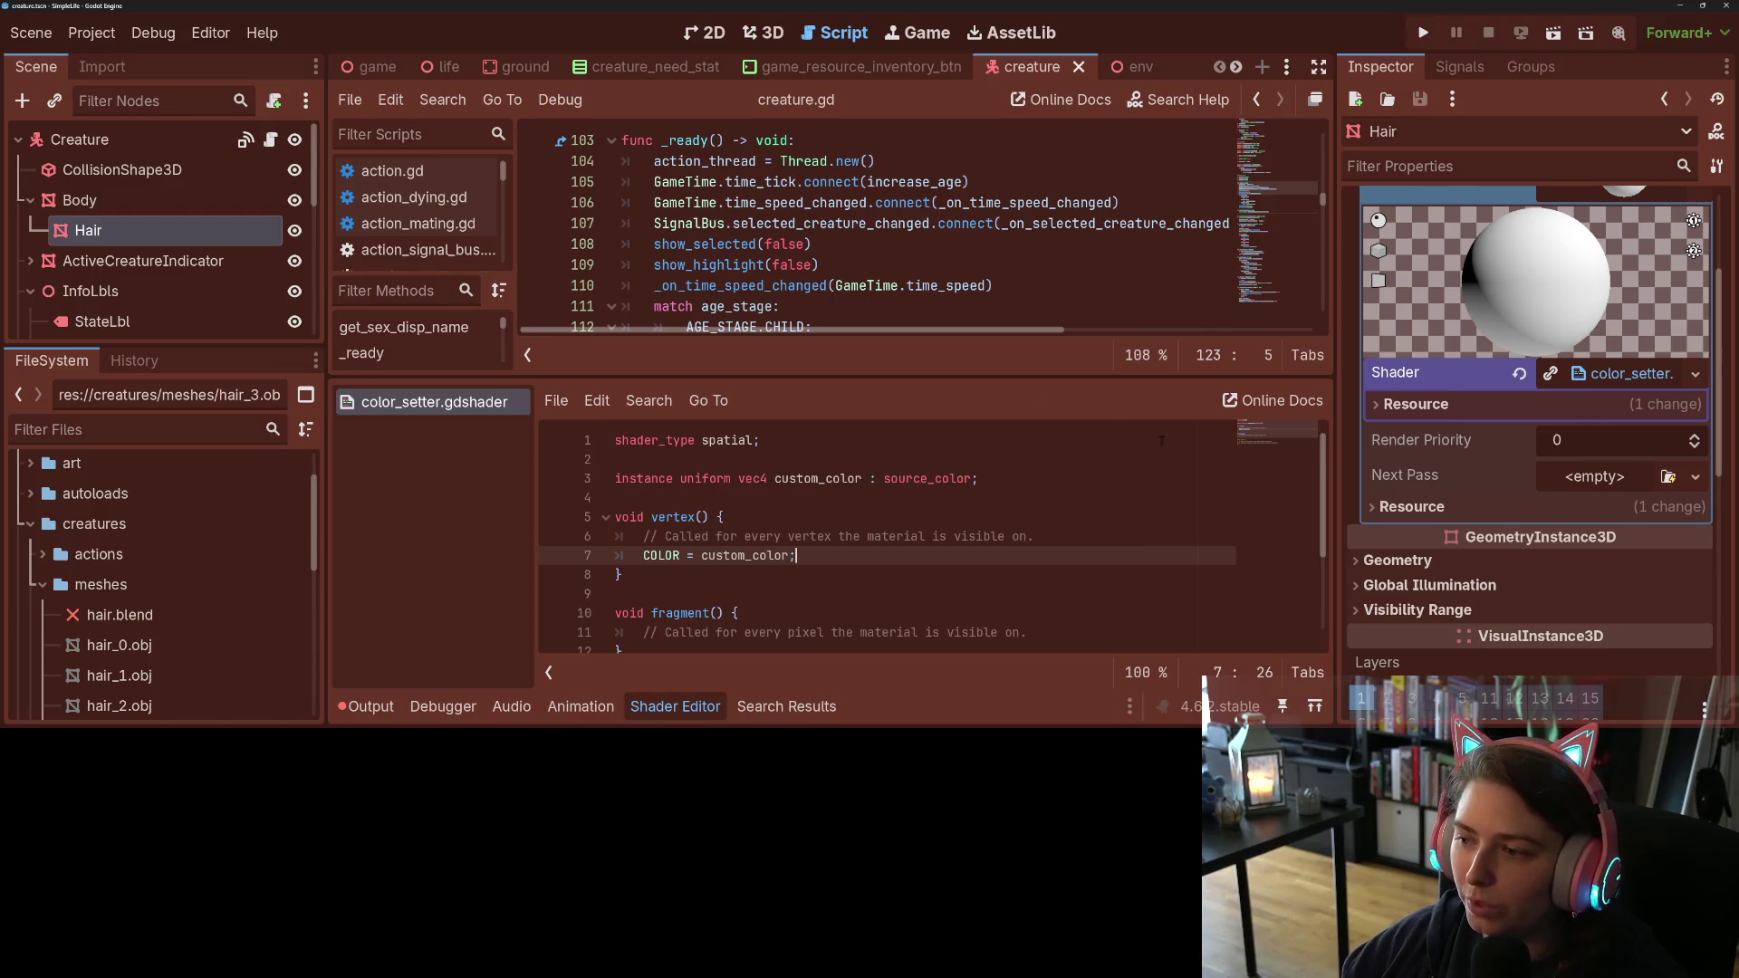
left_click(676, 707)
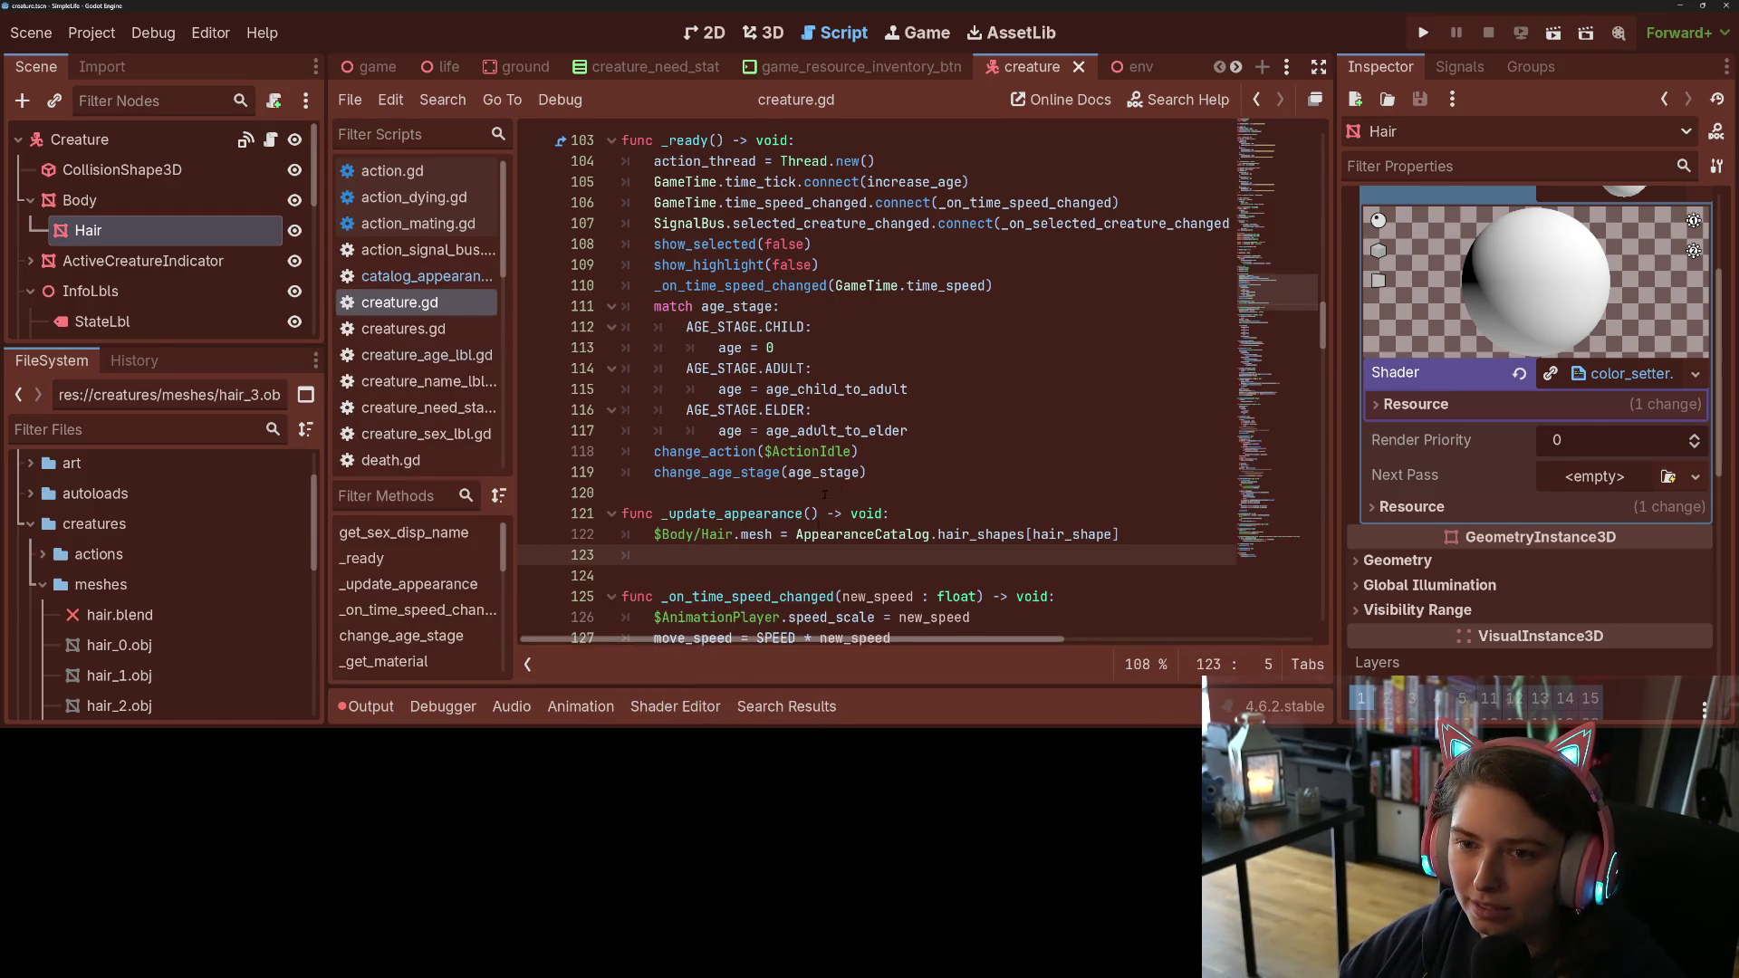
Step: Review creature.gd and place the cursor on the empty line below the Hair mesh assignment
scroll(824, 494, "up", 4)
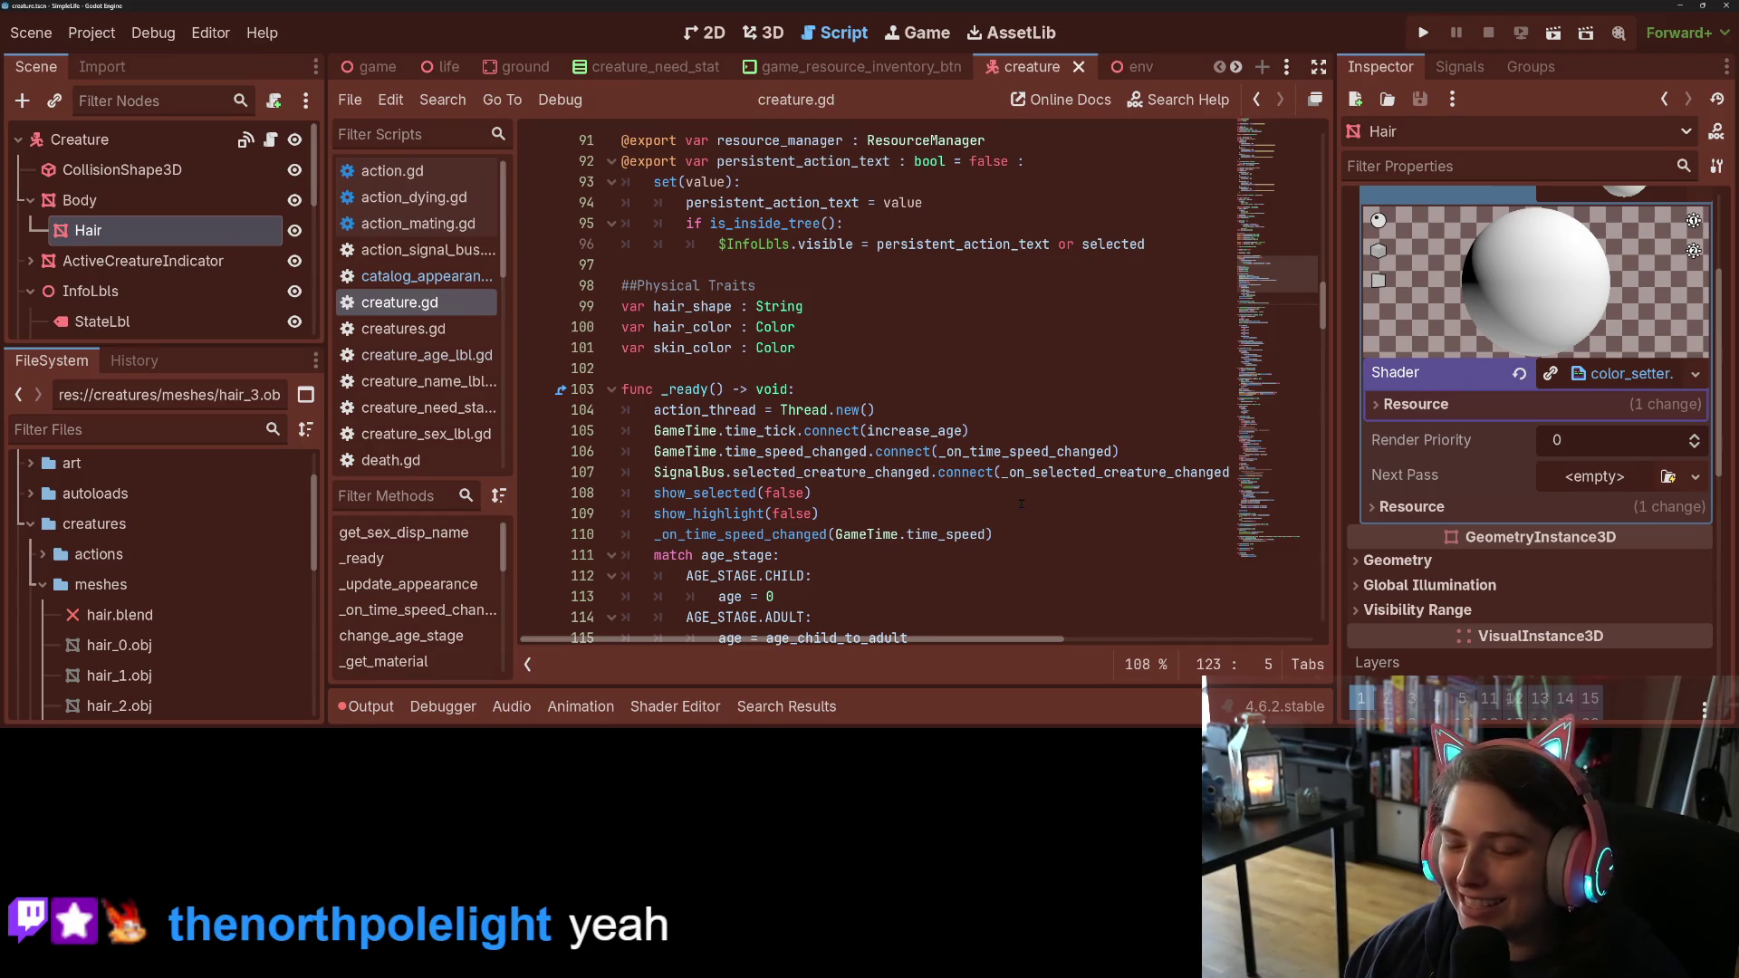
left_click(848, 451)
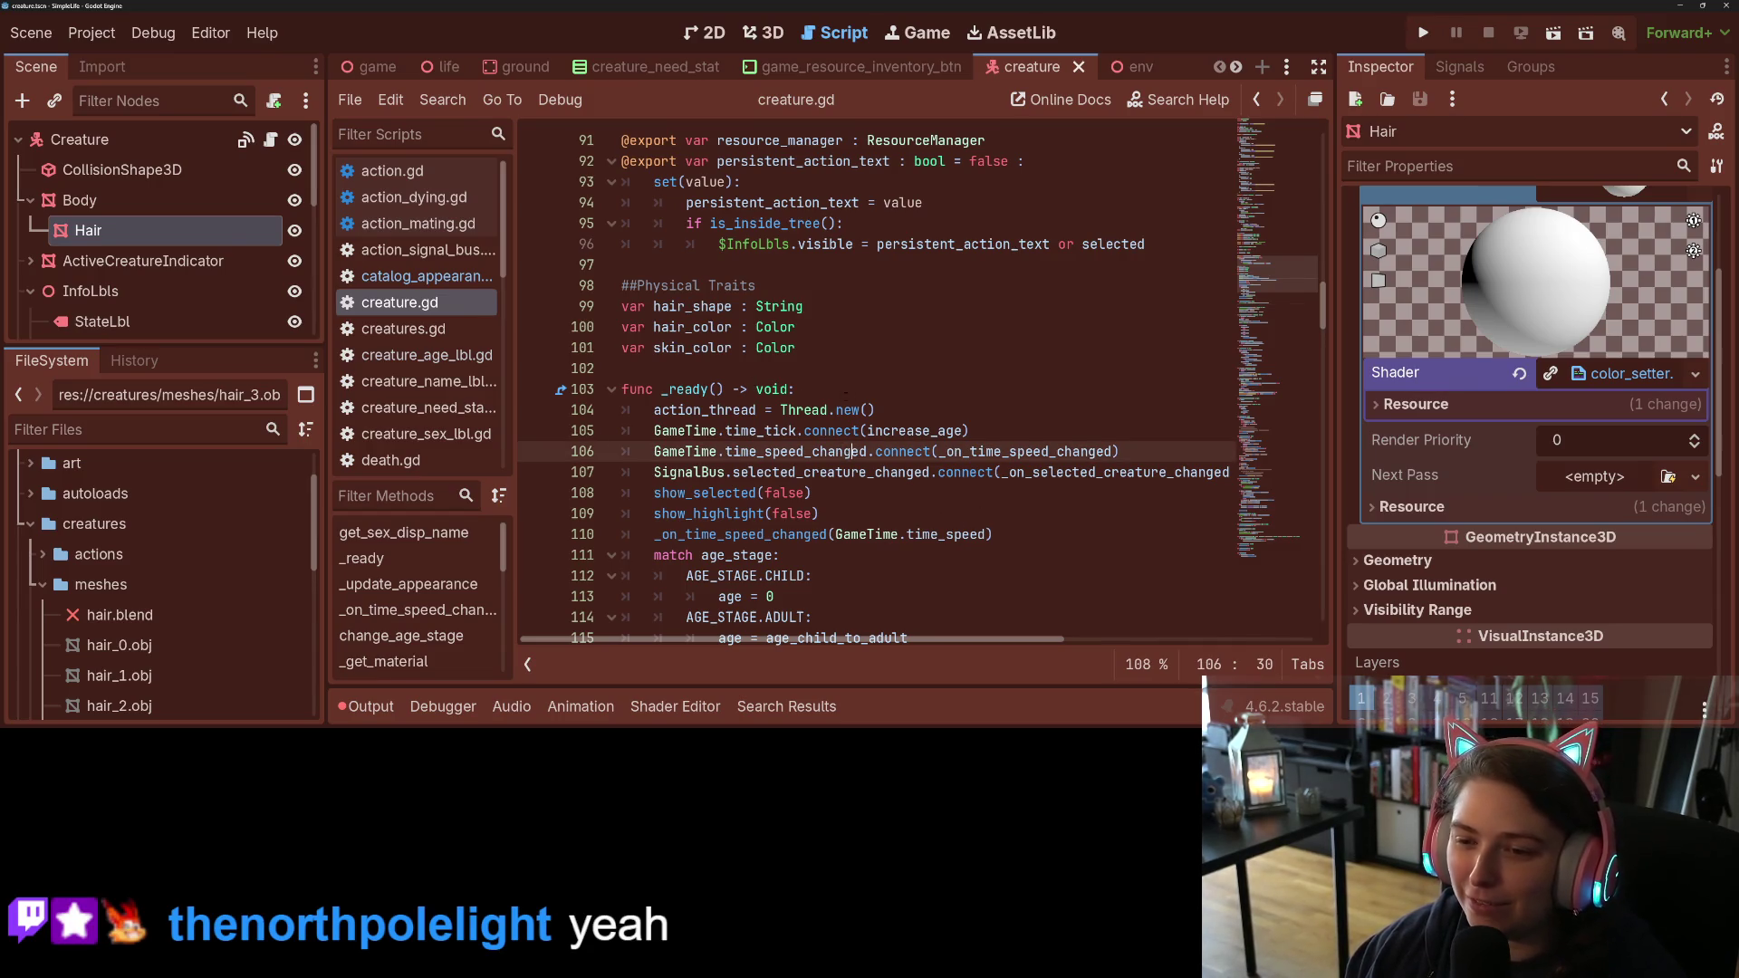
left_click(736, 492)
scroll(736, 493, "down", 6)
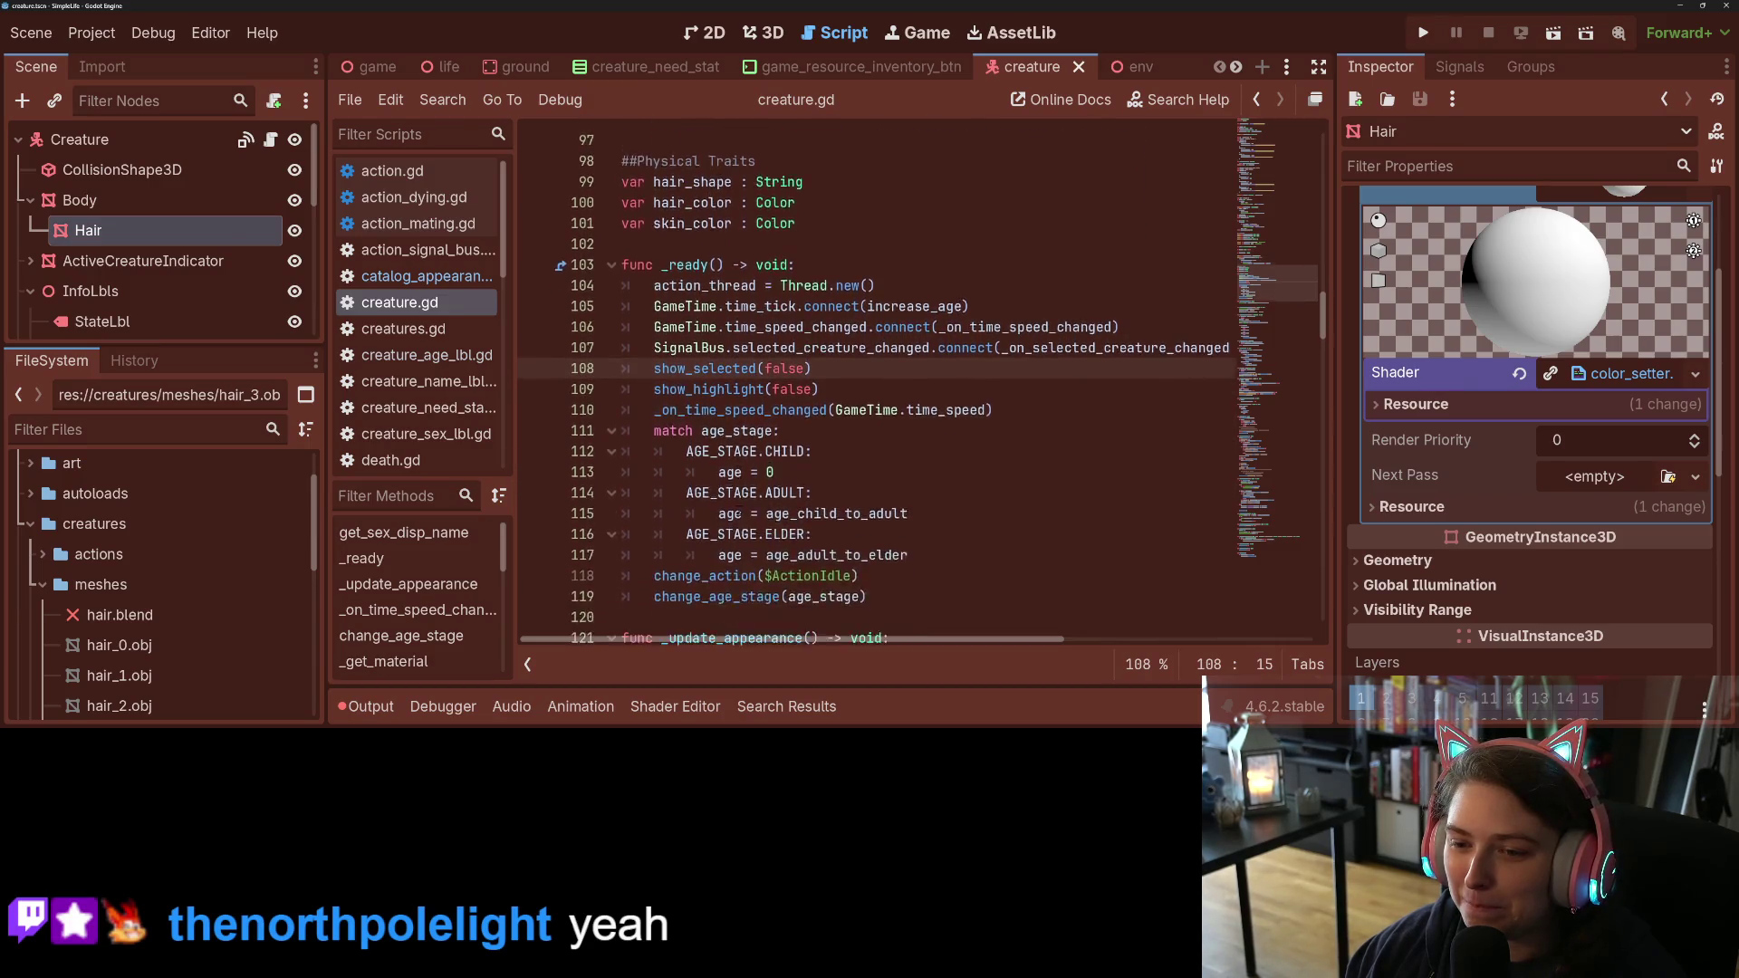
left_click(831, 430)
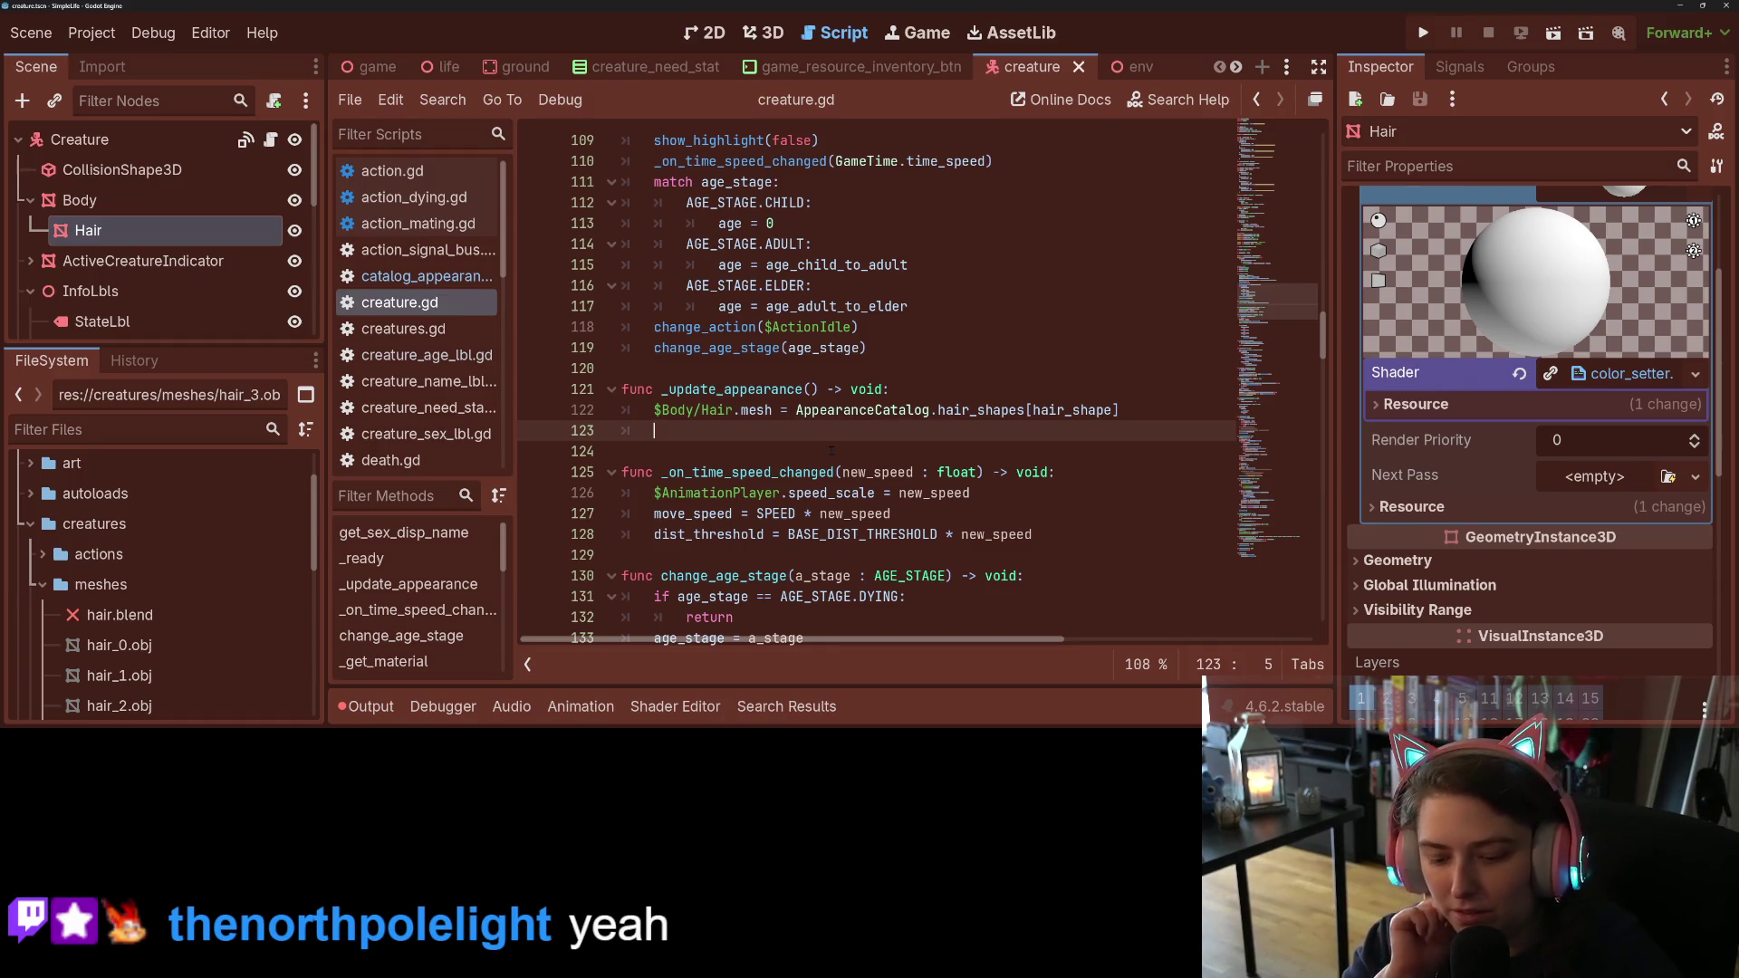
Step: Write $Body/Hair.set_instance_shader_parameter("custom_color", hair_color) on line 123 and save creature.gd
type("$Body")
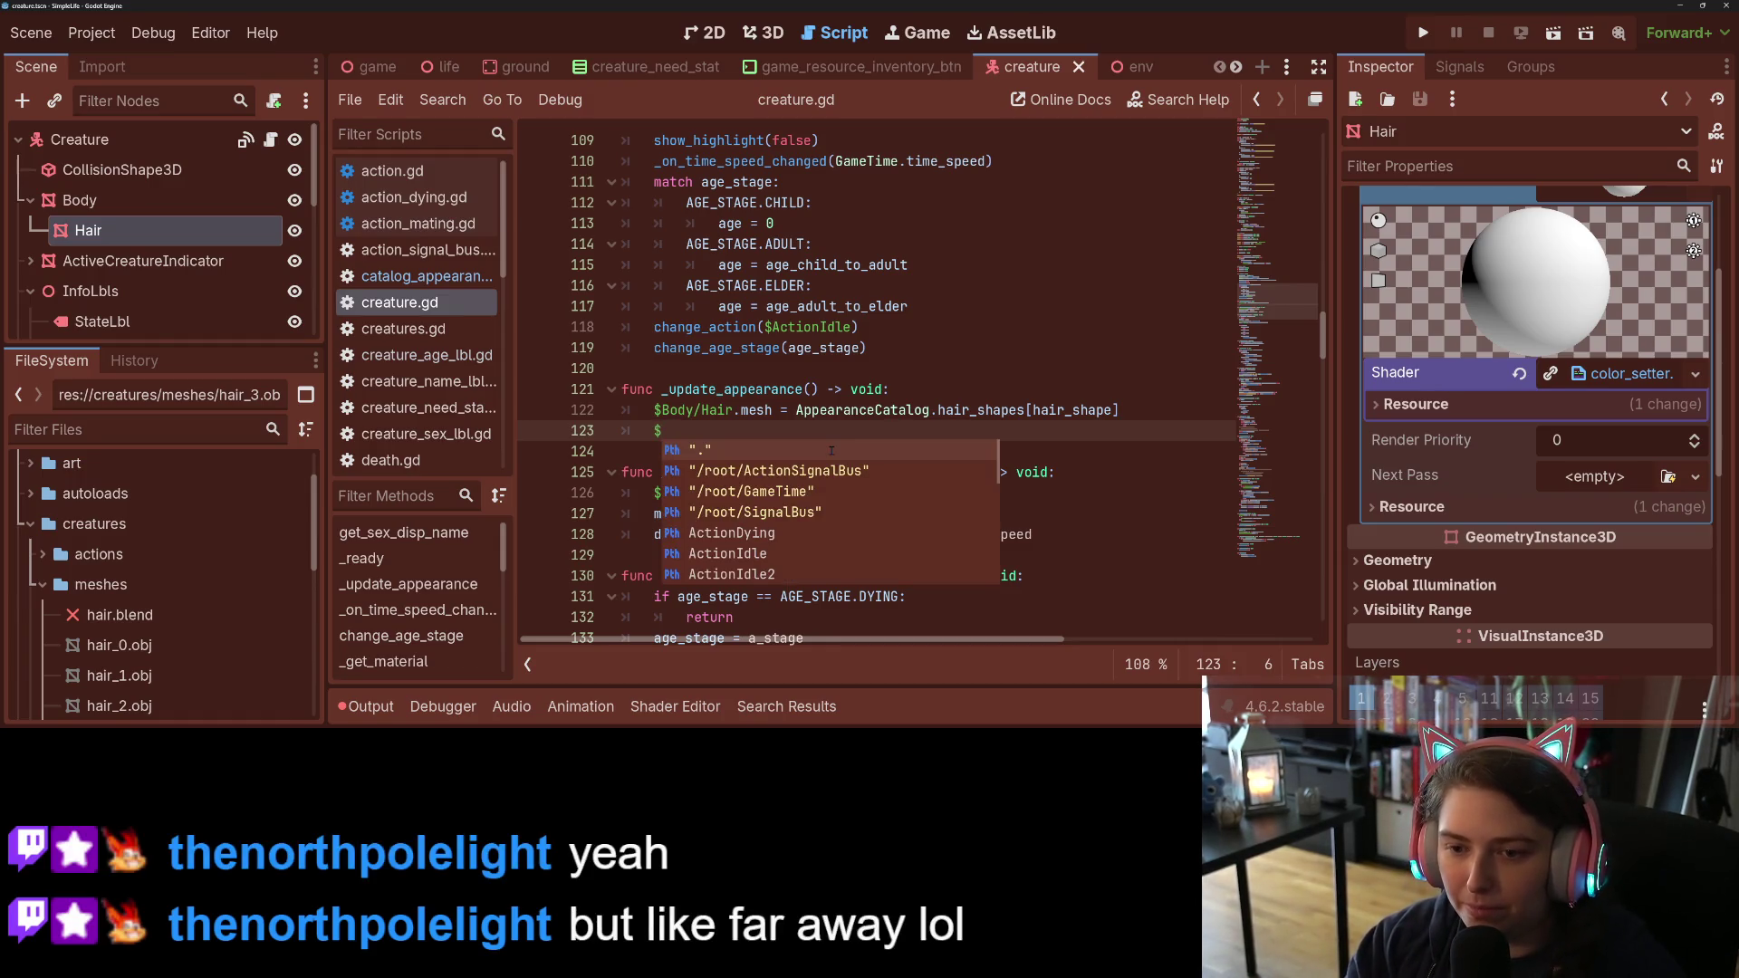
key("Escape")
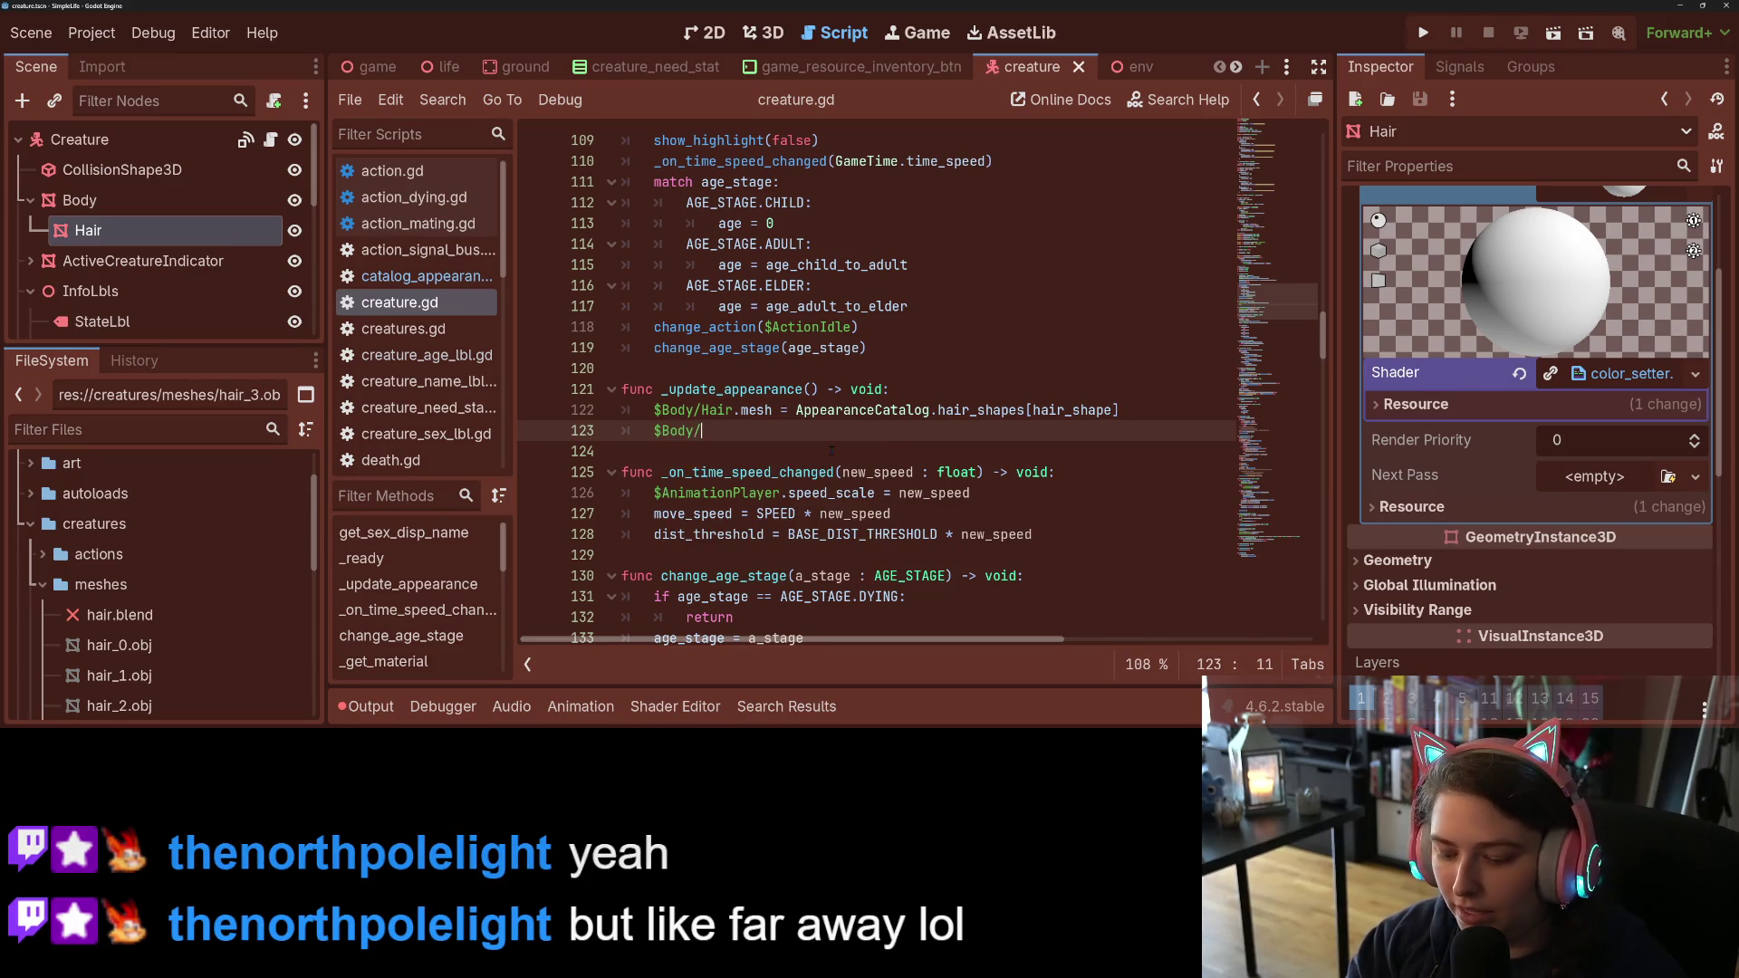
type("/Hair")
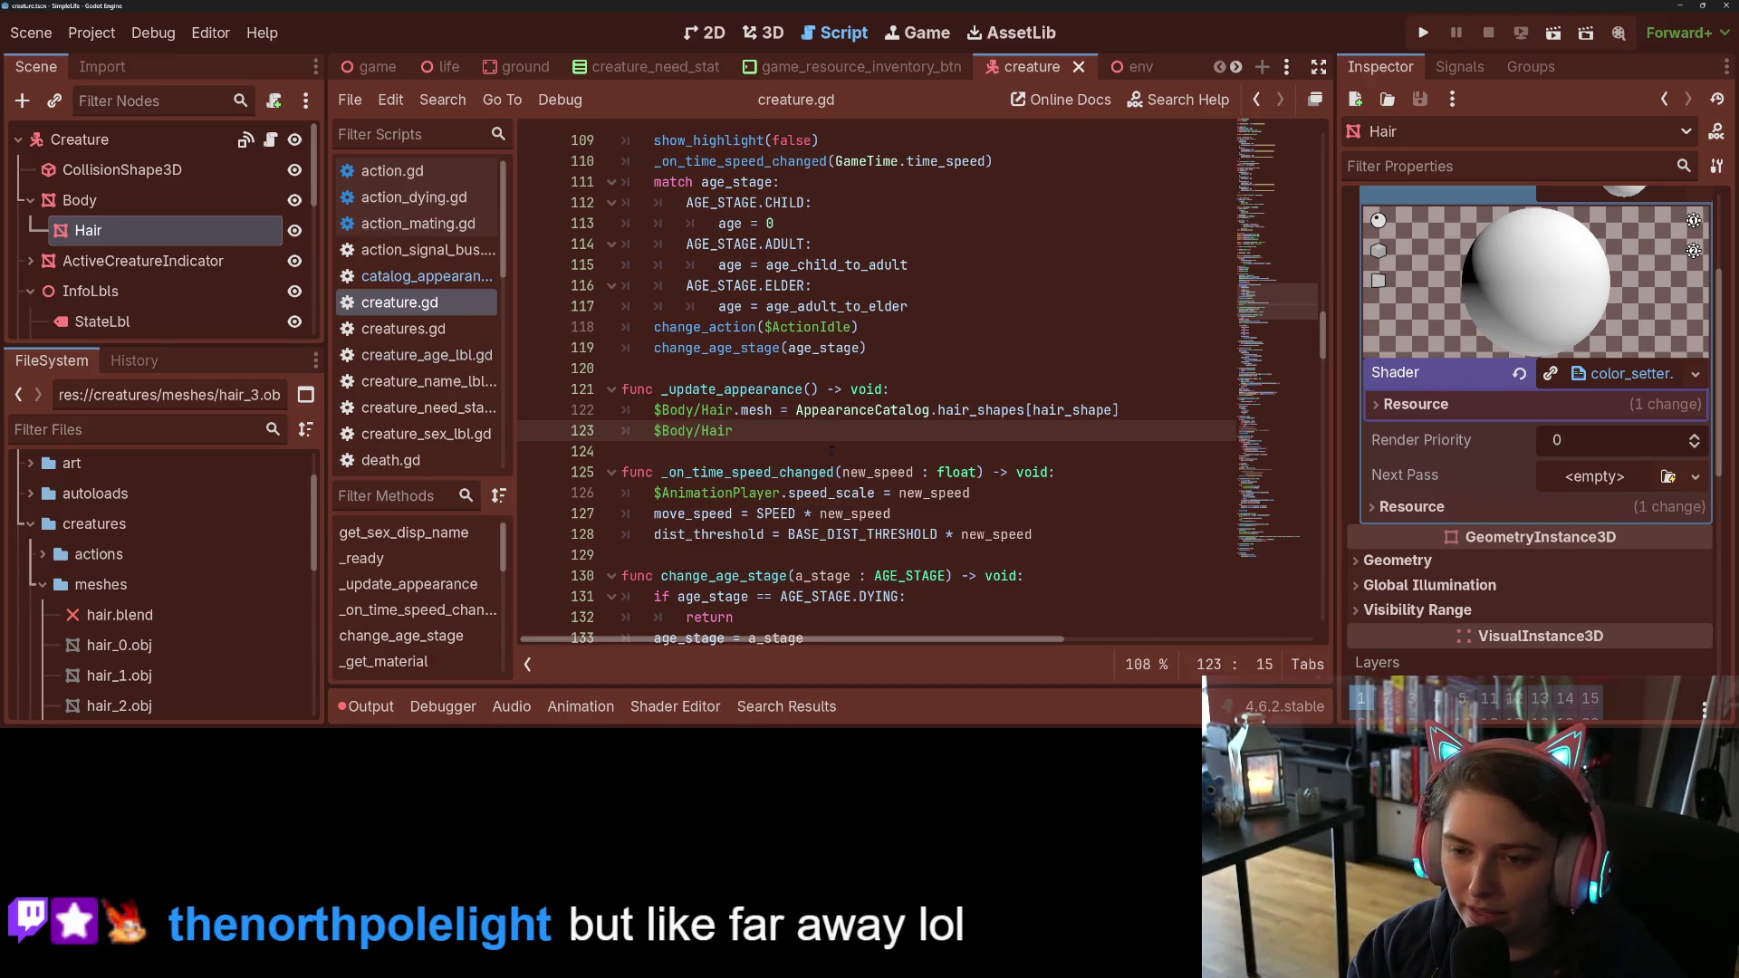
type(".")
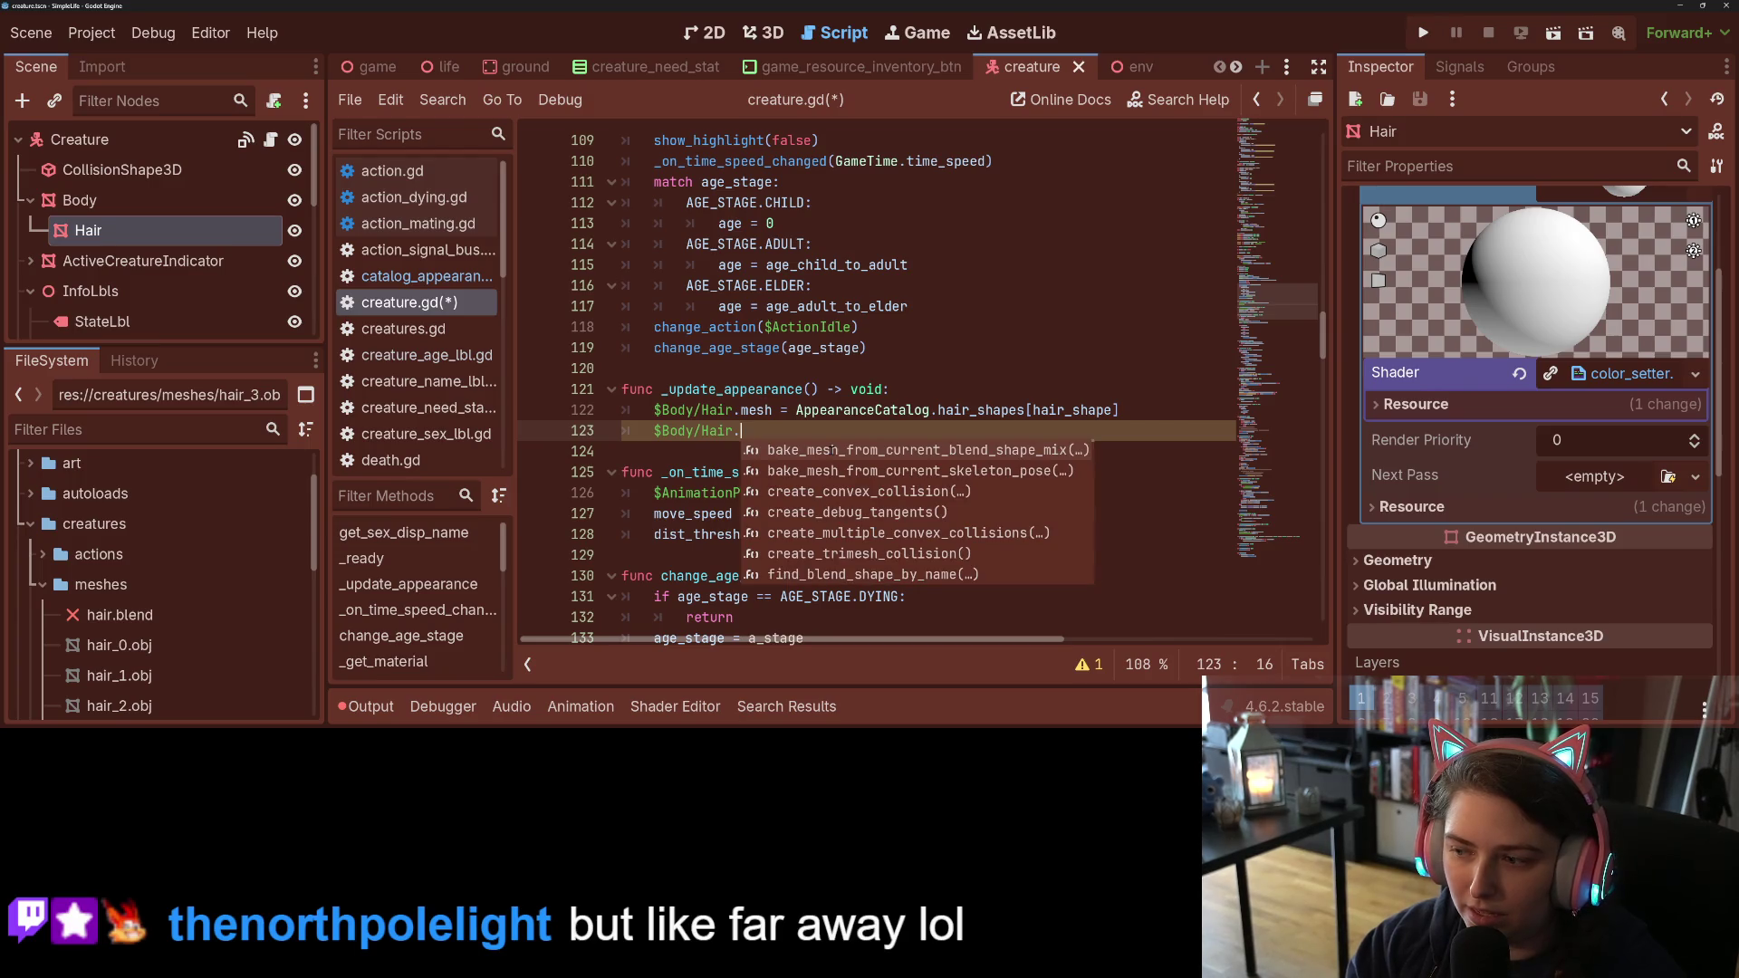
scroll(1561, 522, "up", 3)
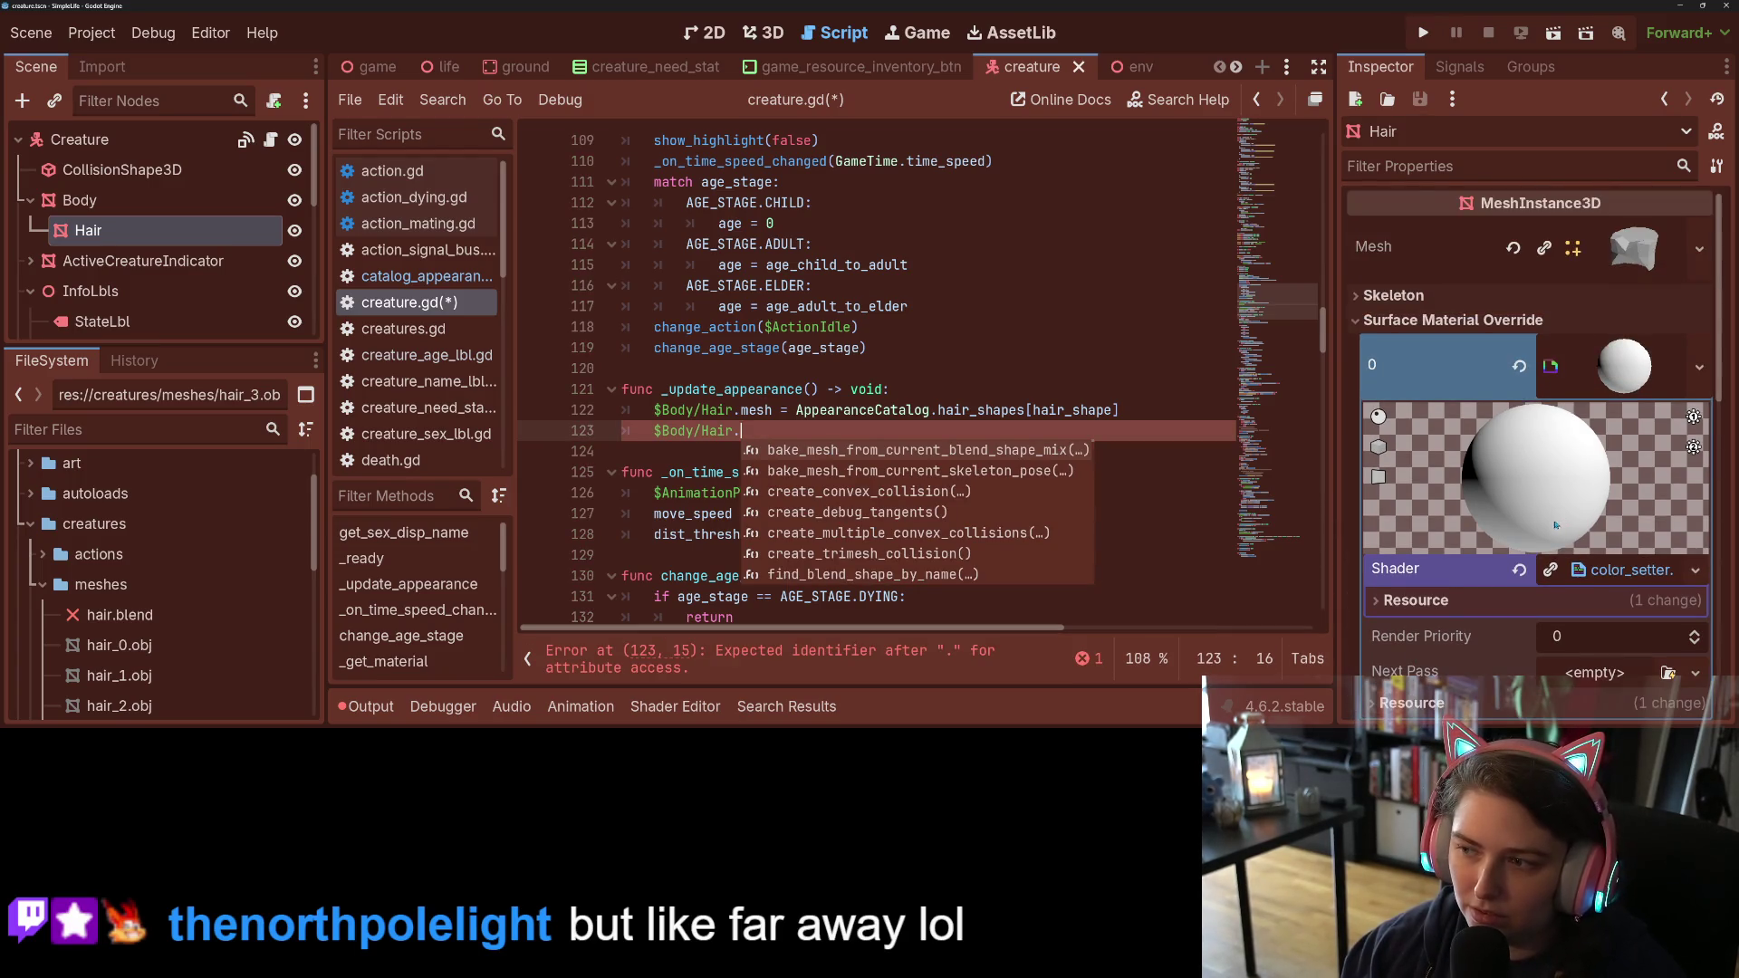
scroll(1557, 524, "down", 1)
type("s")
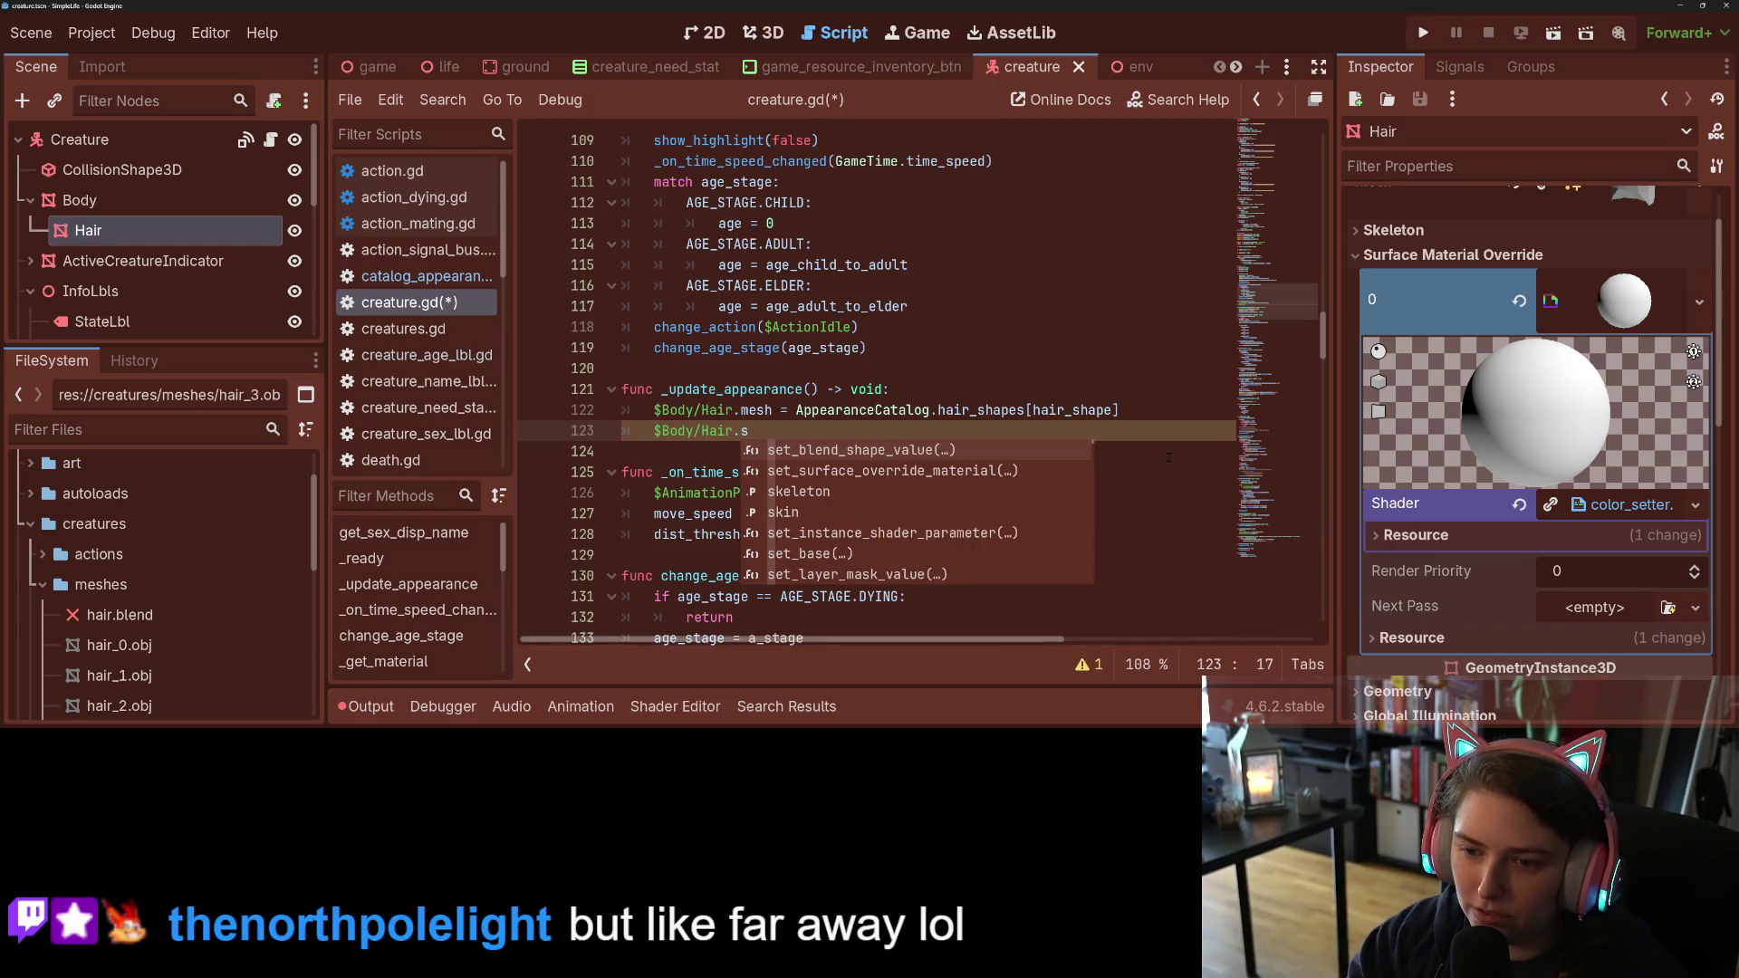
type("et_in")
key("Return")
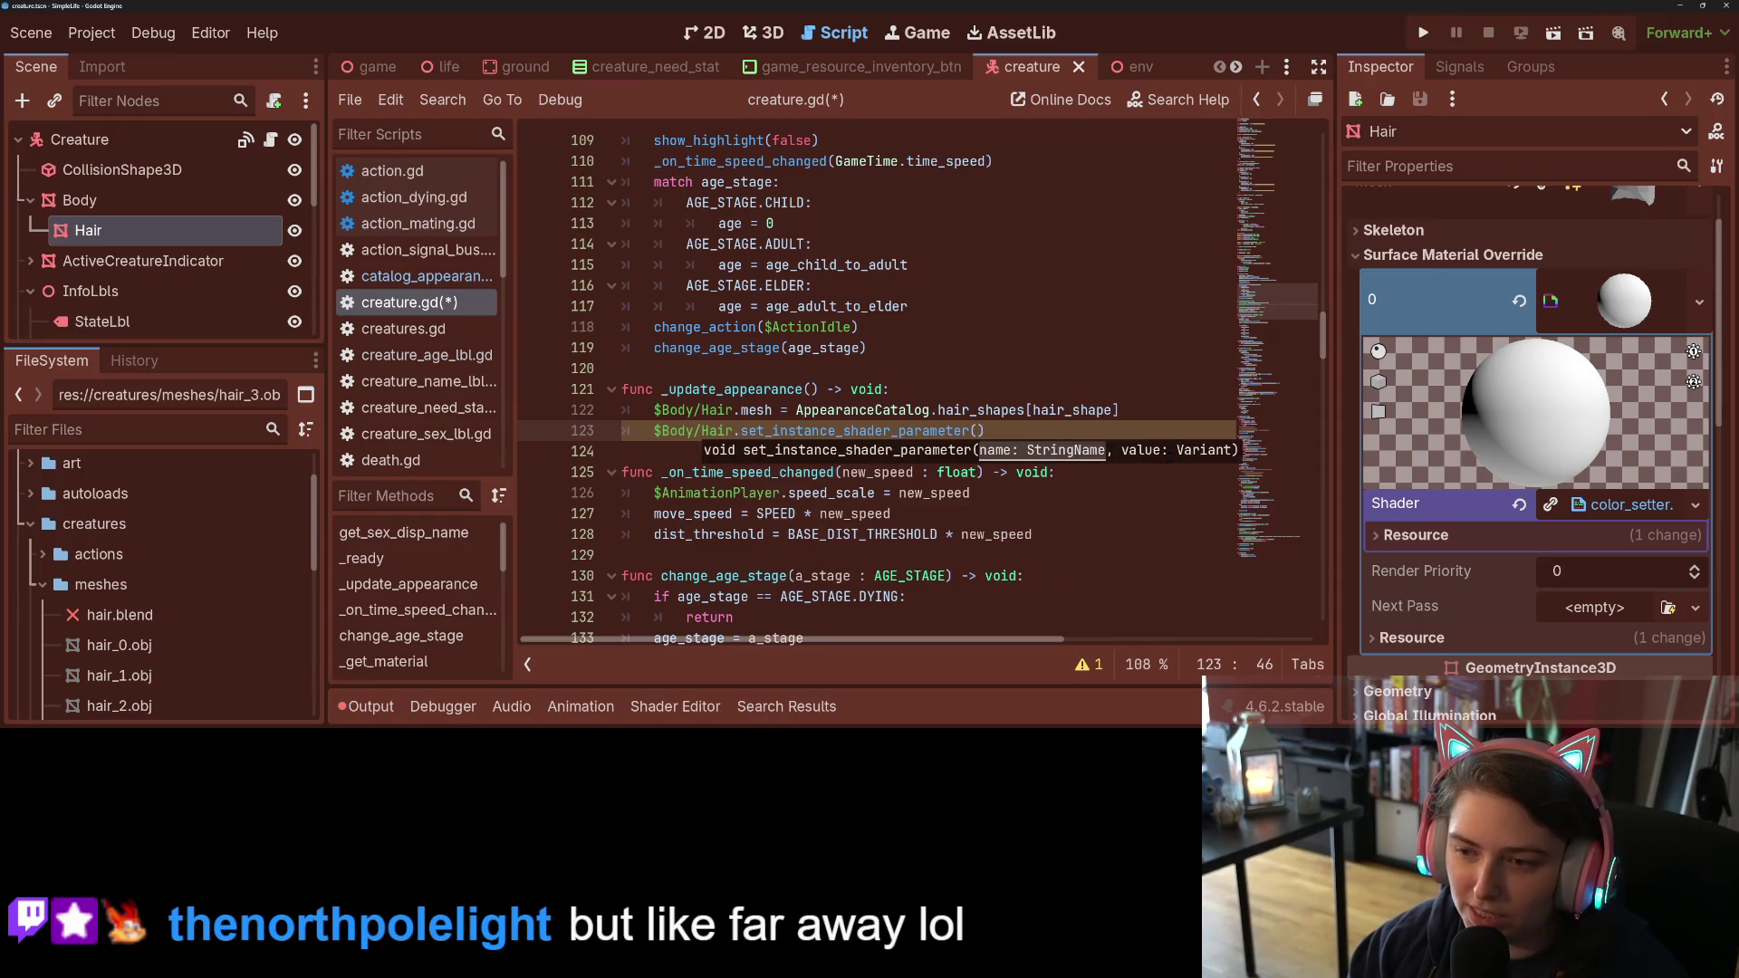
type("\"")
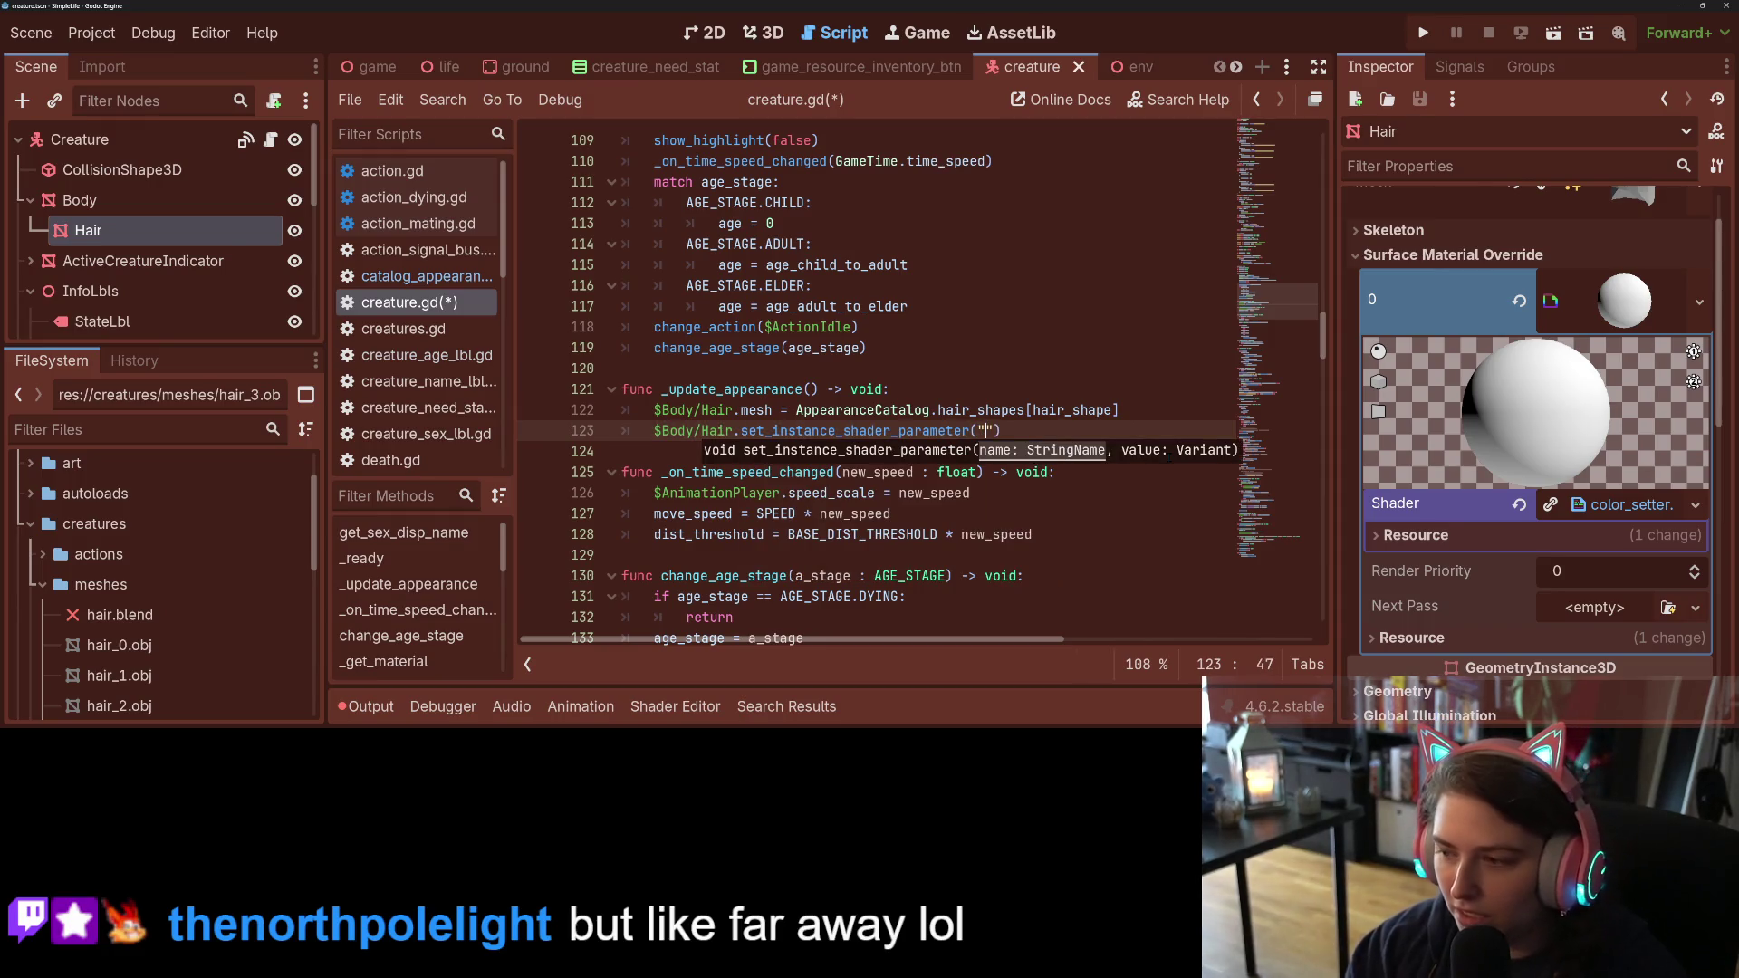
type("custom_")
type("color\"")
type(", h")
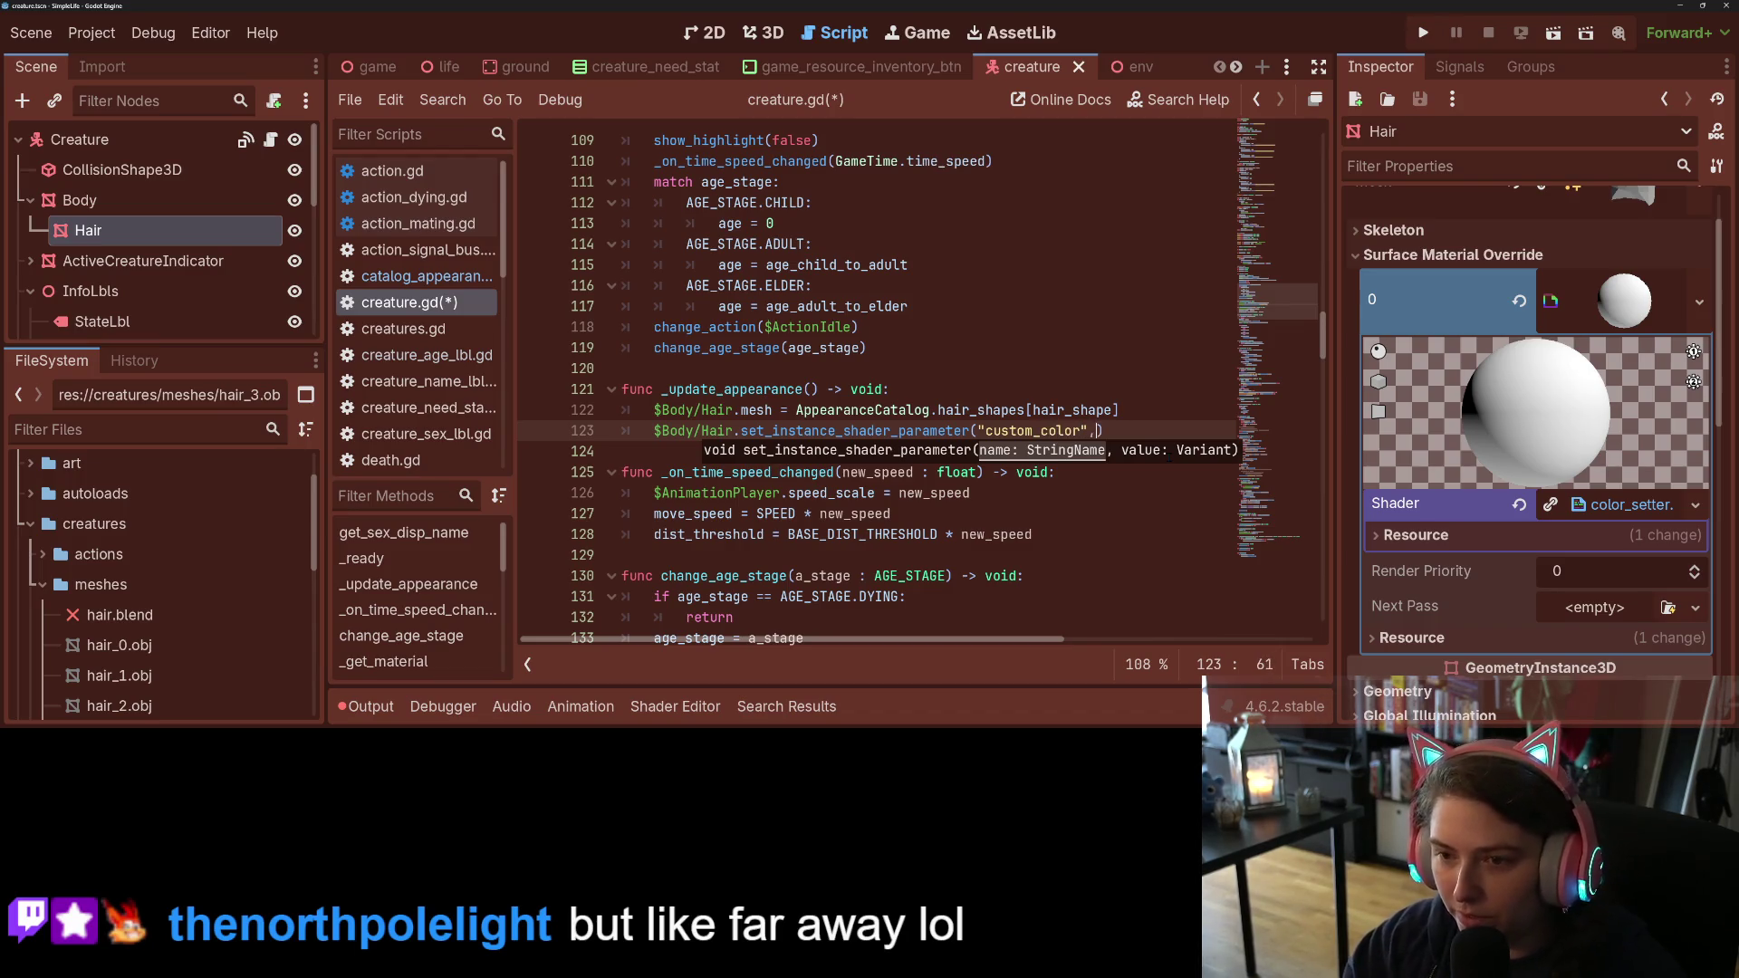
key("Return")
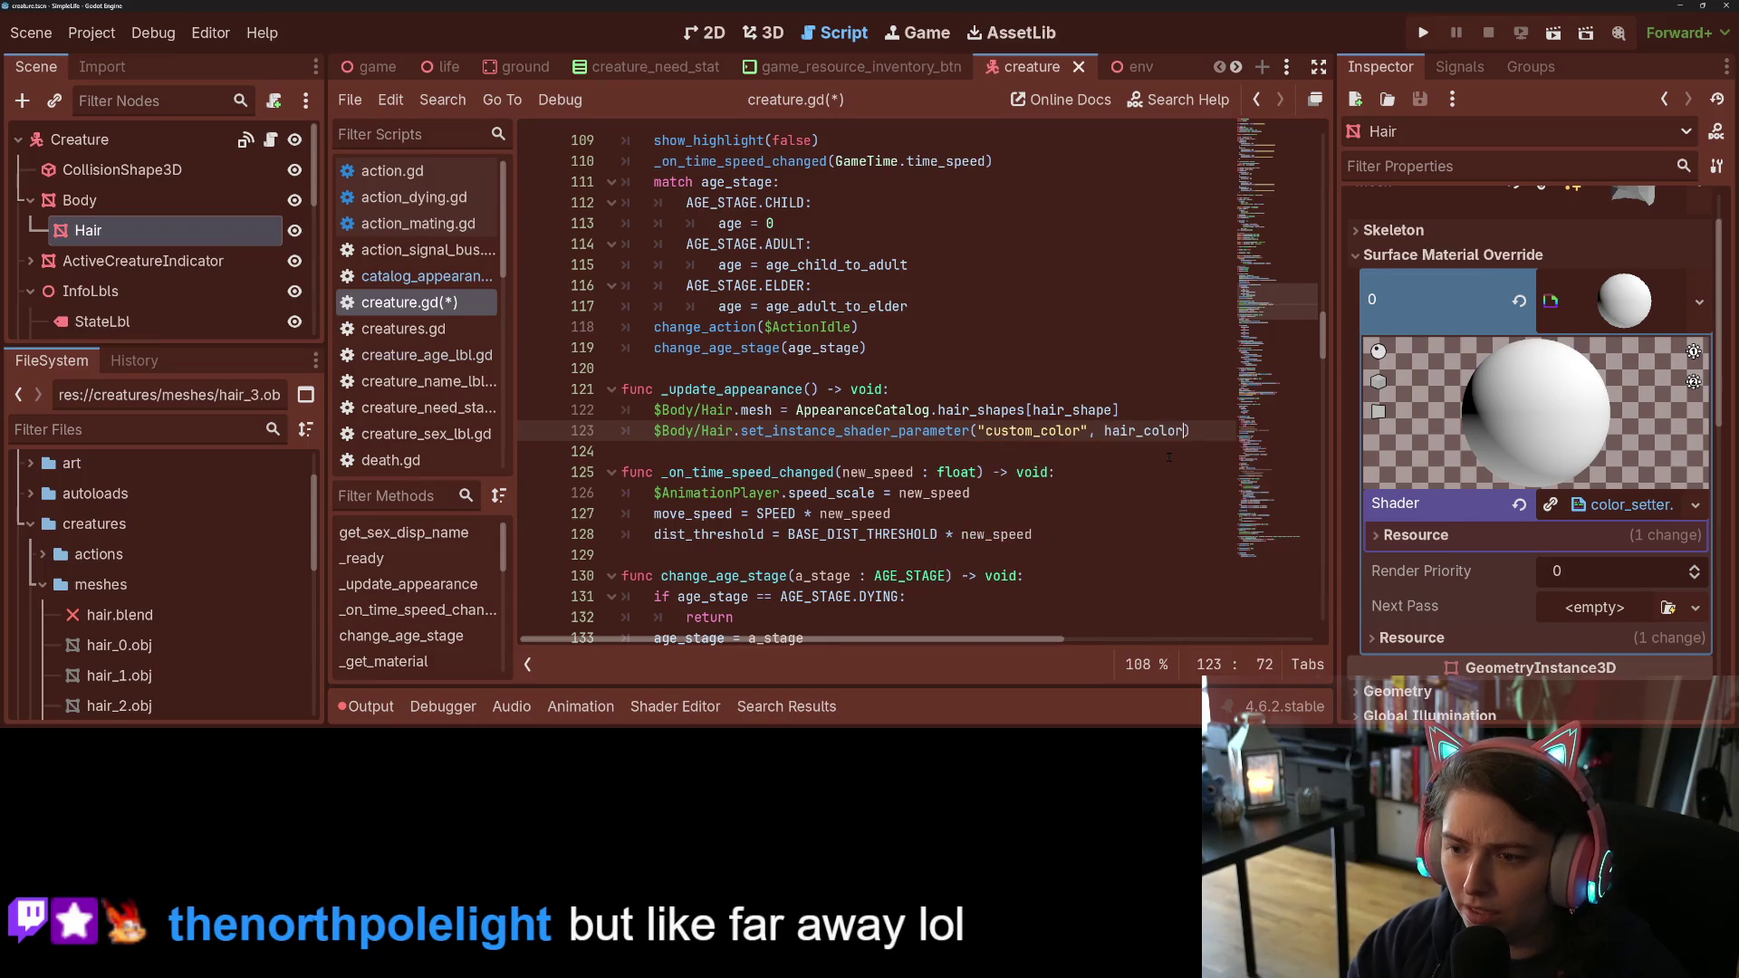
key("ctrl+s")
scroll(856, 444, "up", 3)
scroll(856, 444, "up", 2)
Step: Copy _update_appearance() from line 121 into the first line of _ready and save
left_click(731, 285)
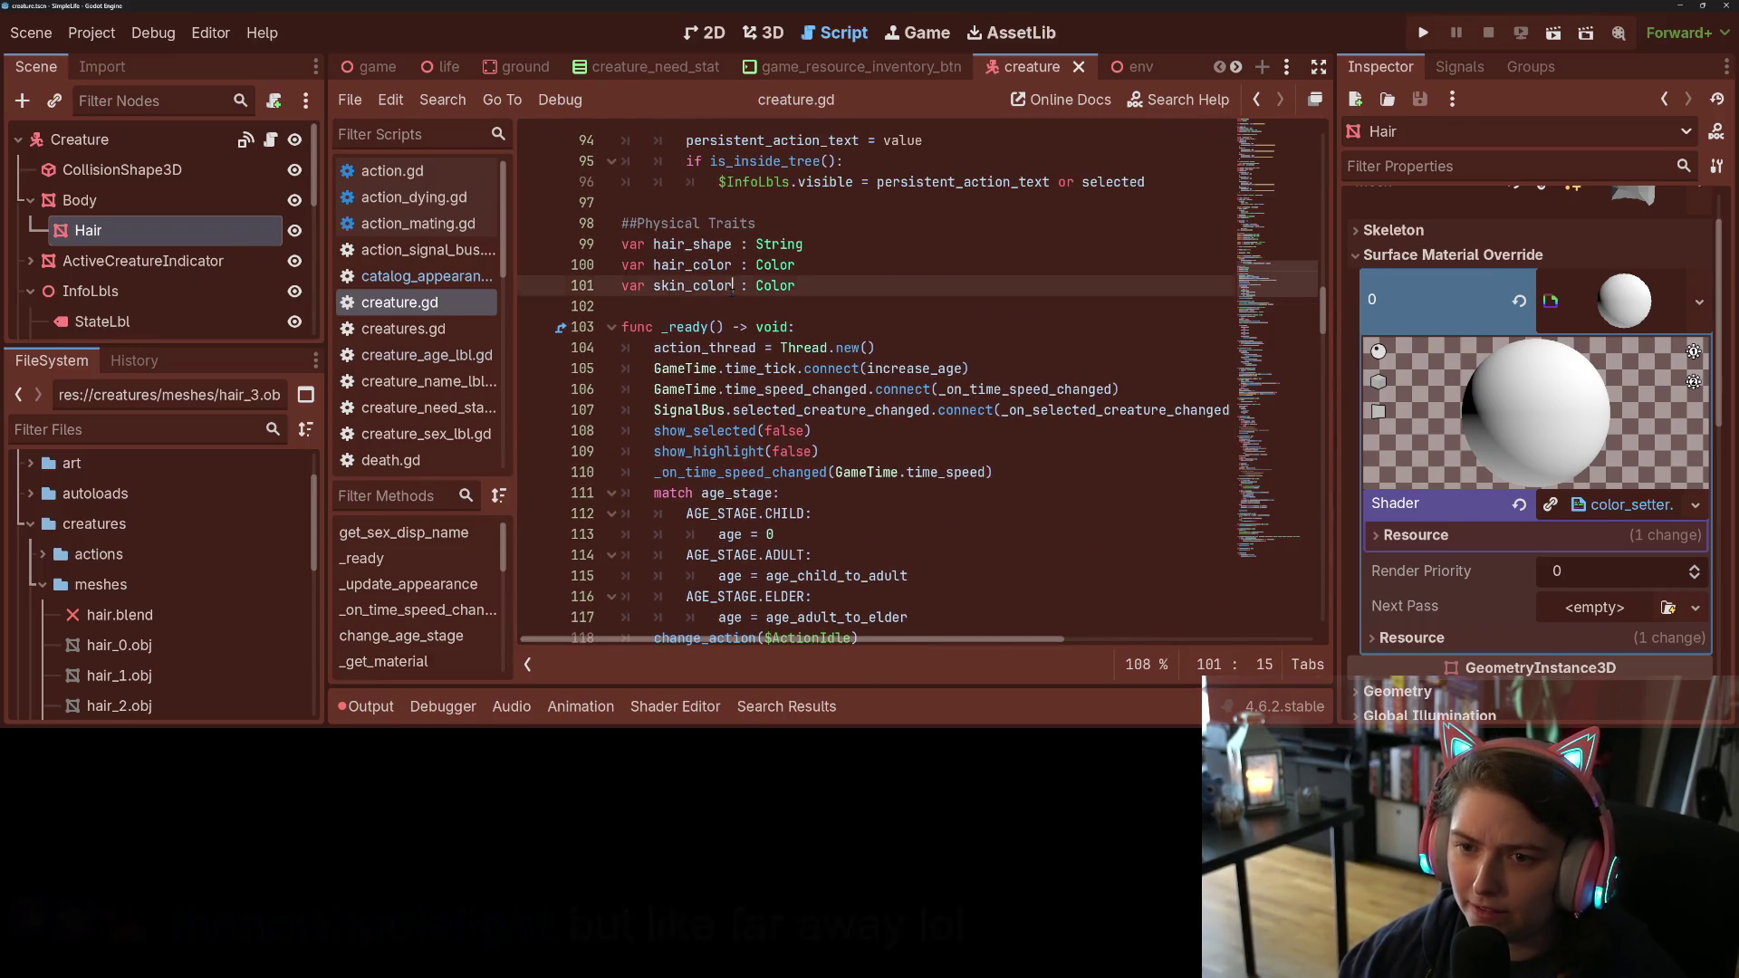
left_click(849, 331)
scroll(849, 336, "down", 5)
left_click_drag(661, 390, 819, 389)
key("ctrl+c")
scroll(819, 390, "up", 3)
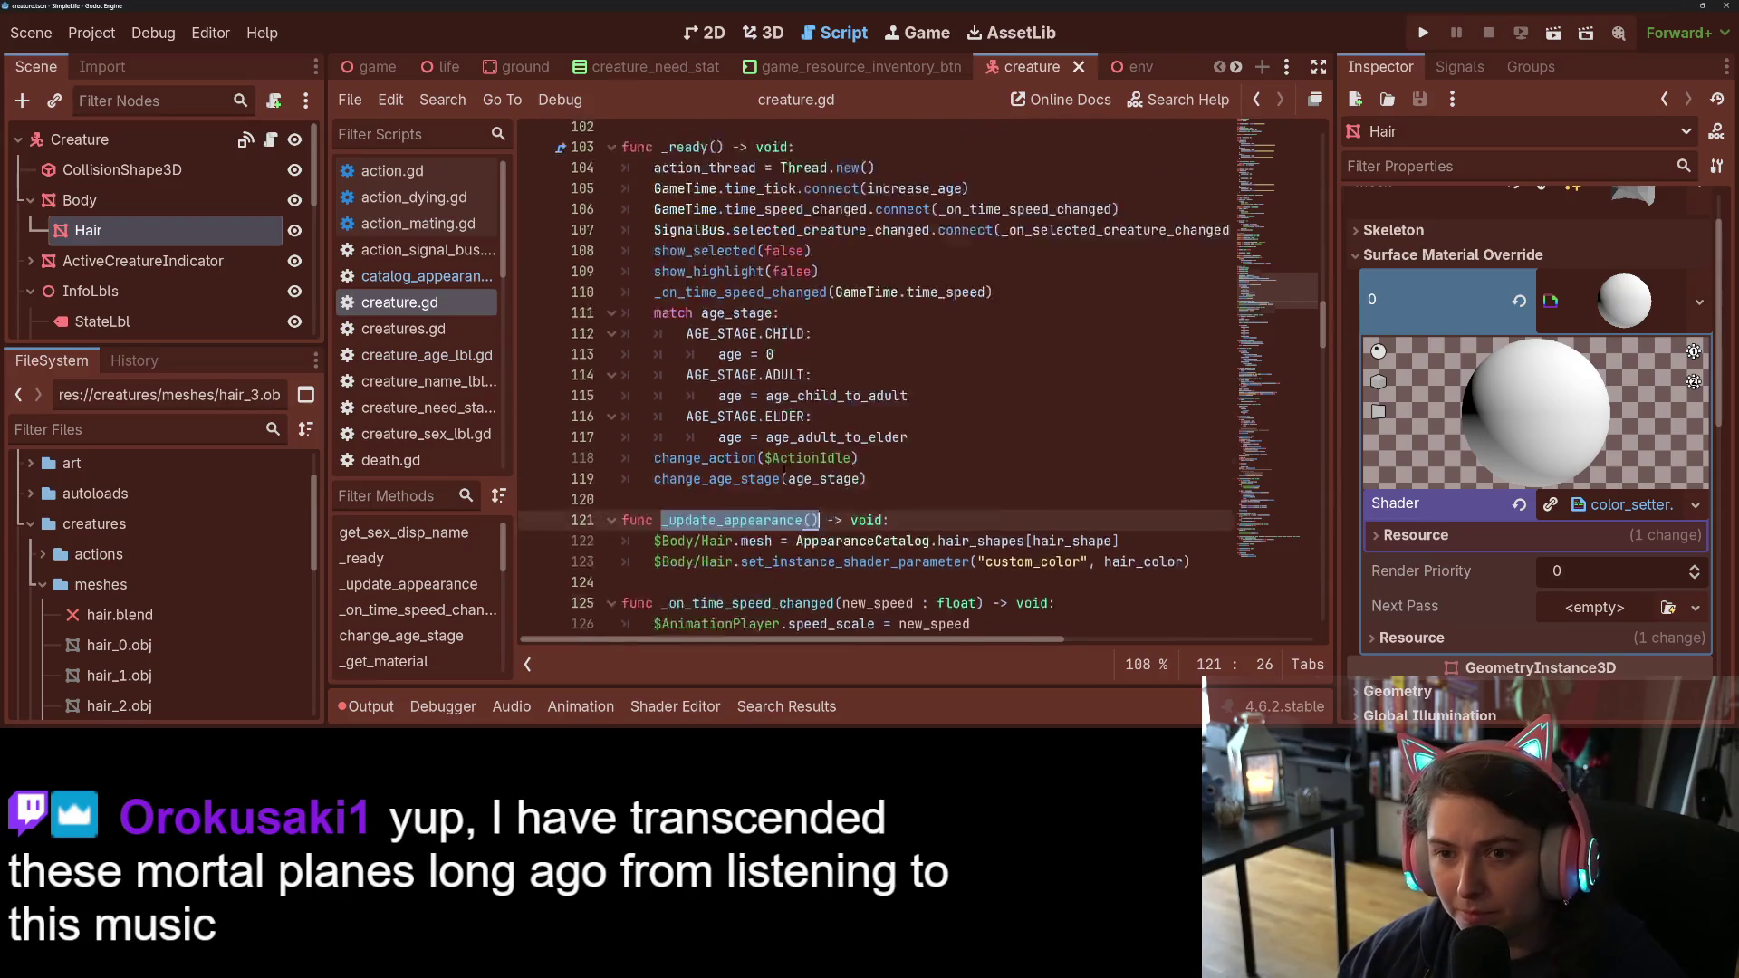
left_click(844, 209)
key("Return")
key("ctrl+v")
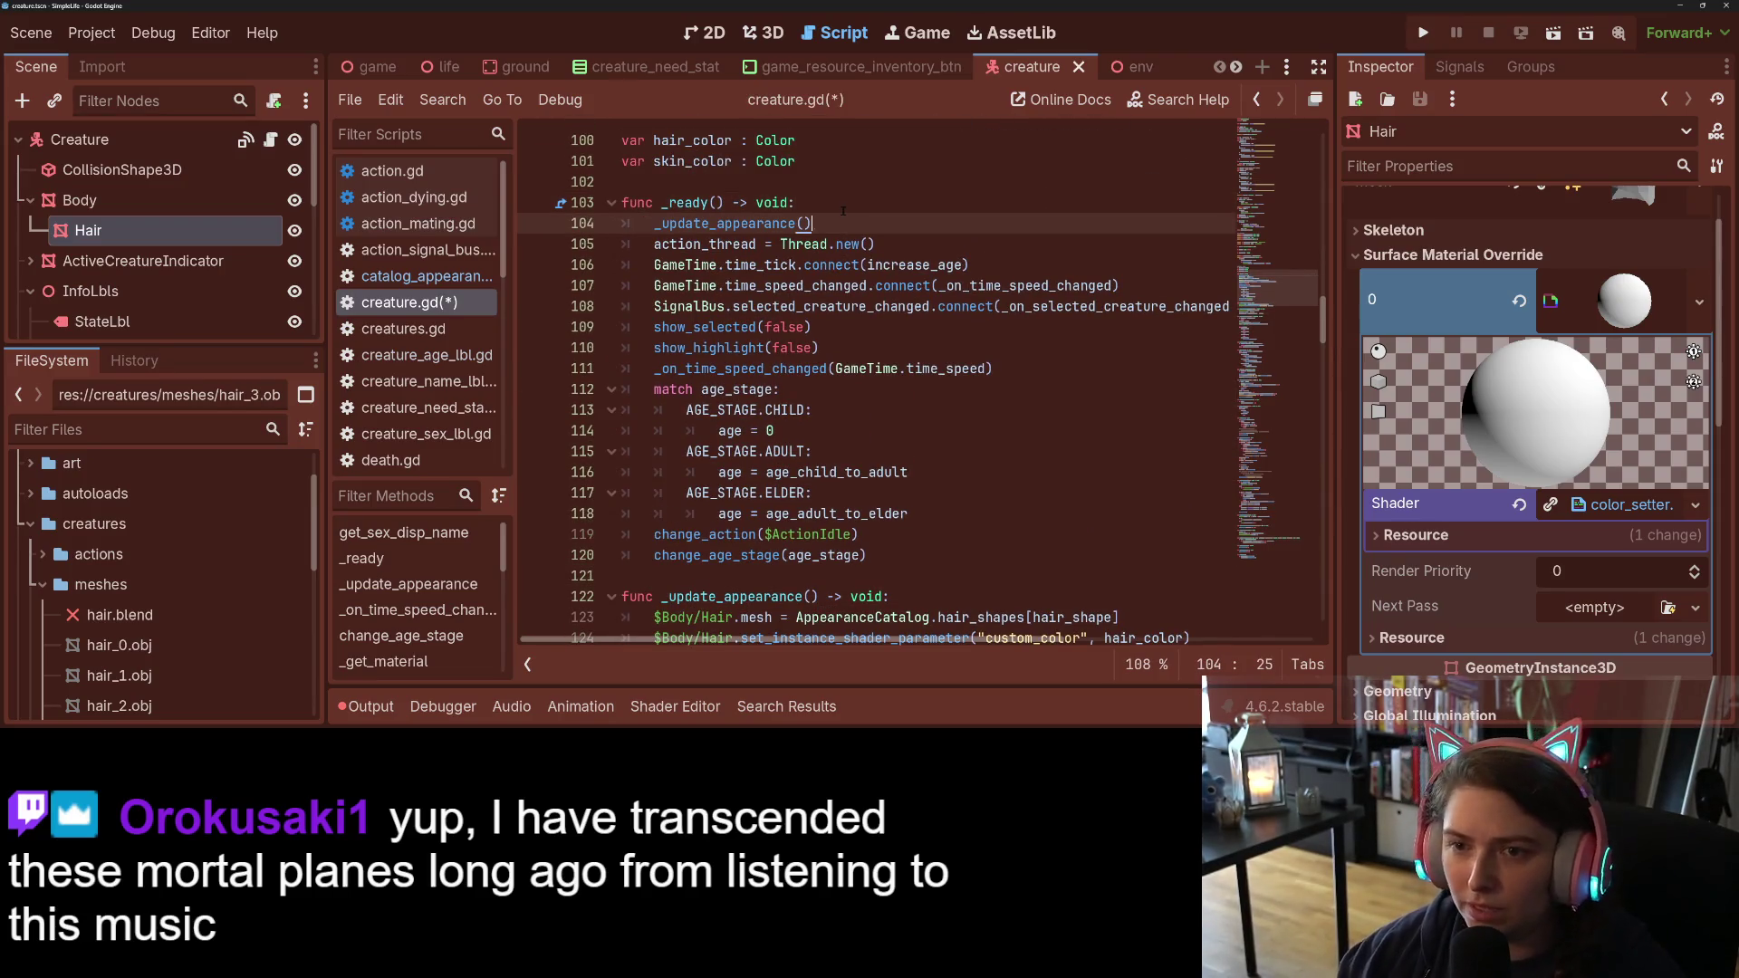
left_click(829, 150)
key("ctrl+s")
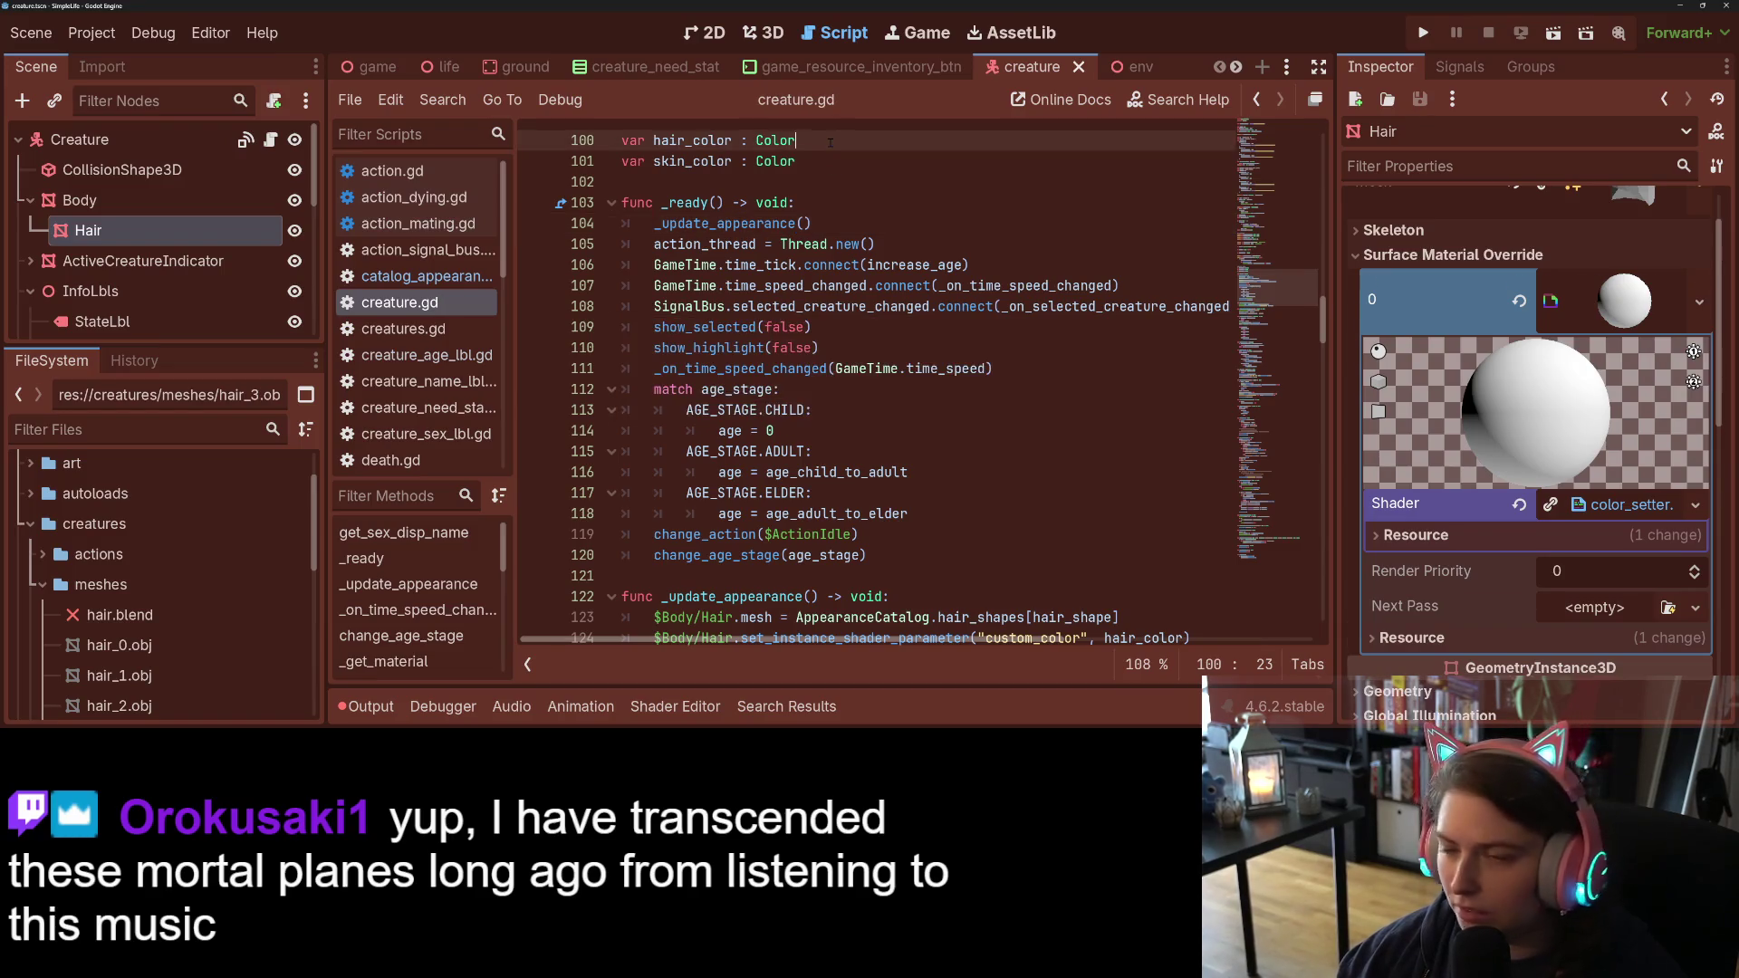
Step: Inspect the hair_color argument in _update_appearance and move to the end of its declaration line
scroll(944, 324, "down", 2)
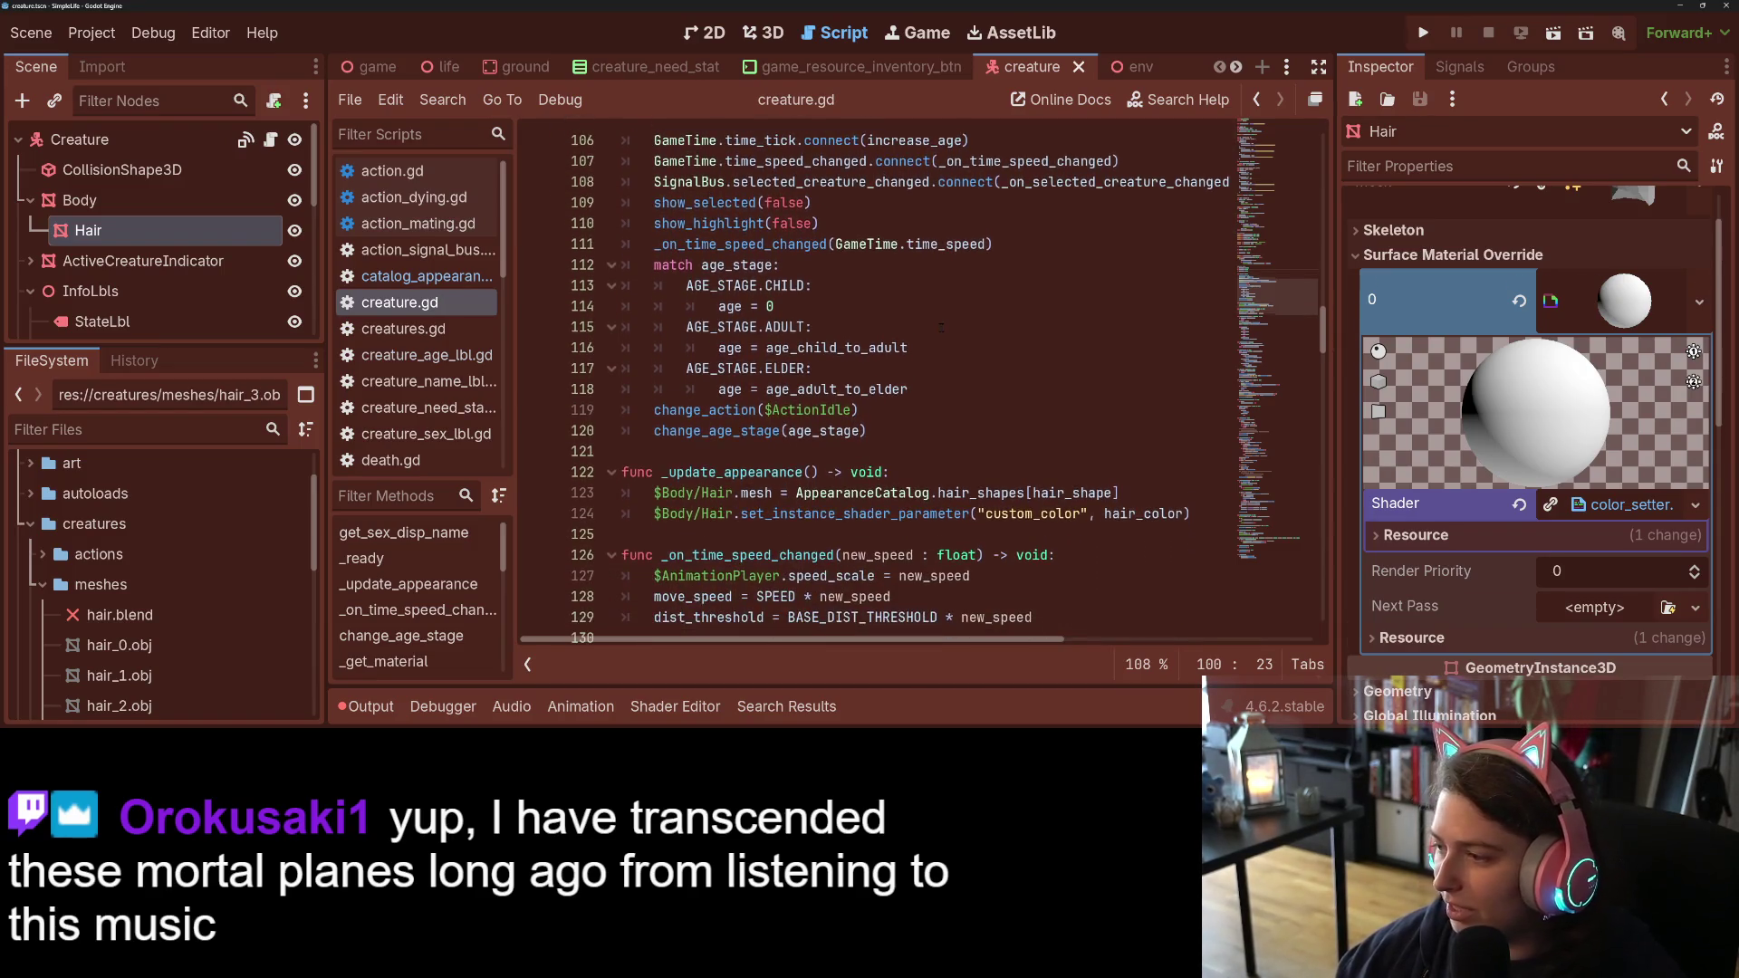
scroll(925, 388, "down", 1)
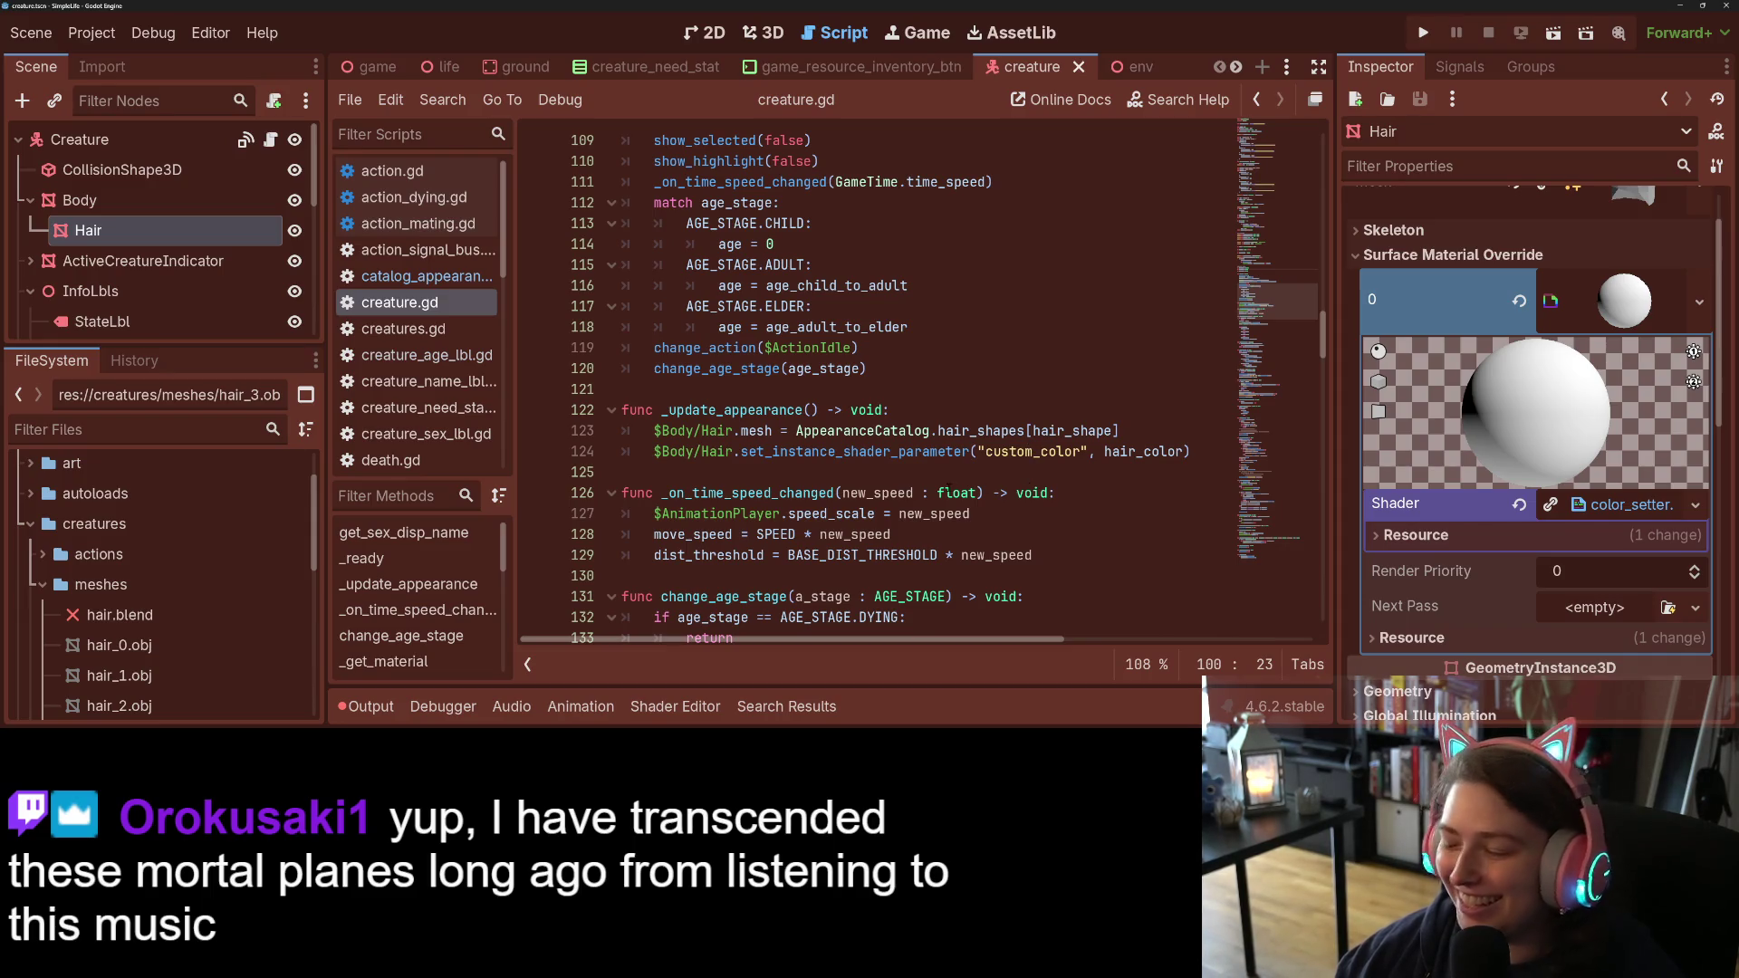
scroll(950, 484, "down", 1)
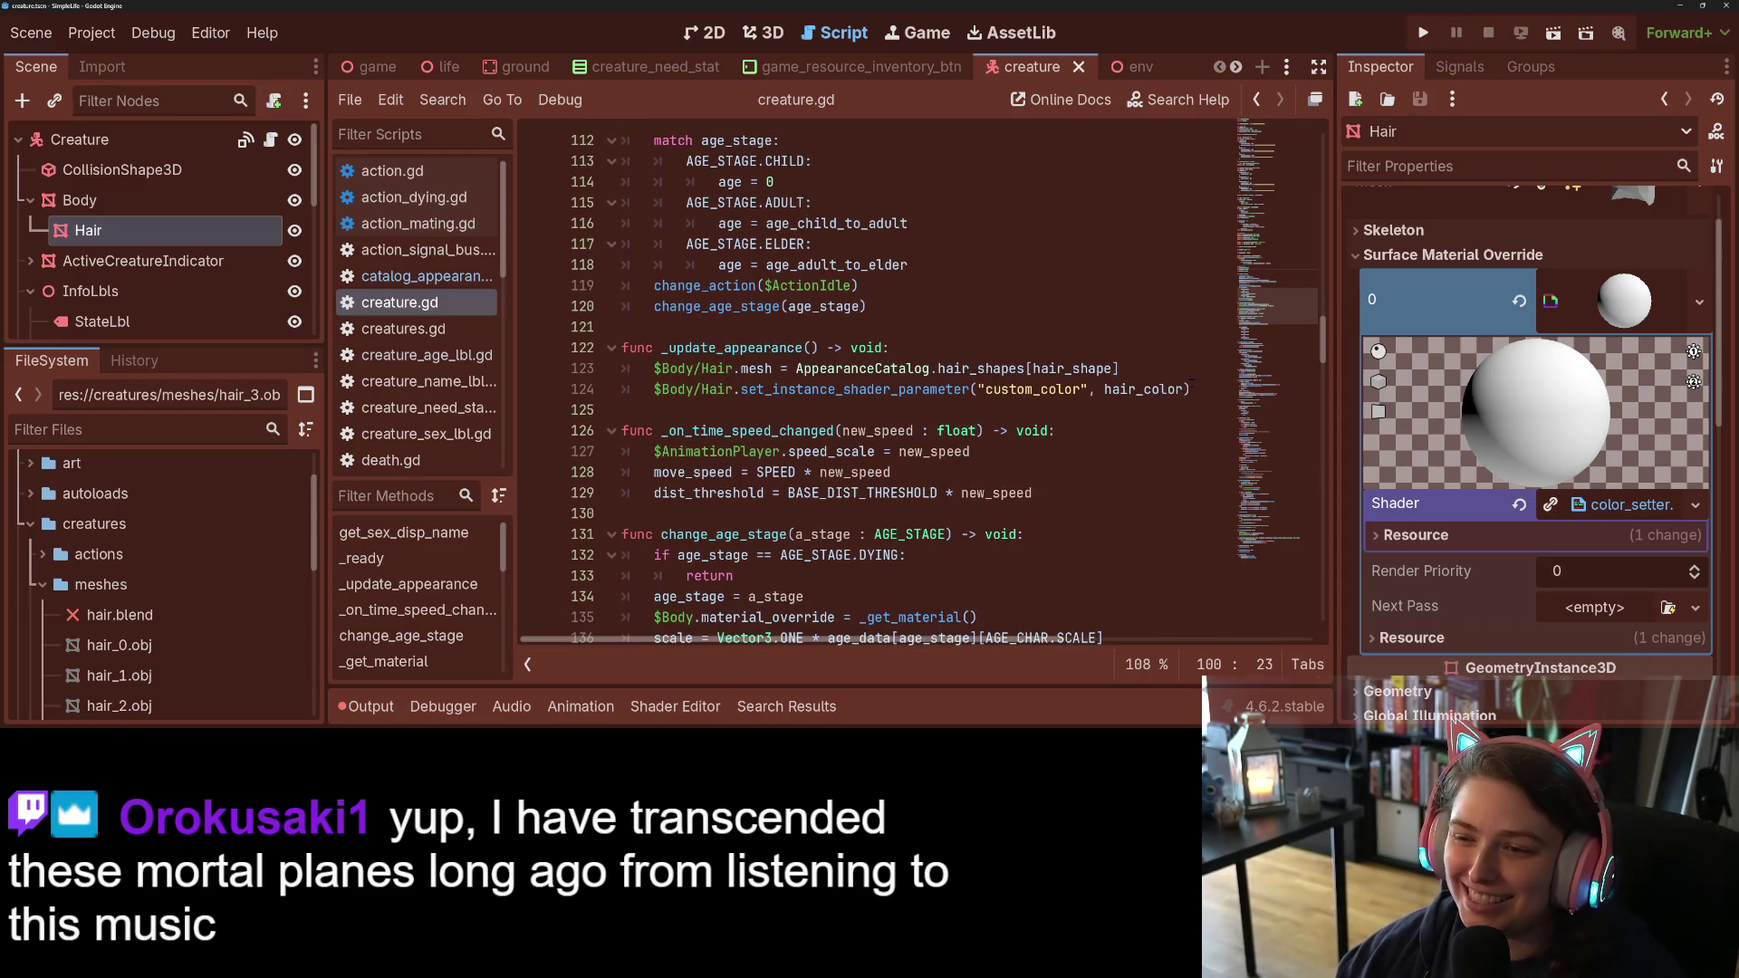
double_click(1142, 389)
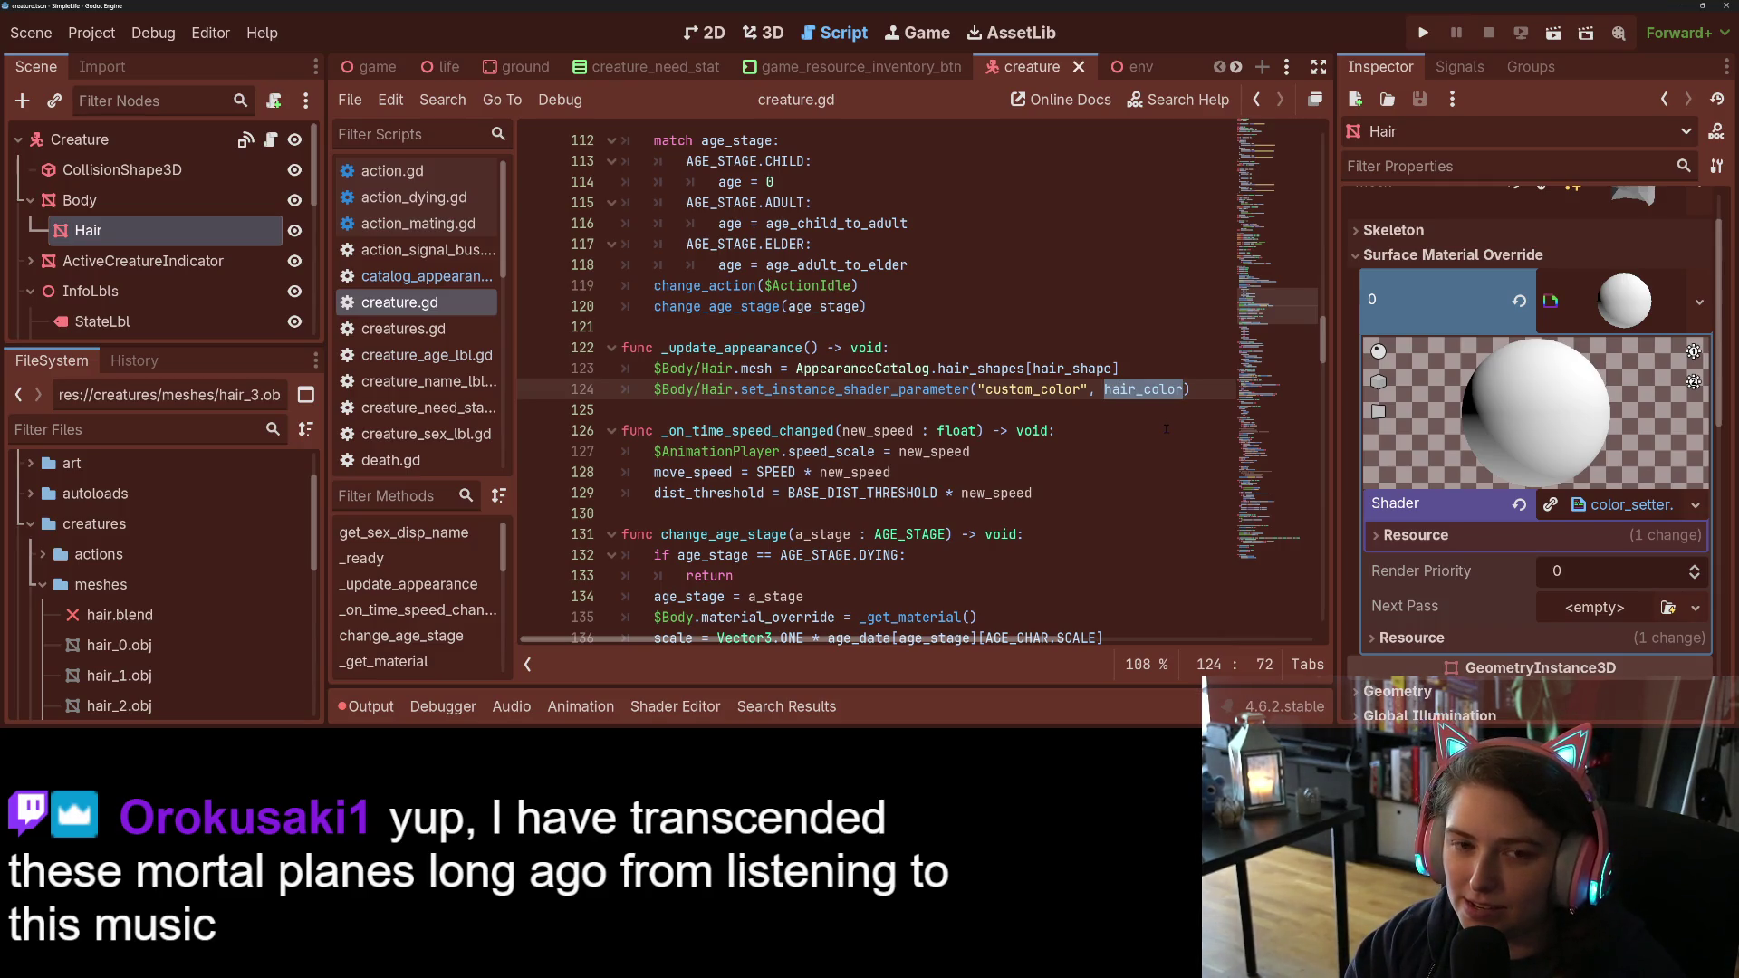
left_click(957, 349)
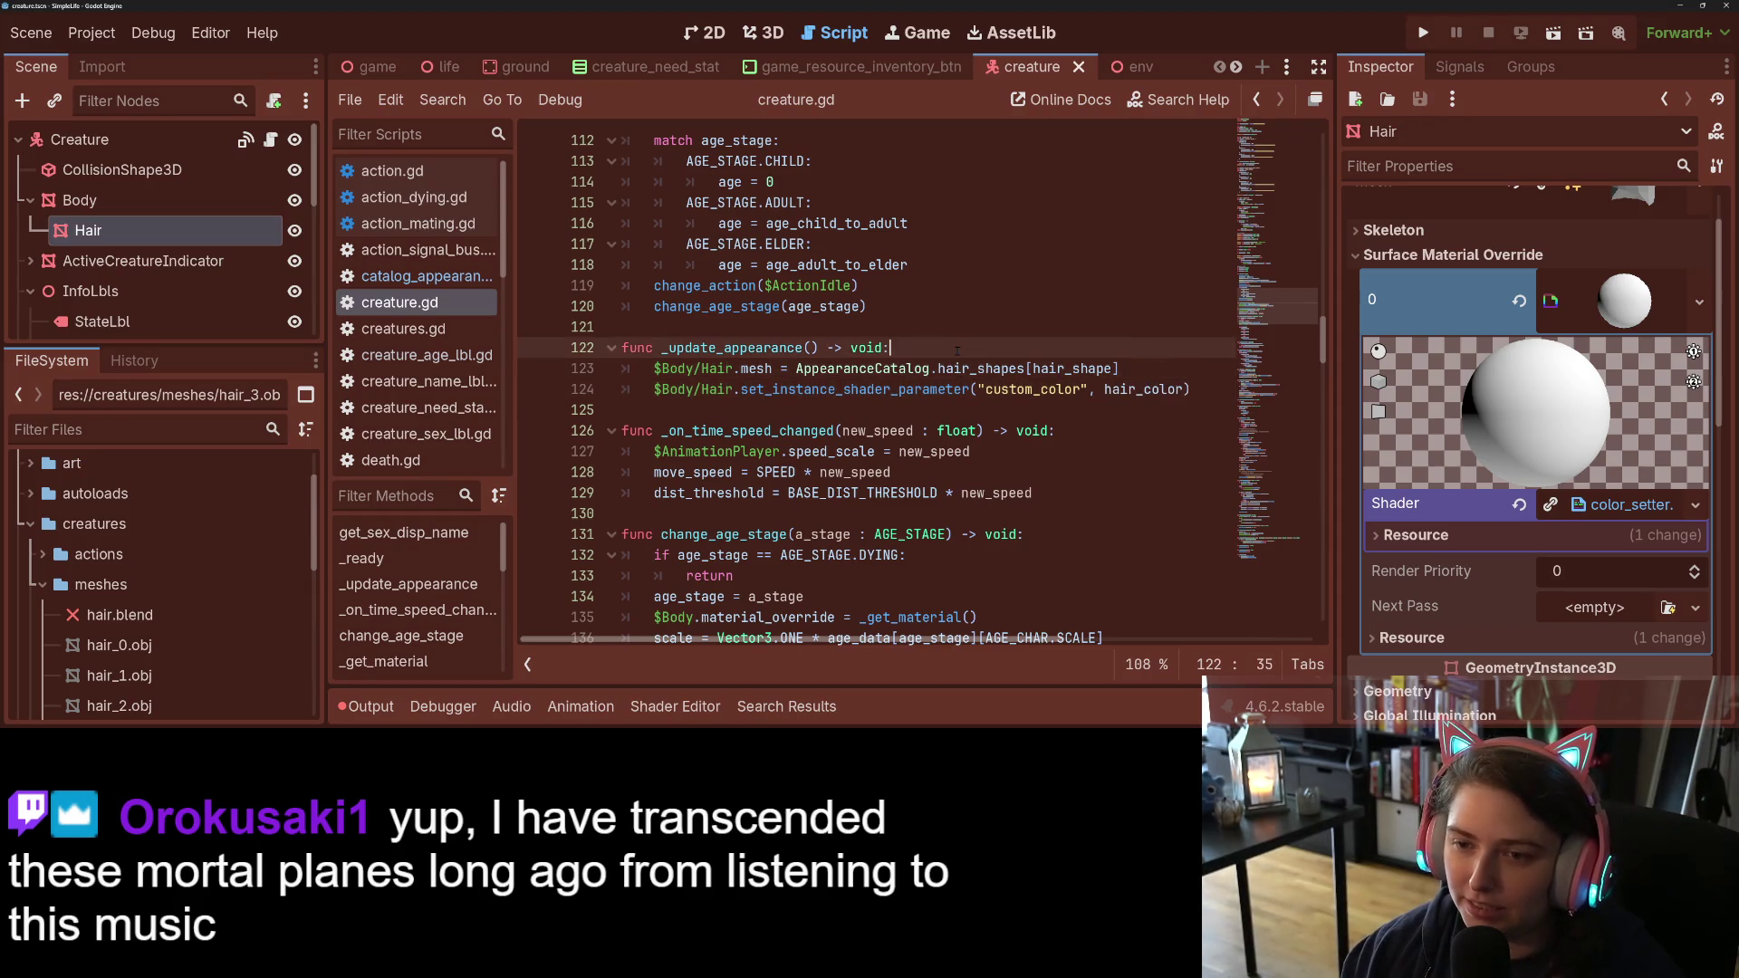
Step: Add hair_color = Color.ORANGE as the first line of _update_appearance and save creature.gd
key("Return")
type("ha")
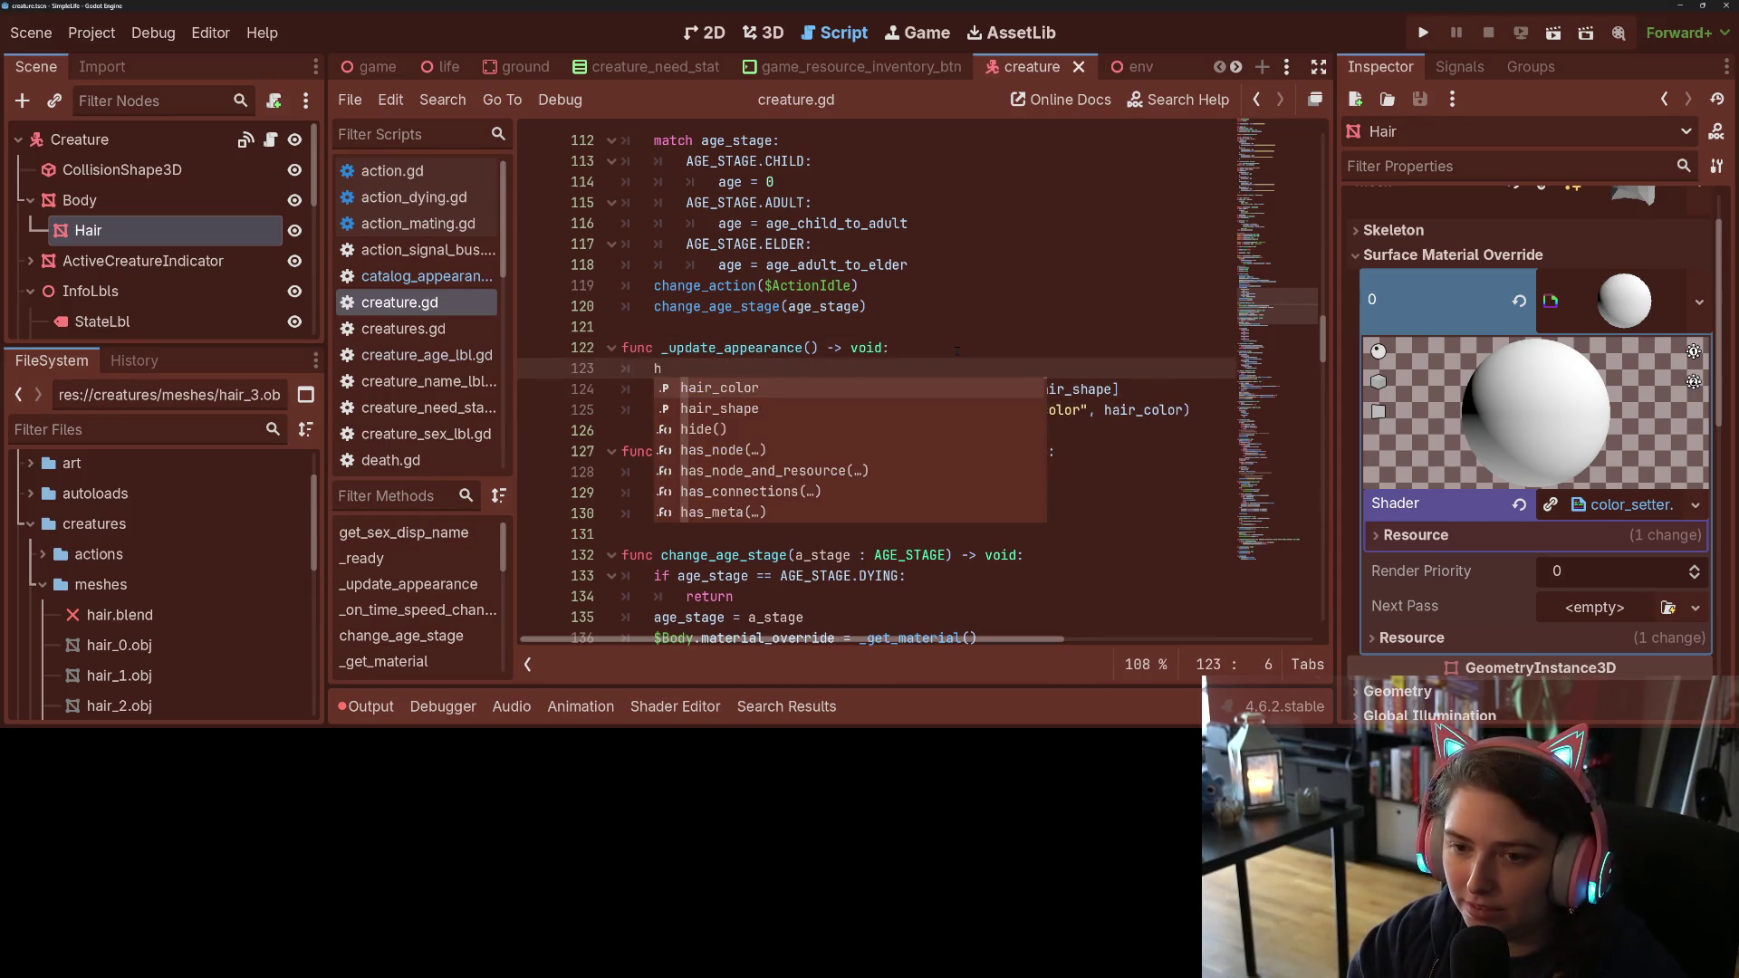
key("Return")
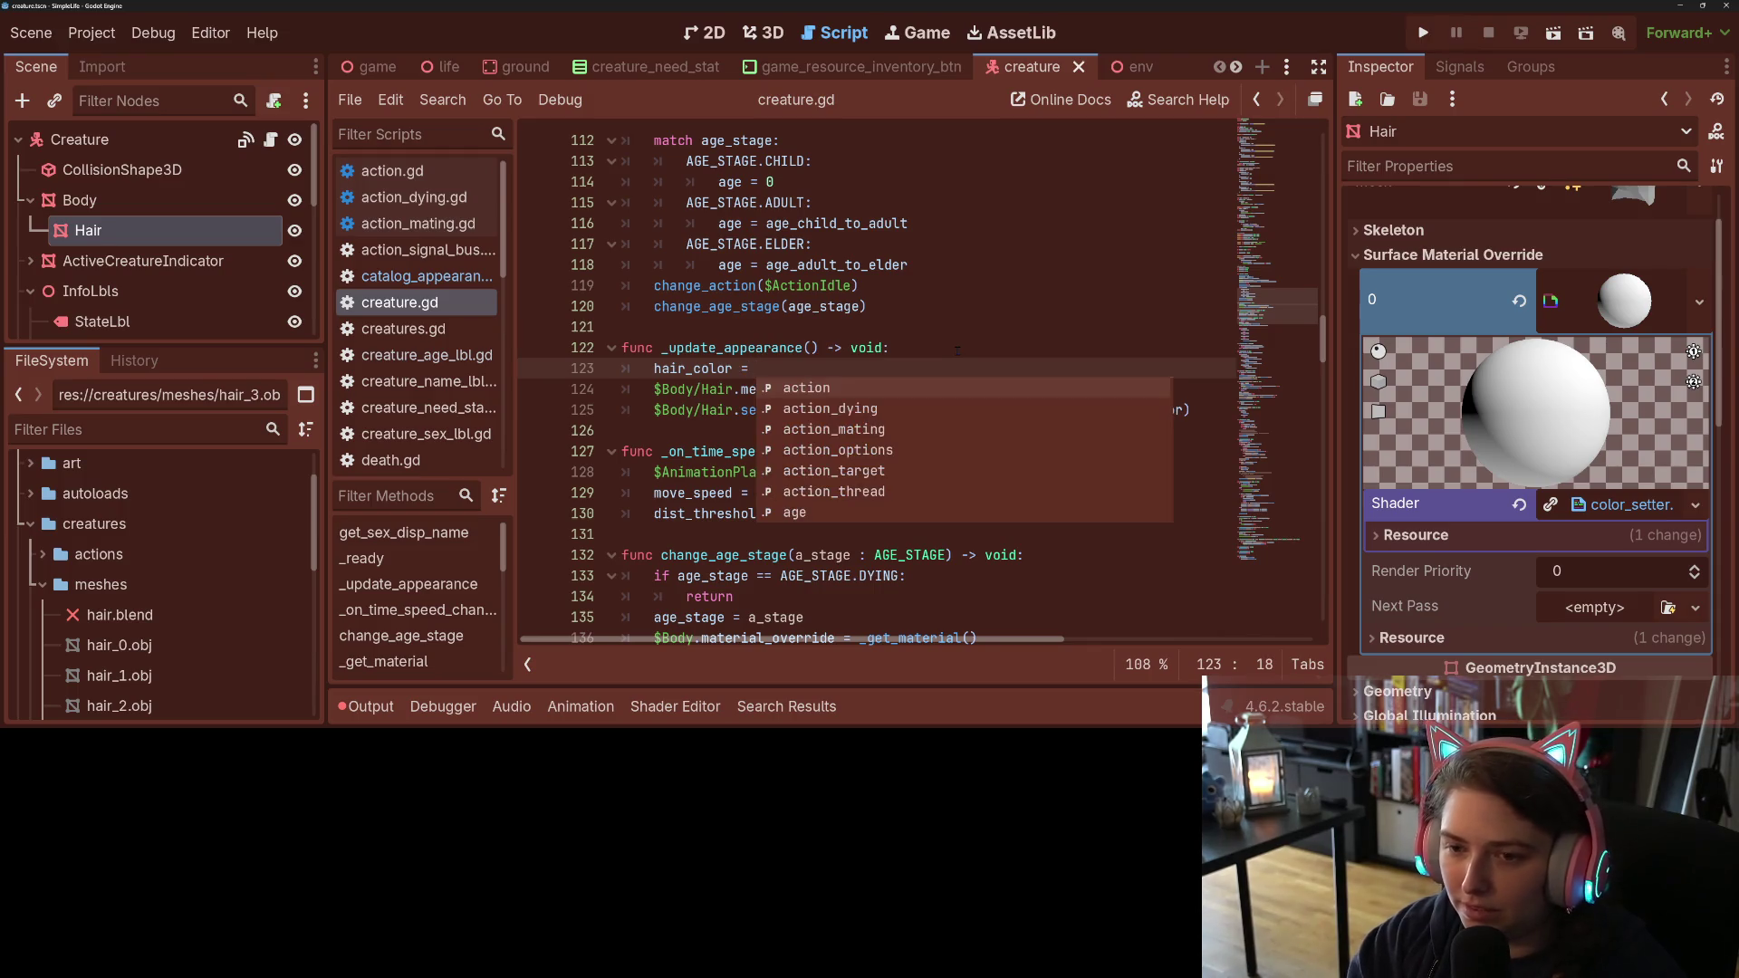
type("Color")
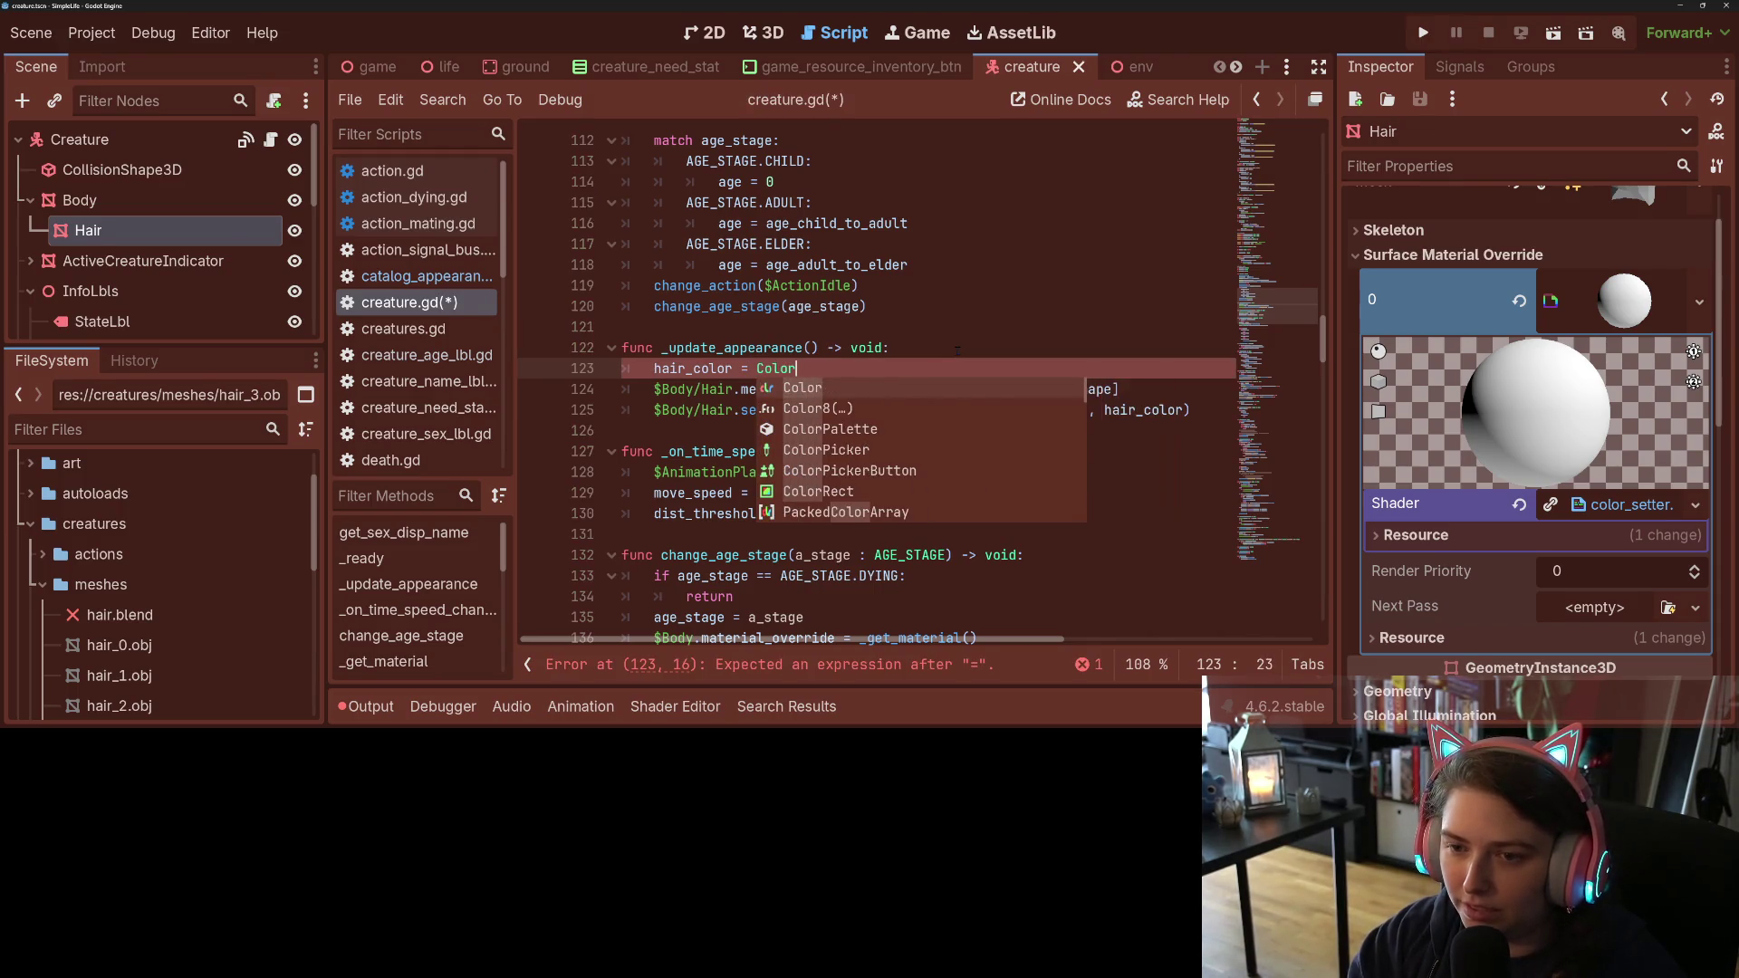
type(".ran")
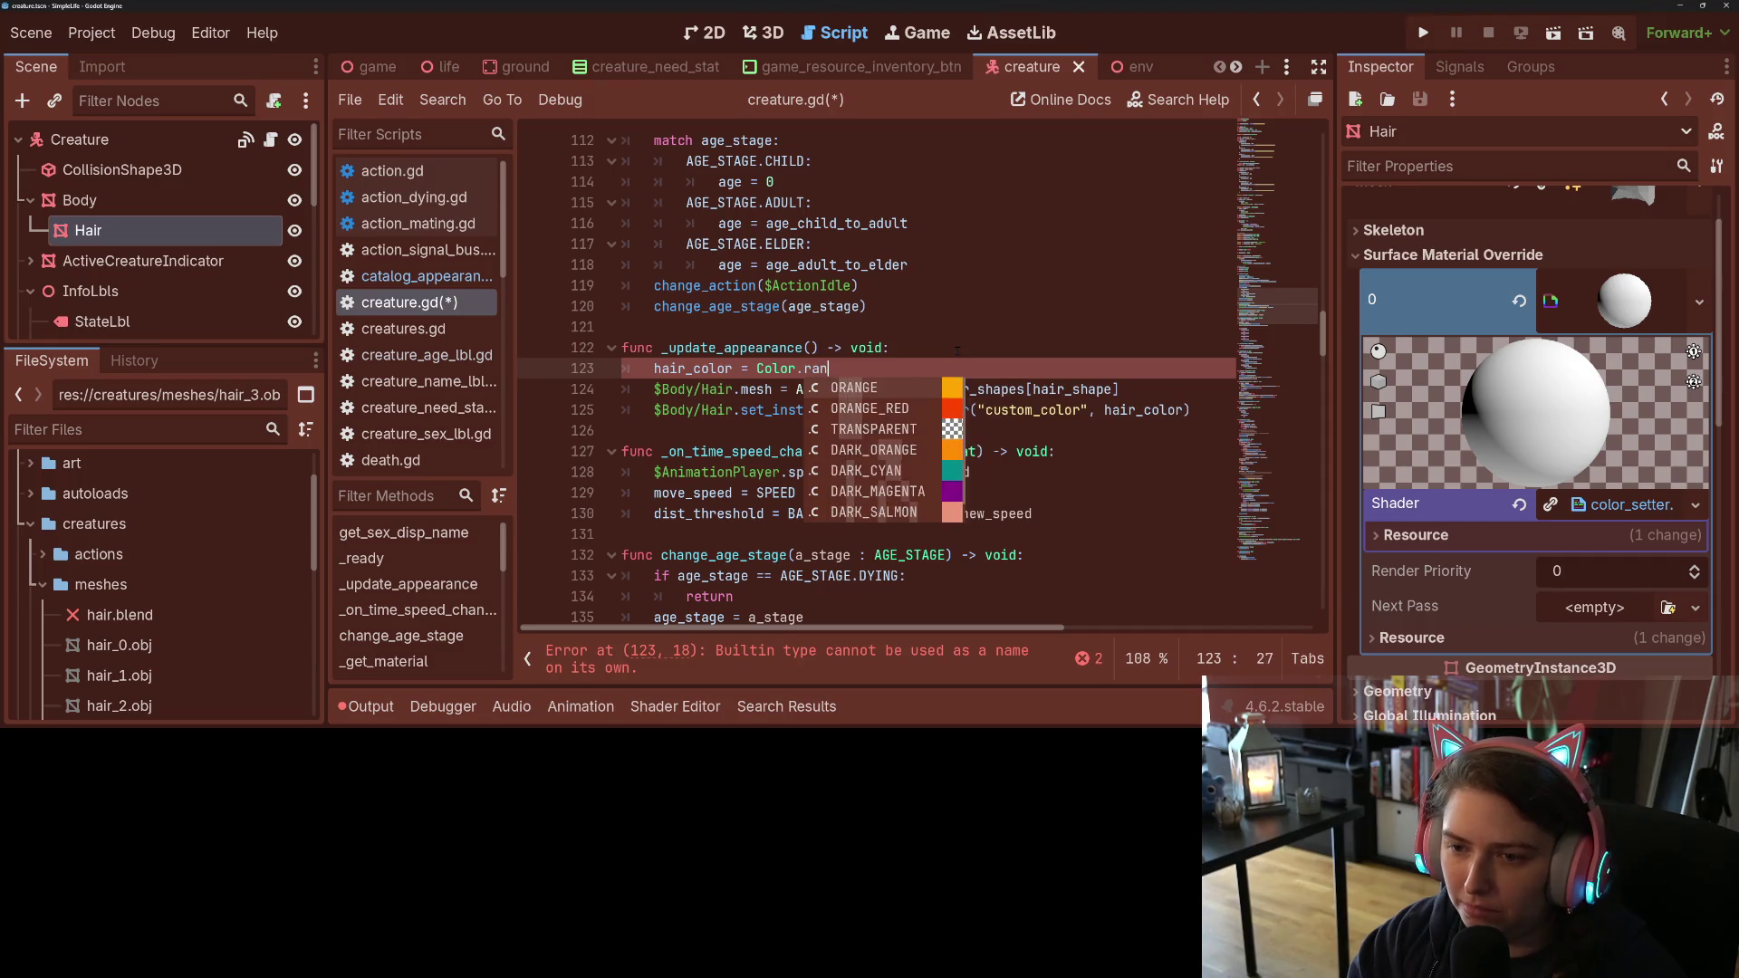
key("Return")
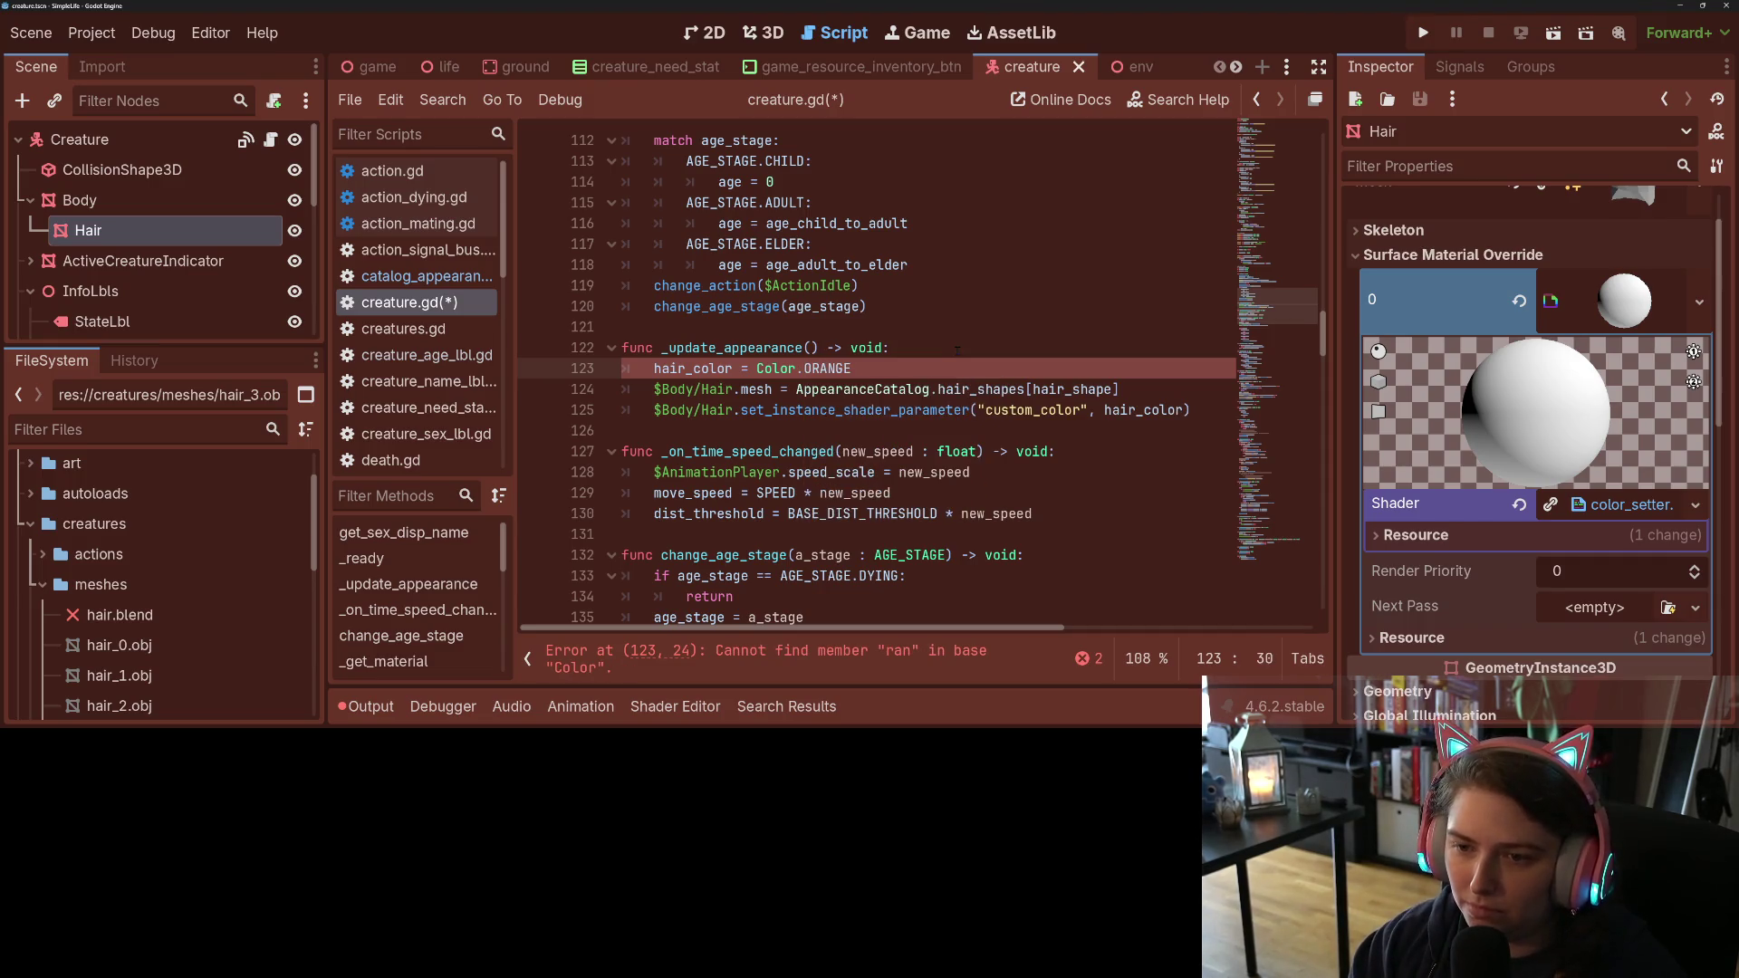
key("ctrl+s")
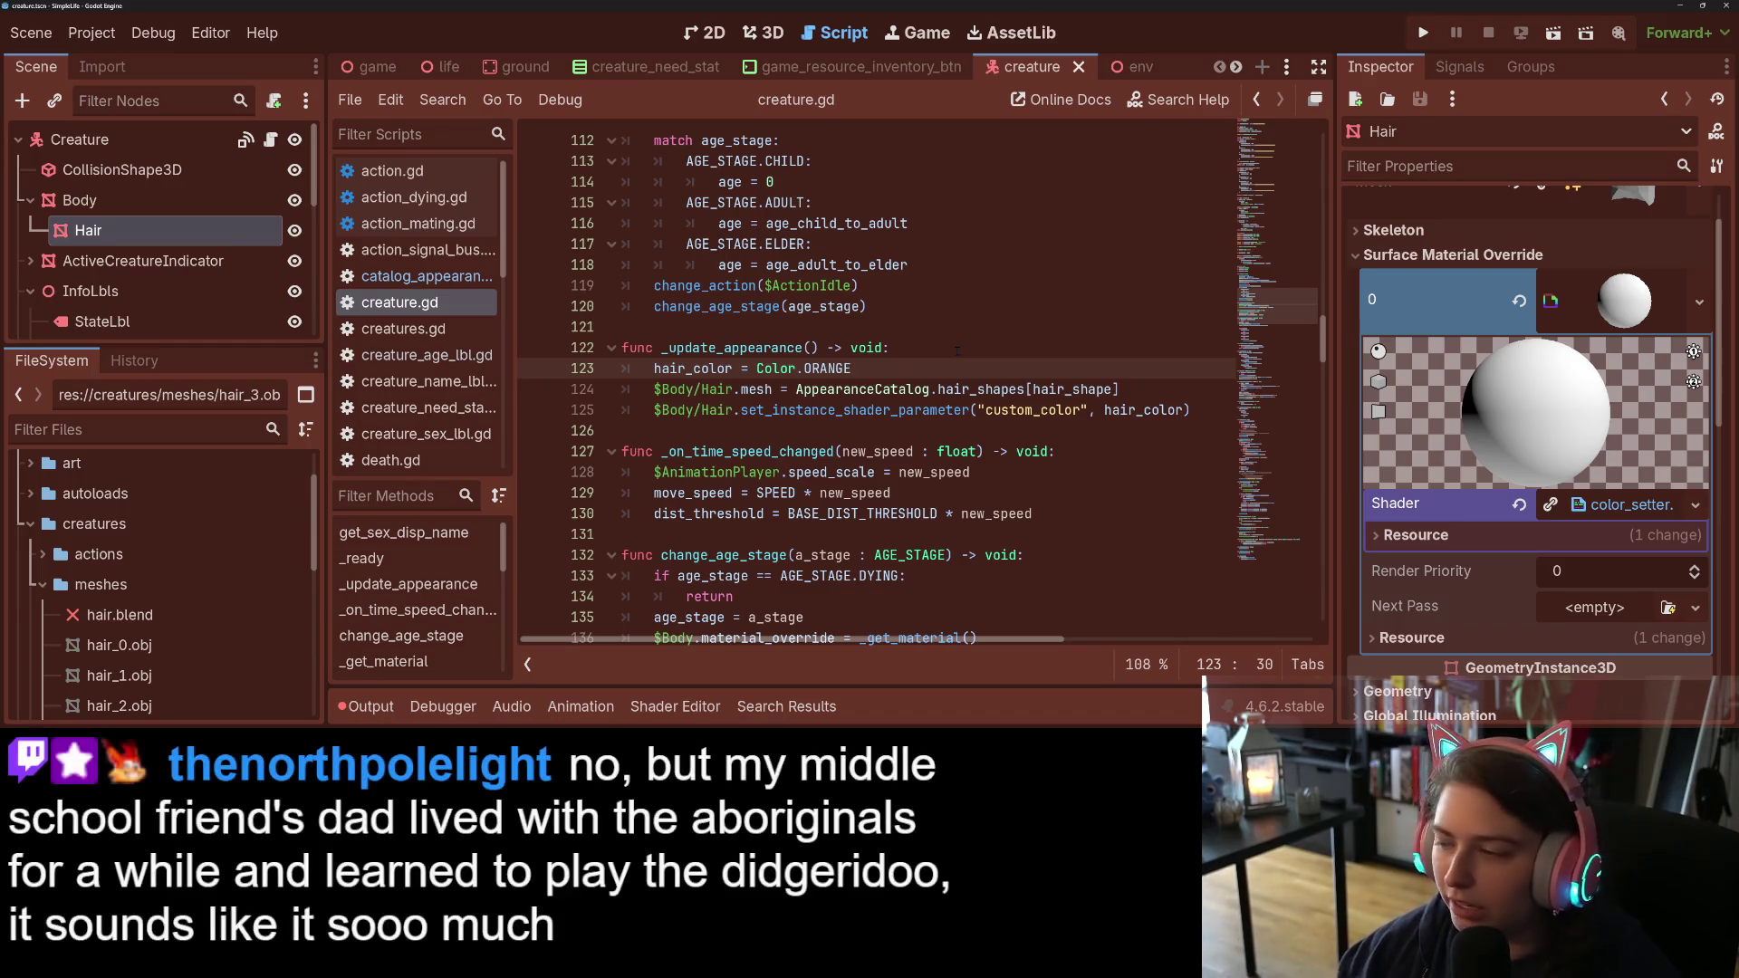
left_click(687, 712)
left_click(687, 713)
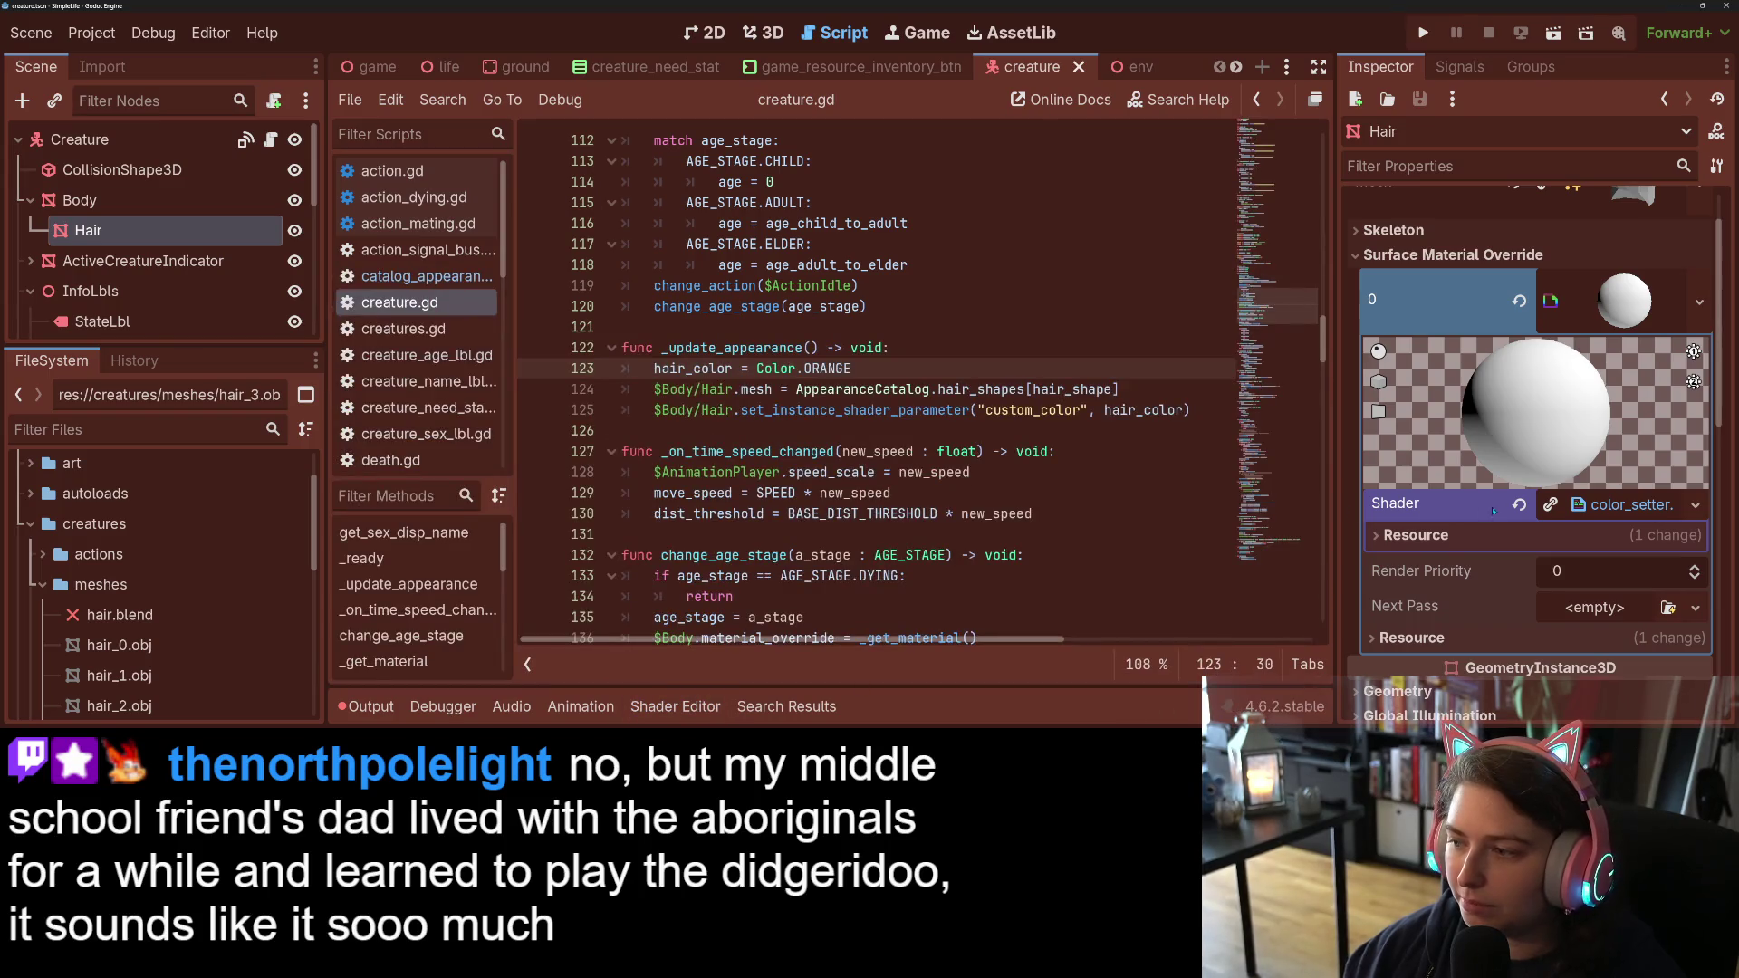
Step: Switch to the creature scene's 3D view and open the Hair material's color_setter shader
left_click(763, 32)
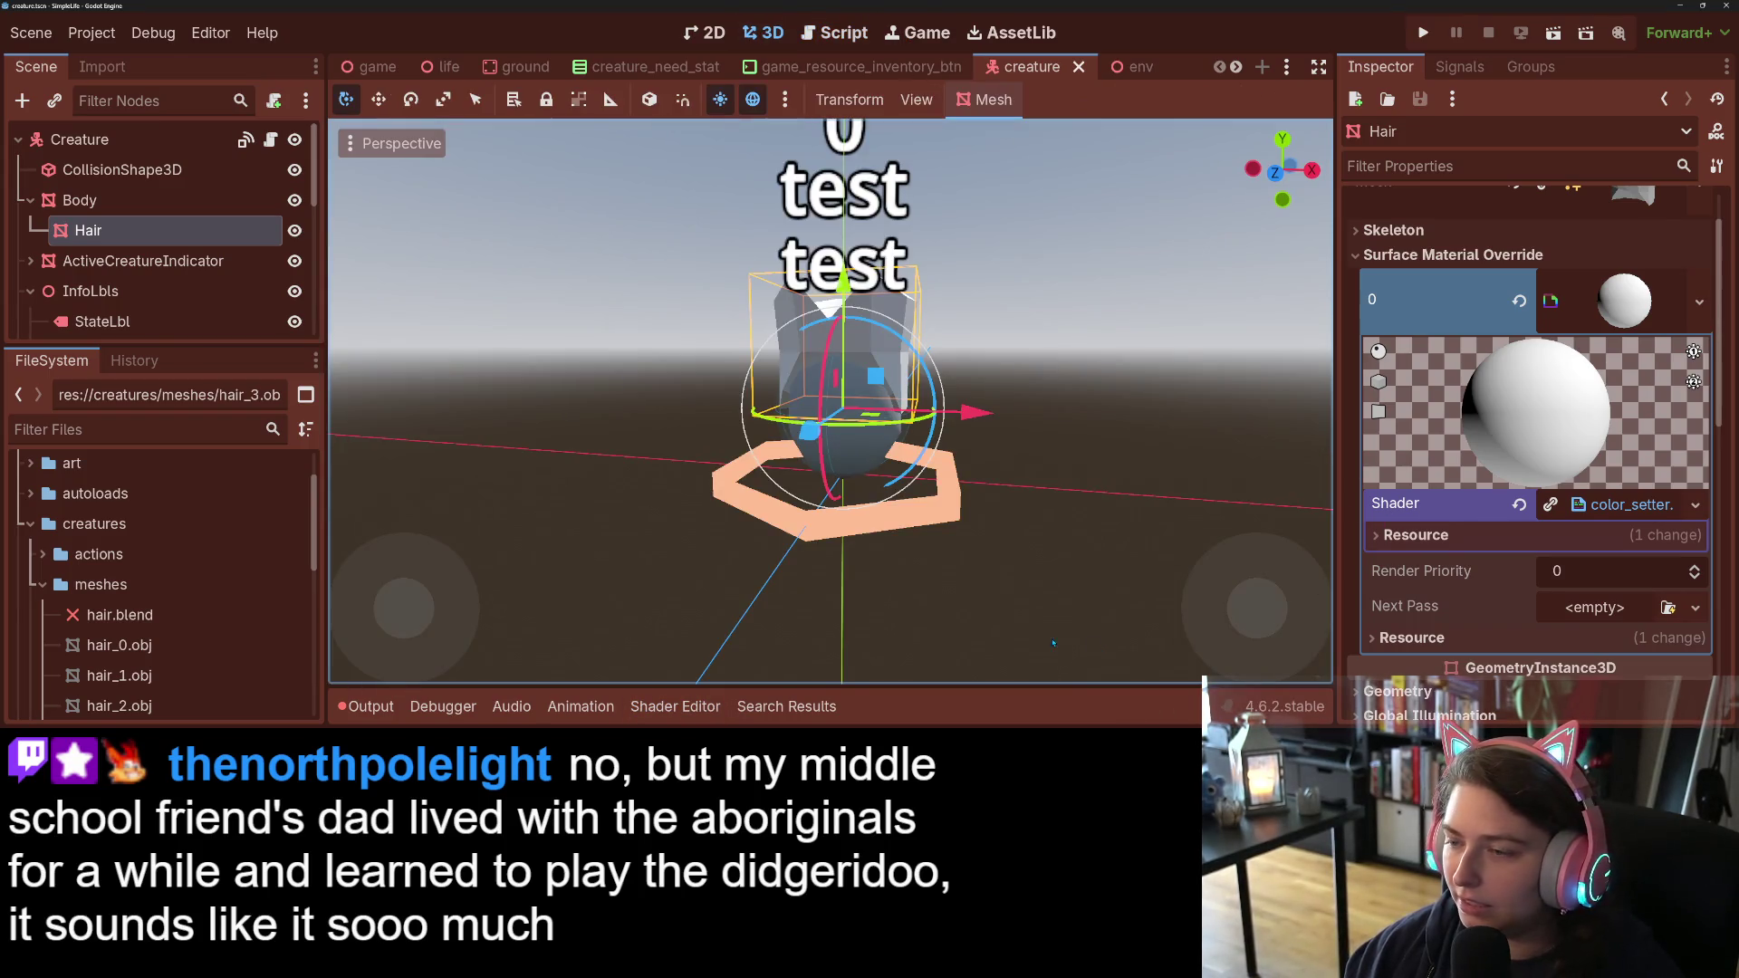
scroll(1318, 449, "down", 3)
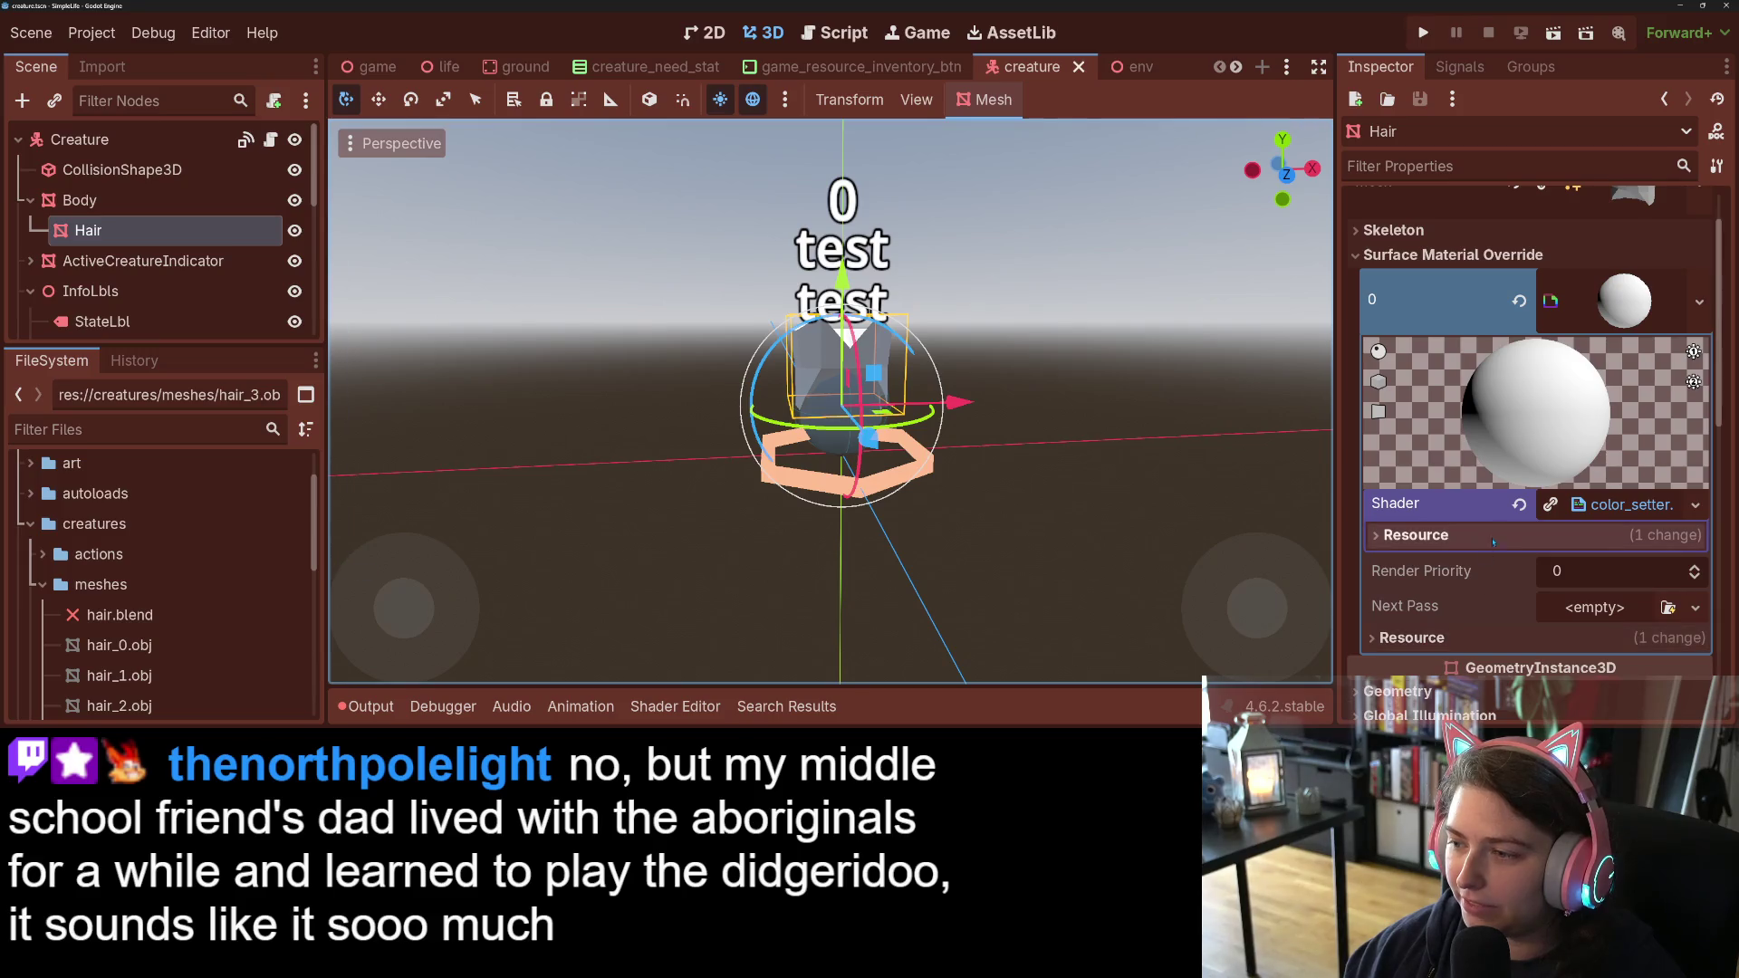
left_click(1594, 504)
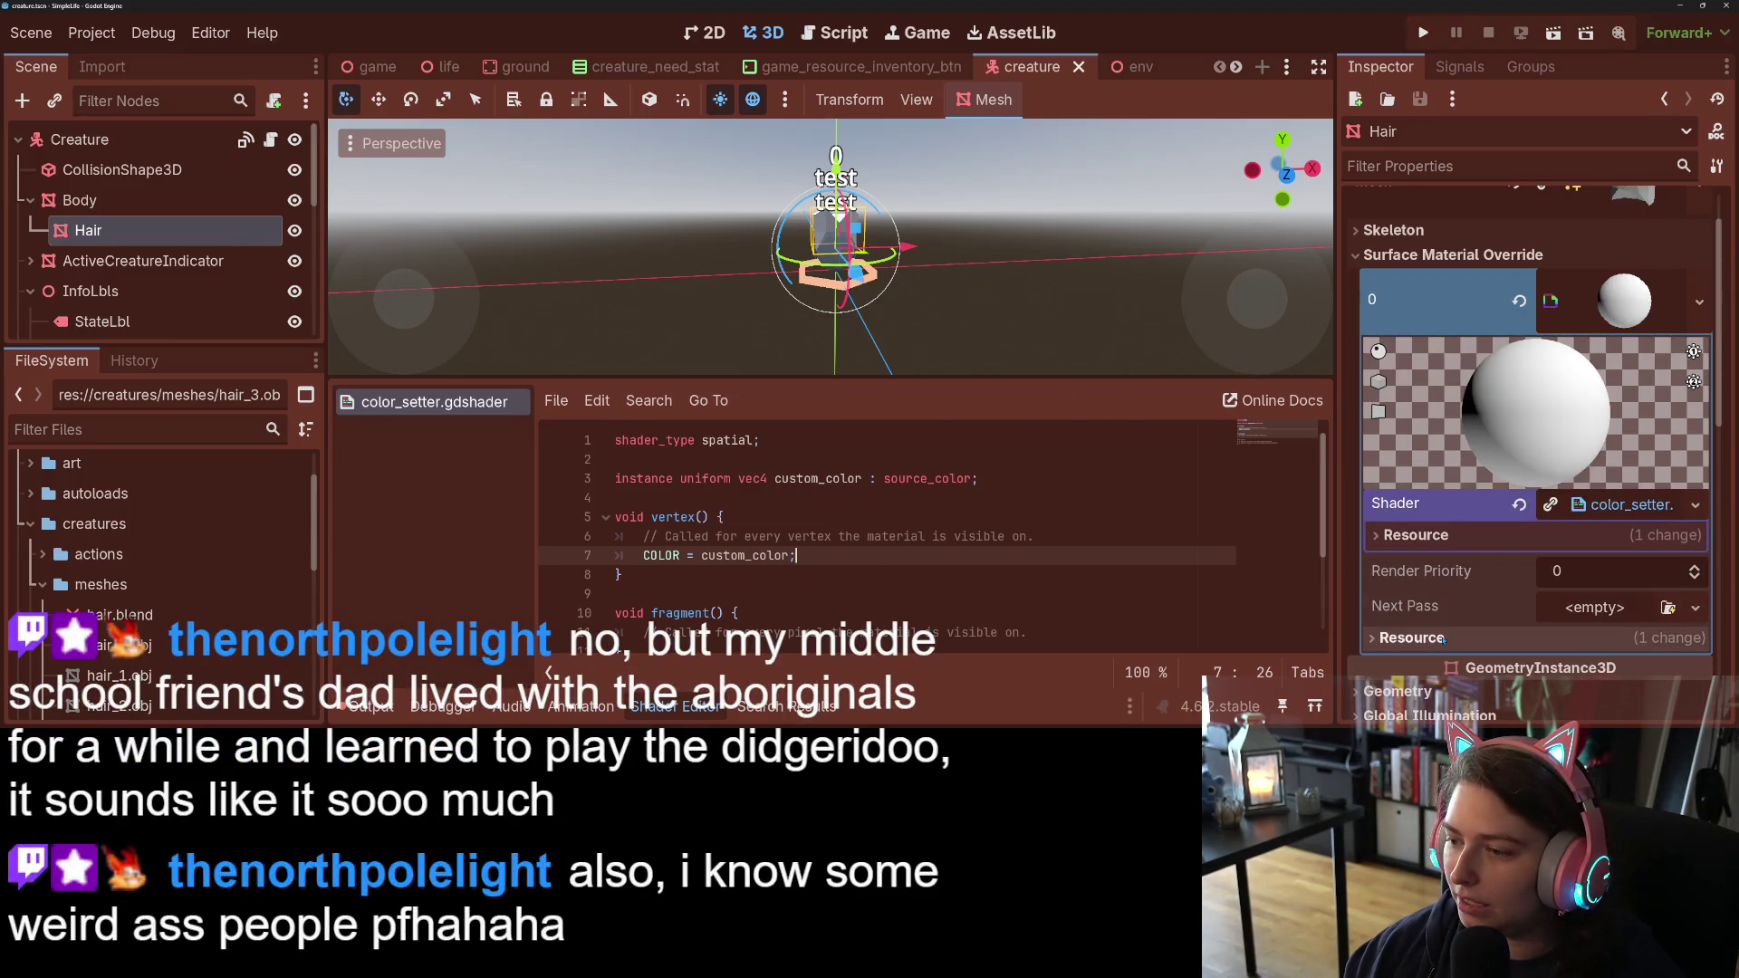
left_click(1415, 536)
left_click(1415, 535)
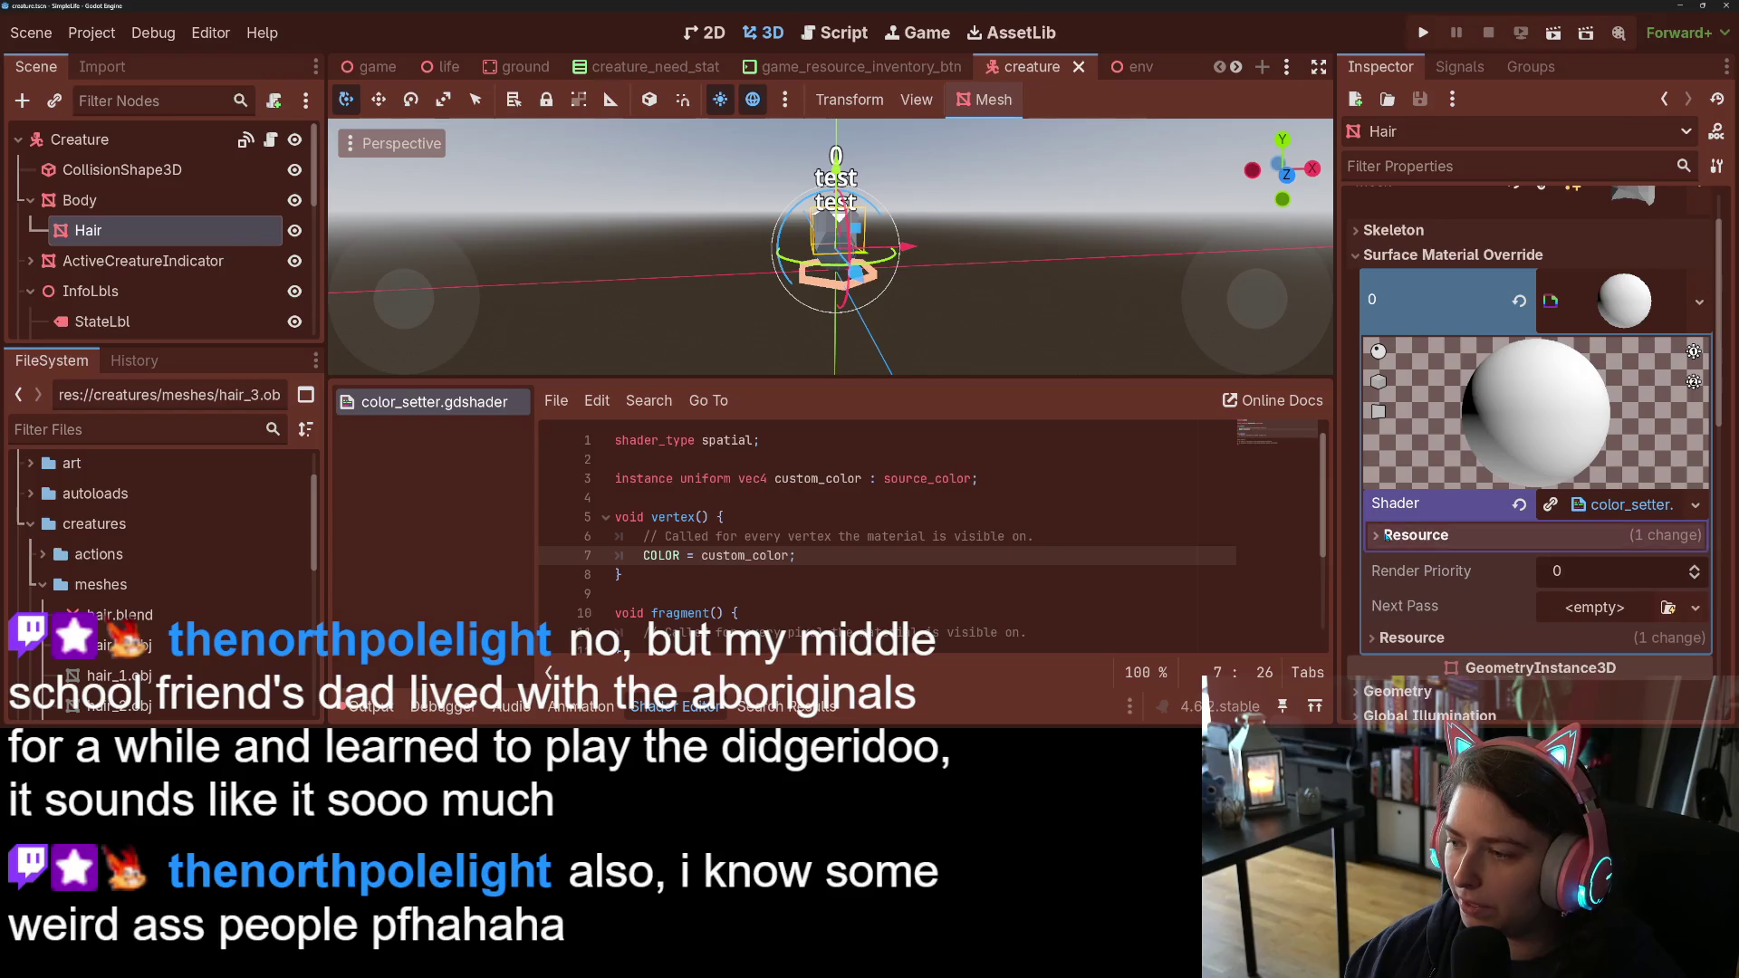
scroll(1372, 647, "down", 3)
scroll(1381, 634, "up", 4)
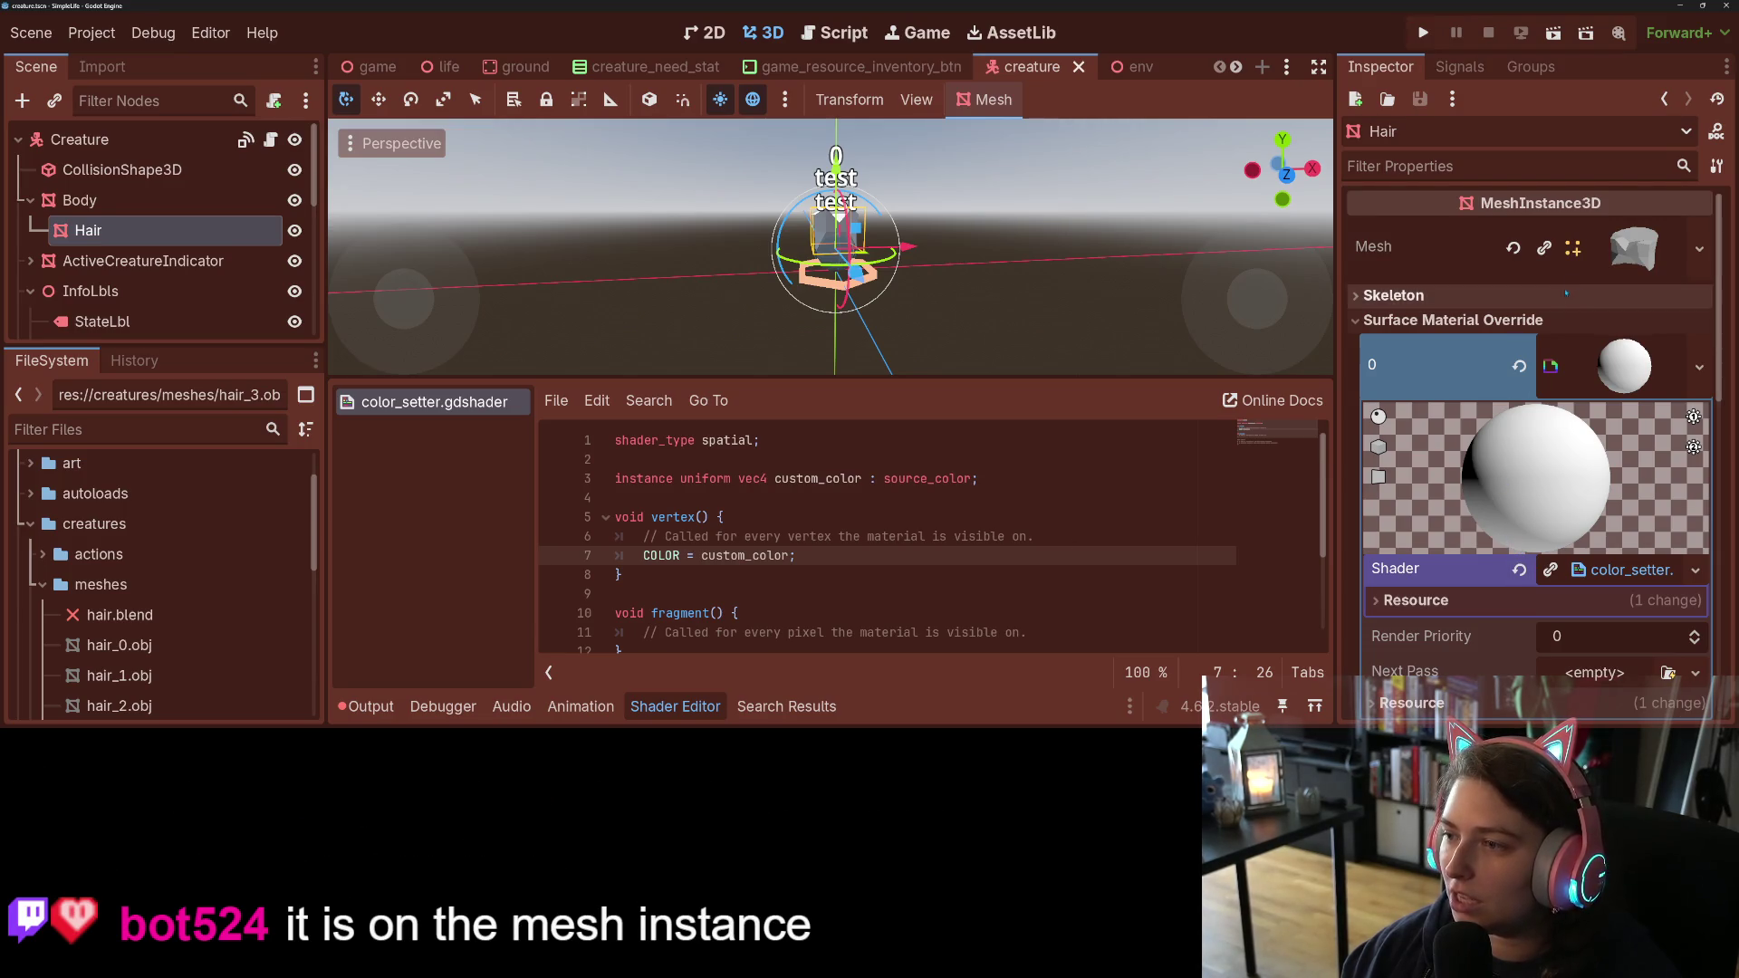
left_click(1661, 256)
scroll(1539, 362, "down", 3)
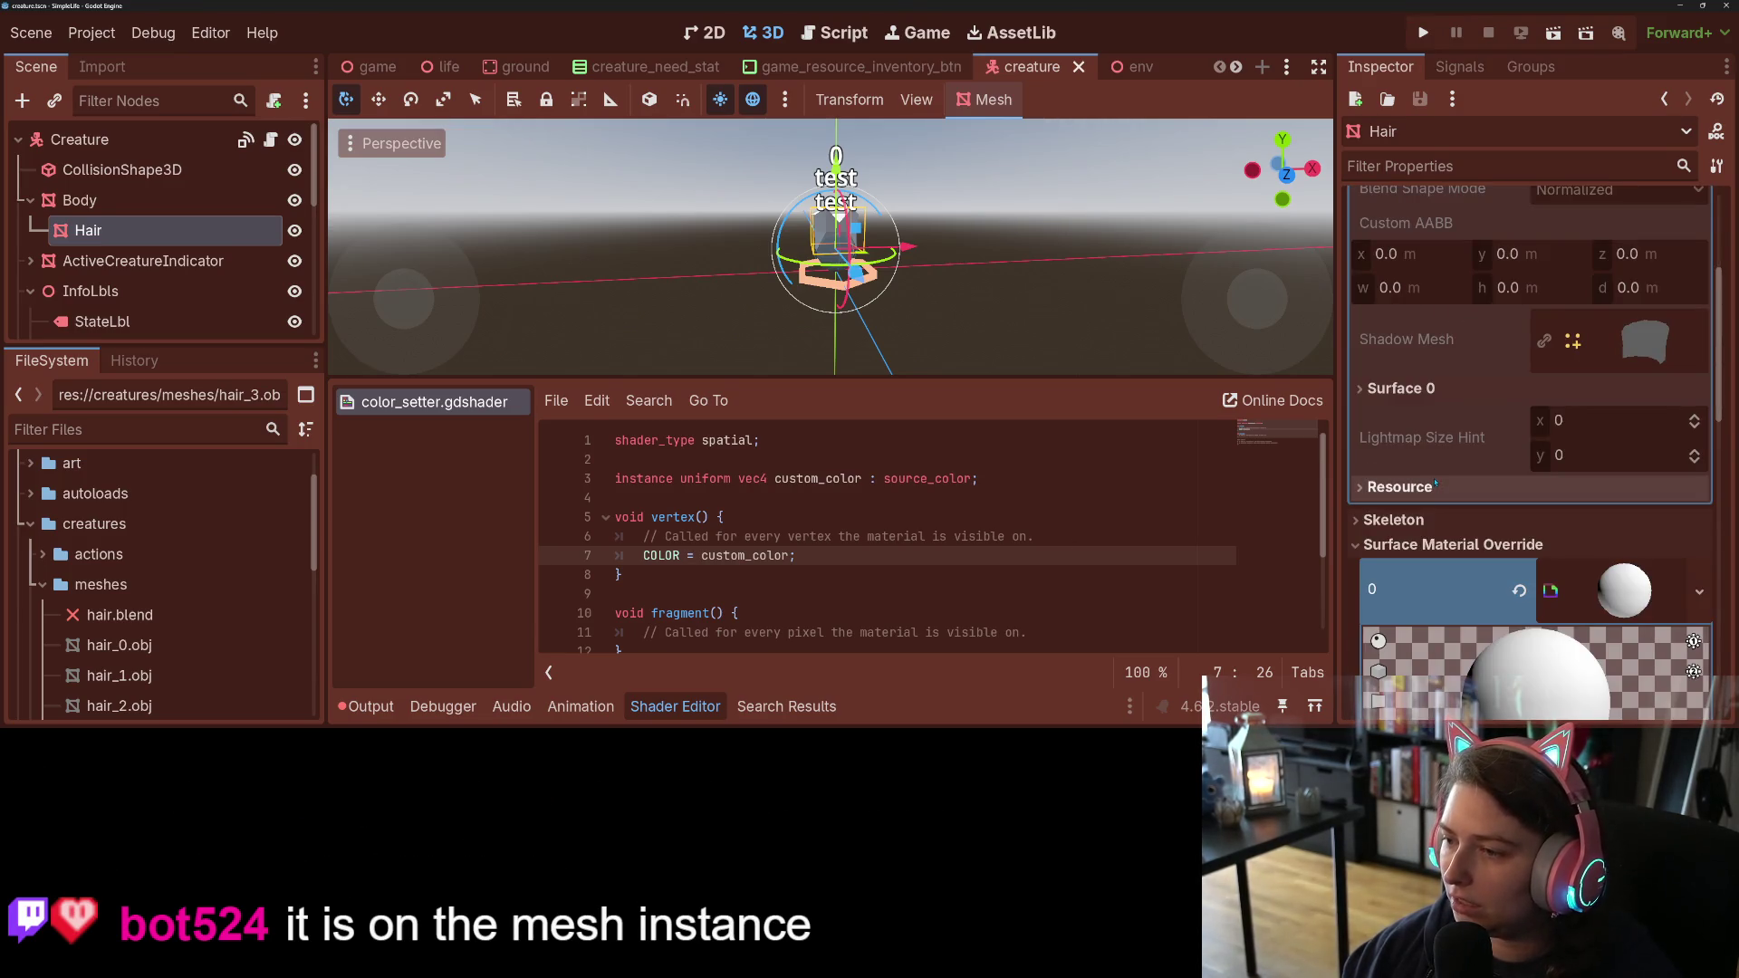
scroll(1571, 282, "up", 3)
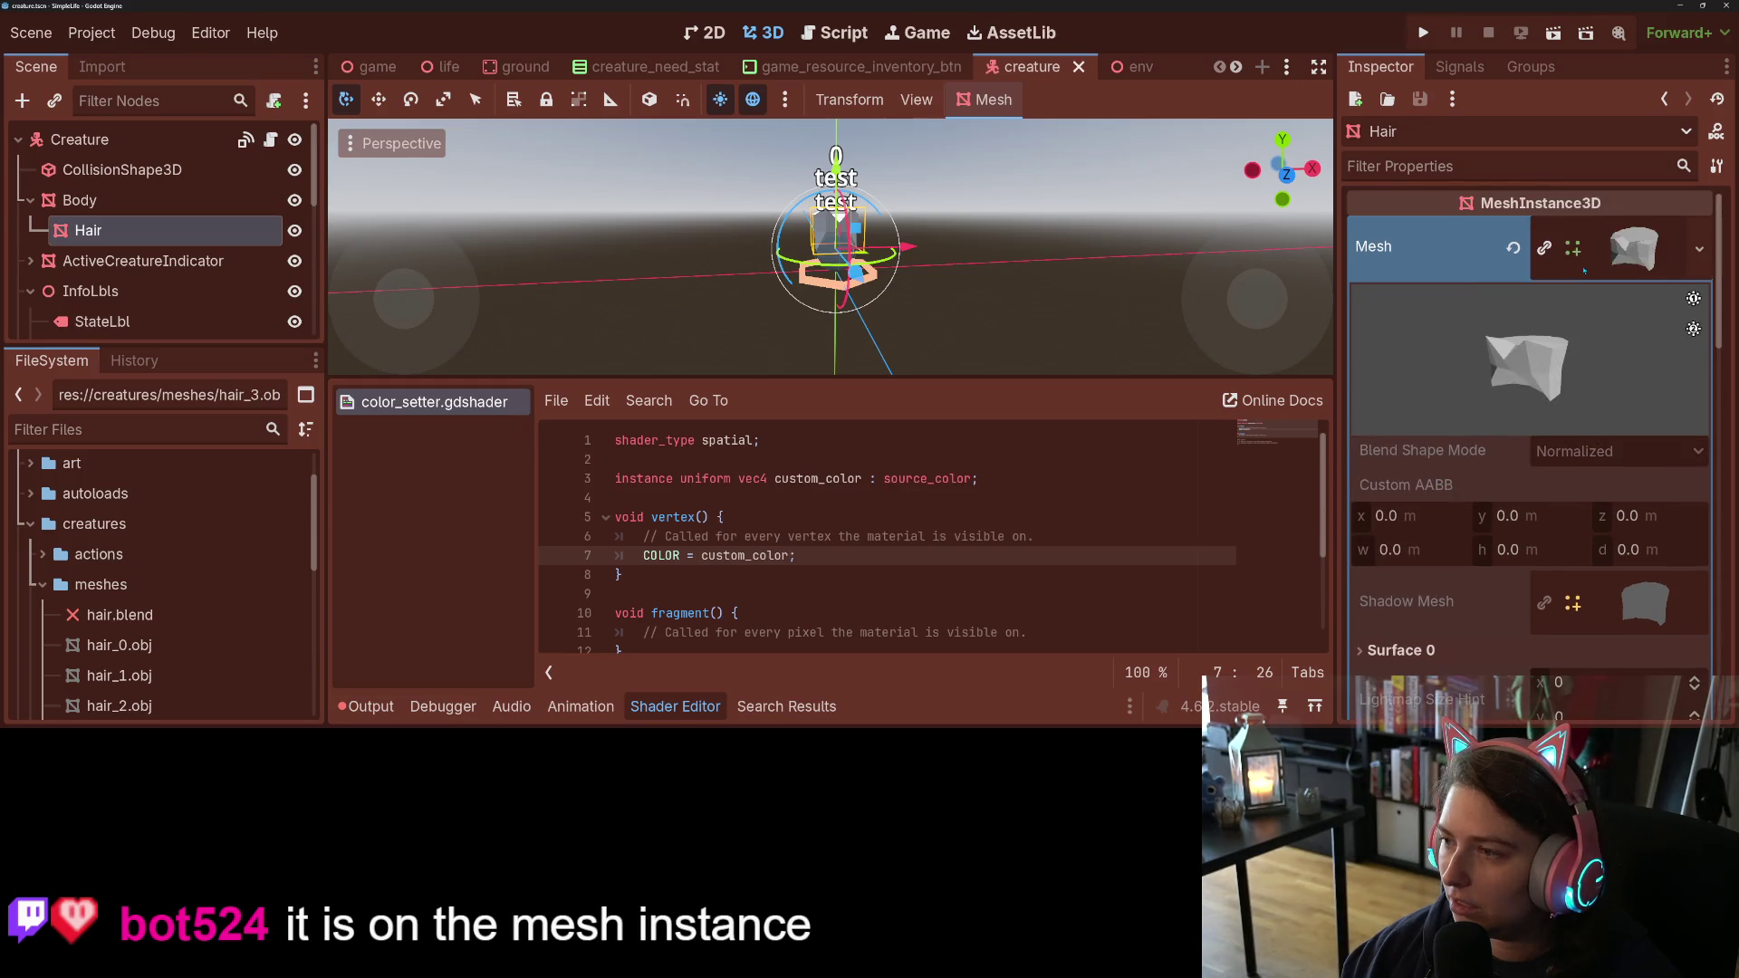
left_click(1637, 233)
left_click(1530, 322)
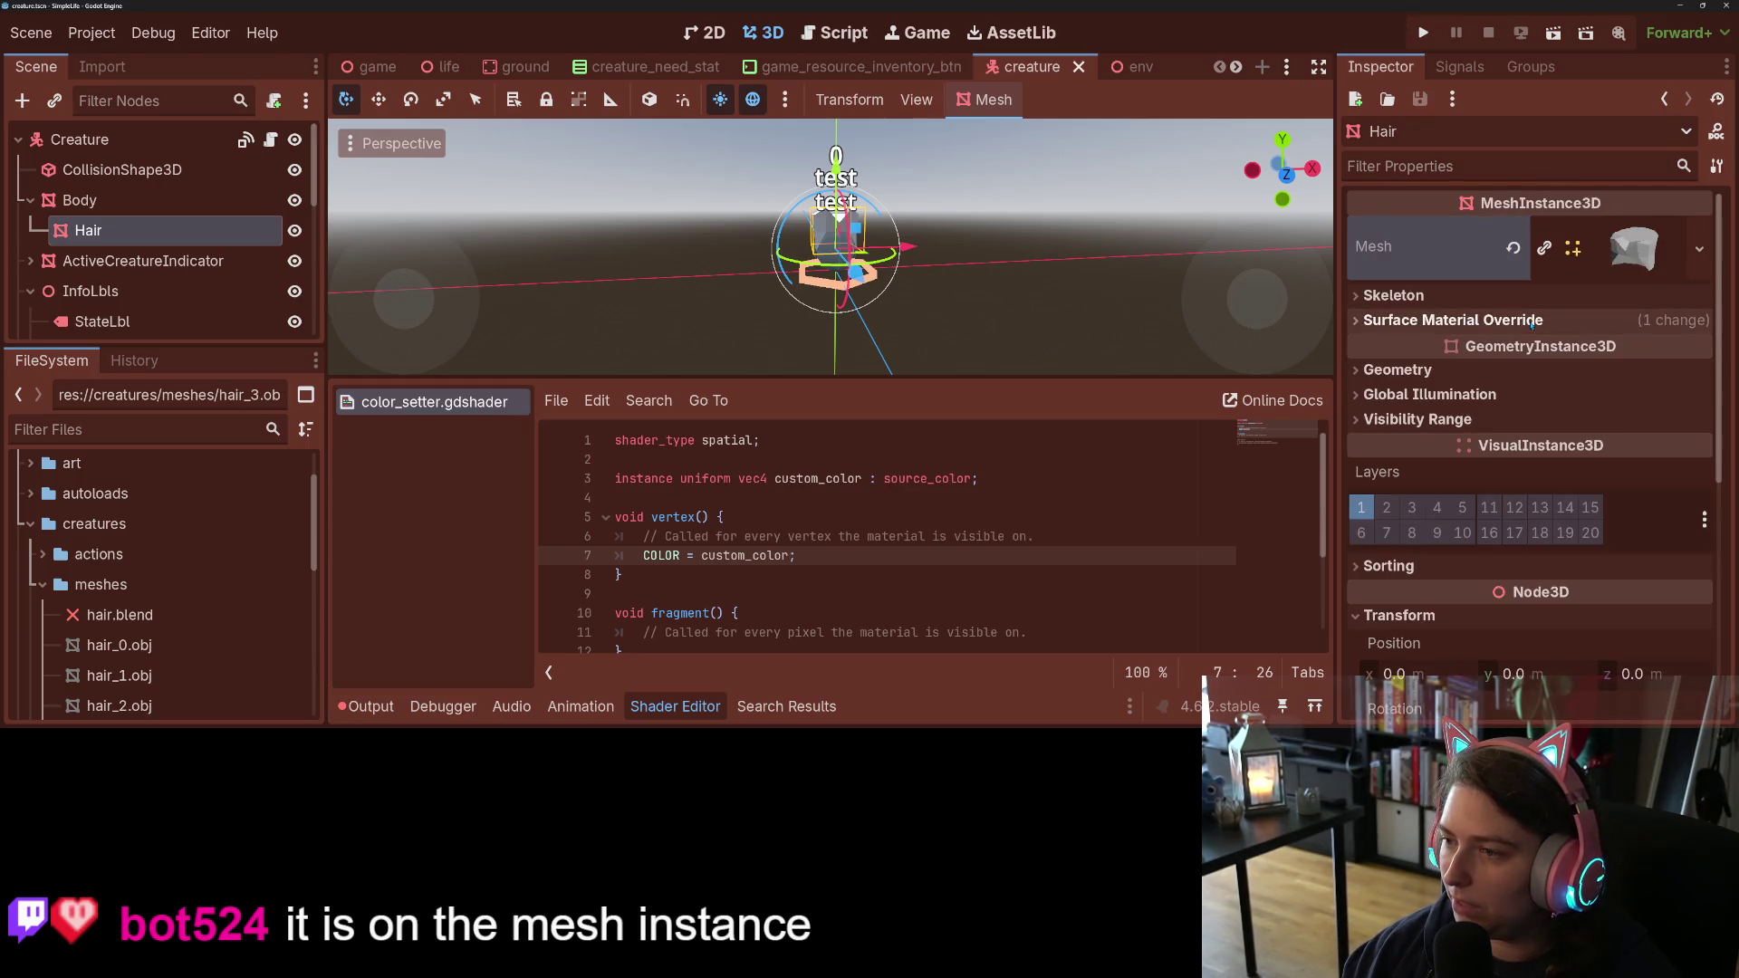
scroll(1530, 326, "down", 5)
scroll(1420, 507, "up", 5)
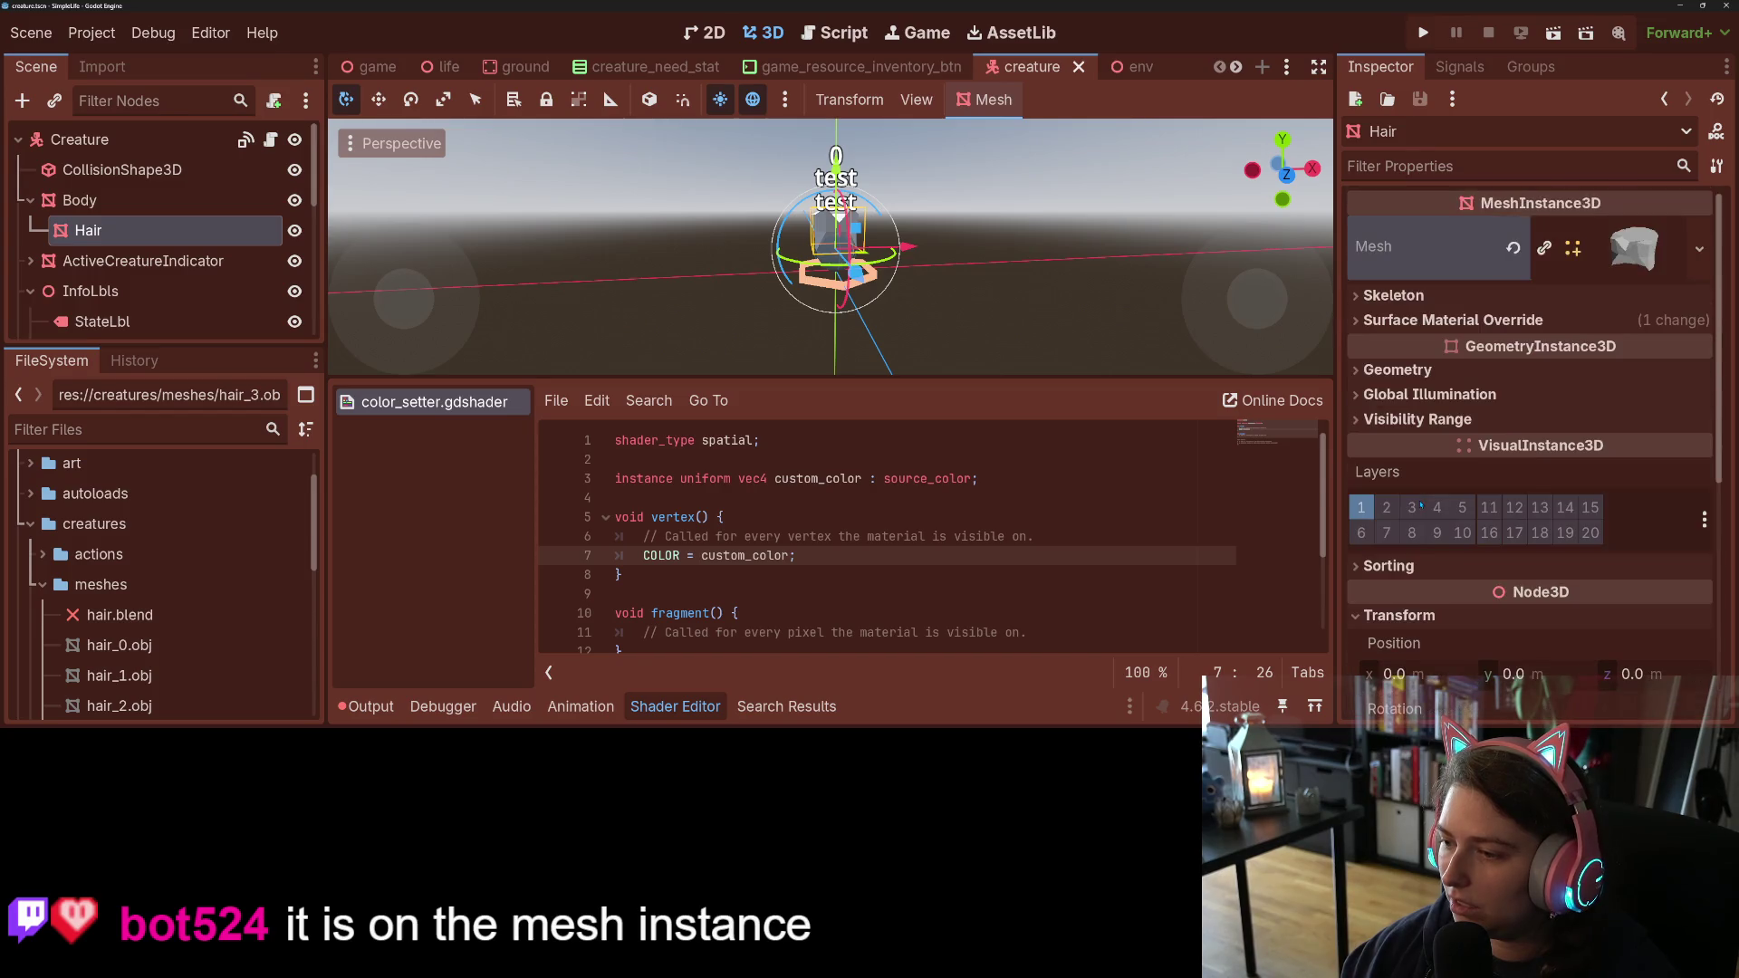
left_click(1536, 322)
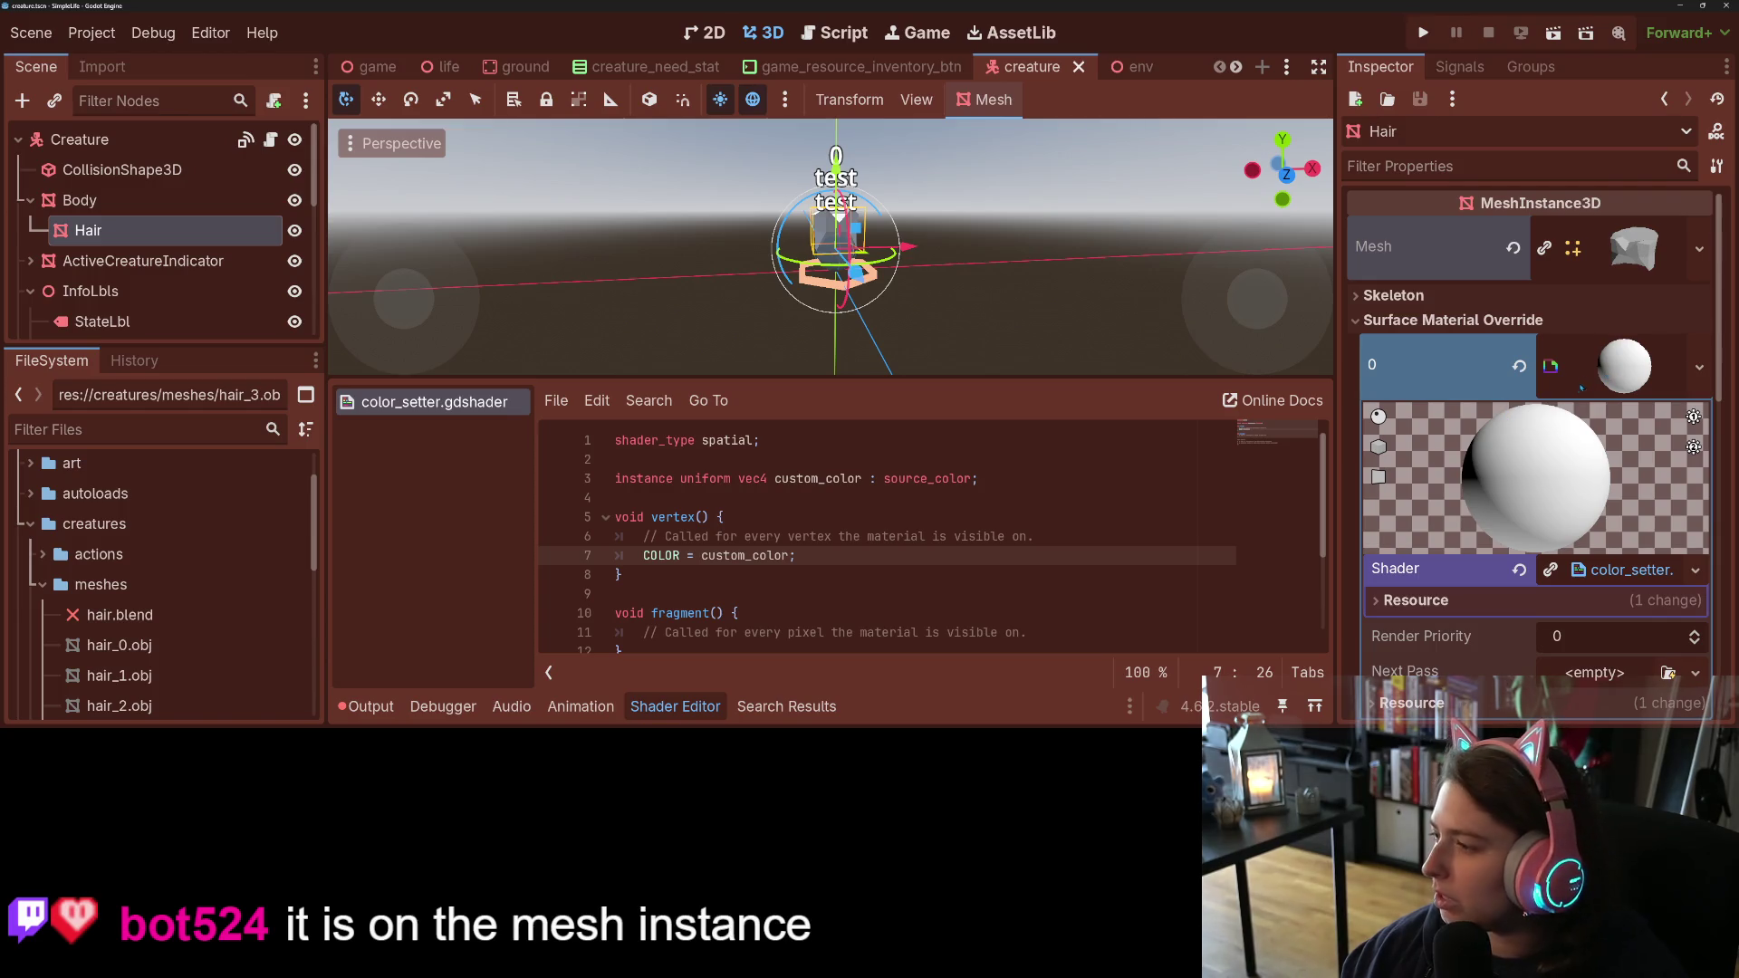
scroll(1485, 507, "down", 3)
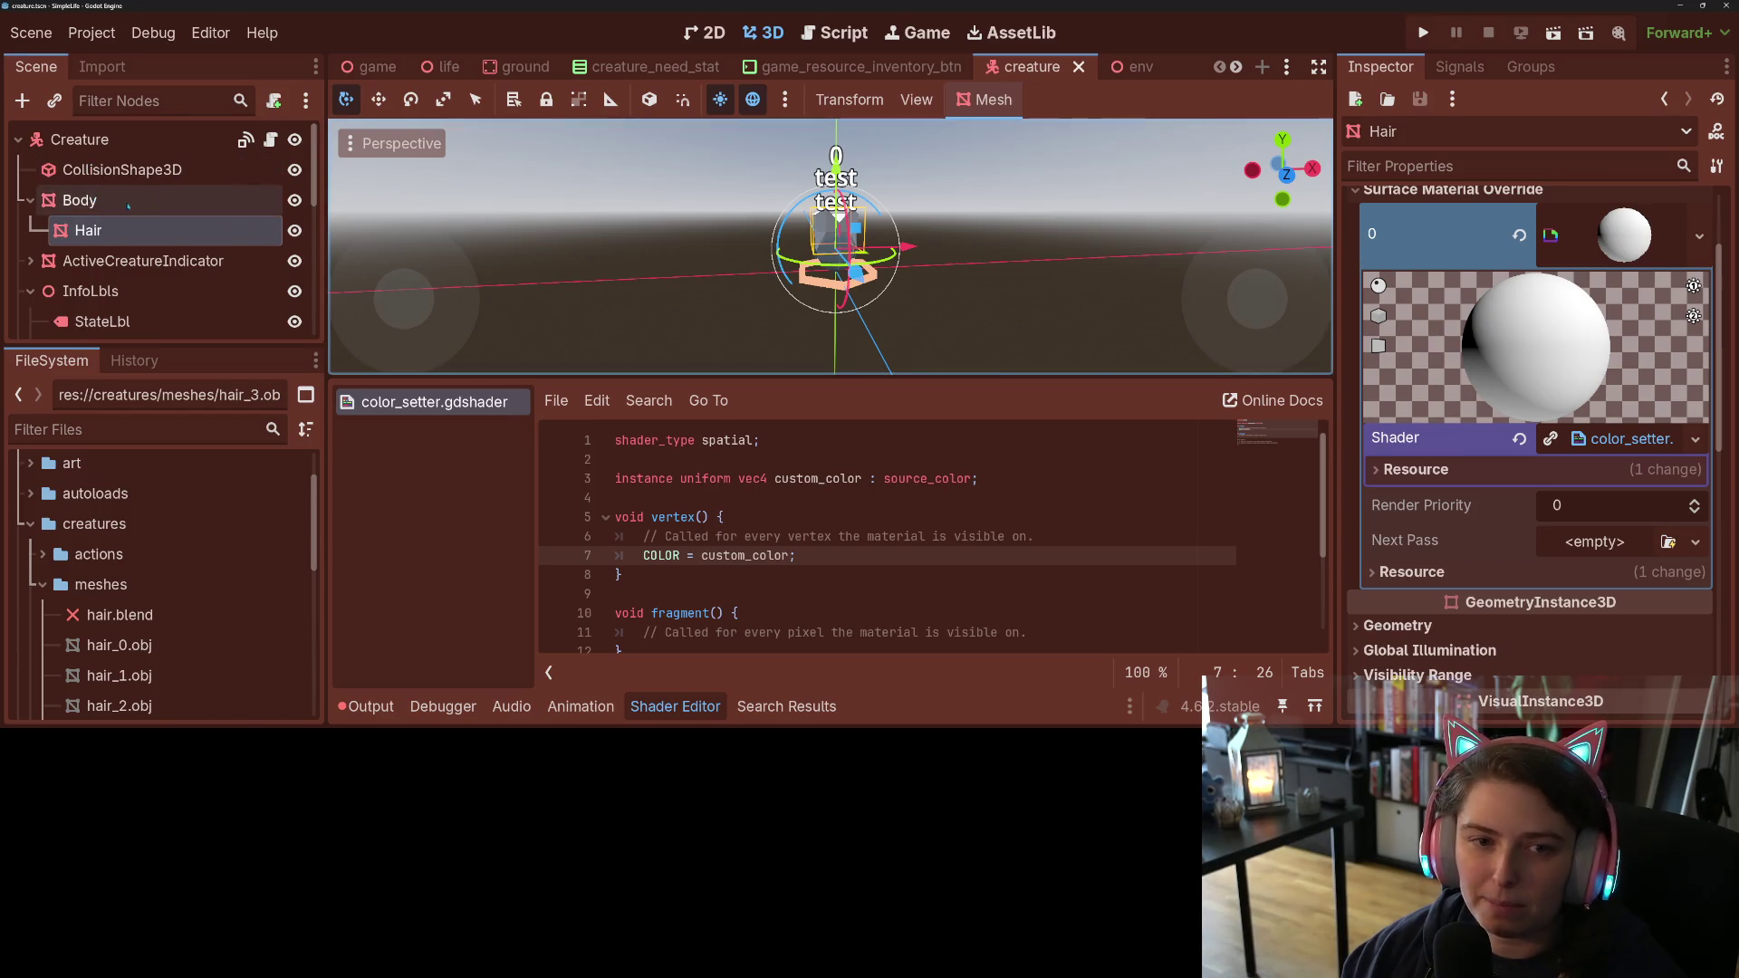
left_click(270, 141)
scroll(797, 244, "down", 4)
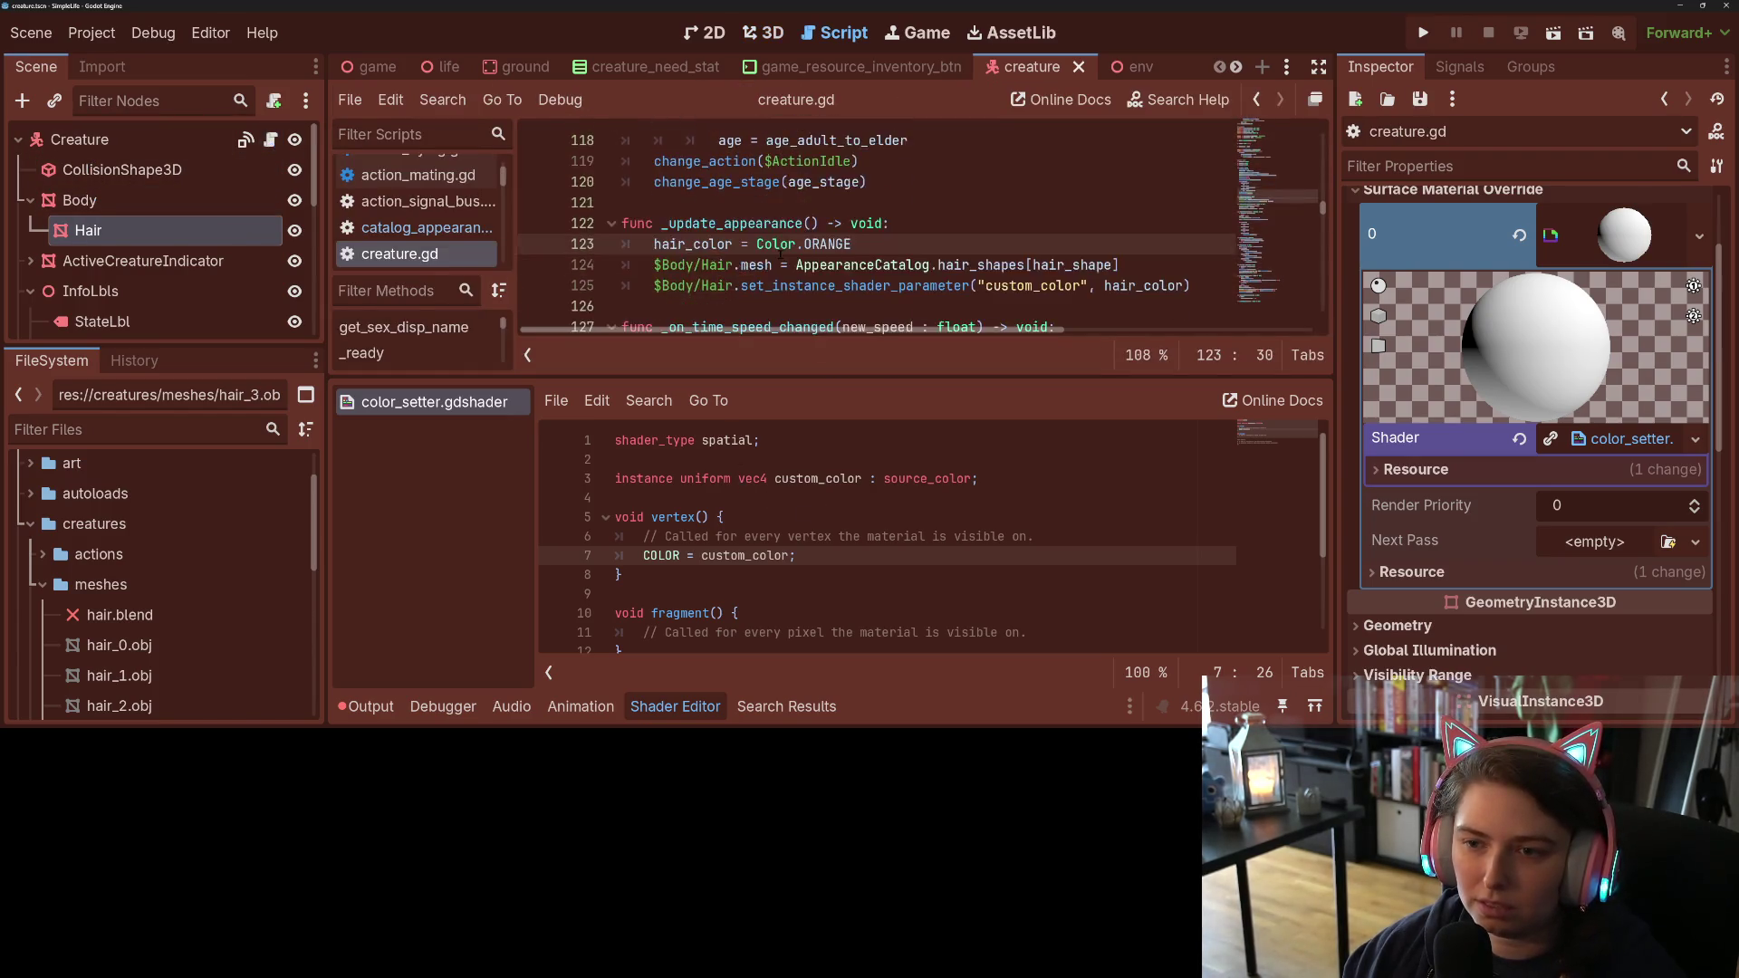
scroll(779, 248, "up", 2)
scroll(772, 250, "down", 1)
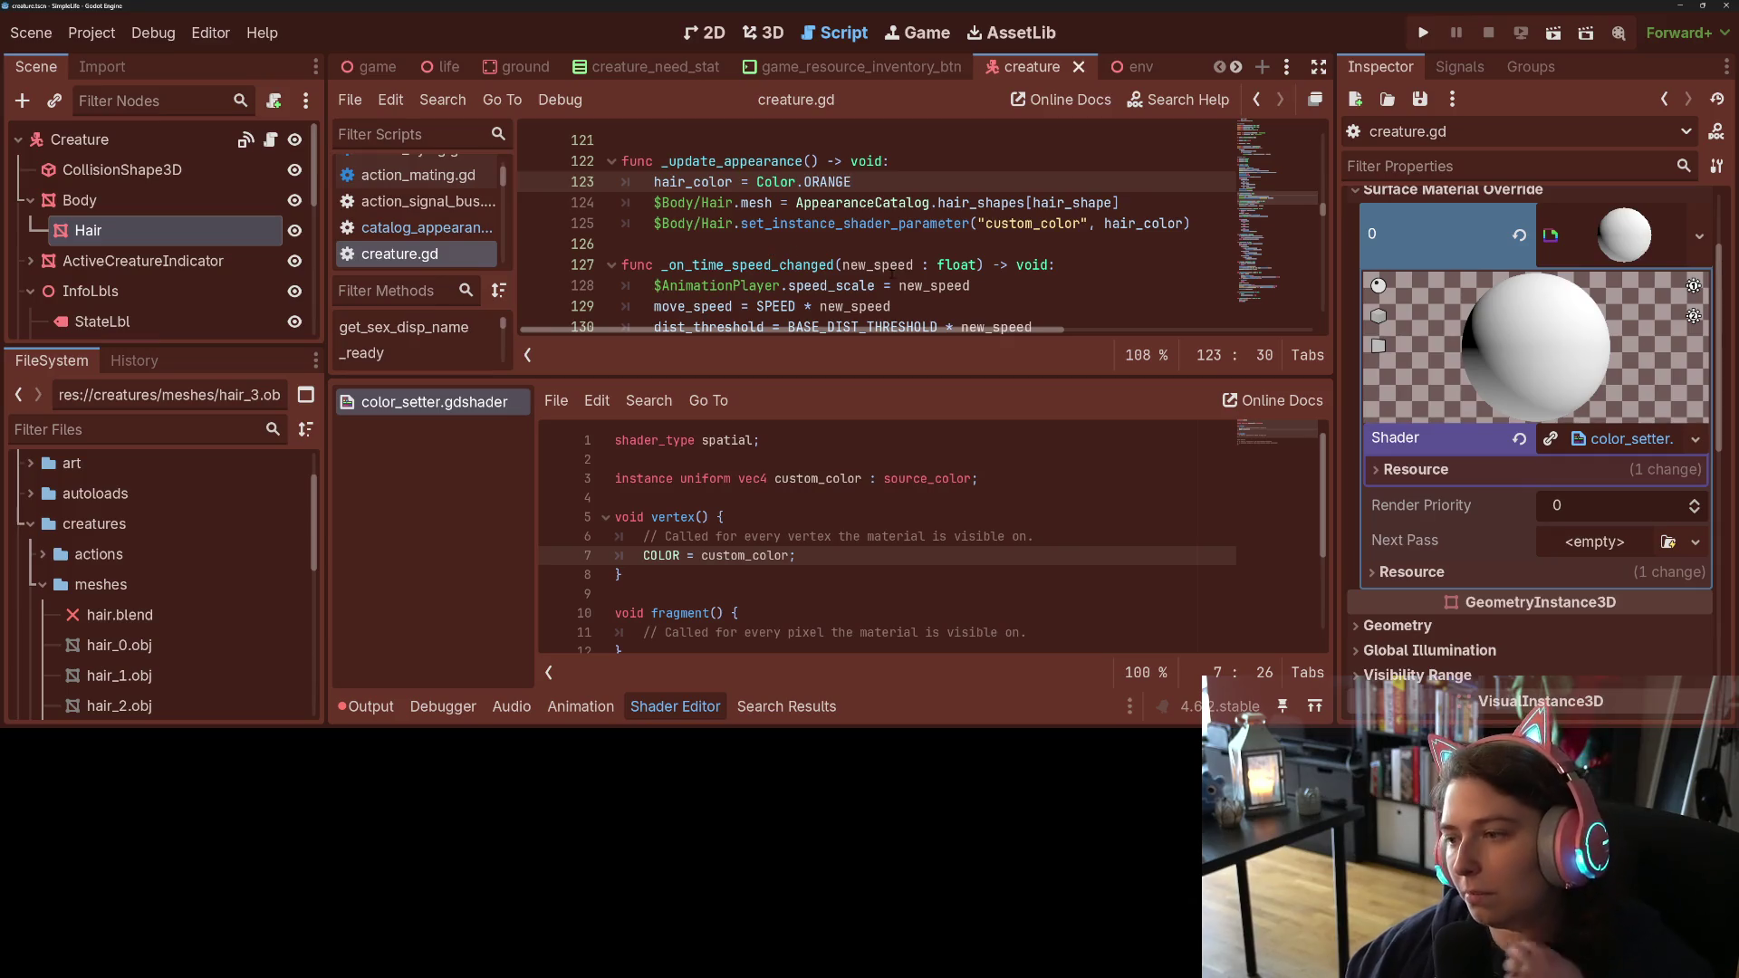
scroll(1440, 561, "up", 2)
scroll(1441, 561, "down", 3)
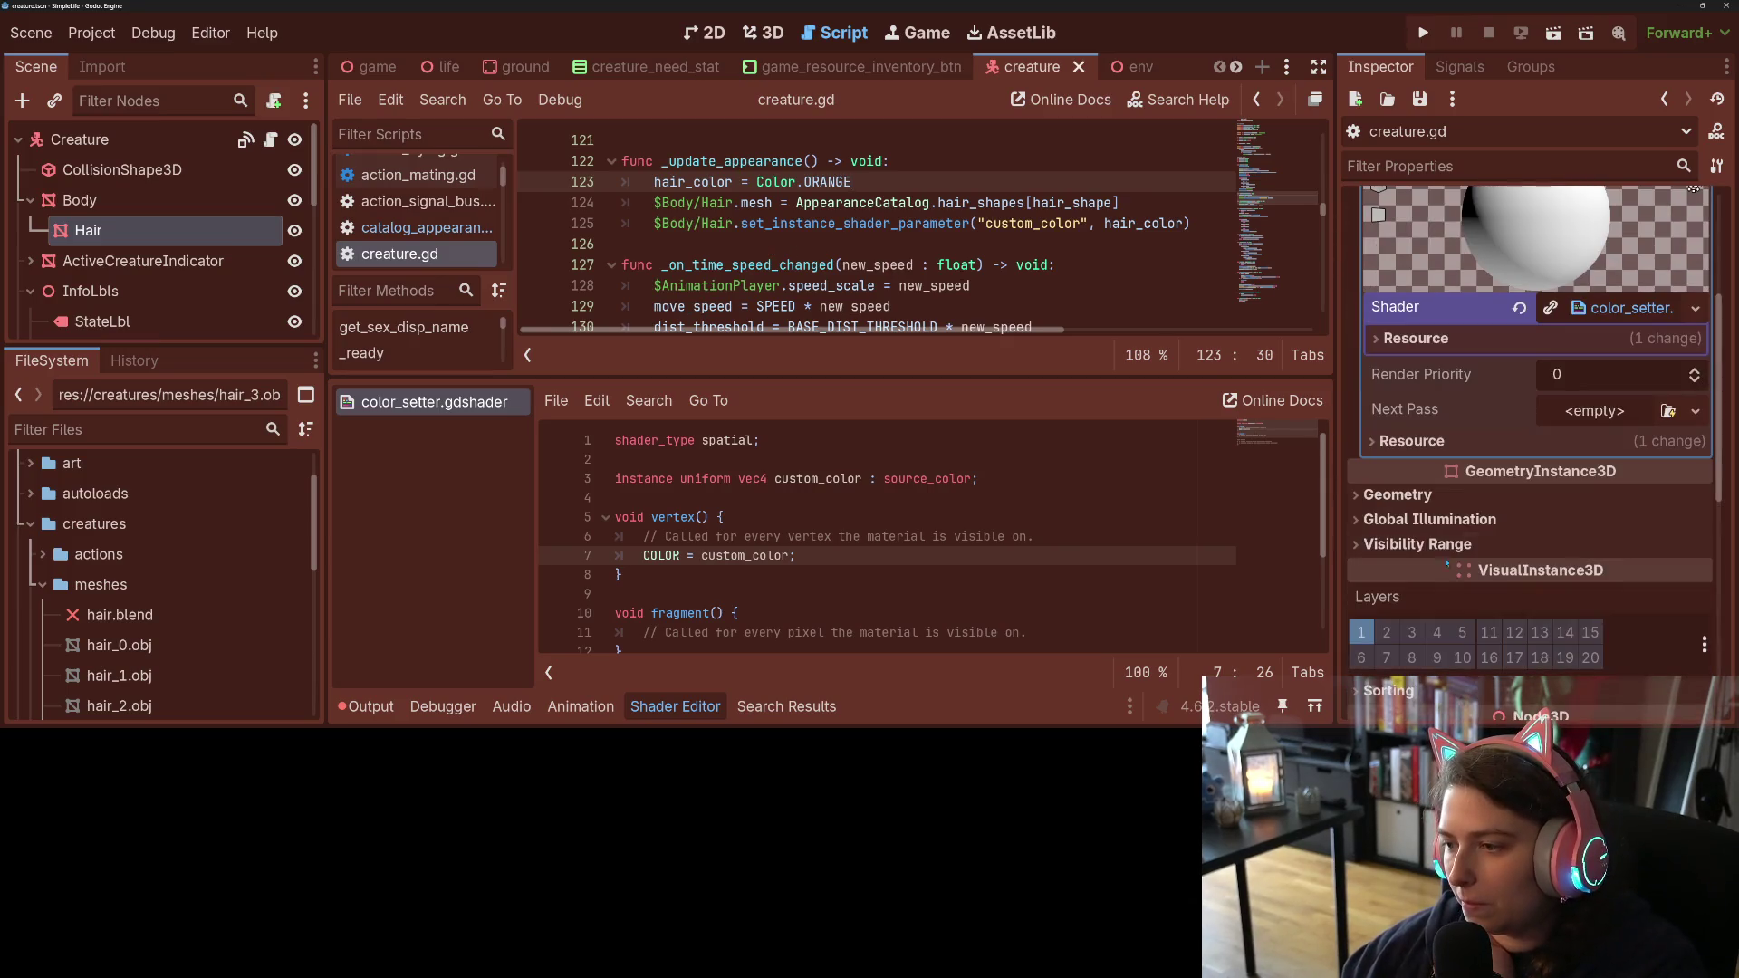
scroll(1445, 551, "up", 4)
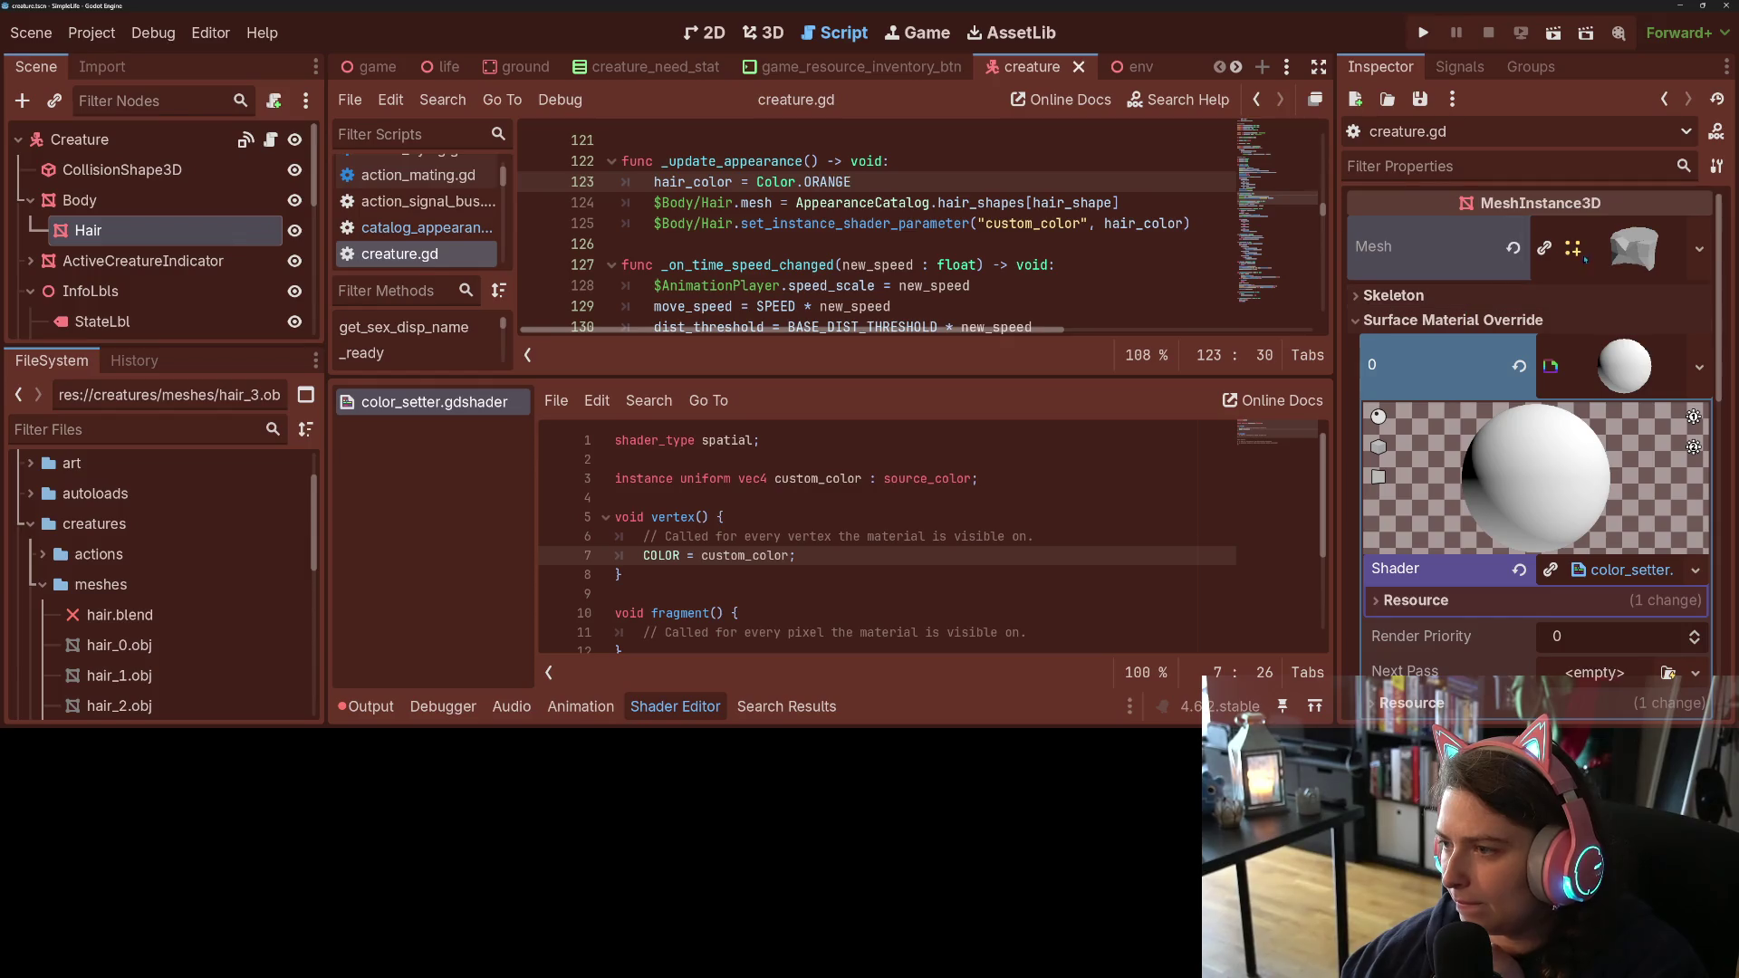
left_click(1610, 260)
scroll(1420, 467, "down", 3)
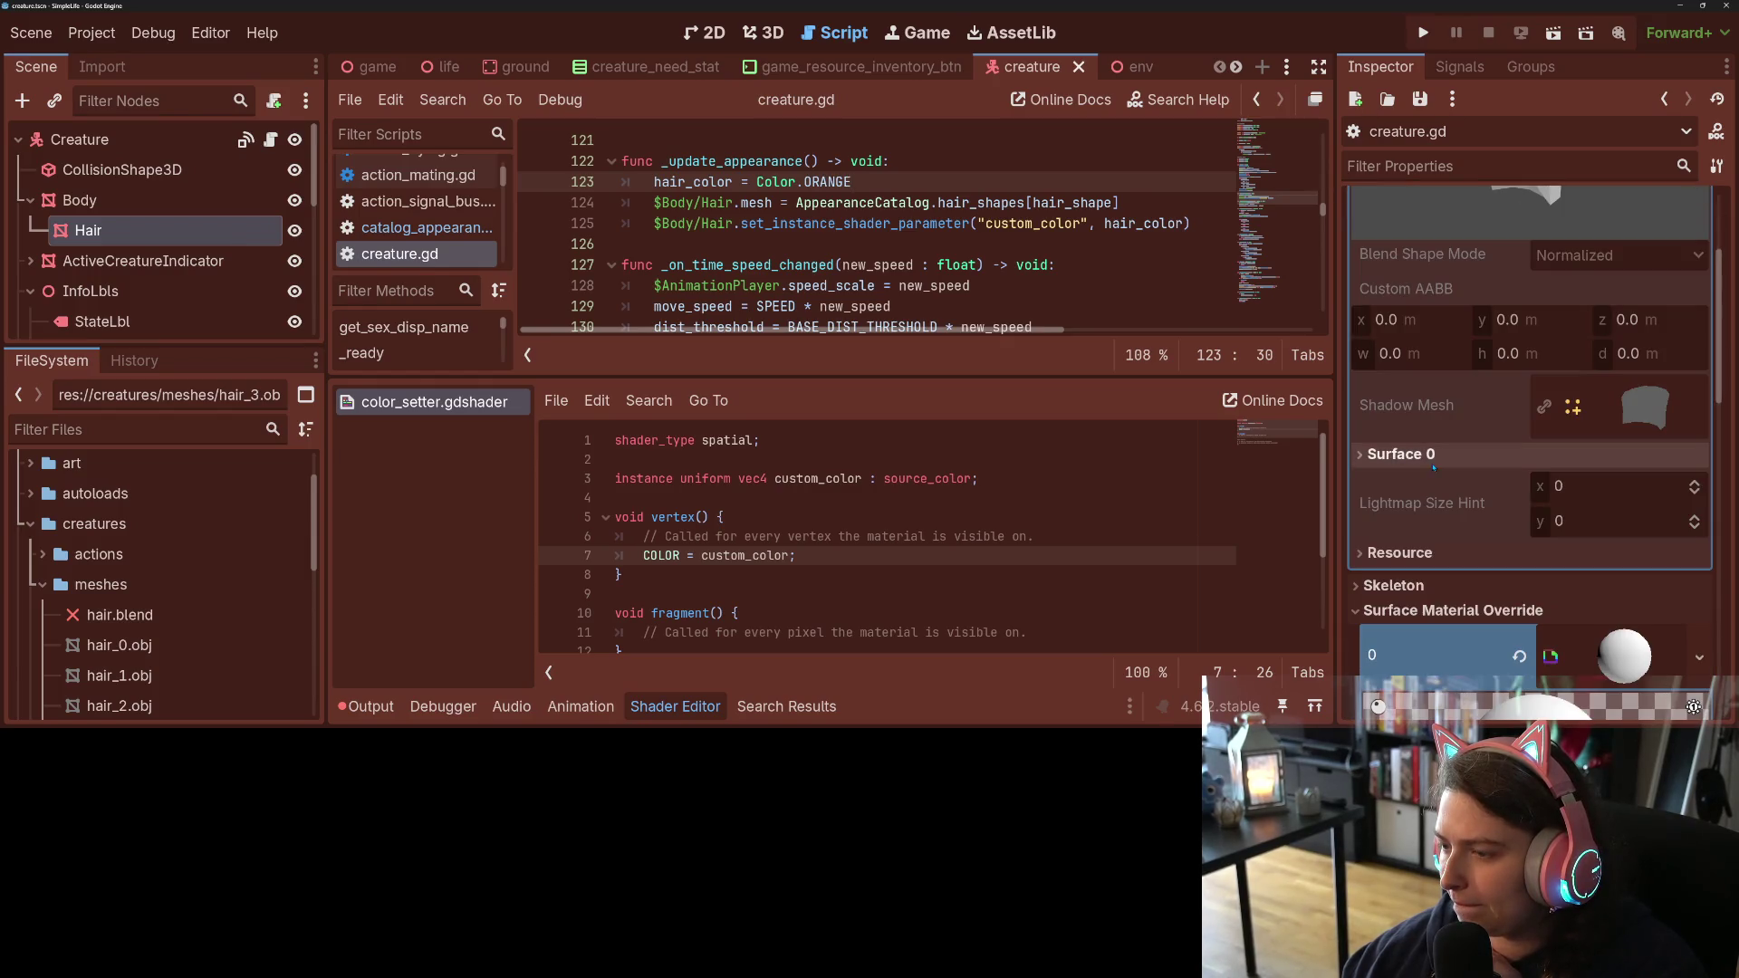
left_click(1421, 467)
left_click(1424, 464)
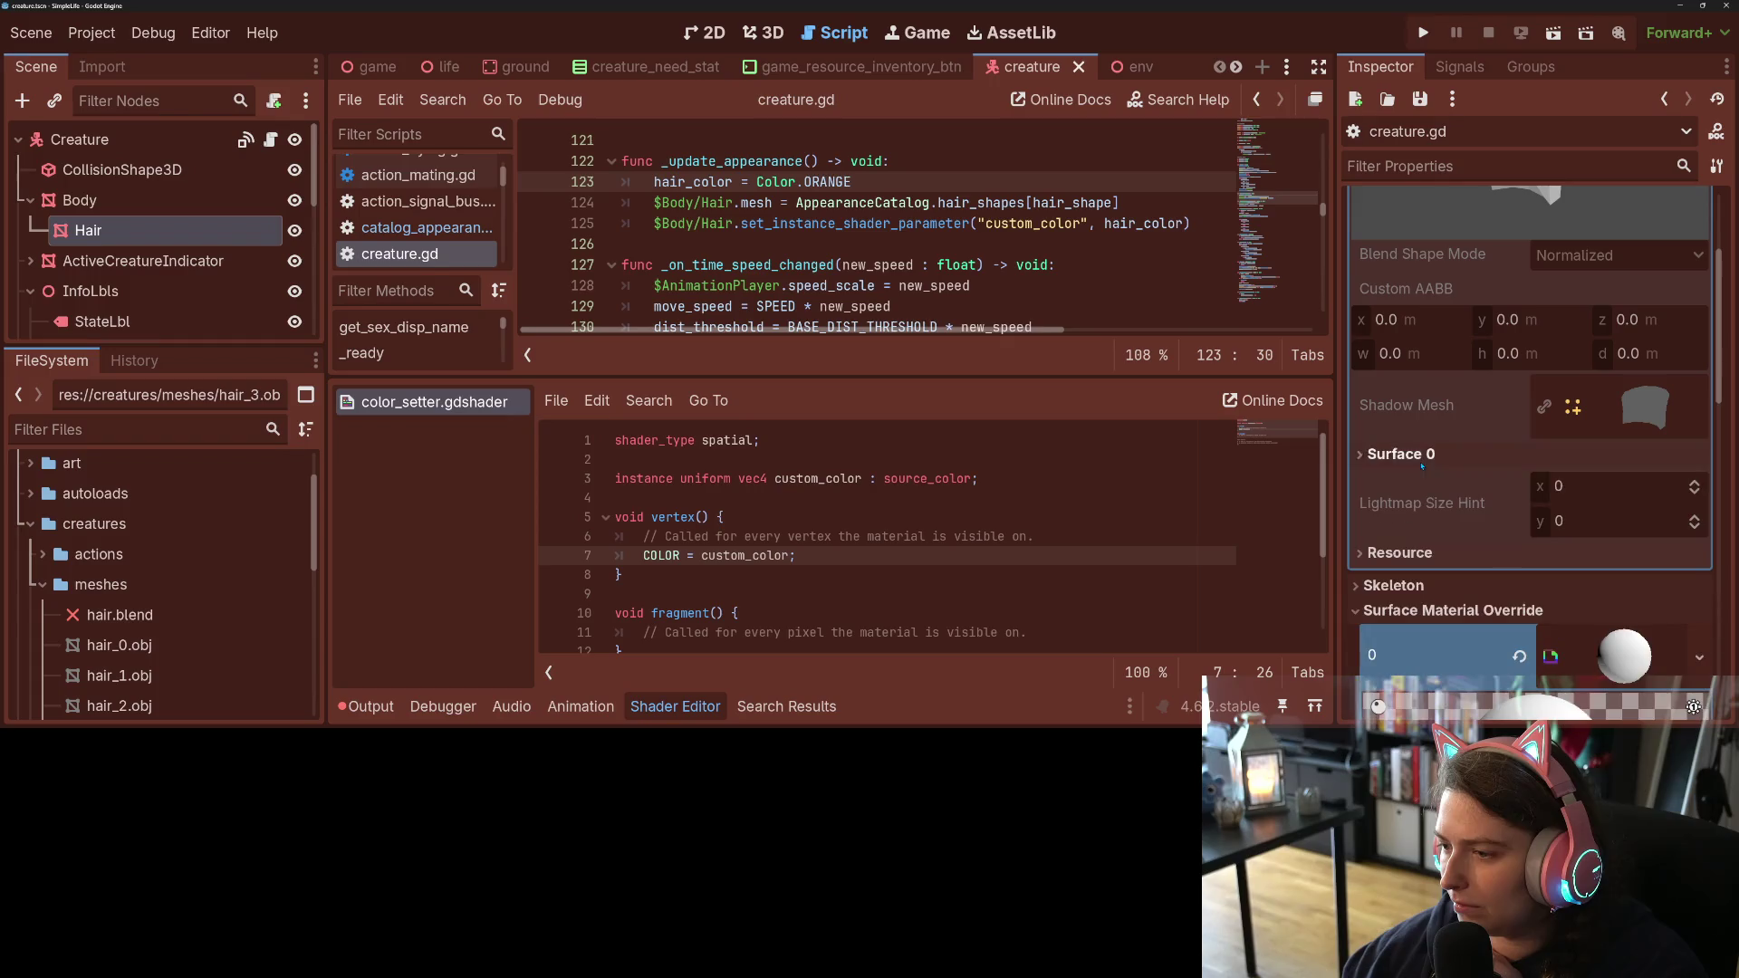
scroll(1465, 558, "up", 5)
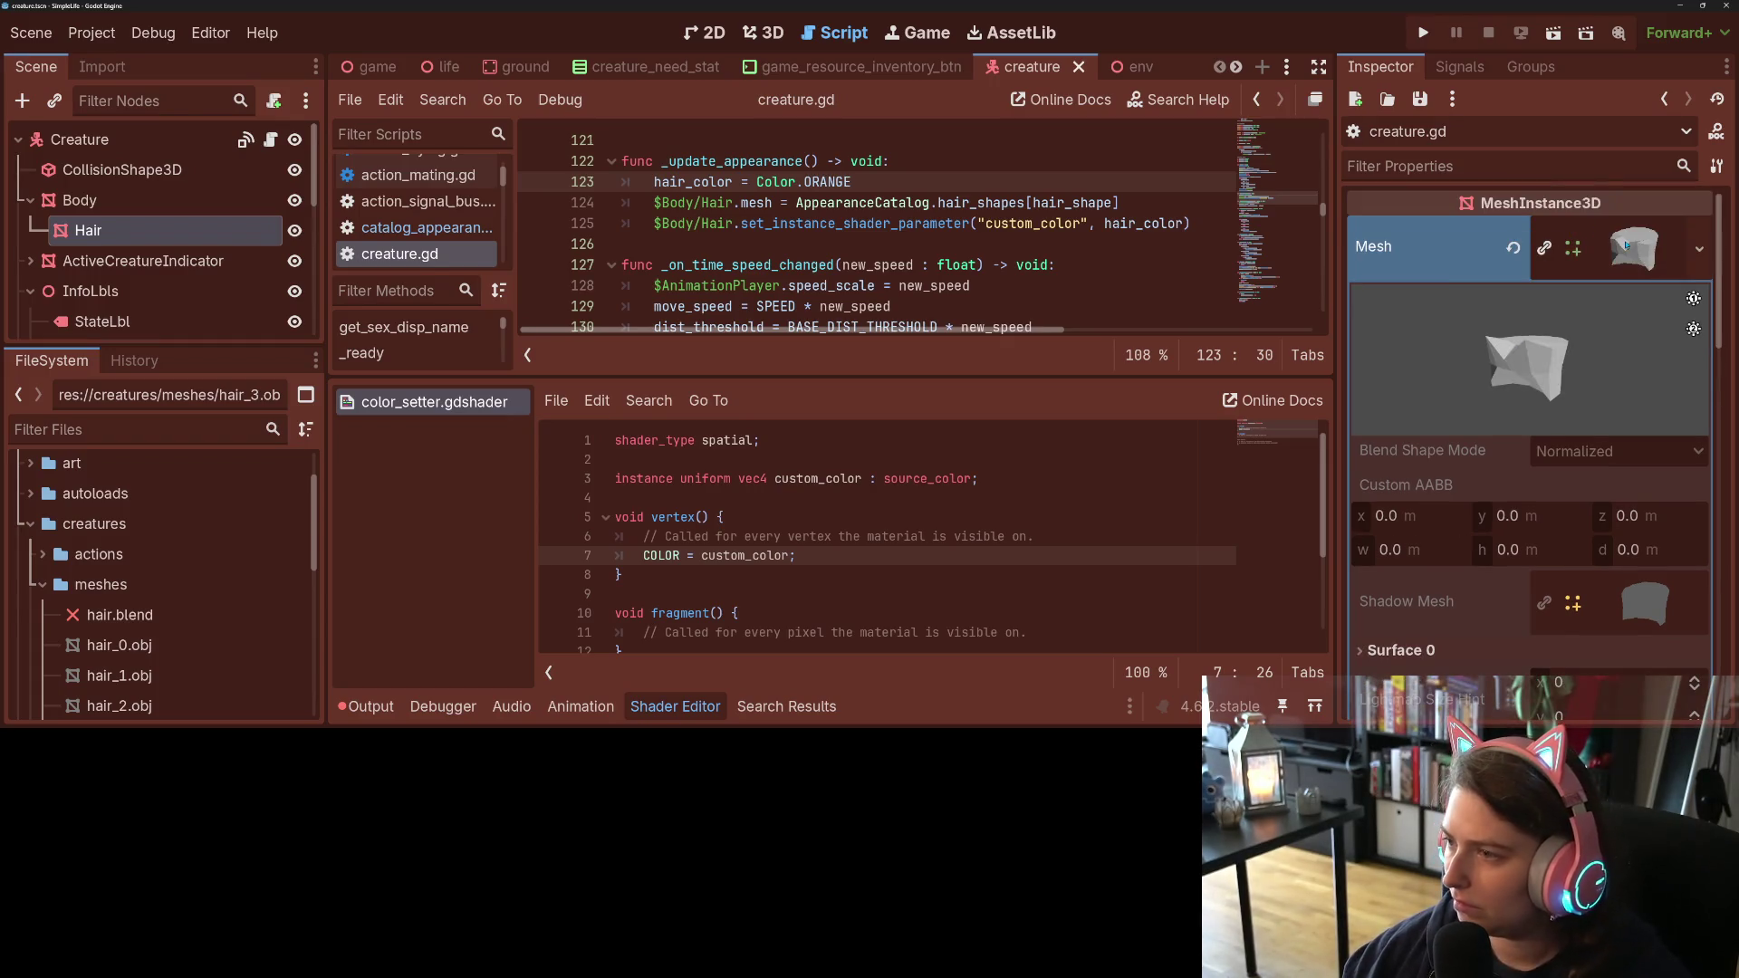
left_click(1626, 246)
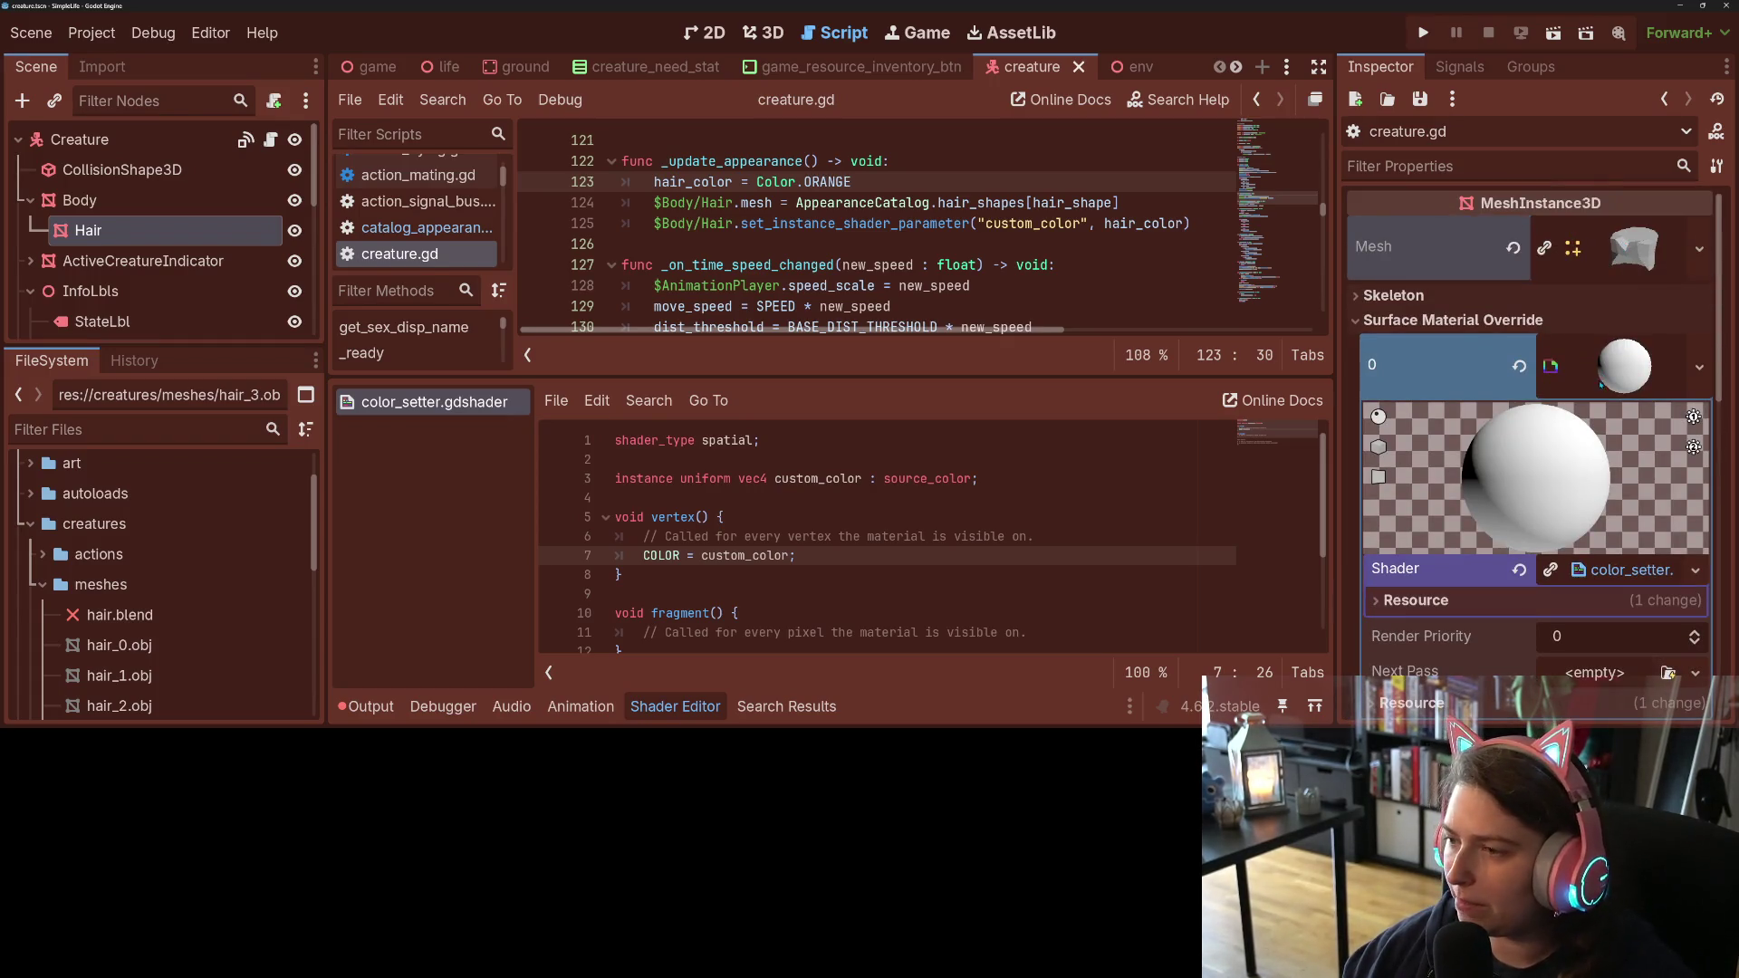
scroll(1460, 478, "down", 3)
scroll(1457, 480, "down", 2)
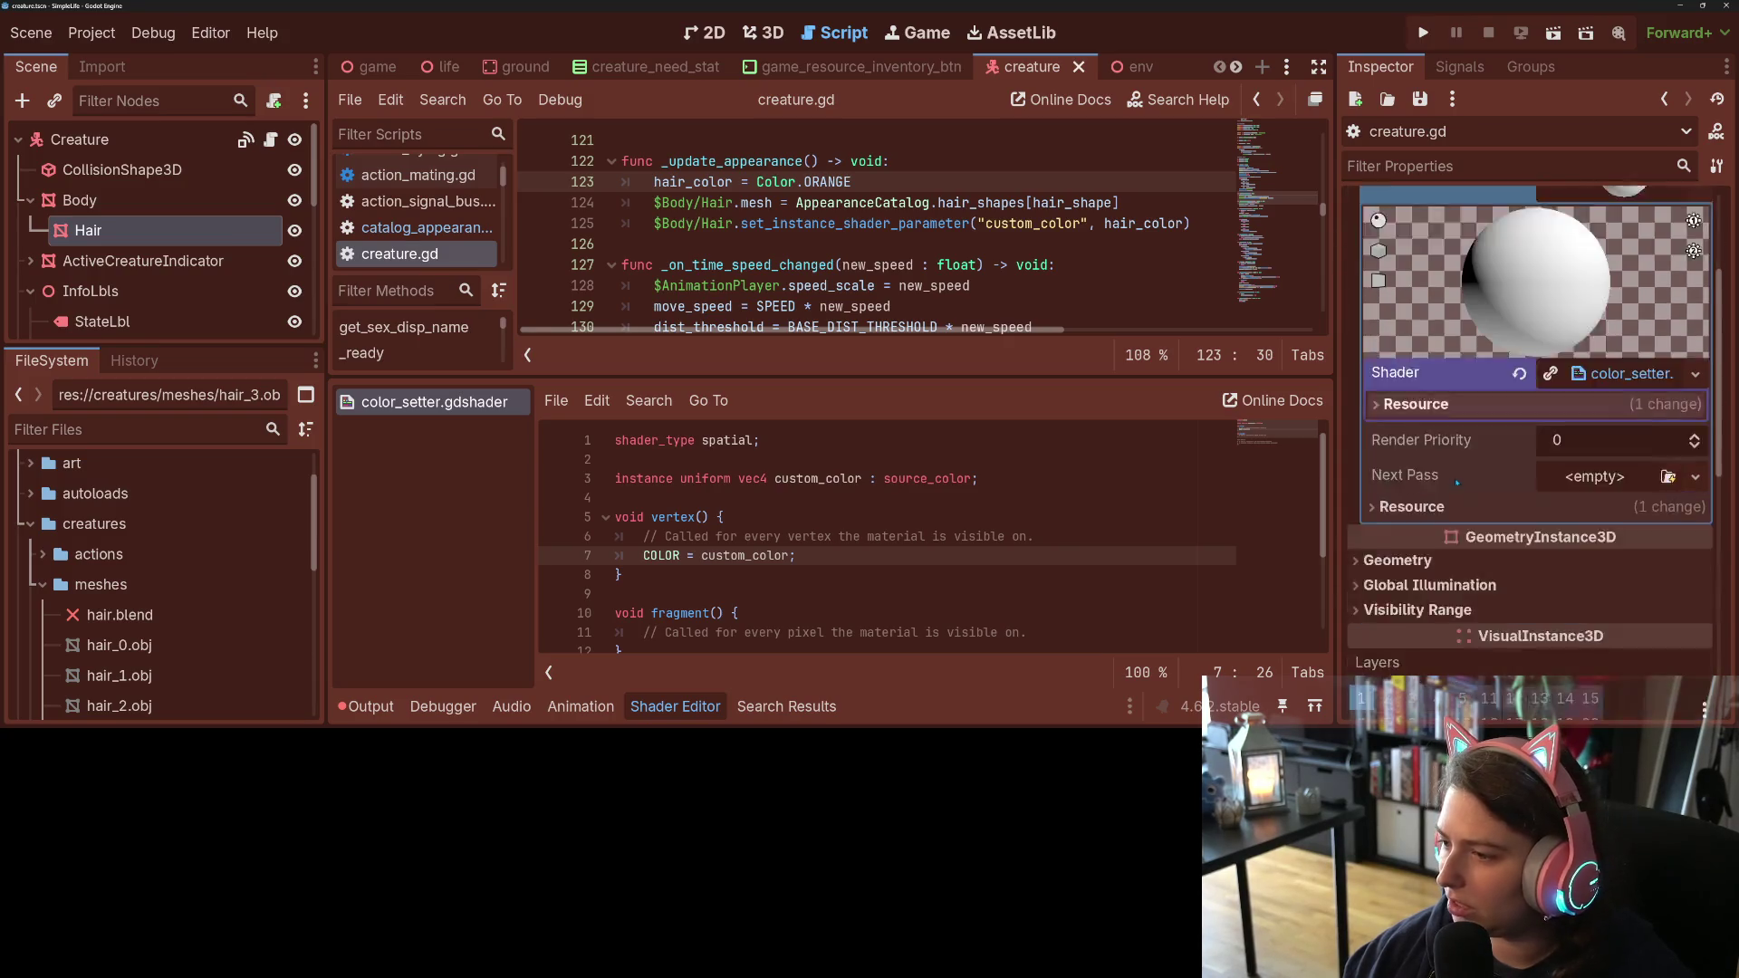
scroll(1457, 482, "down", 1)
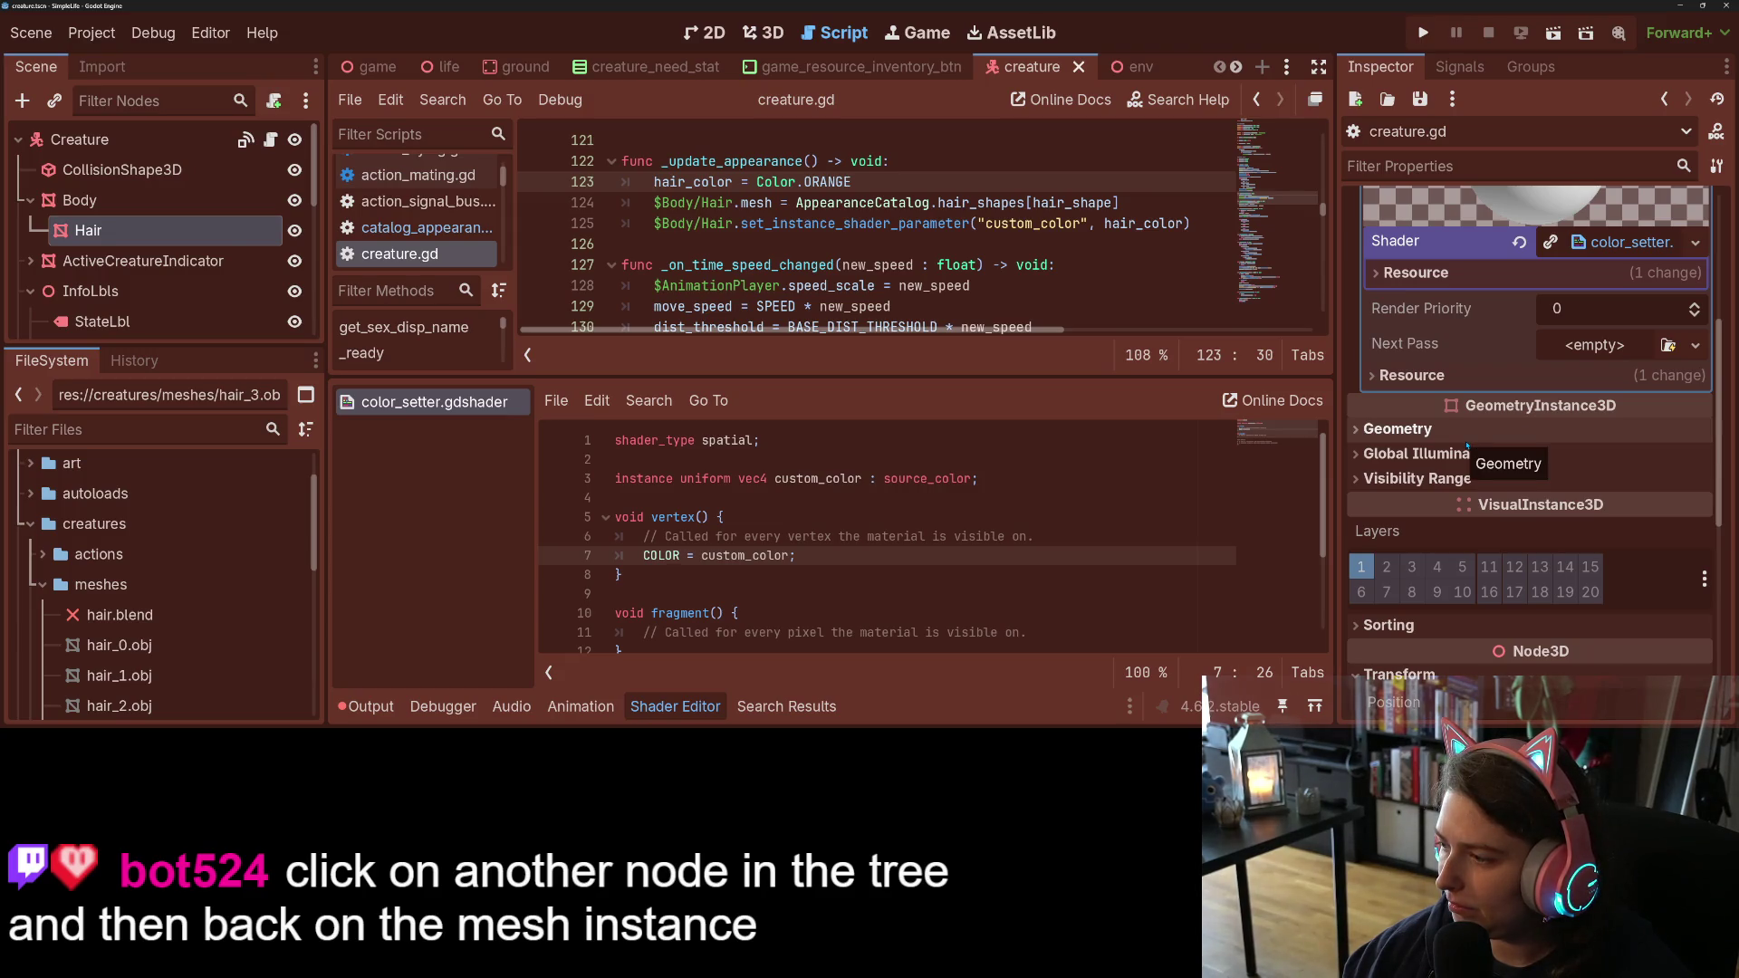
left_click(90, 290)
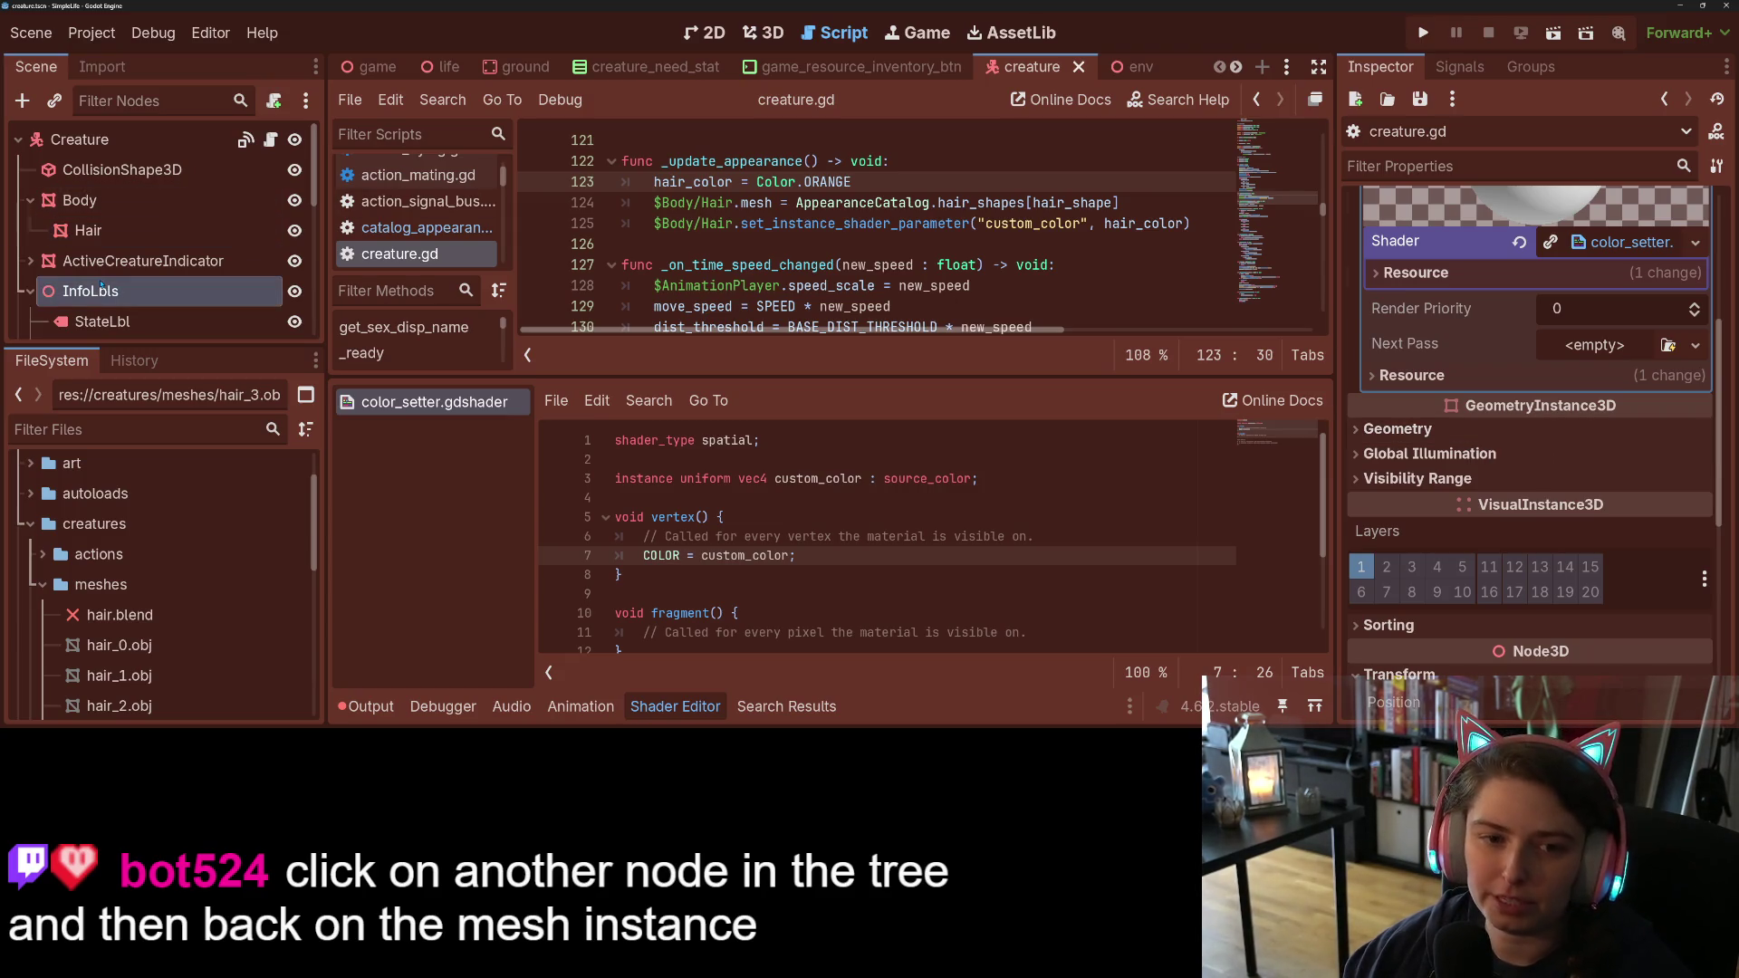
left_click(113, 237)
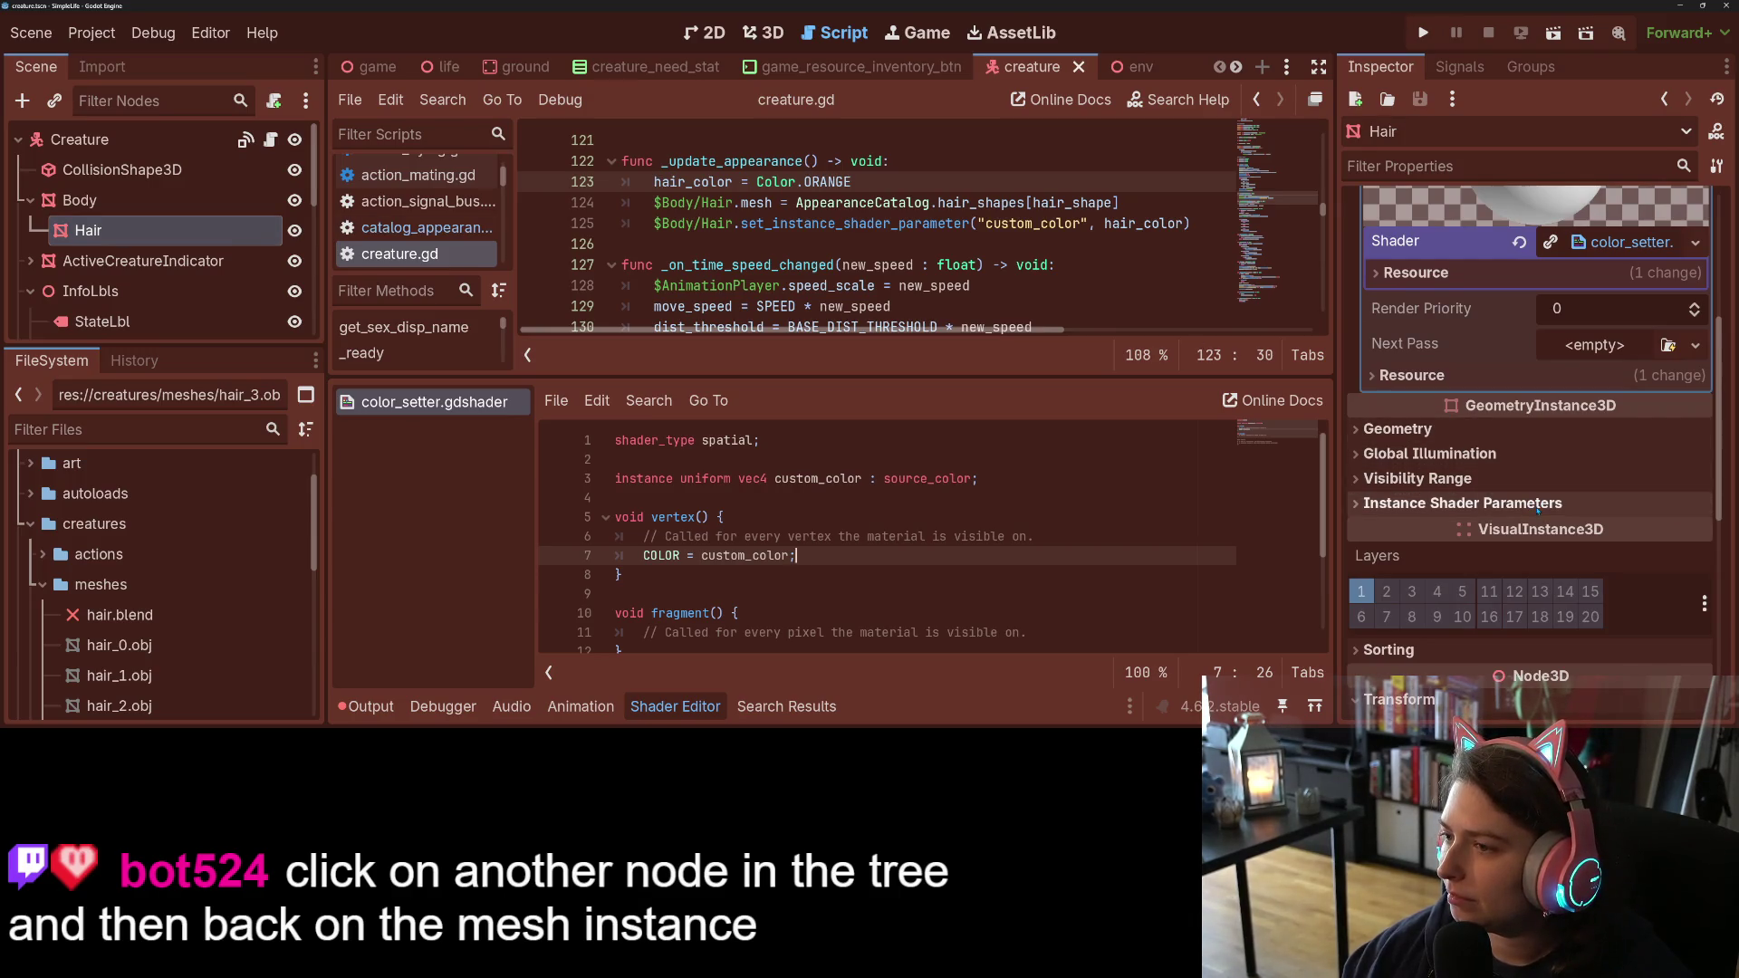
scroll(1537, 509, "up", 5)
left_click(1648, 254)
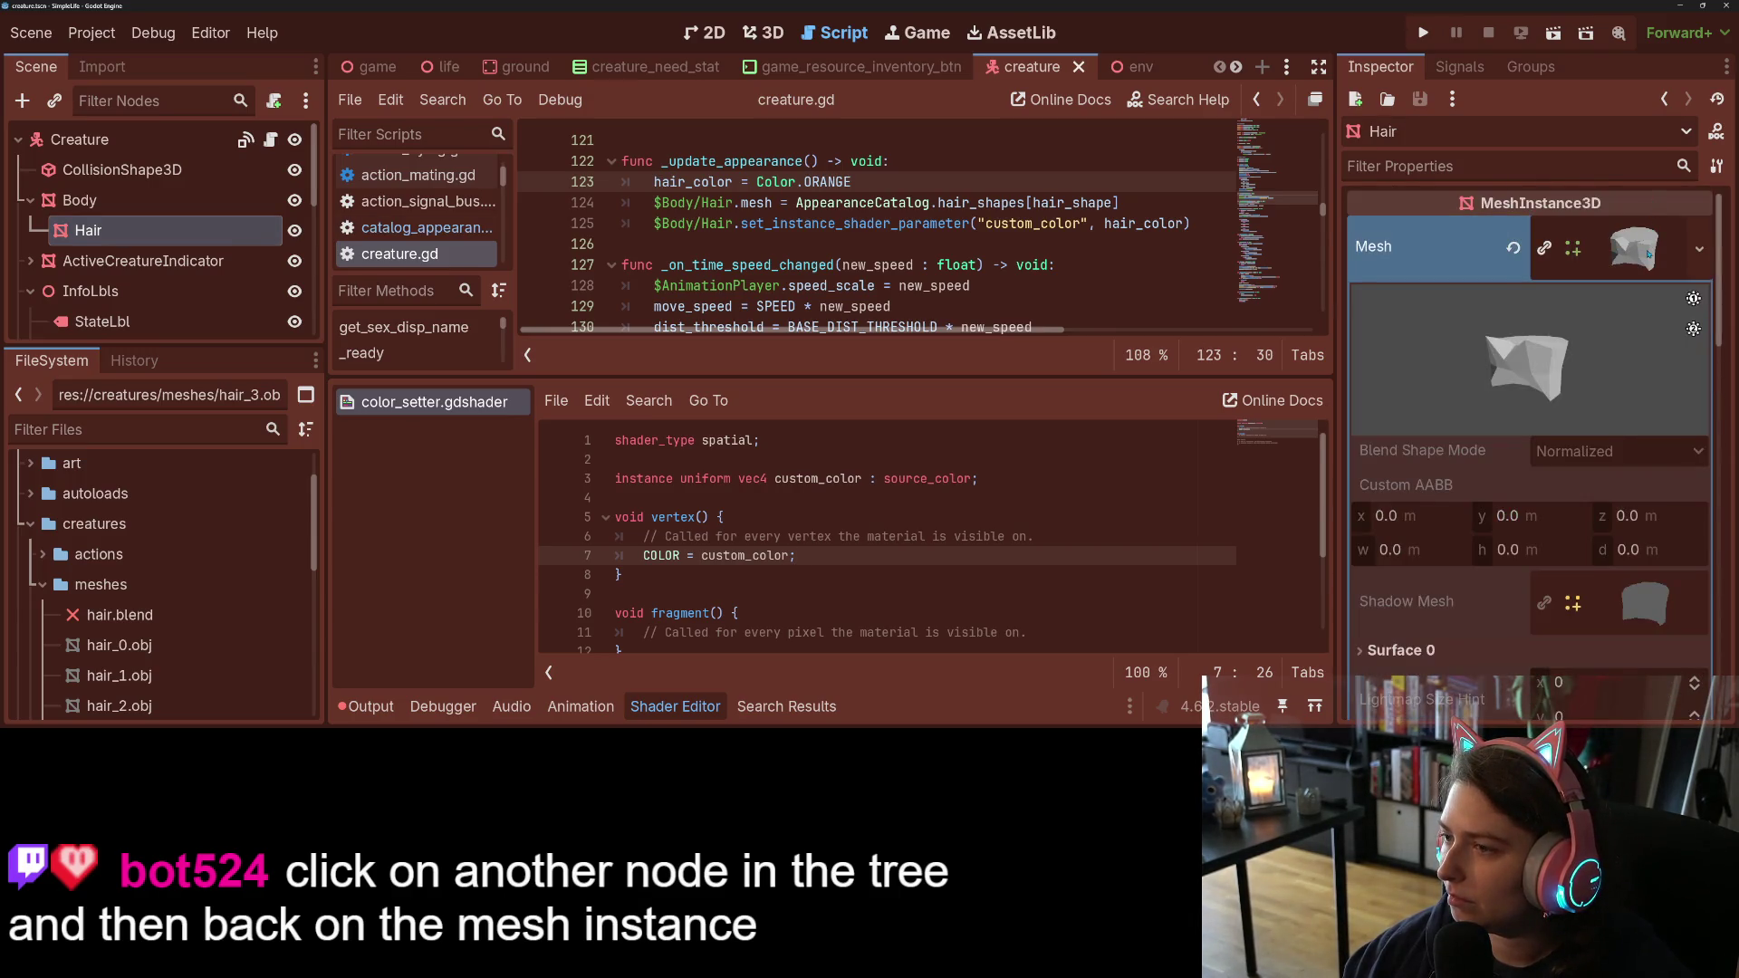
scroll(1510, 430, "down", 10)
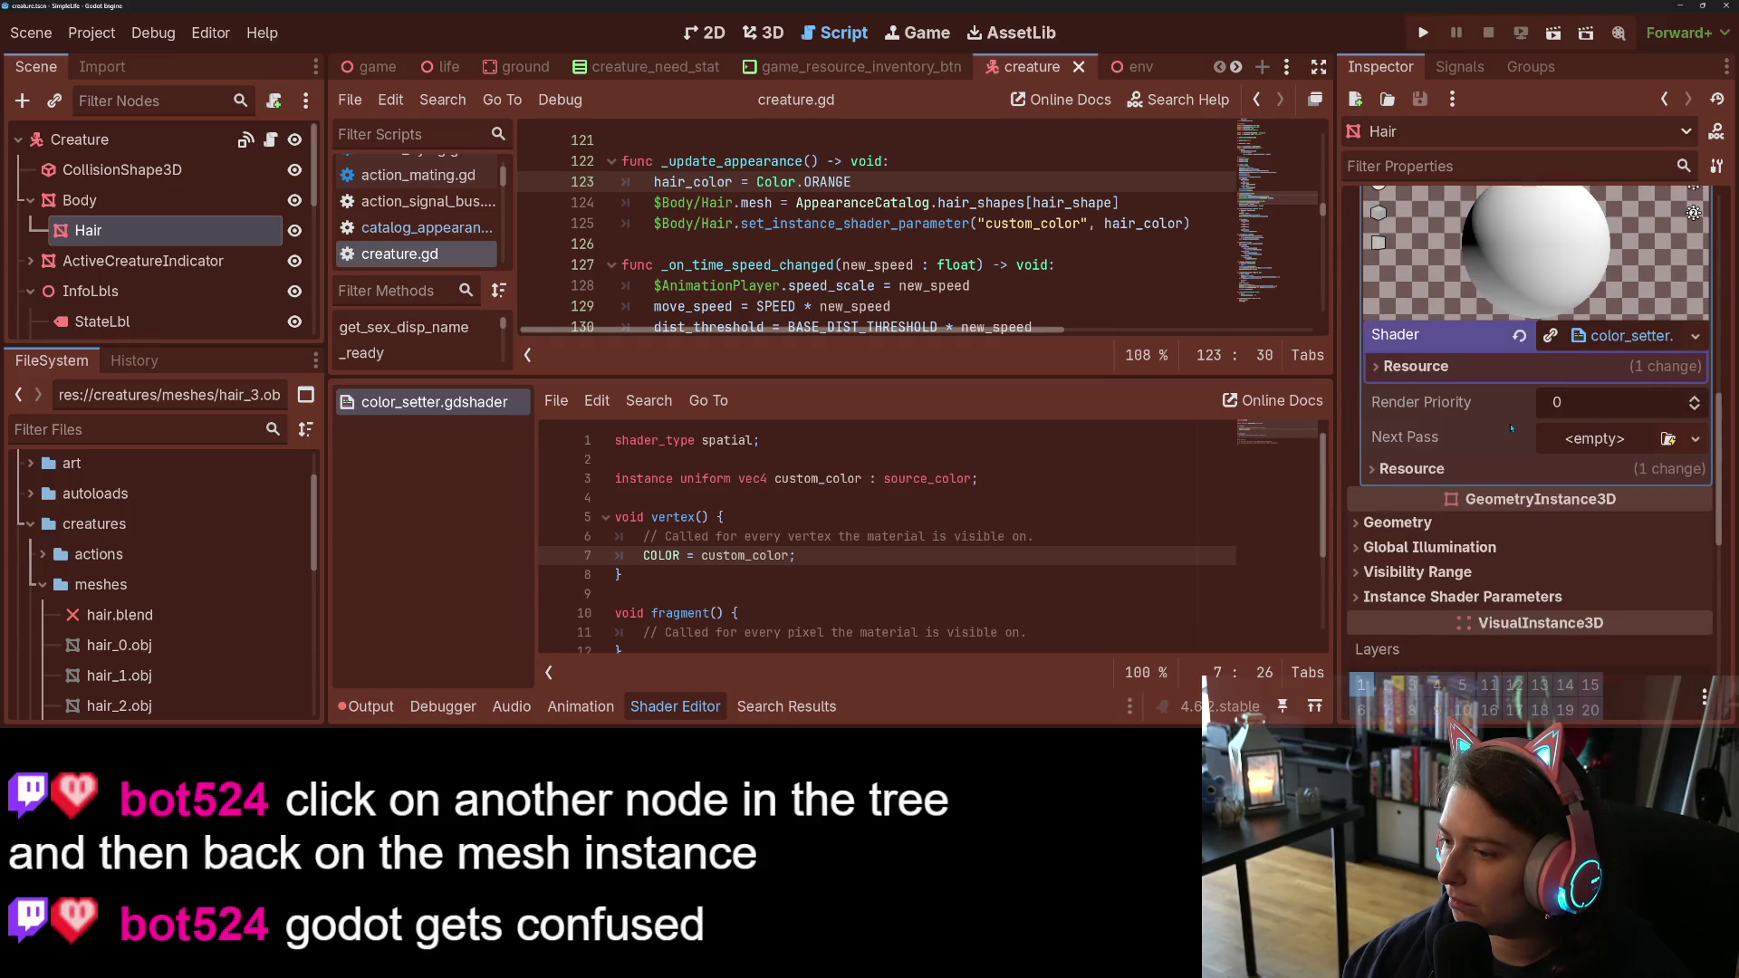
scroll(1511, 429, "down", 2)
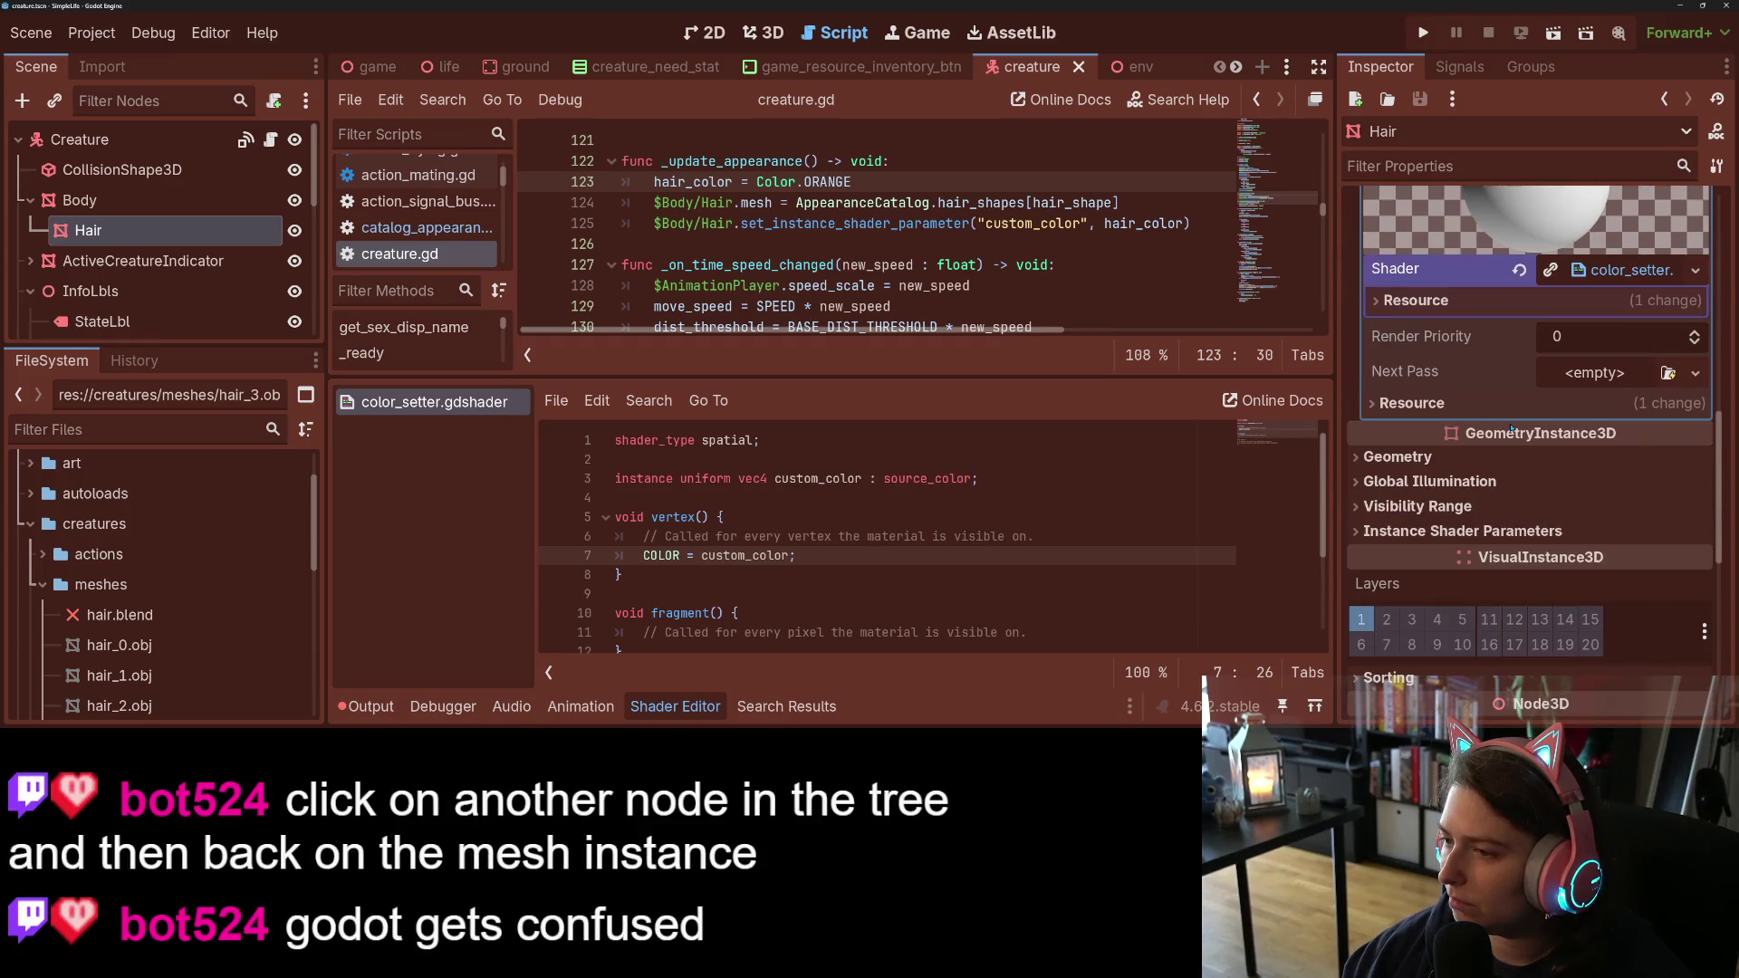
left_click(1446, 458)
left_click(1446, 459)
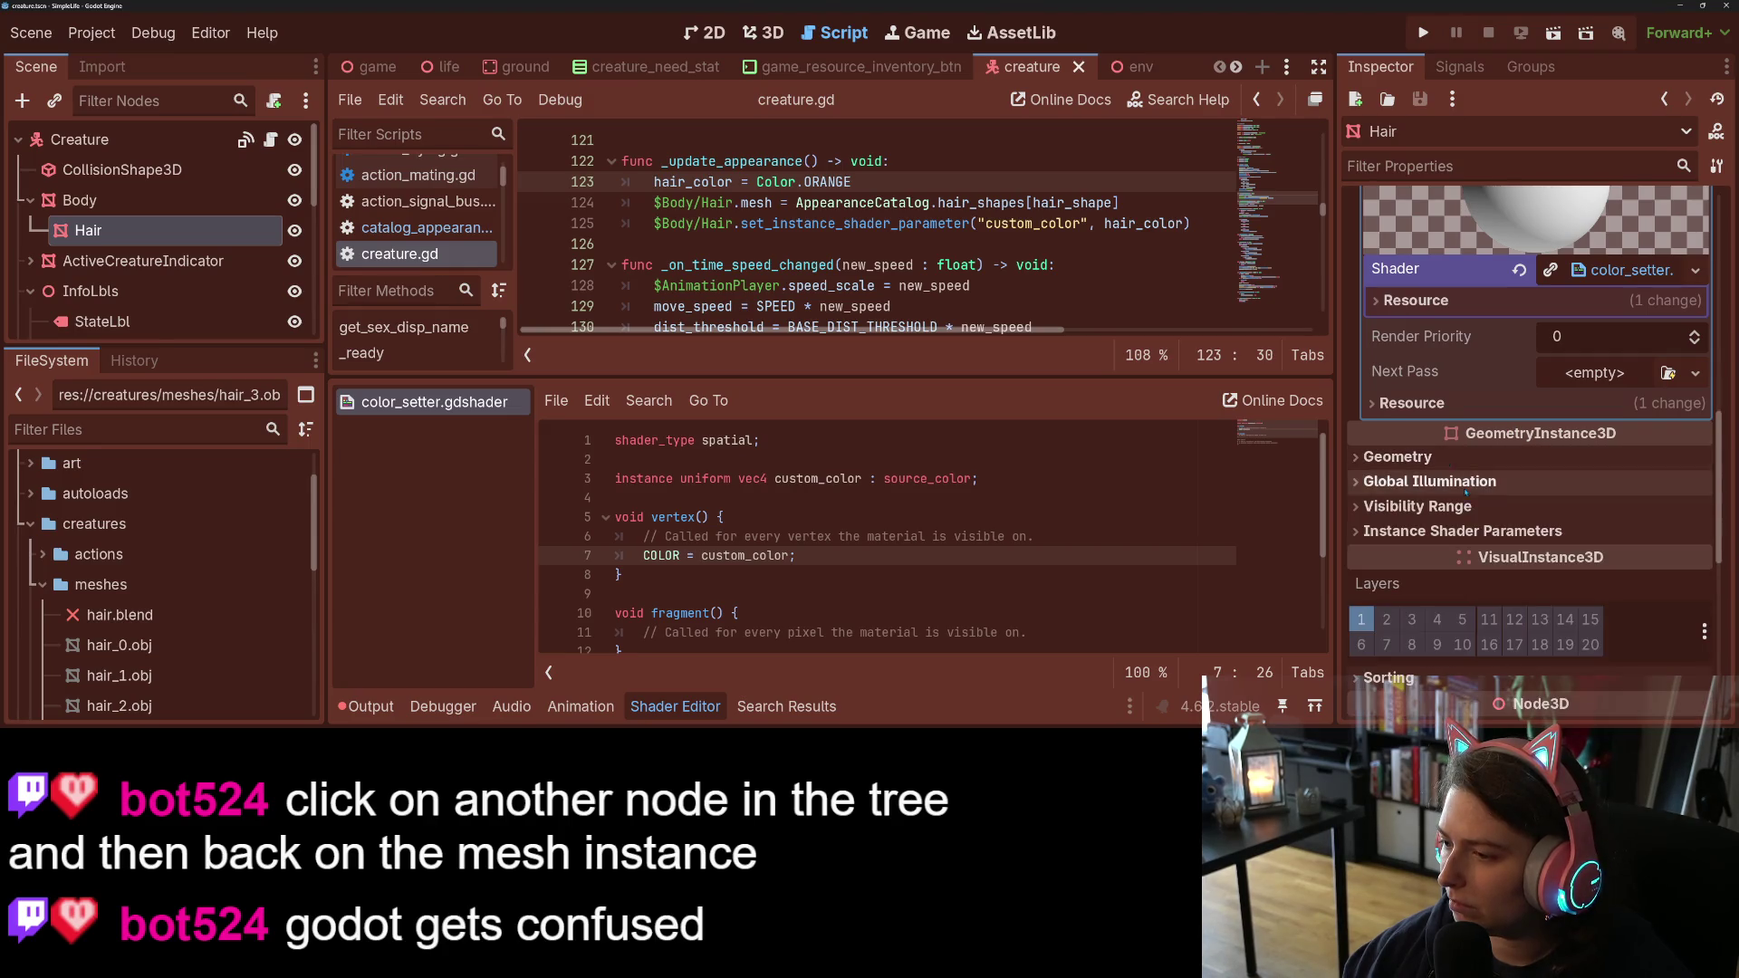
left_click(1498, 547)
scroll(1498, 545, "up", 5)
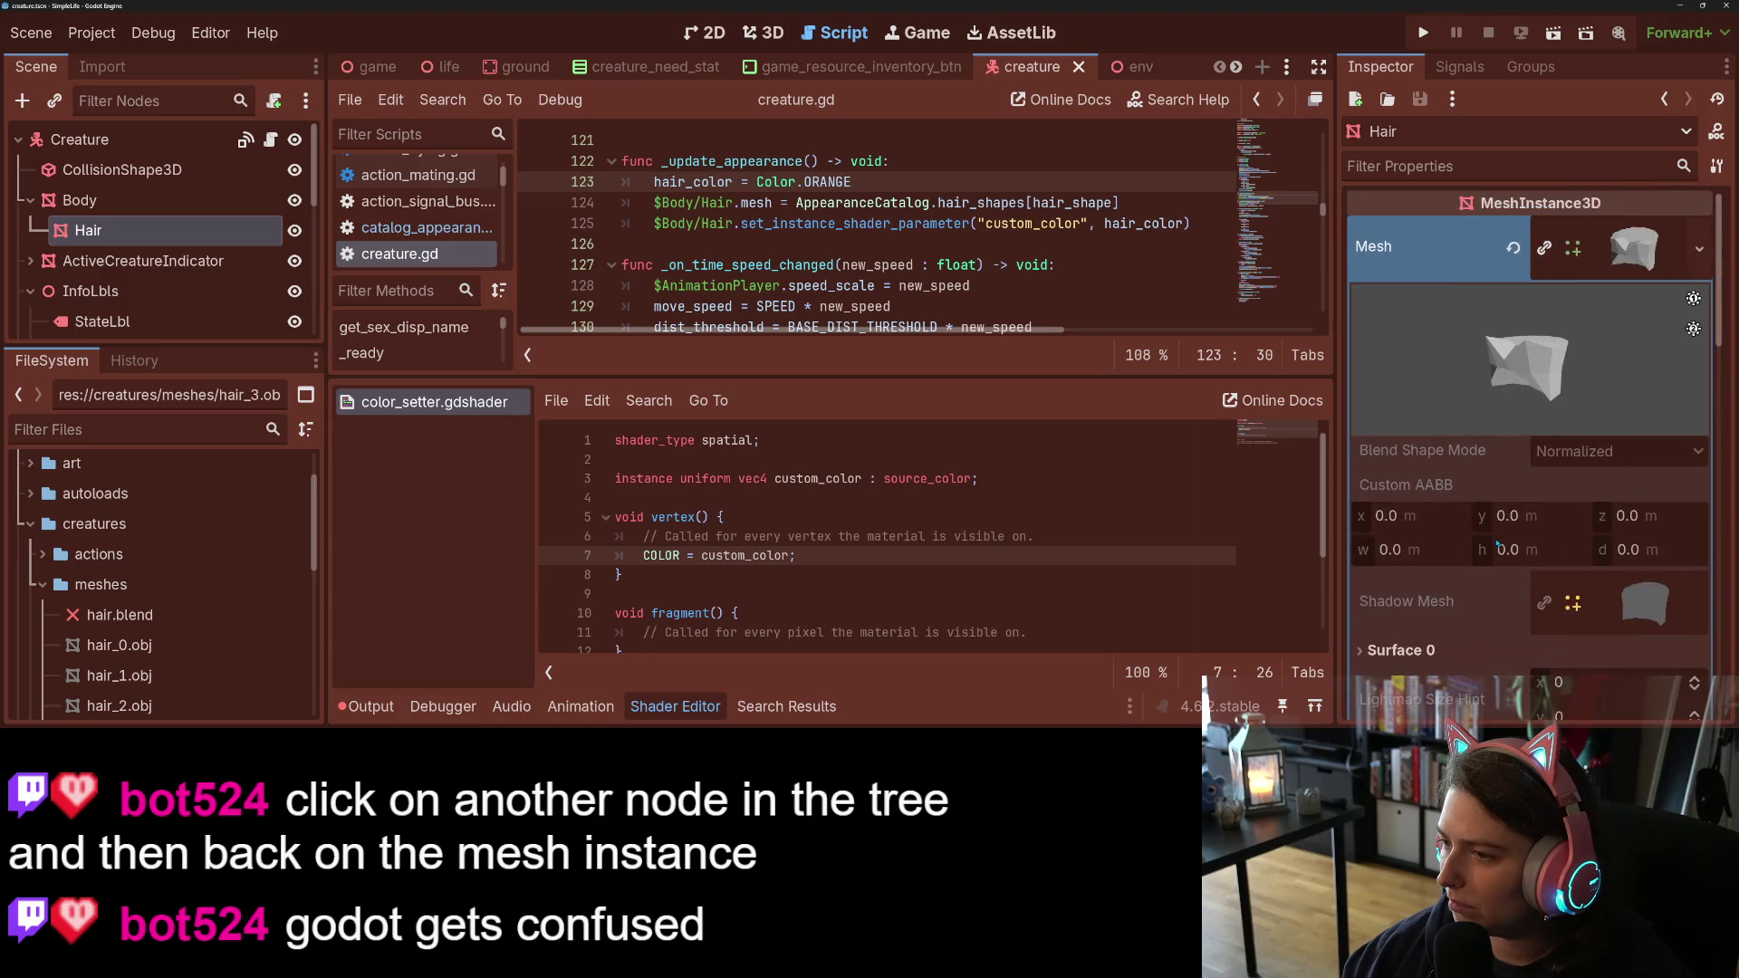
left_click(1627, 254)
scroll(1538, 381, "down", 2)
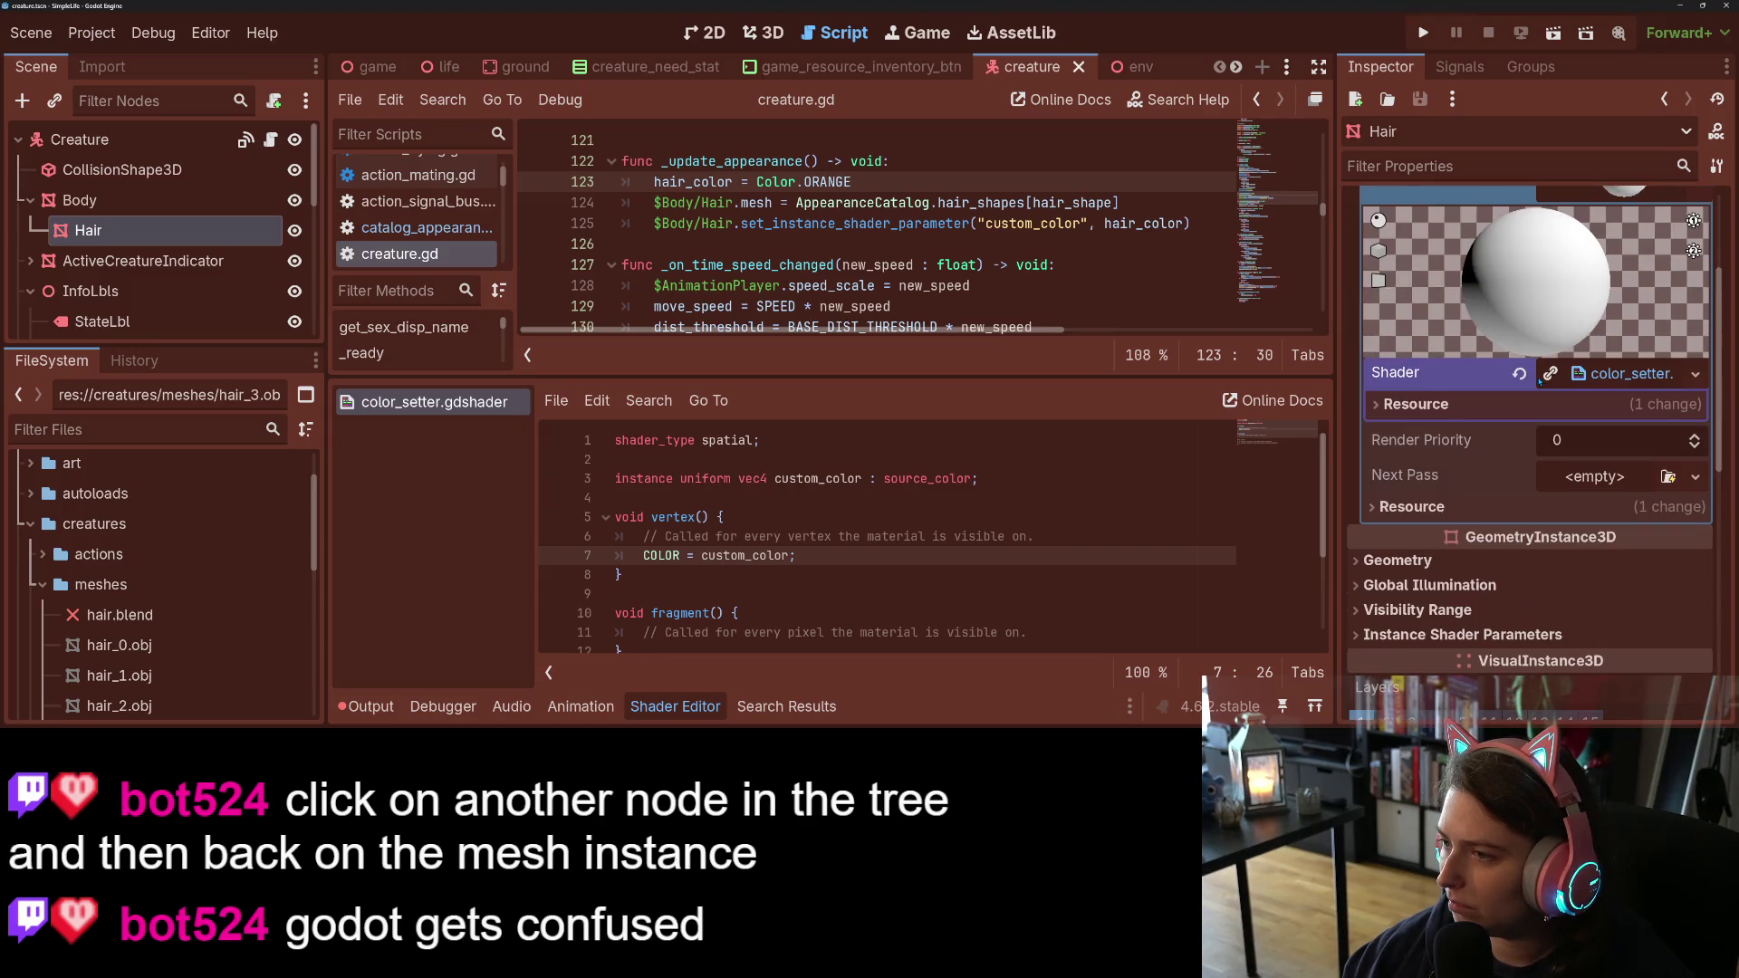
left_click(1540, 507)
left_click(1539, 506)
left_click(91, 291)
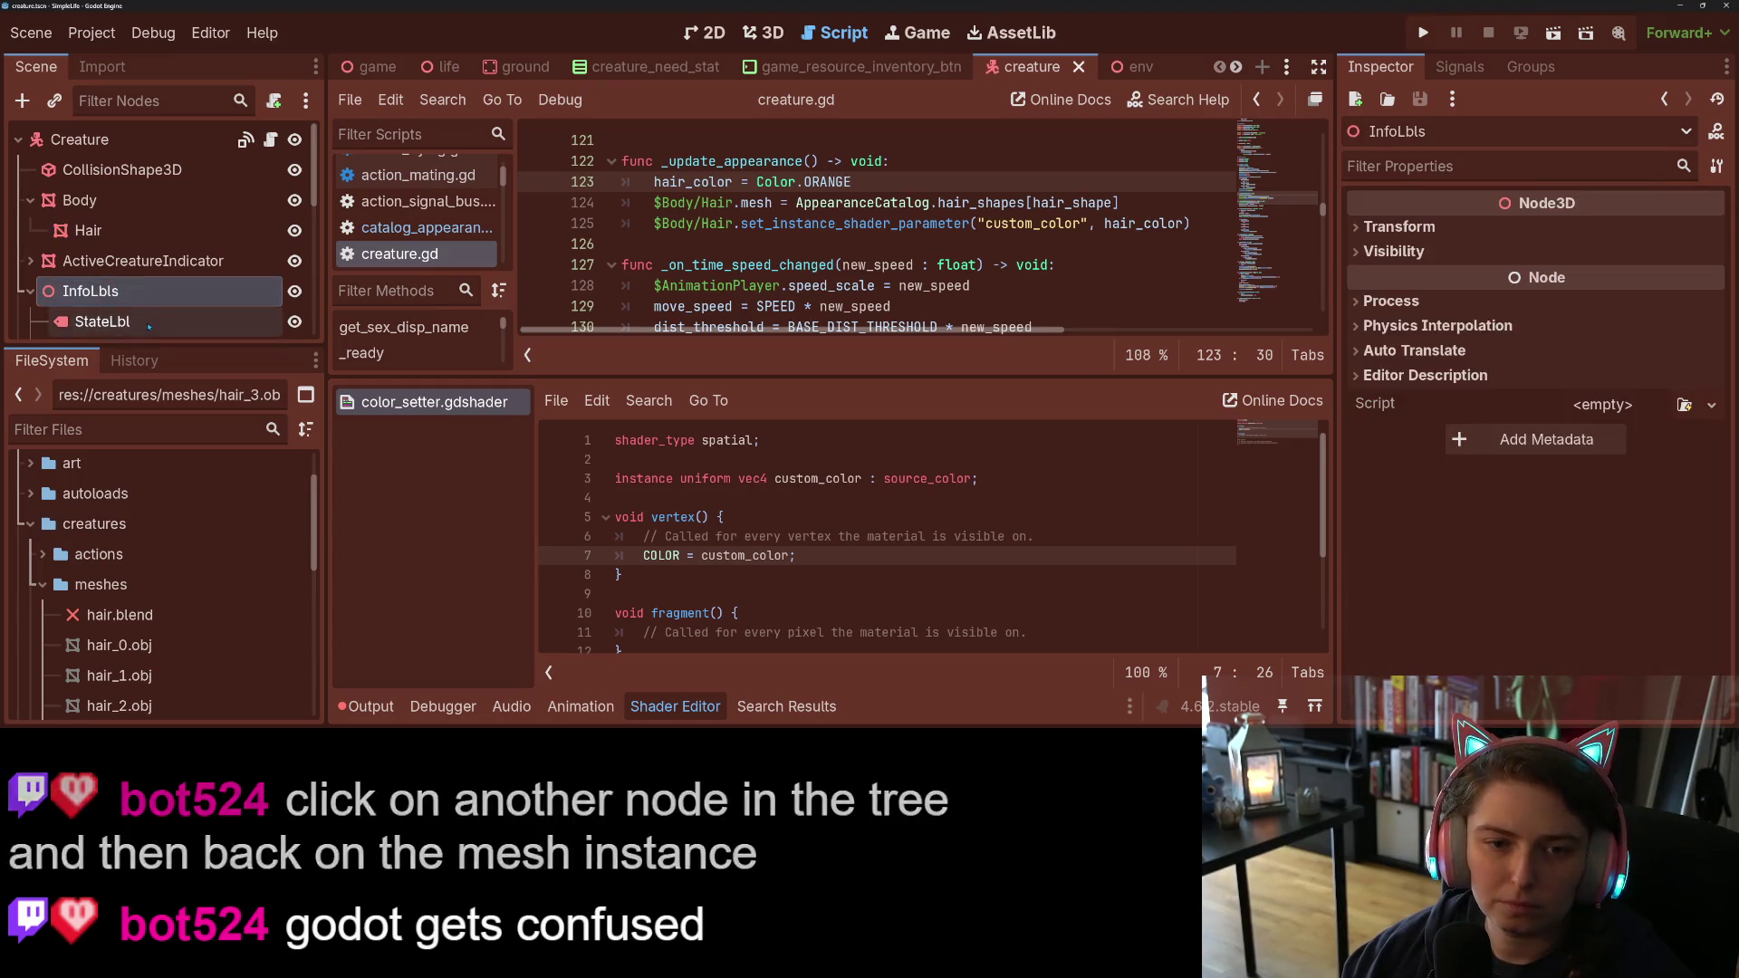
left_click(101, 322)
left_click(88, 233)
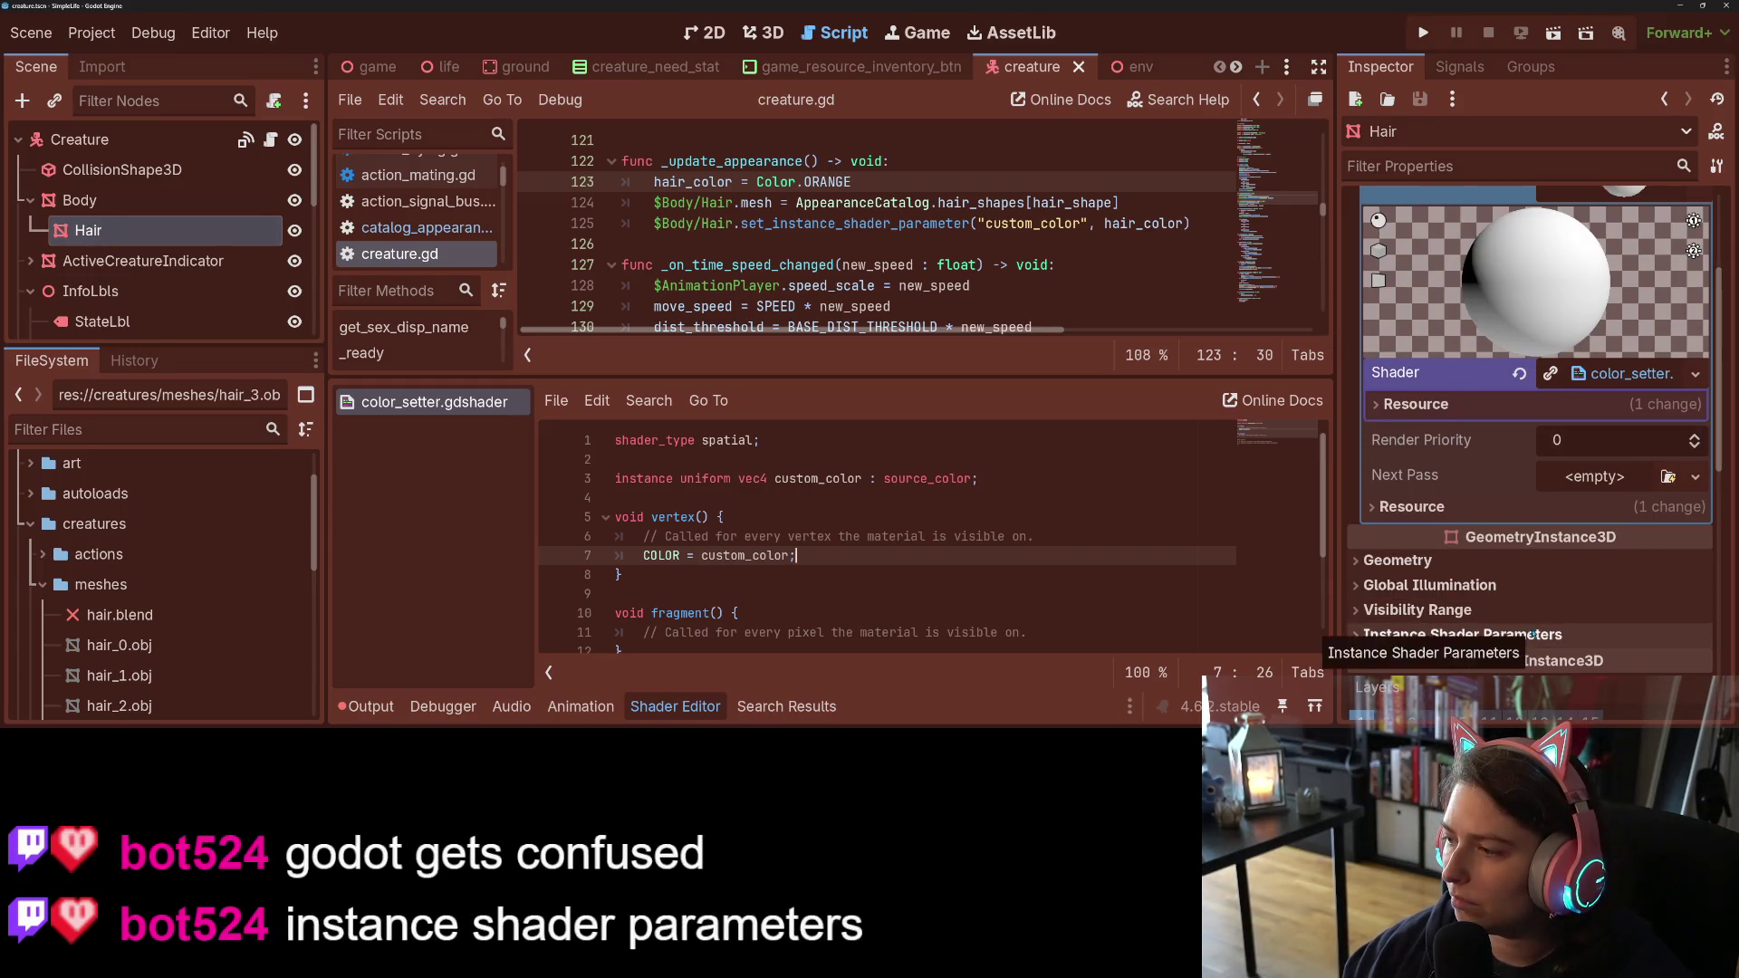
scroll(1518, 621, "up", 3)
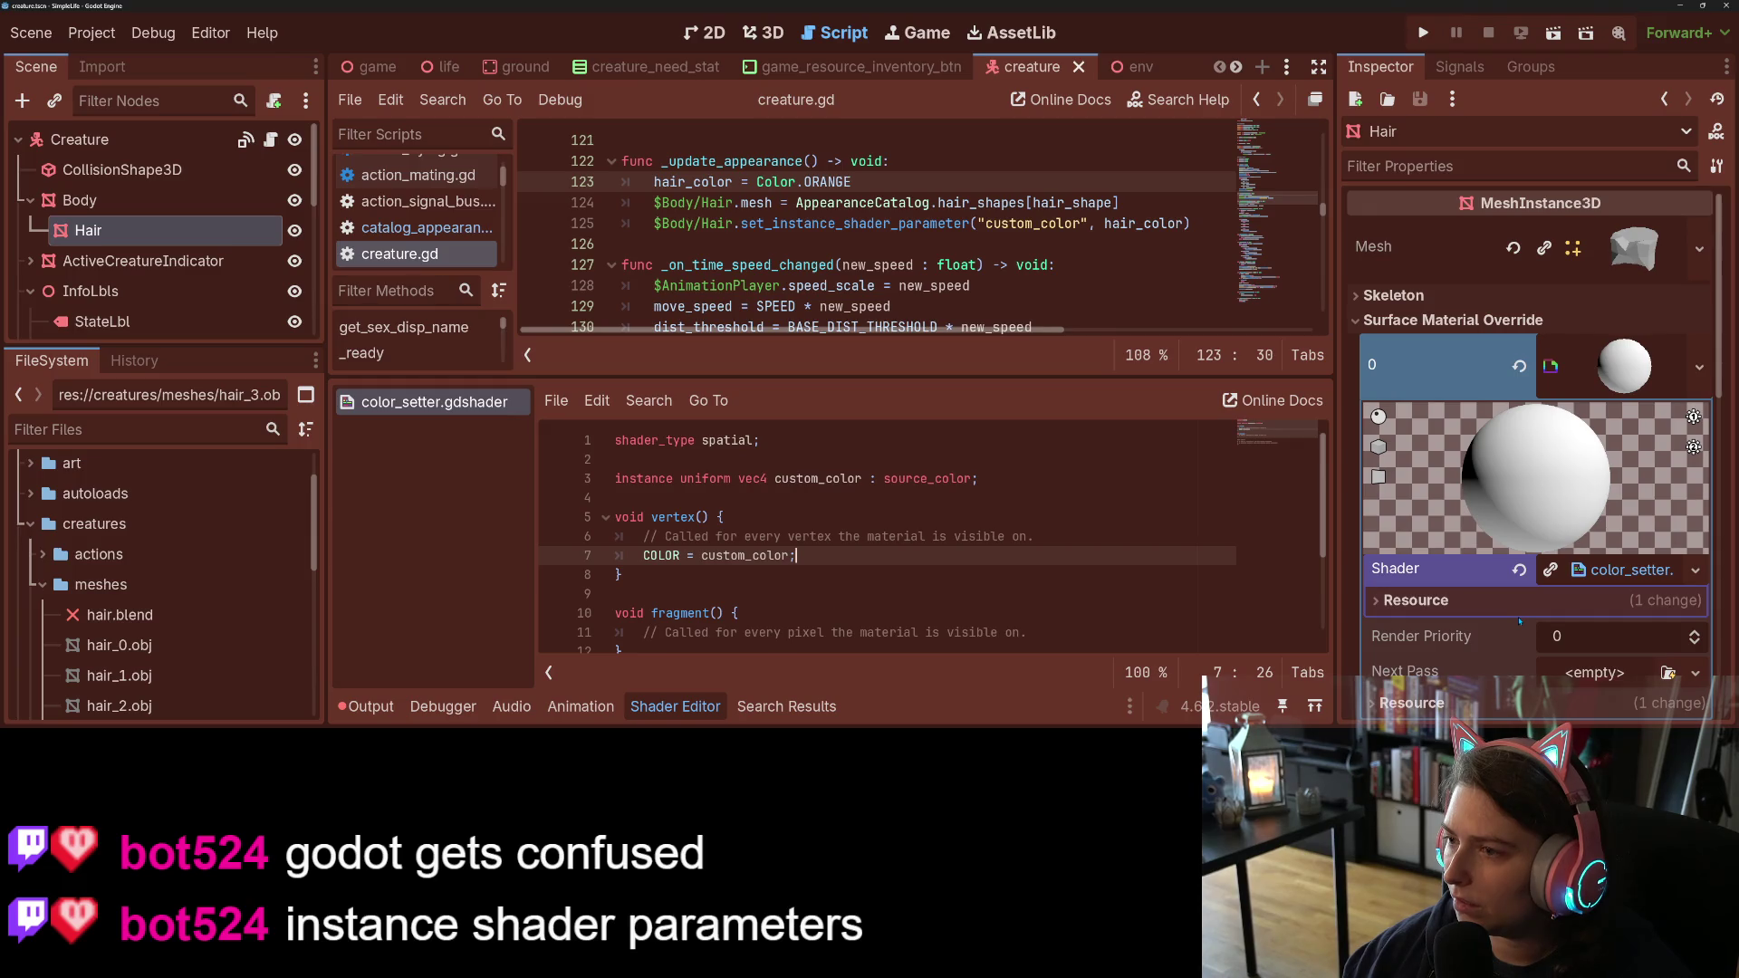
left_click(1637, 248)
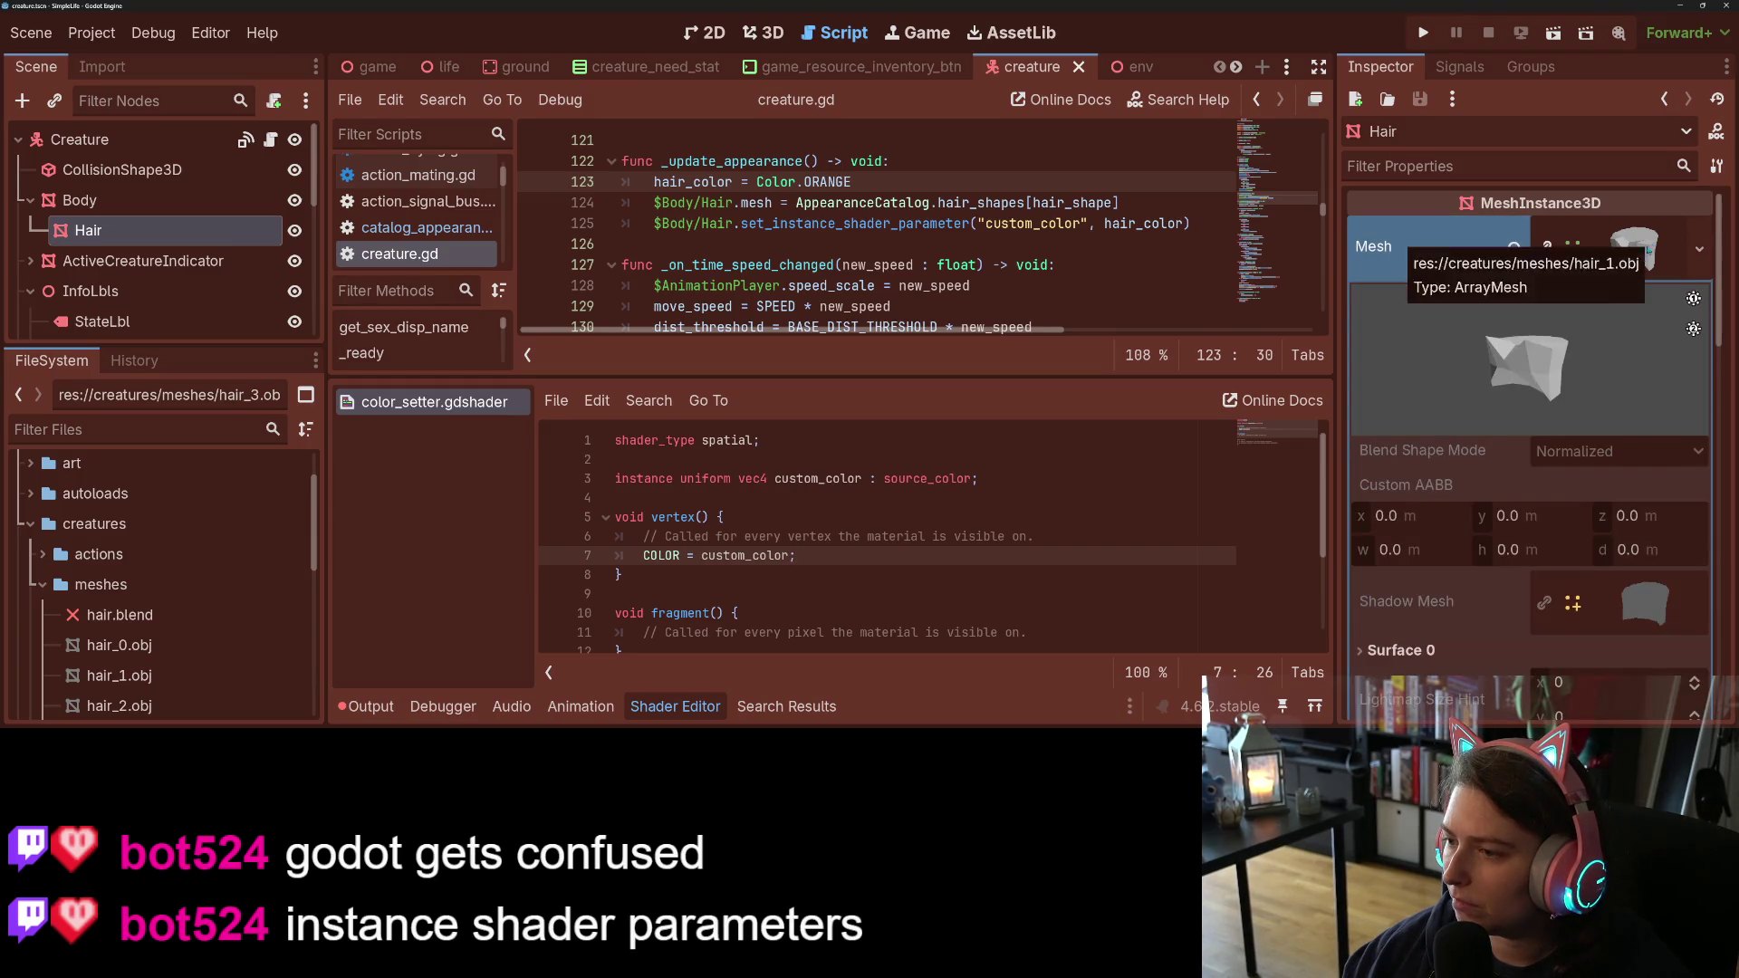
scroll(1486, 445, "down", 2)
scroll(1490, 464, "down", 5)
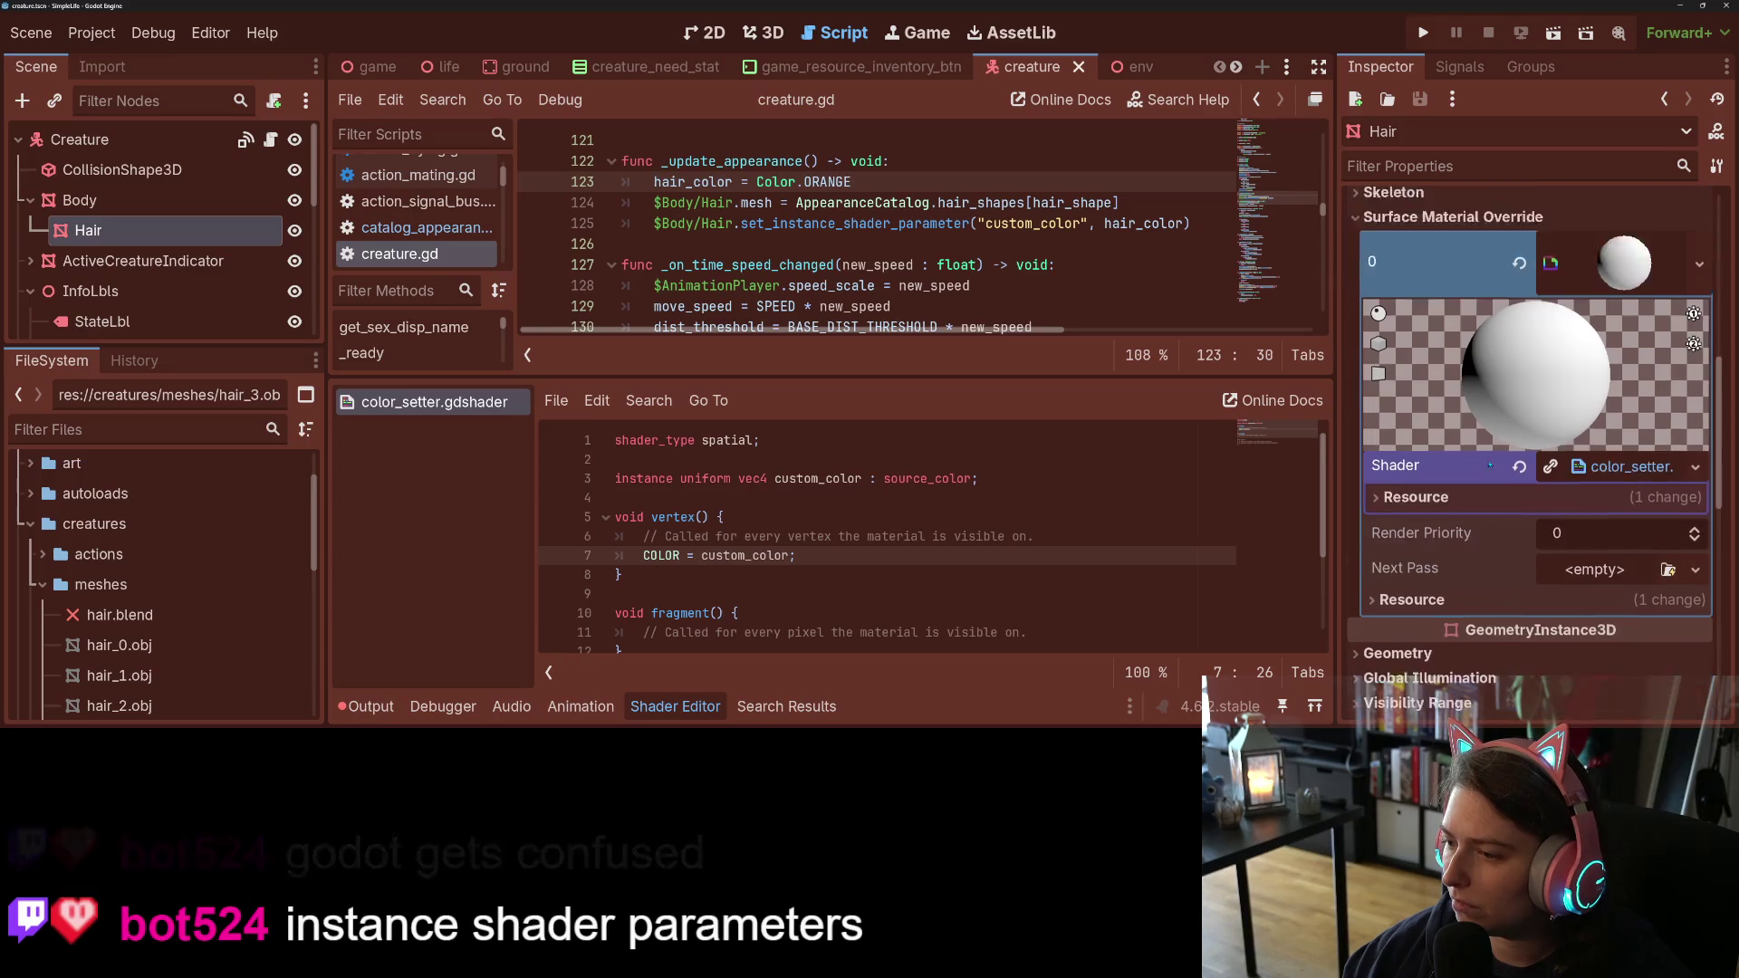
scroll(1450, 513, "down", 2)
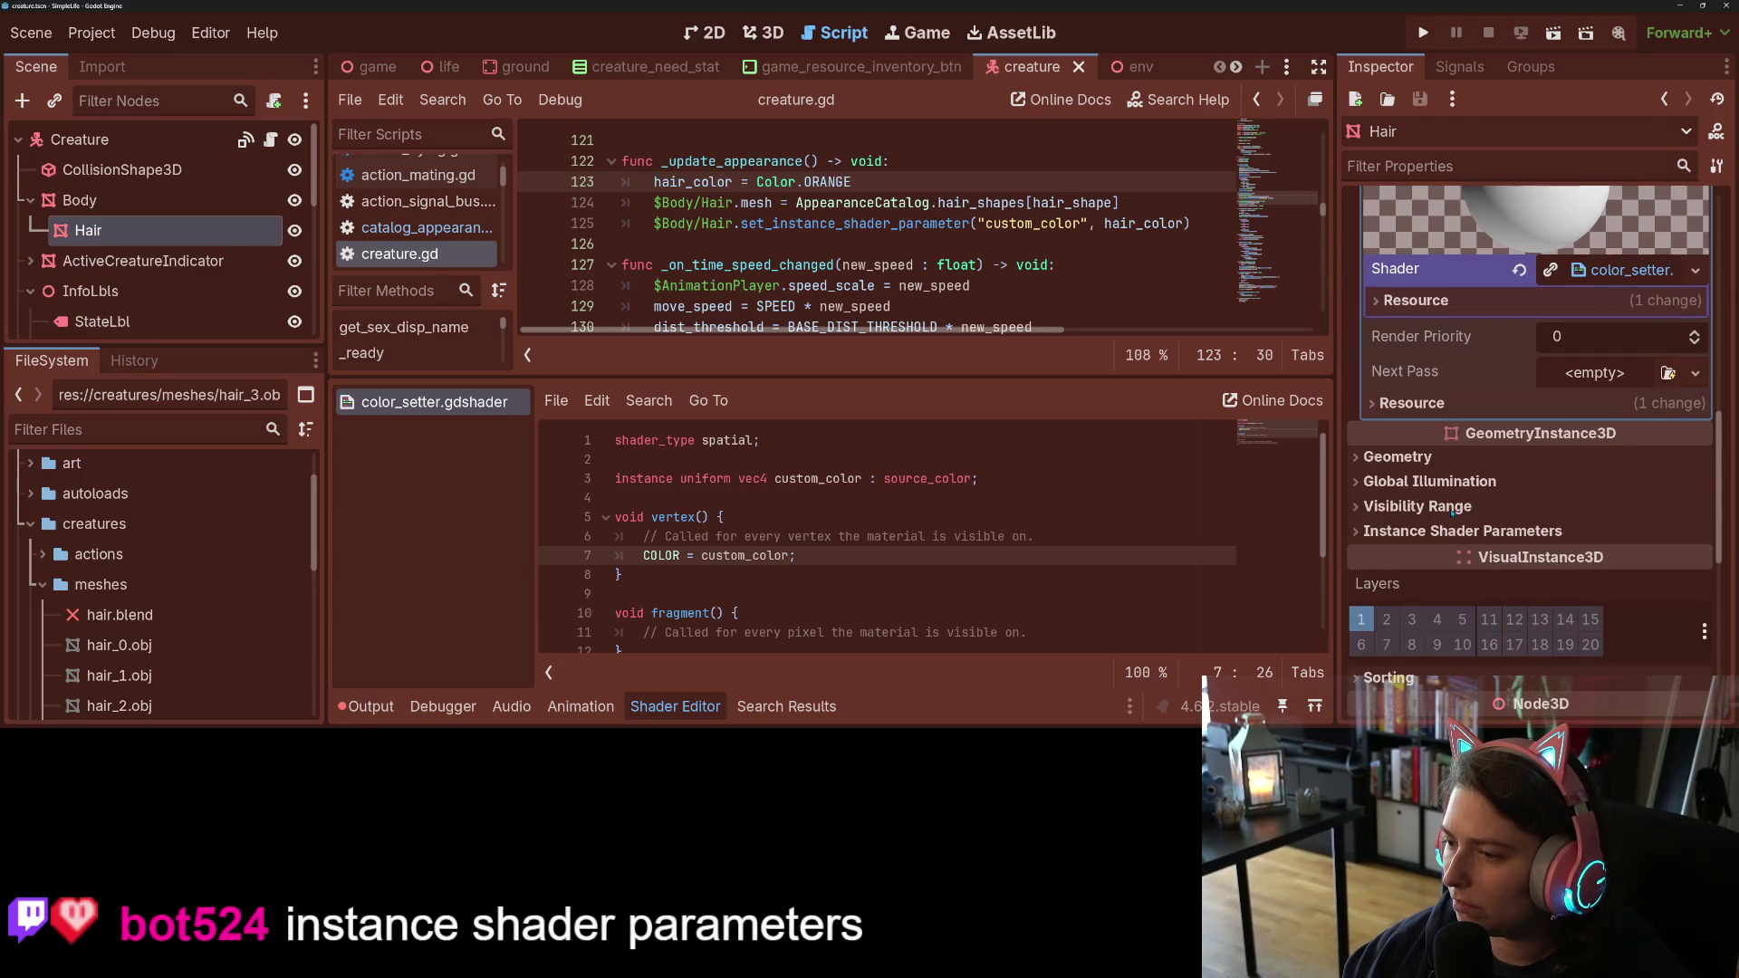
left_click(1458, 530)
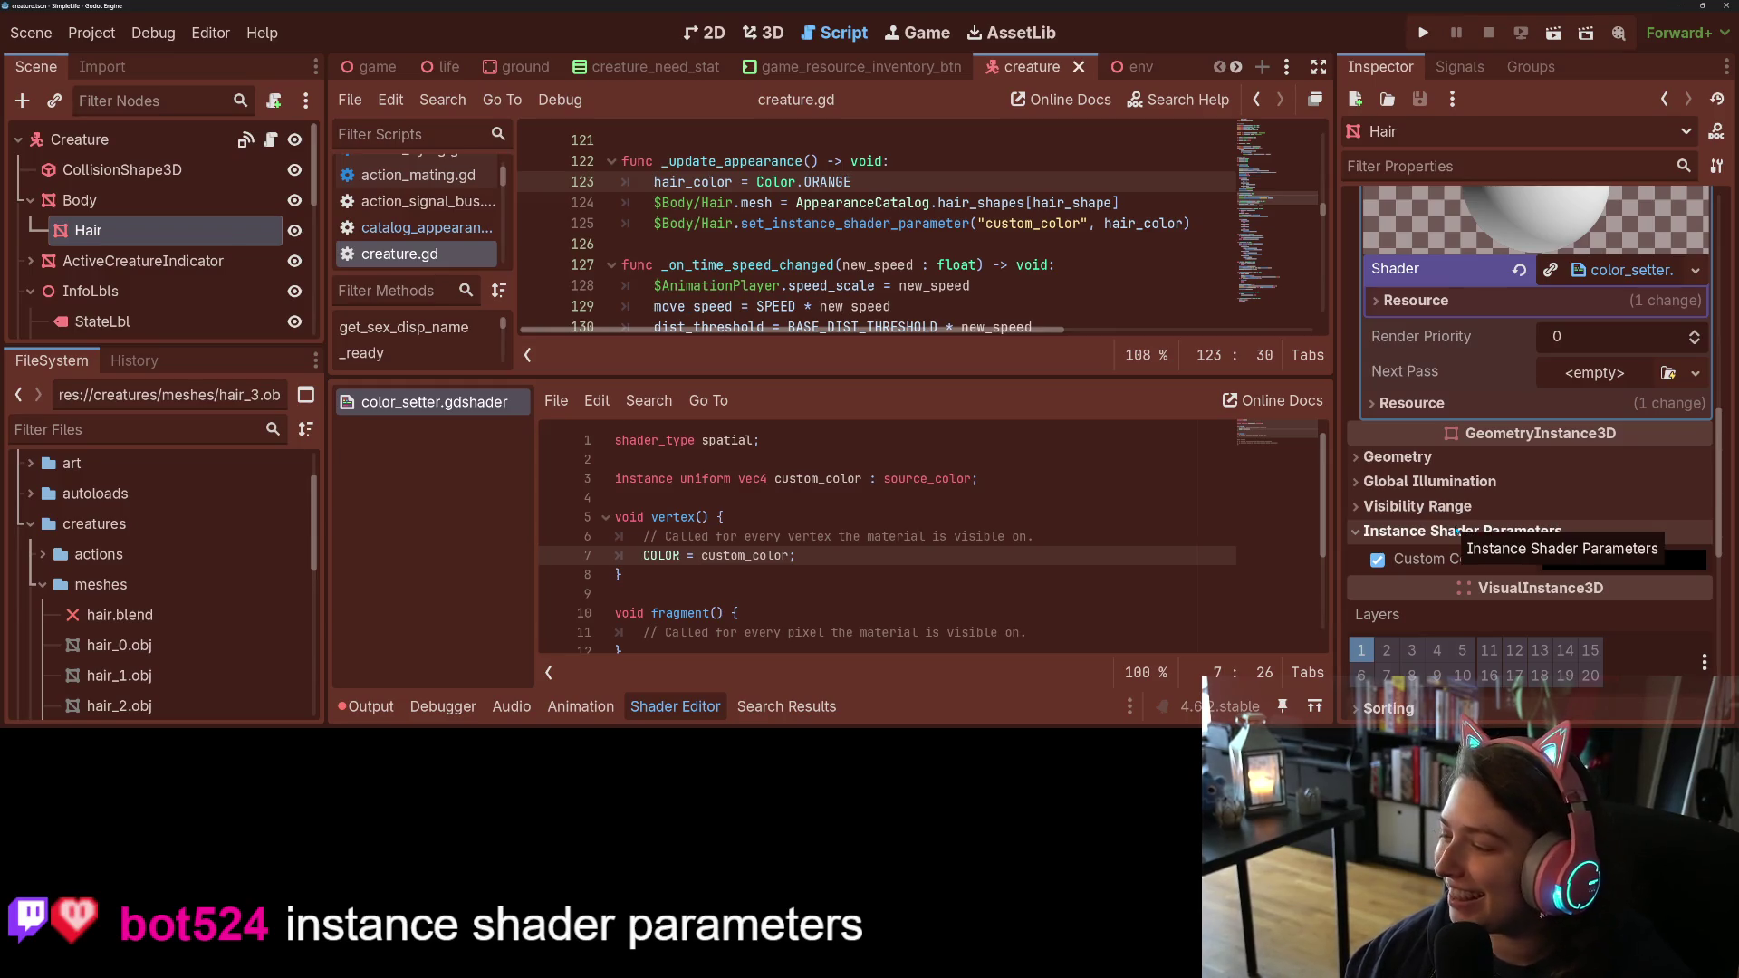
Step: Set the Hair node's Custom Color parameter to teal, hide the shader editor, and save
left_click(1600, 563)
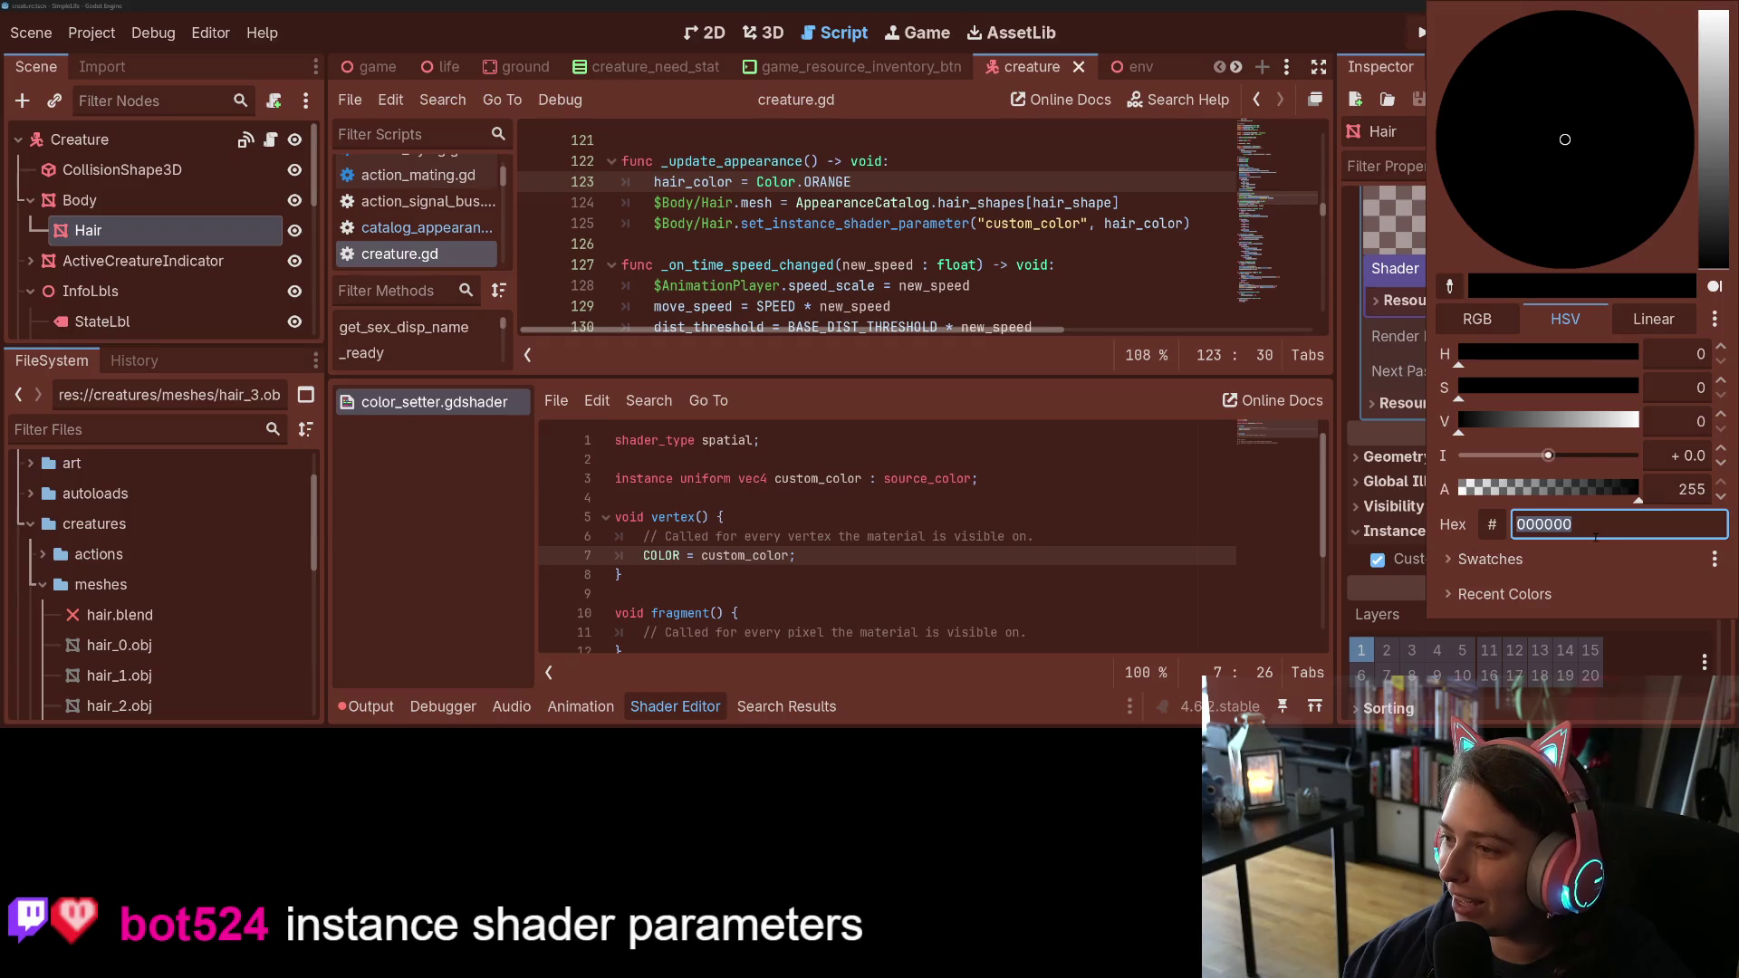
left_click_drag(1707, 210, 1707, 171)
left_click(1662, 120)
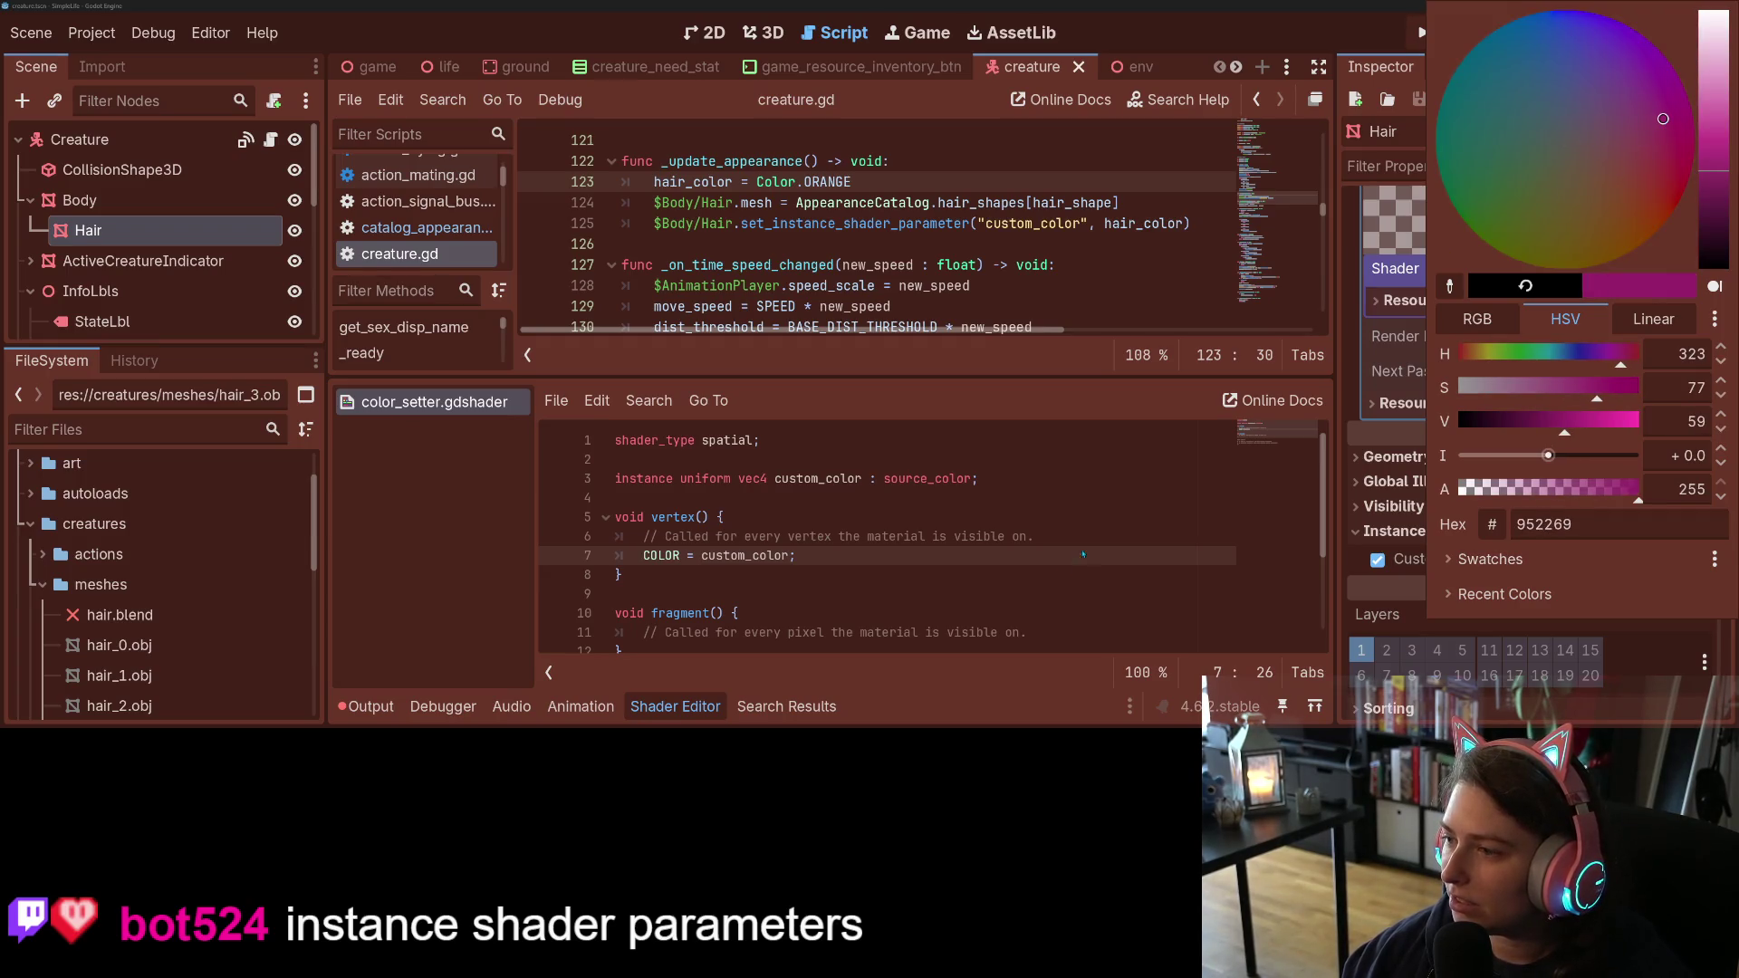
left_click_drag(1611, 145, 1458, 80)
left_click(1071, 572)
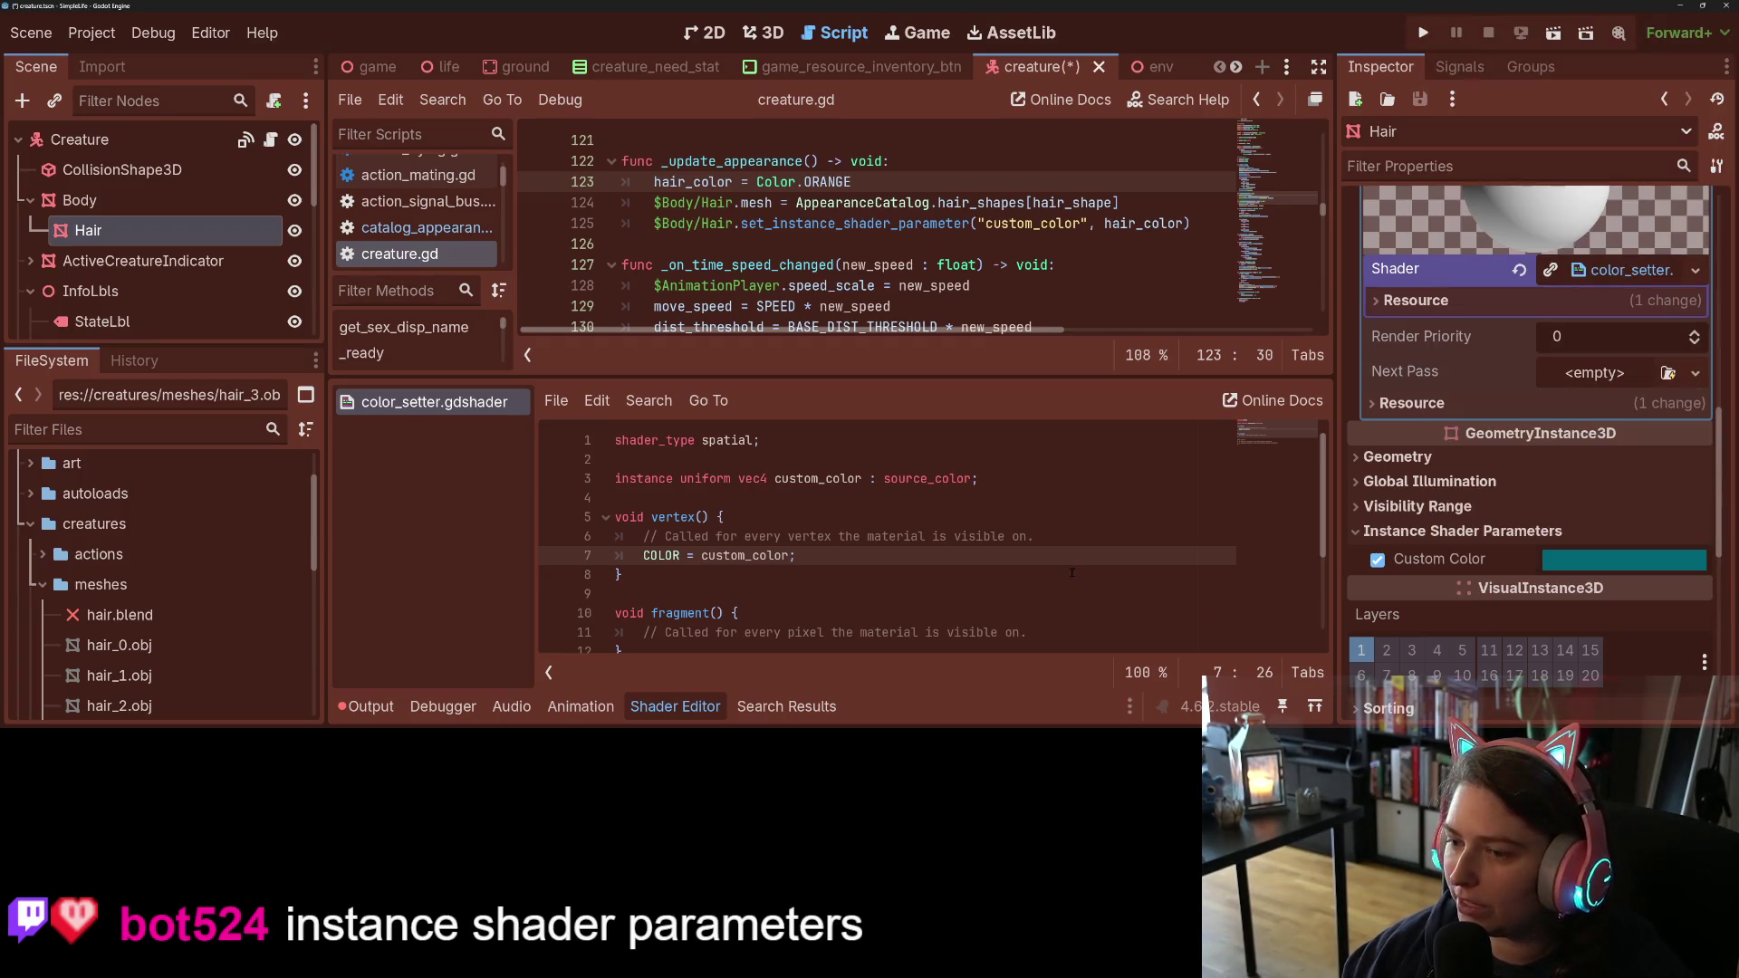
left_click(675, 706)
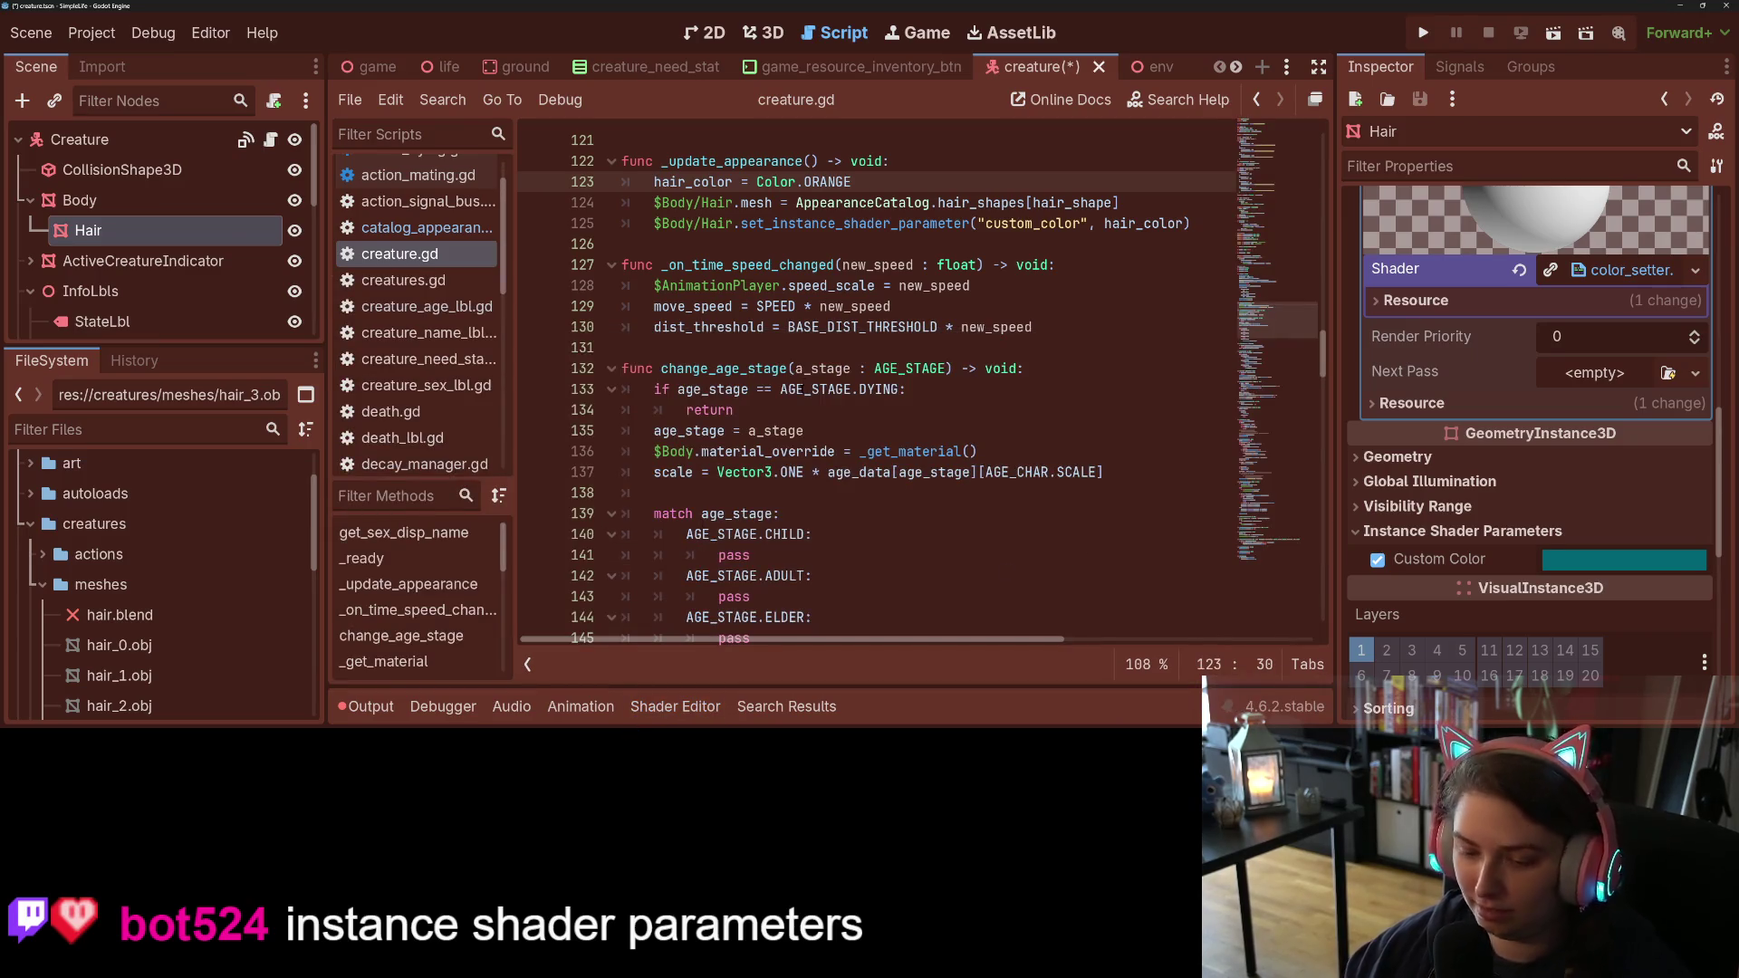
key("ctrl+s")
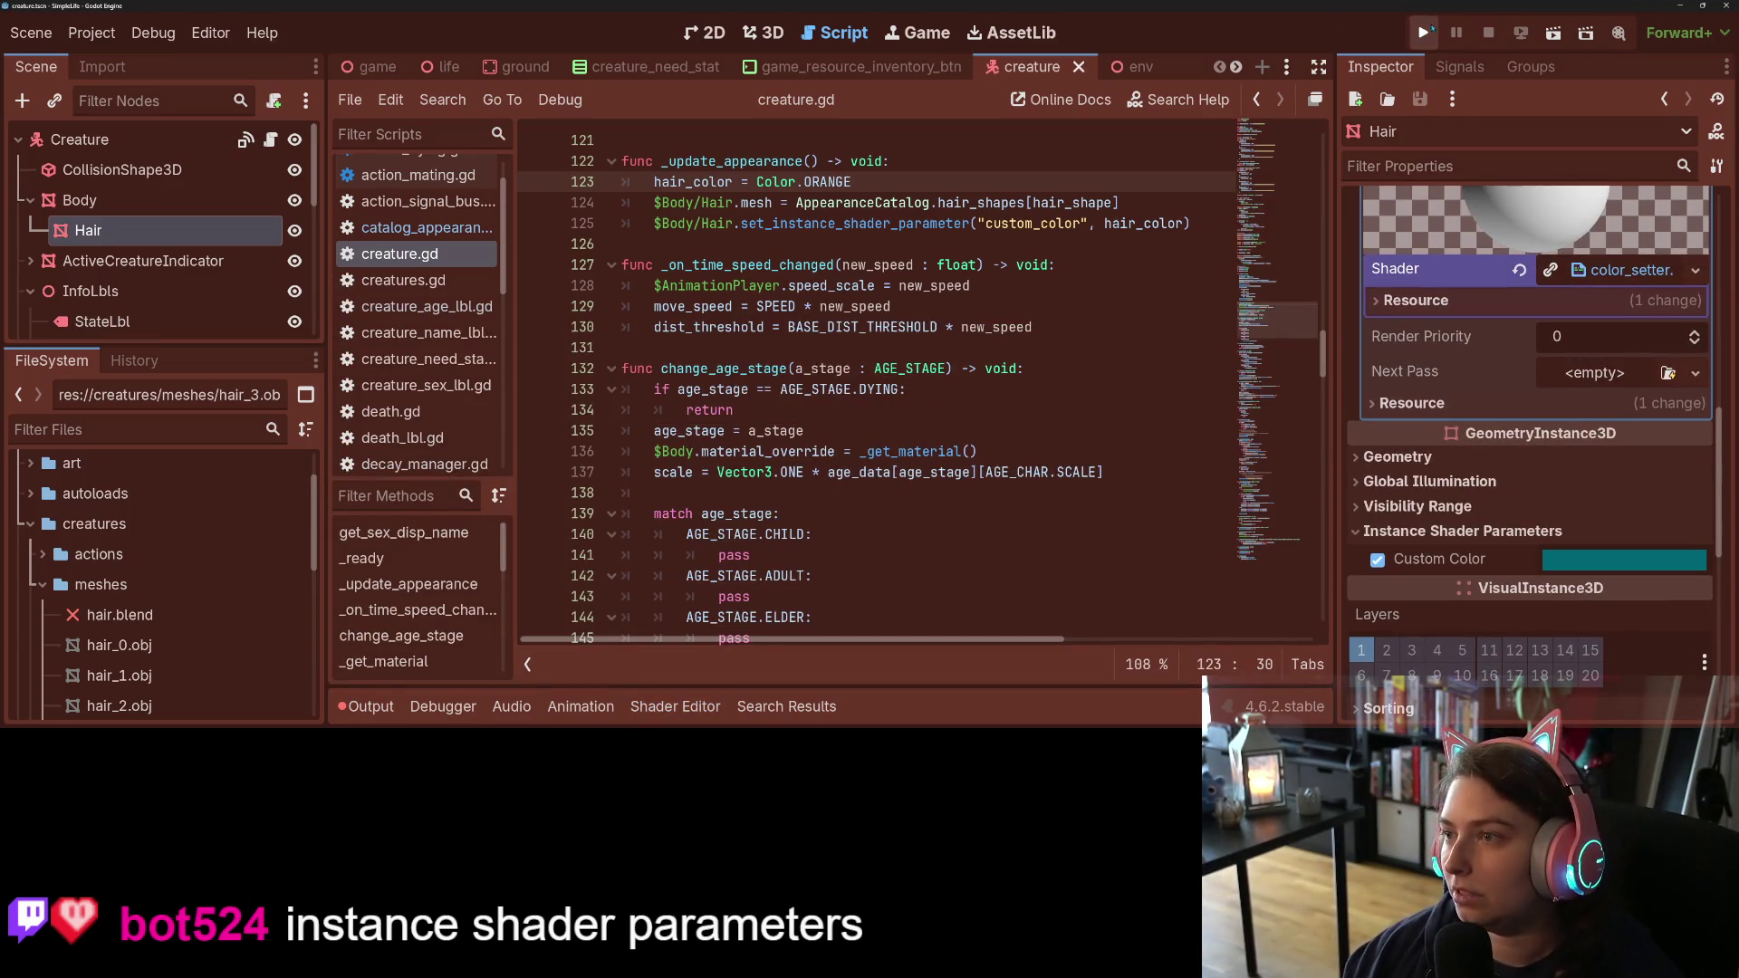
Step: Run the game, inspect the hair_shape invalid-access error on line 124, then stop it
left_click(1423, 33)
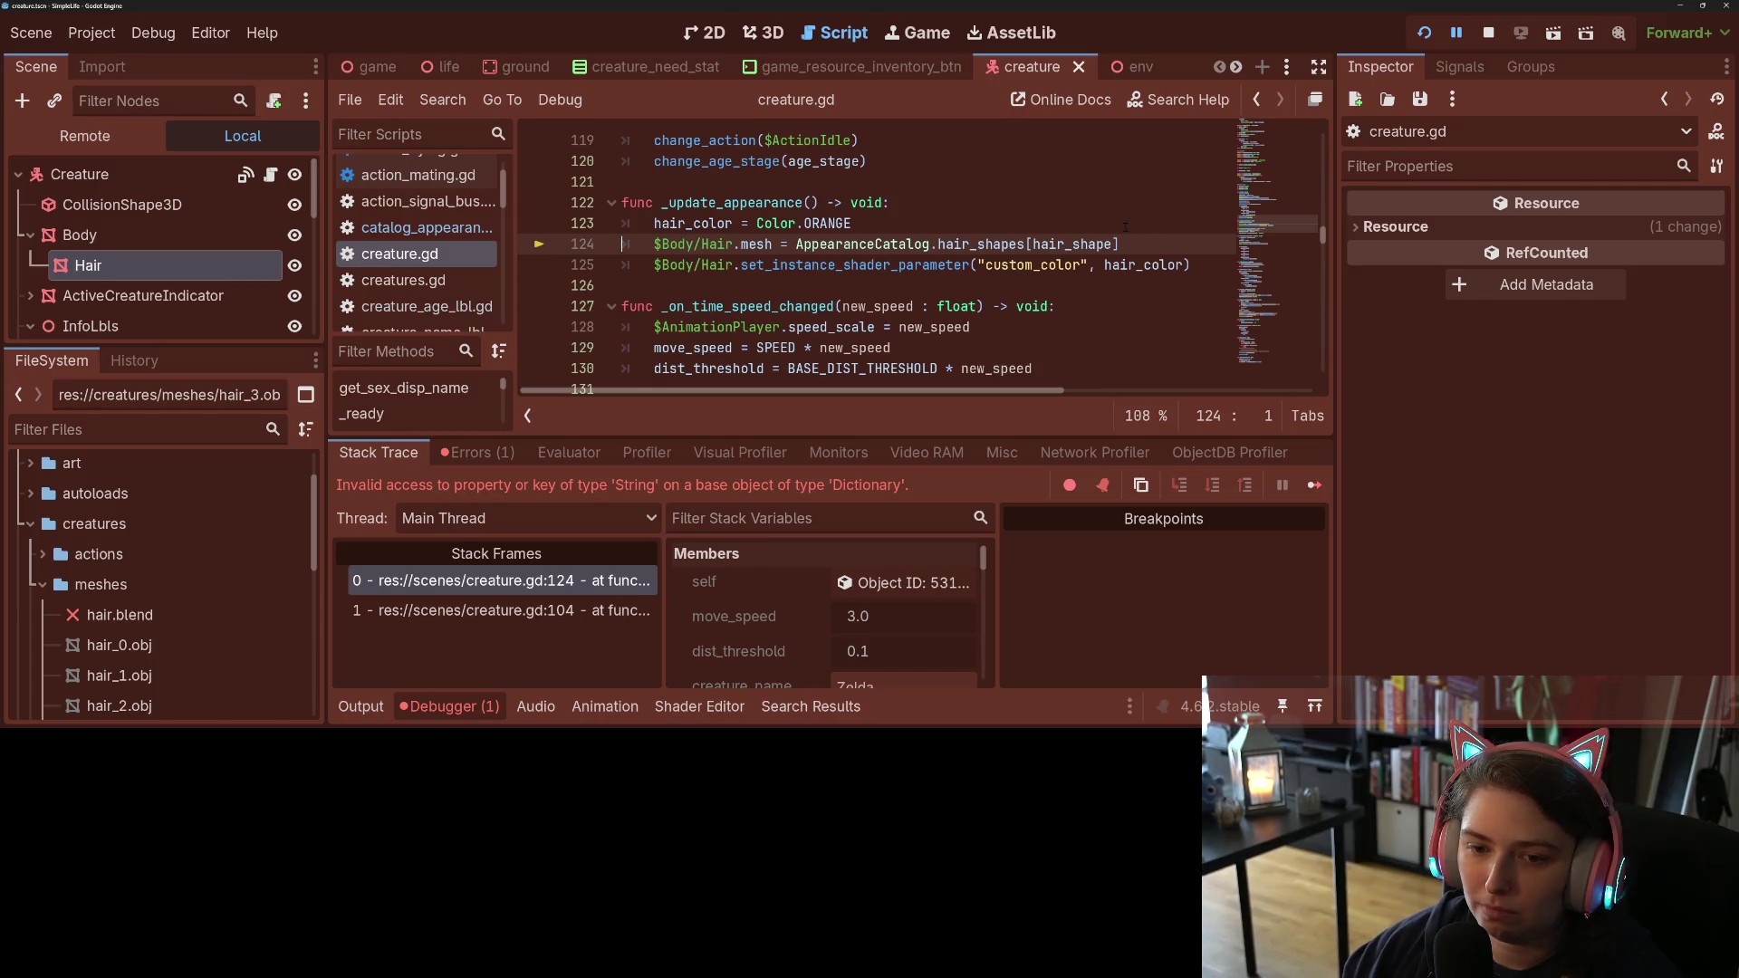
double_click(1060, 244)
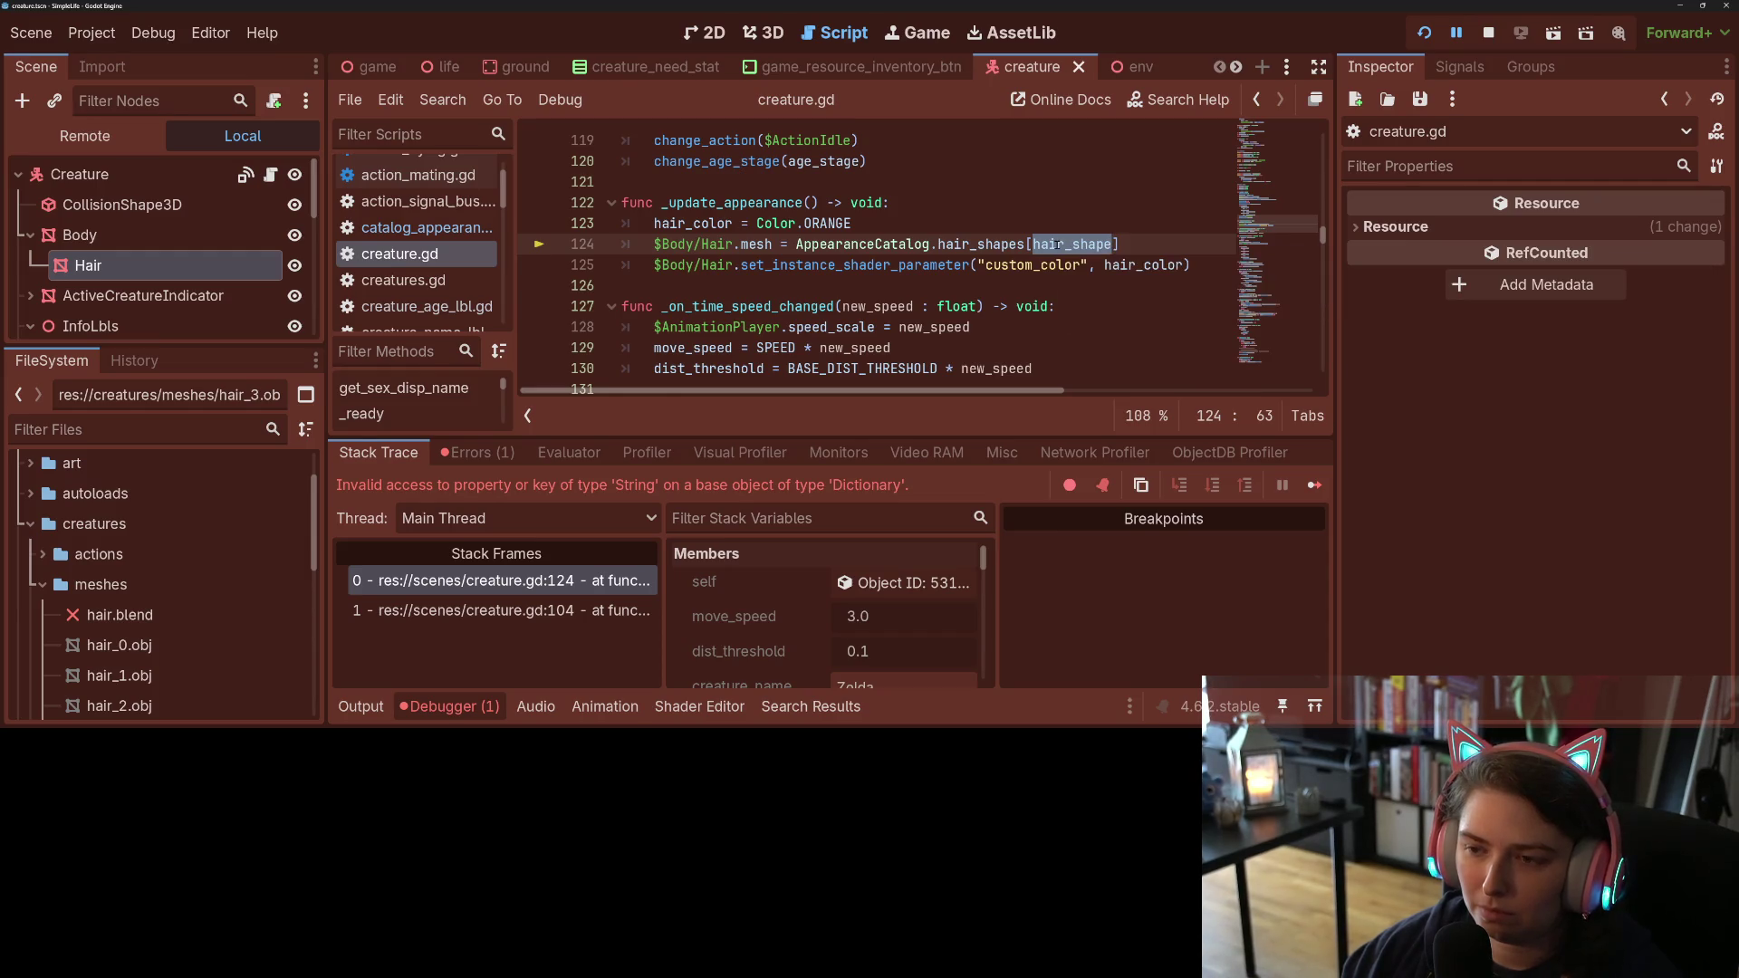
key("F8")
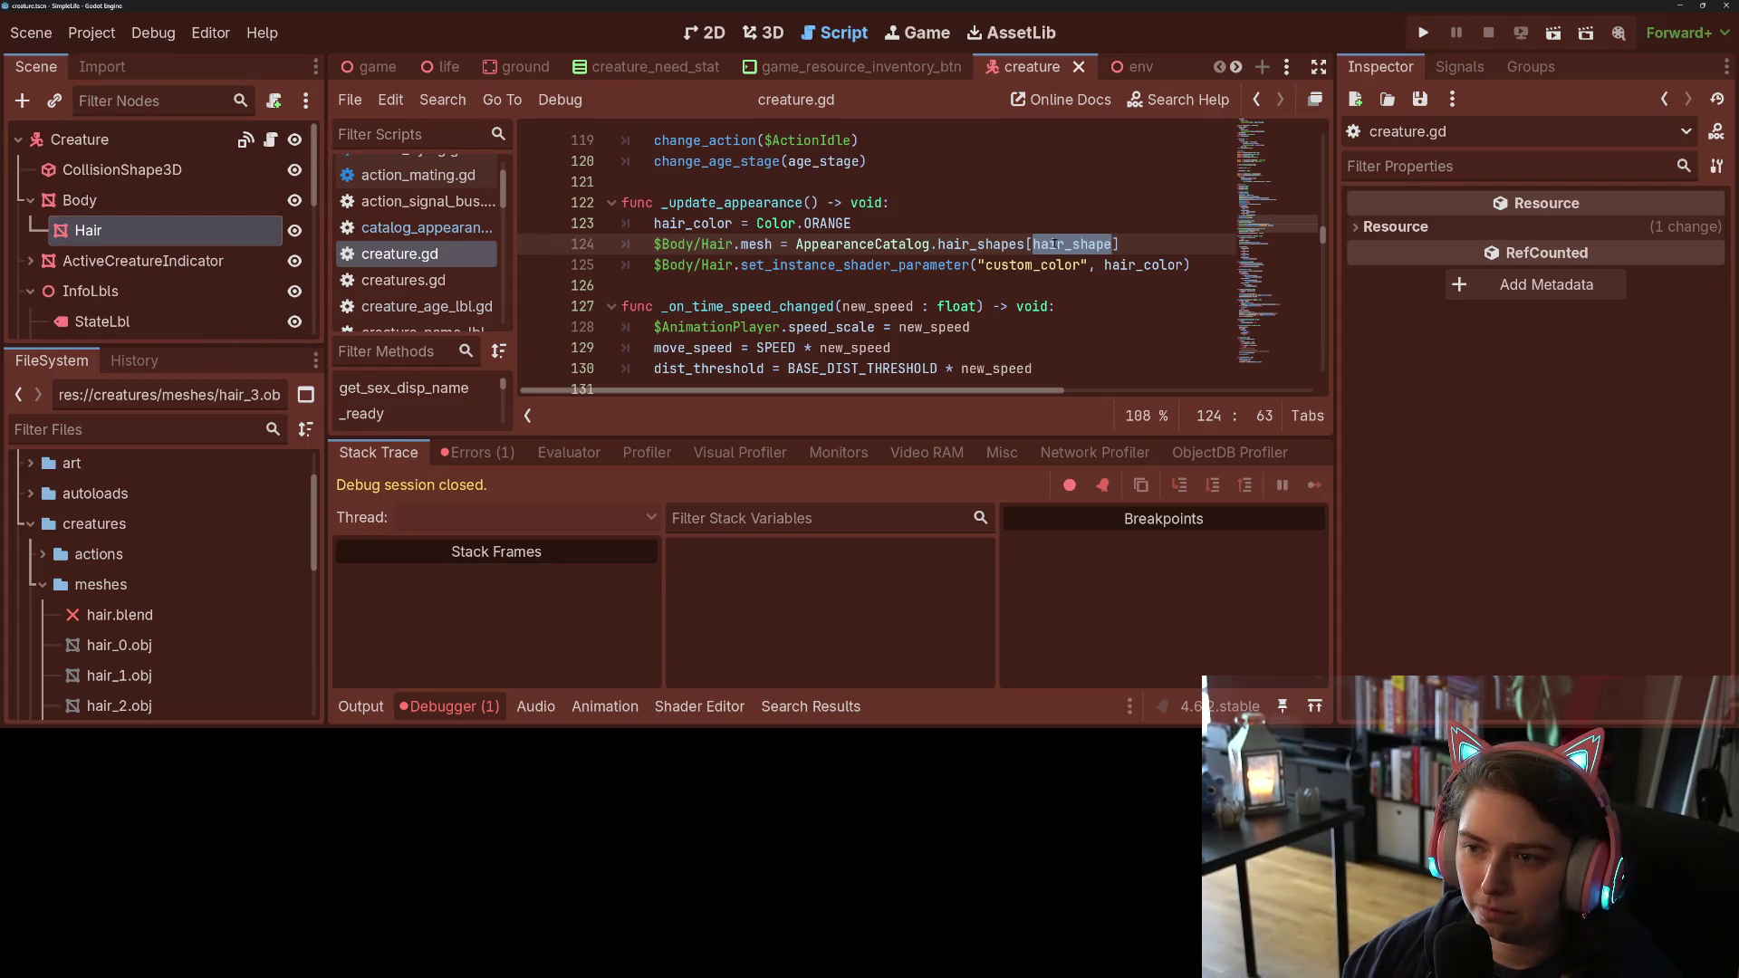
scroll(1053, 244, "up", 10)
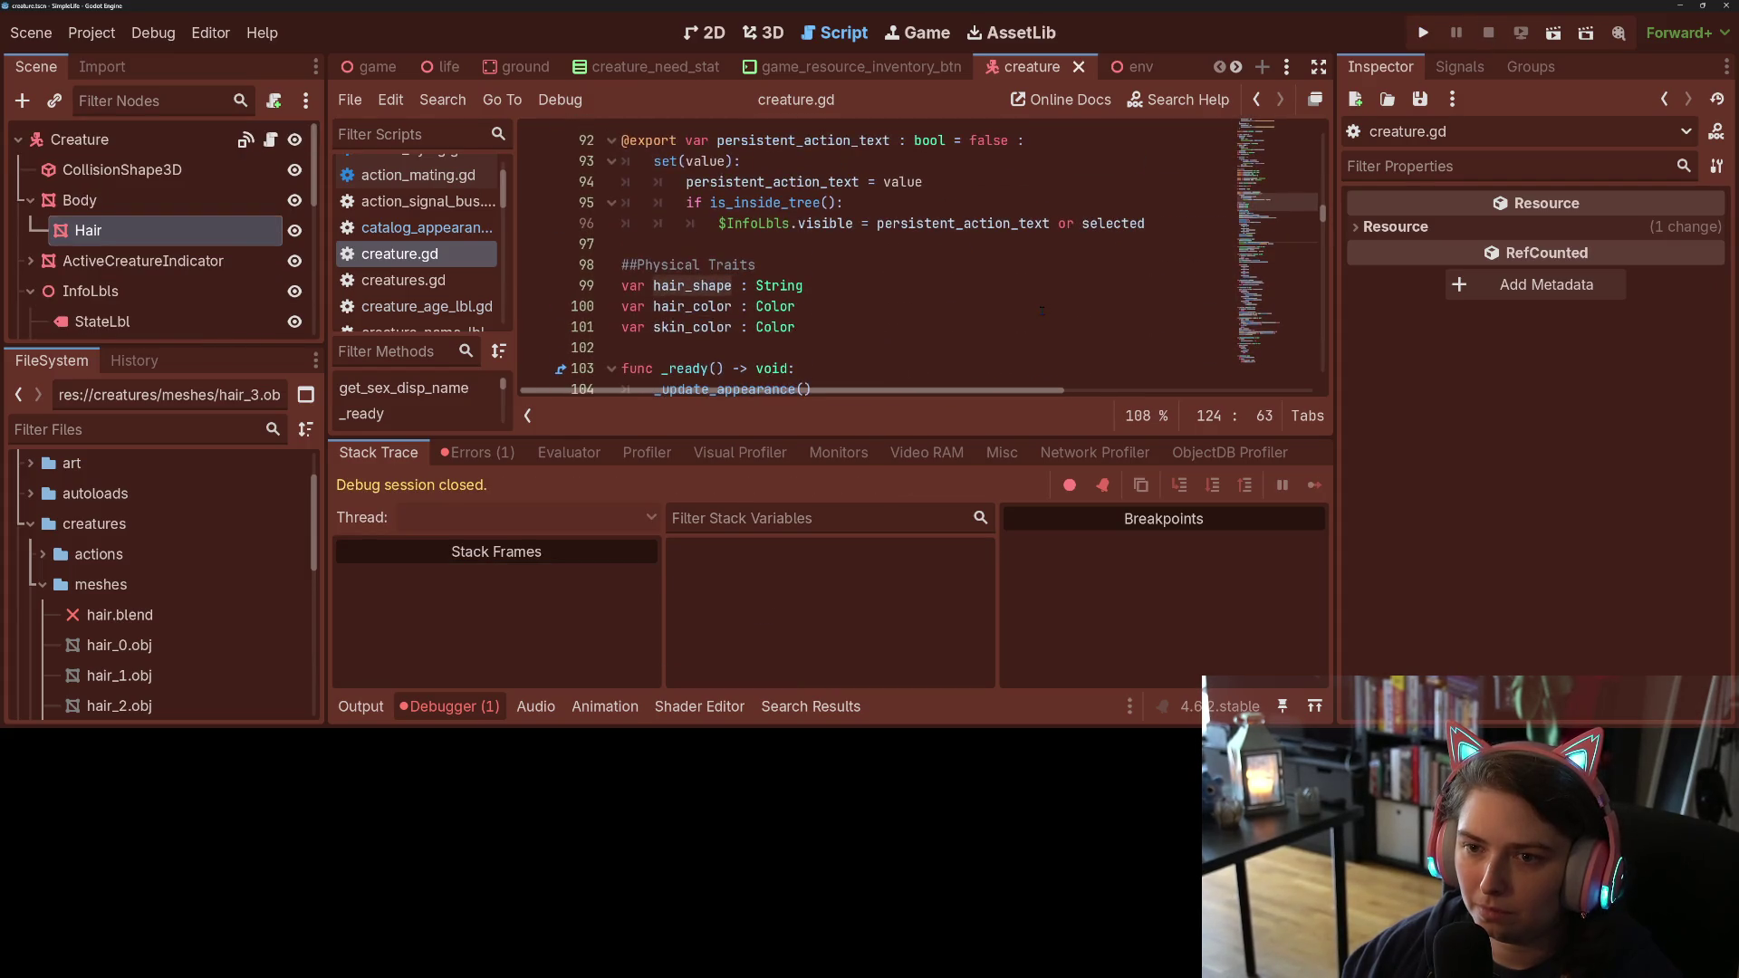
Step: Give hair_shape a "Shark" default on line 99, save the script, and run the game
scroll(1042, 311, "down", 2)
left_click(864, 223)
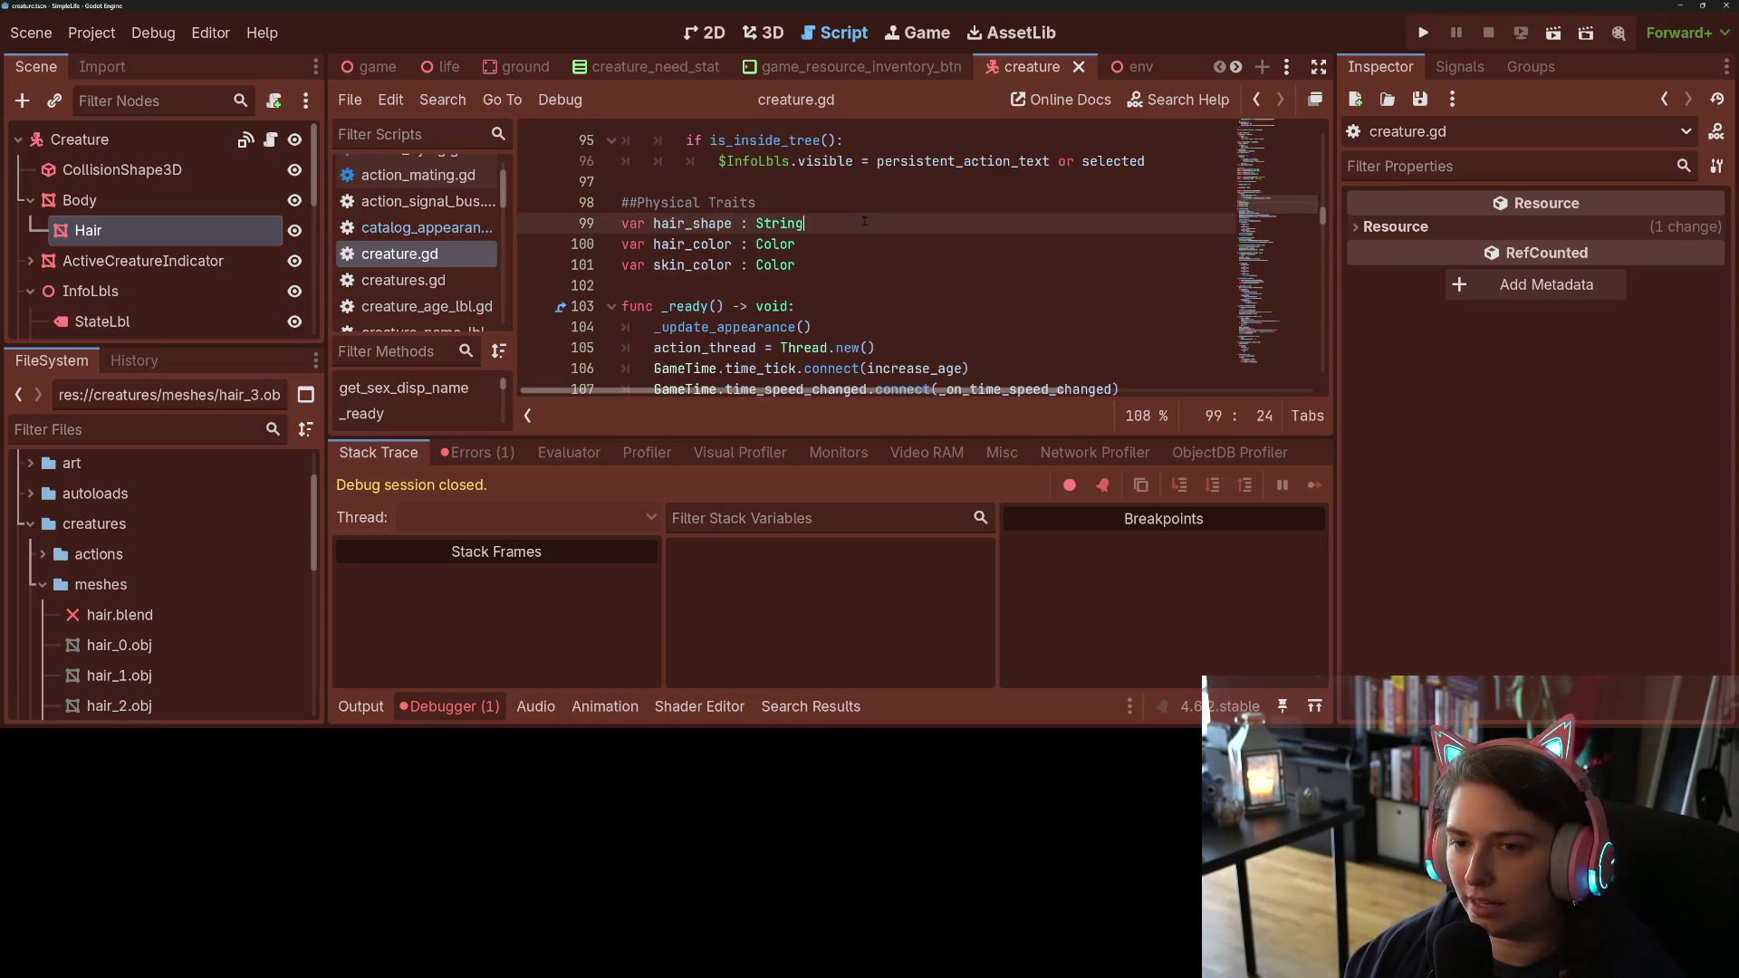
type(" = \"S")
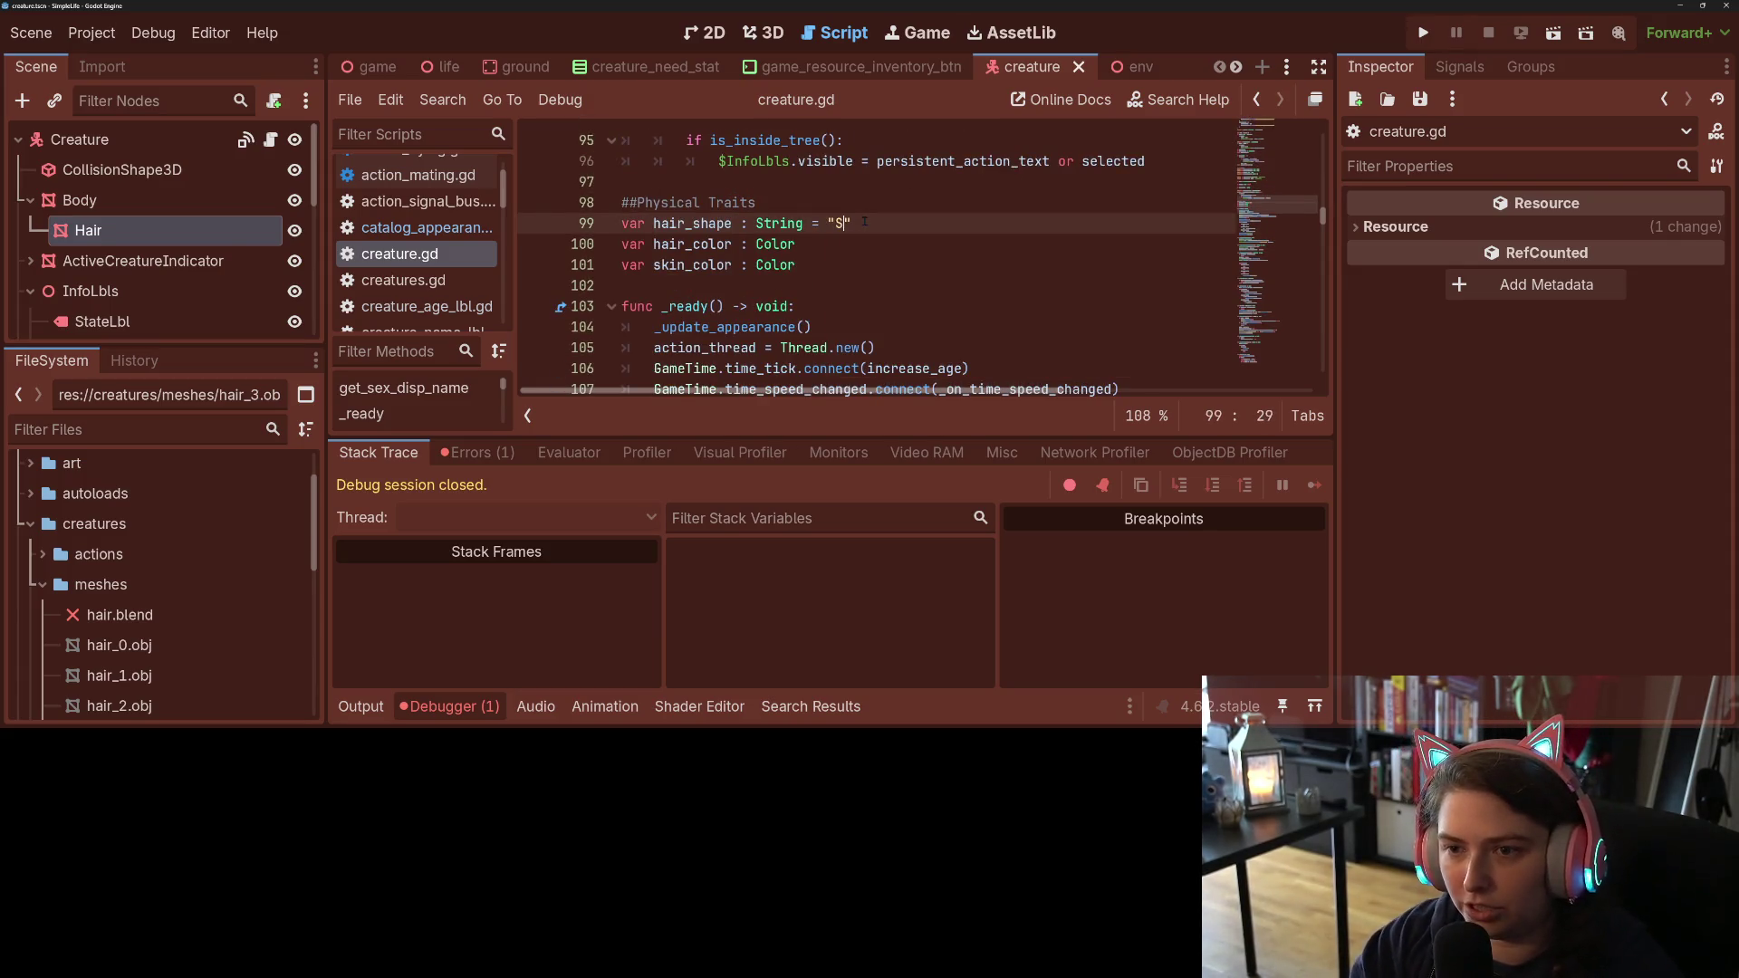
type("hark")
key("ctrl+s")
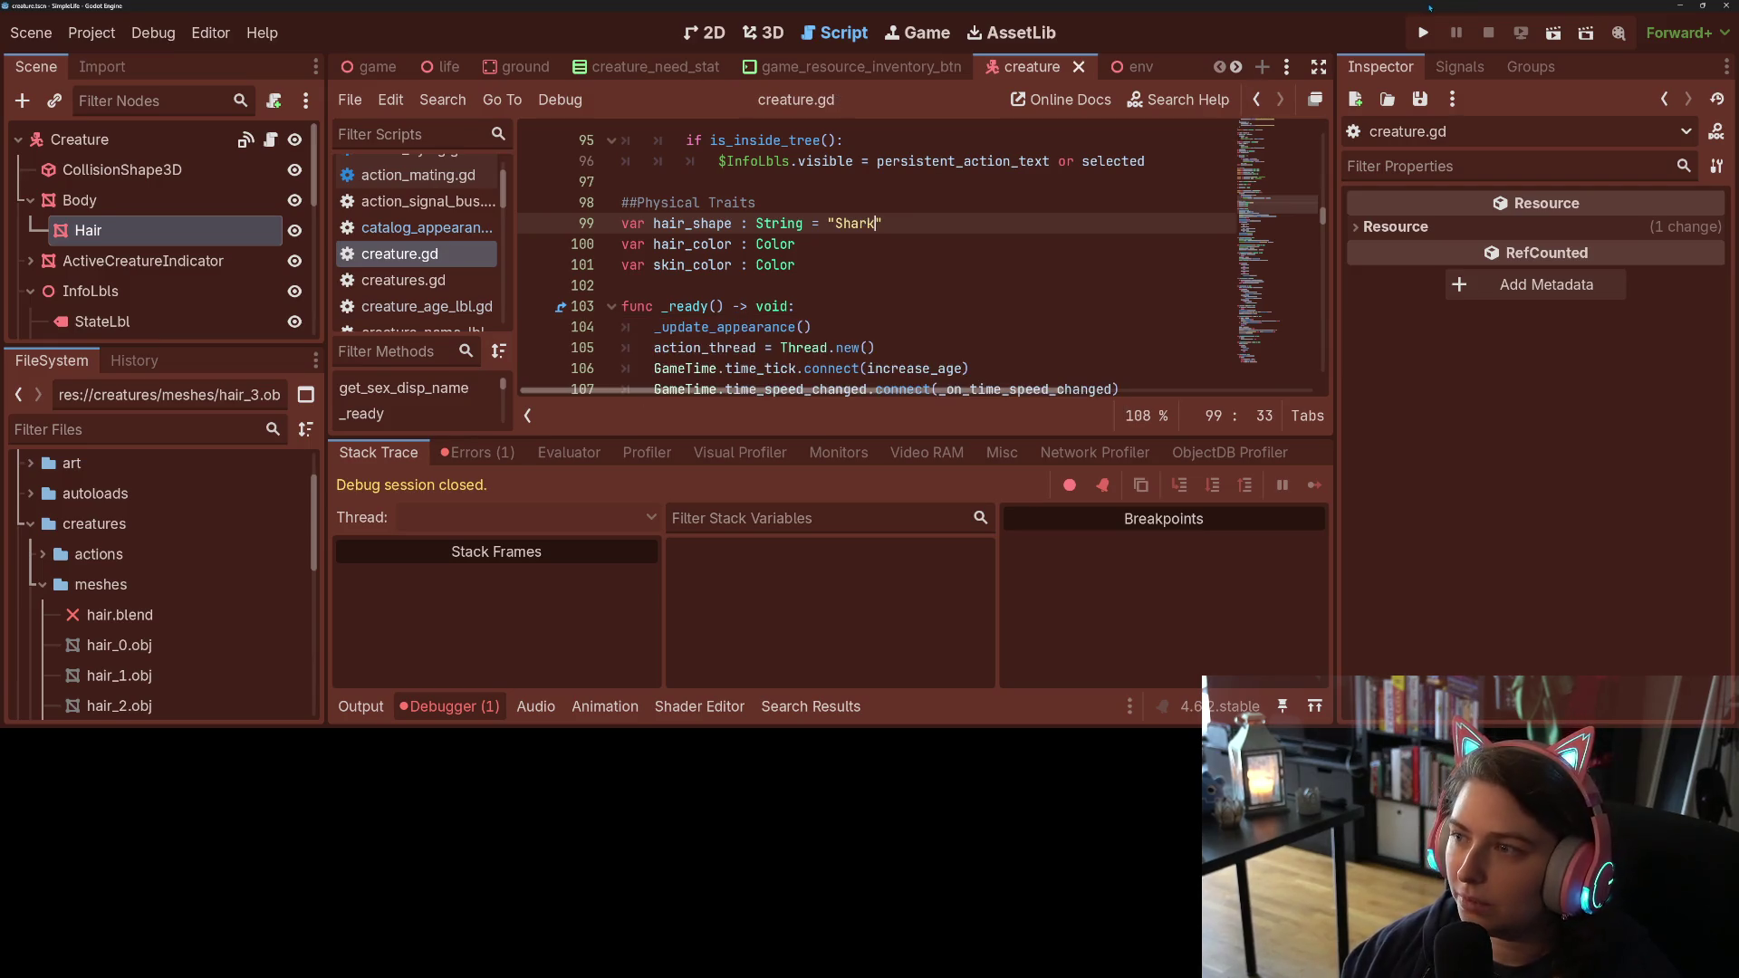
left_click(1423, 32)
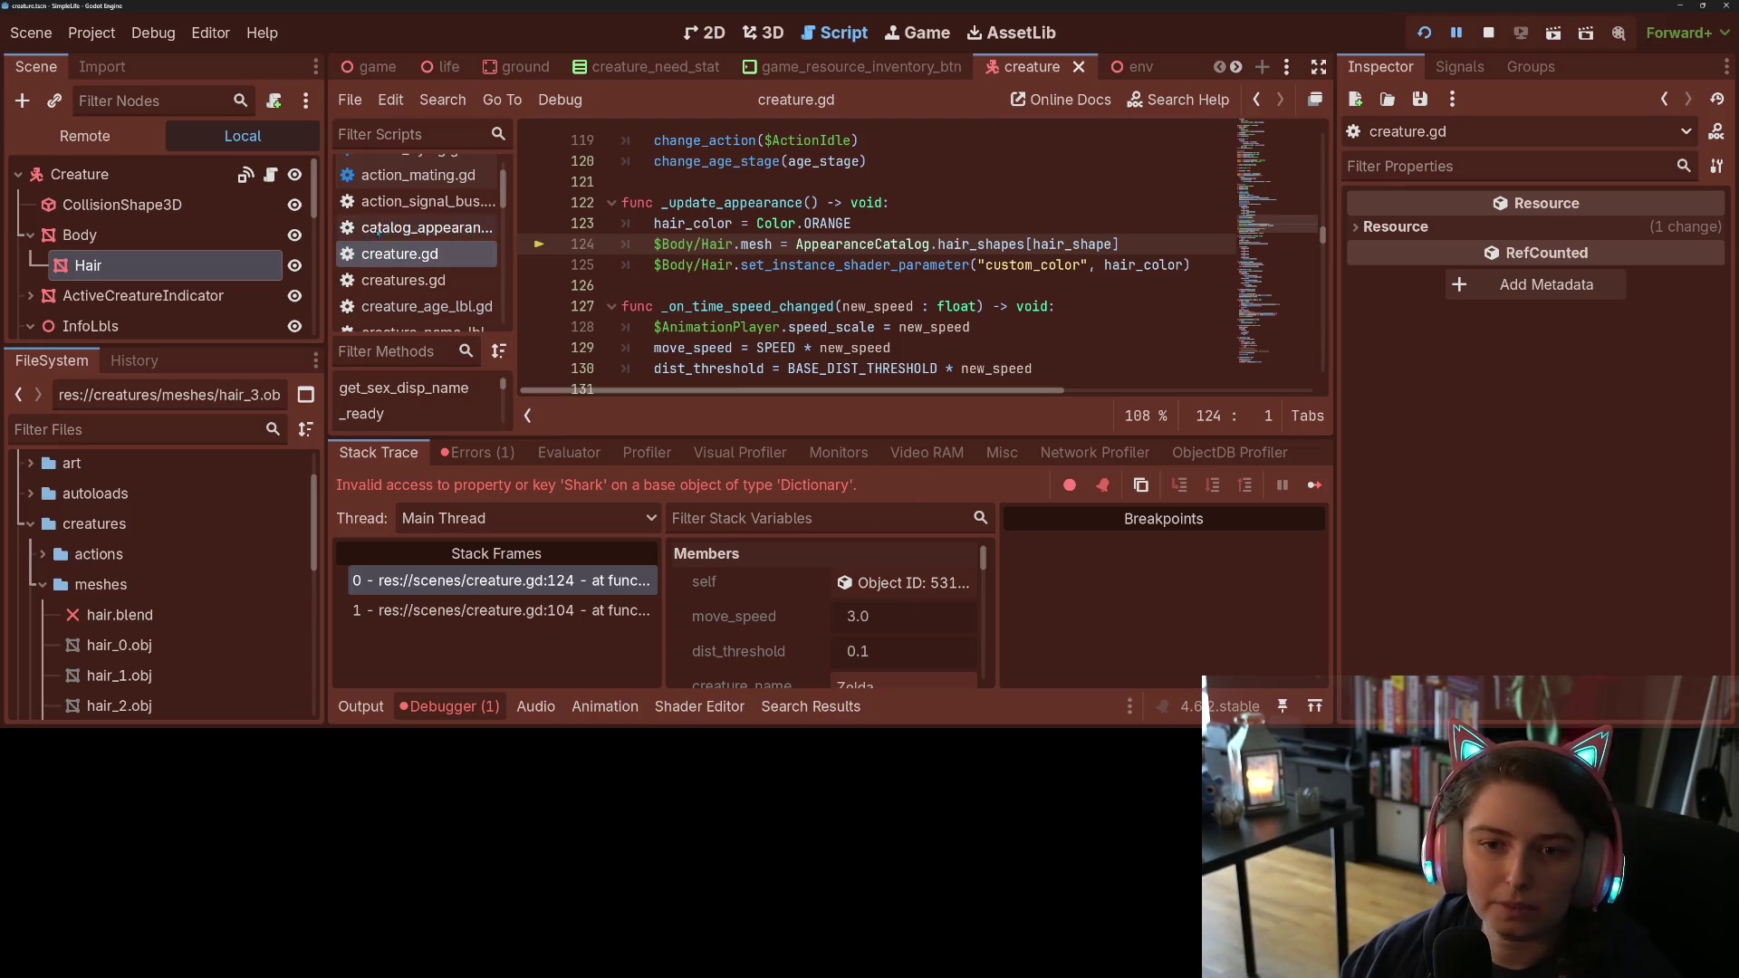
Step: Check catalog_appearance.gd's lowercase keys, change the default to "shark", and rerun the game
left_click(416, 227)
left_click(685, 285)
double_click(686, 285)
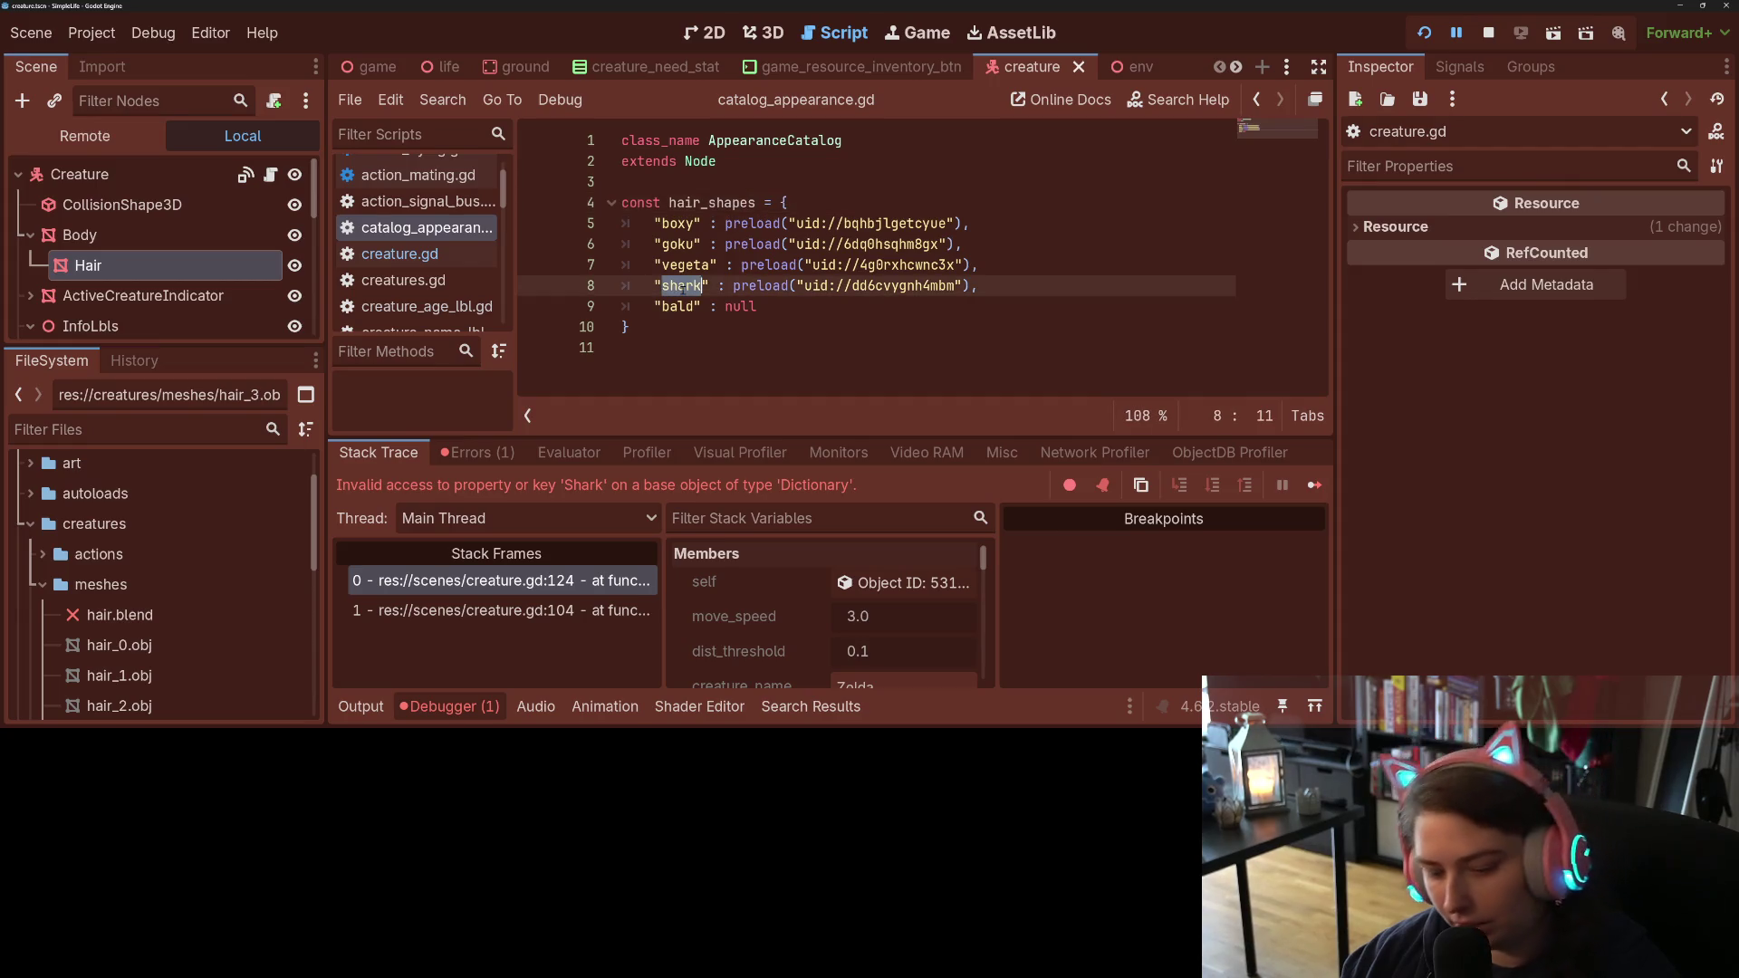
left_click(409, 255)
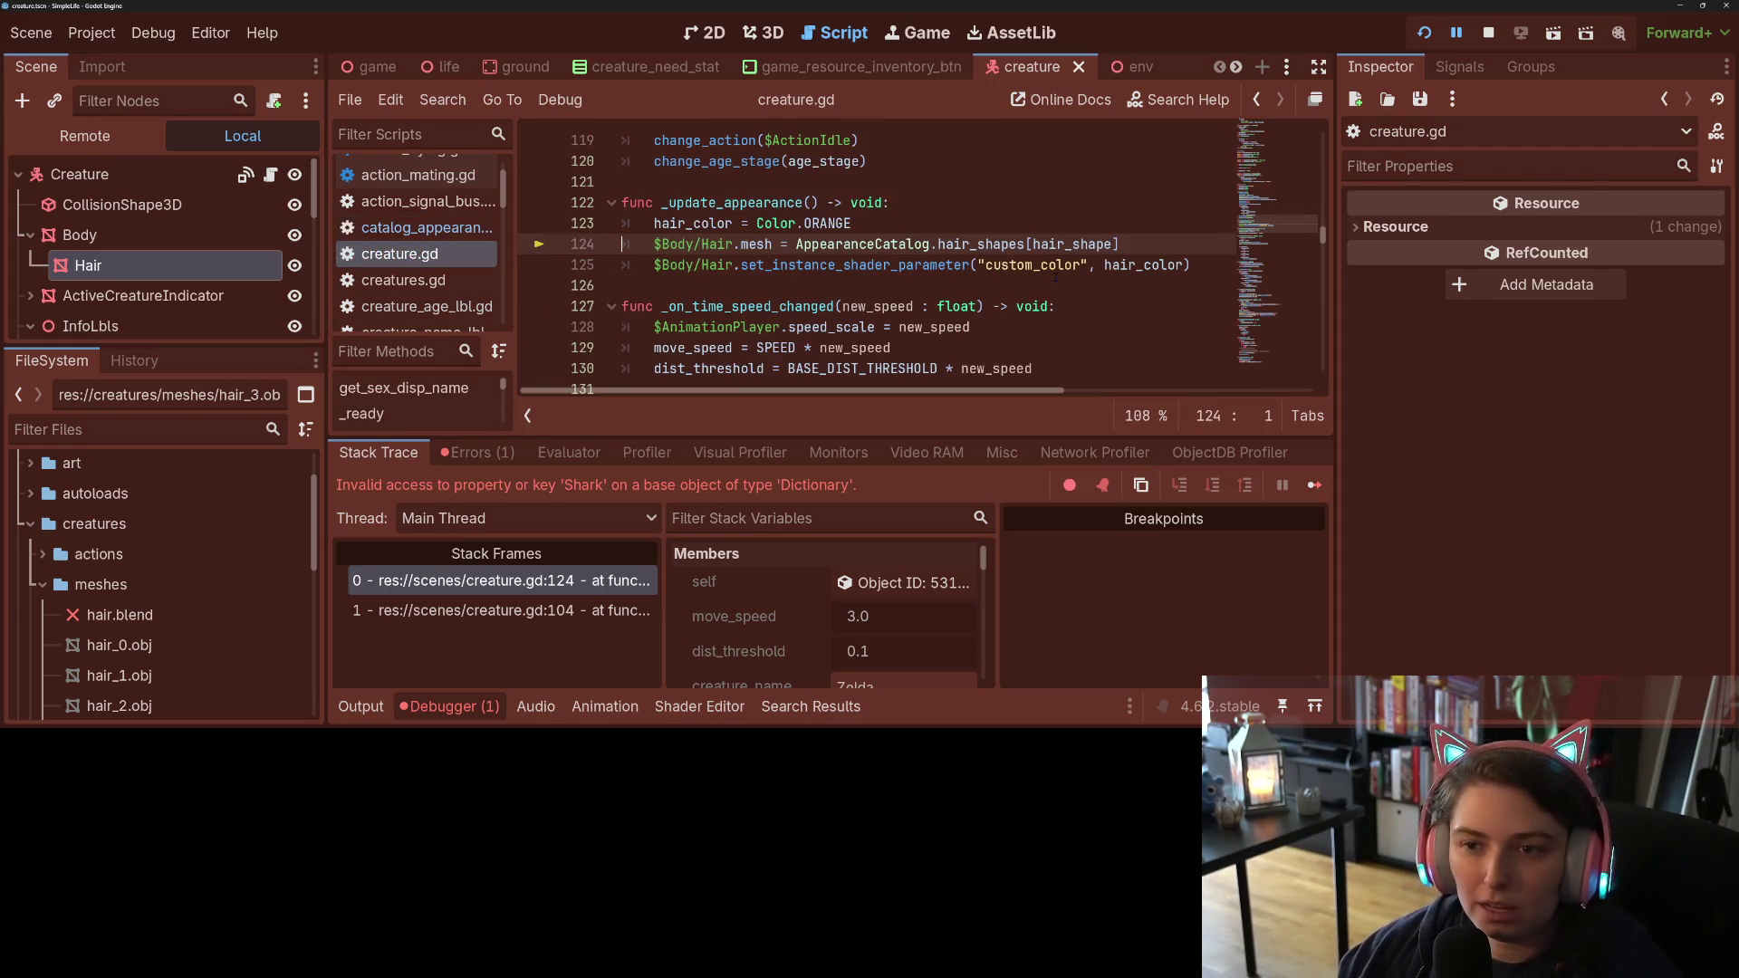
left_click(1488, 33)
scroll(880, 255, "up", 9)
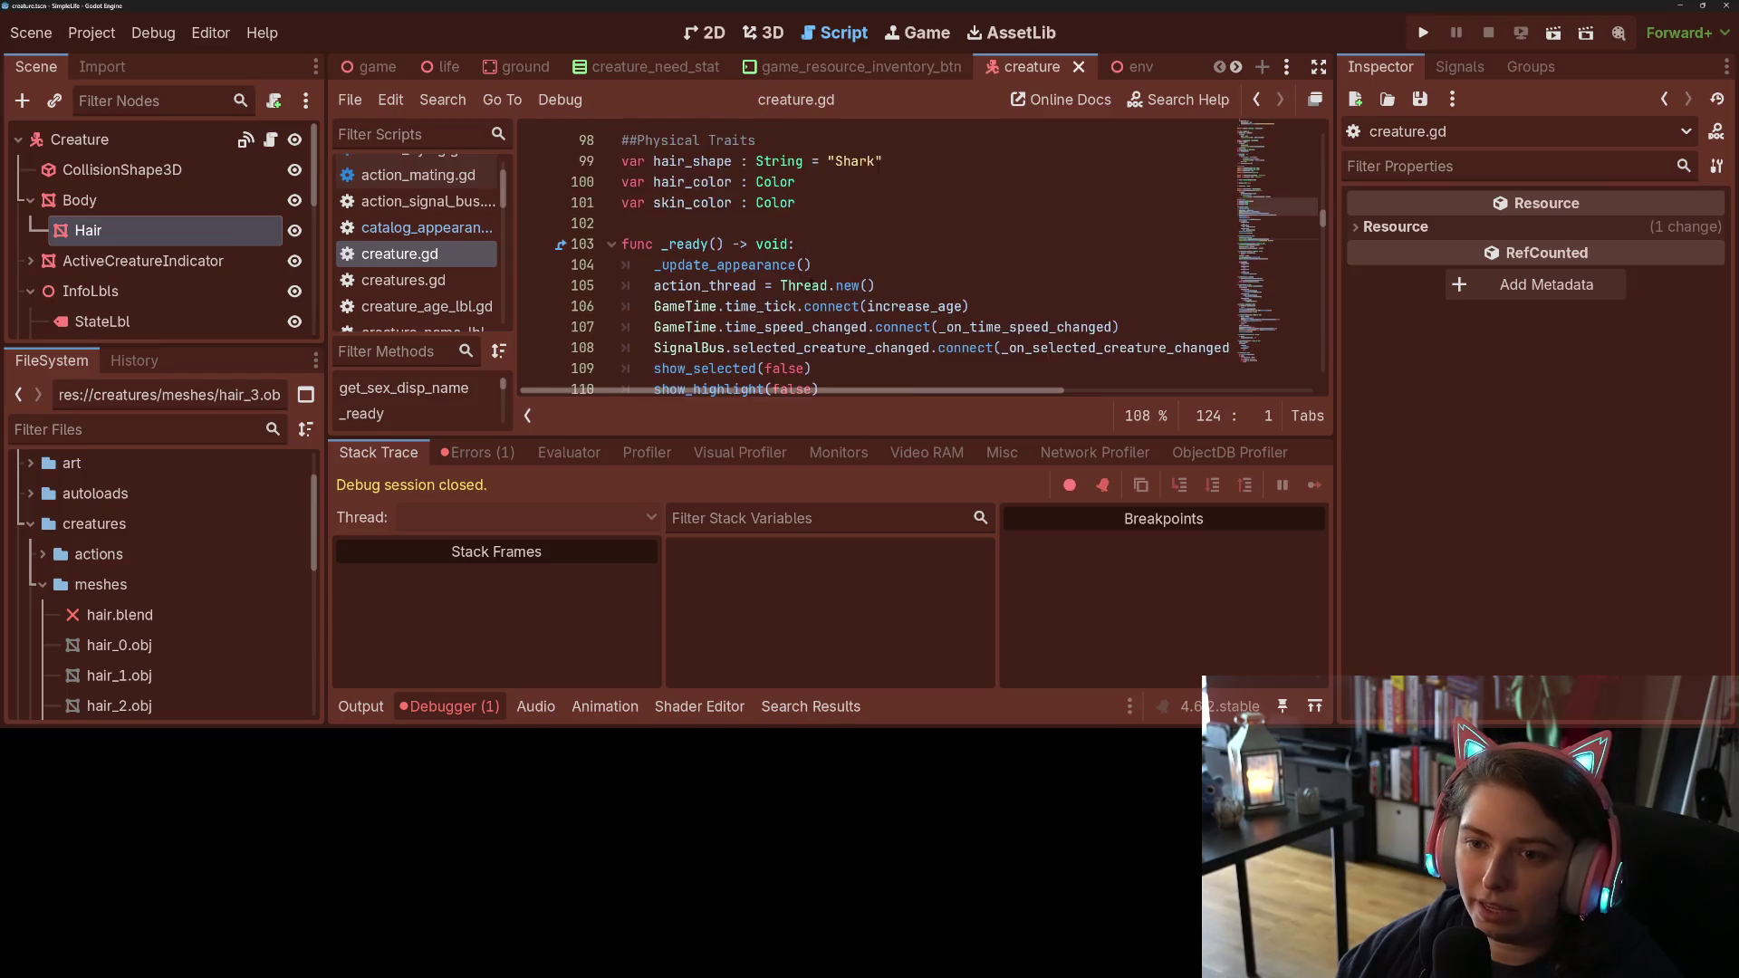
double_click(854, 285)
type("shark")
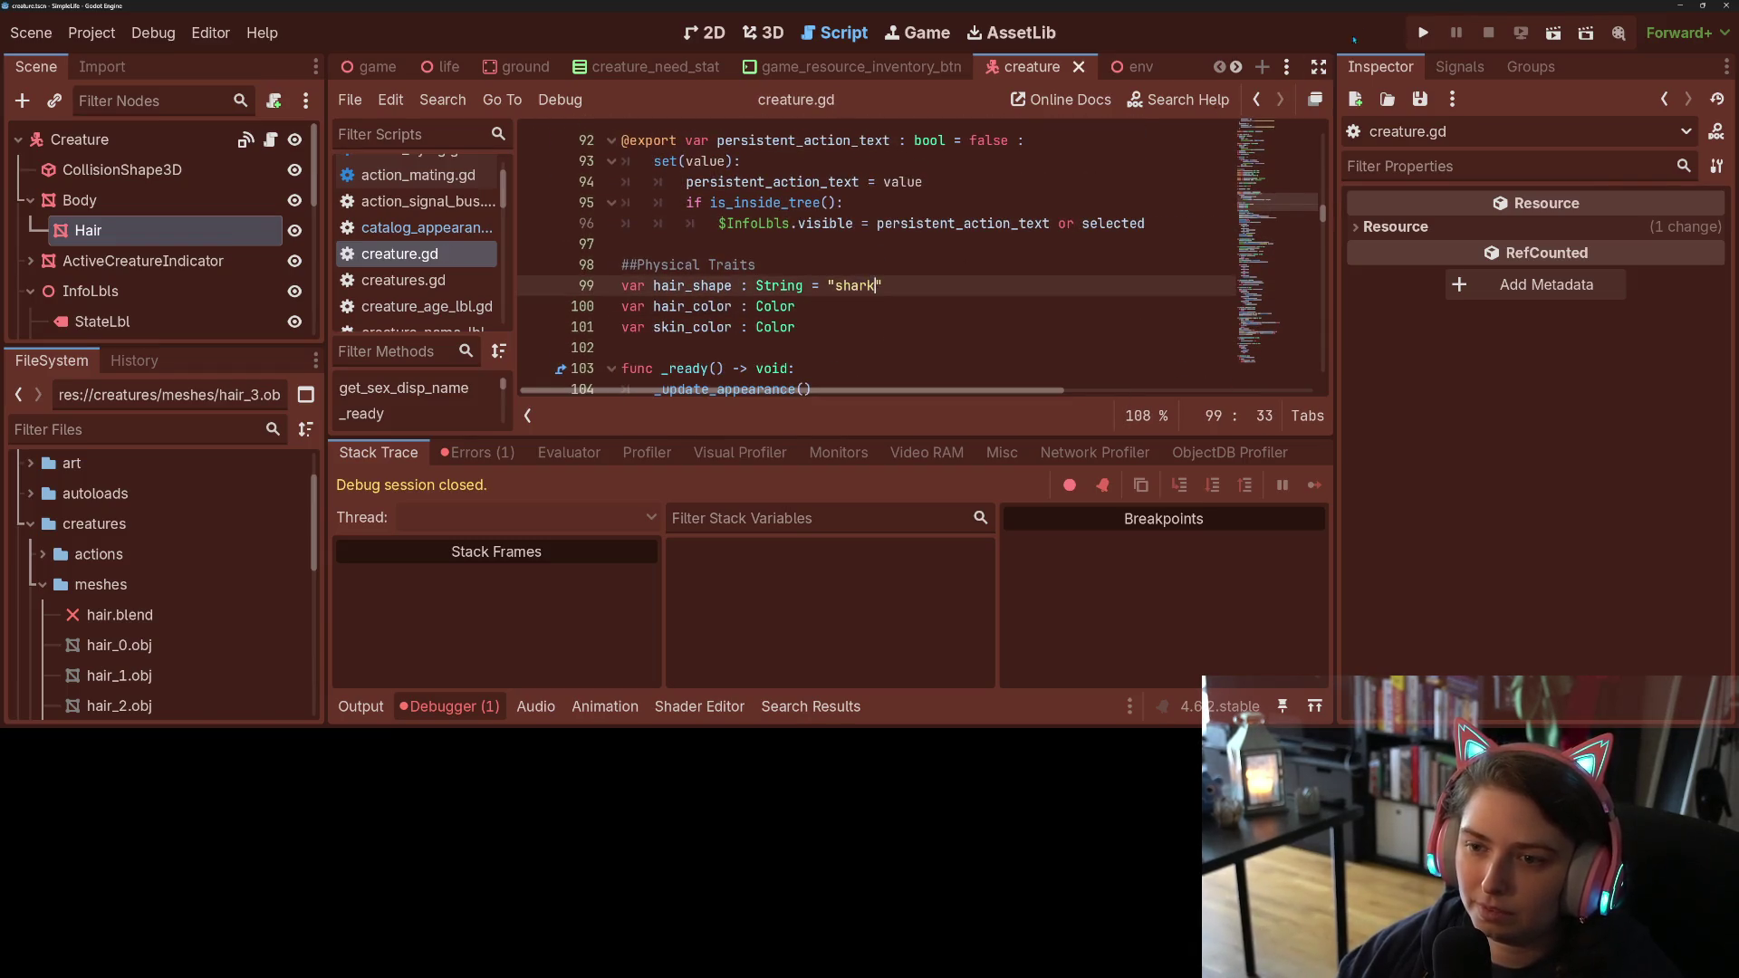
left_click(1423, 33)
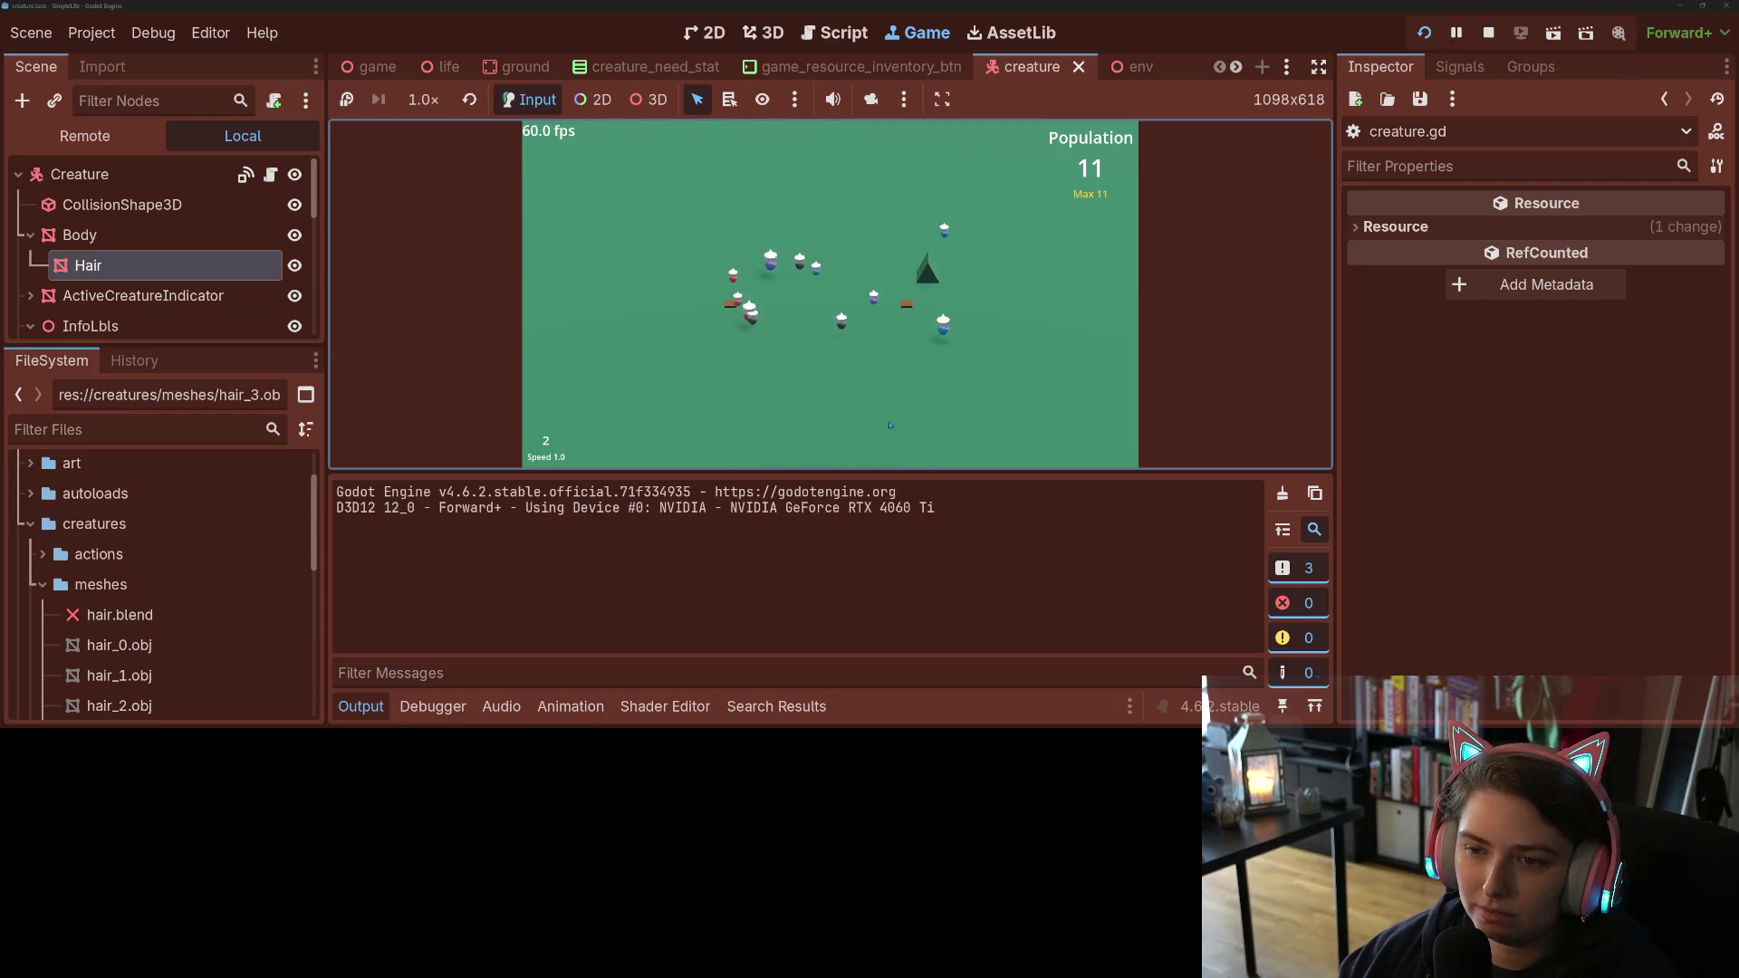
Step: Hide the output panel and select the Hair node to bring up its color_setter.gdshader
key("ctrl+j")
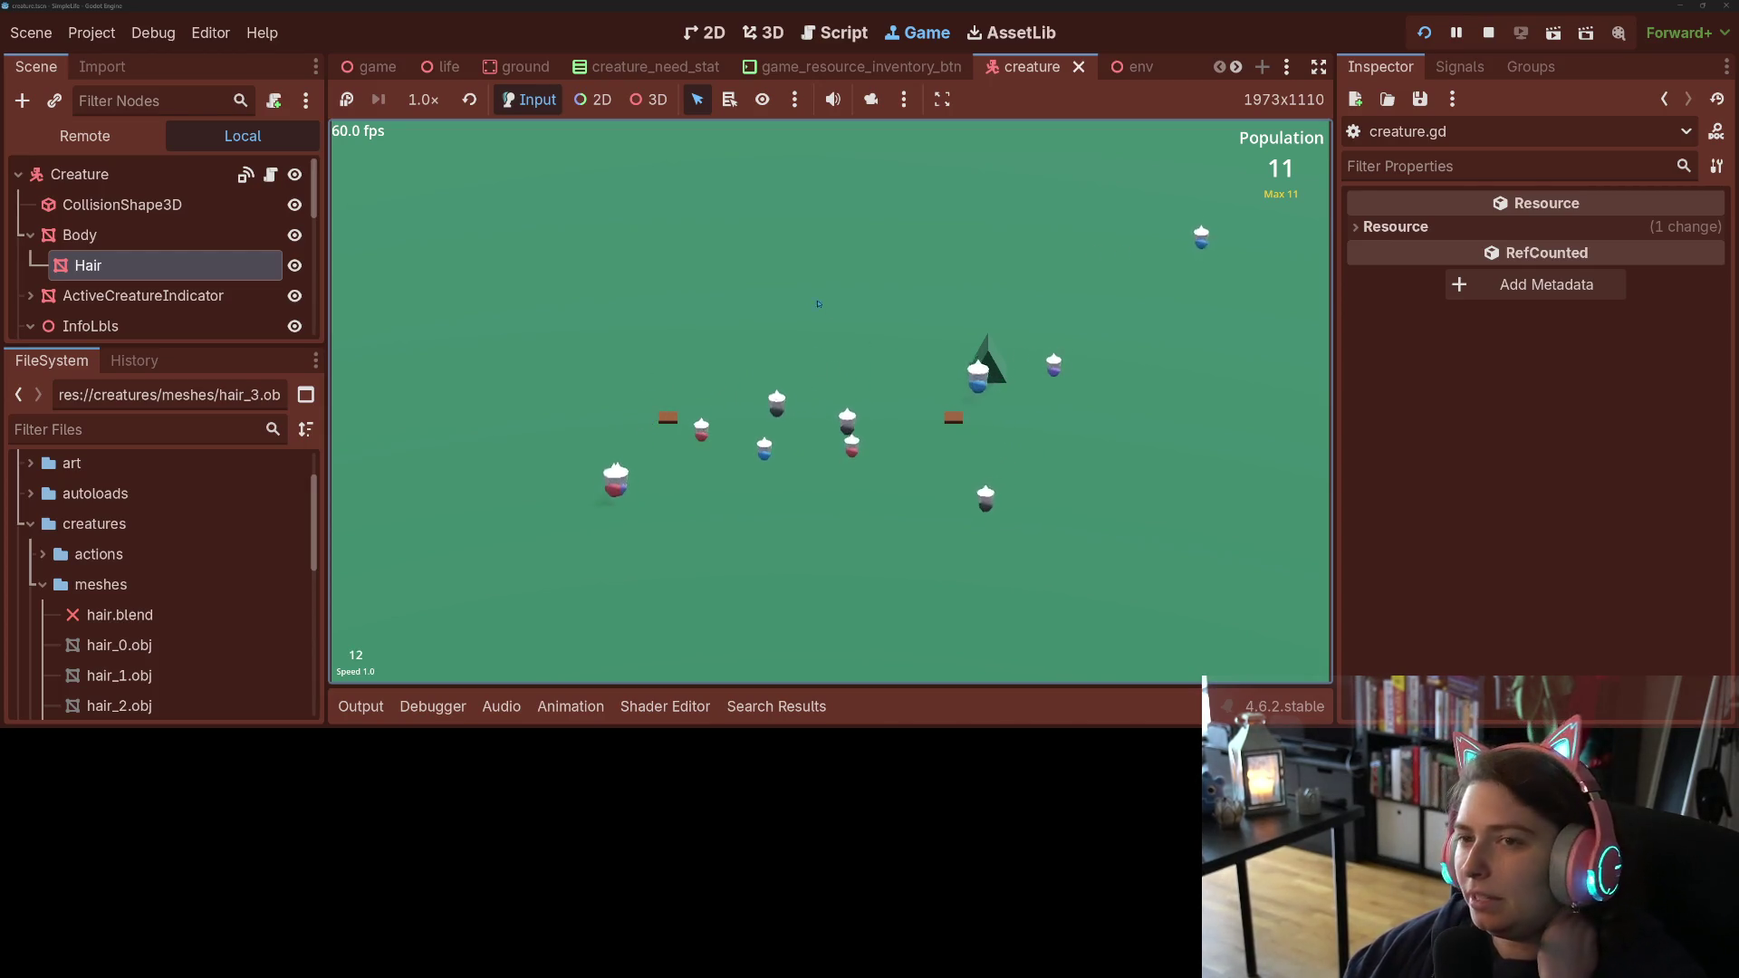
left_click(109, 174)
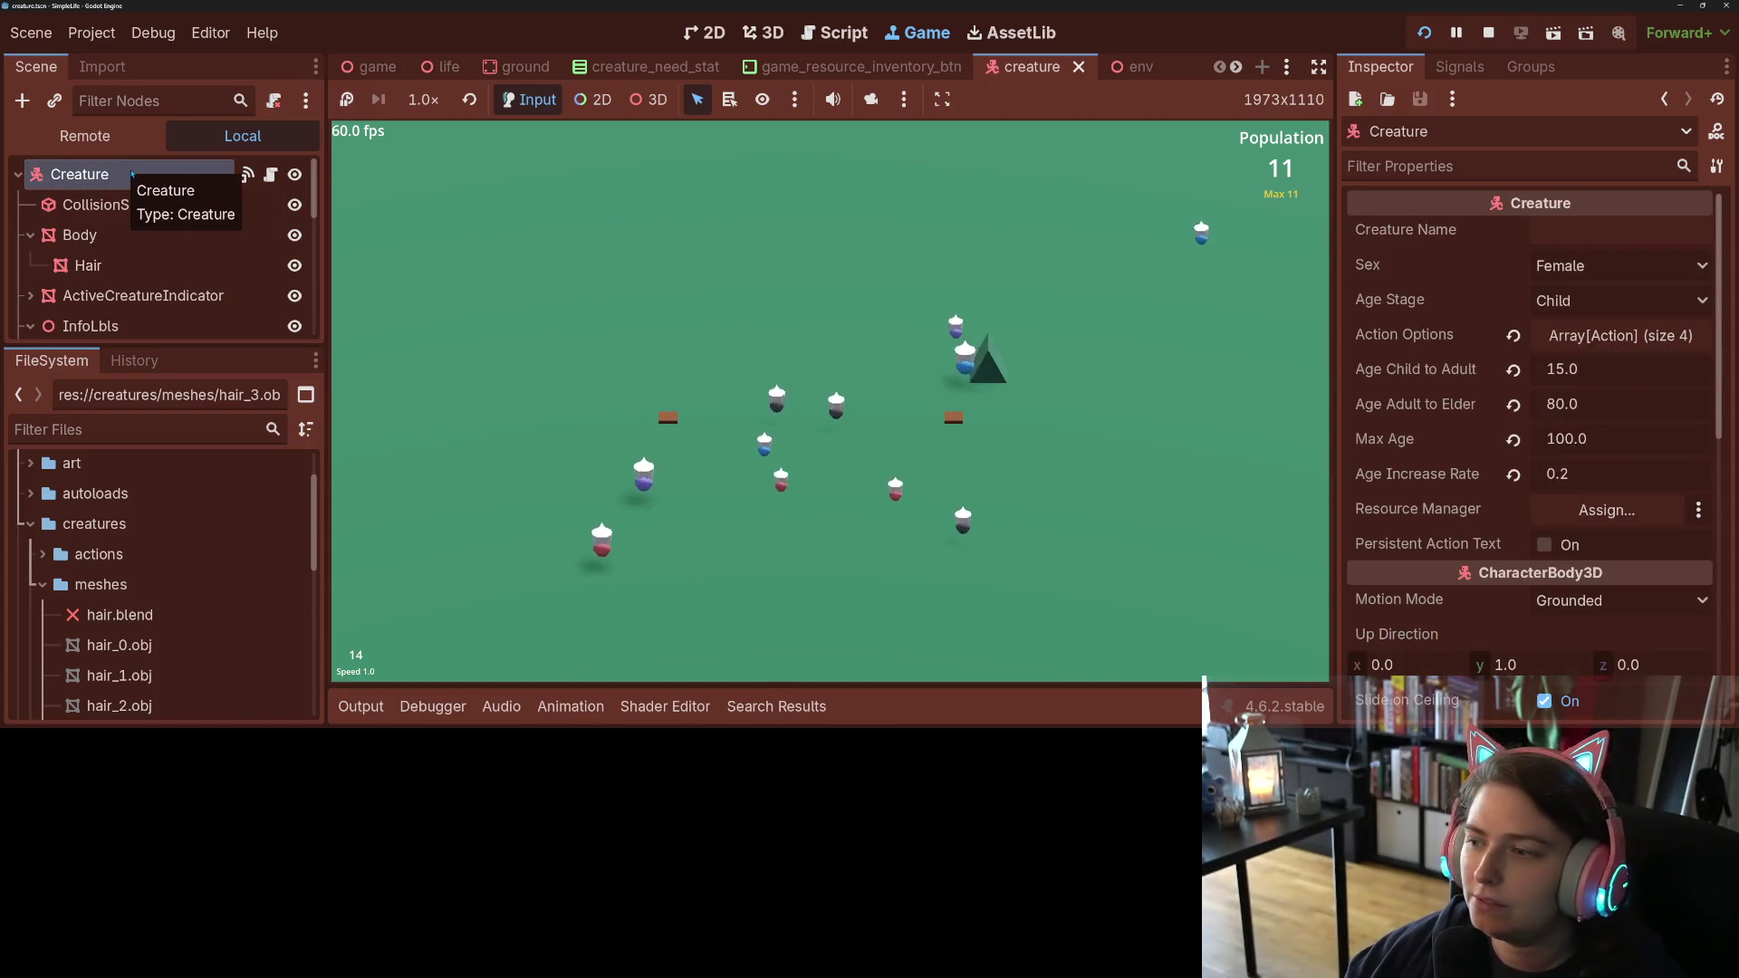
scroll(1474, 462, "down", 5)
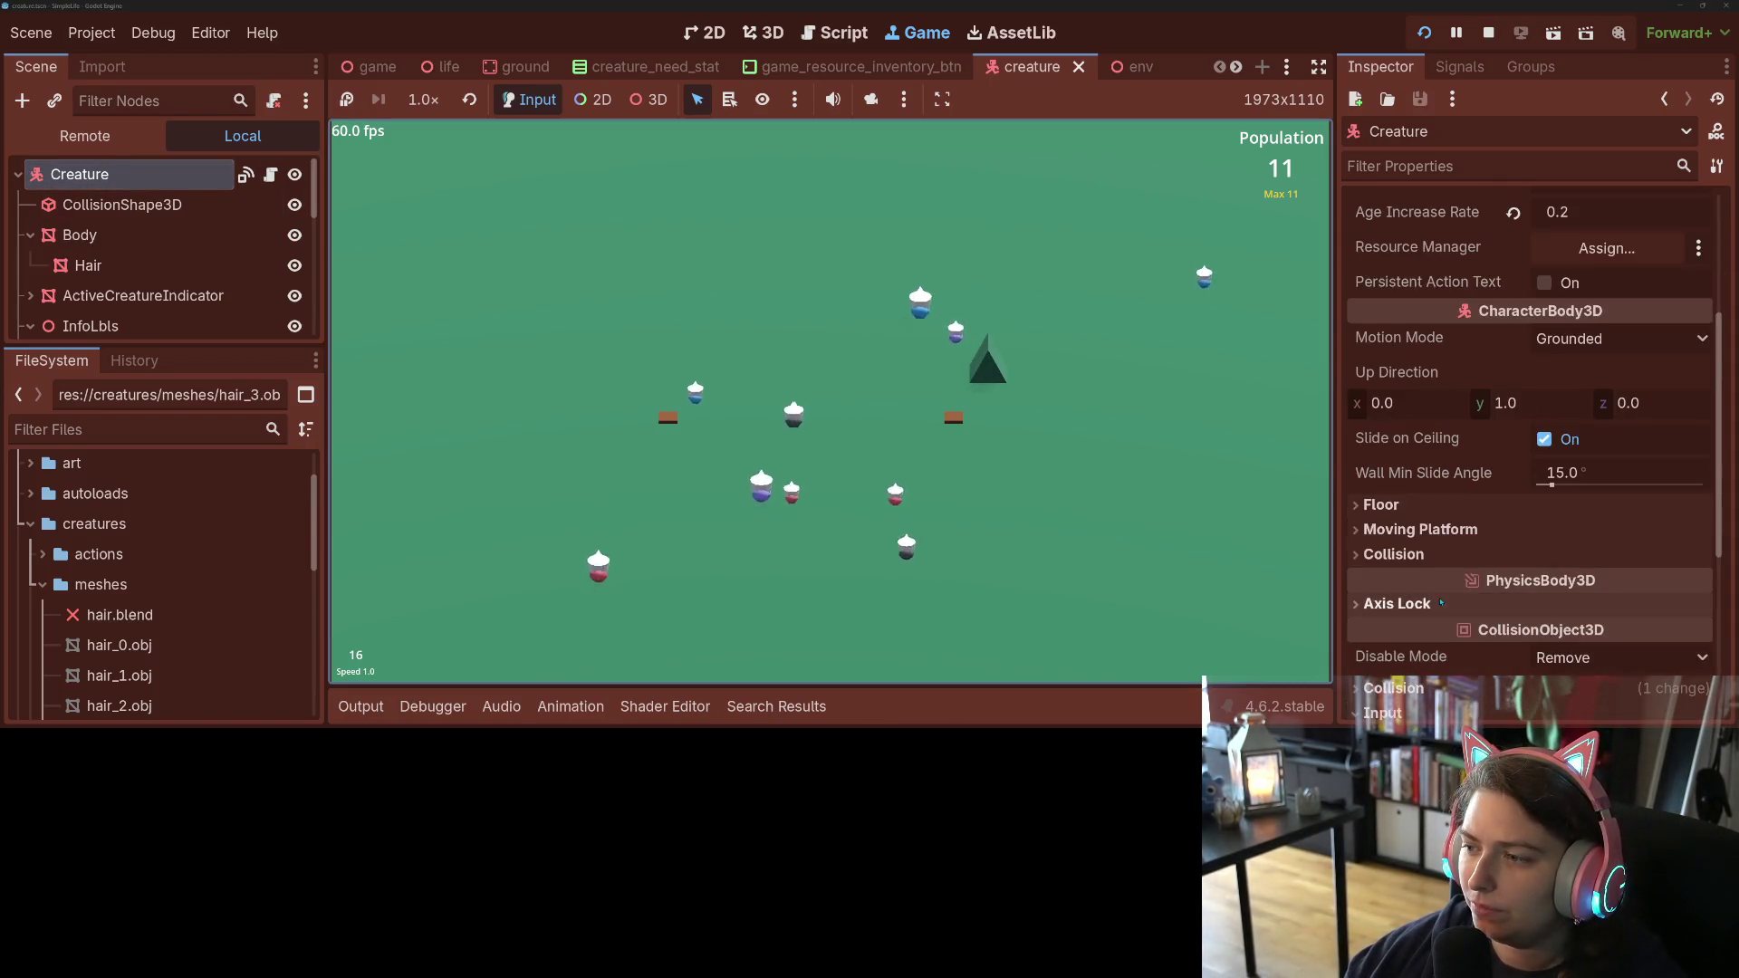
left_click(88, 264)
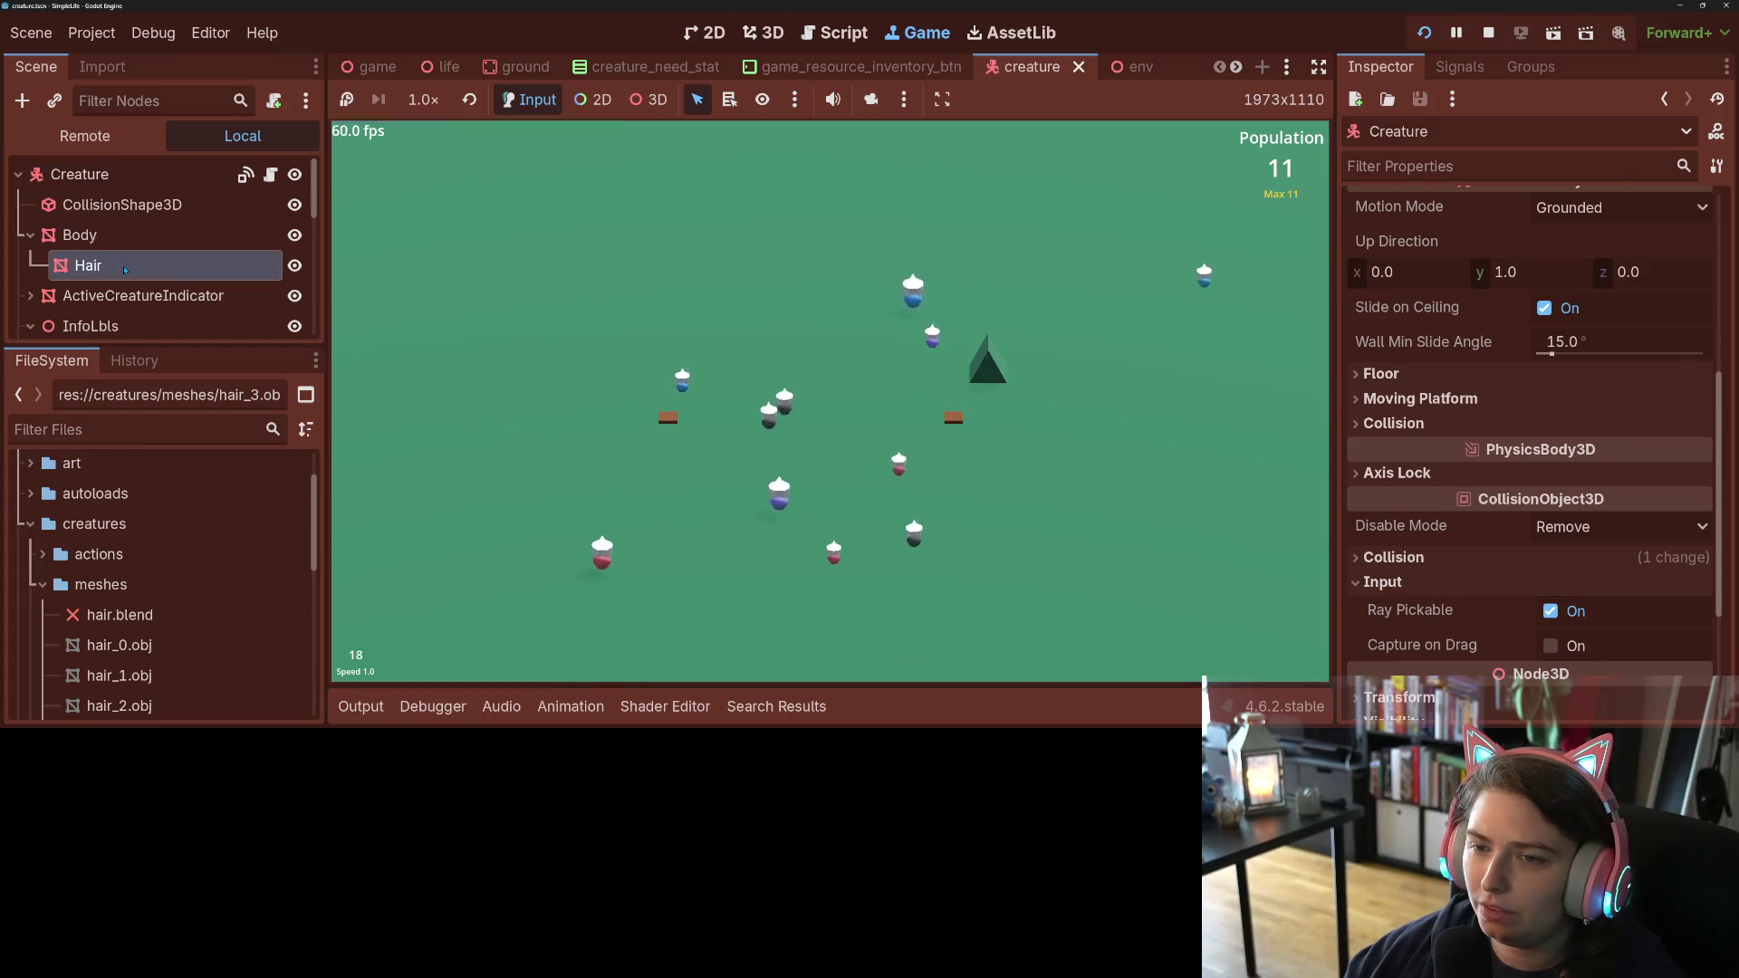
scroll(946, 613, "down", 2)
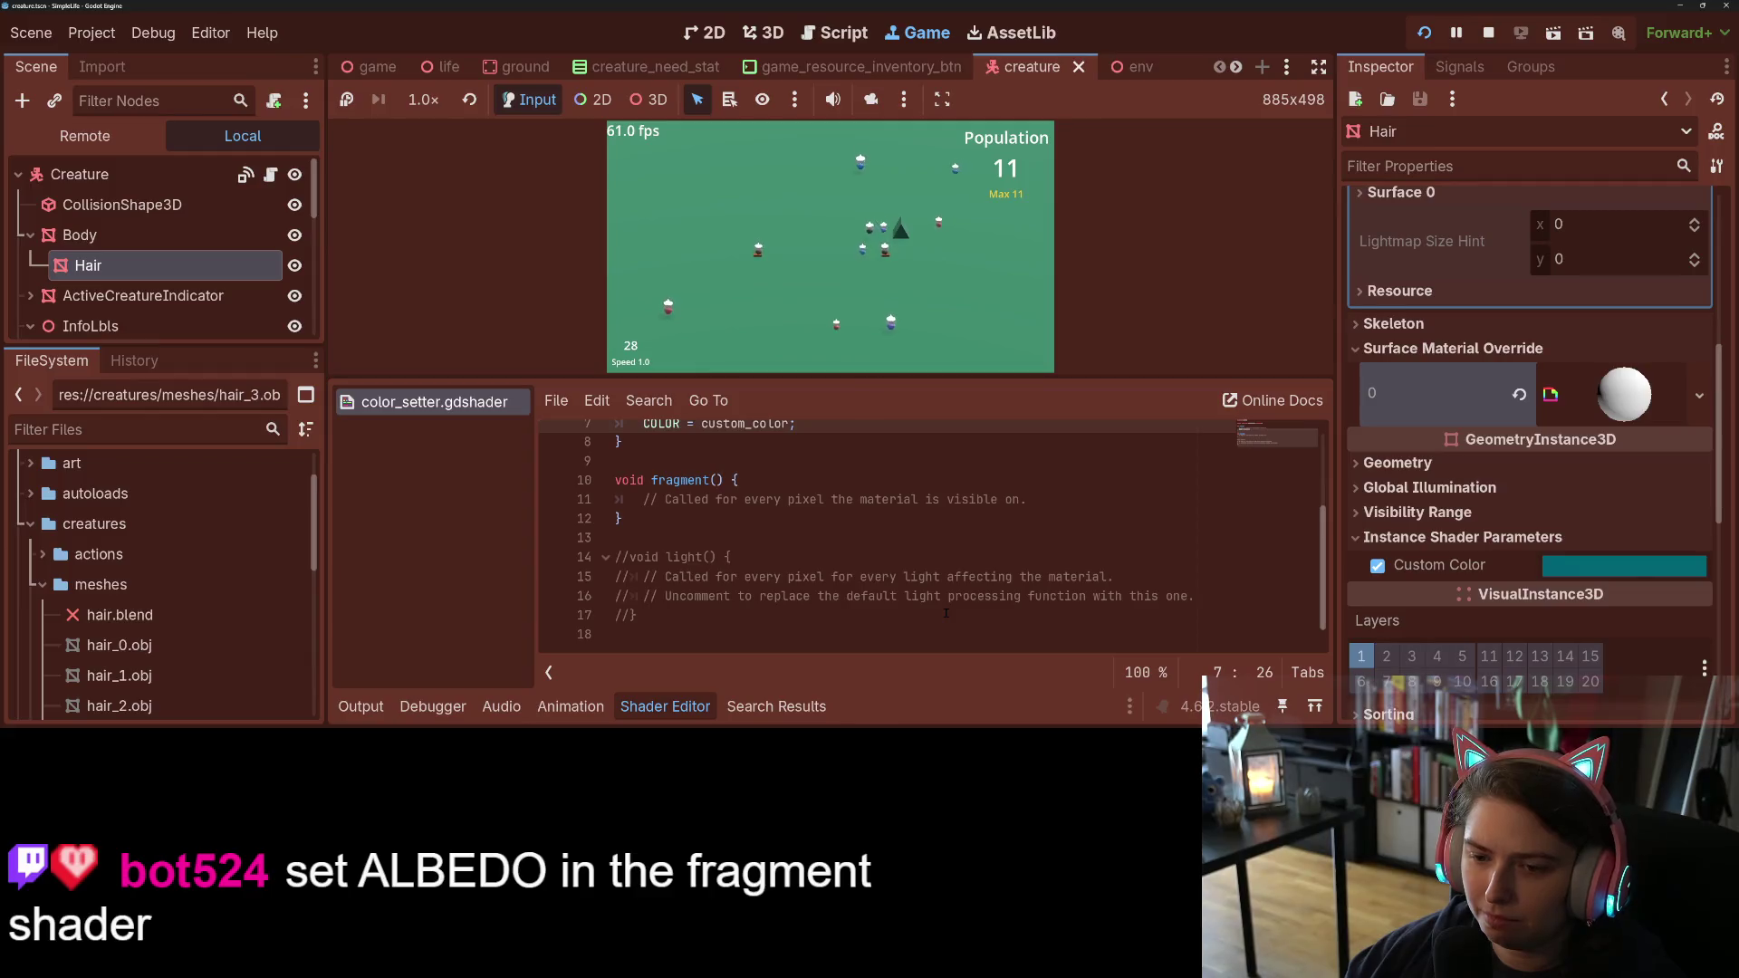
scroll(946, 613, "up", 3)
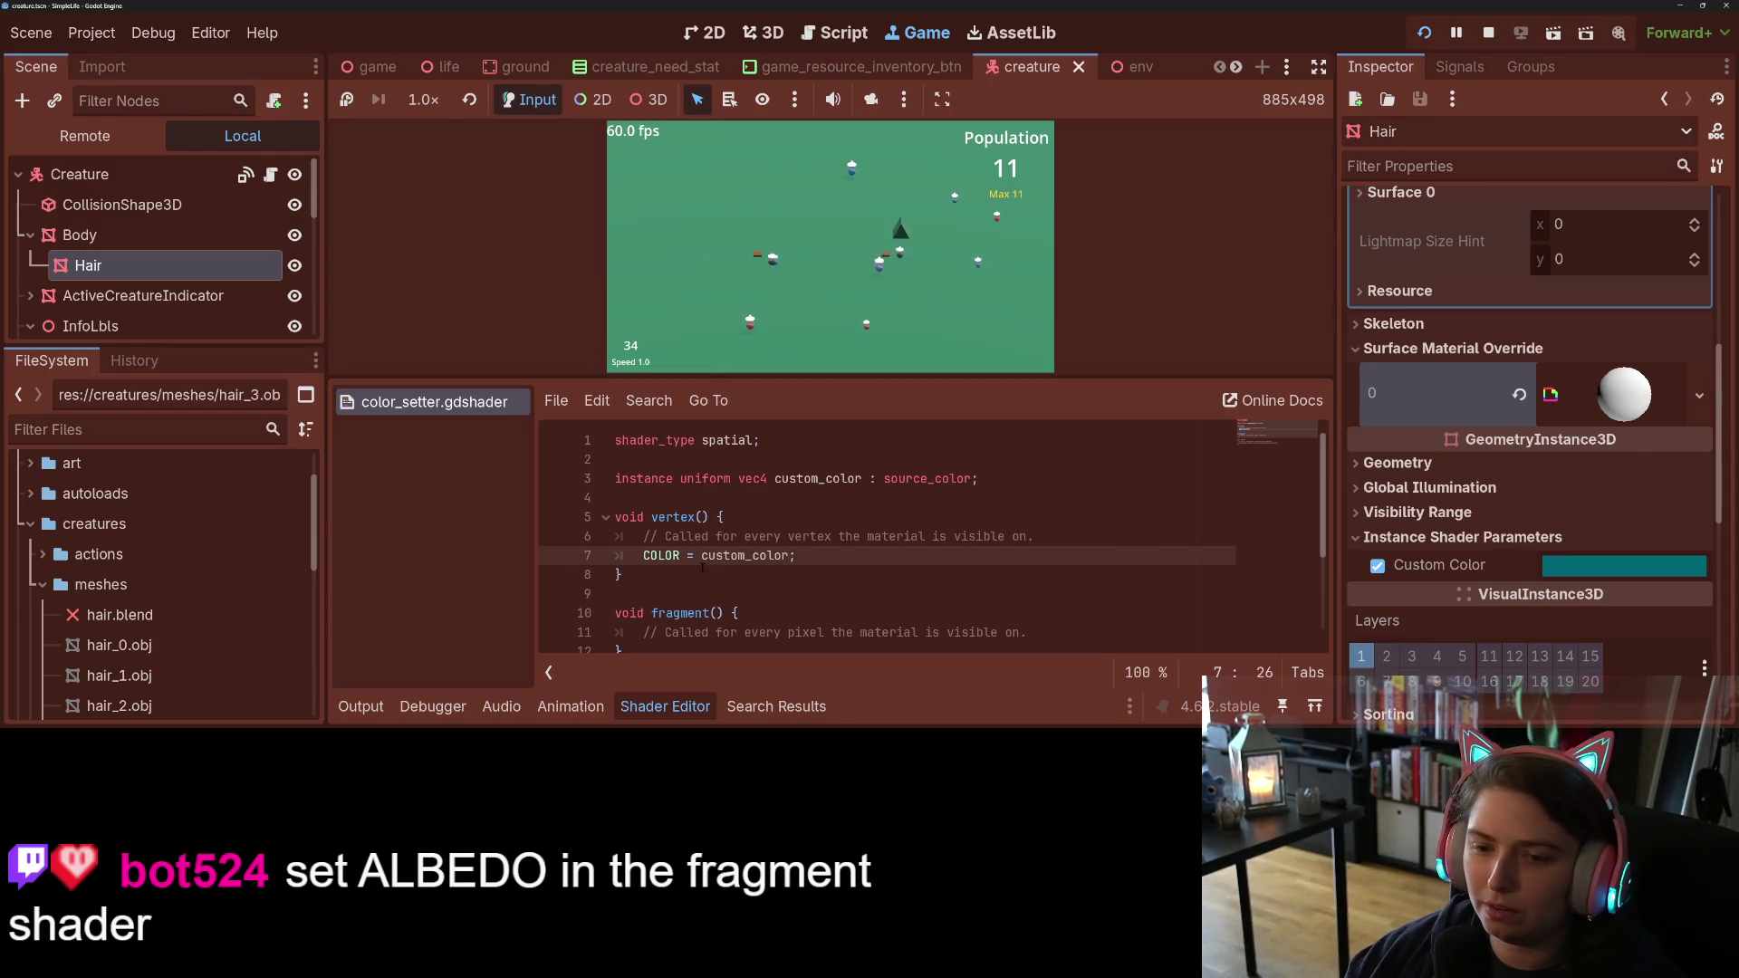
scroll(1136, 556, "down", 1)
scroll(1136, 556, "down", 2)
scroll(1135, 556, "up", 1)
Step: Stop the game and add an ALBEDO = custom_color line inside fragment()
left_click(1486, 36)
left_click(786, 546)
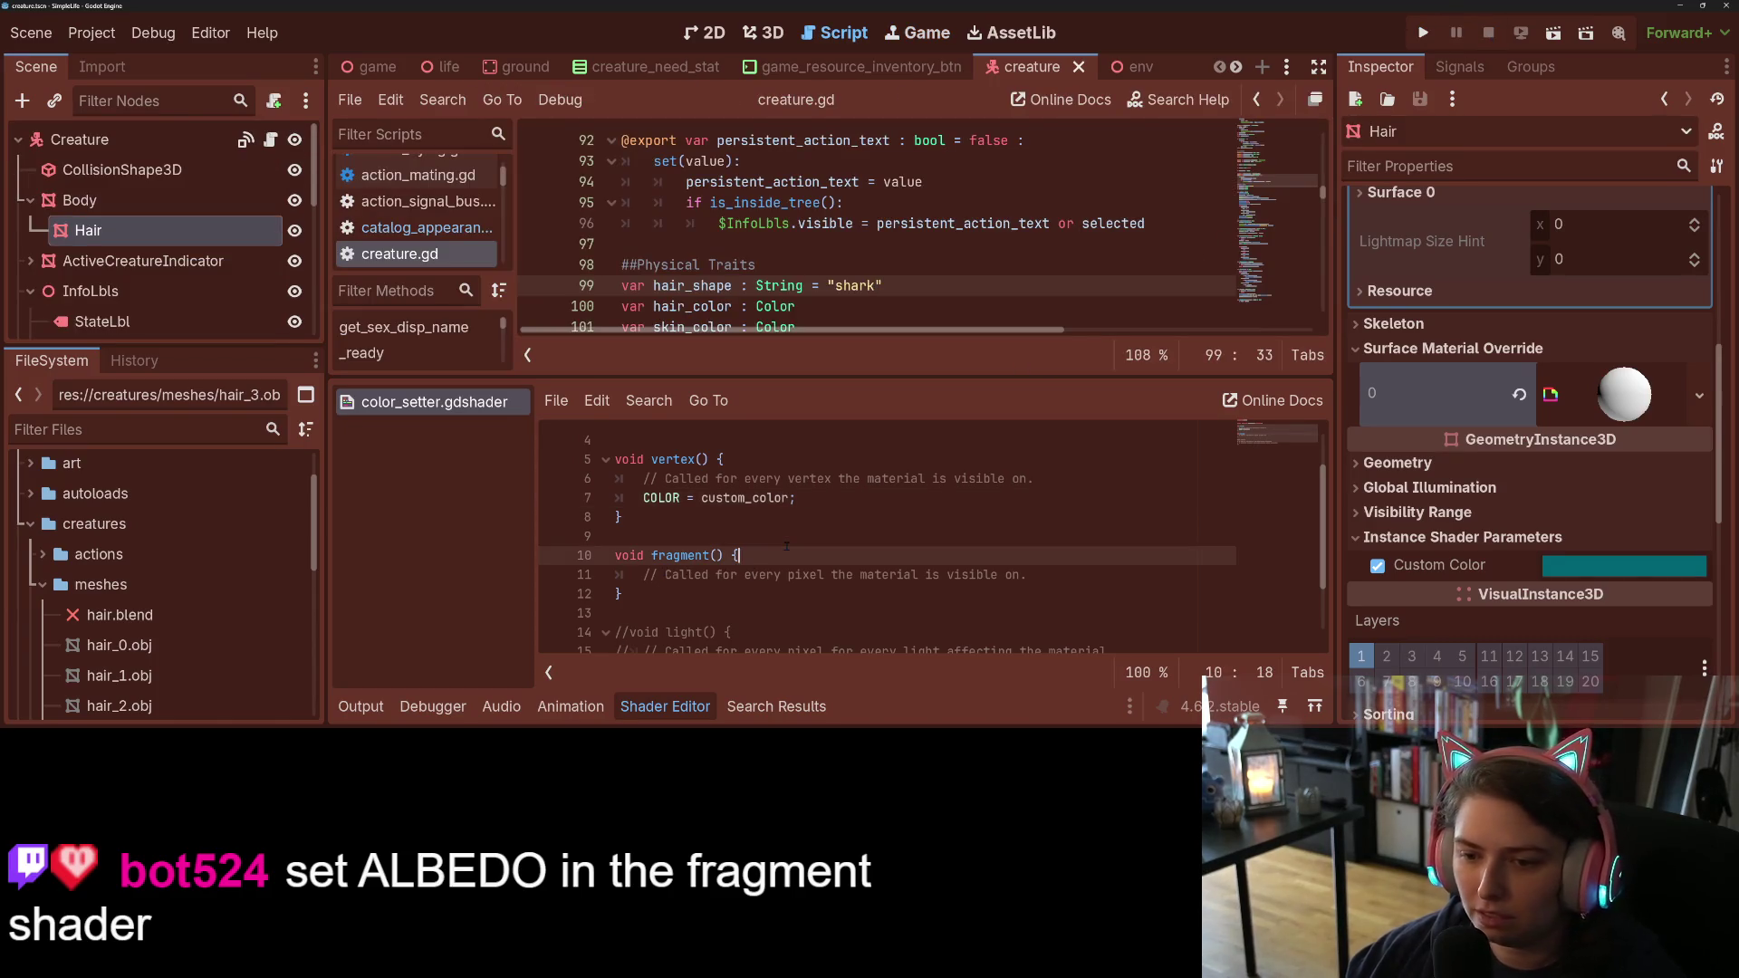
key("Return")
type("ALBEDO")
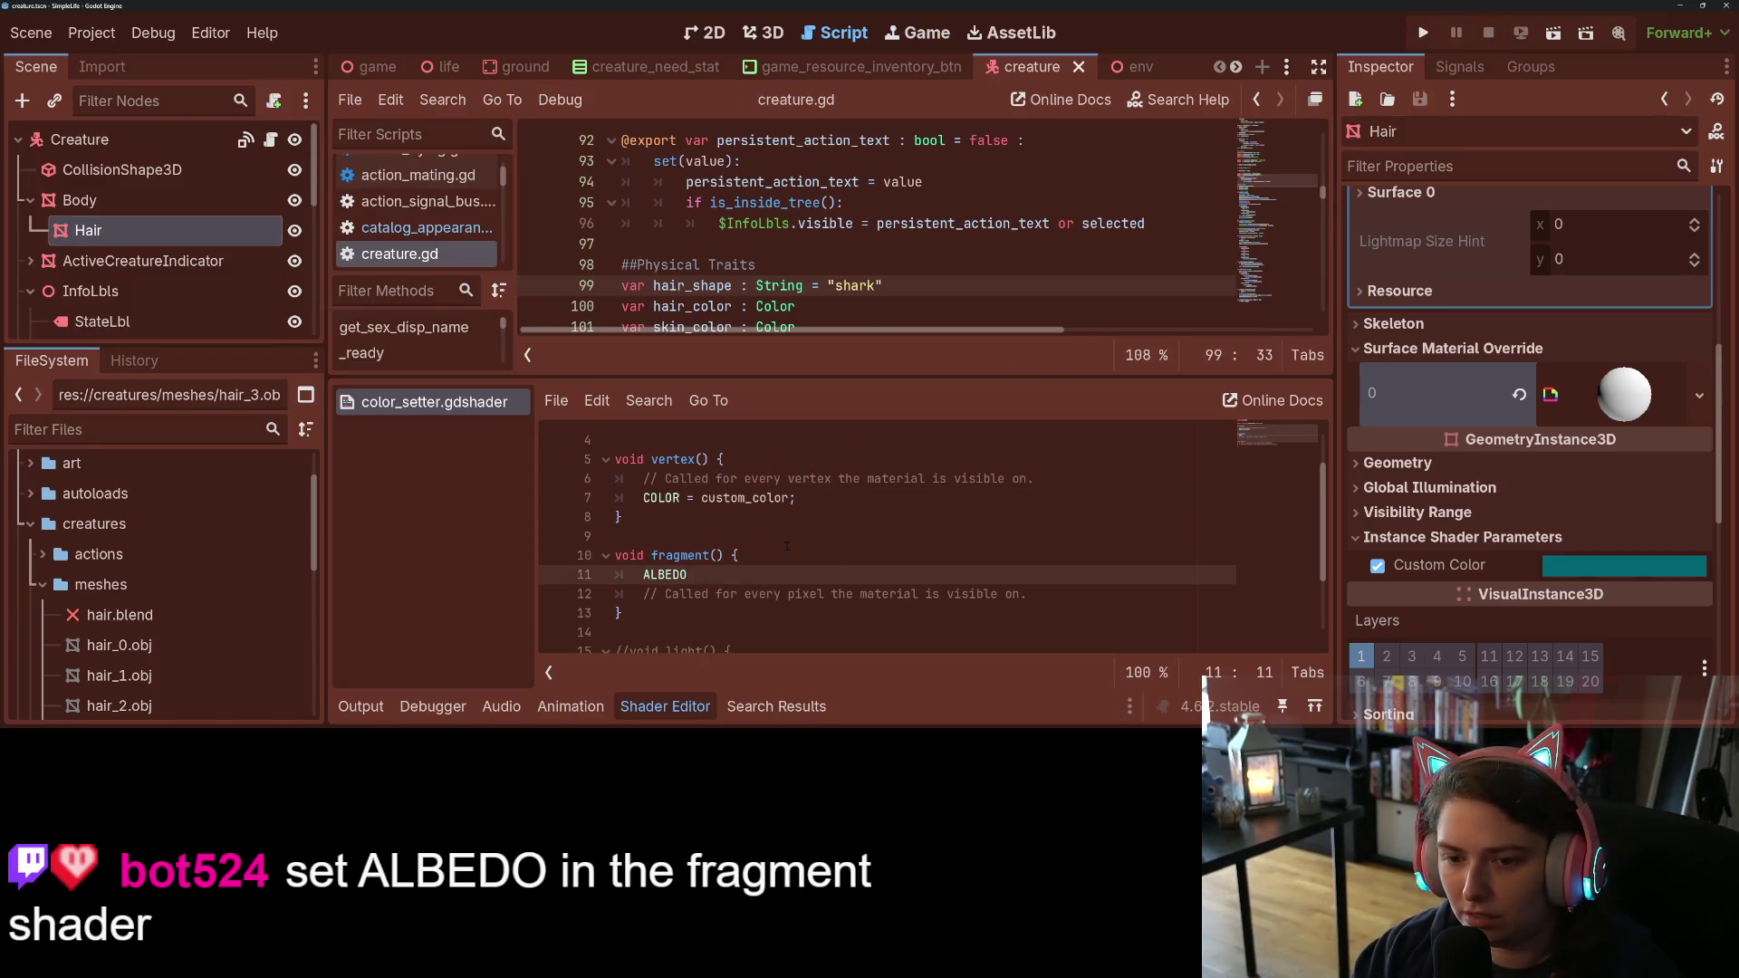
type(" = cus")
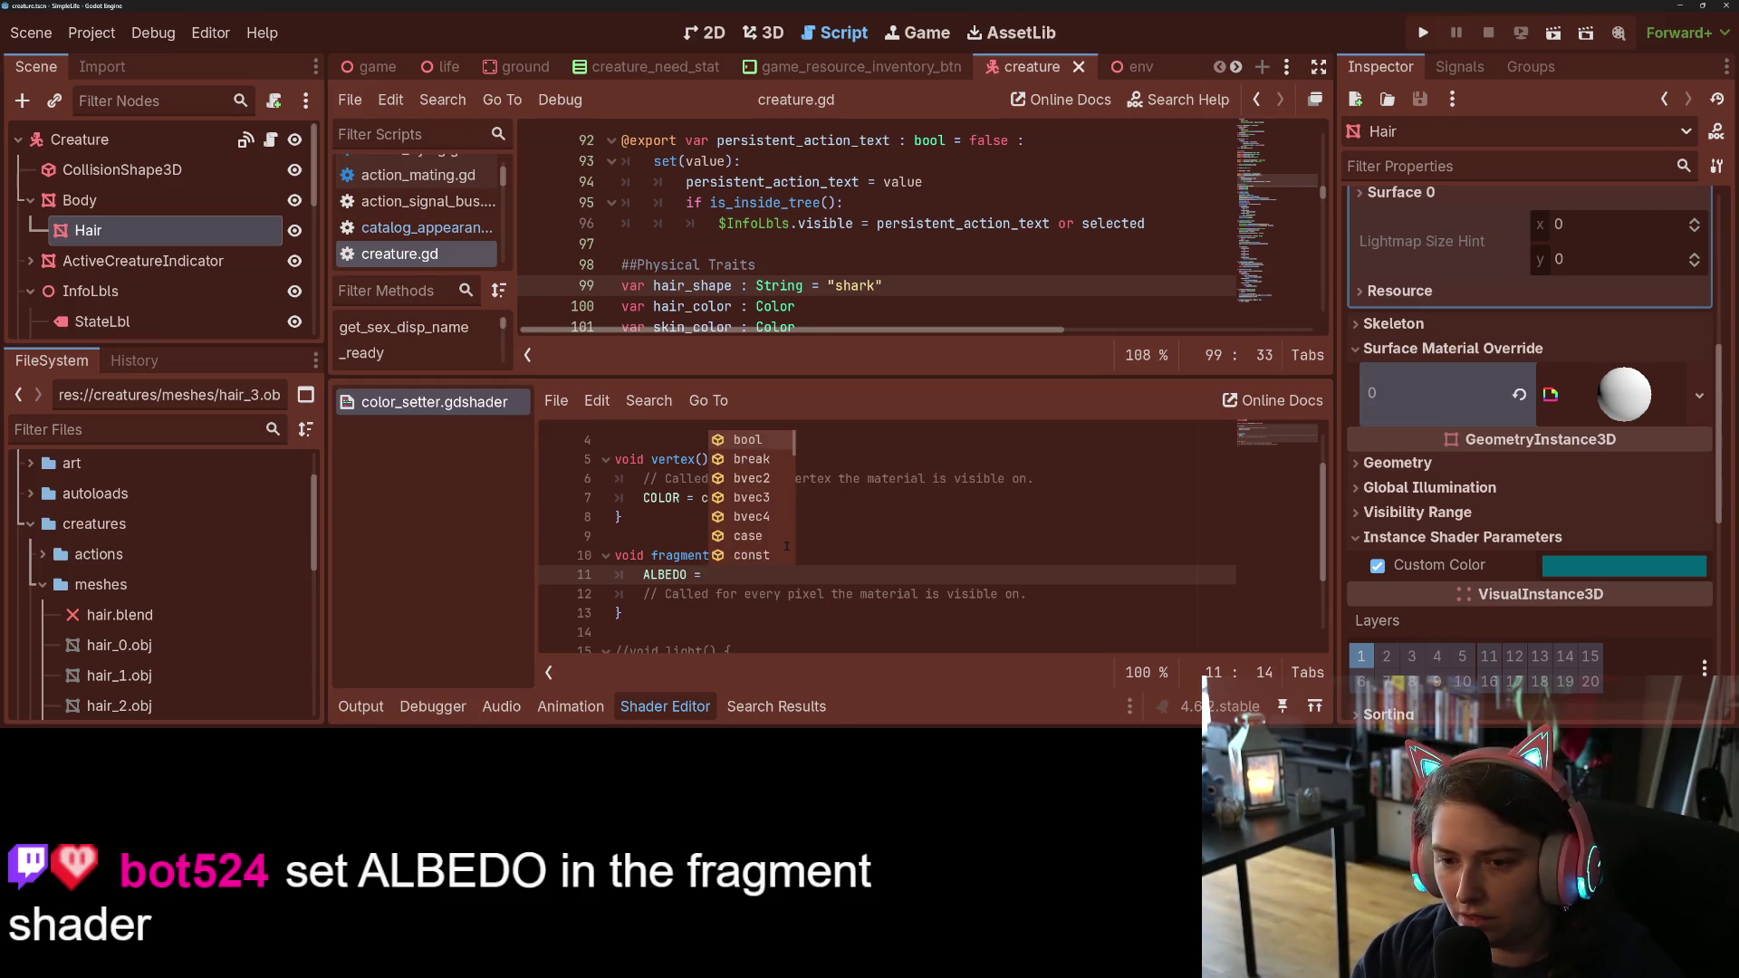
key("Return")
type(";")
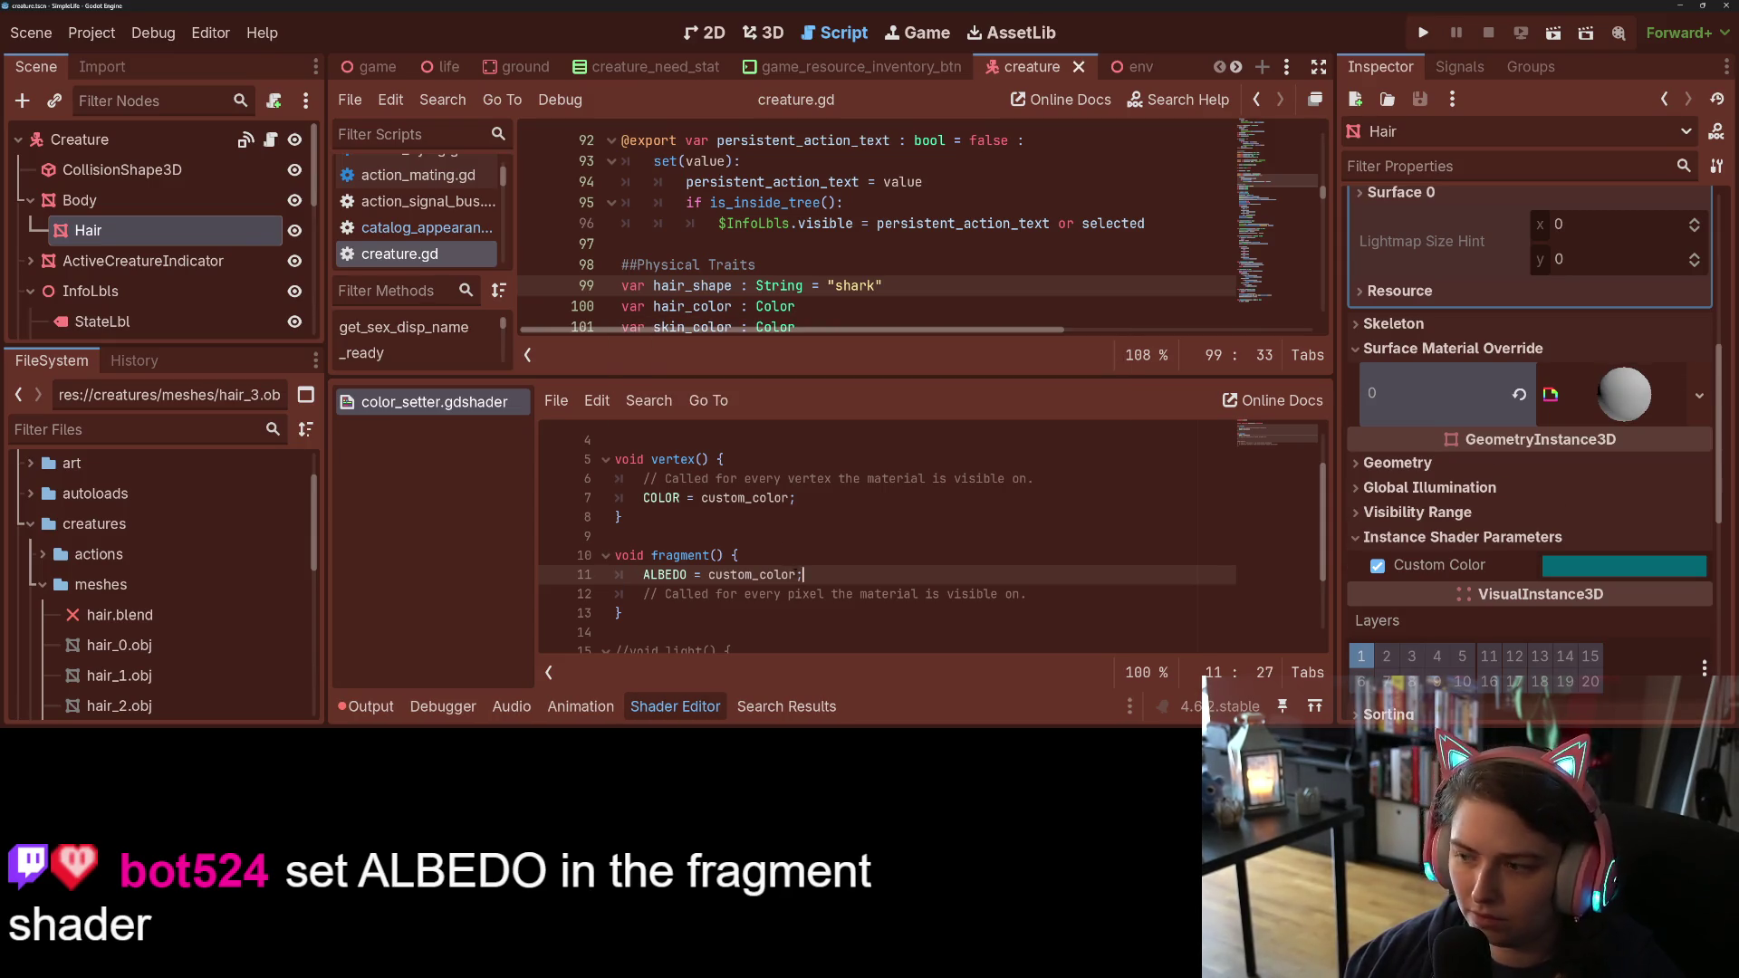
Step: Finish the line as ALBEDO = custom_color.rbg; and save the shader
key("BackSpace")
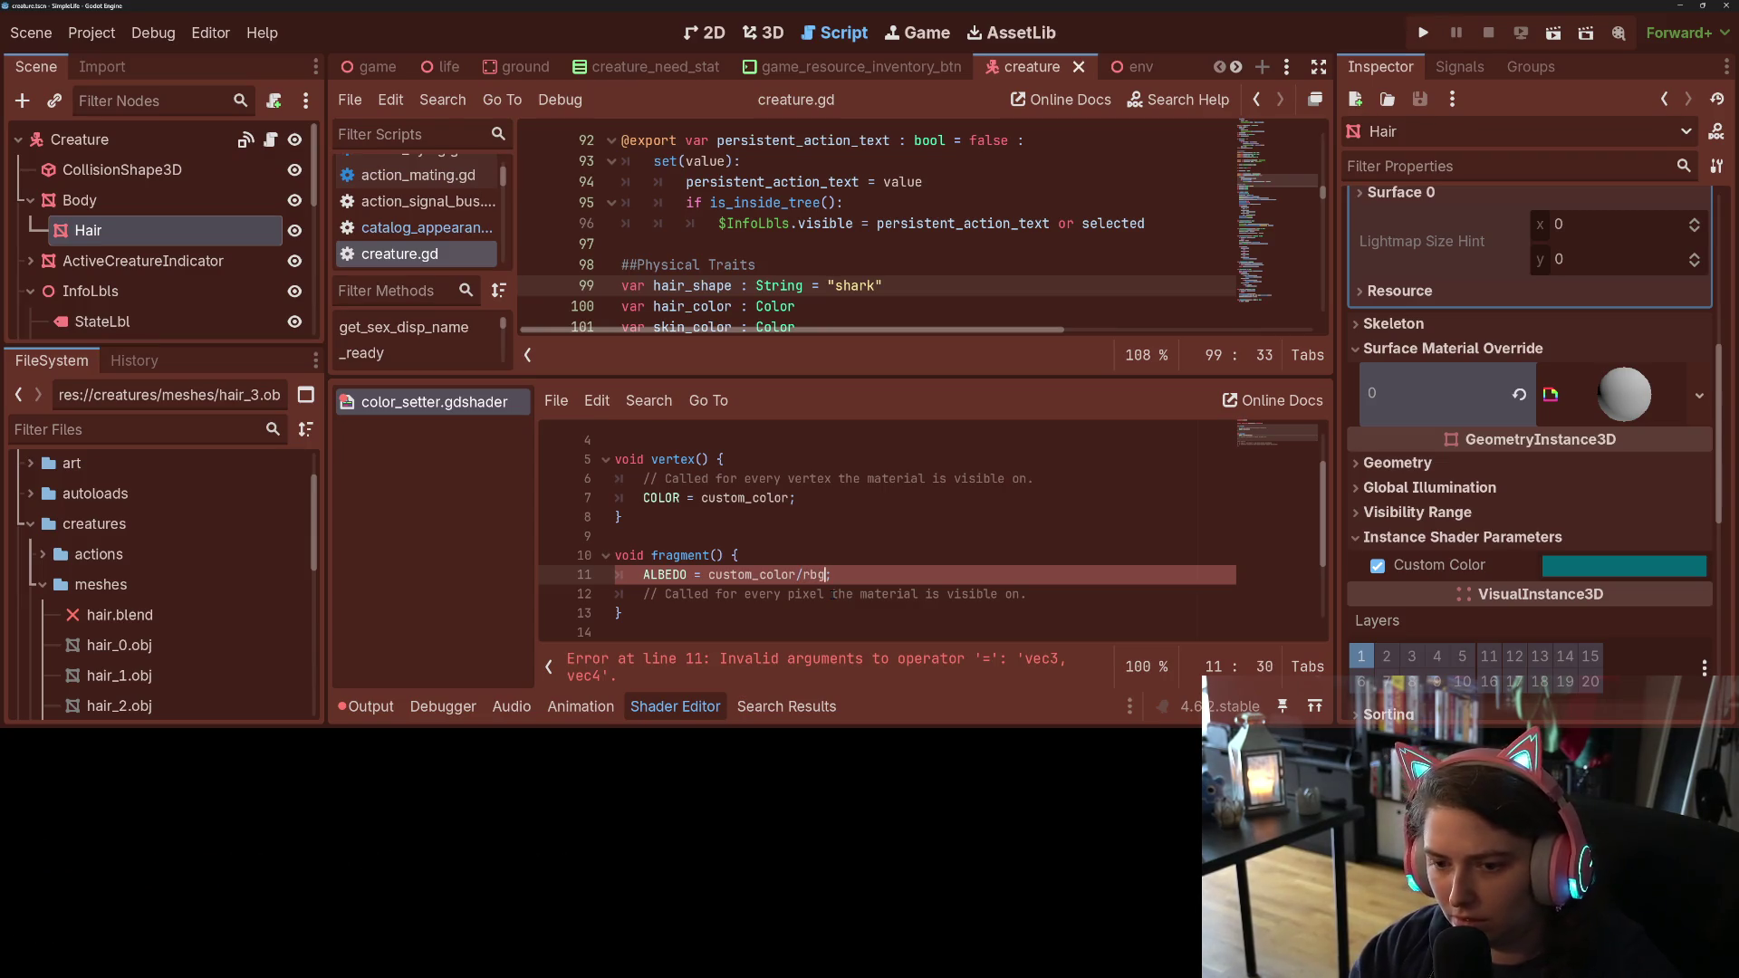
type("/rbg")
key("Left")
key("Left")
key("BackSpace")
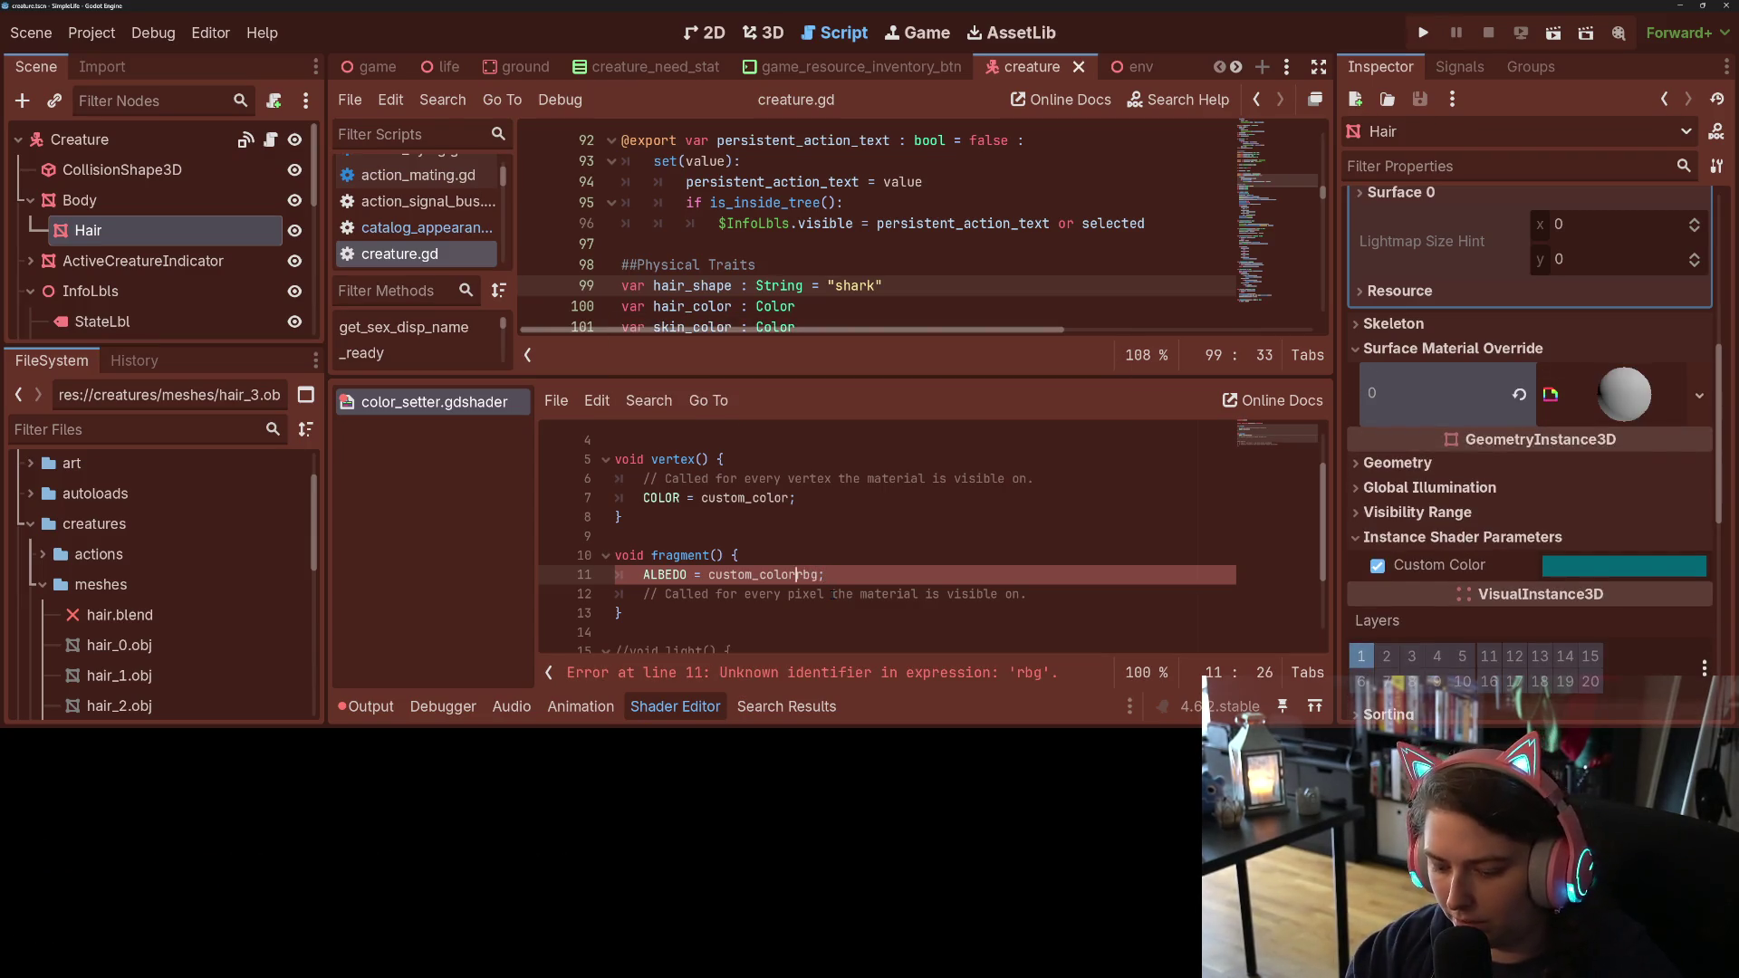
type(".")
key("ctrl+s")
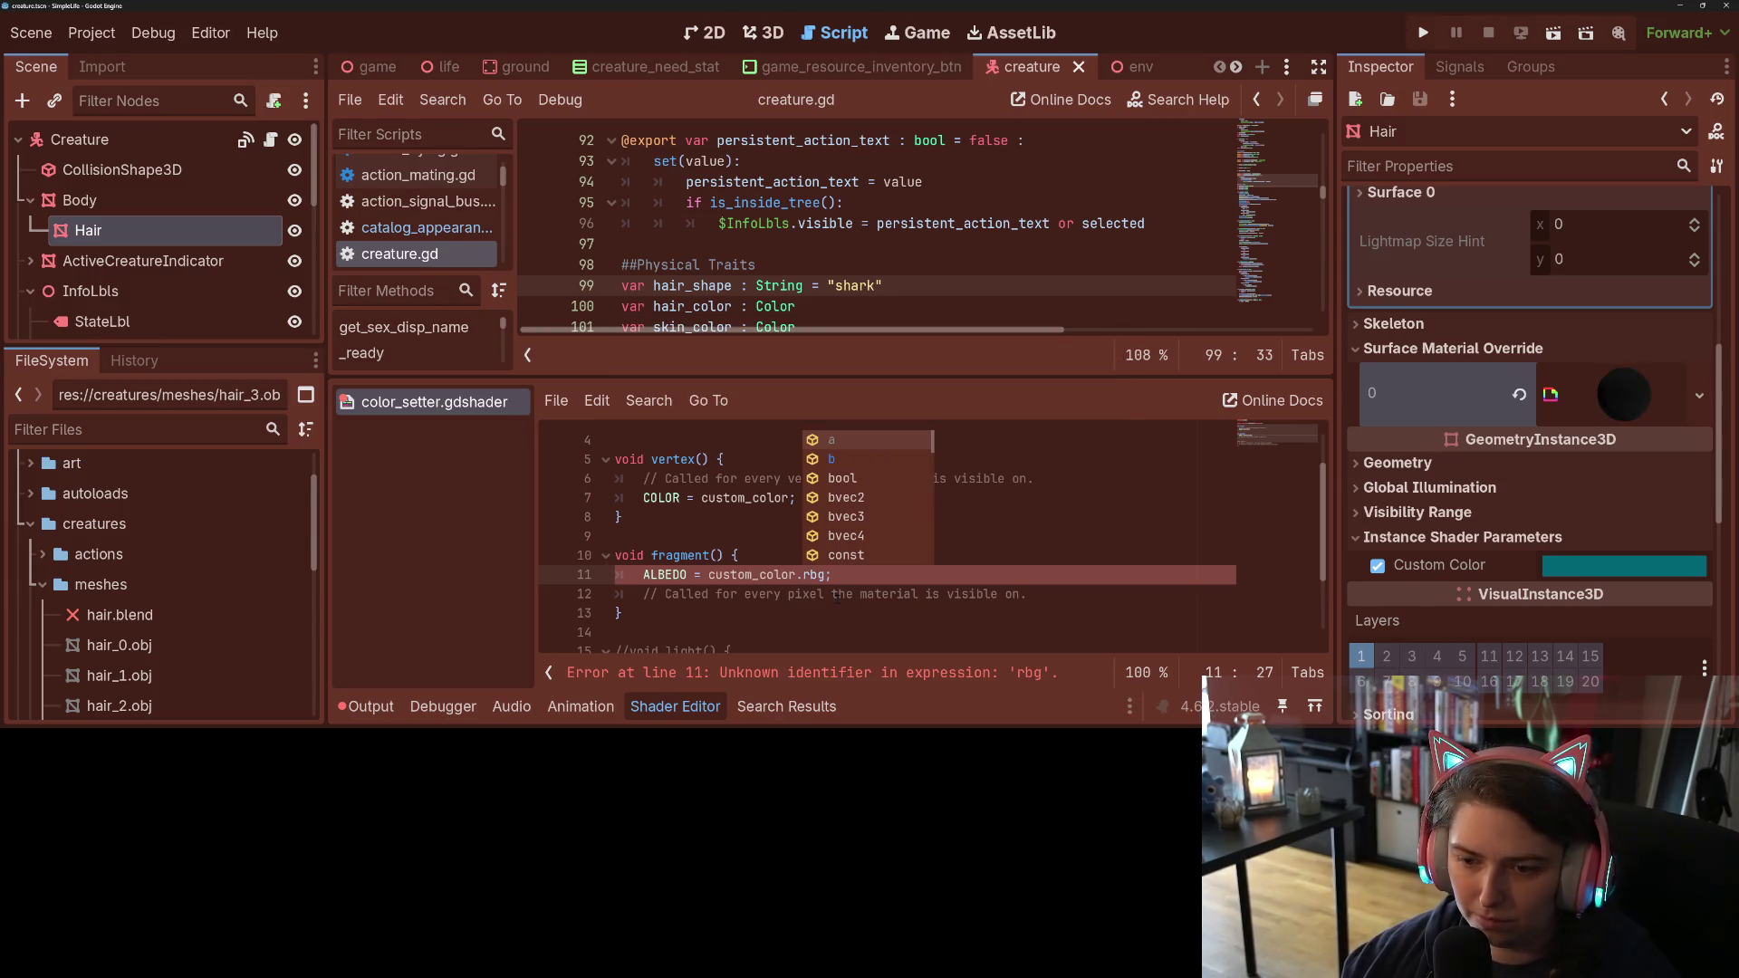
left_click(853, 594)
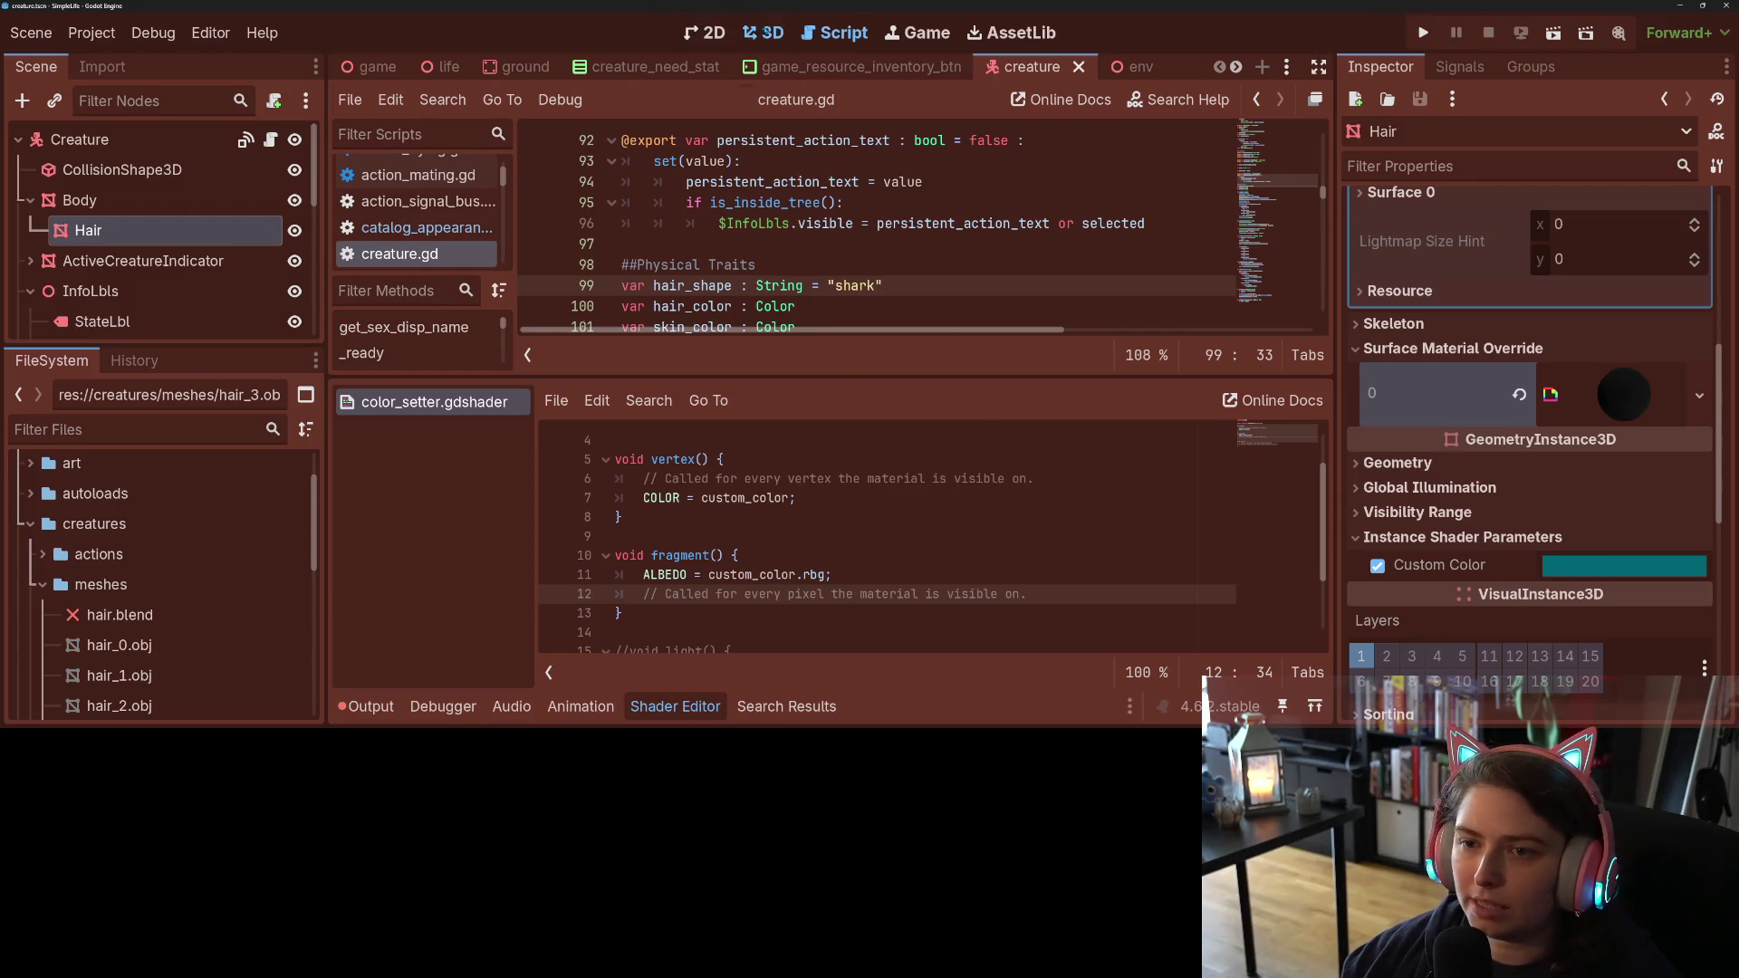
Step: Switch to the 3D view and comment out the COLOR line in vertex()
left_click(763, 32)
scroll(831, 244, "up", 3)
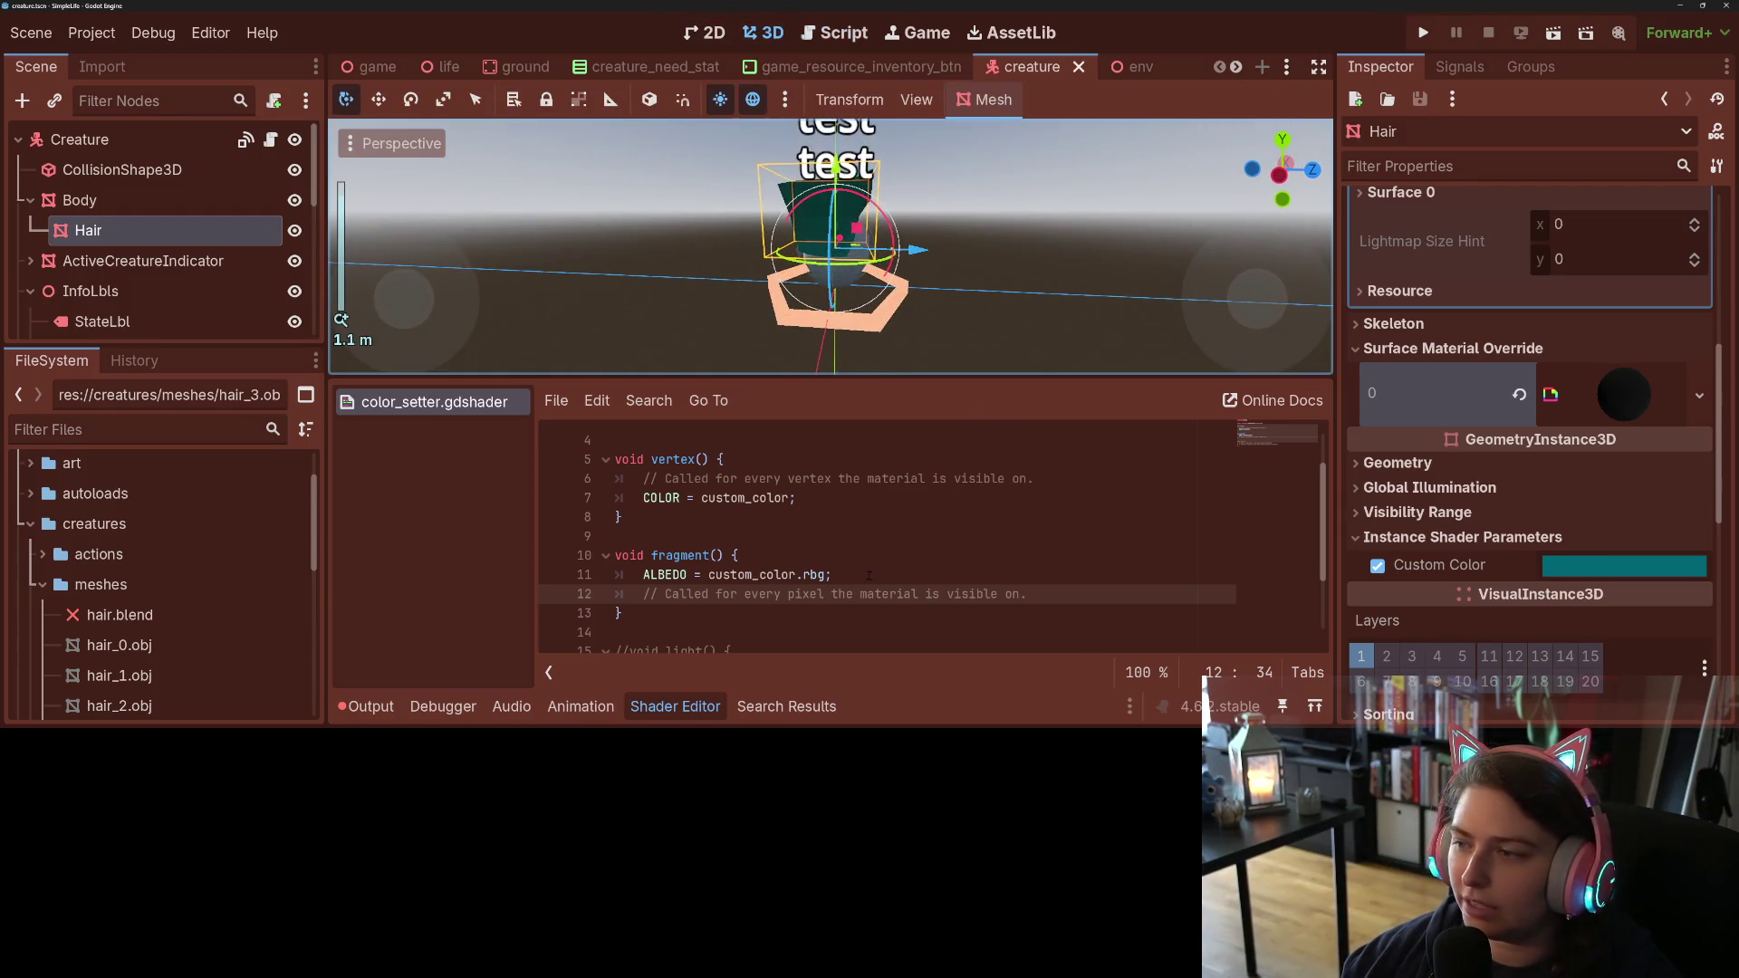
left_click(677, 706)
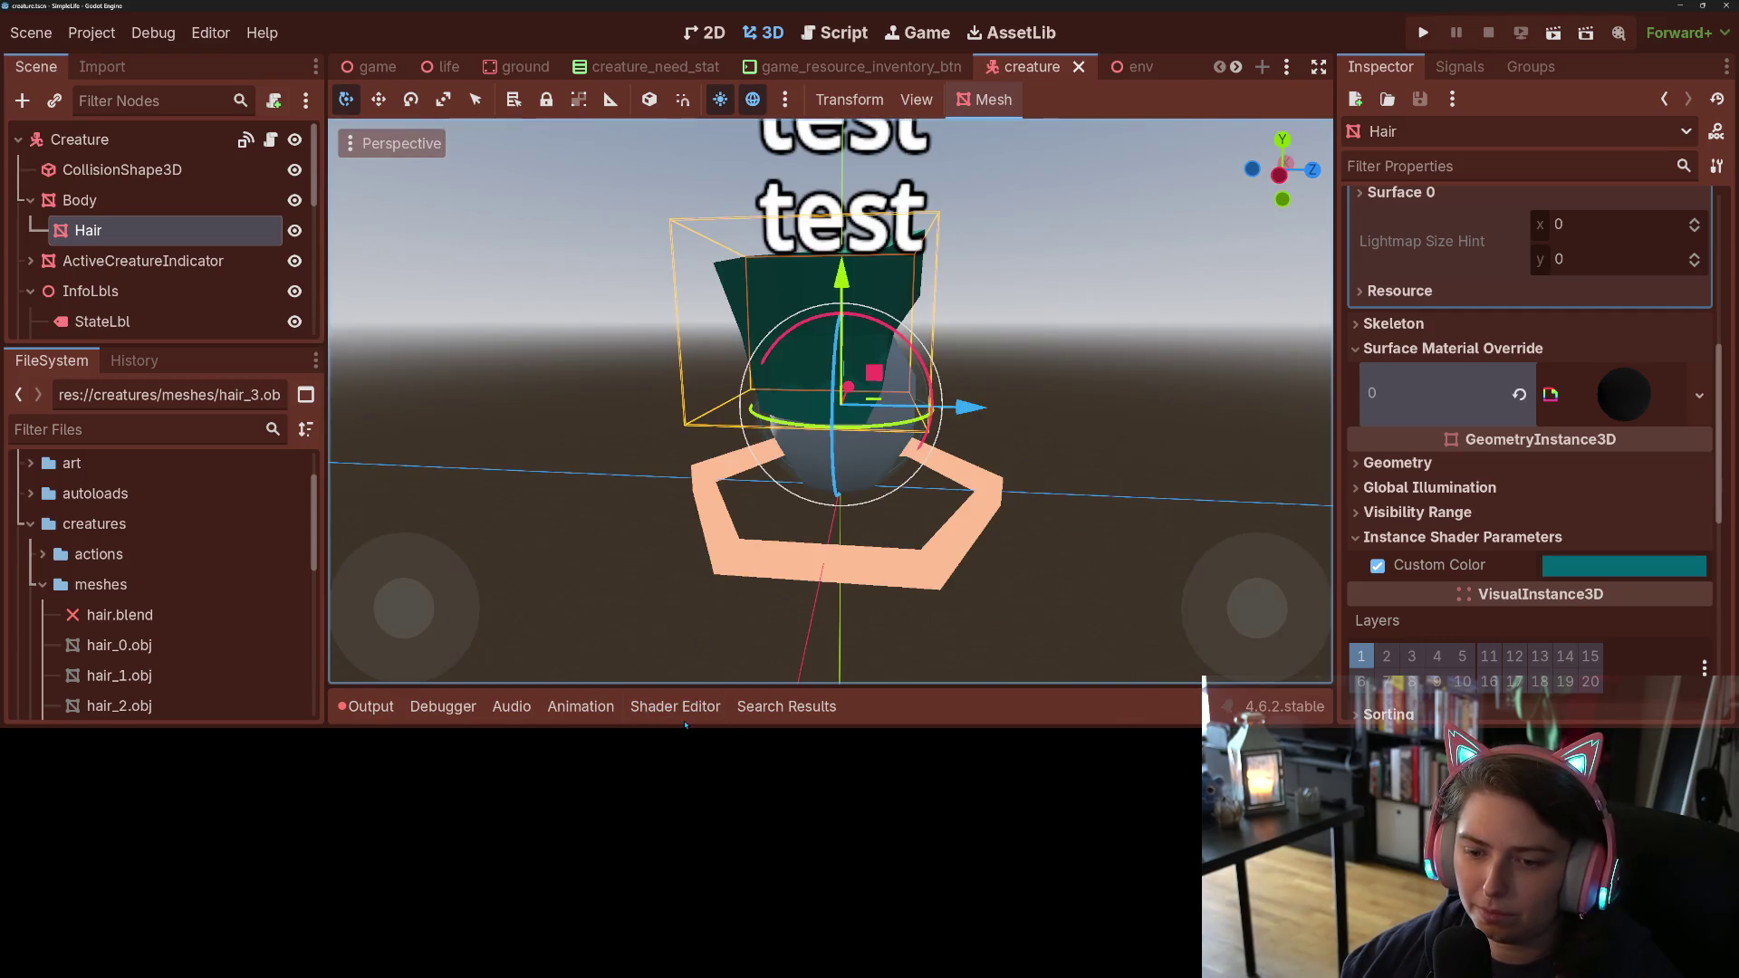
left_click(677, 706)
left_click(644, 497)
type("//COLOR = custom_color;")
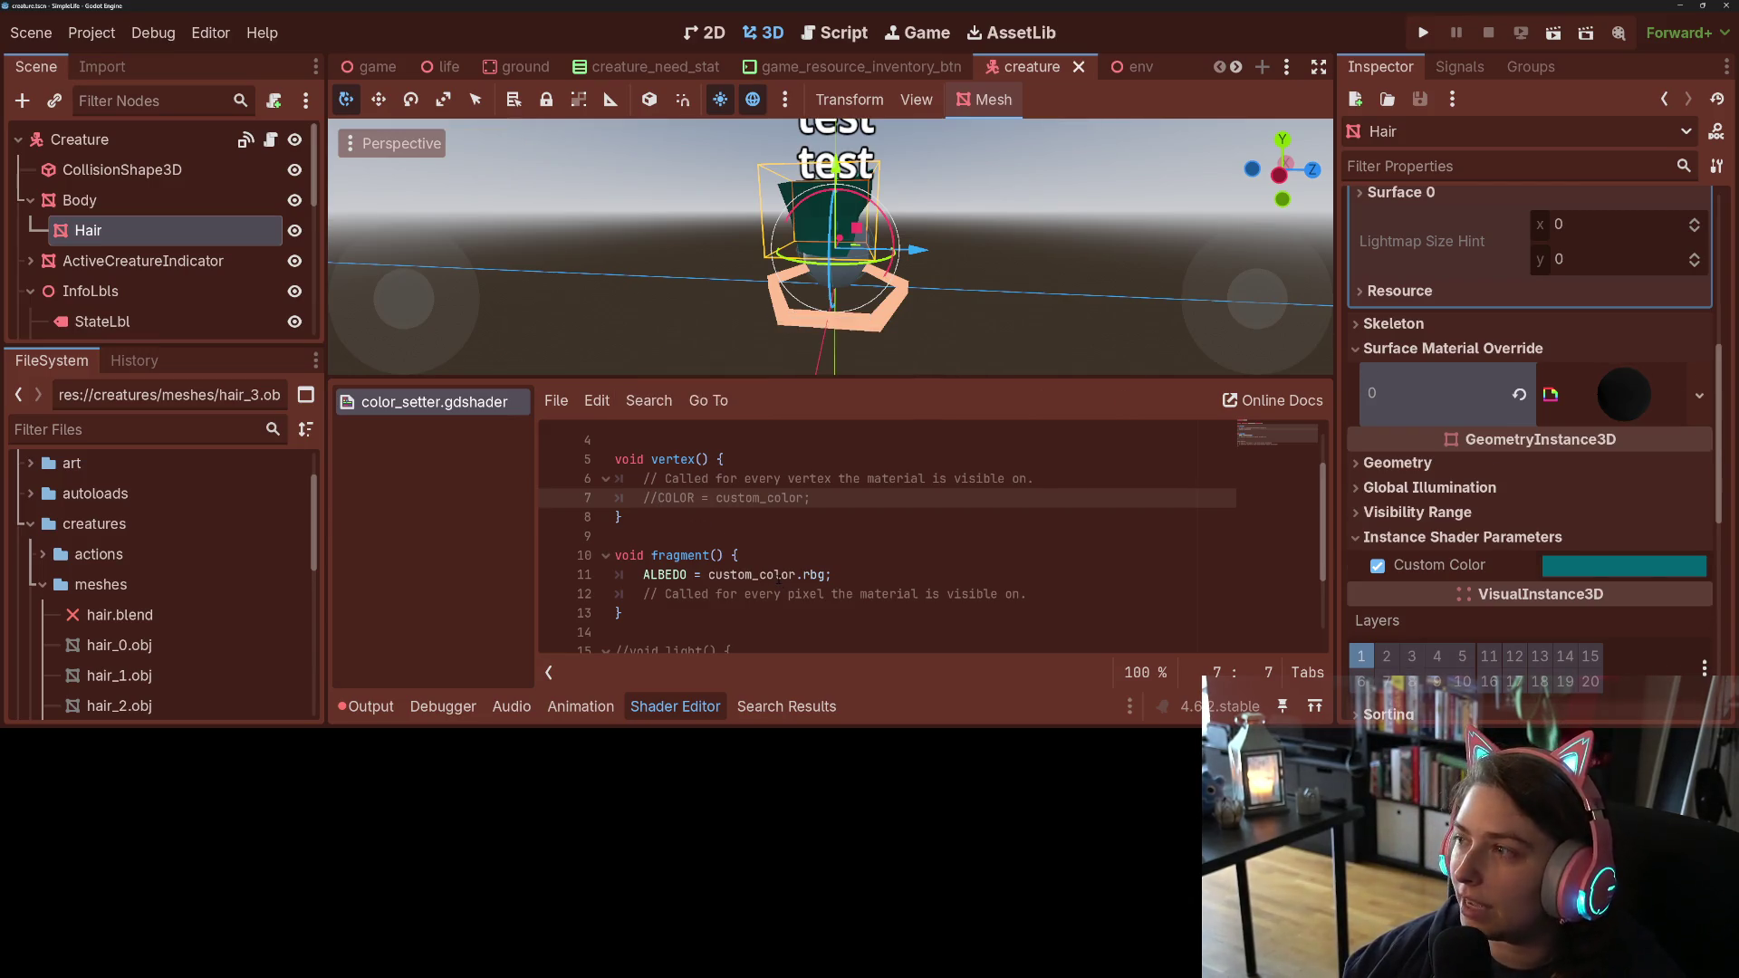
Step: Delete the commented-out COLOR line, hide the shader panel, and run the project
left_click(702, 719)
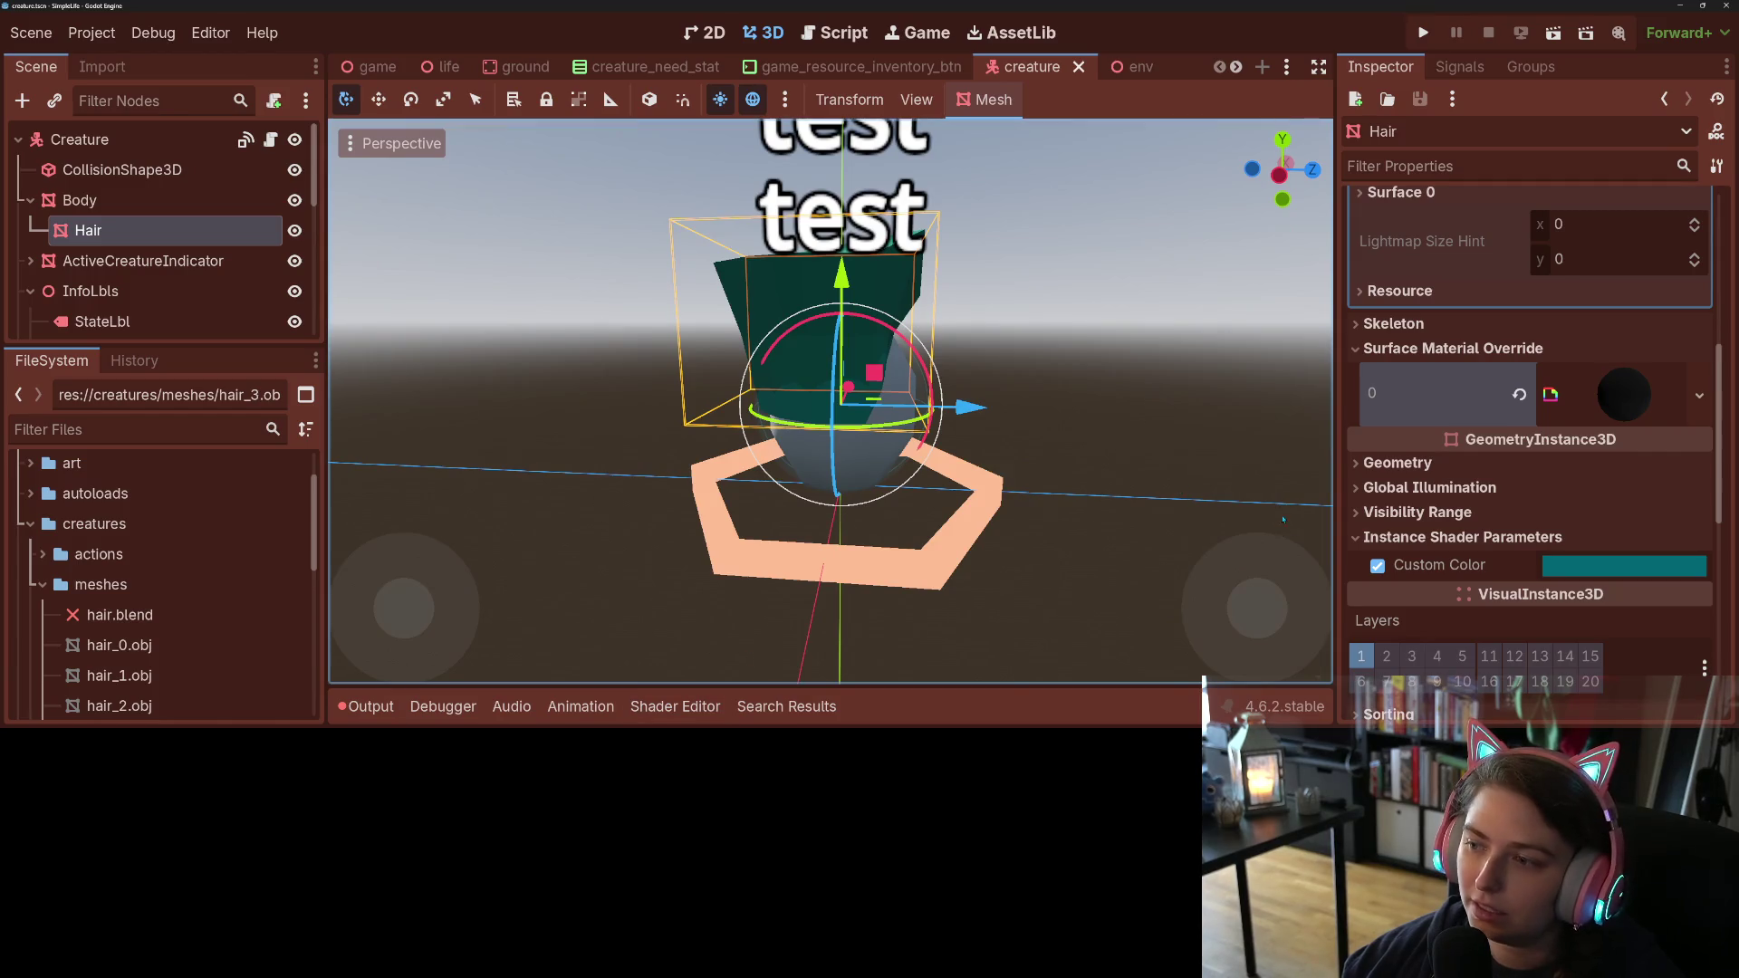
scroll(1283, 520, "down", 3)
scroll(773, 639, "up", 3)
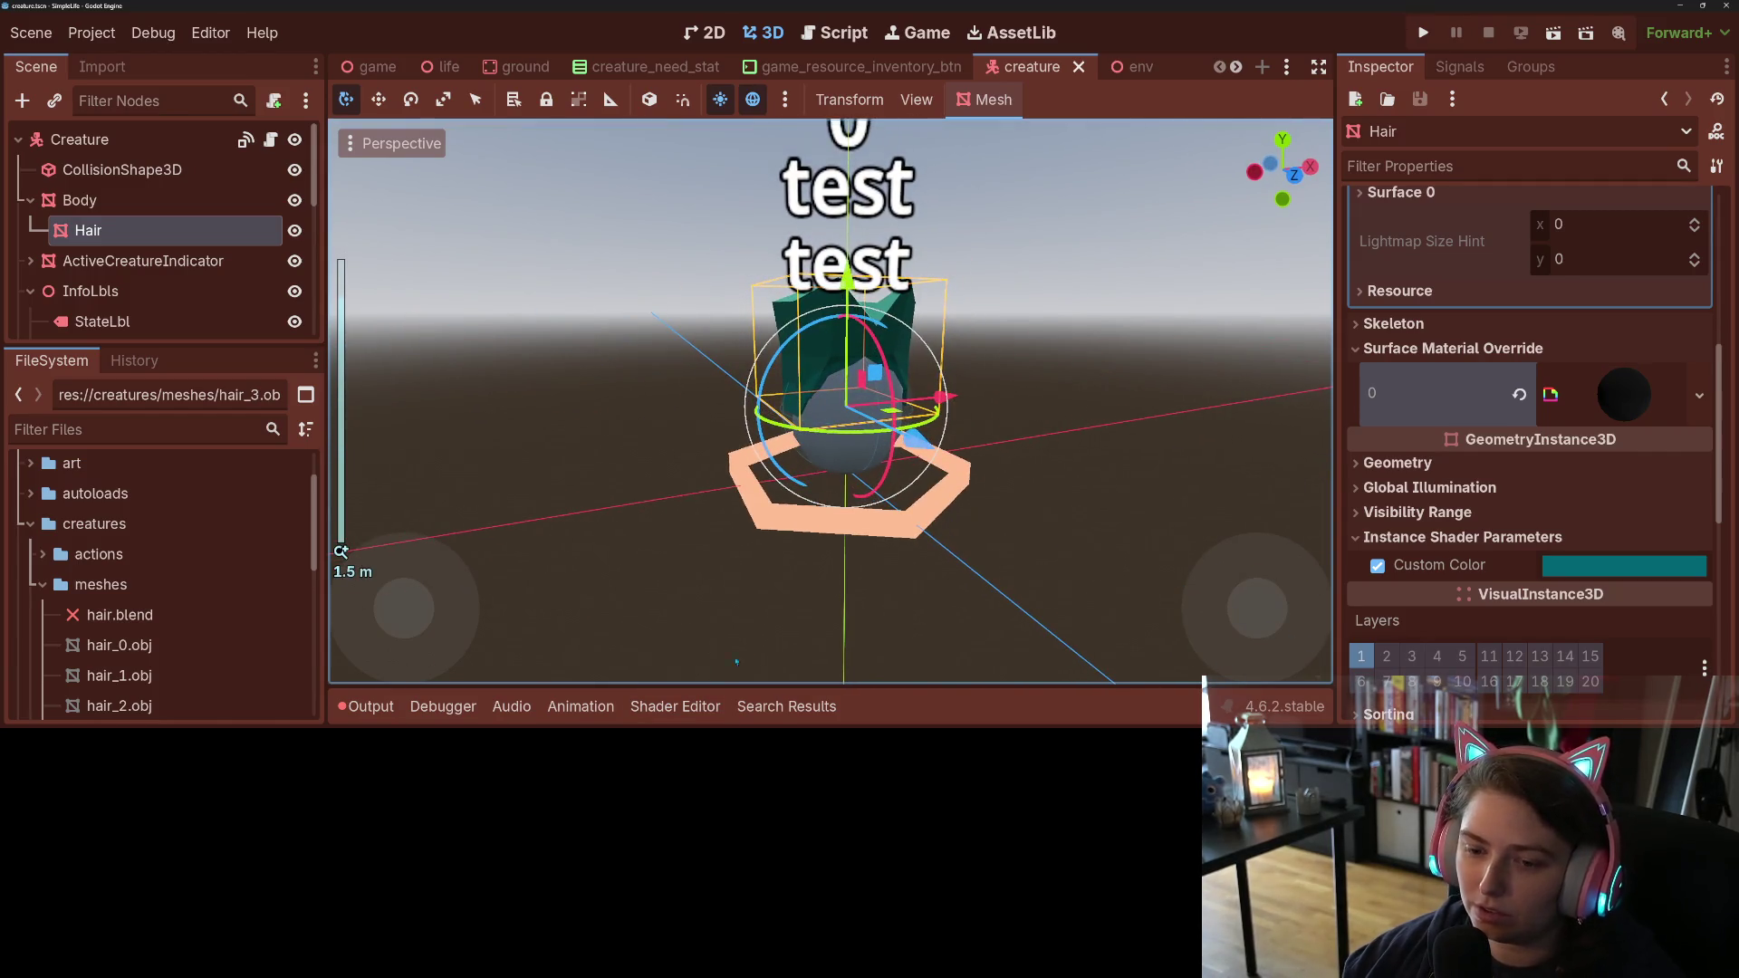
left_click(674, 707)
left_click_drag(812, 497, 523, 503)
key("BackSpace")
key("BackSpace")
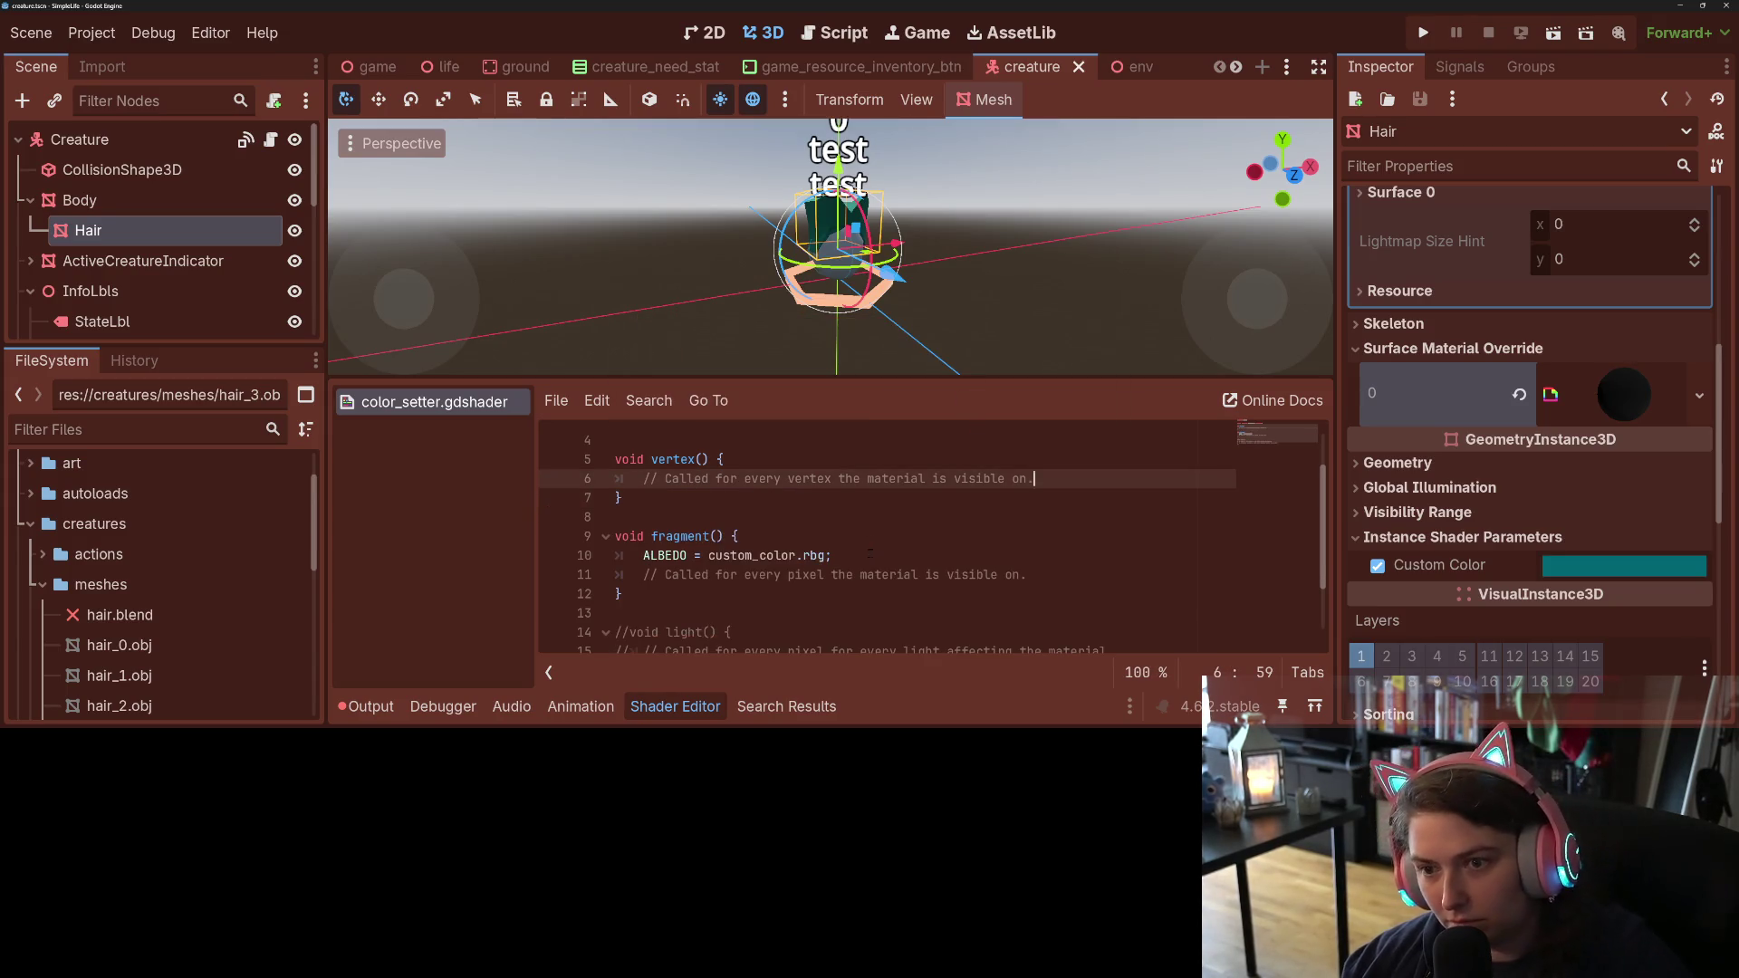
left_click(717, 696)
left_click(1422, 32)
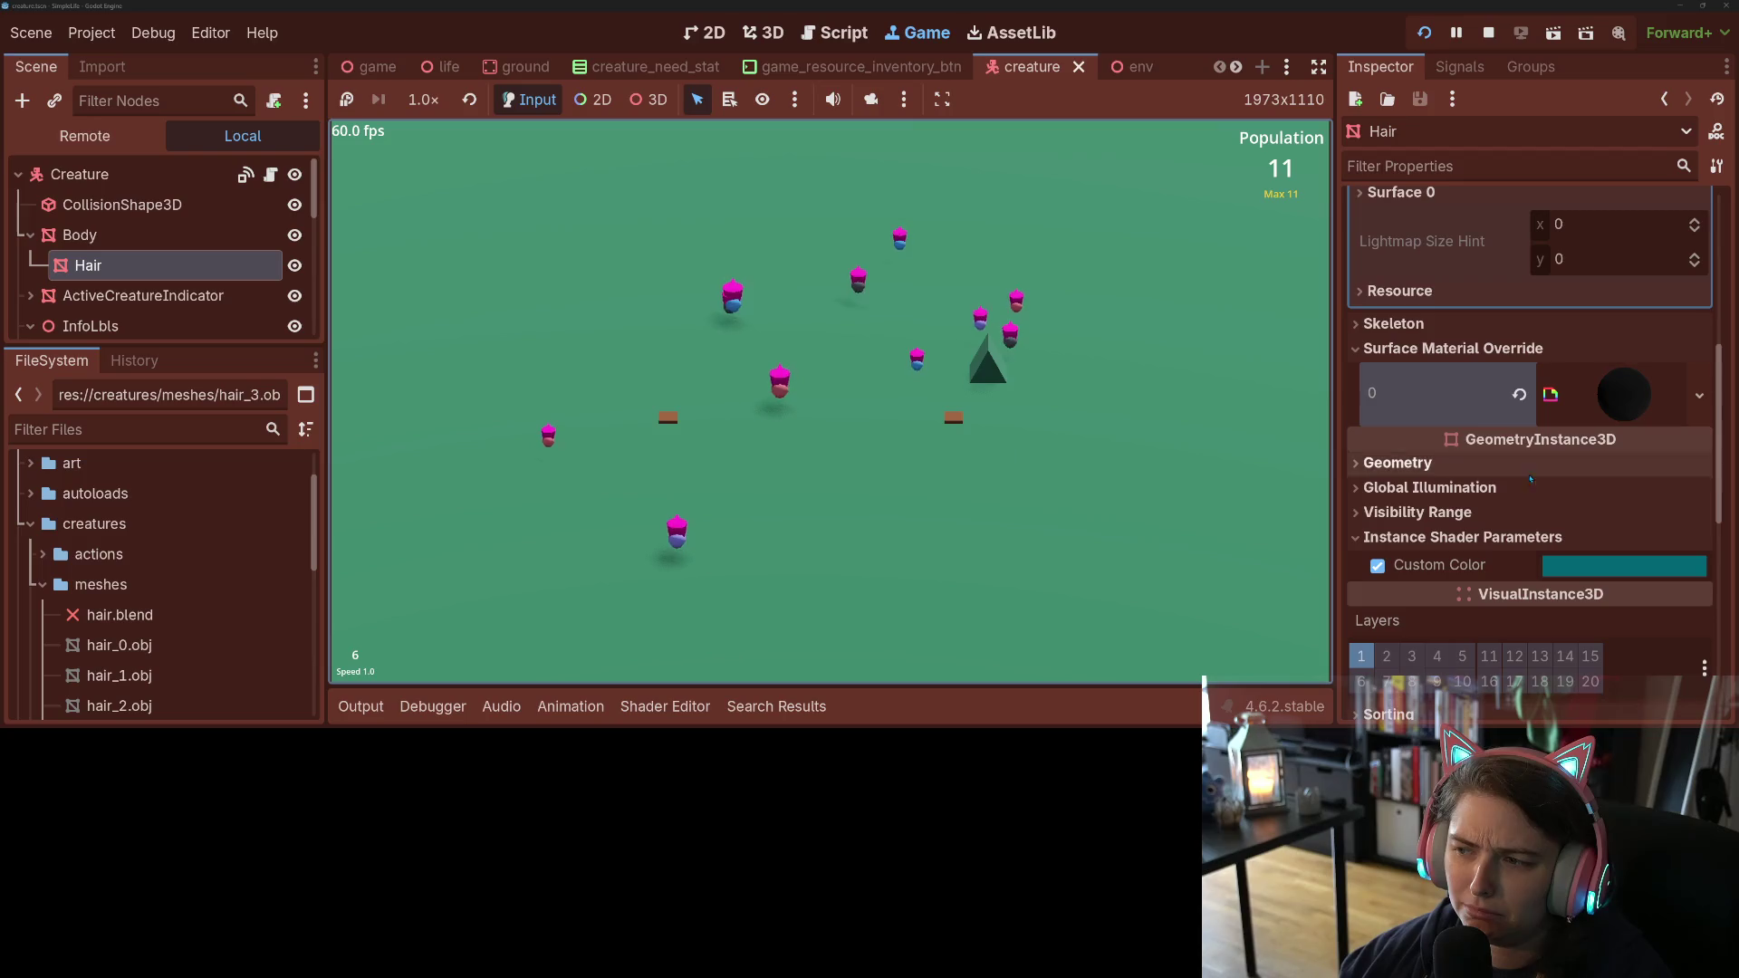
Step: Stop the game and scroll creature.gd to _update_appearance, where hair_color is Color.ORANGE
scroll(1464, 574, "up", 5)
scroll(1449, 566, "down", 3)
scroll(1431, 554, "up", 3)
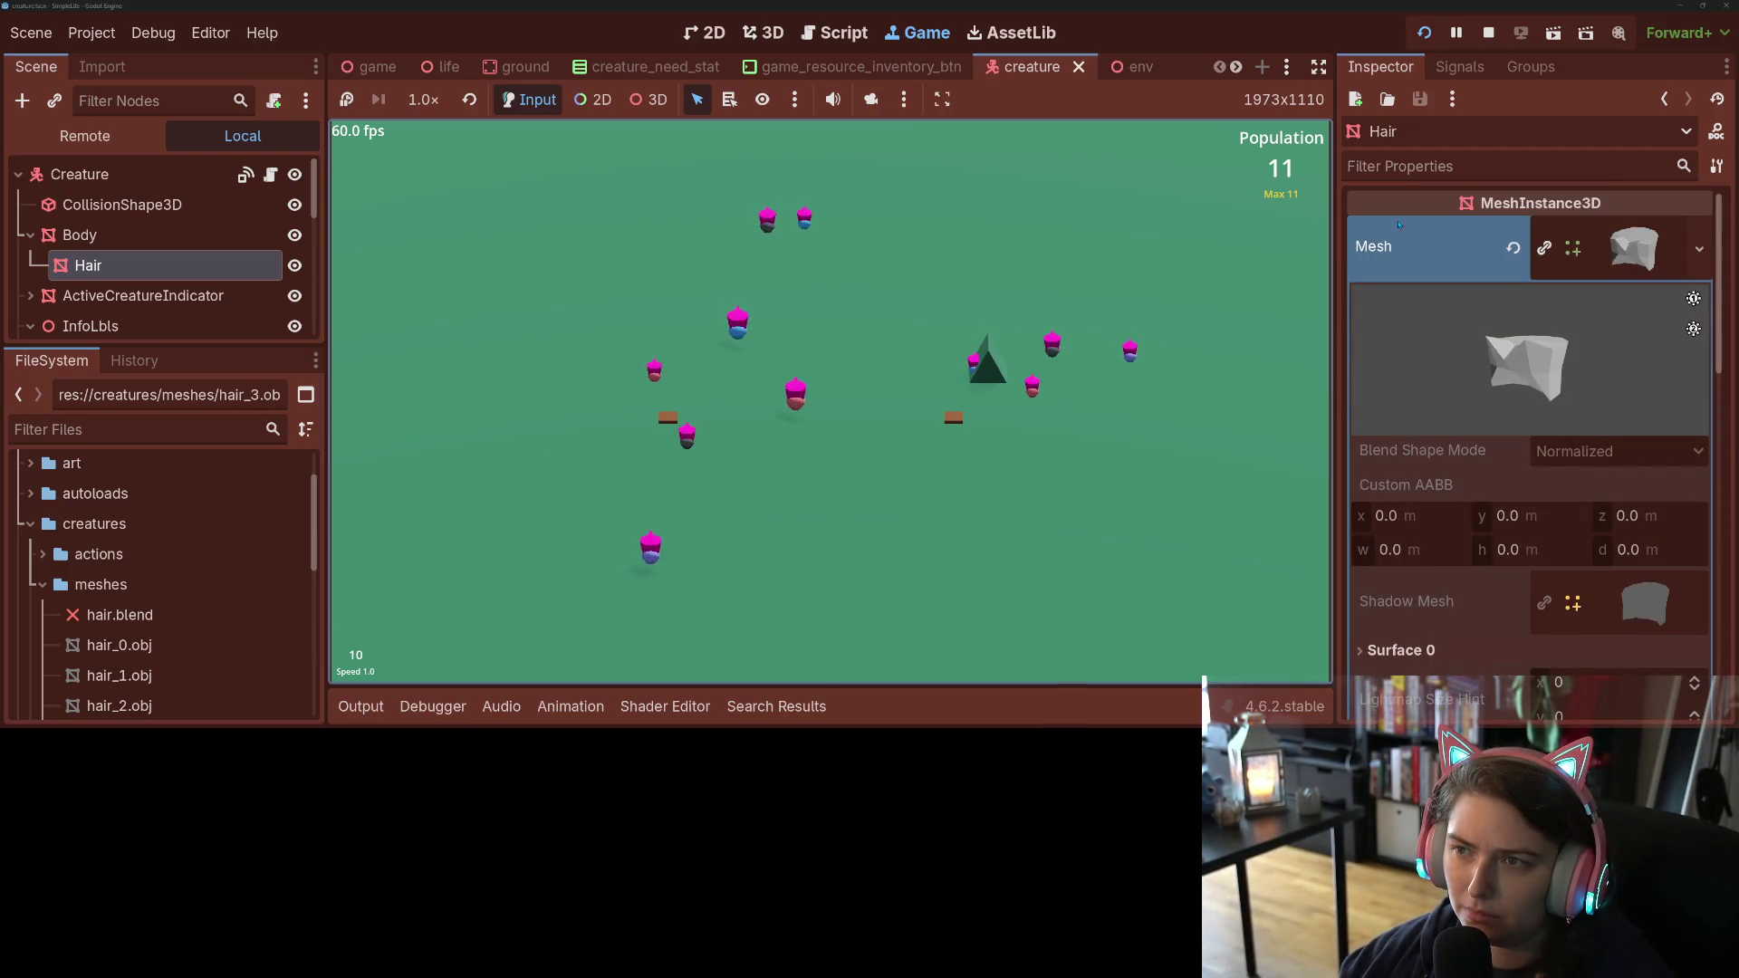
key("F8")
left_click(834, 32)
scroll(815, 348, "down", 6)
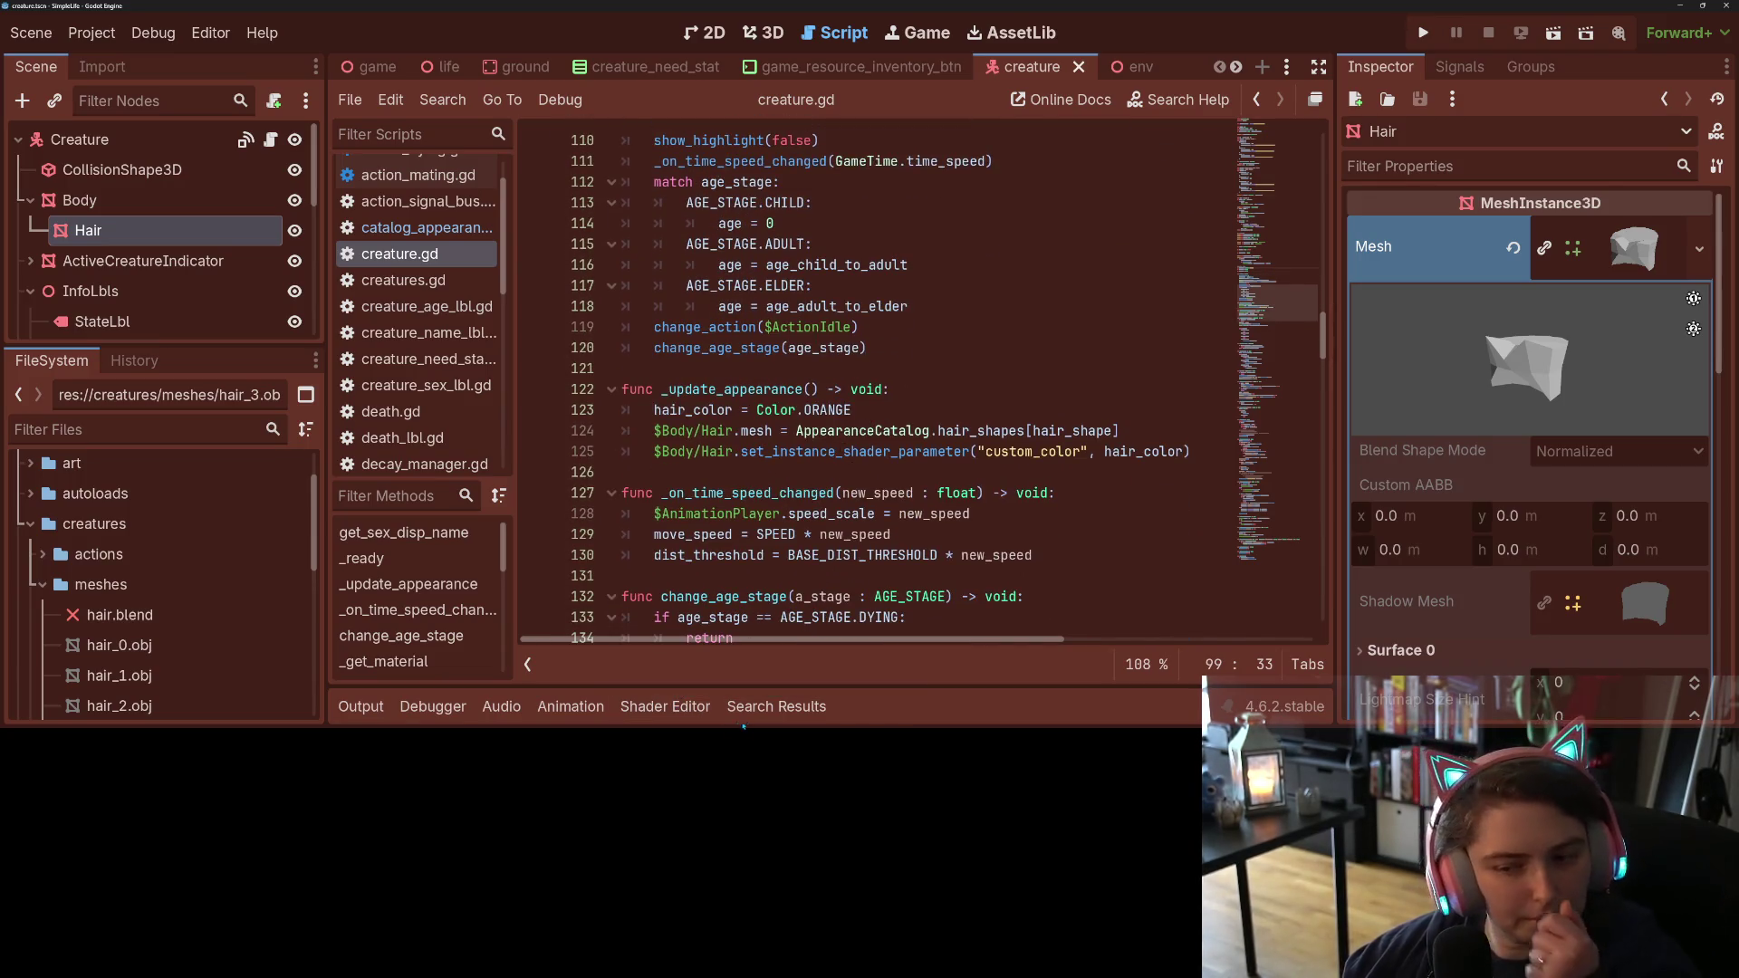
Step: Check the custom_color.rbg swizzle on shader line 10, then run the project again
left_click(675, 706)
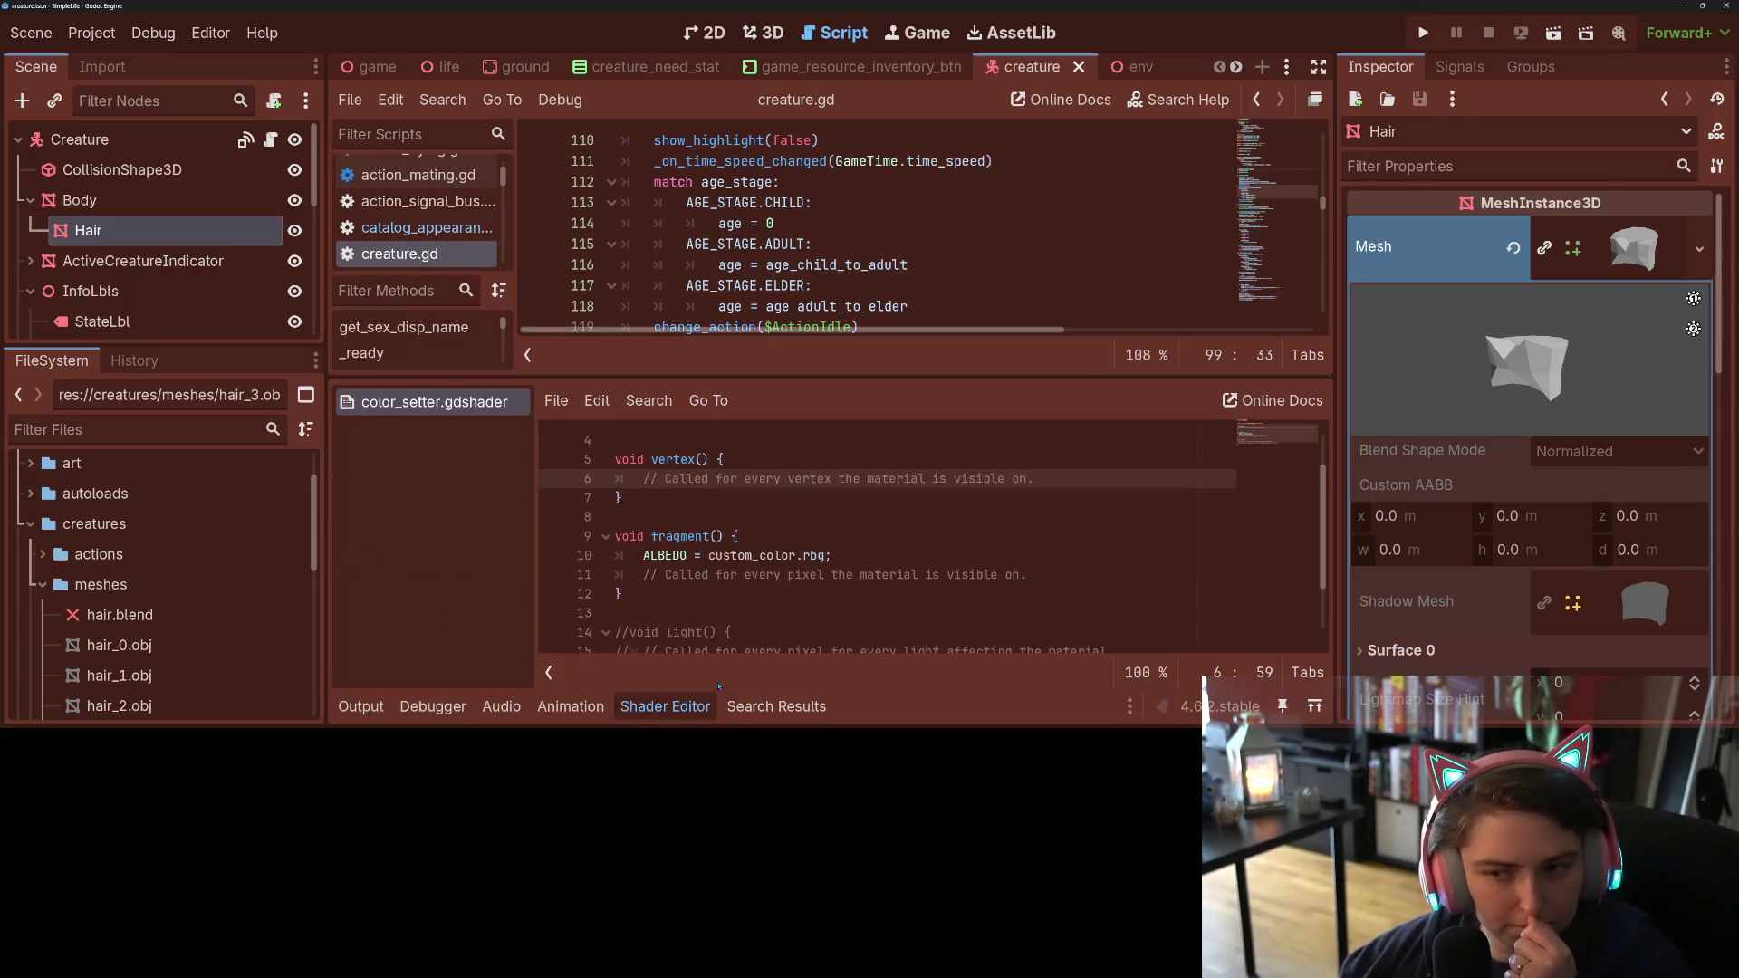
left_click(818, 555)
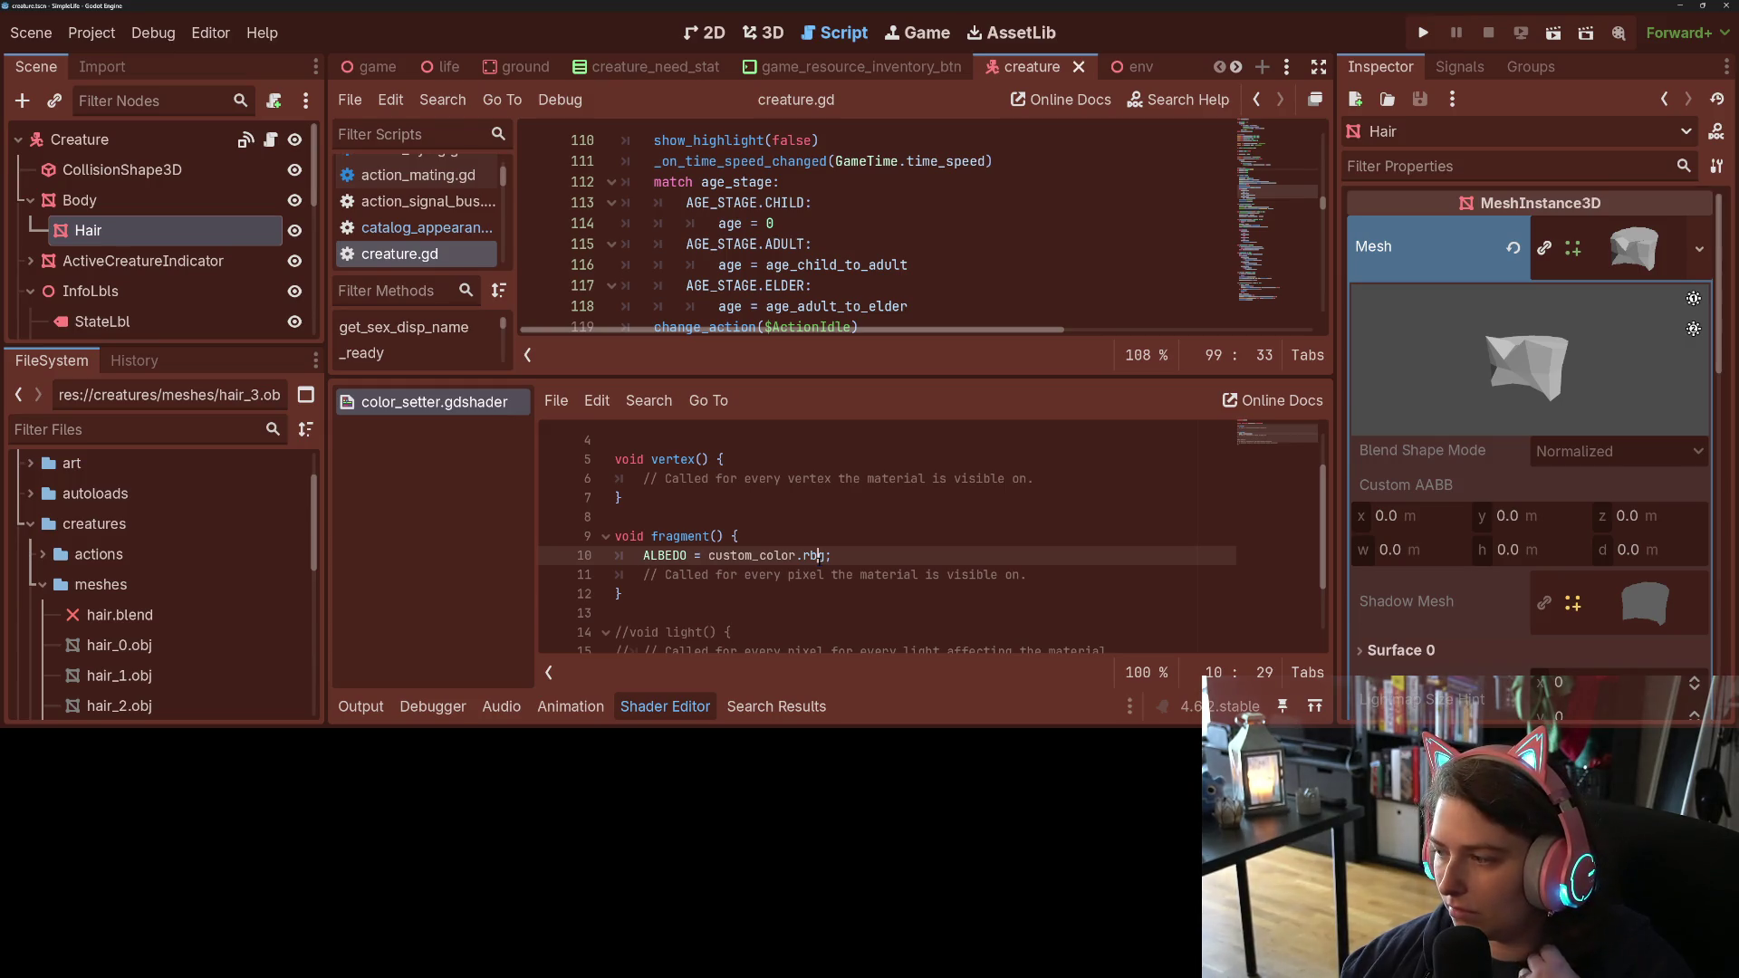
double_click(817, 555)
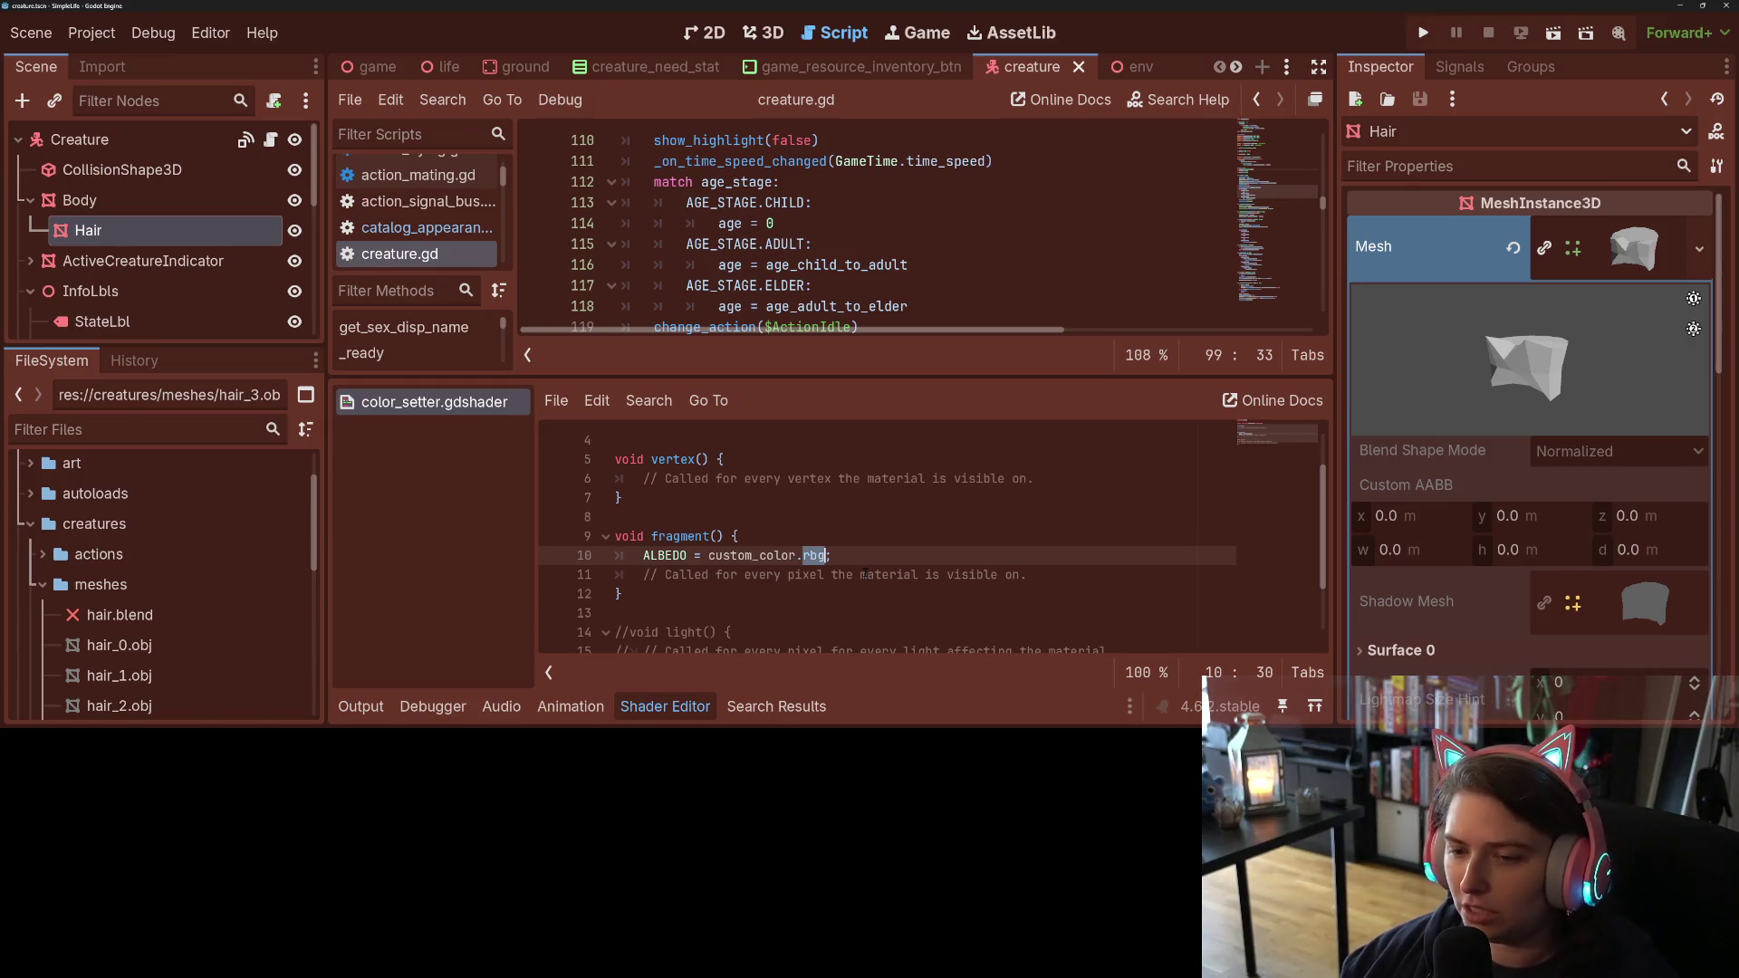
key("Right")
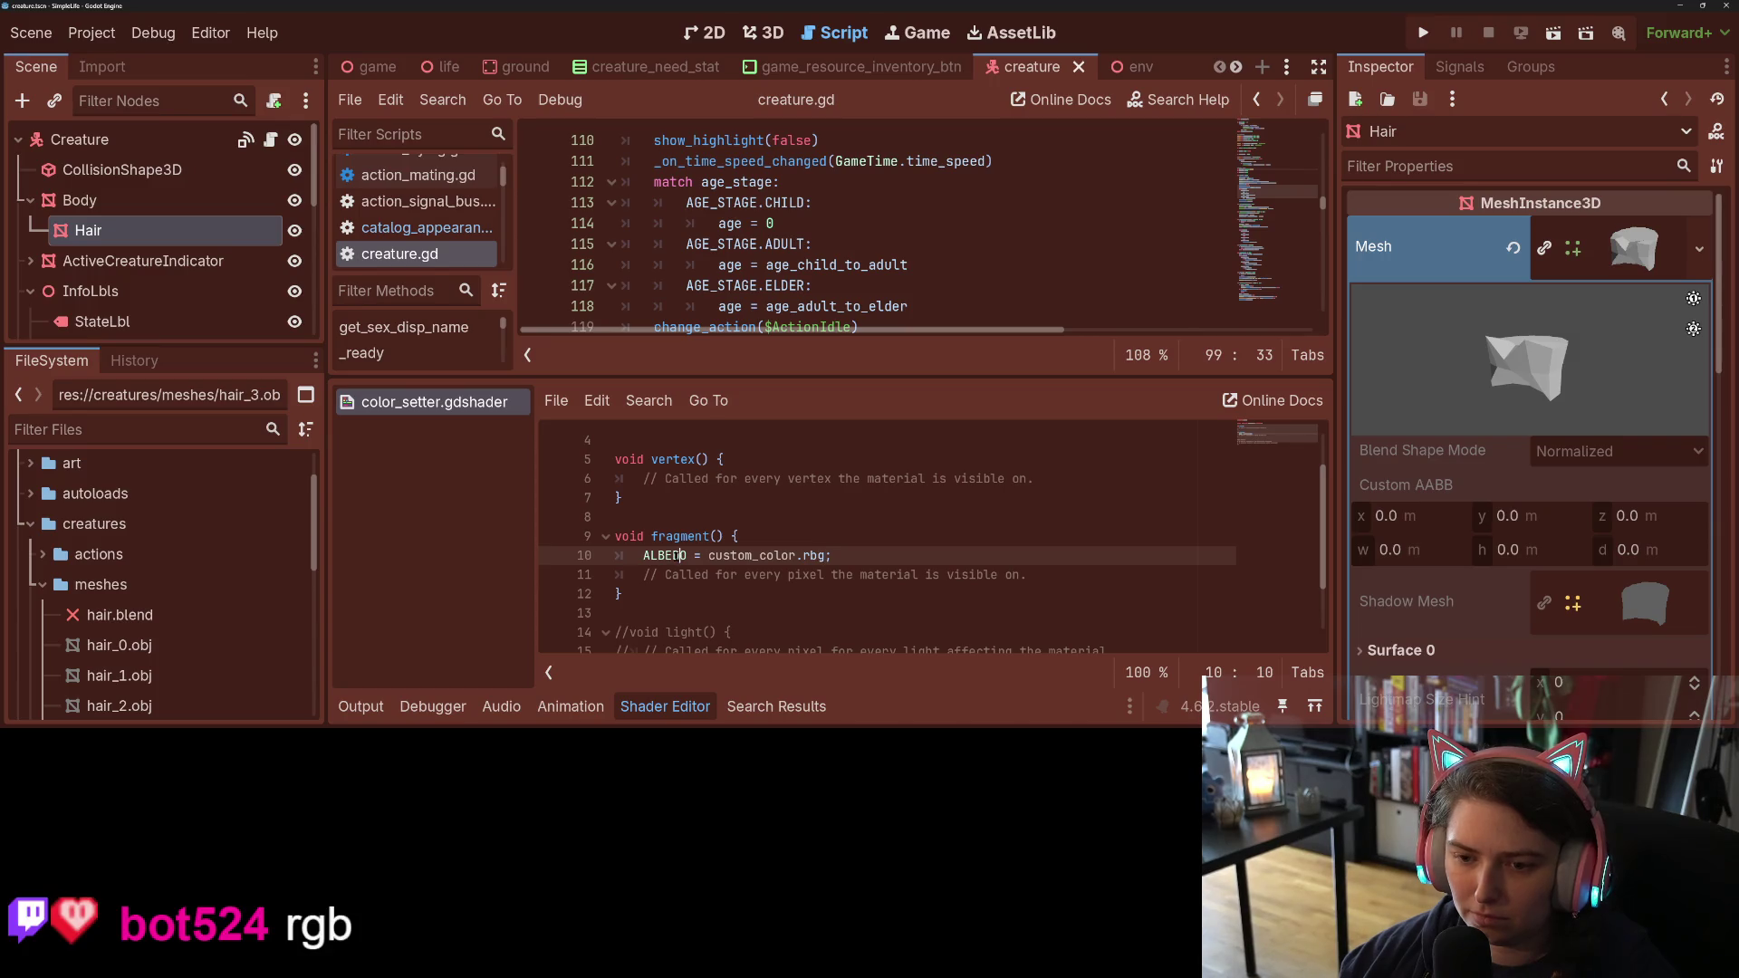
left_click(1423, 32)
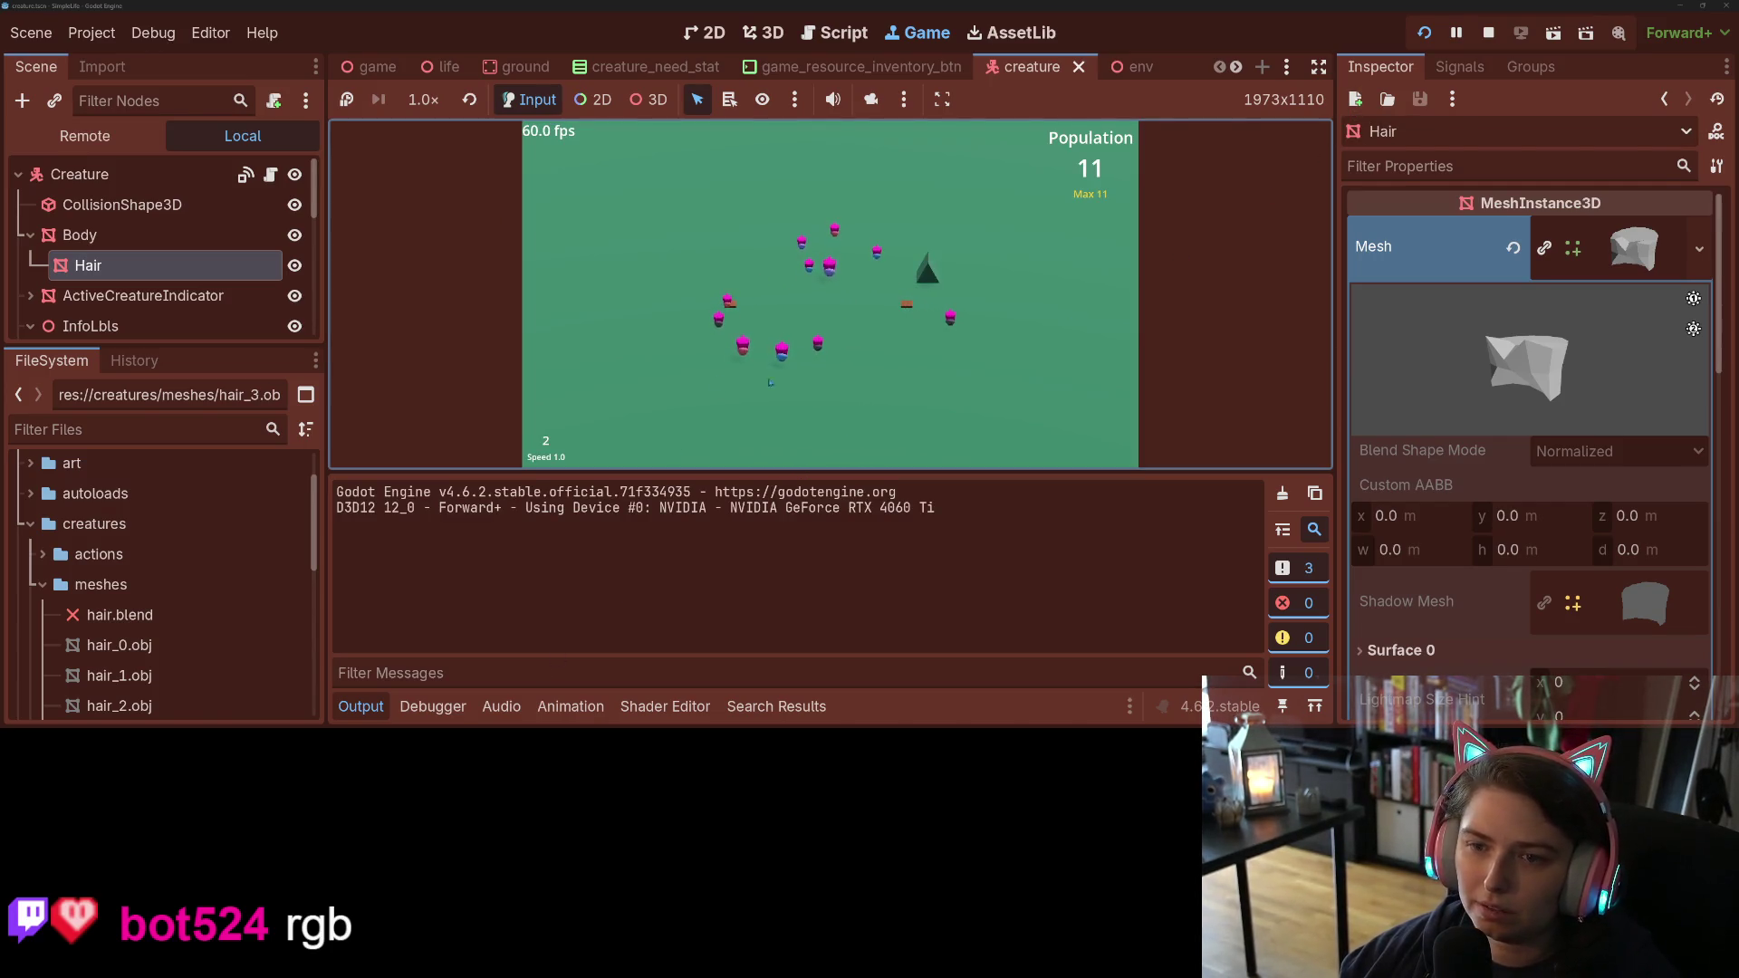
Step: Stop the game, change hair_color from Color.ORANGE to Color.YELLOW, and rerun with F5
left_click(1488, 32)
scroll(845, 337, "up", 2)
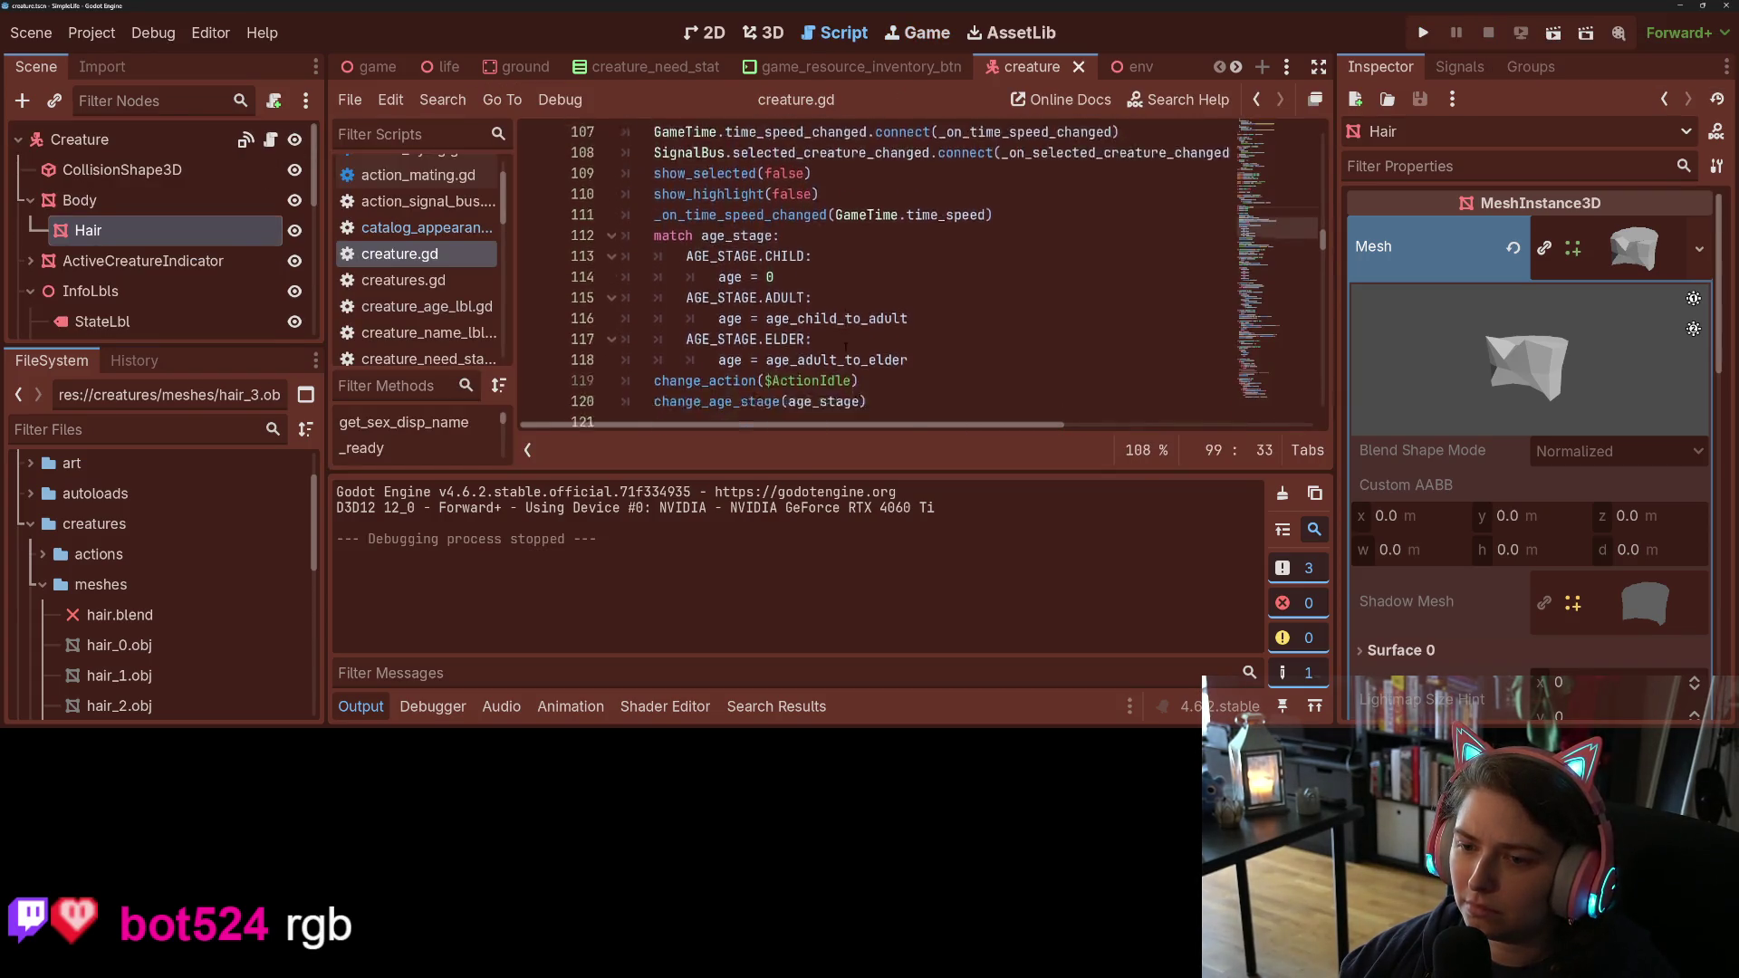
scroll(845, 347, "down", 4)
double_click(838, 285)
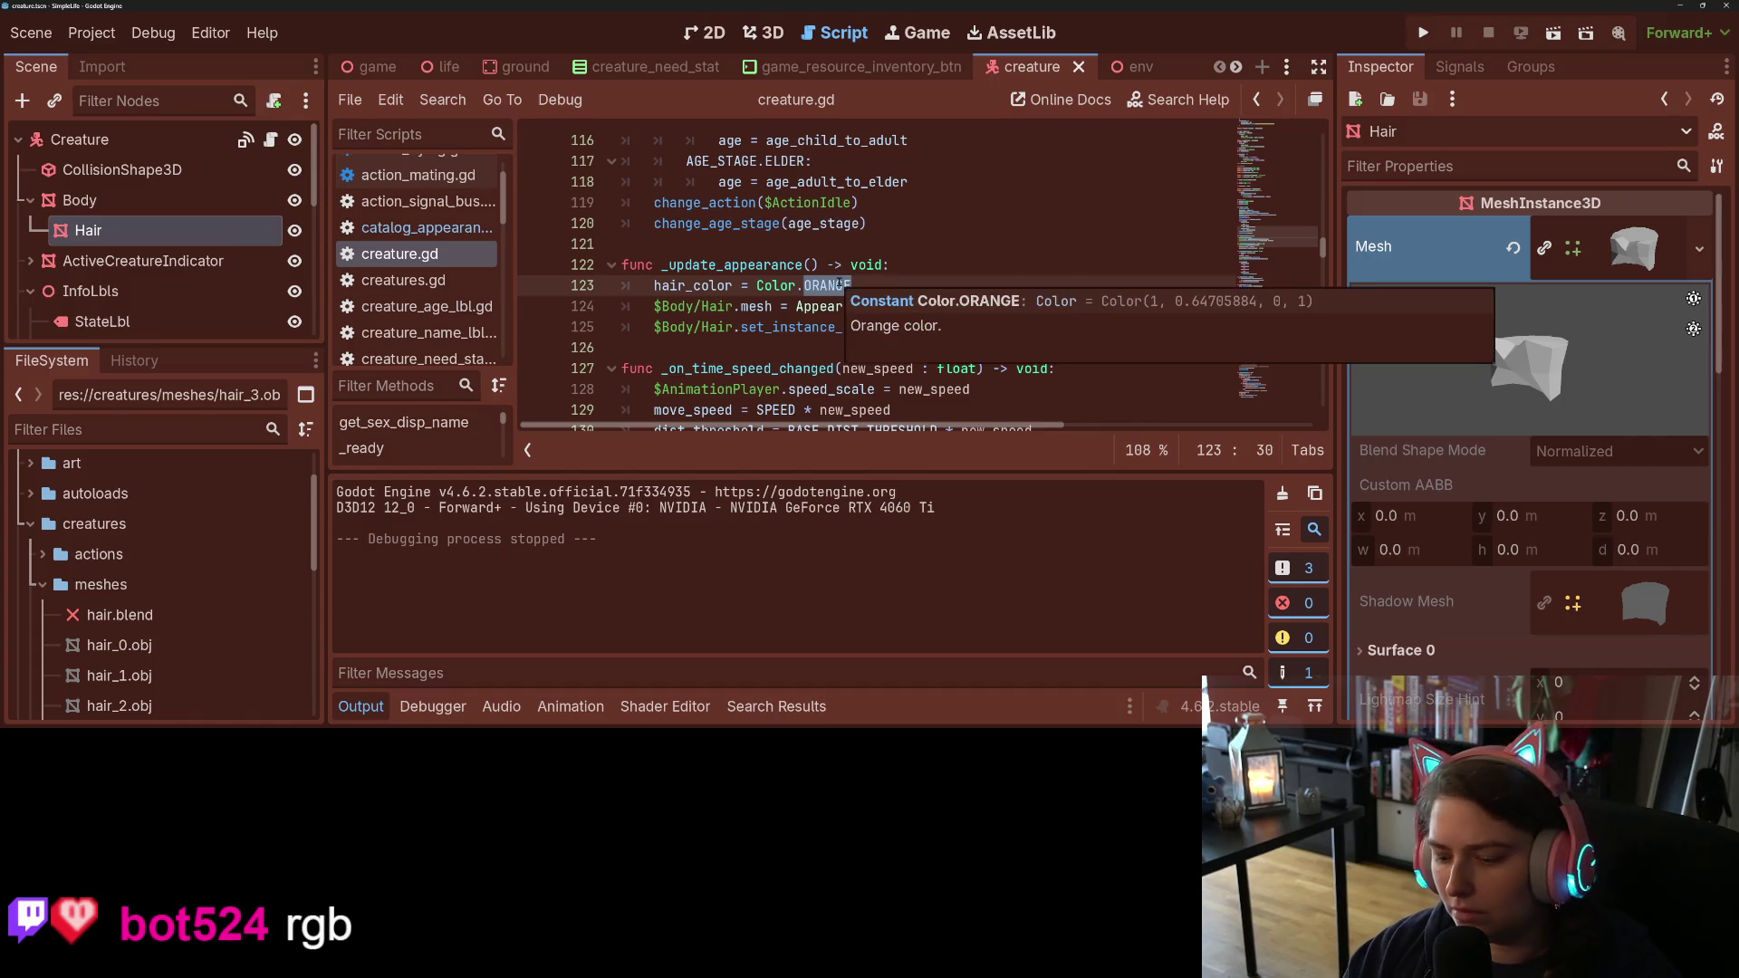
type("YELLOW")
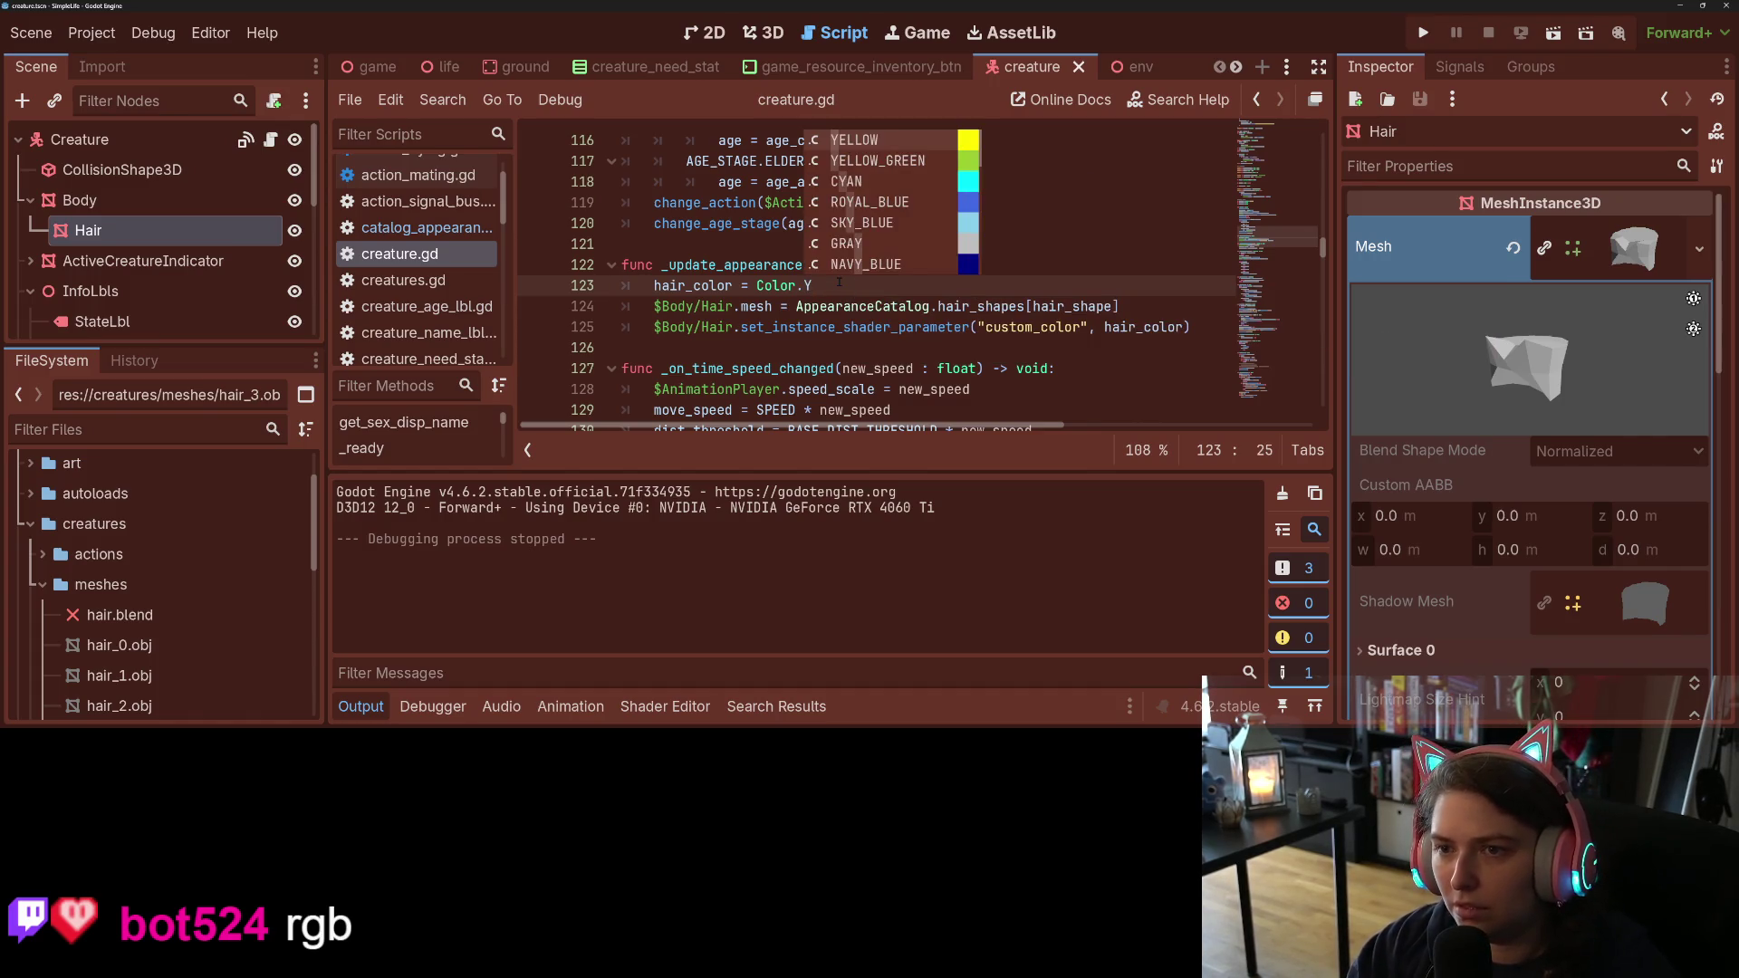
key("Return")
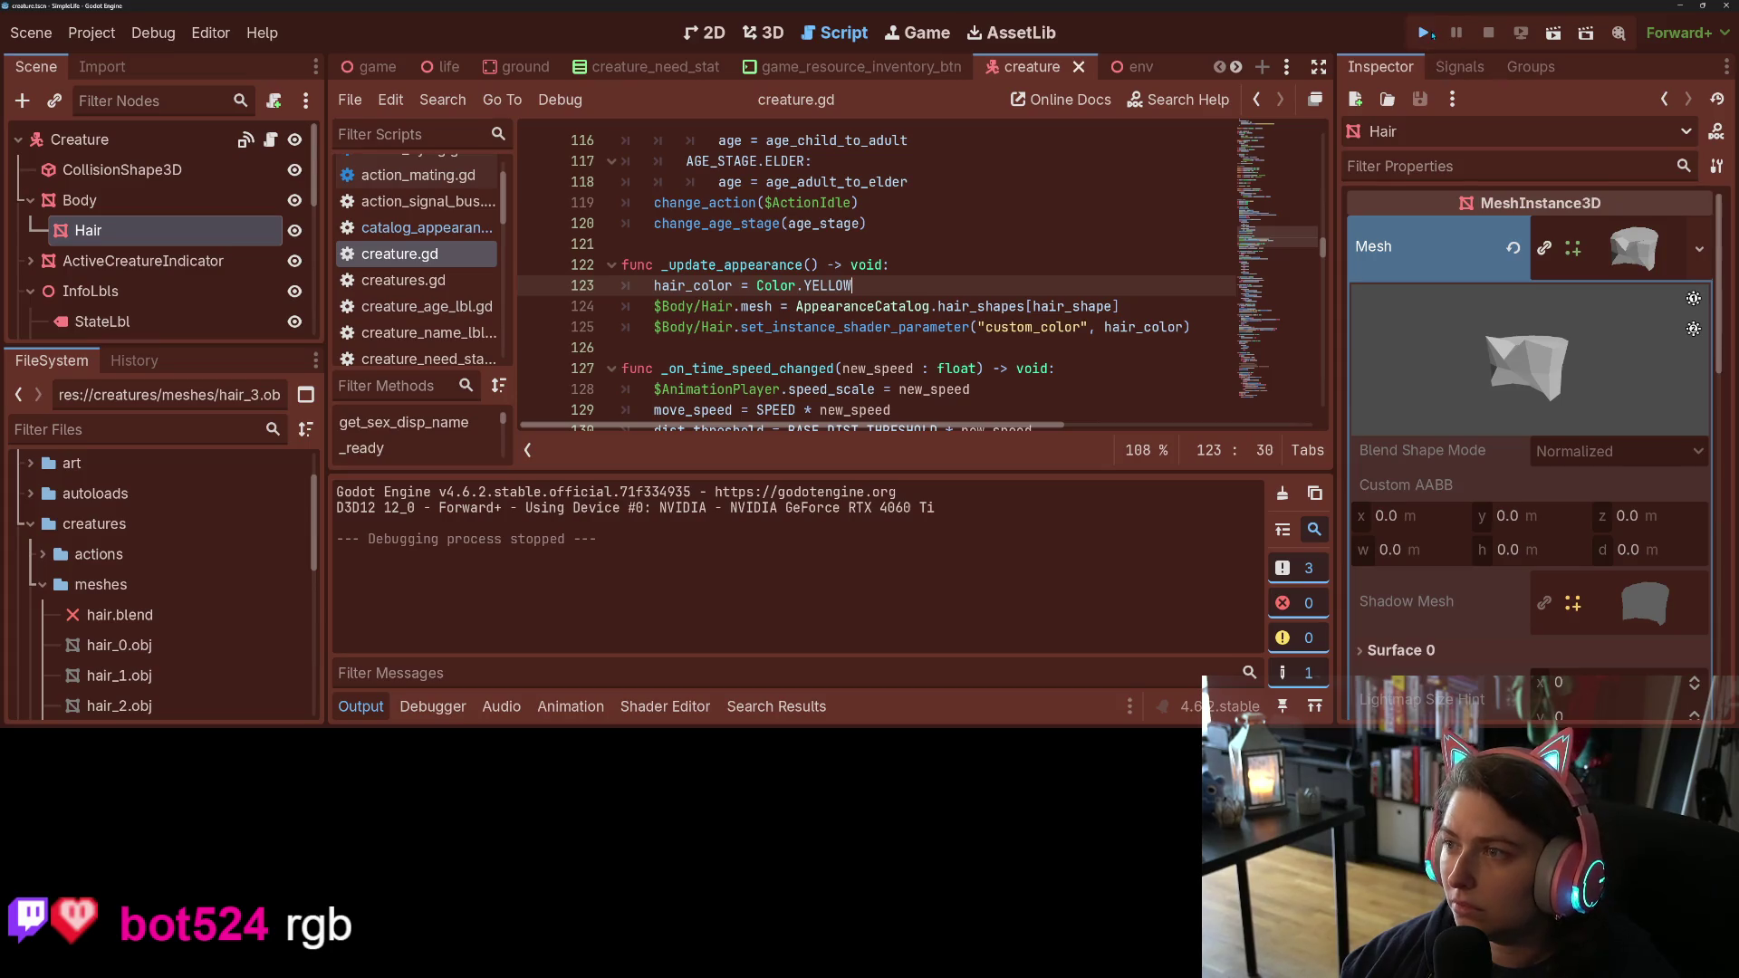
key("F5")
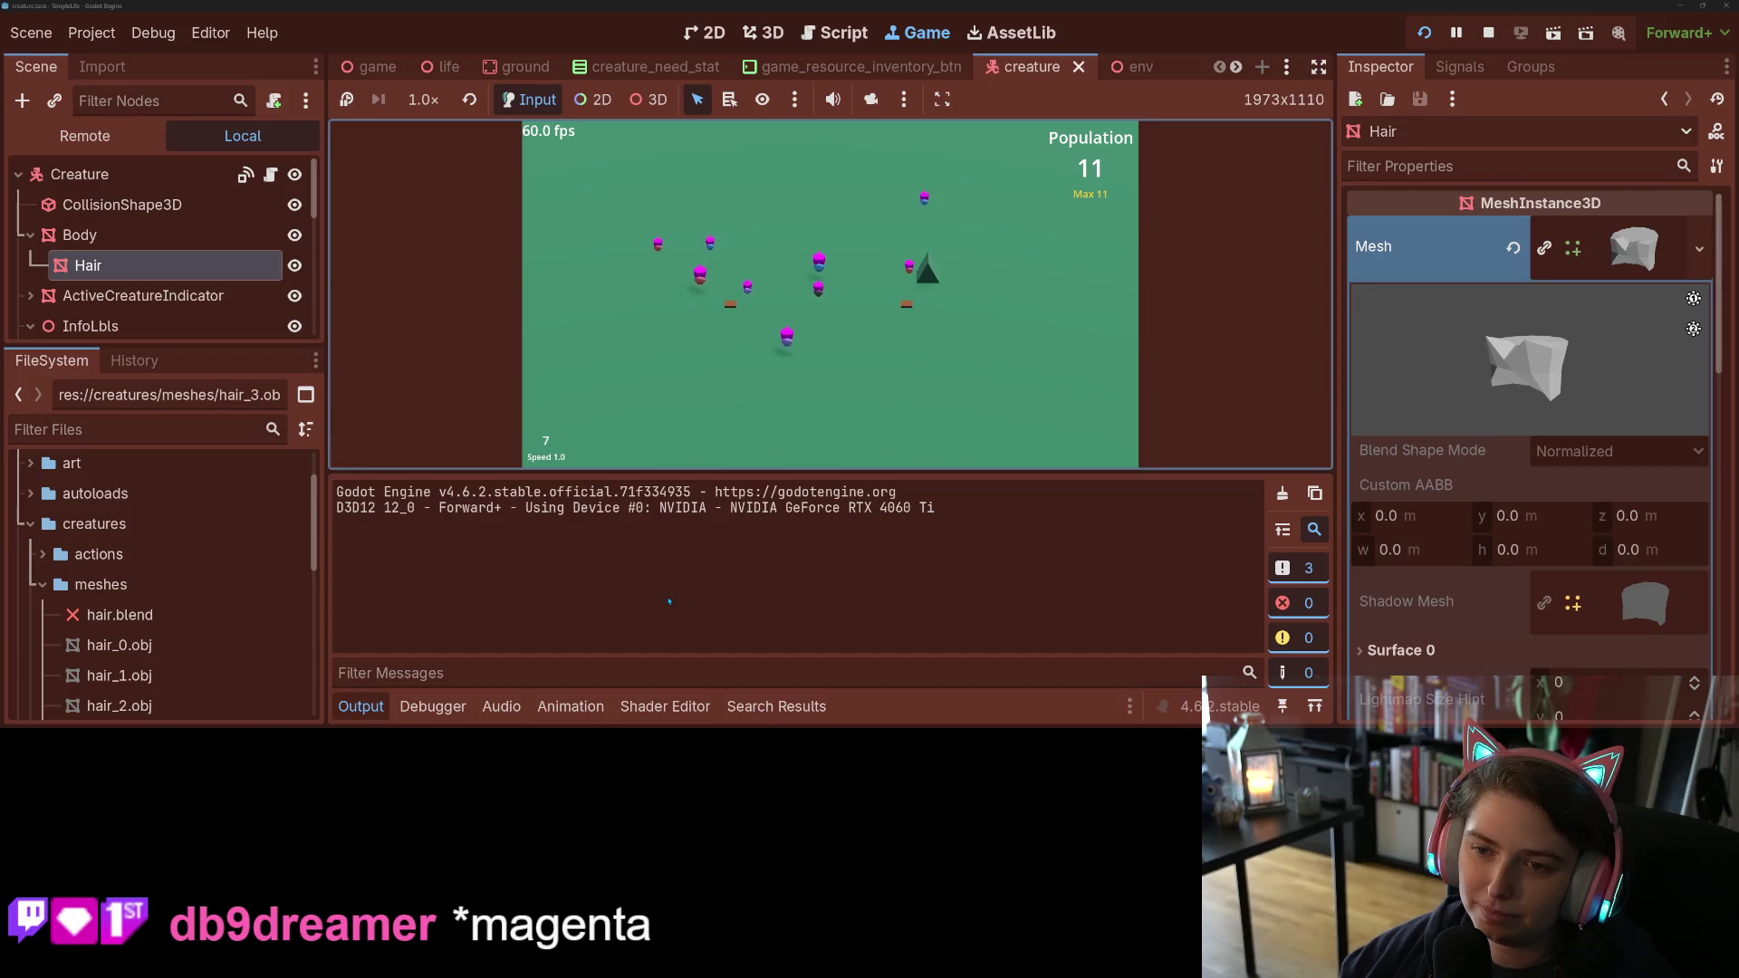
Step: Inspect ALBEDO and custom_color on shader line 10, then return to creature.gd
left_click(638, 706)
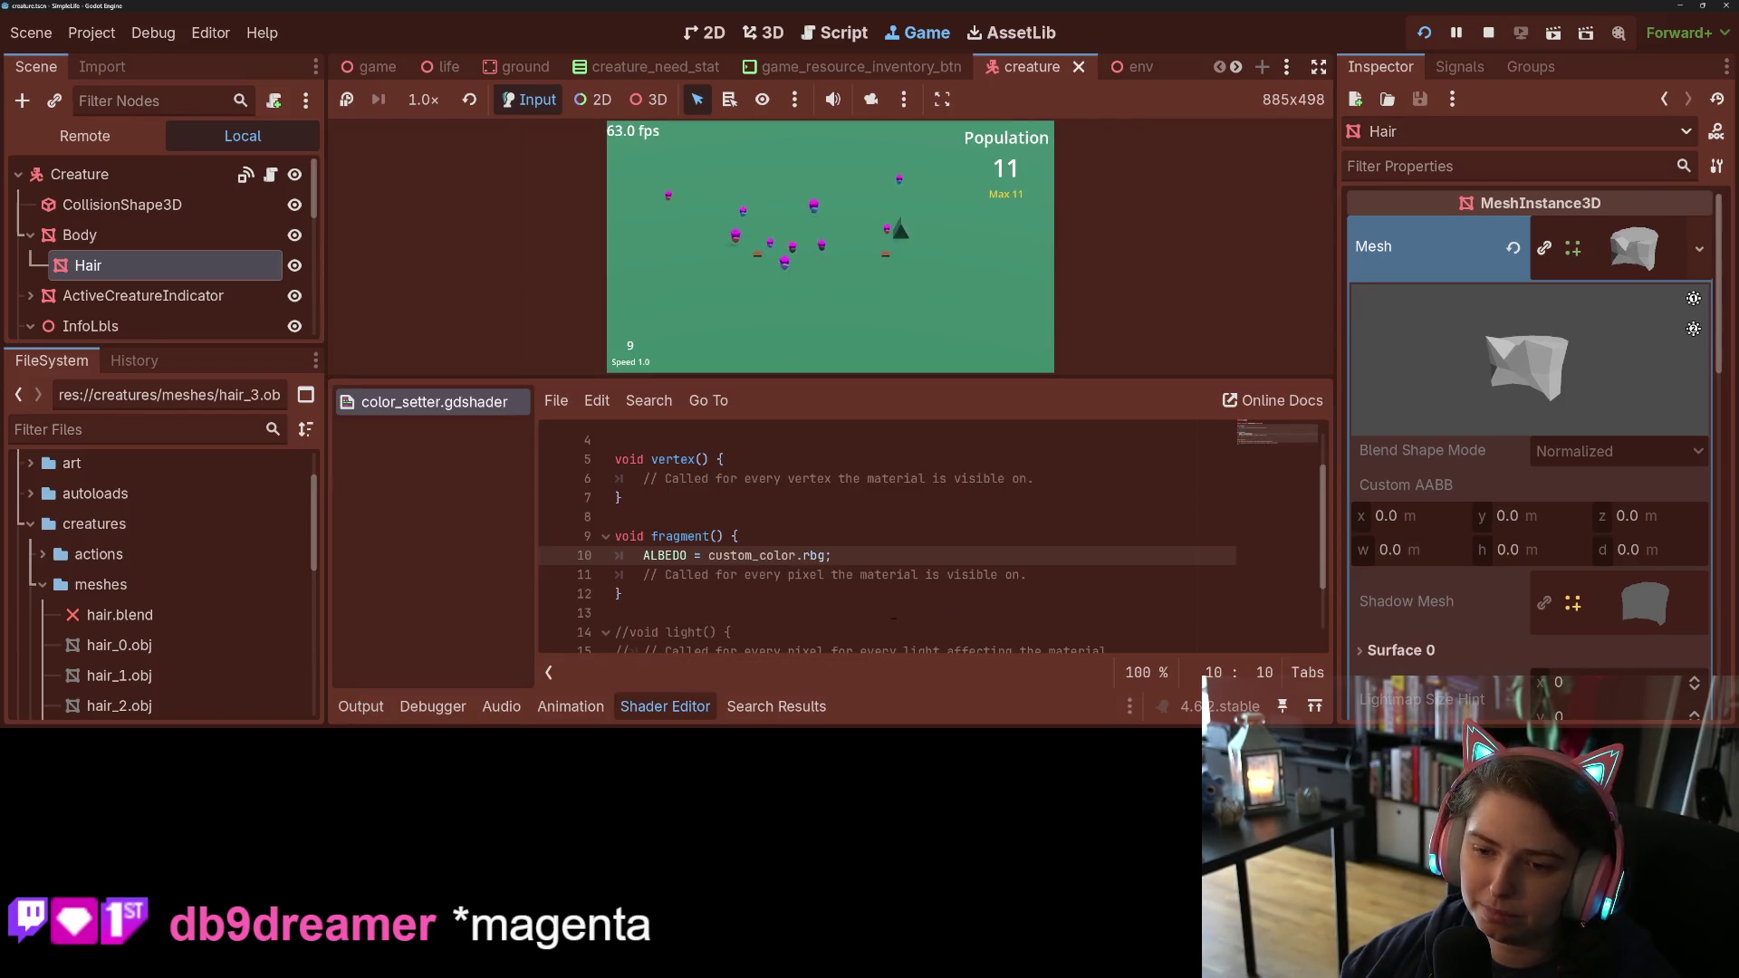
double_click(661, 555)
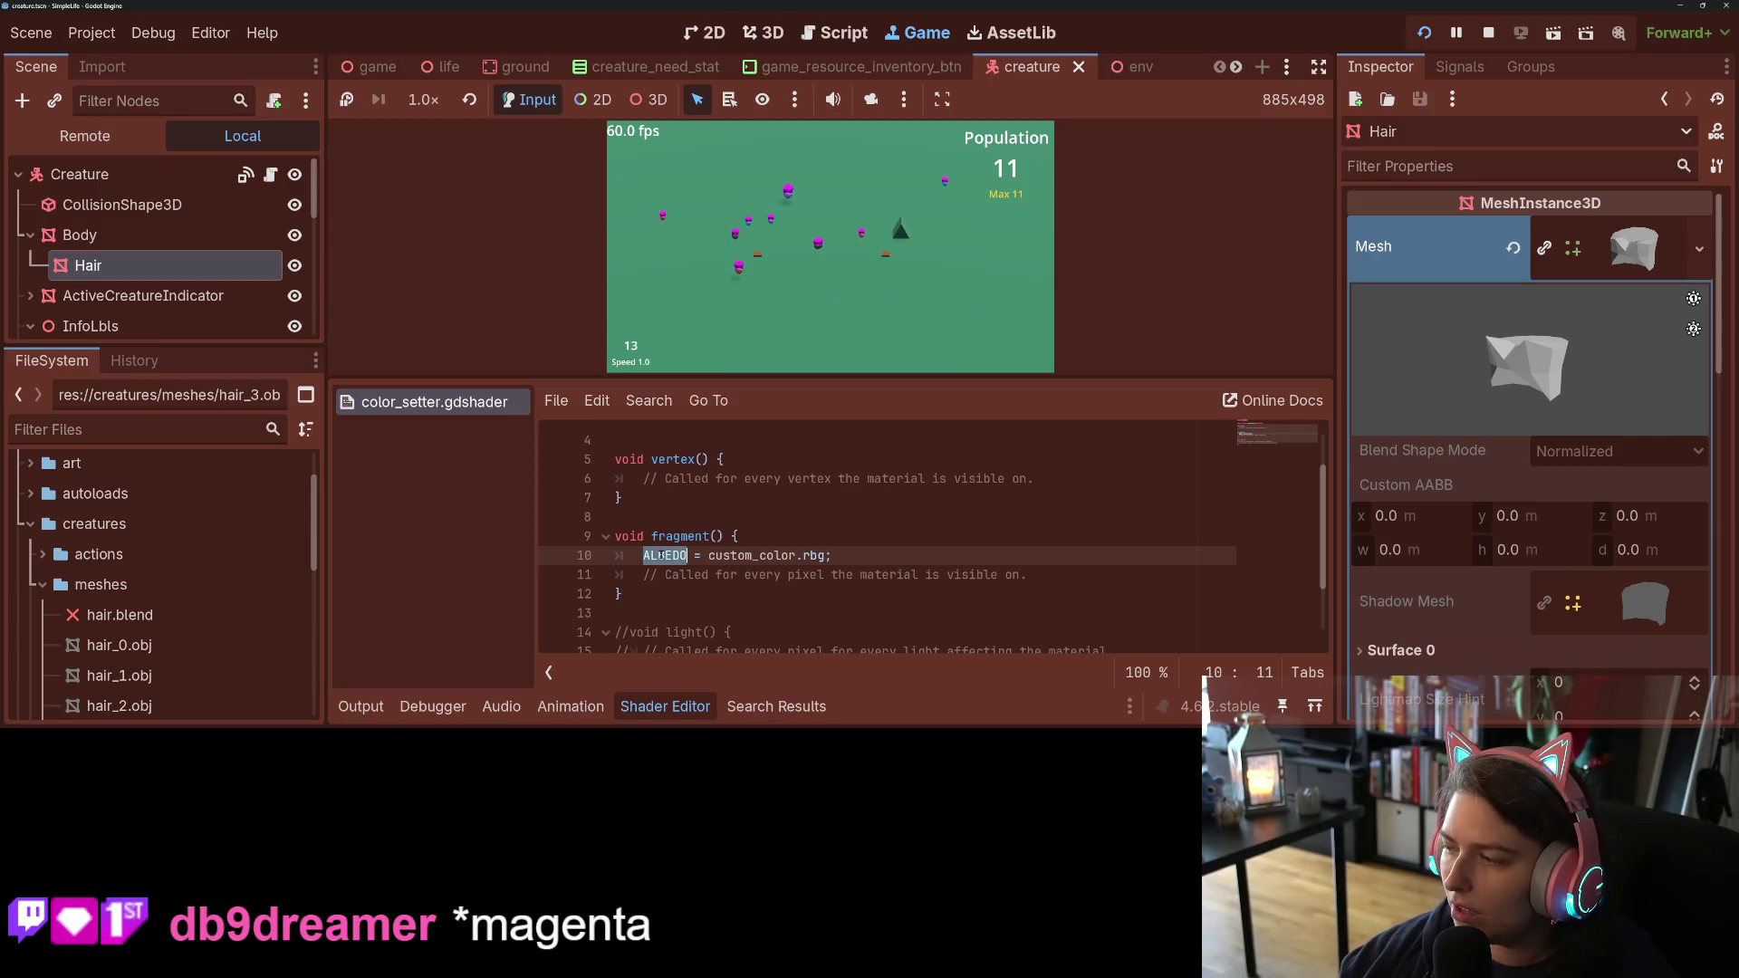
left_click(840, 562)
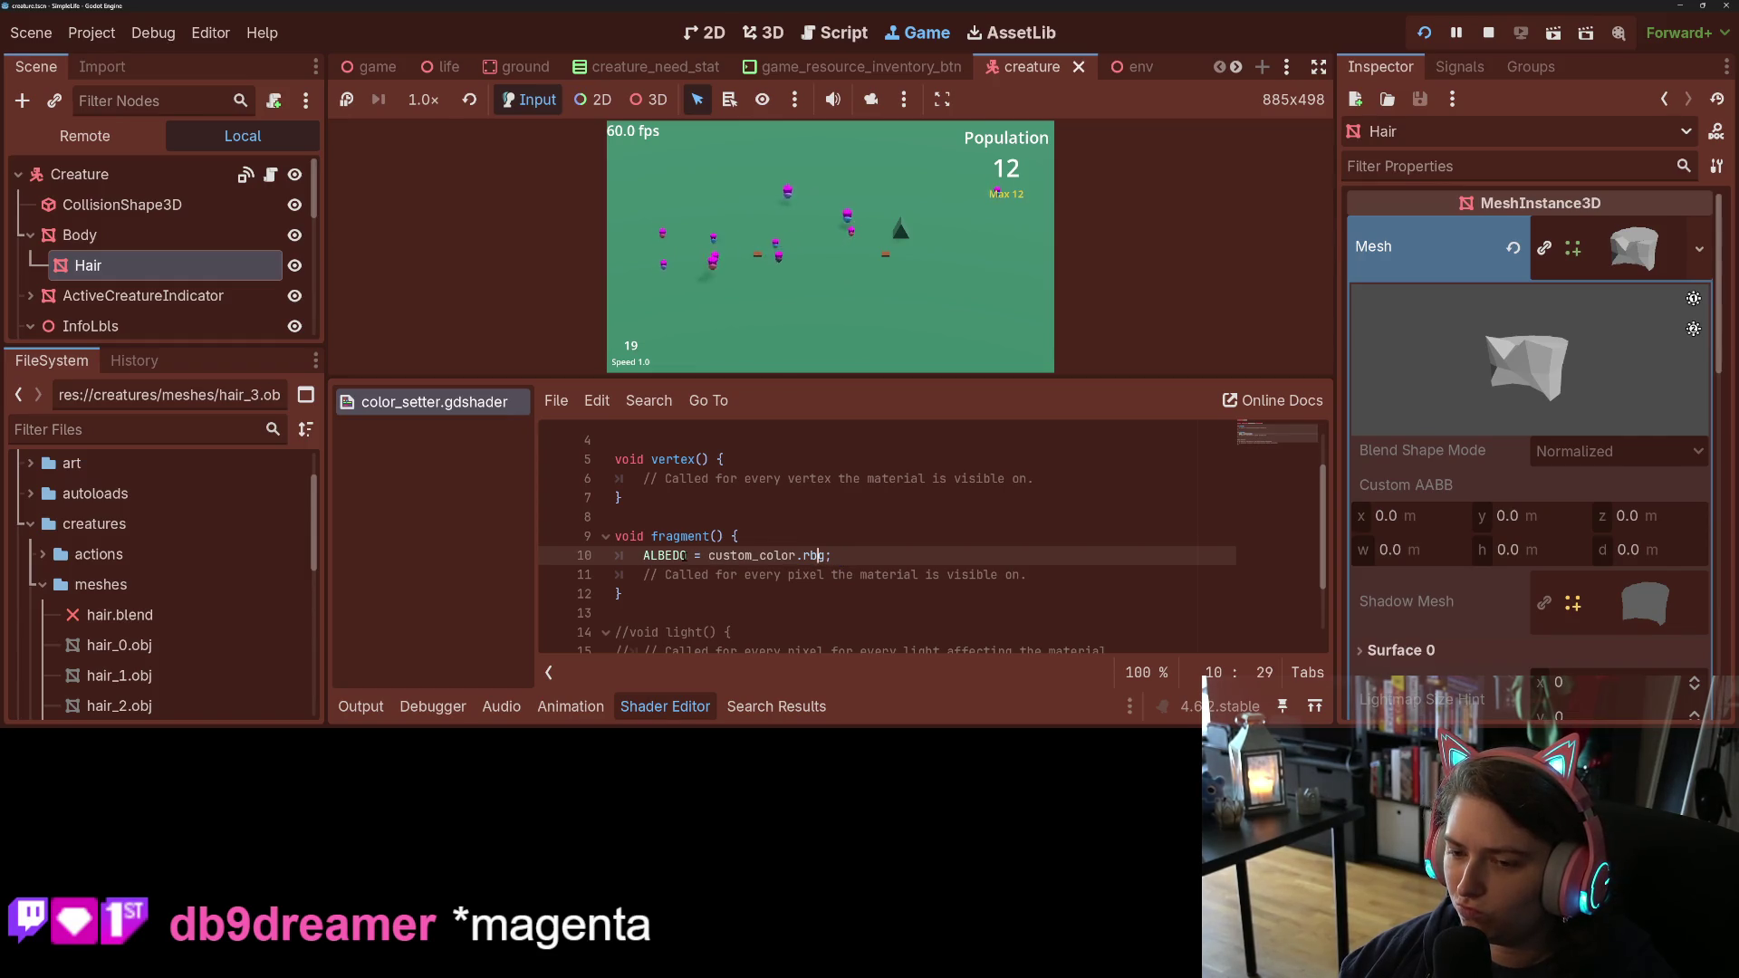
double_click(776, 555)
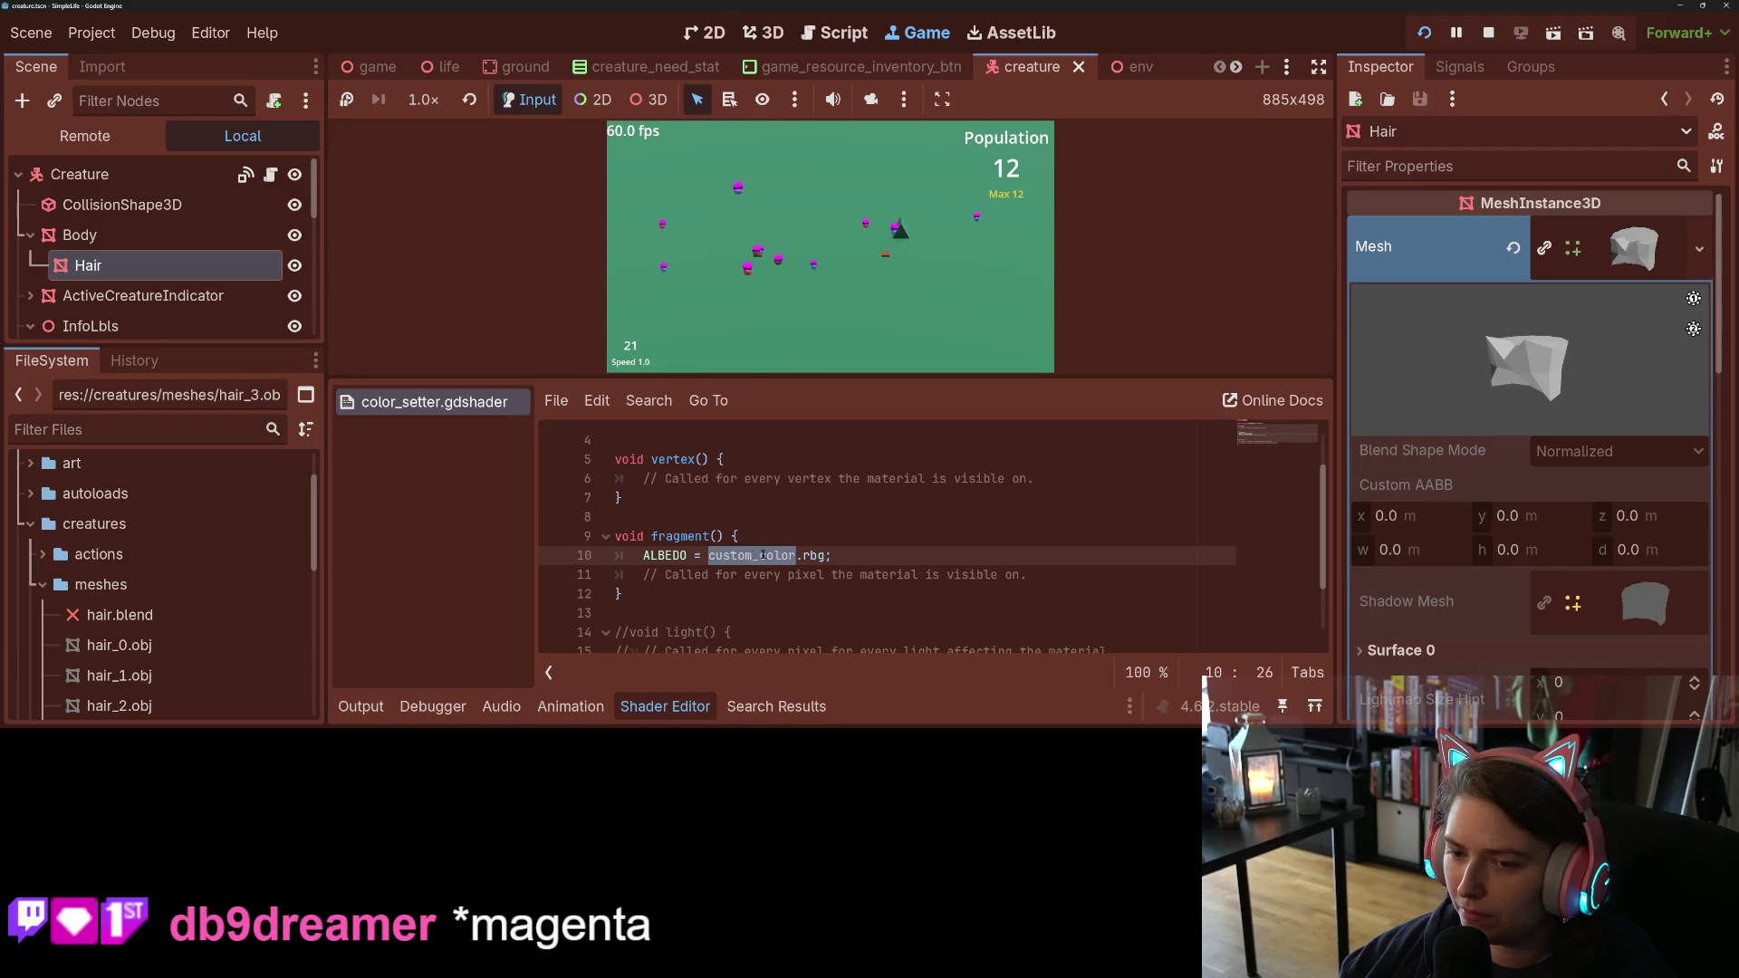
scroll(771, 584, "up", 1)
scroll(771, 584, "down", 3)
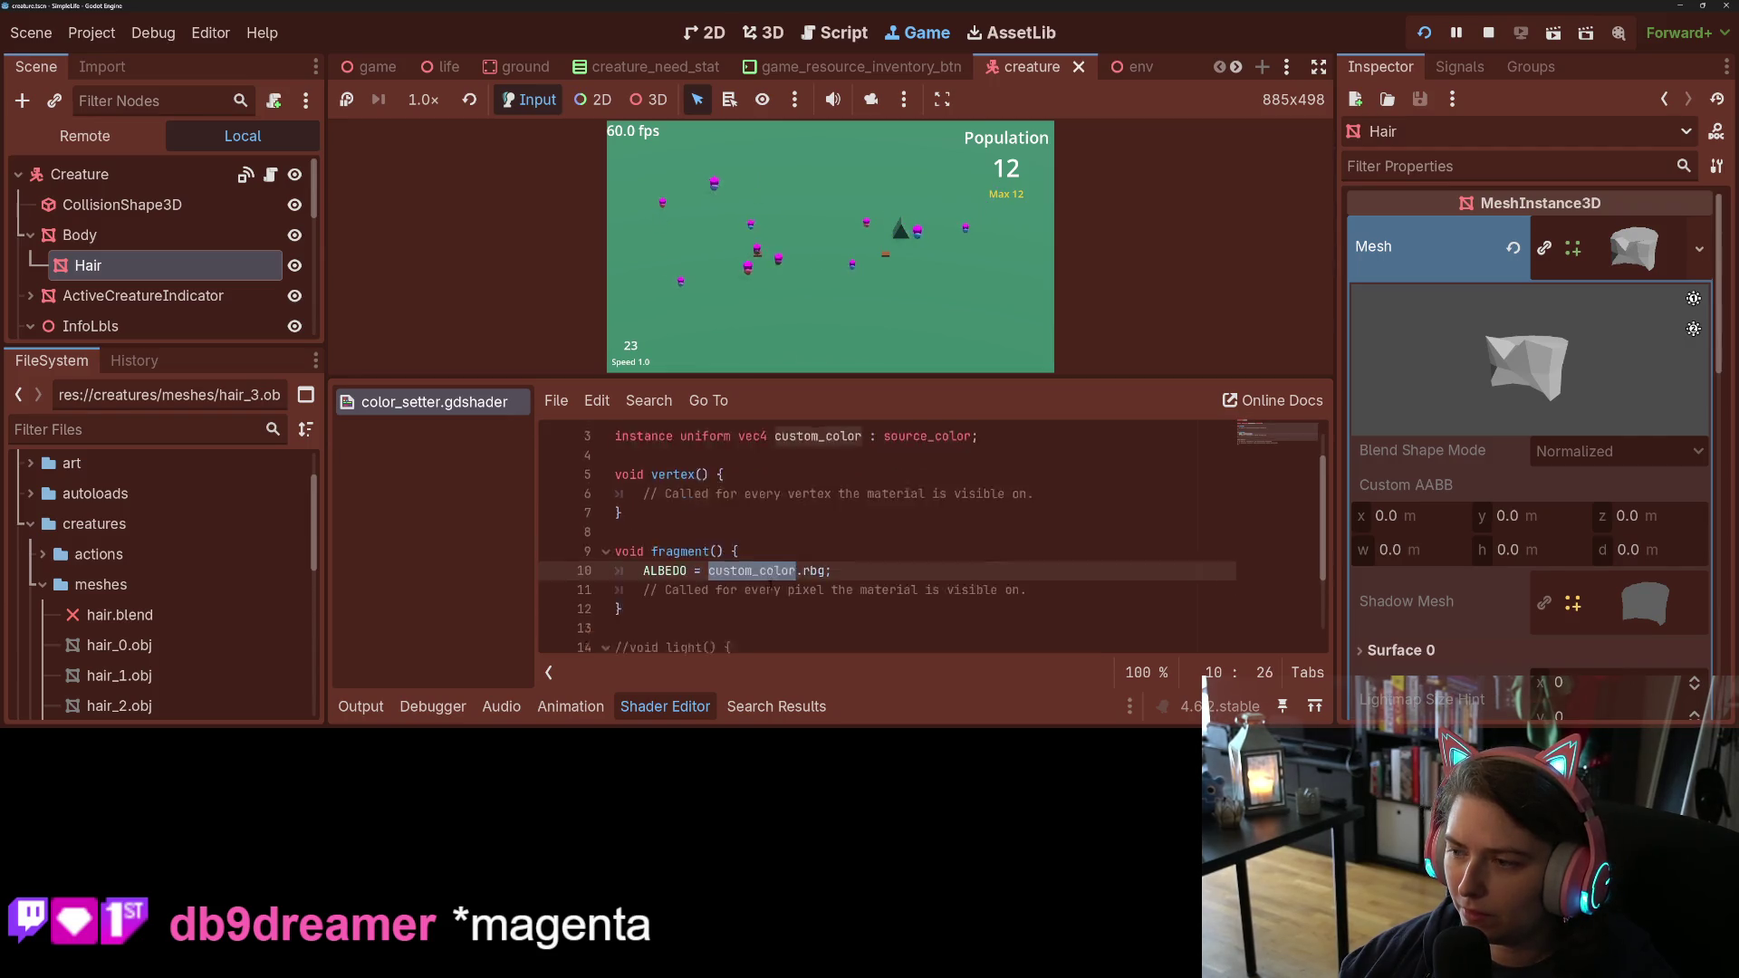
scroll(1485, 490, "down", 5)
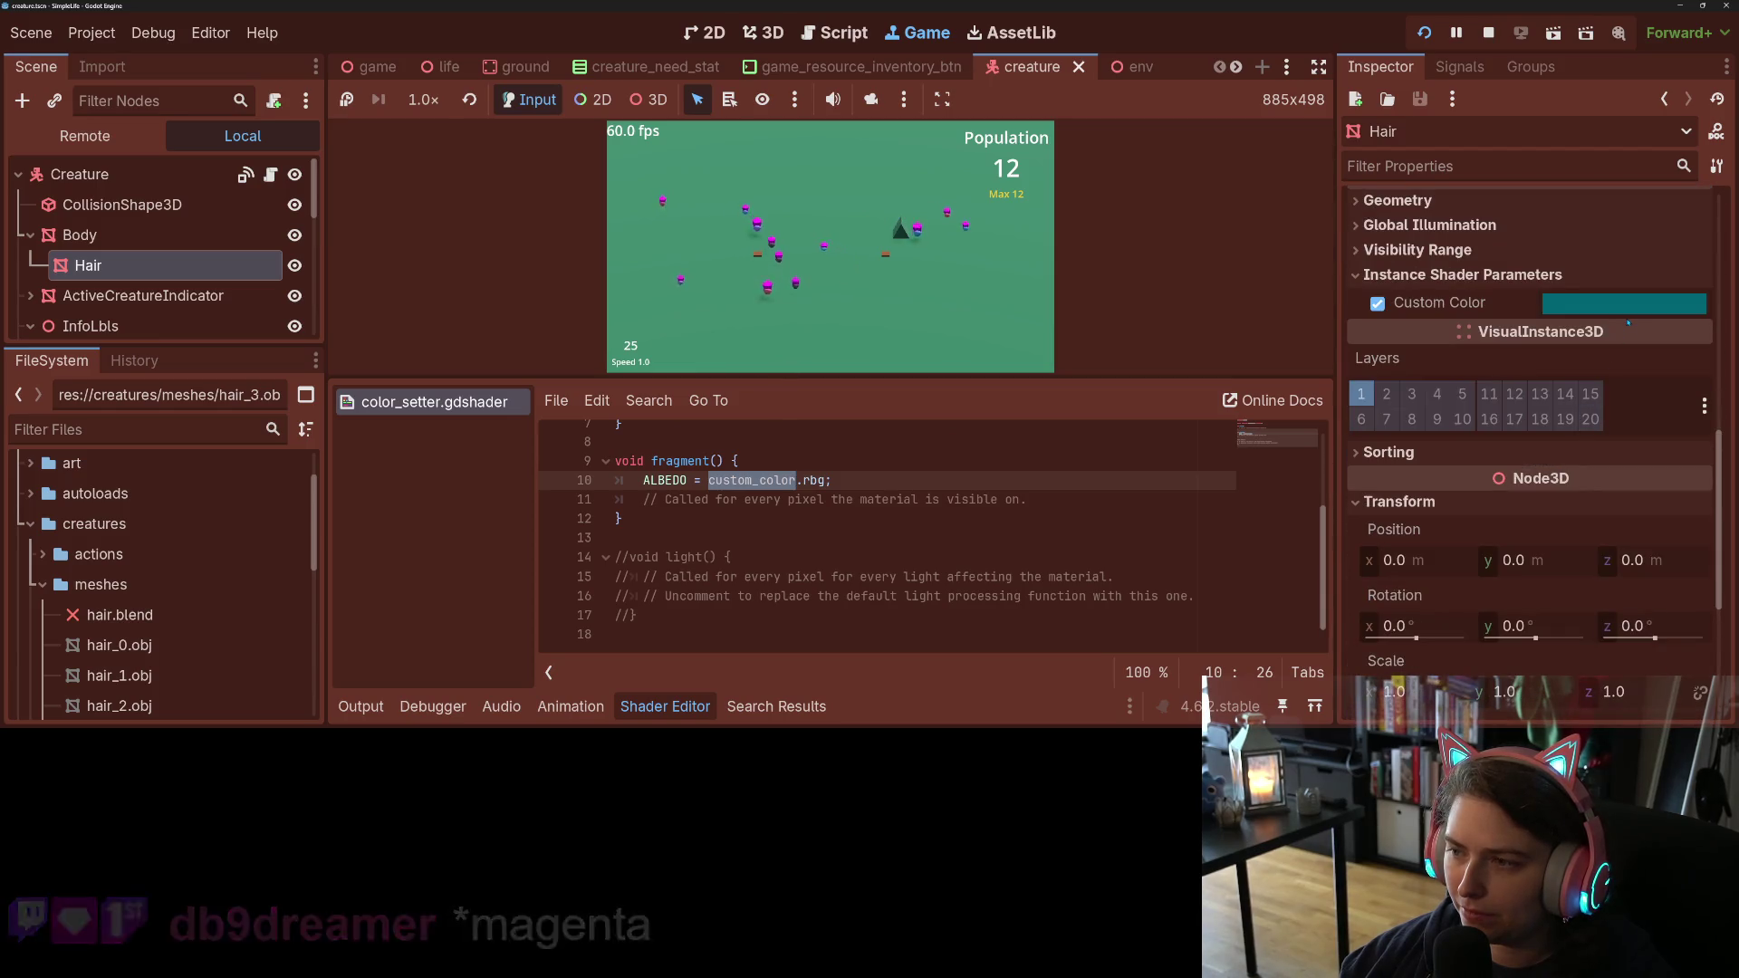
left_click(270, 174)
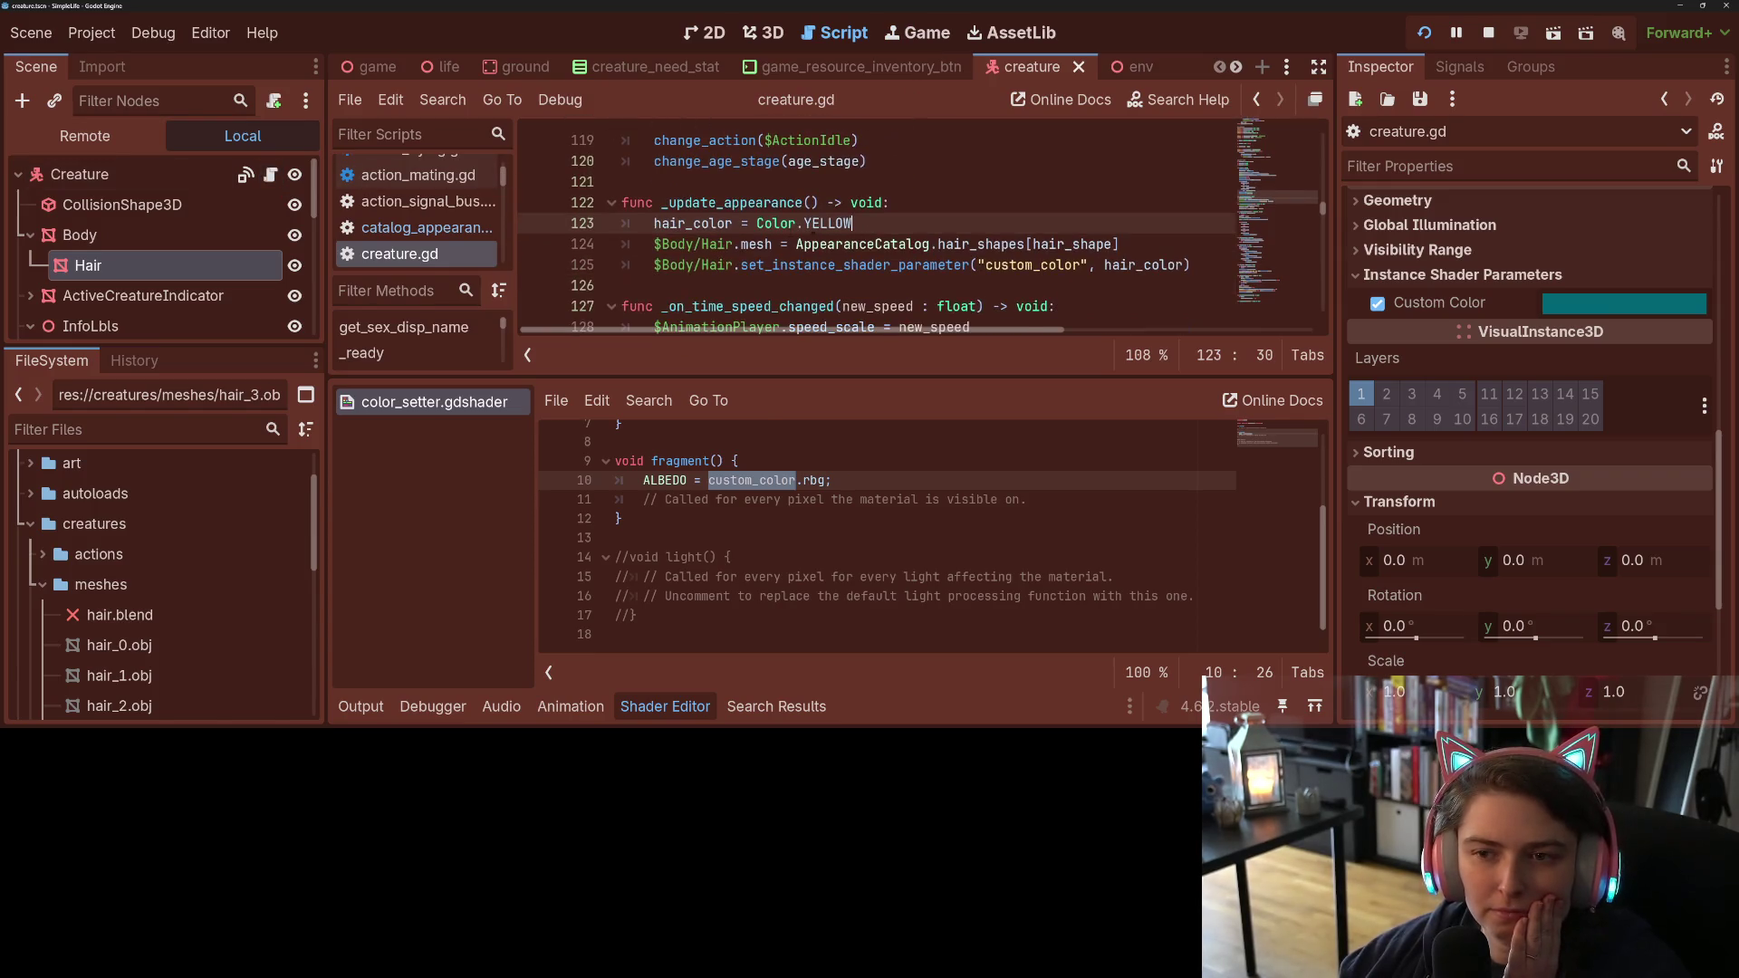
Step: Check the hair_color and set_instance_shader_parameter tooltips in creature.gd, then stop the game
double_click(702, 224)
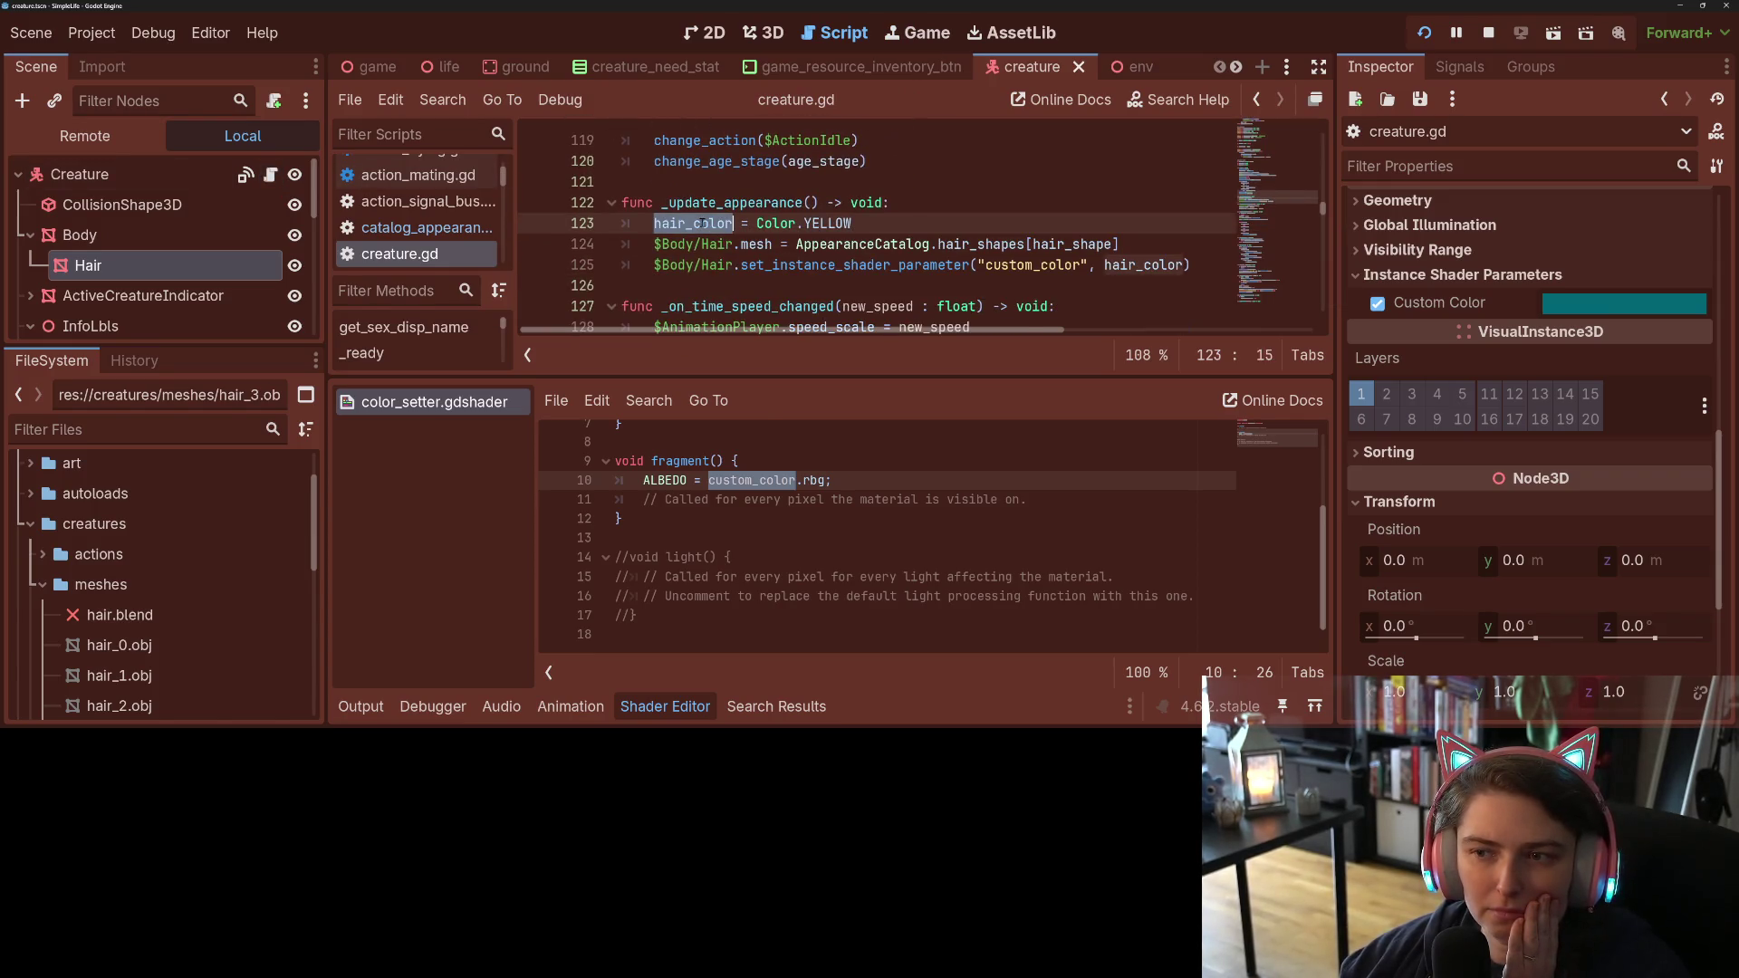
mouse_move(707, 224)
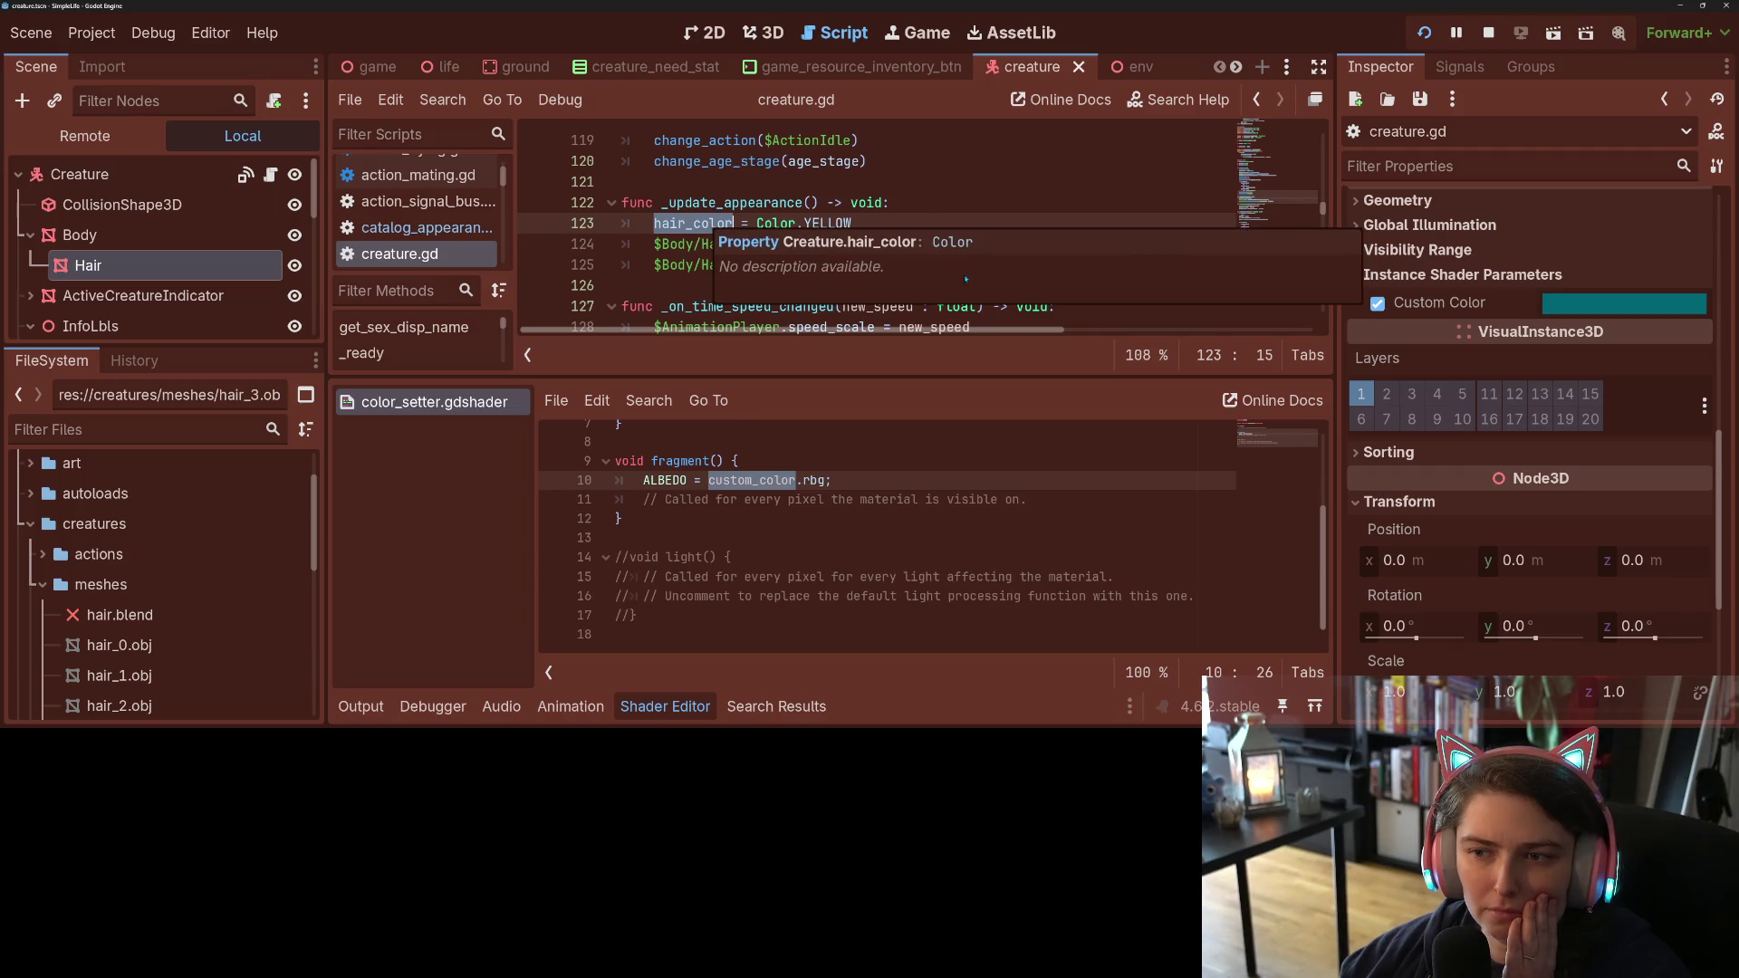
left_click(686, 264)
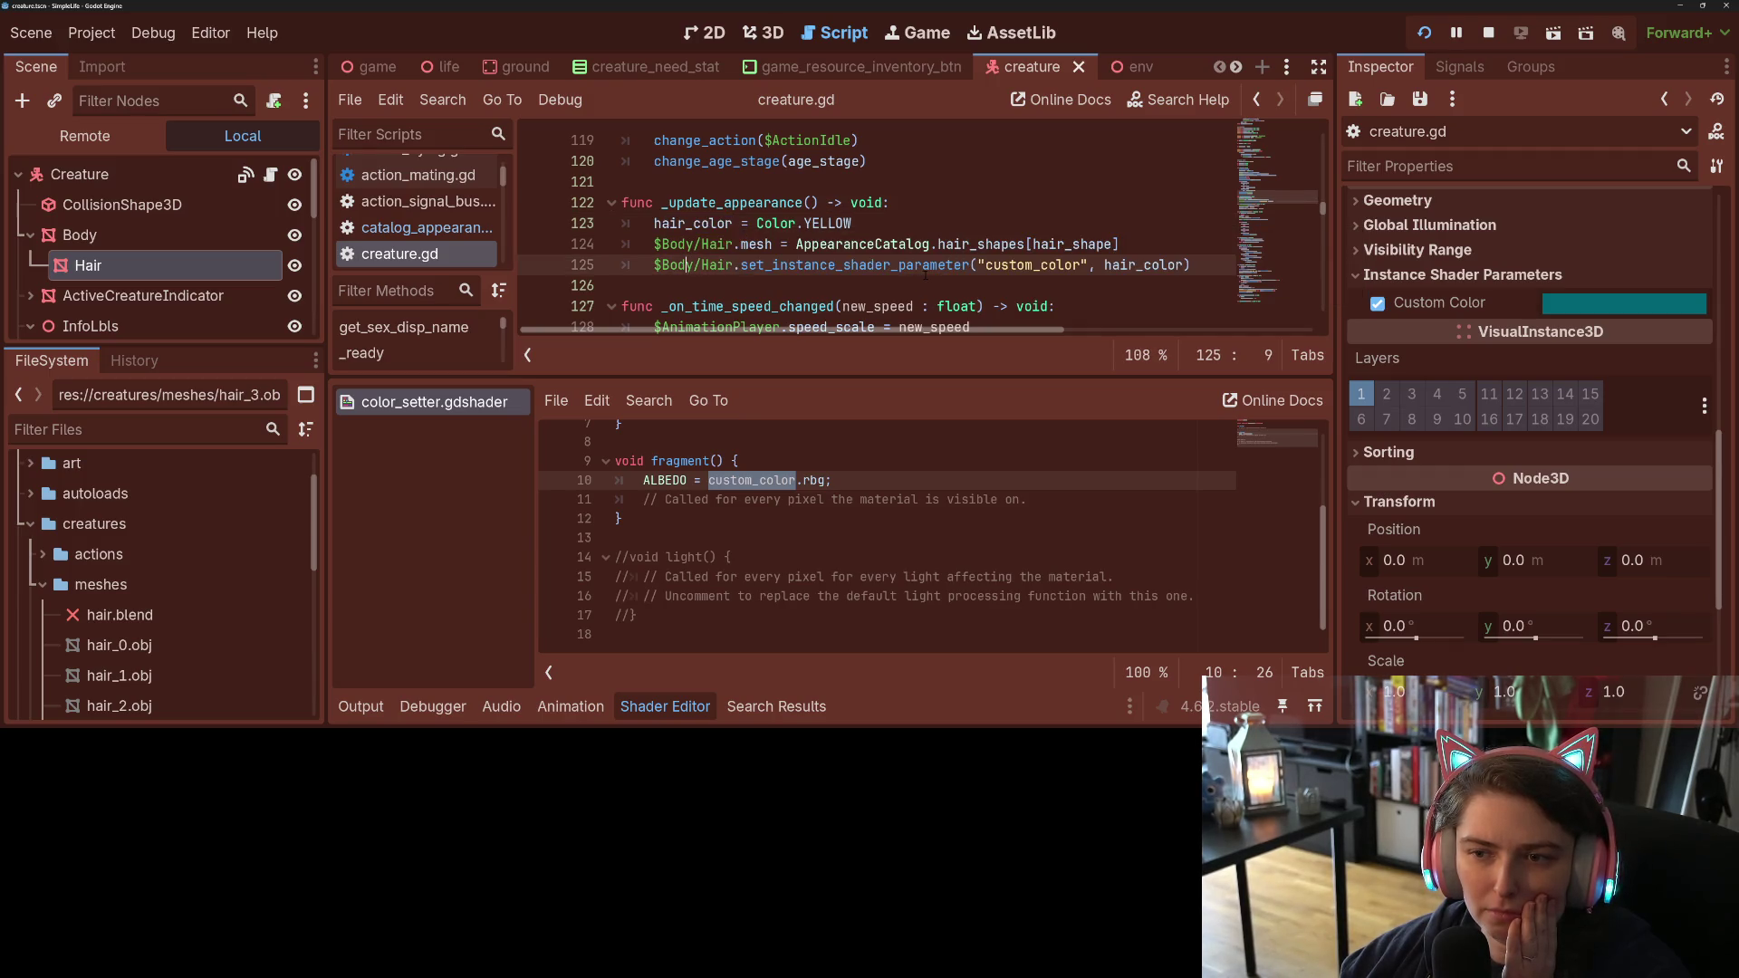
mouse_move(926, 273)
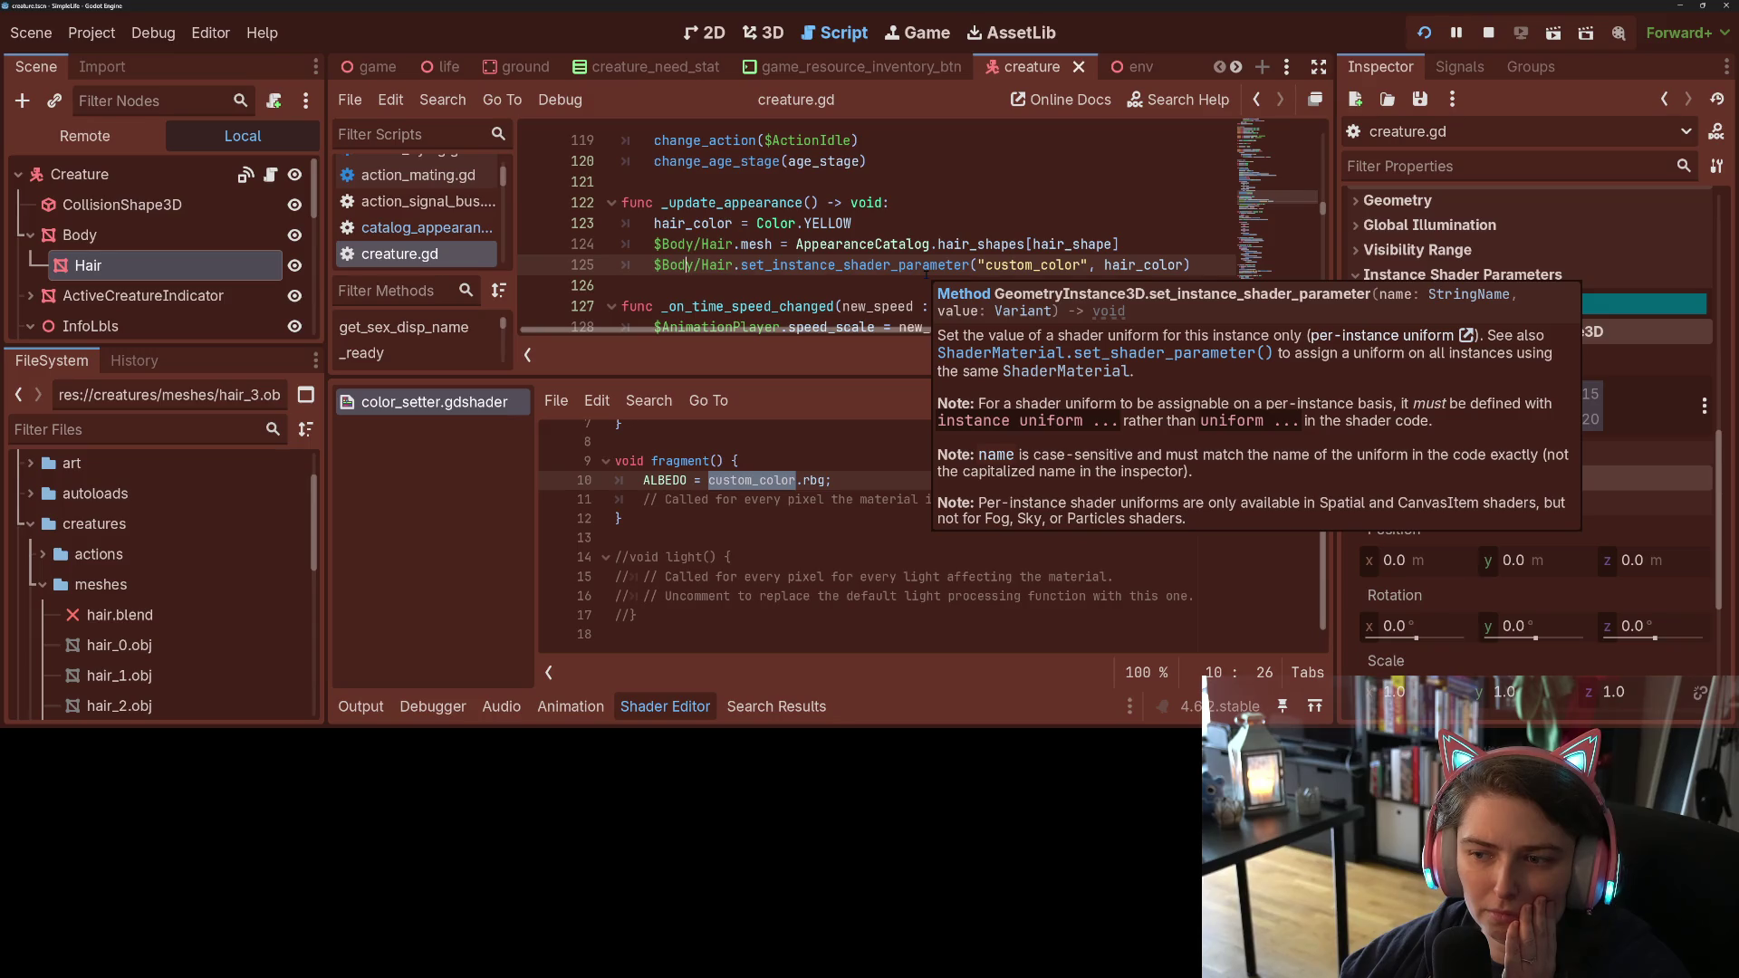
left_click(930, 264)
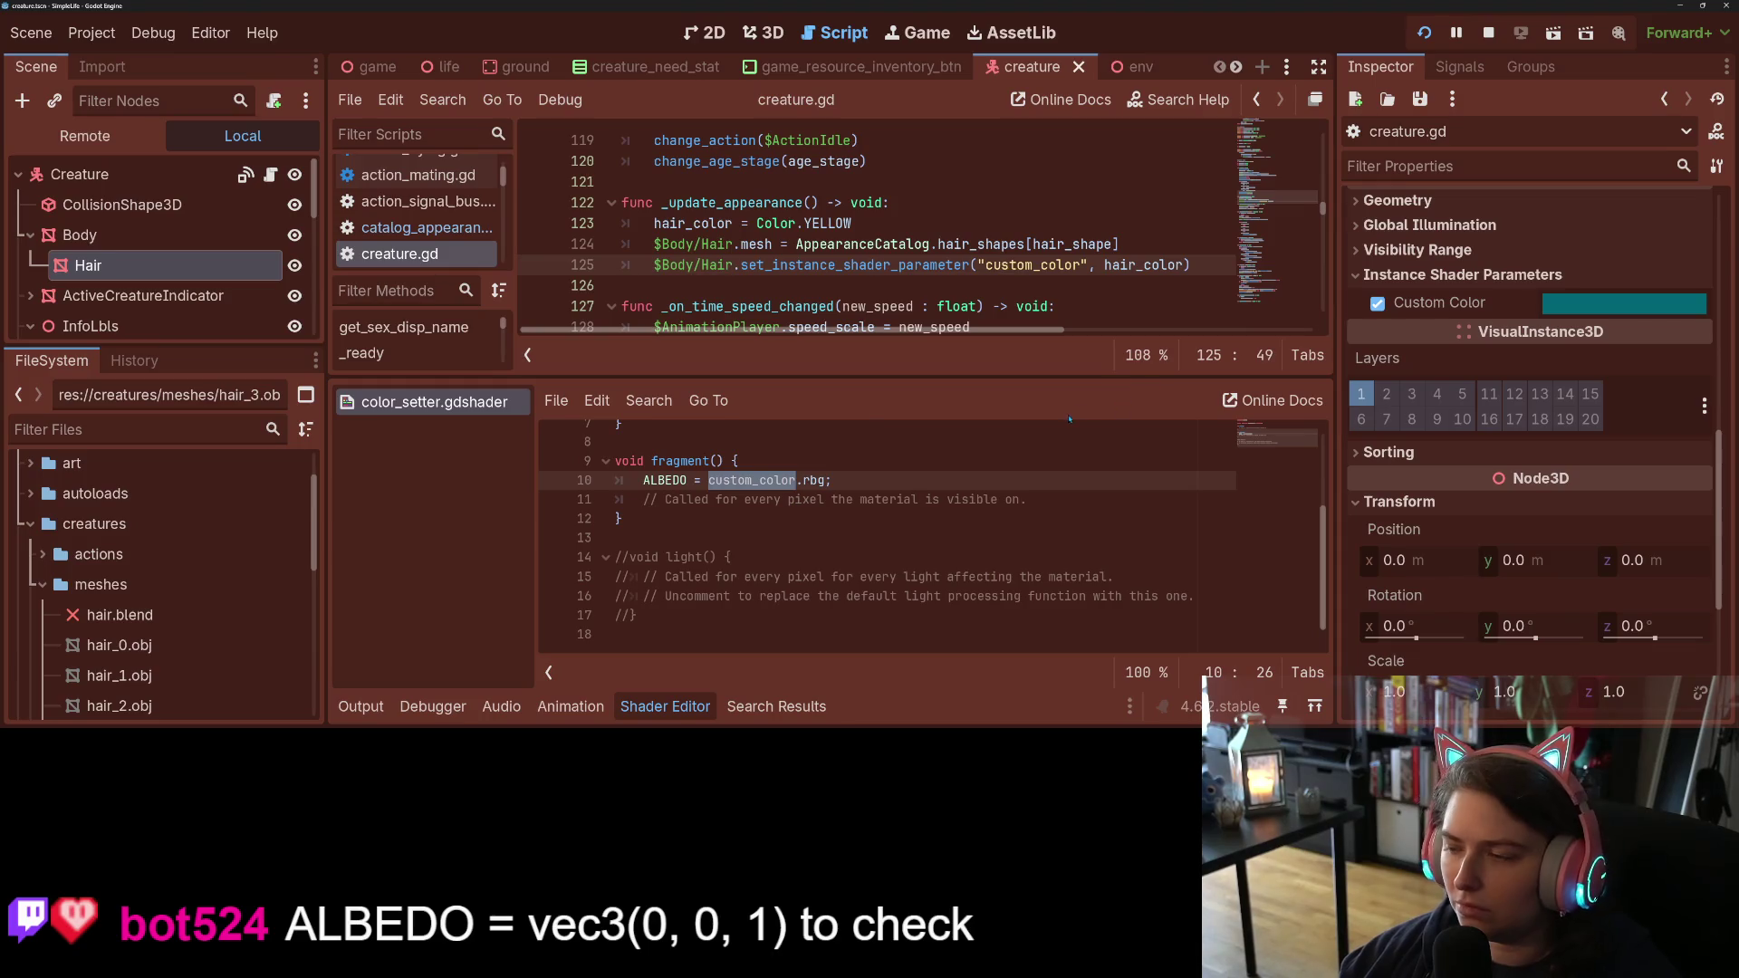
key("F8")
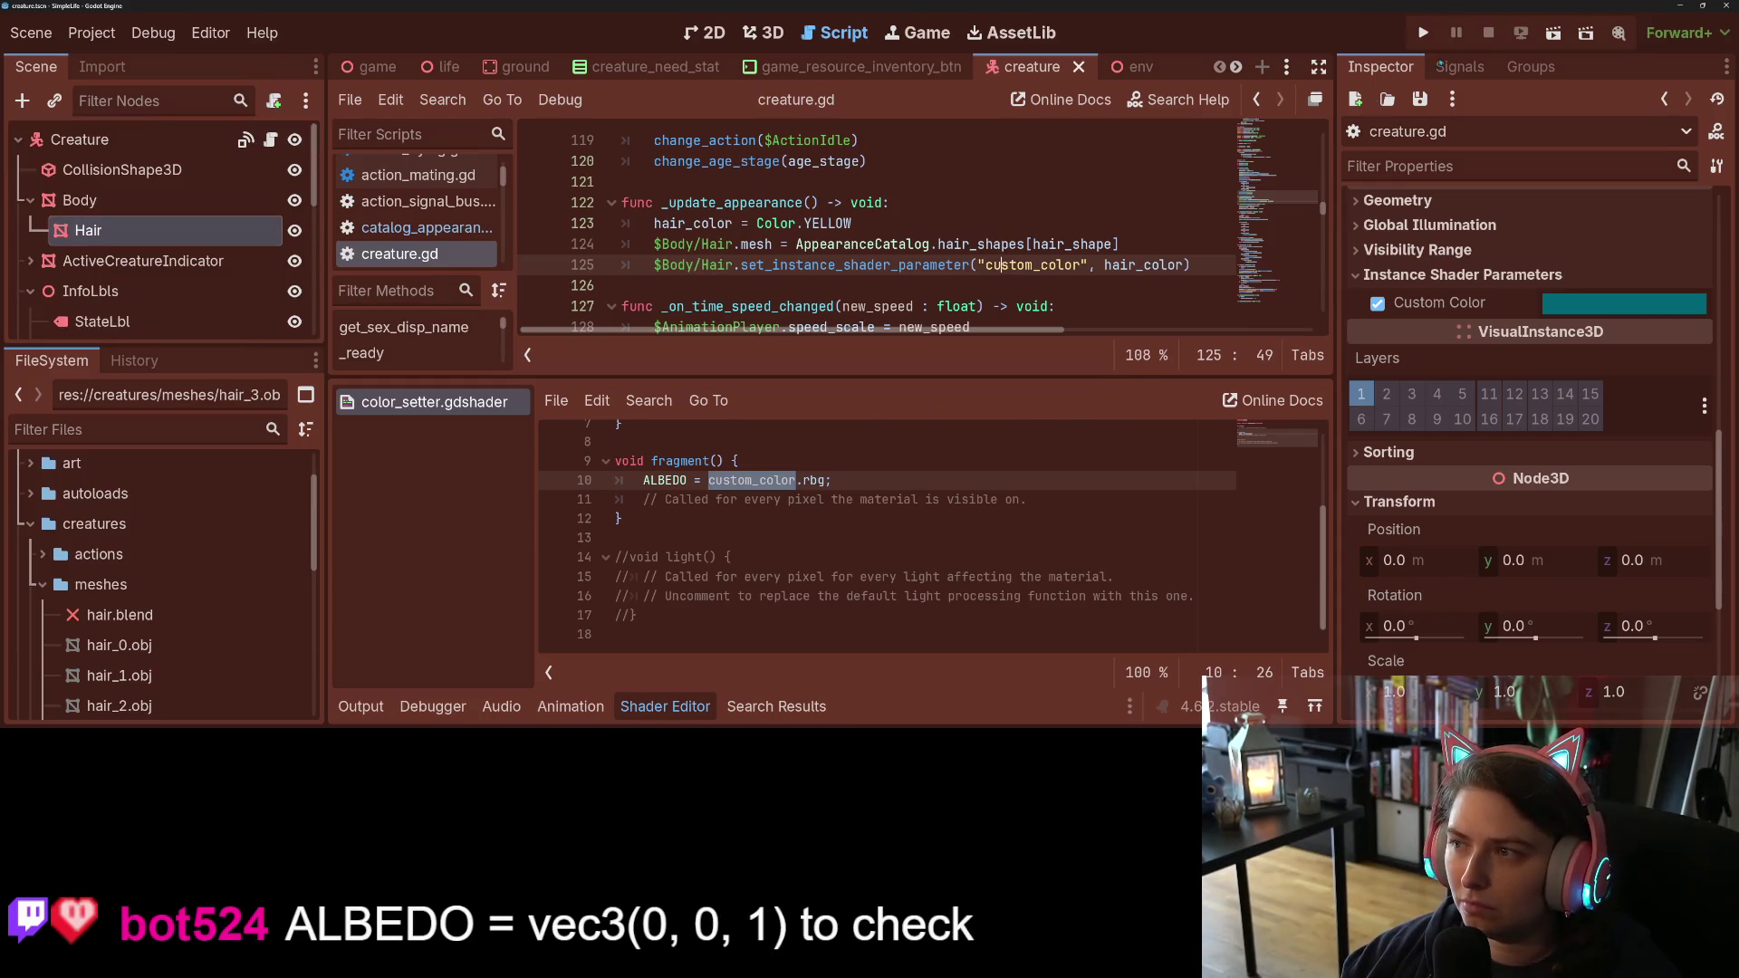
Step: Comment out custom_color.rbg on shader line 10 and start a vec3 value
left_click(712, 480)
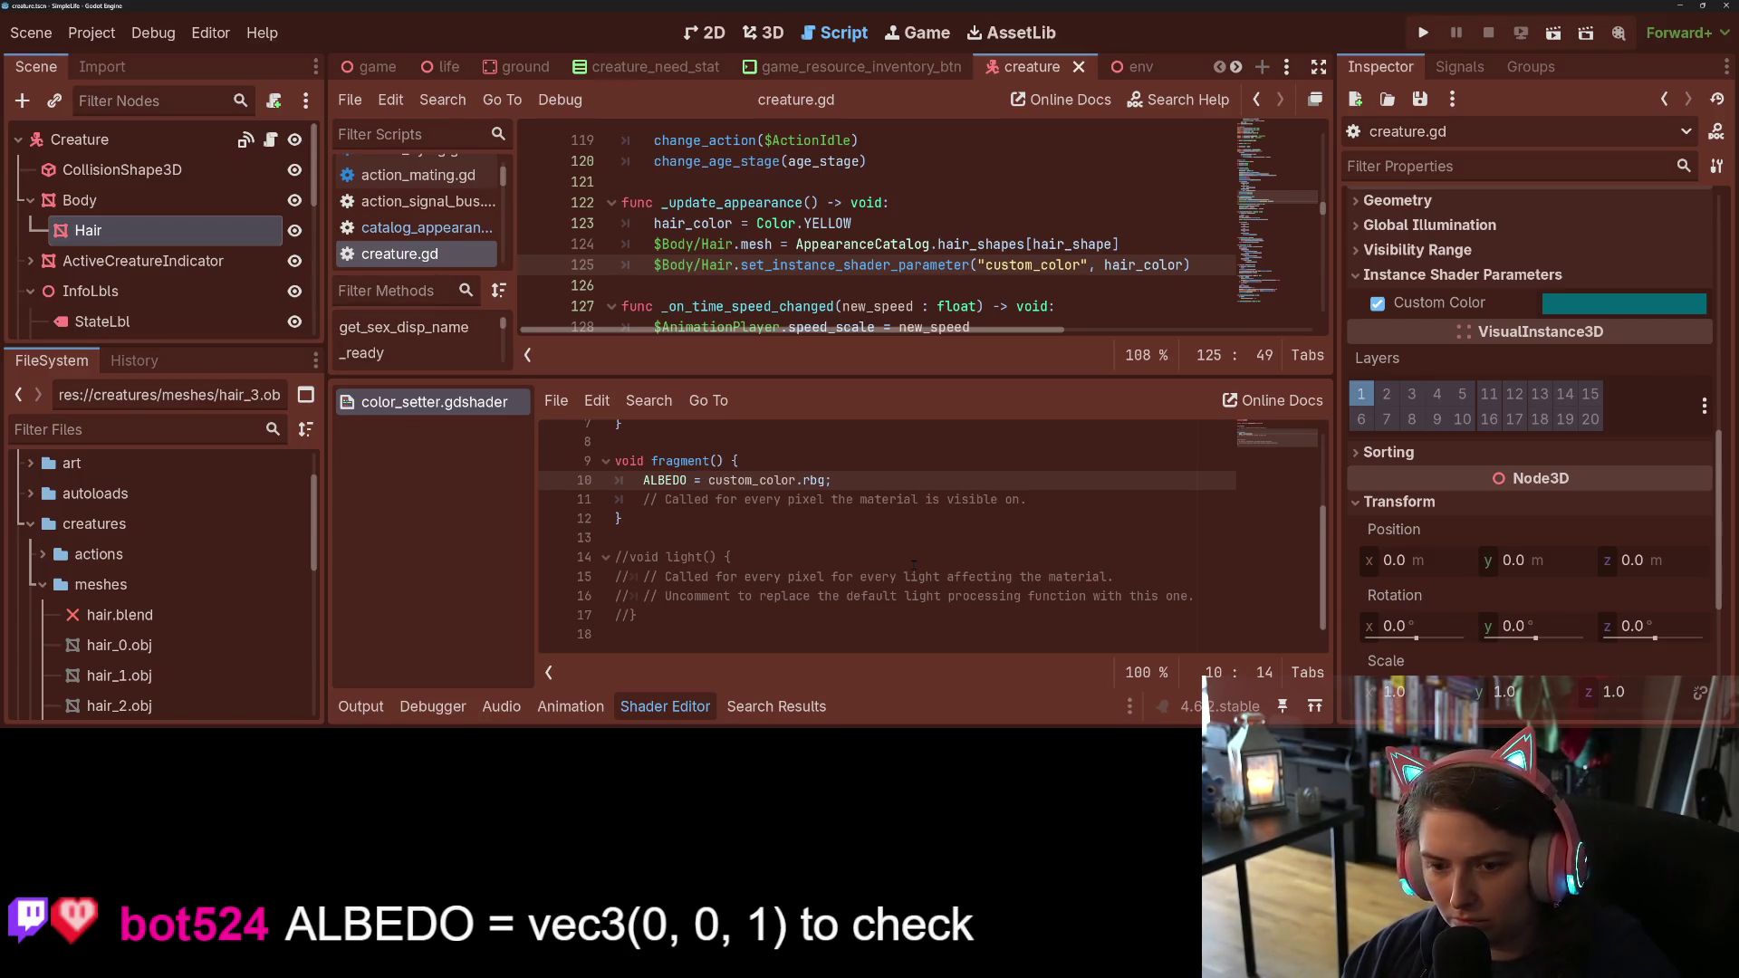
type("//")
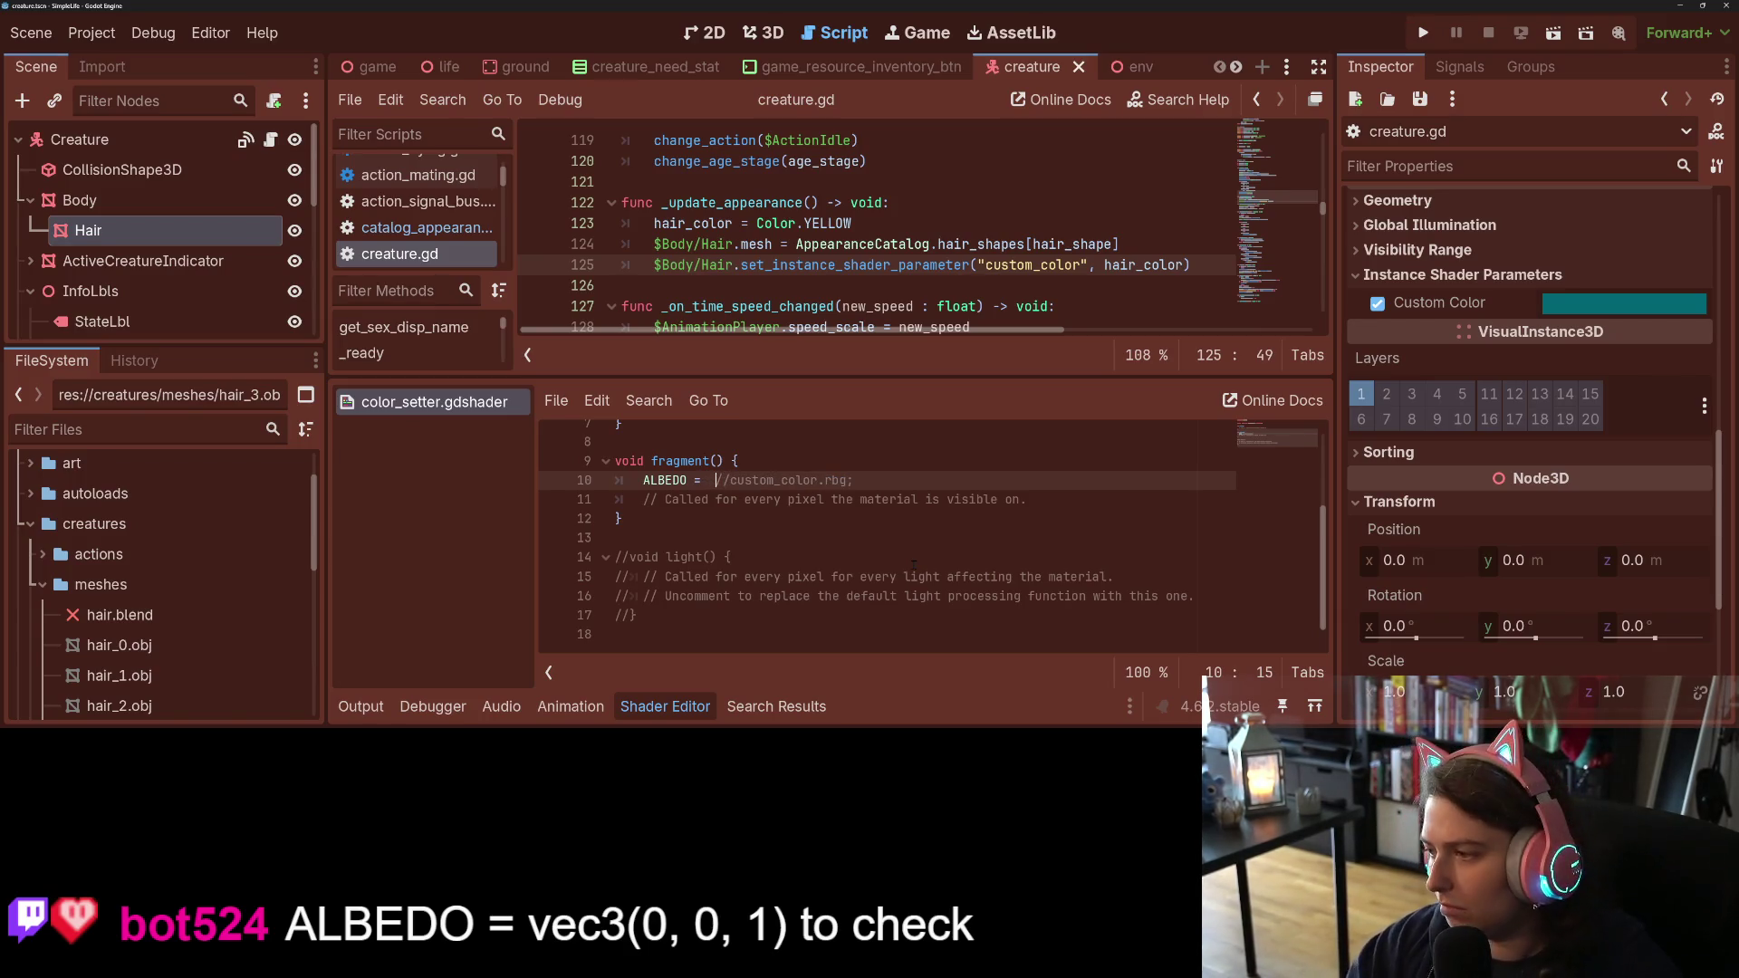
type(" ve")
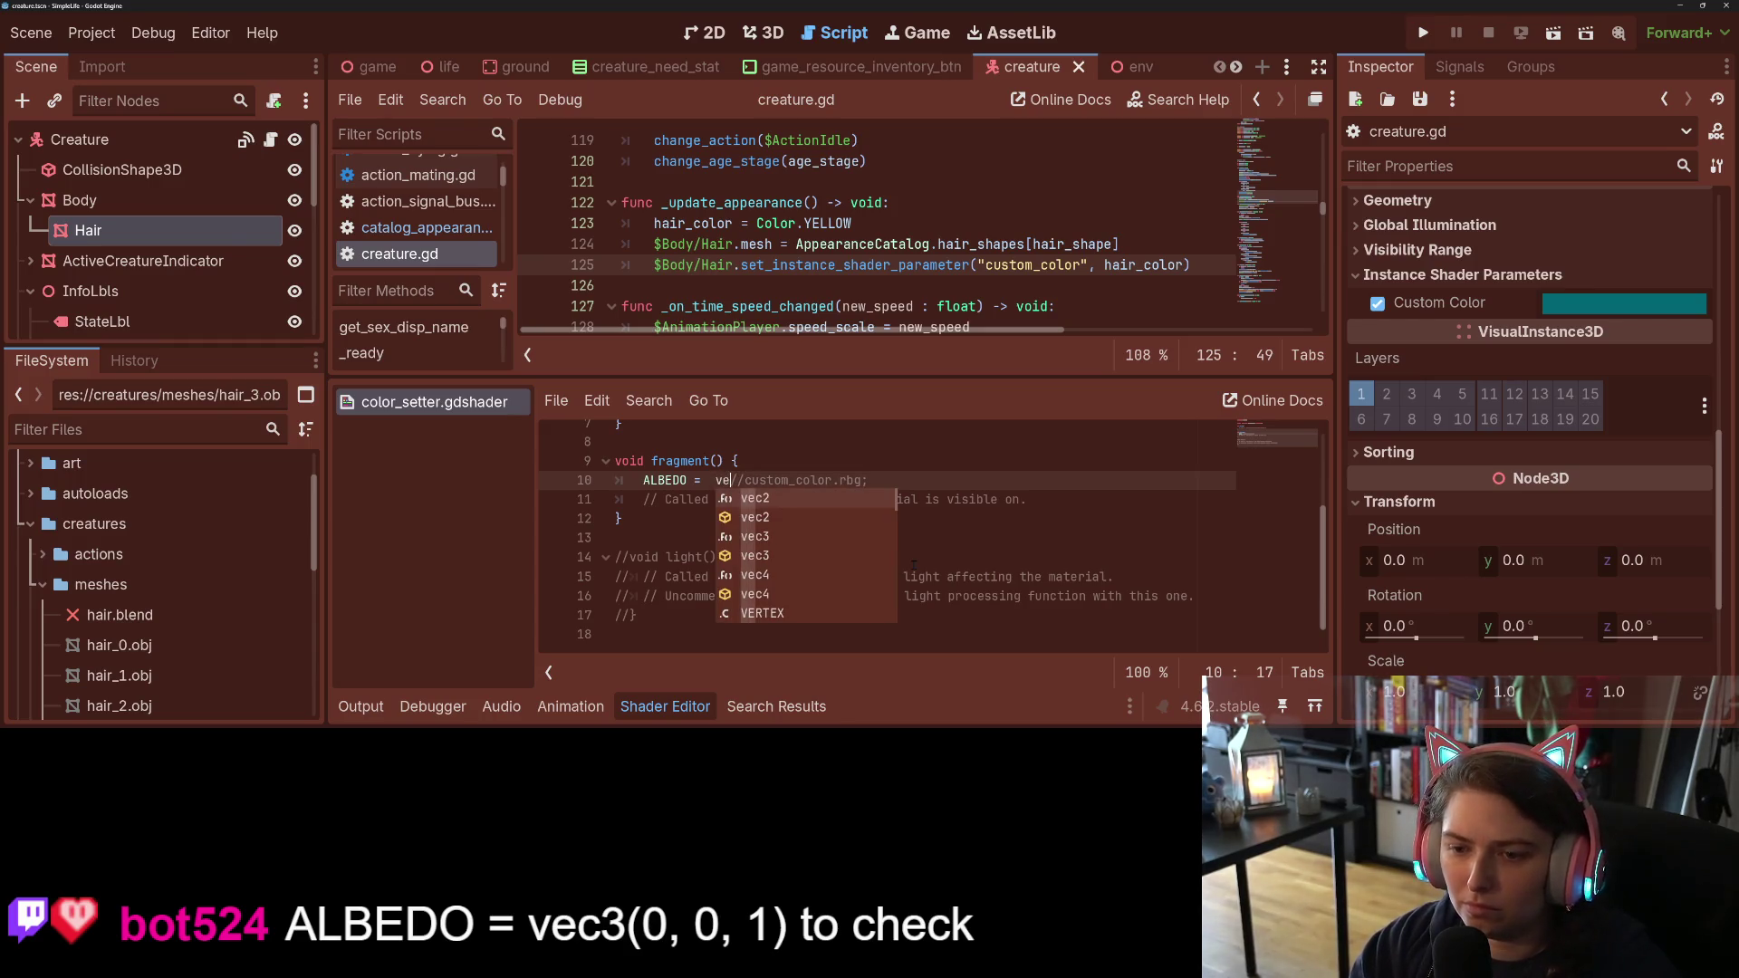
key("Down")
key("Down")
type("c2(")
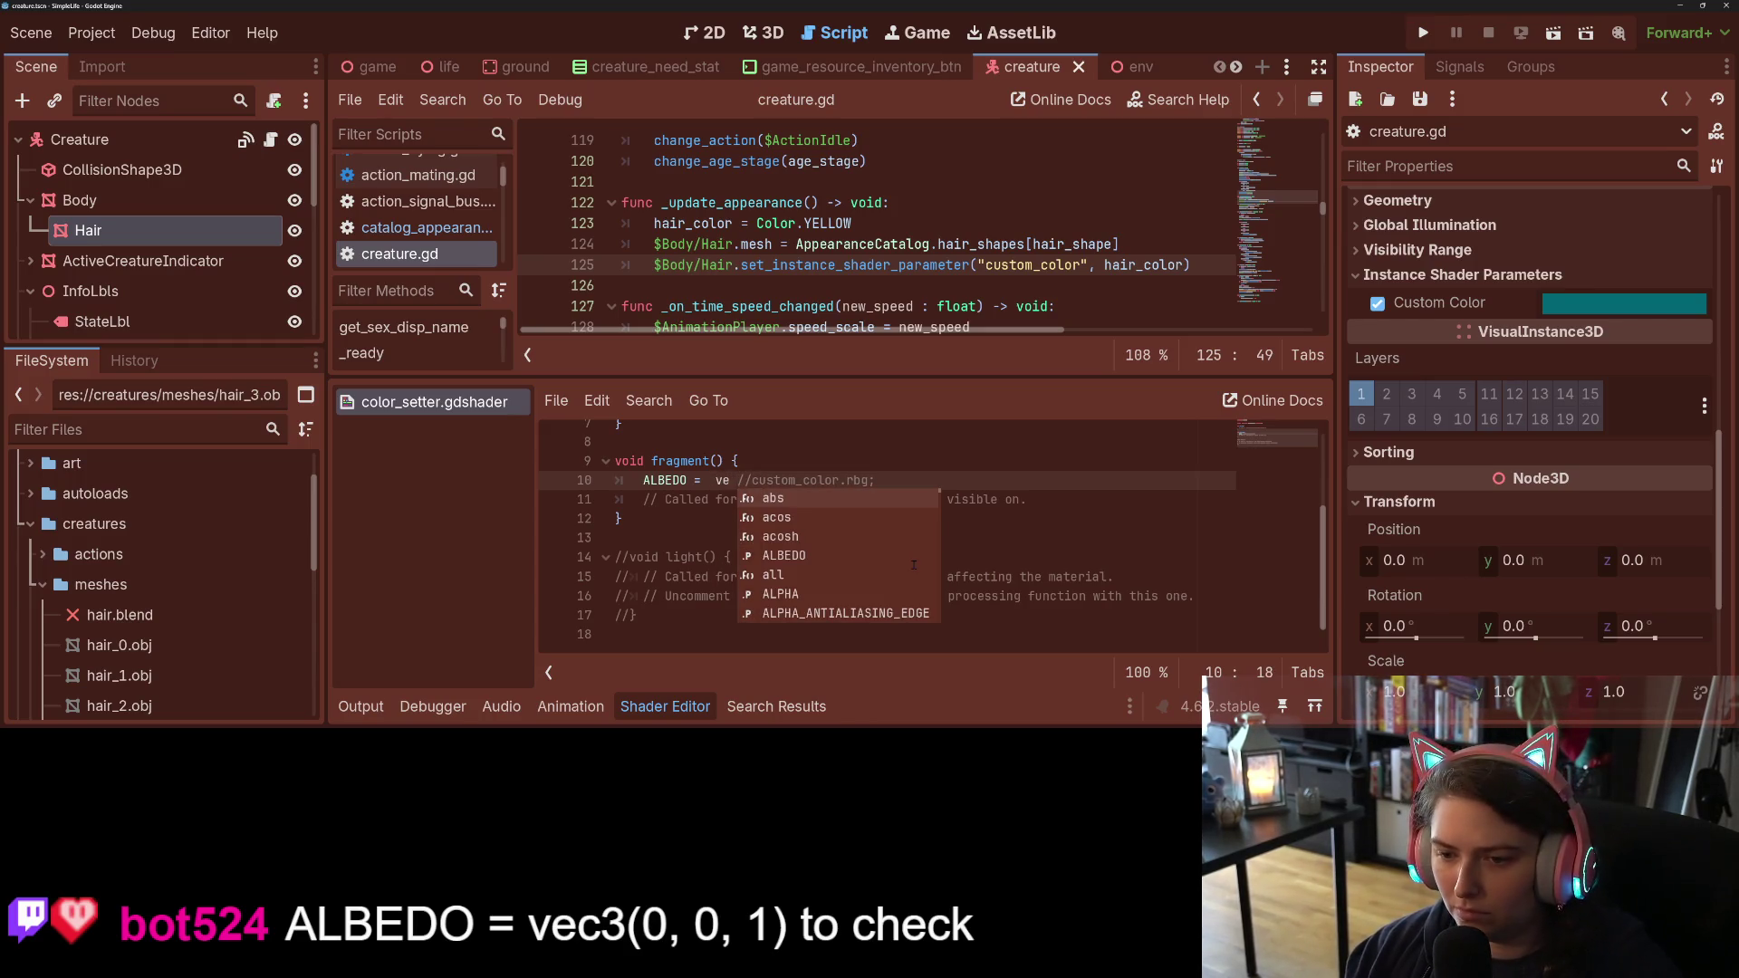
key("Left")
key("BackSpace")
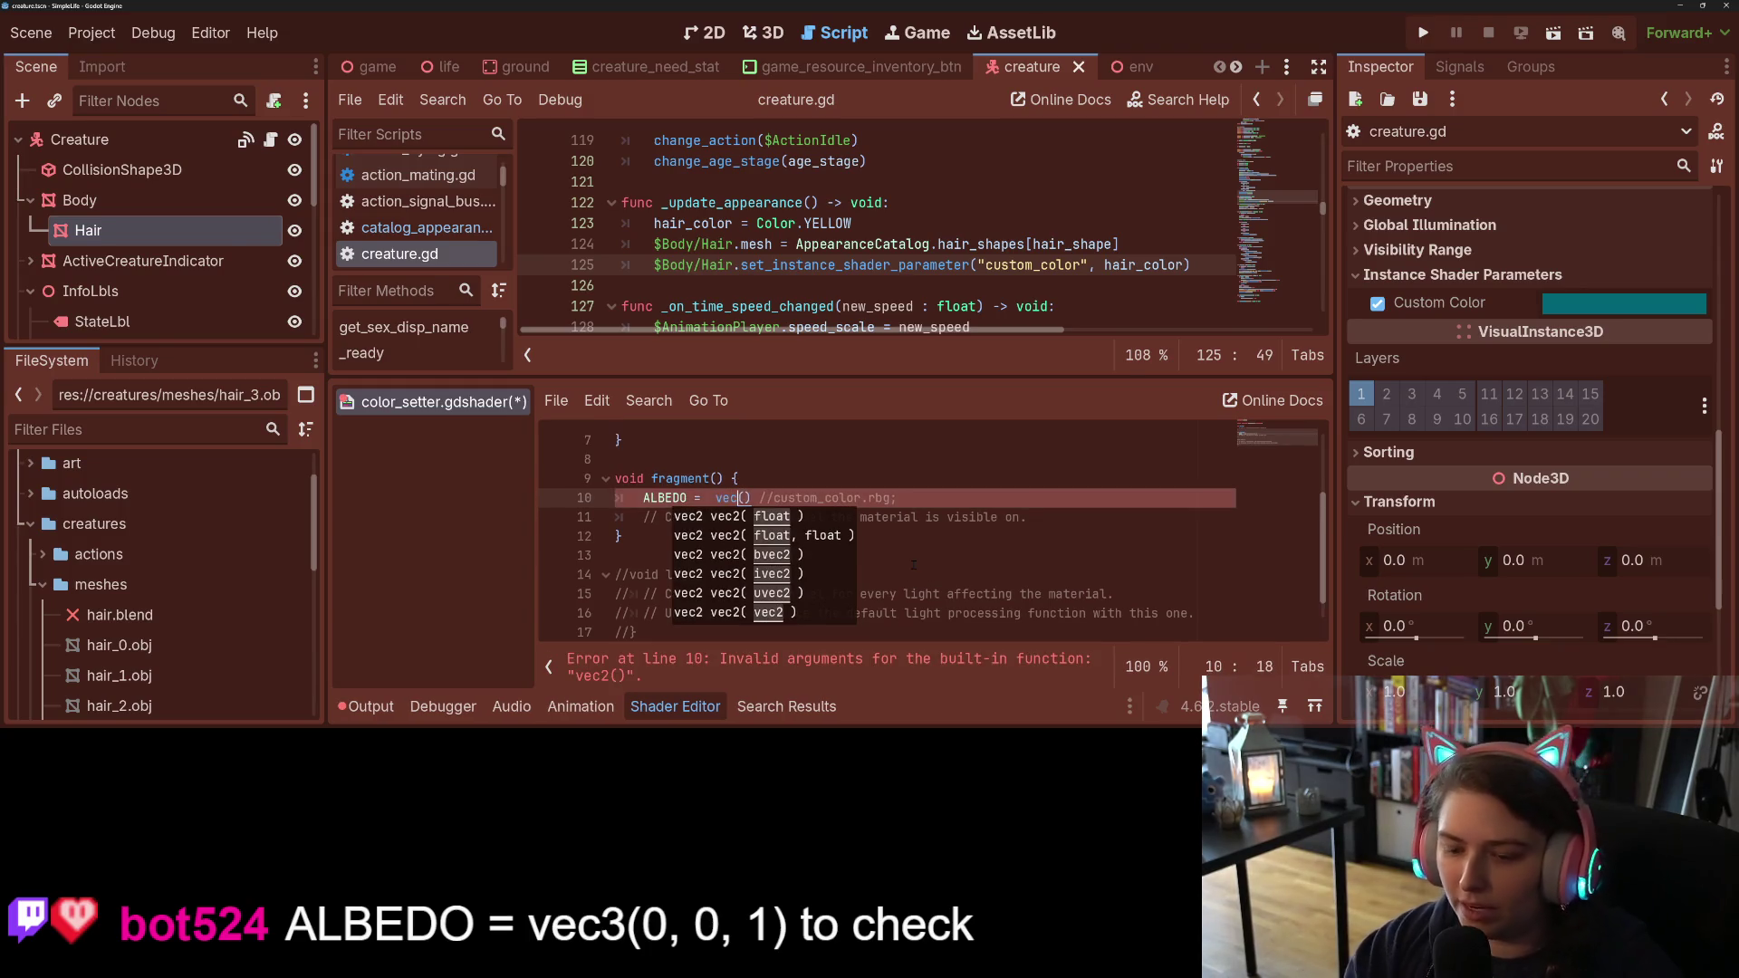
type("3")
Step: Complete ALBEDO as vec3(0, 0, 1);, save the shader and run the project
key("Right")
type("0, 0, ")
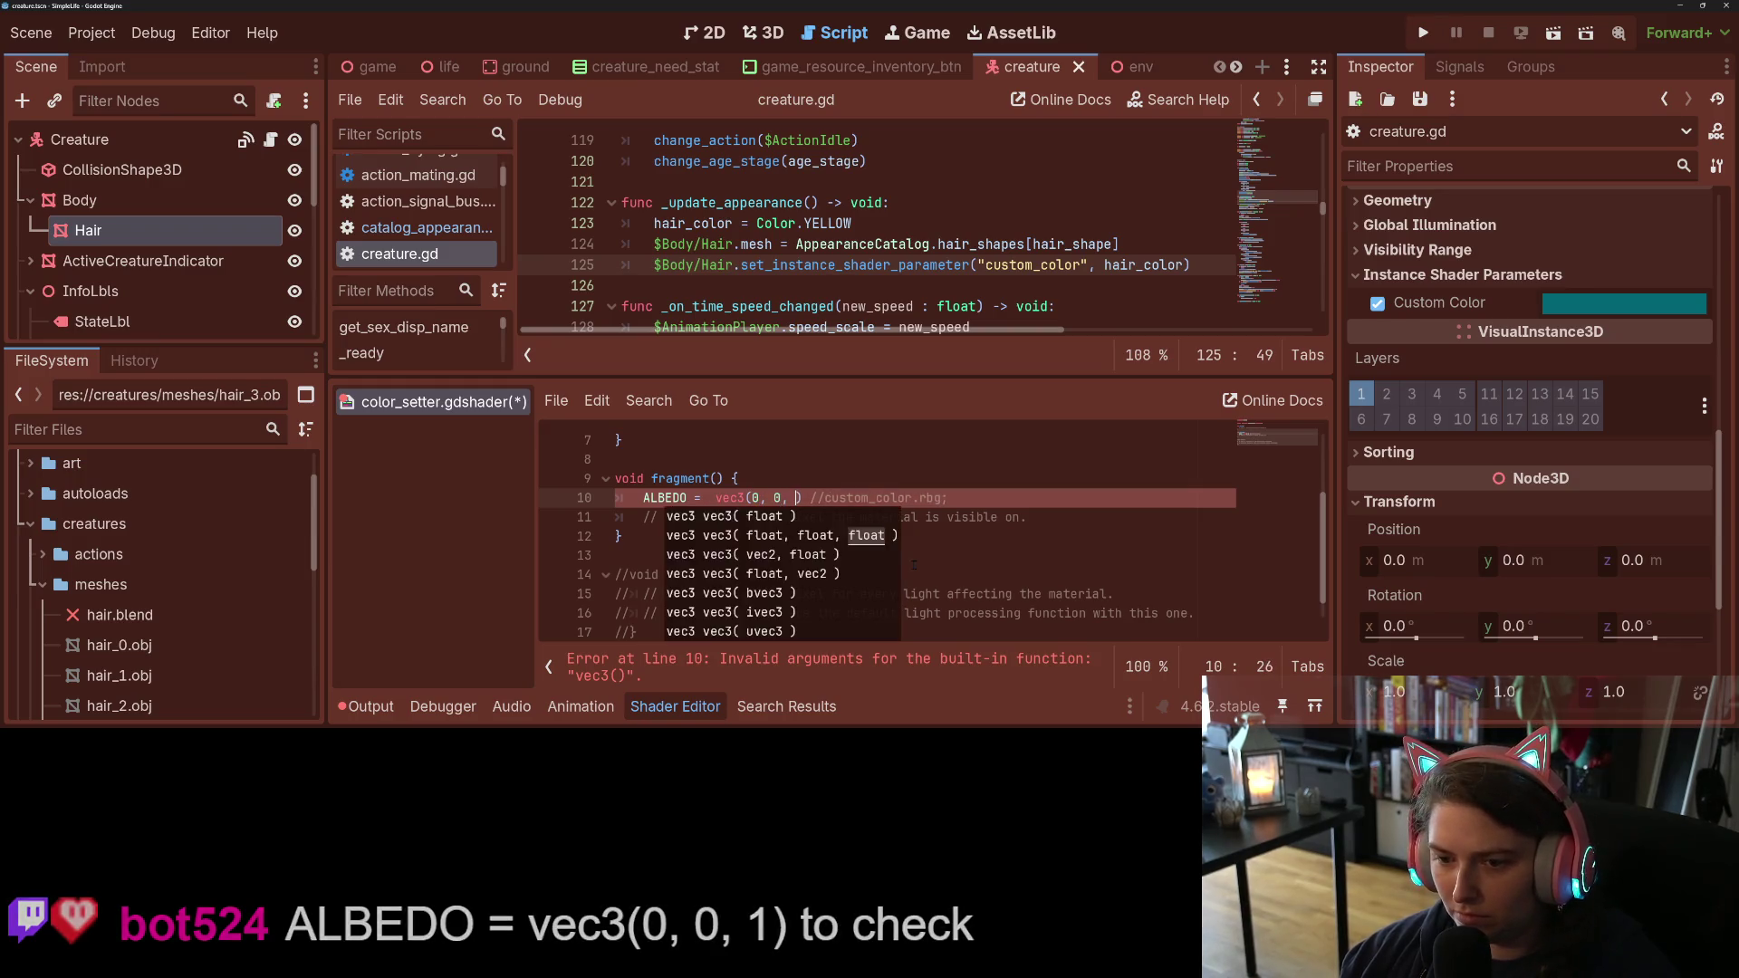
type("1")
key("Right")
type(";")
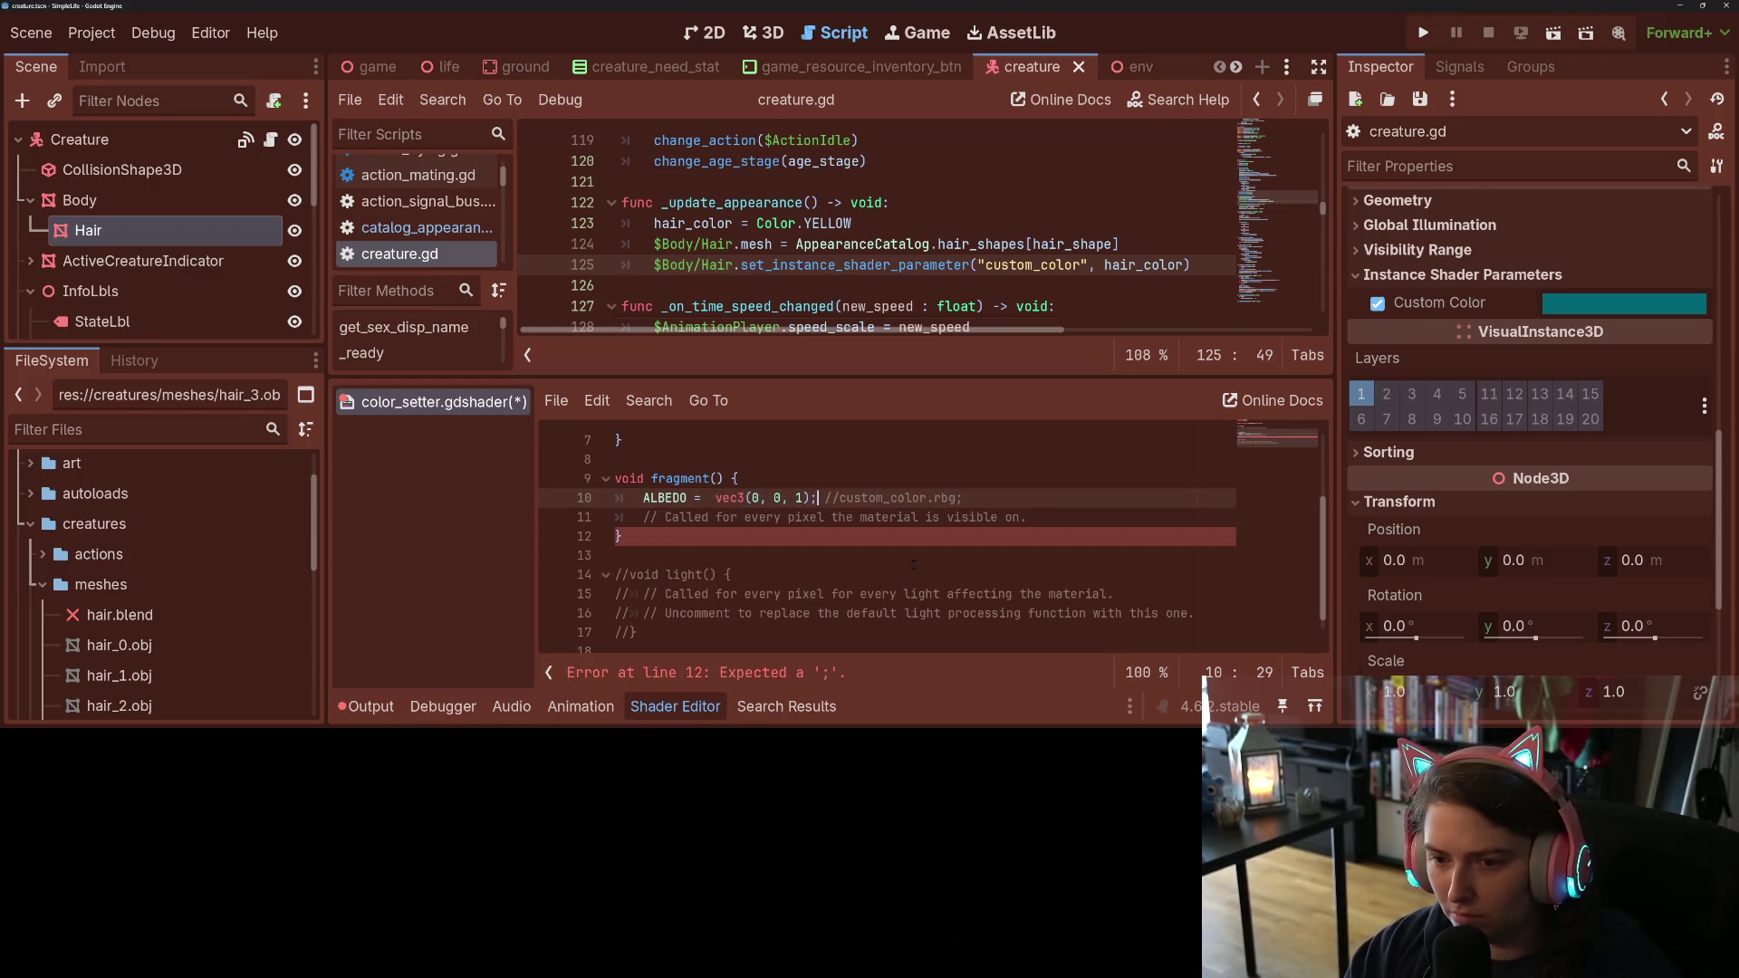
key("ctrl+s")
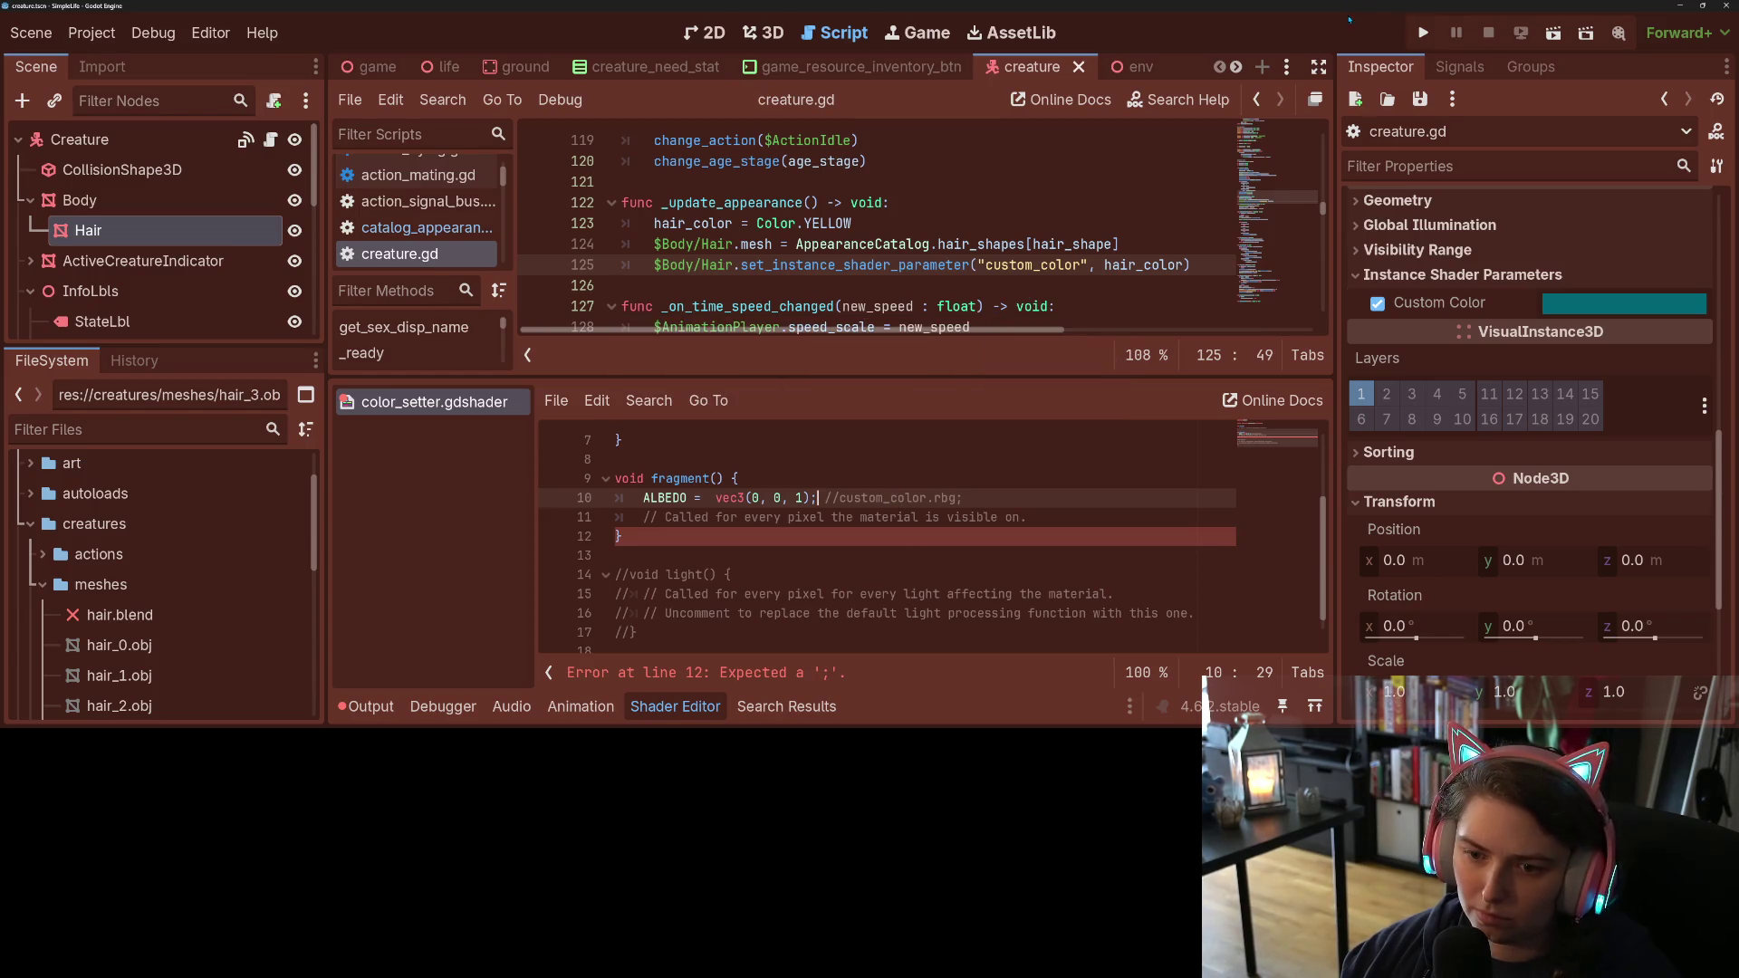
left_click(1423, 33)
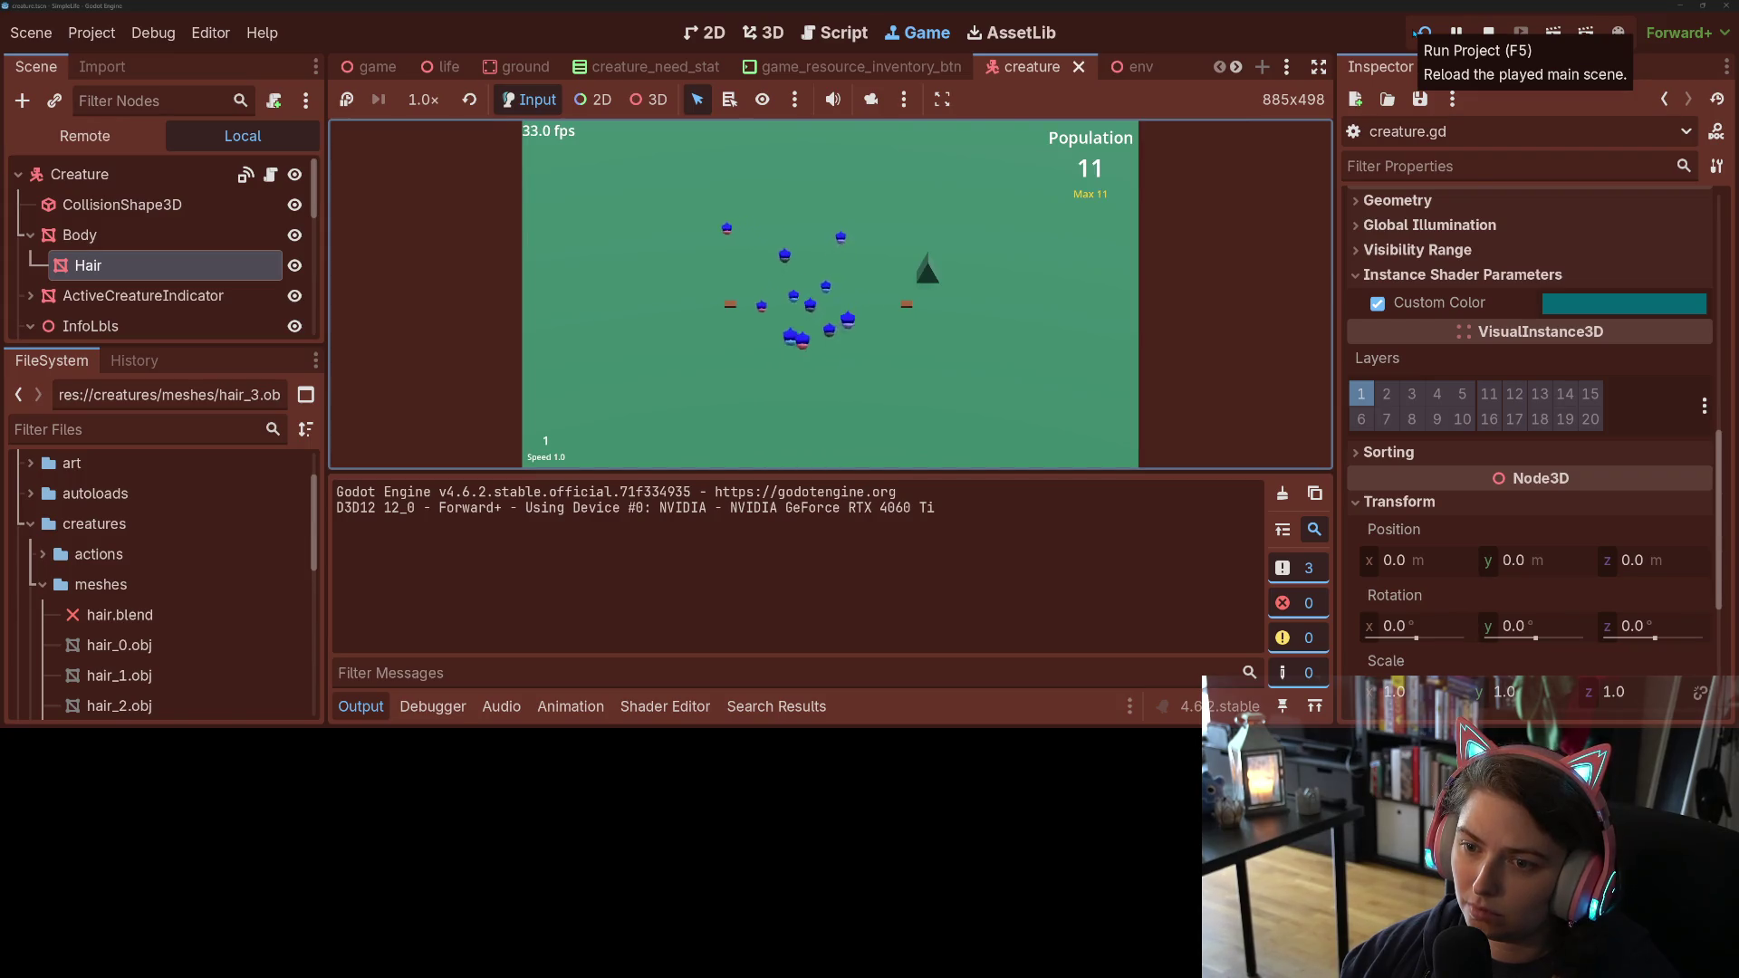
Step: Stop the blue-hair test run and return to the color_setter shader code
left_click(1487, 34)
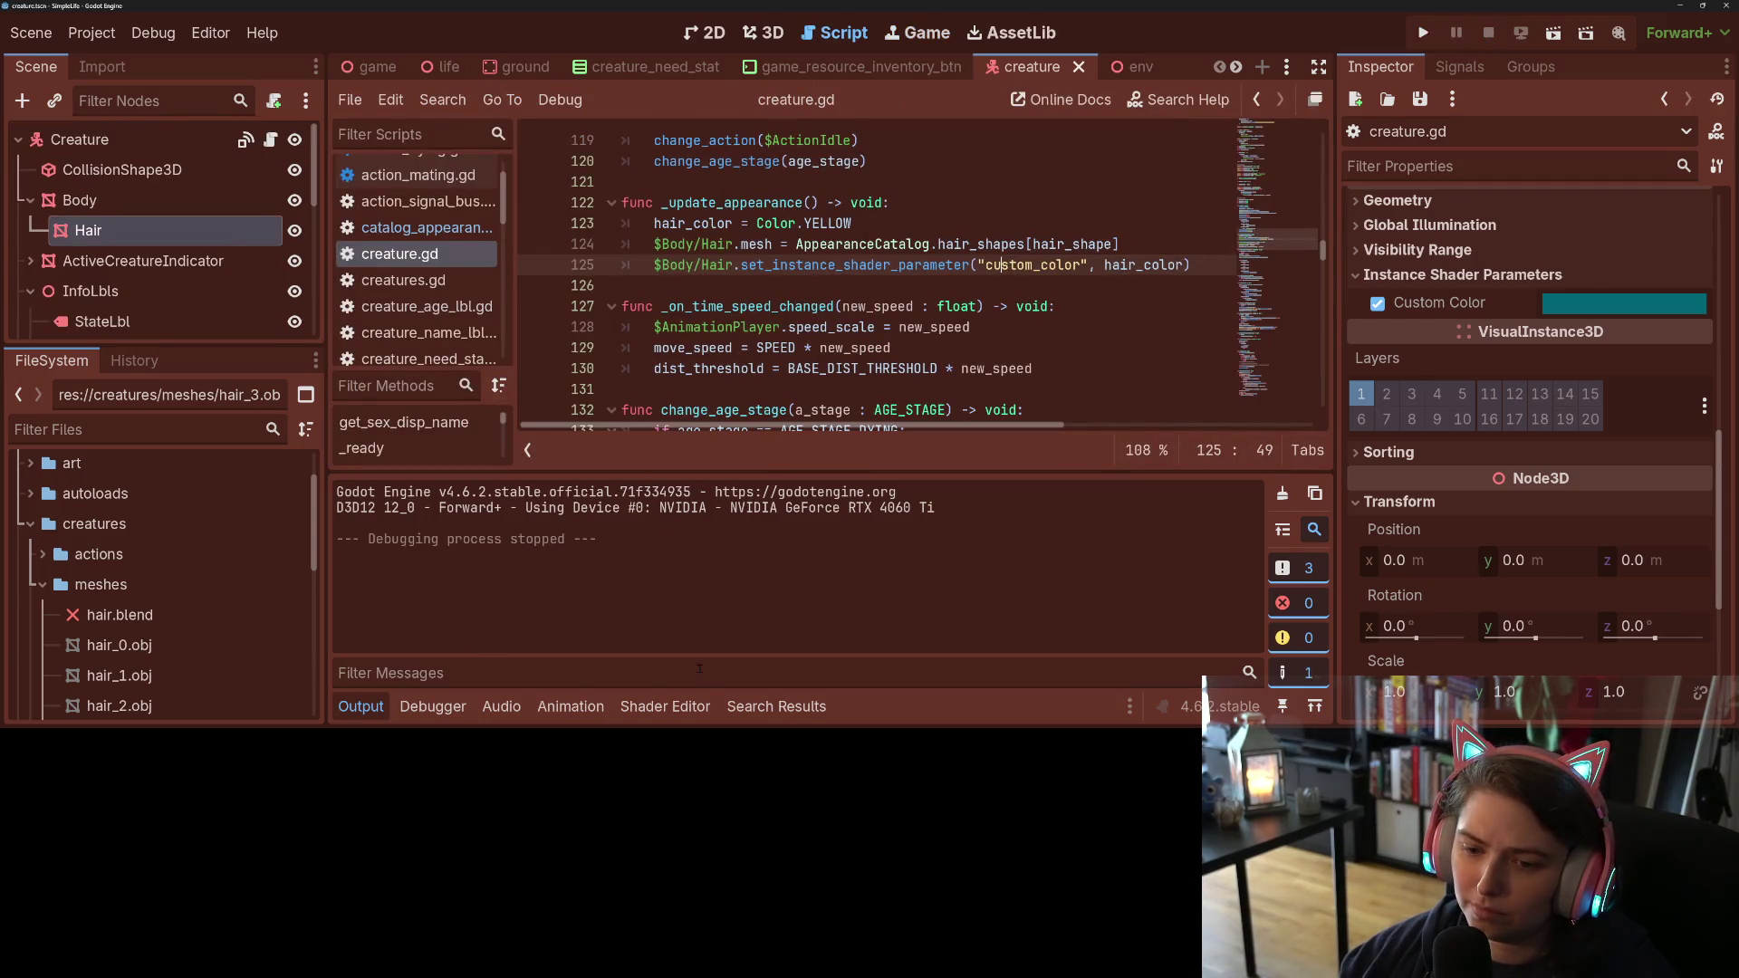
left_click(664, 706)
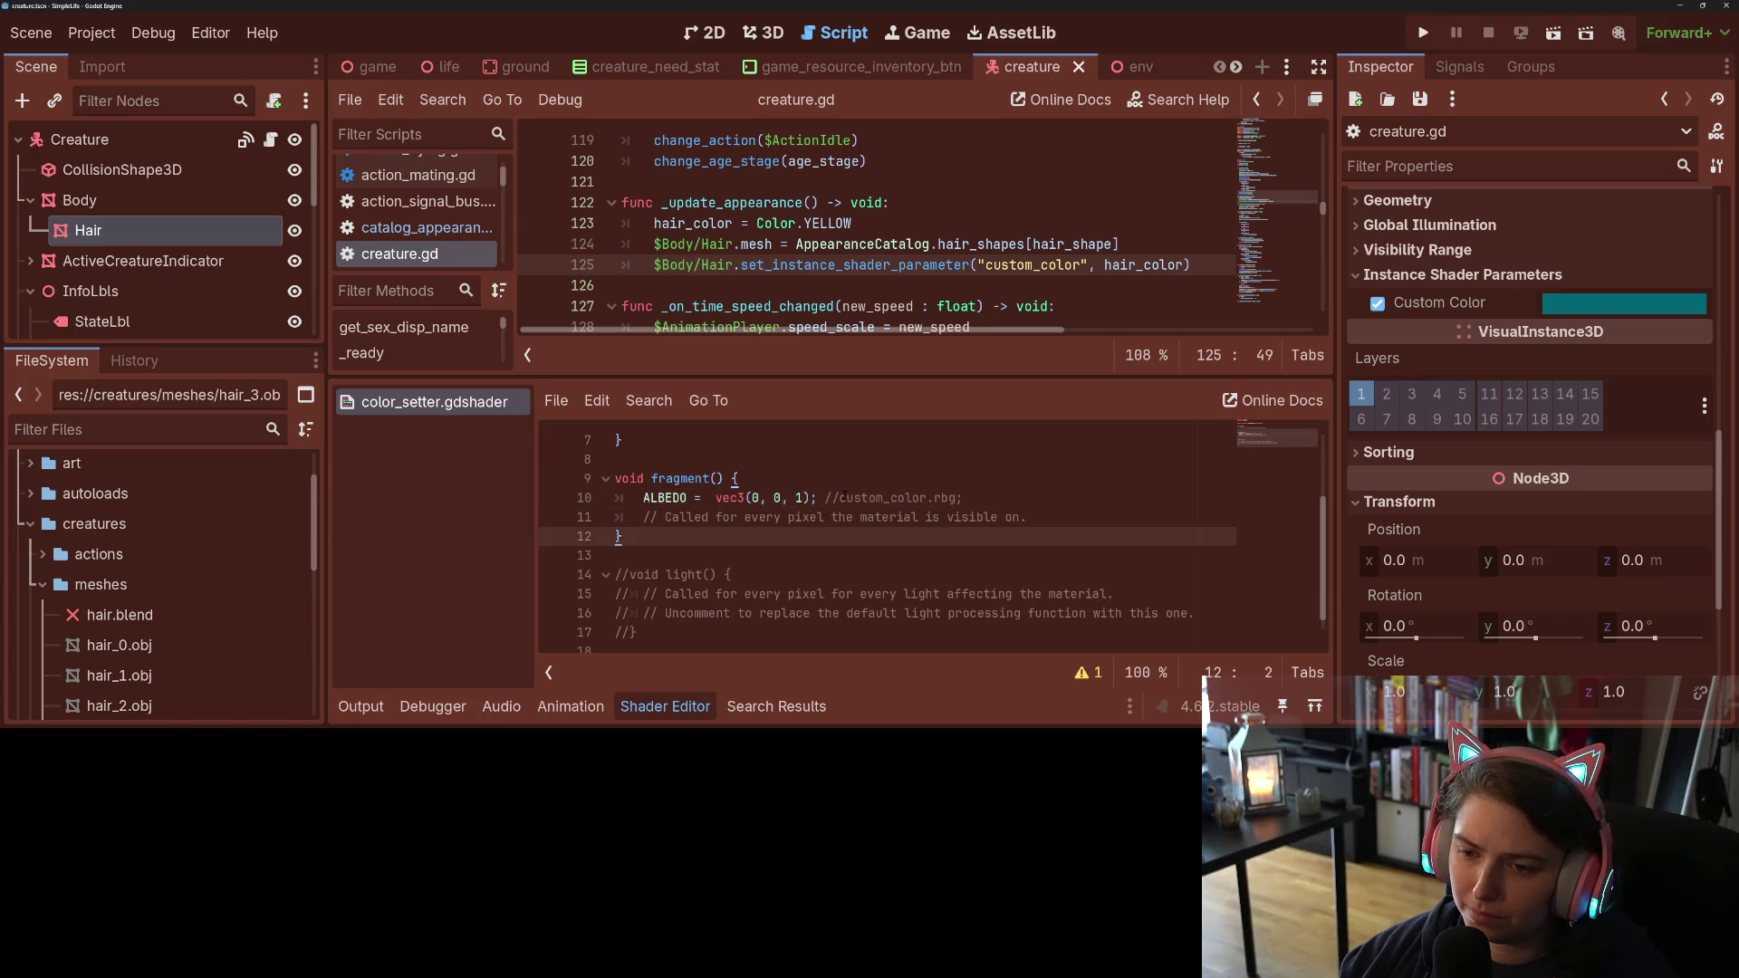
Step: Fix the swizzle to custom_color.rgb, remove the vec3(0, 0, 1) test, save and run
left_click(841, 497)
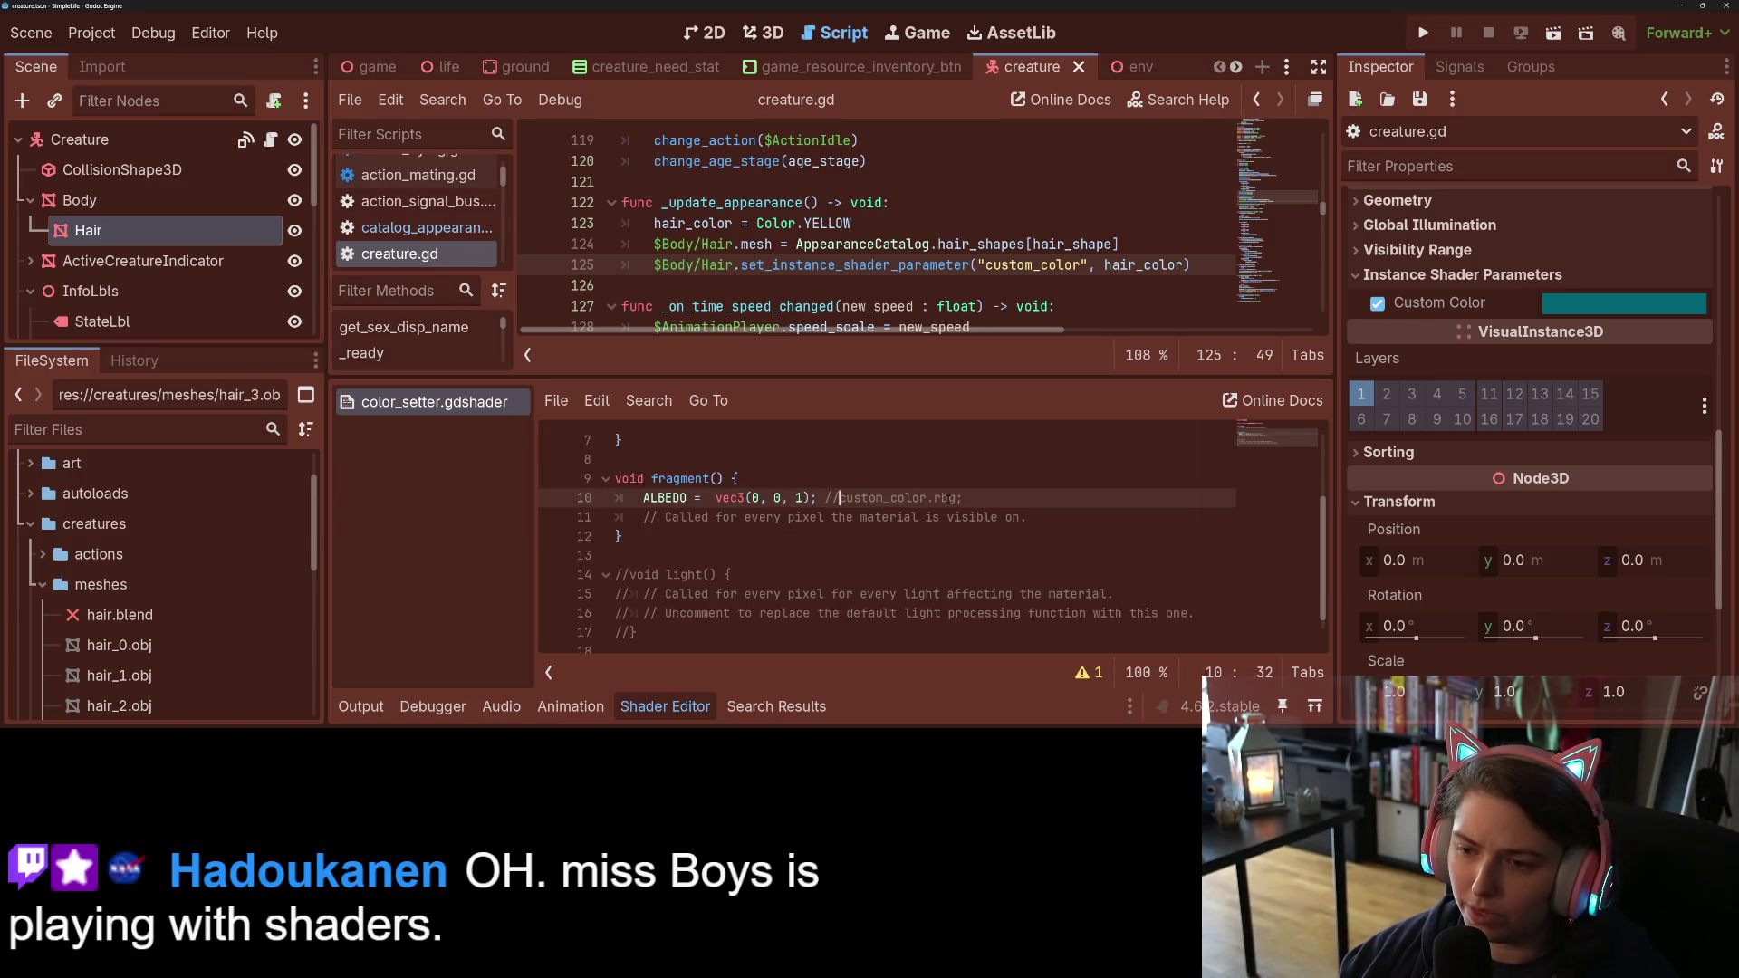
left_click(943, 497)
key("Delete")
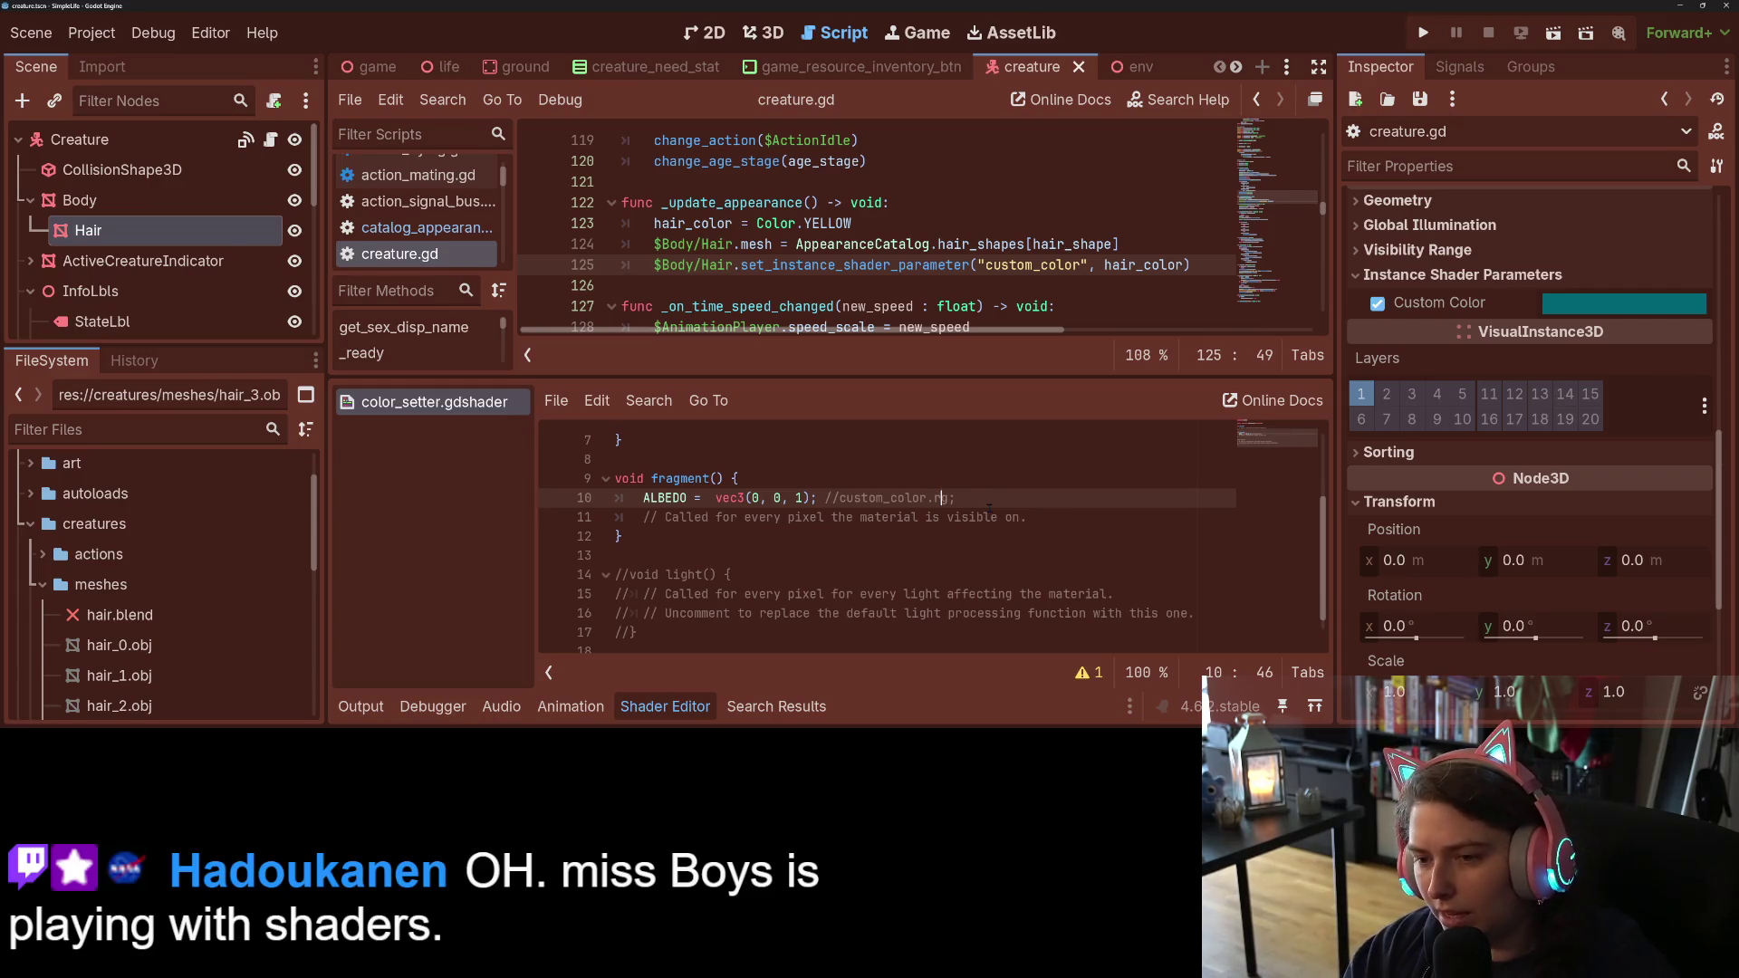
type("b;")
left_click(890, 497)
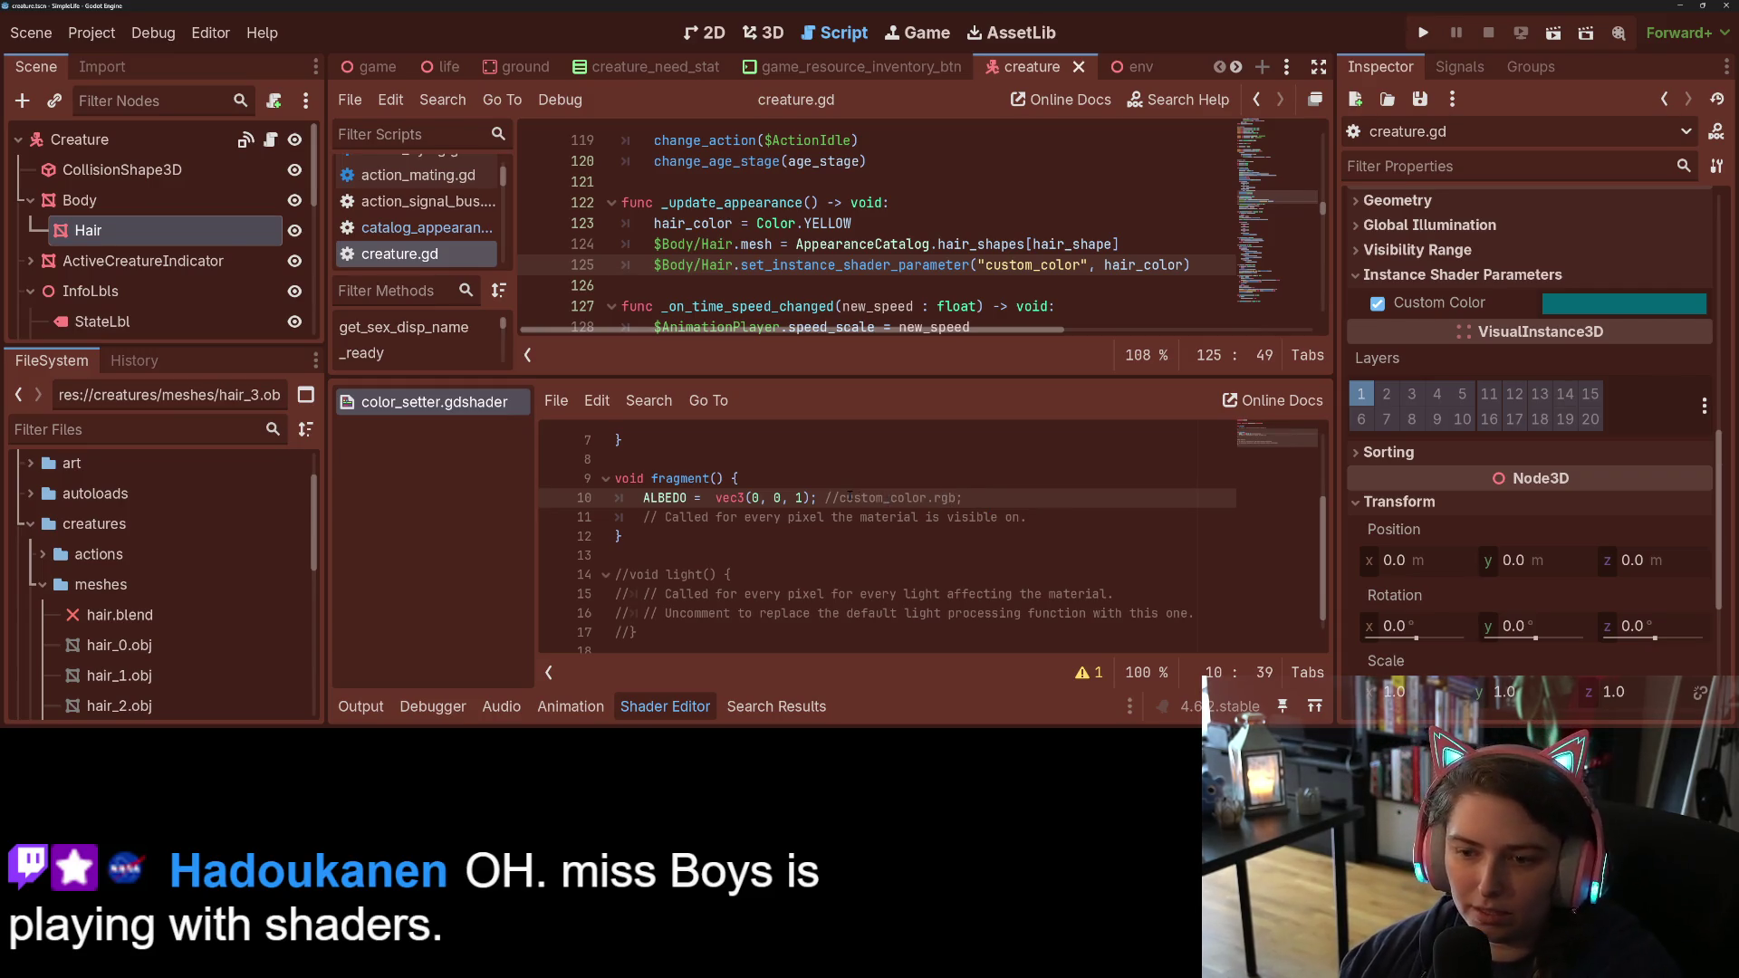
left_click_drag(840, 497, 709, 498)
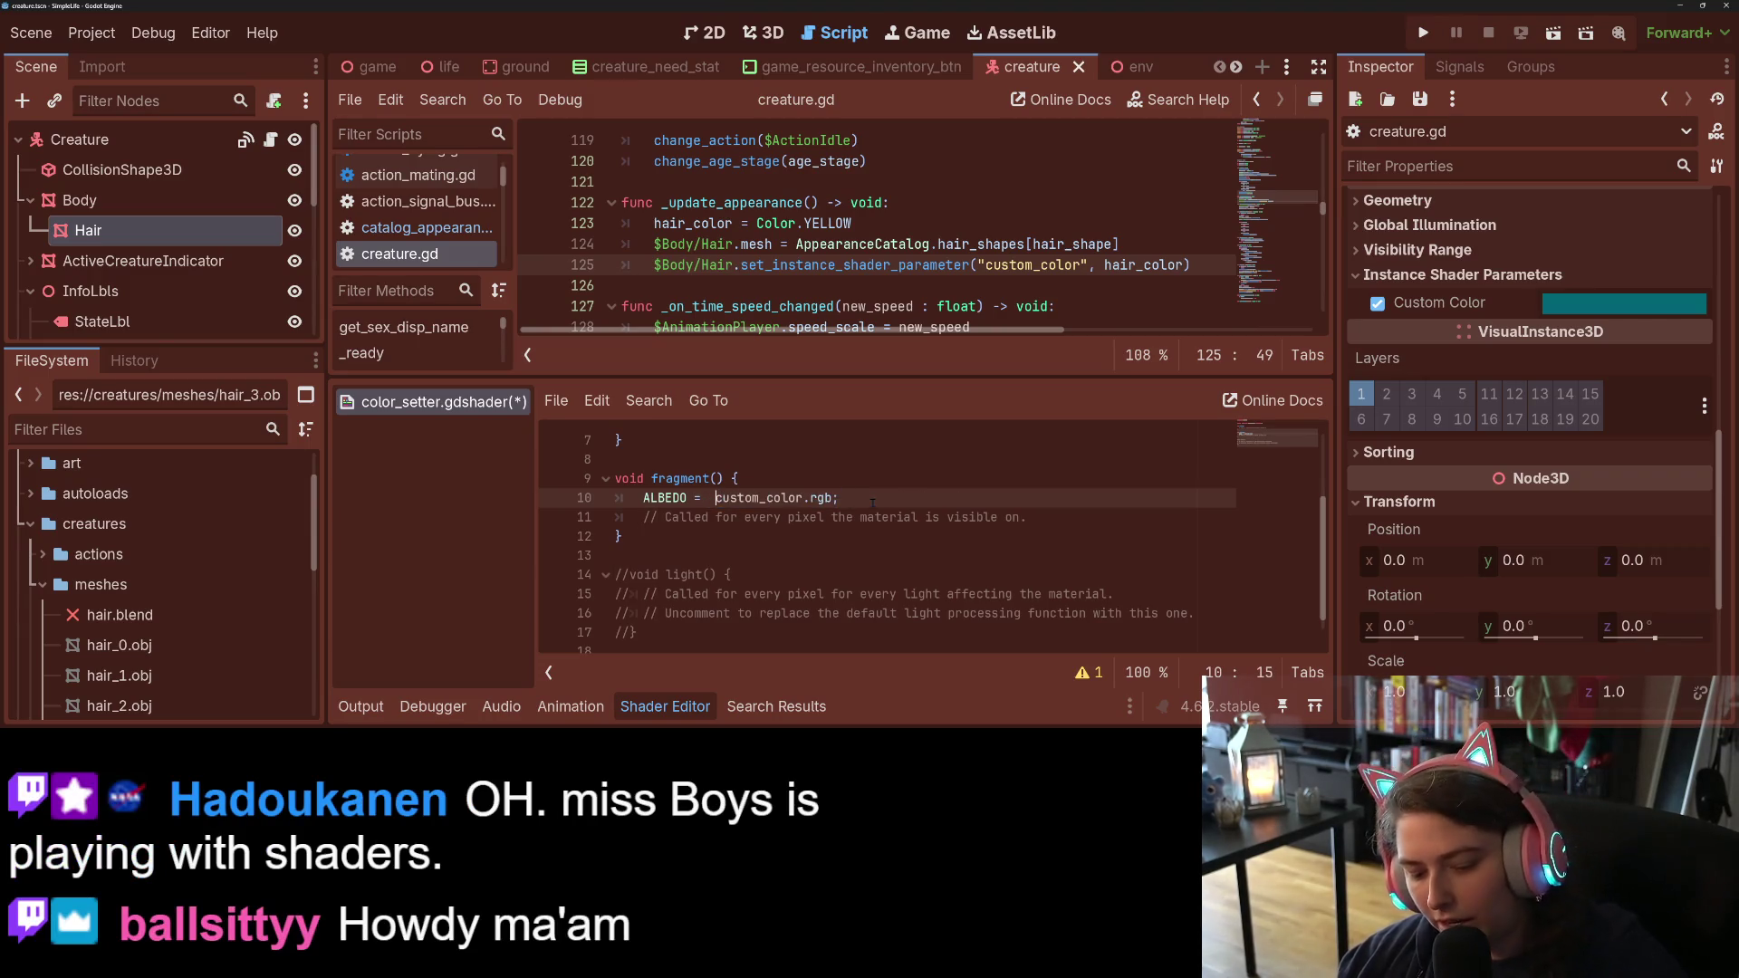
key("ctrl+s")
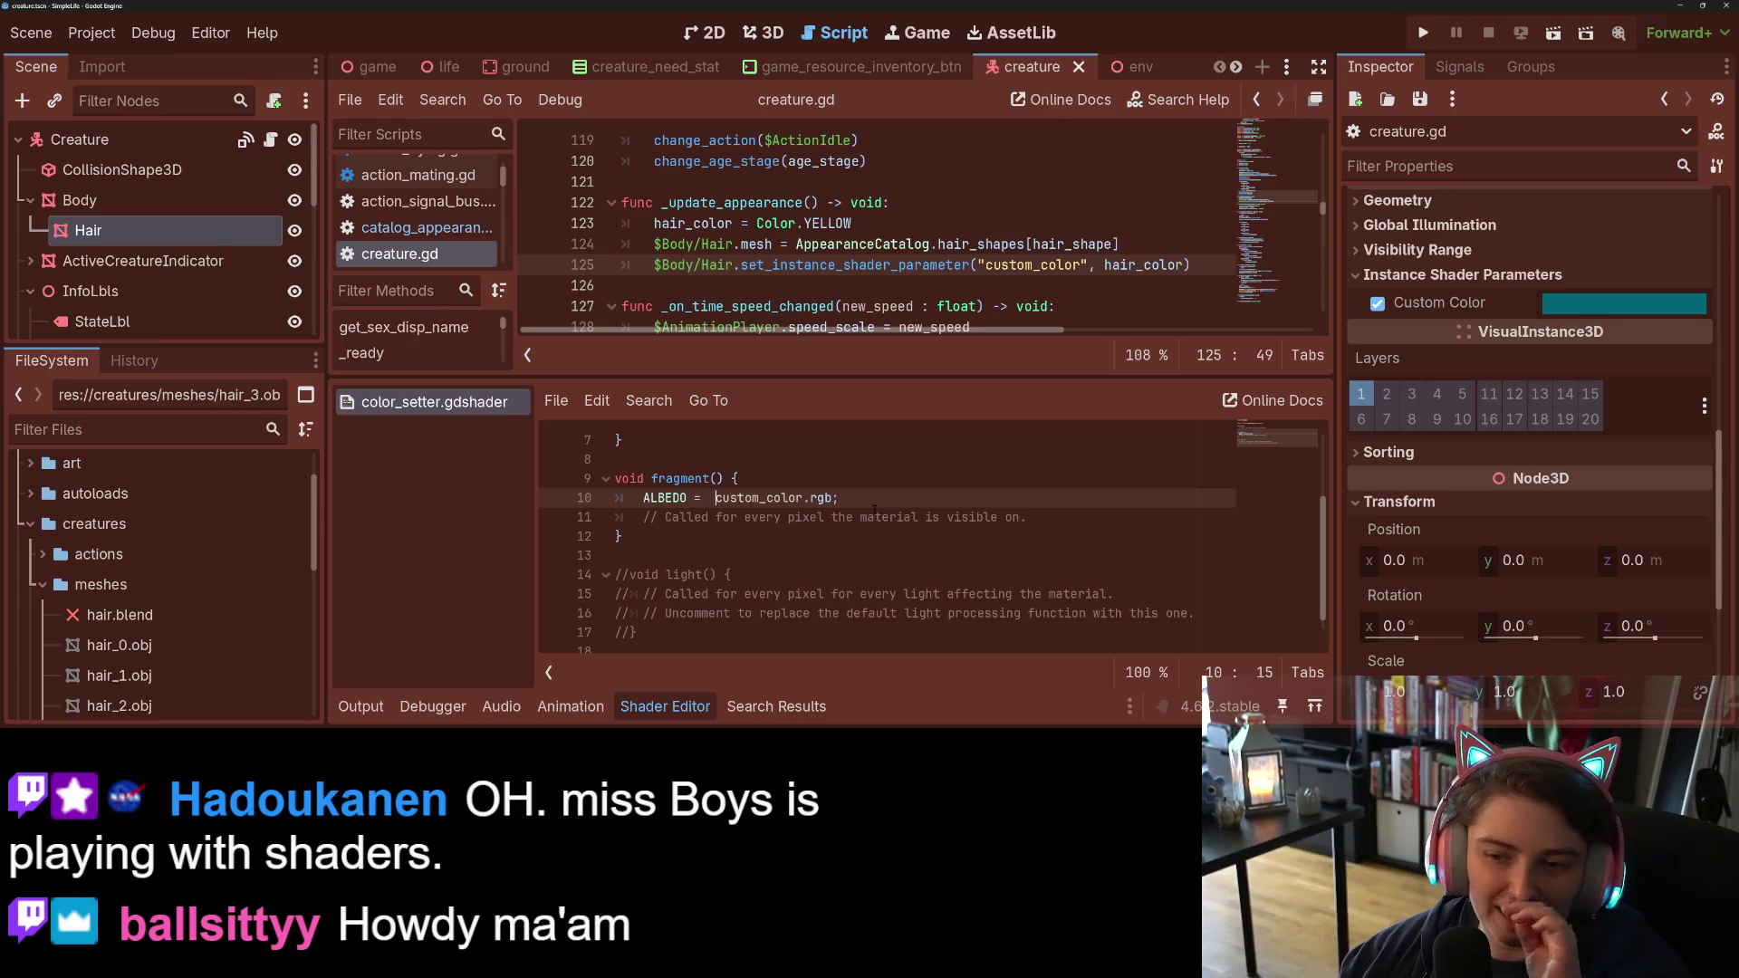
left_click(1424, 33)
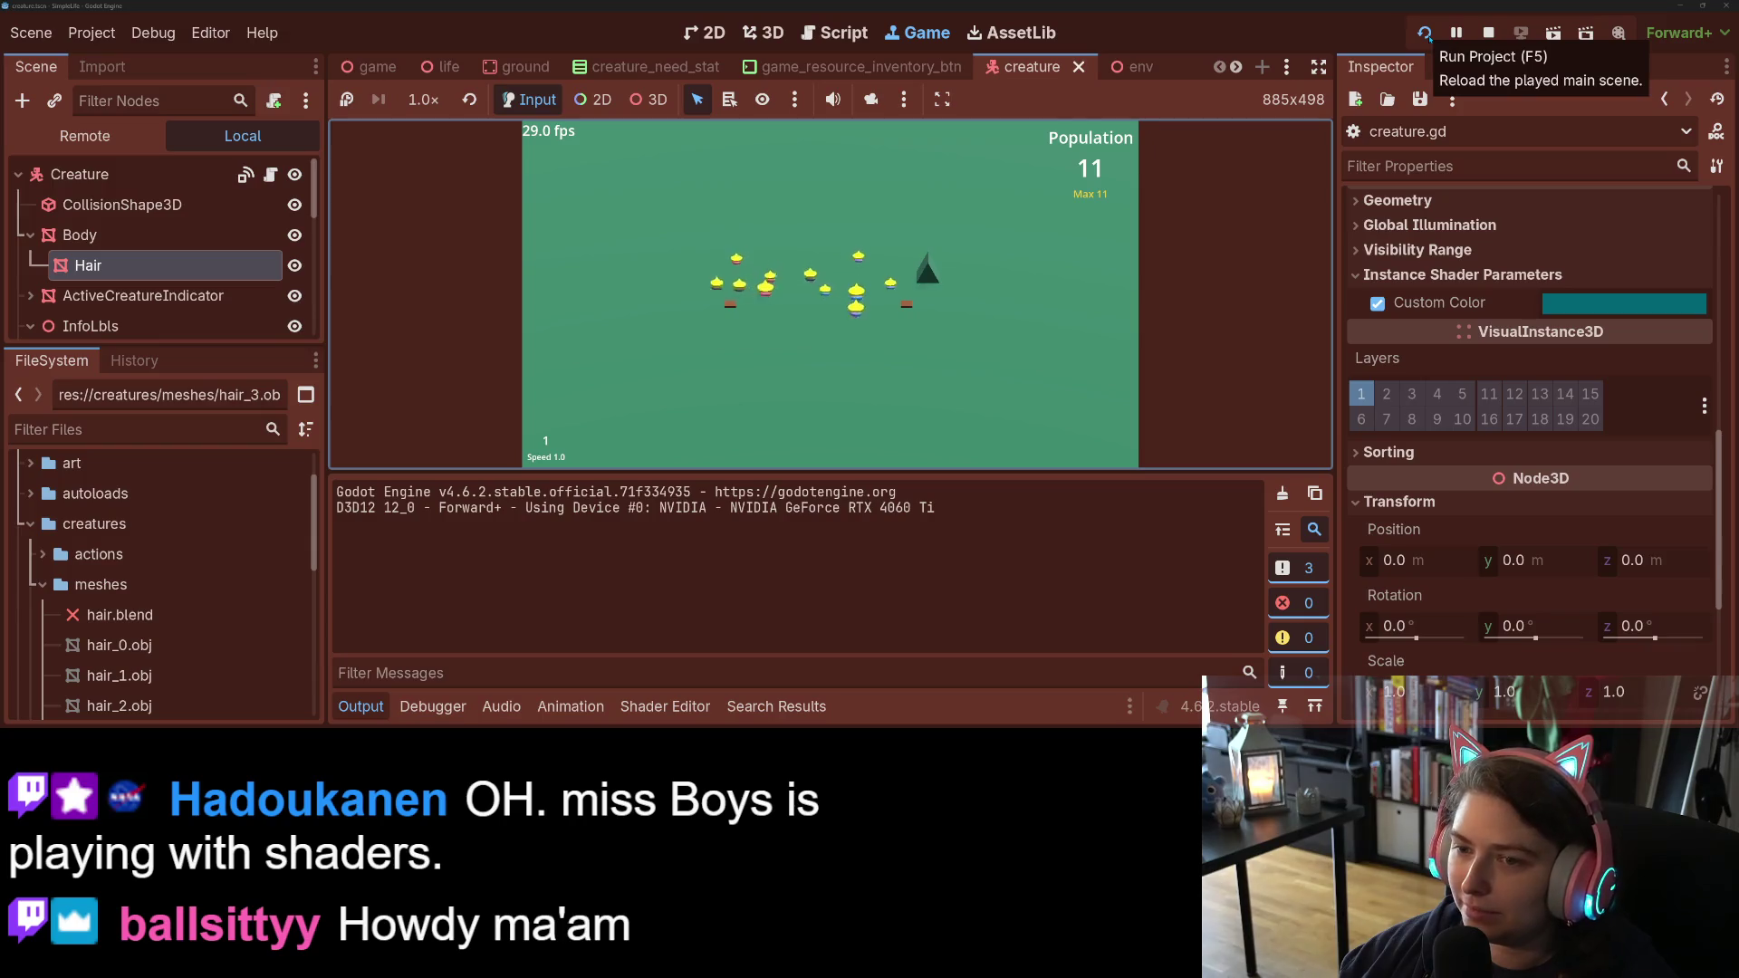
Step: Enlarge the game view to watch the yellow-haired creatures, then stop the run
left_click(361, 706)
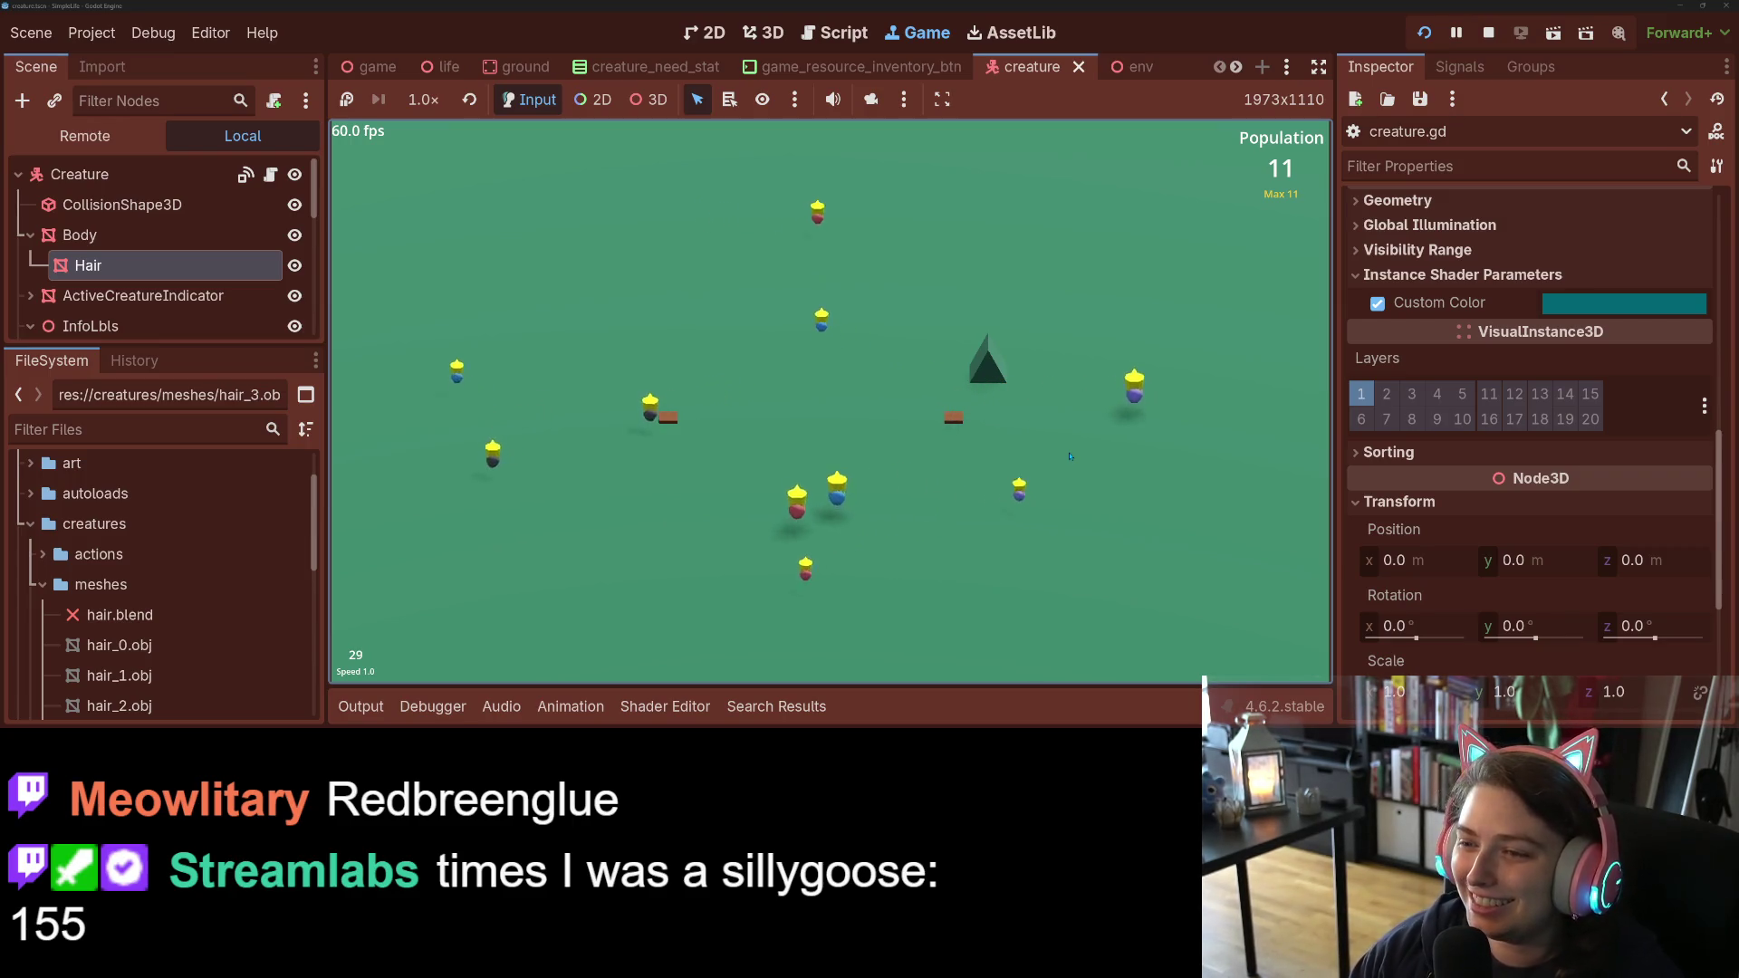
left_click(1488, 32)
left_click(983, 555)
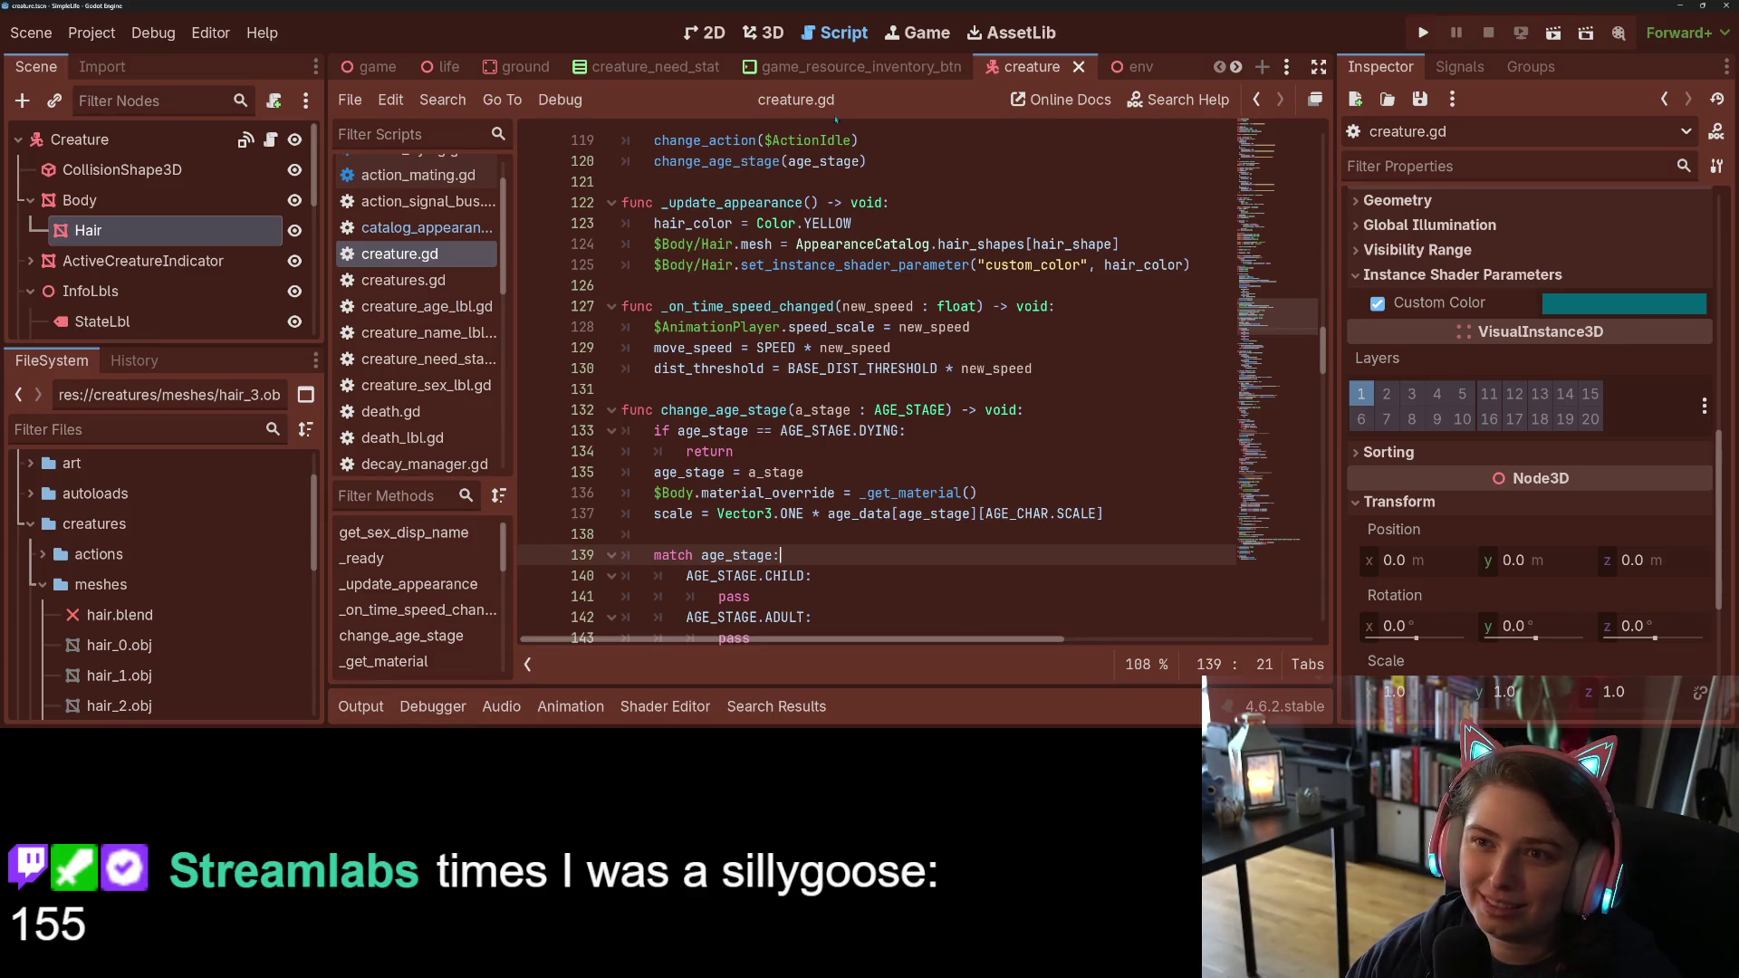
Step: Delete the "shark" default from hair_shape on line 99 and save creature.gd
scroll(876, 410, "down", 3)
scroll(875, 409, "up", 2)
scroll(876, 409, "down", 1)
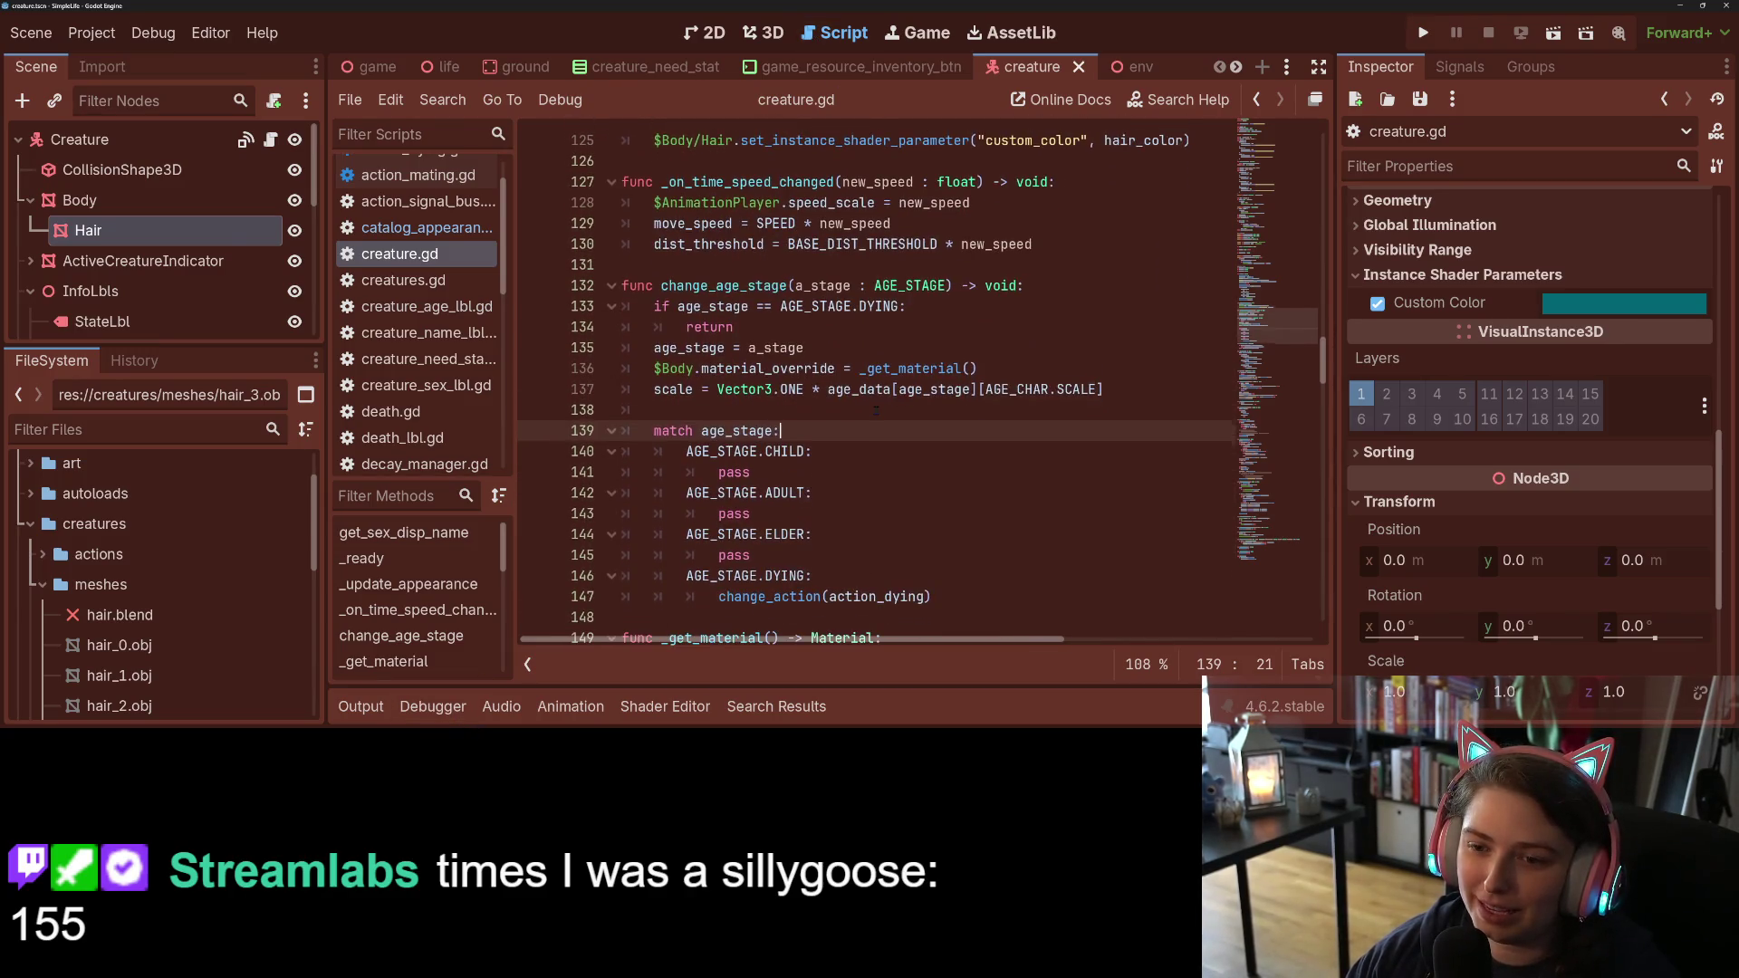
scroll(875, 409, "up", 10)
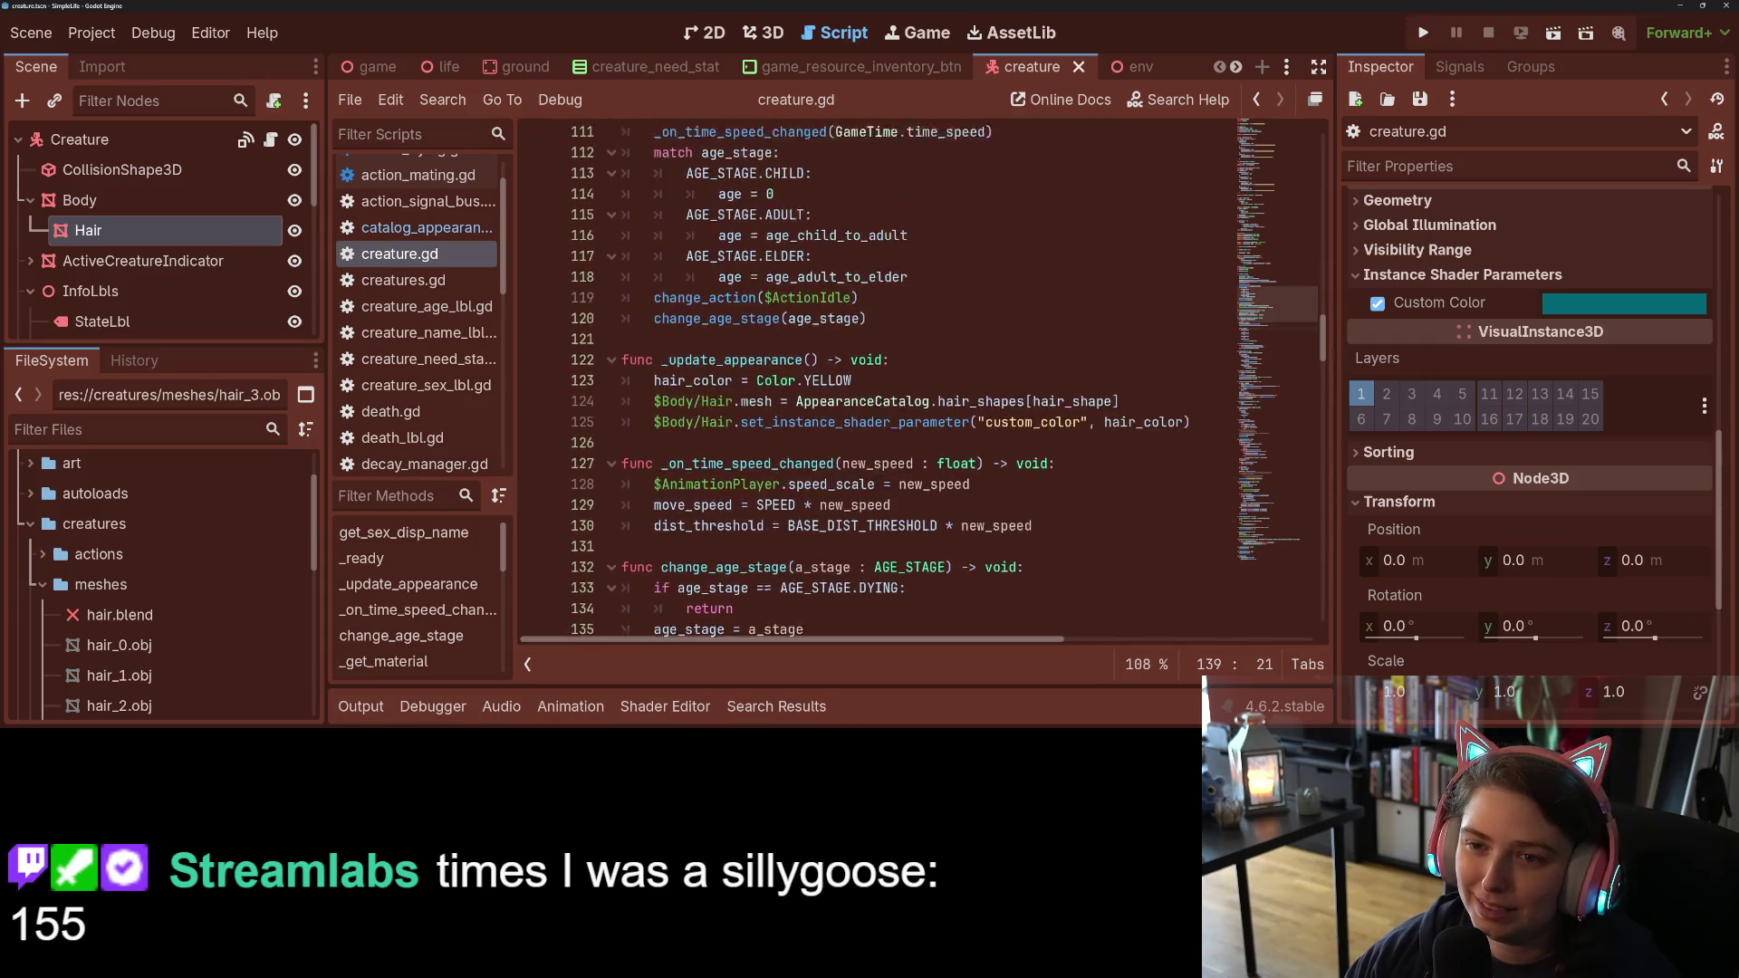
scroll(877, 409, "up", 1)
left_click_drag(881, 285, 813, 285)
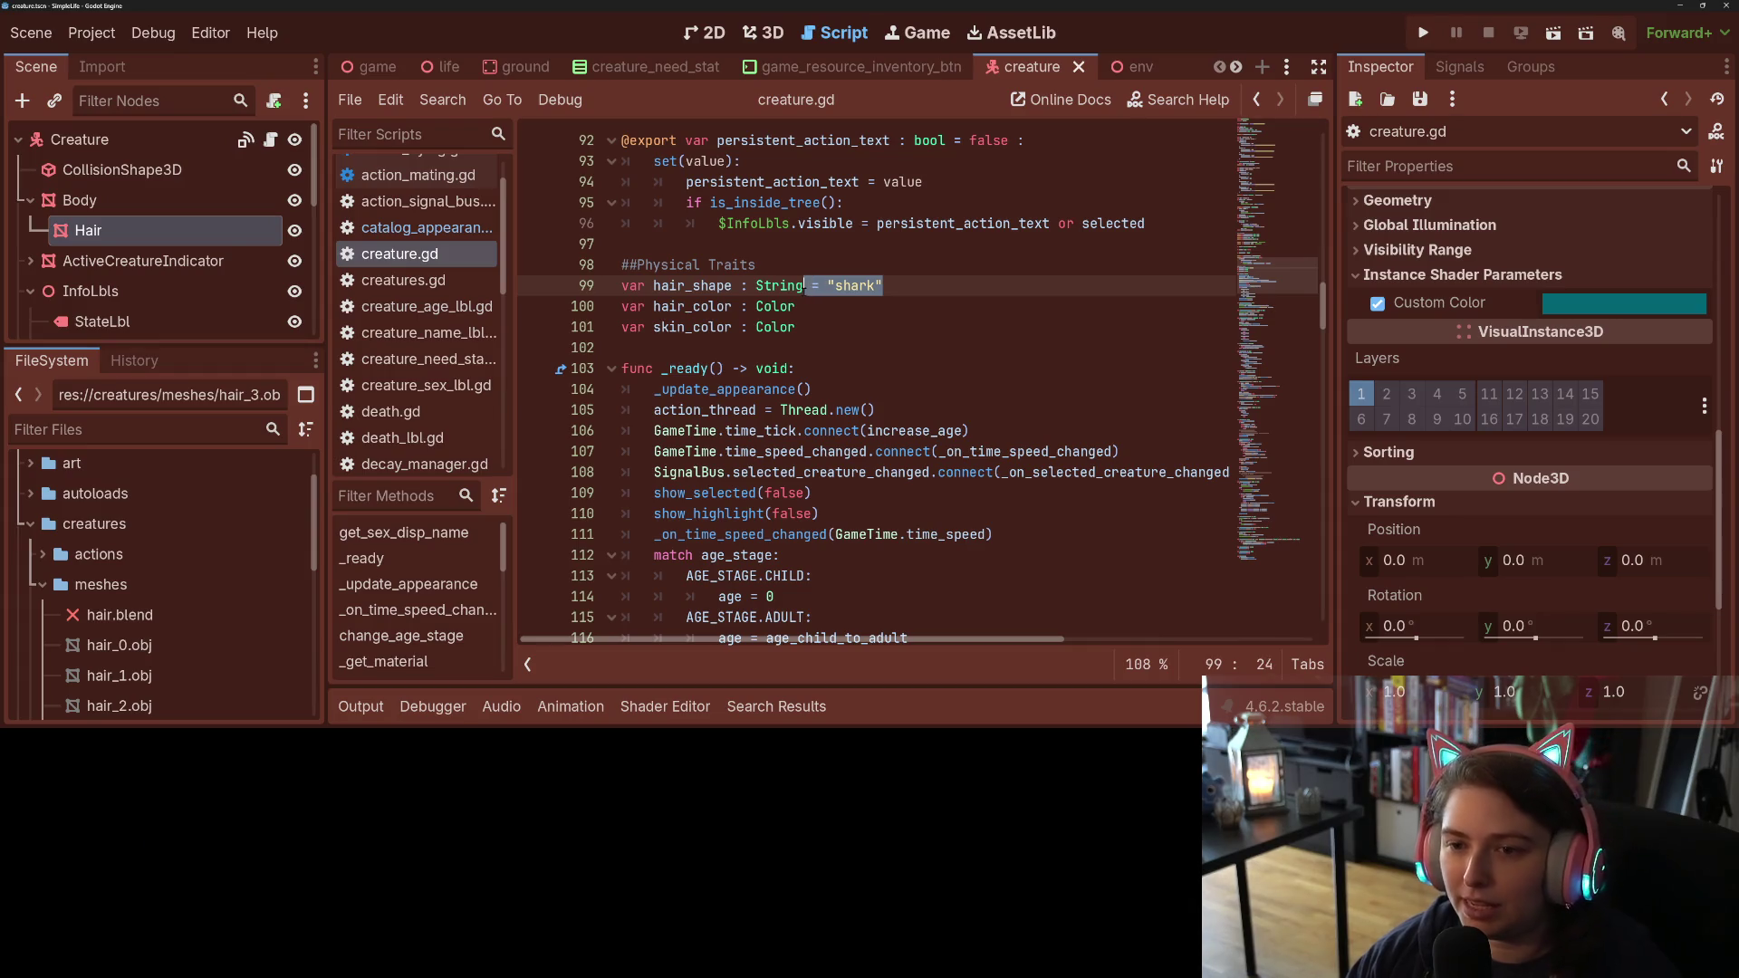
key("BackSpace")
left_click(812, 304)
key("ctrl+s")
Step: Jump to the _update_appearance definition and open a new line inside it
double_click(693, 286)
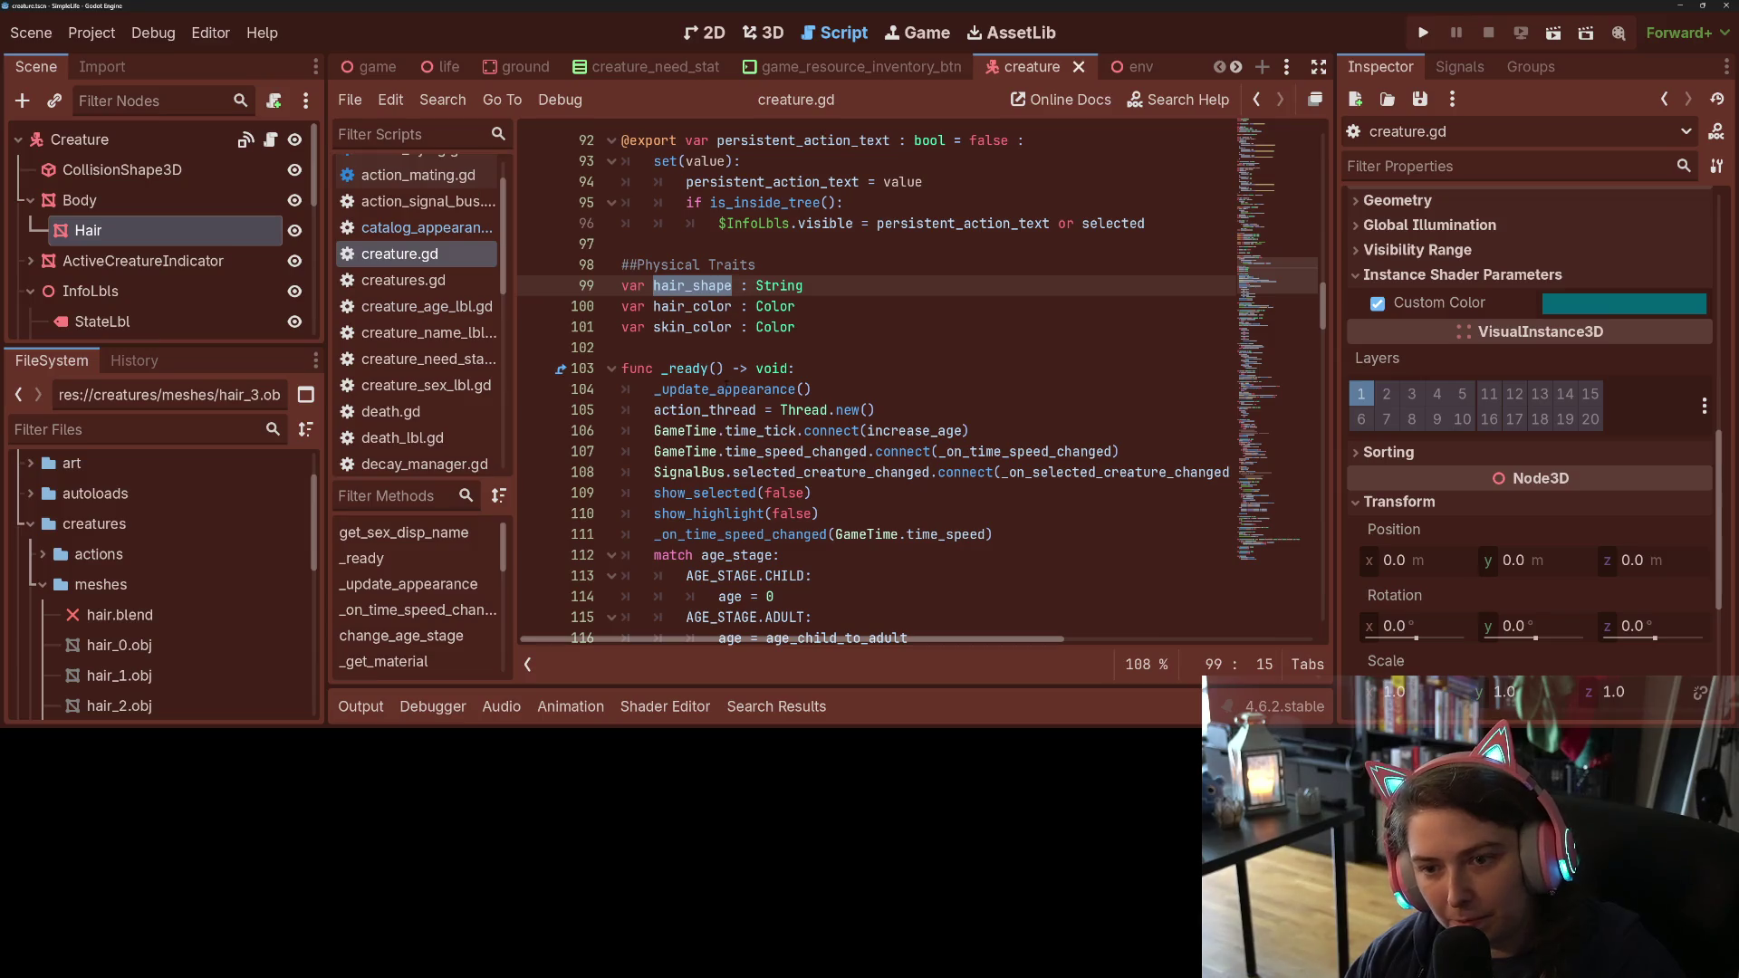
double_click(725, 388)
scroll(724, 388, "down", 1)
left_click(701, 203)
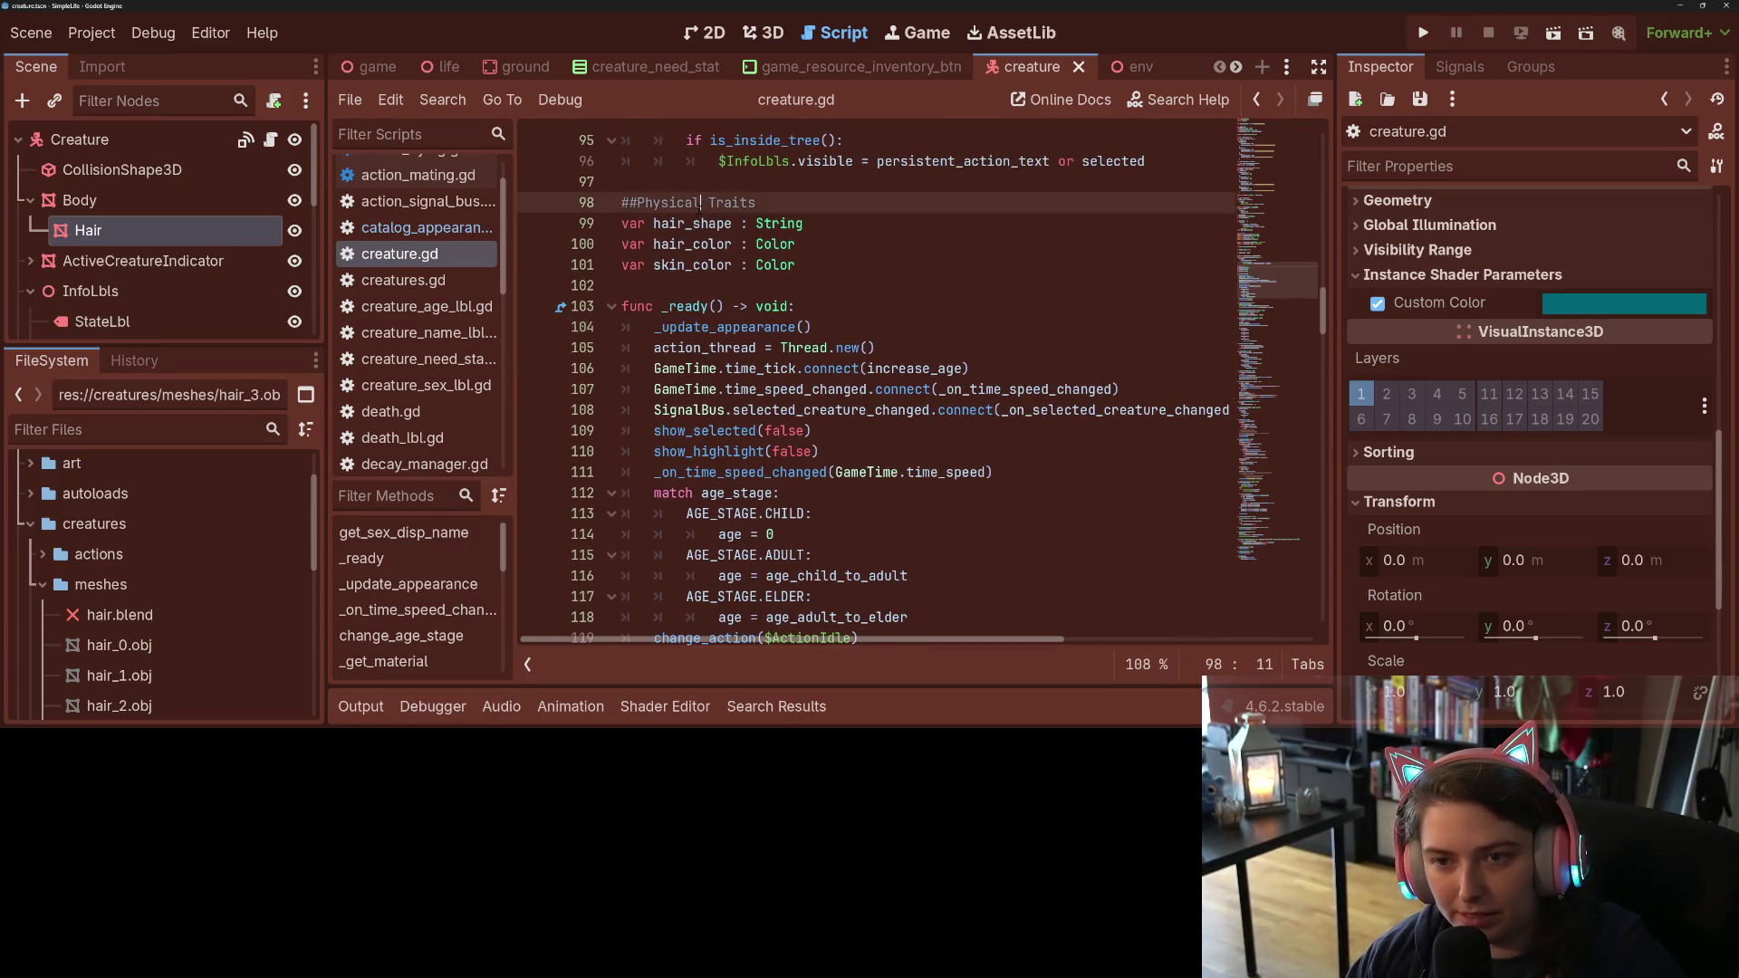
double_click(697, 223)
left_click(788, 327, "ctrl")
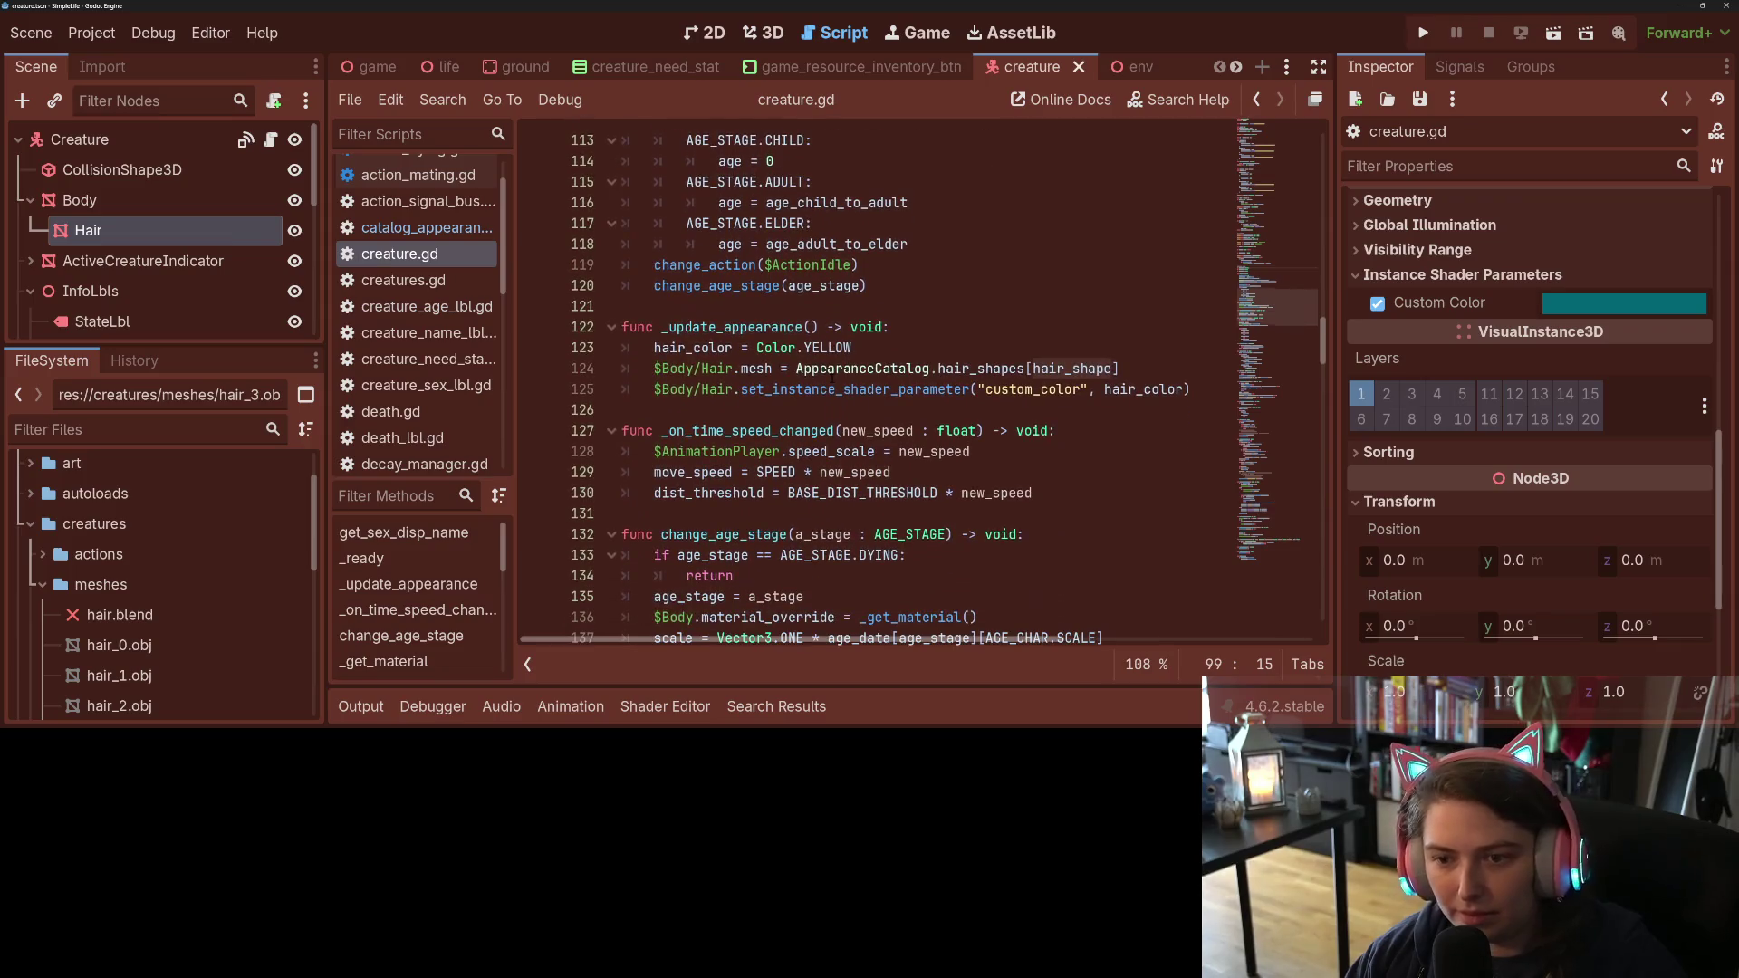
key("Return")
Step: Draft an 'if hair_shape == ""' check with a hair_shape line beneath it
type("if ha")
key("Down")
key("Return")
type("== \"\":")
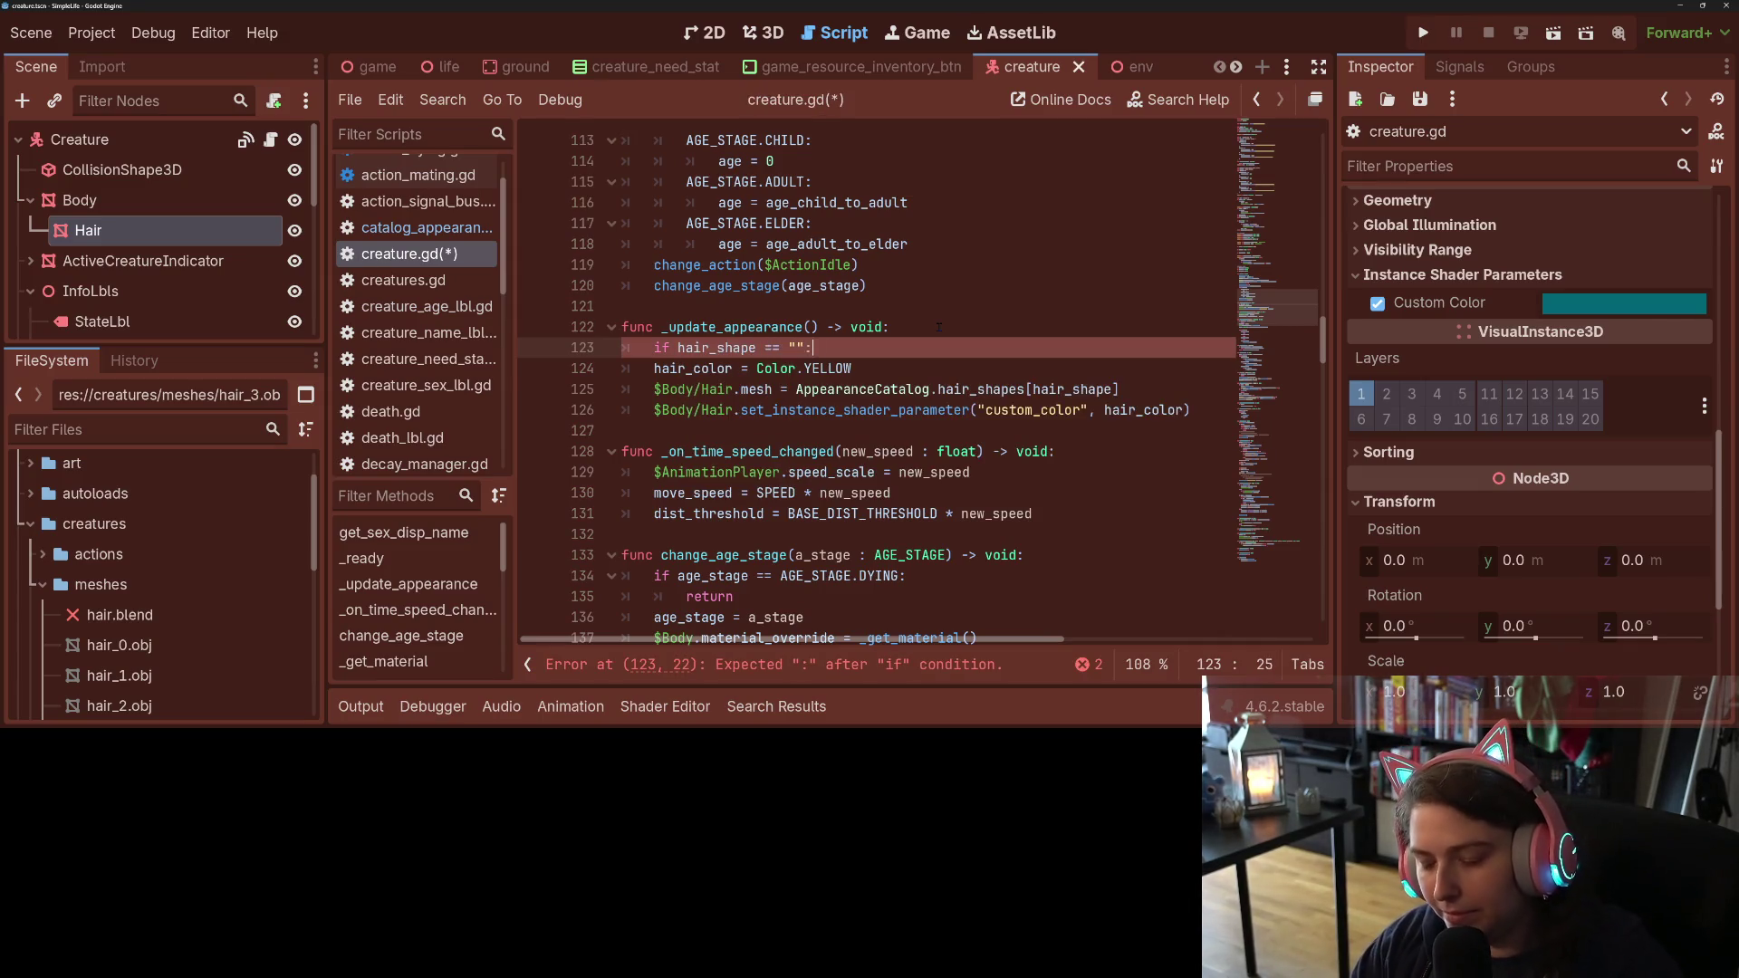
key("Return")
type("ha")
key("Down")
key("Return")
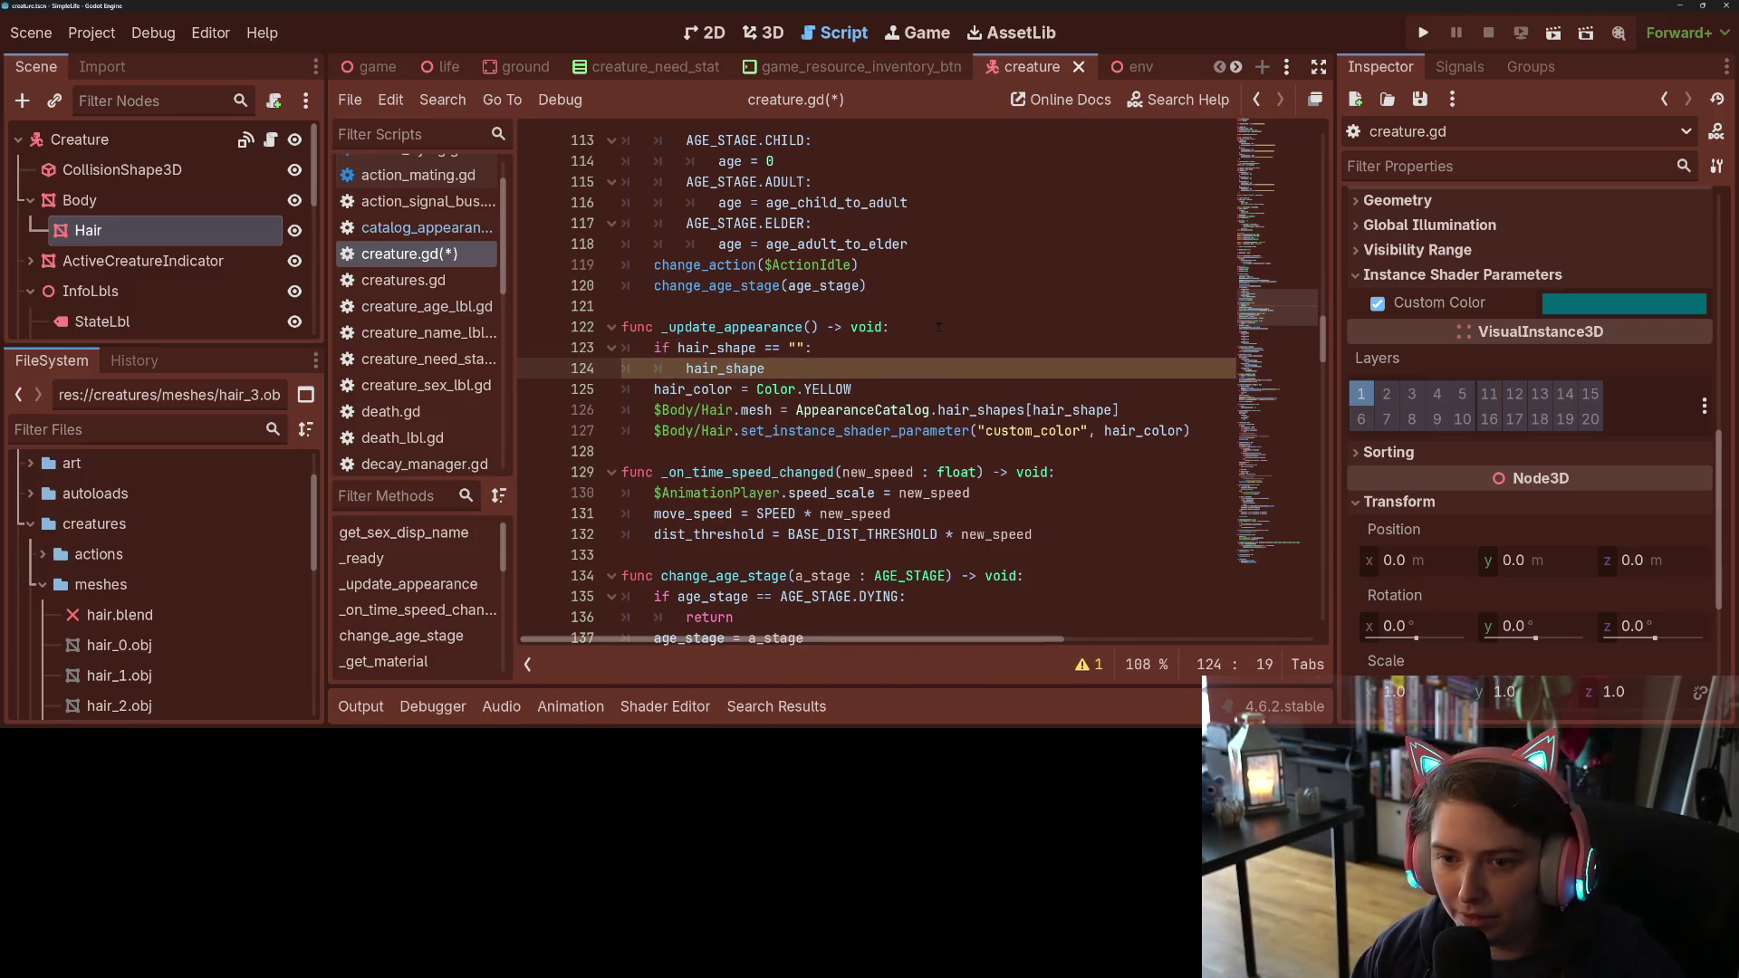
Step: Rewrite the condition as 'if not AppearanceCatalog.hair_shapes.has(hair_shape):'
left_click_drag(765, 368, 678, 347)
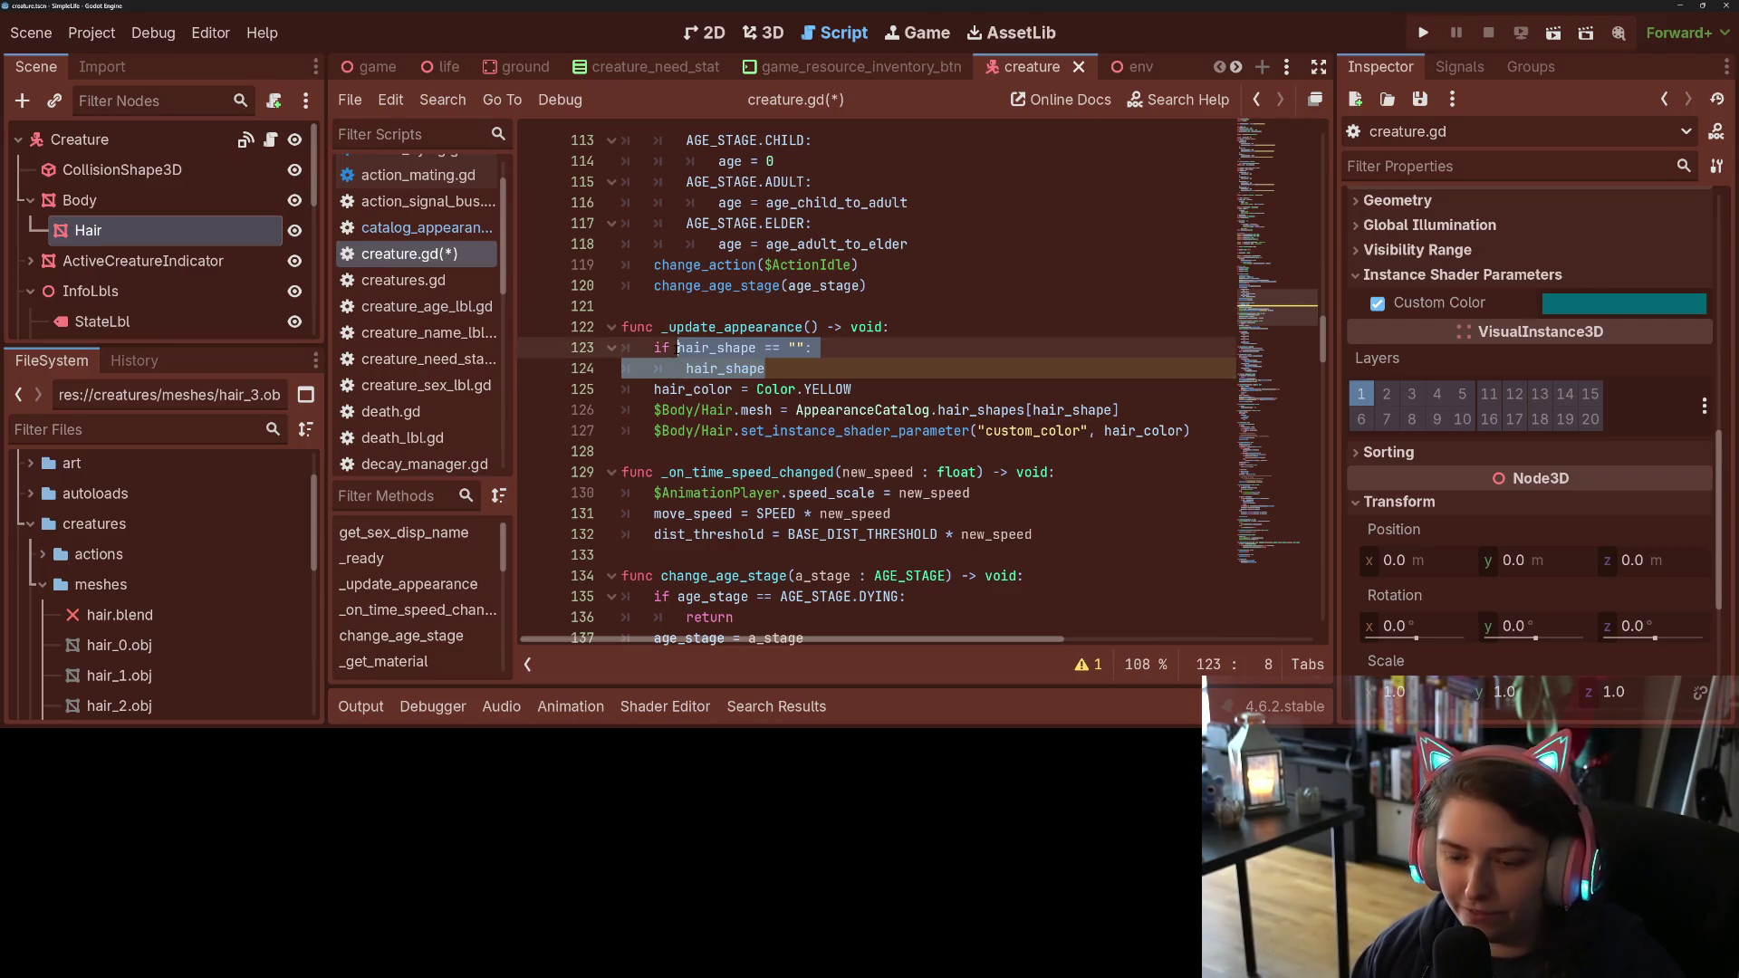
type("not ")
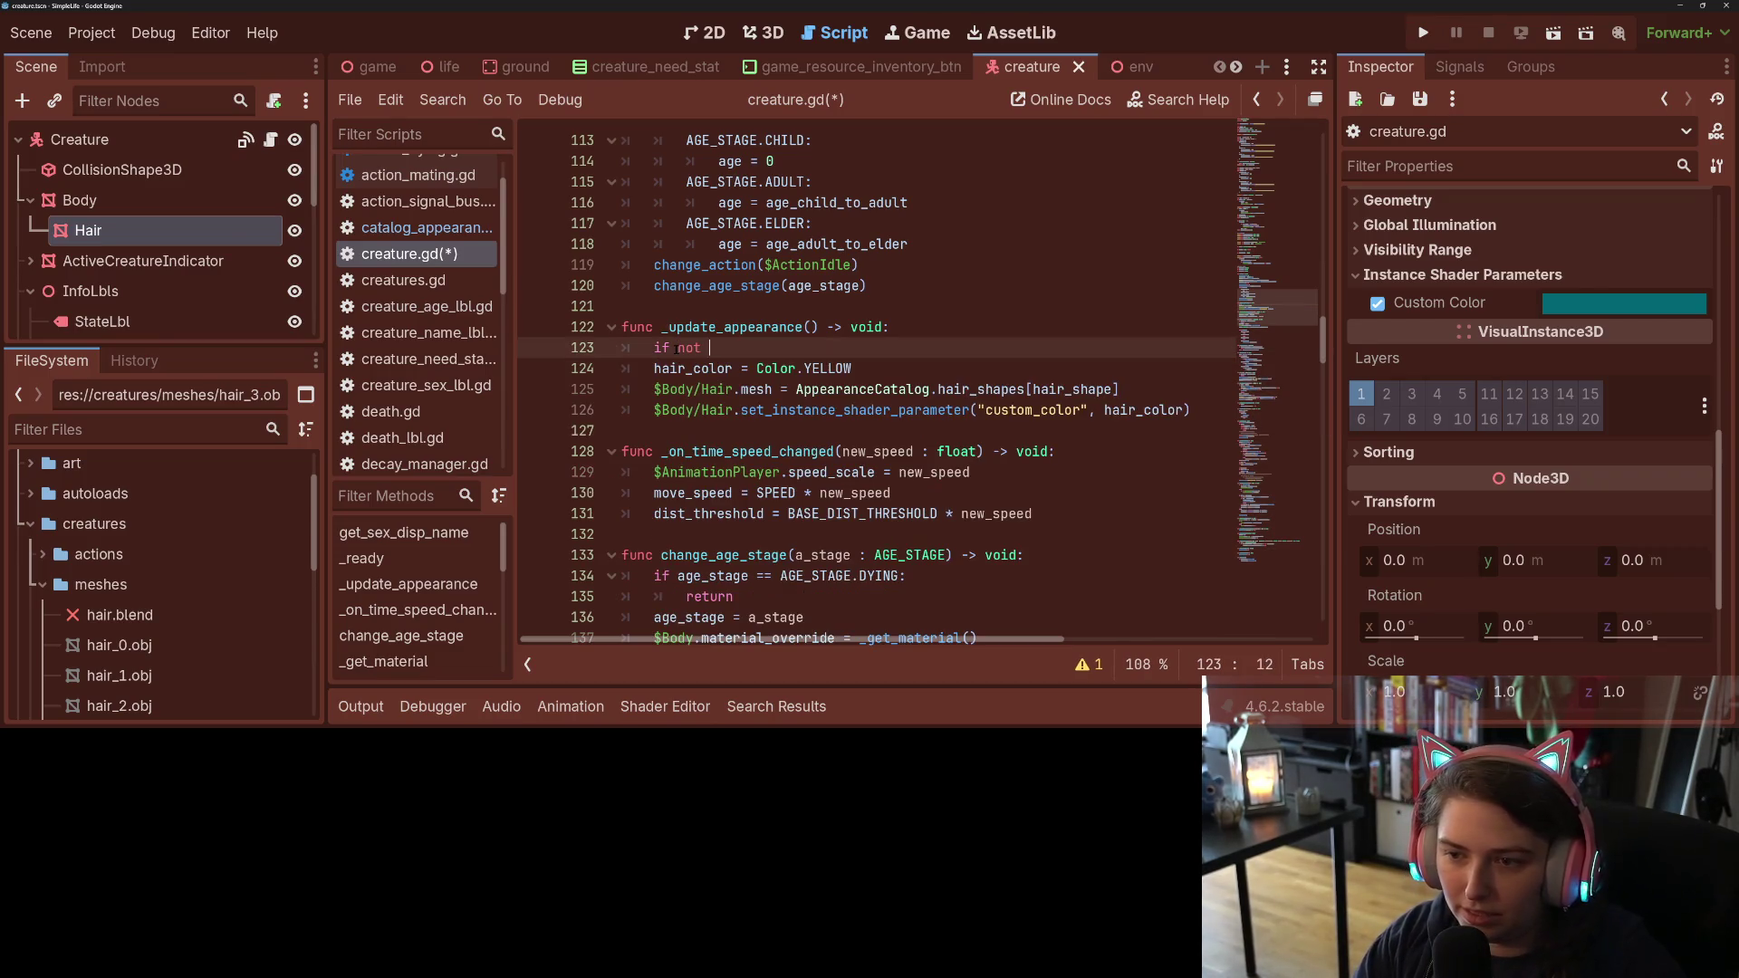
type("Appea")
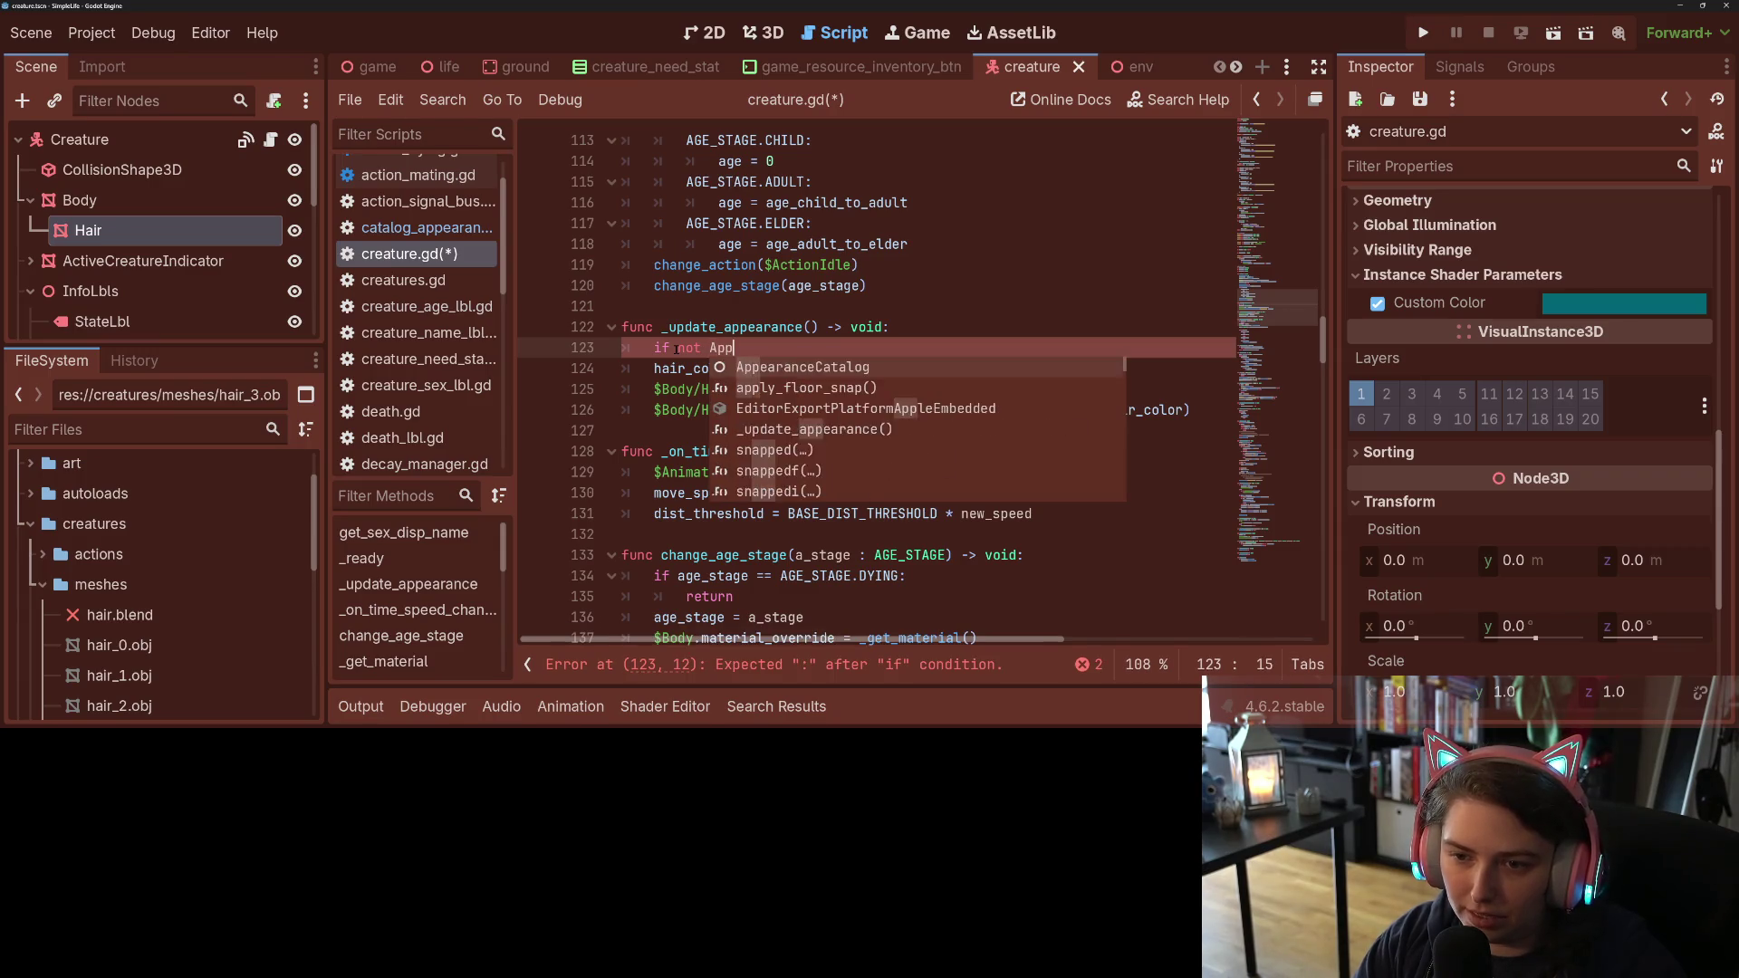
key("Return")
type(".h")
key("Return")
type(".ha")
key("Return")
type("ha")
key("Down")
key("Return")
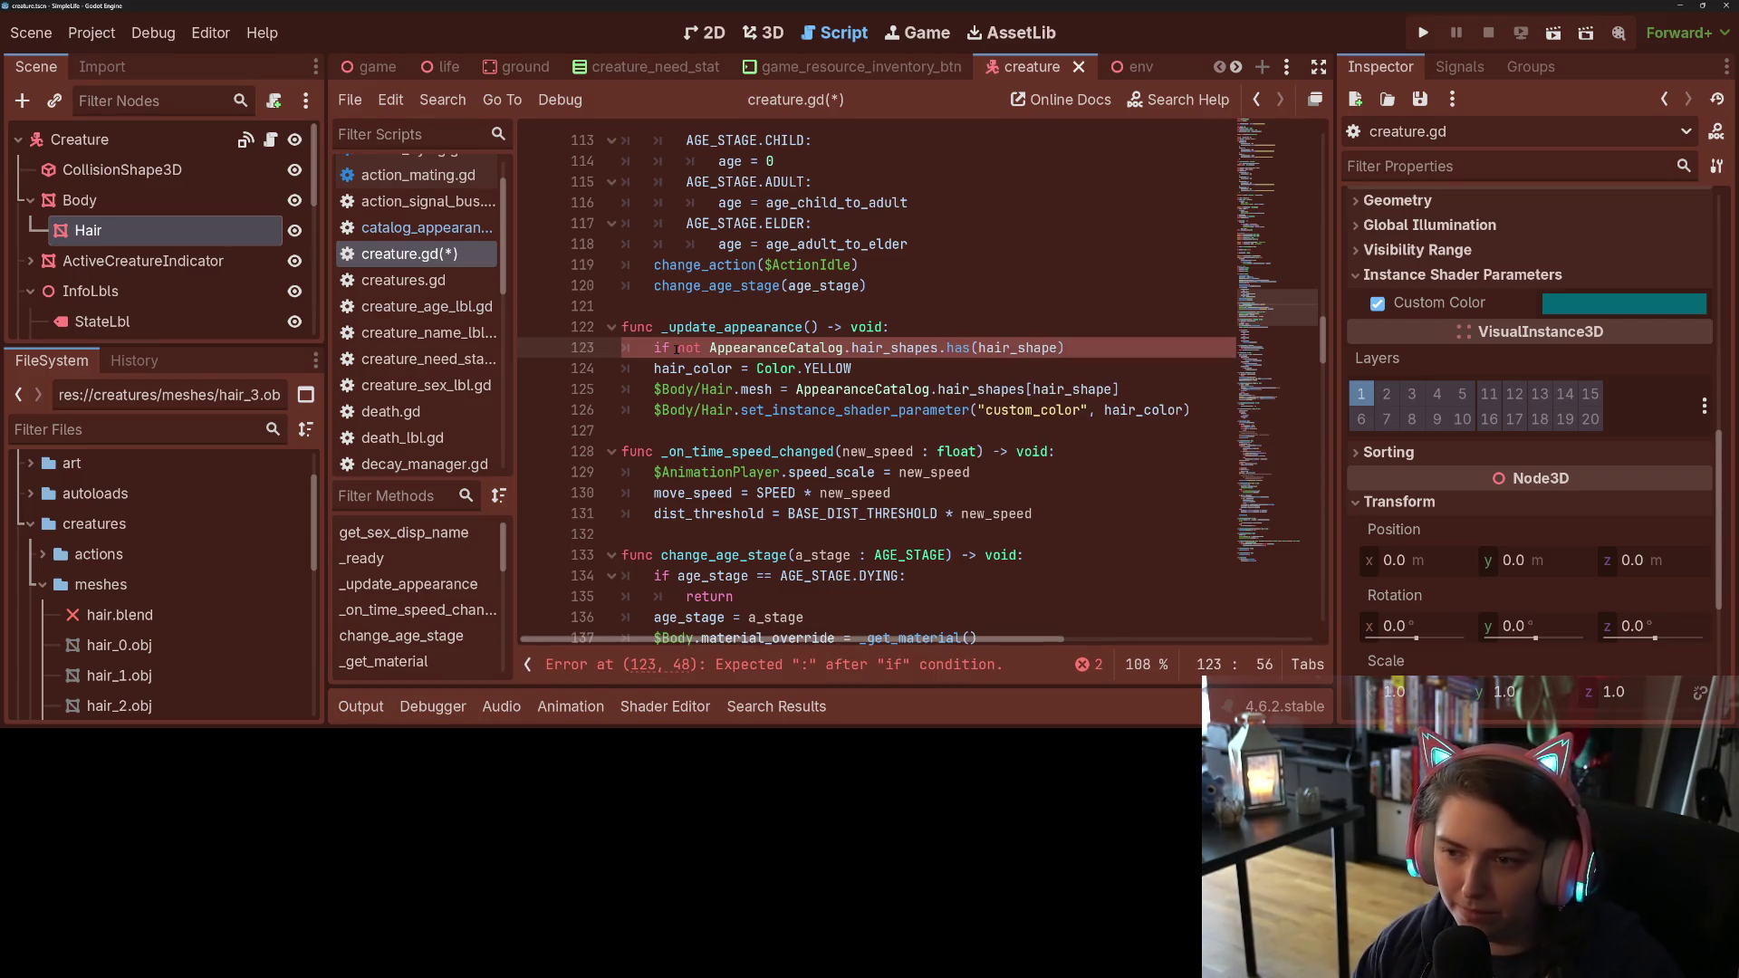
type(":")
Step: Start the fallback line 'hair_shape = AppearanceCatalog.hair_shapes' using a copied reference
key("Return")
type("ha")
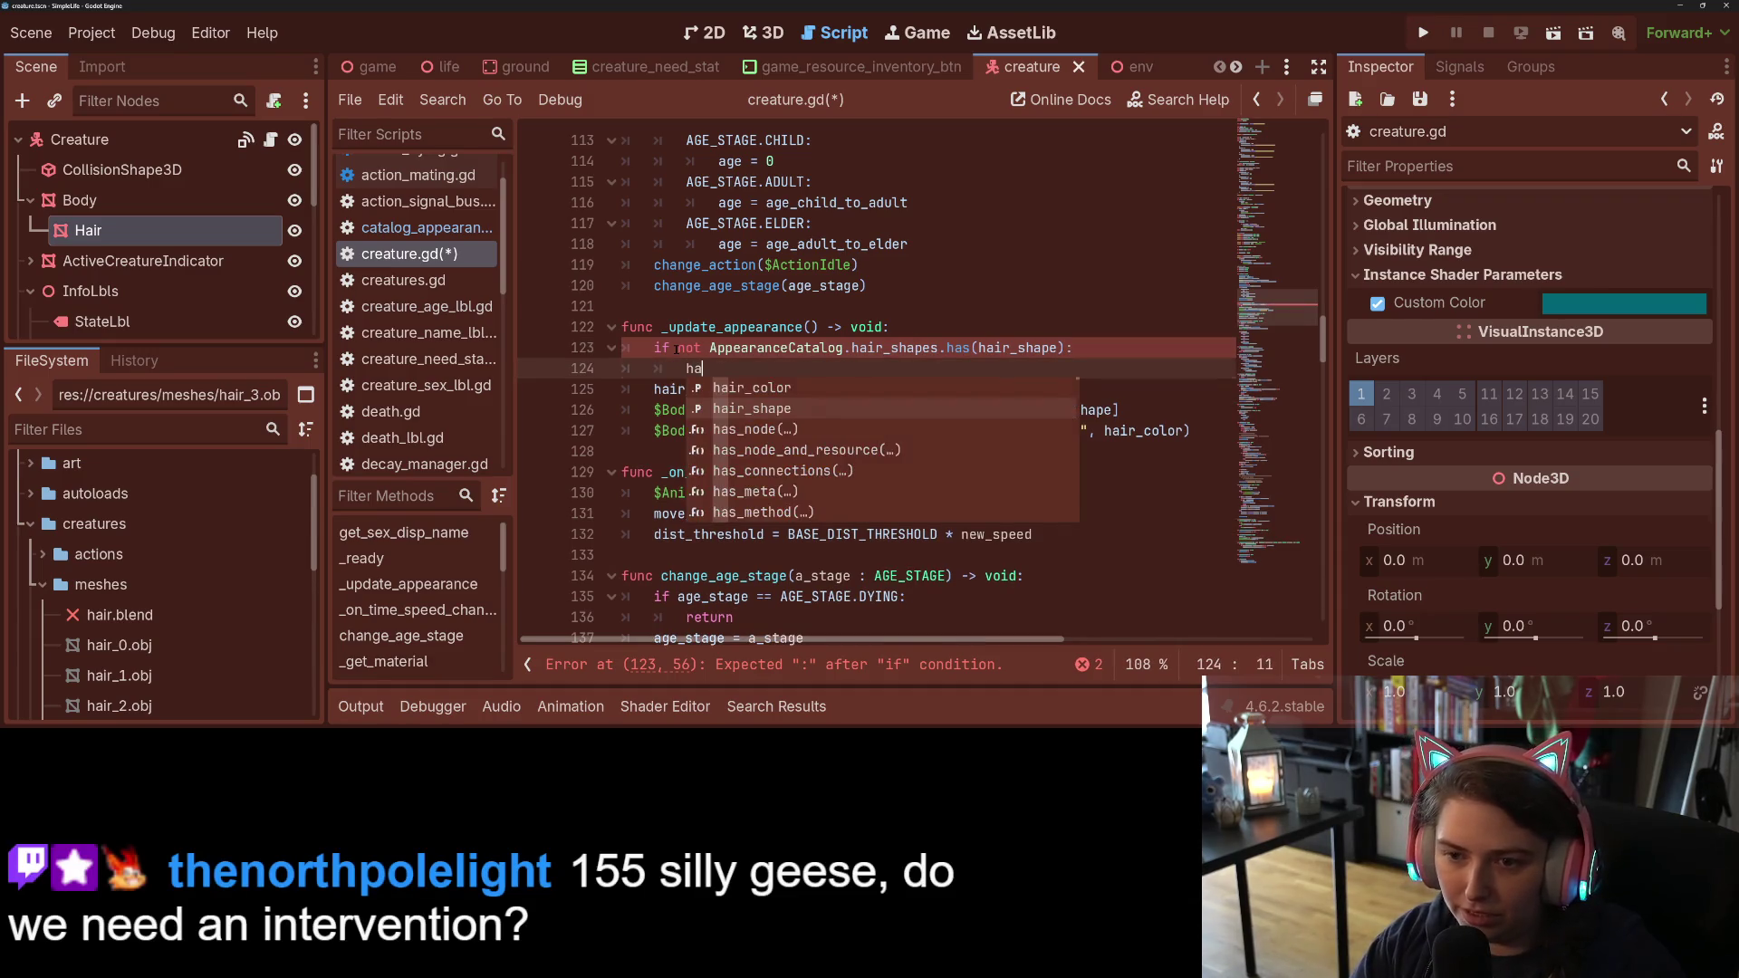
key("Return")
type("=")
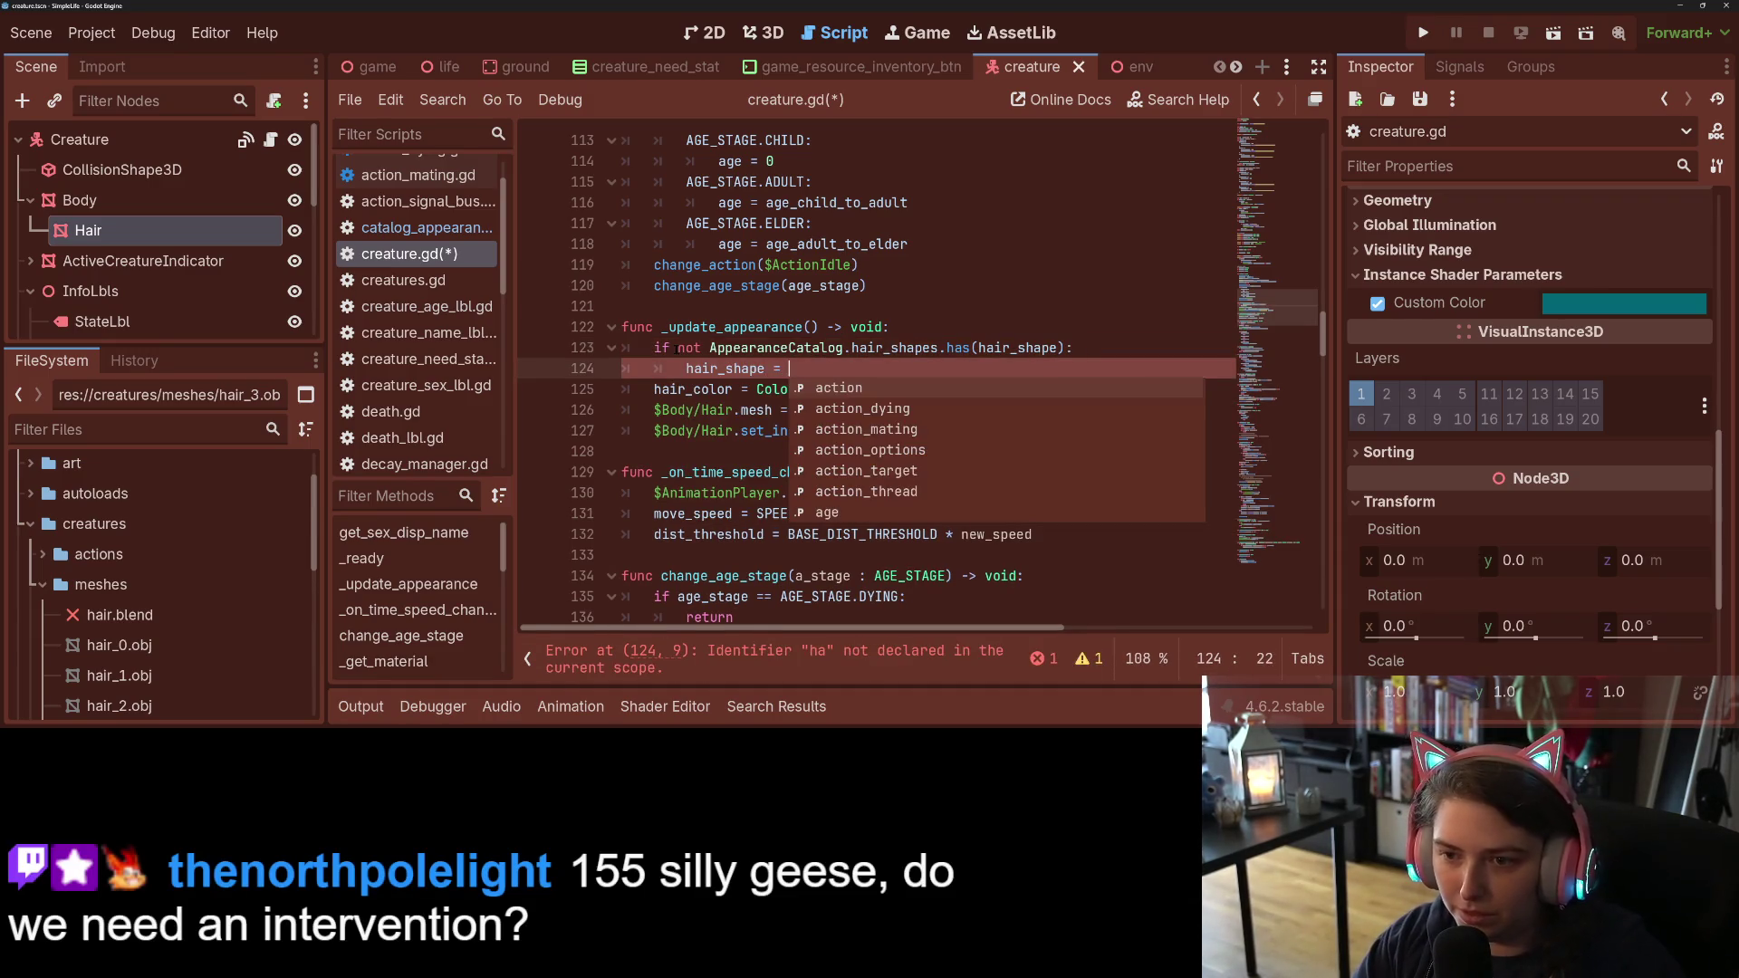
left_click_drag(709, 347, 938, 348)
key("ctrl+c")
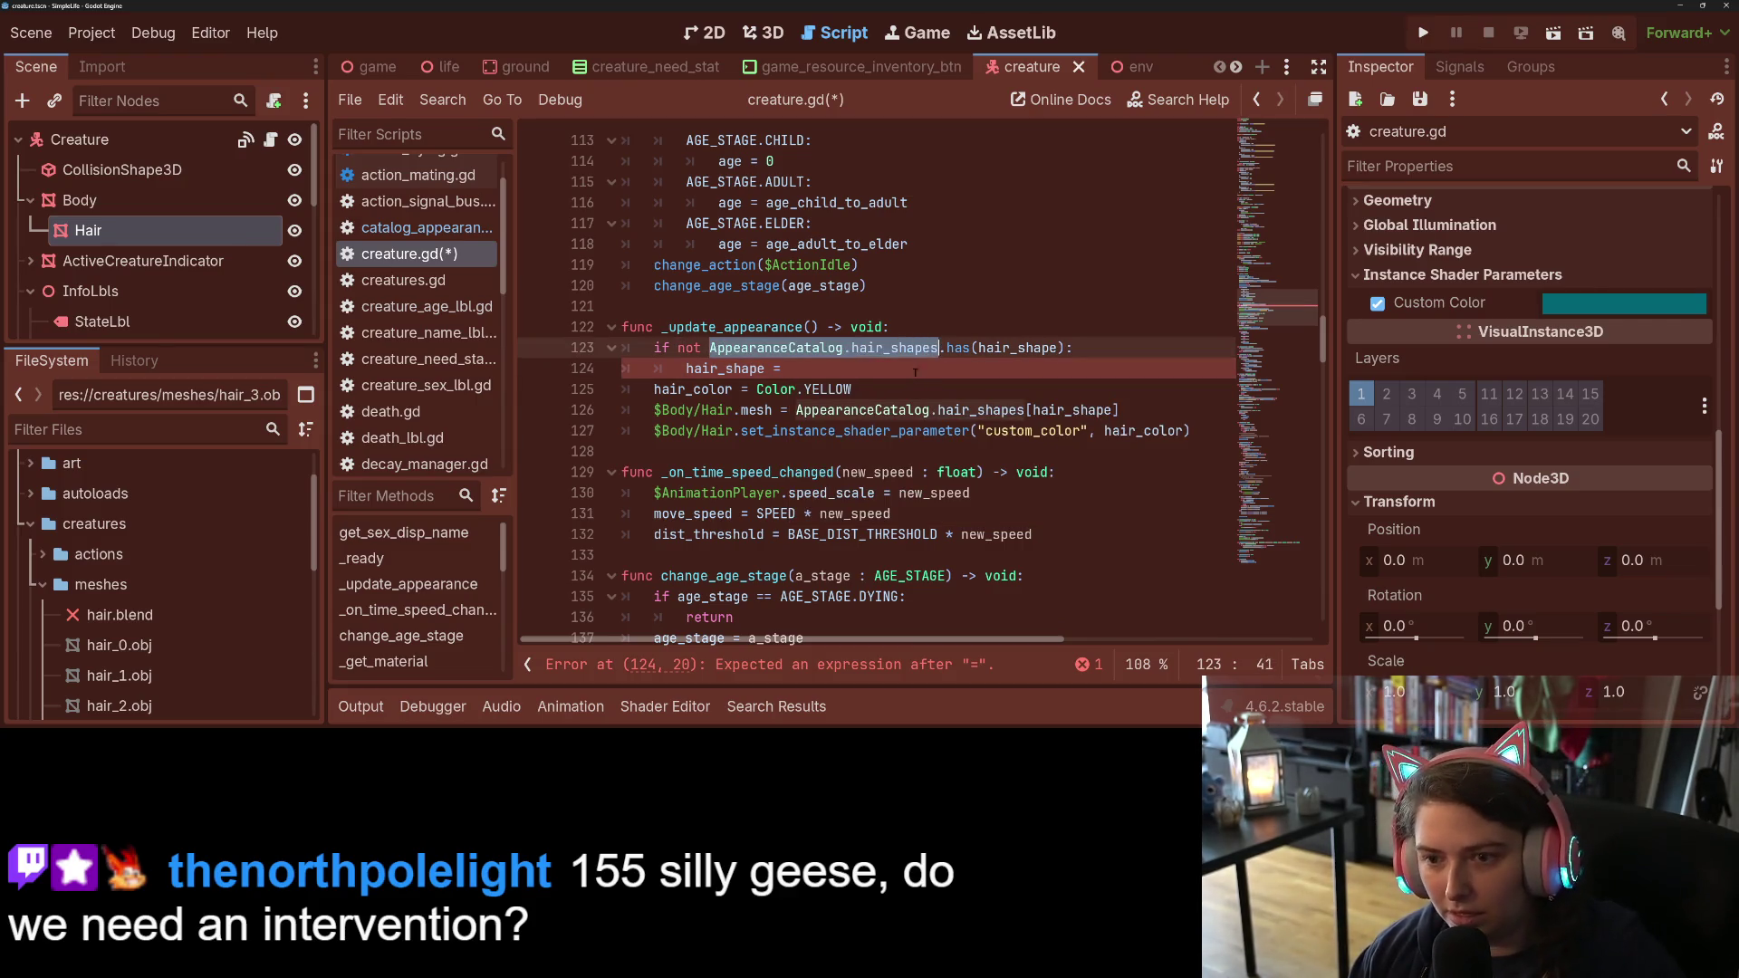
left_click(919, 367)
key("ctrl+v")
Step: Append .keys().pick_random() to the fallback assignment and save creature.gd
type("pic")
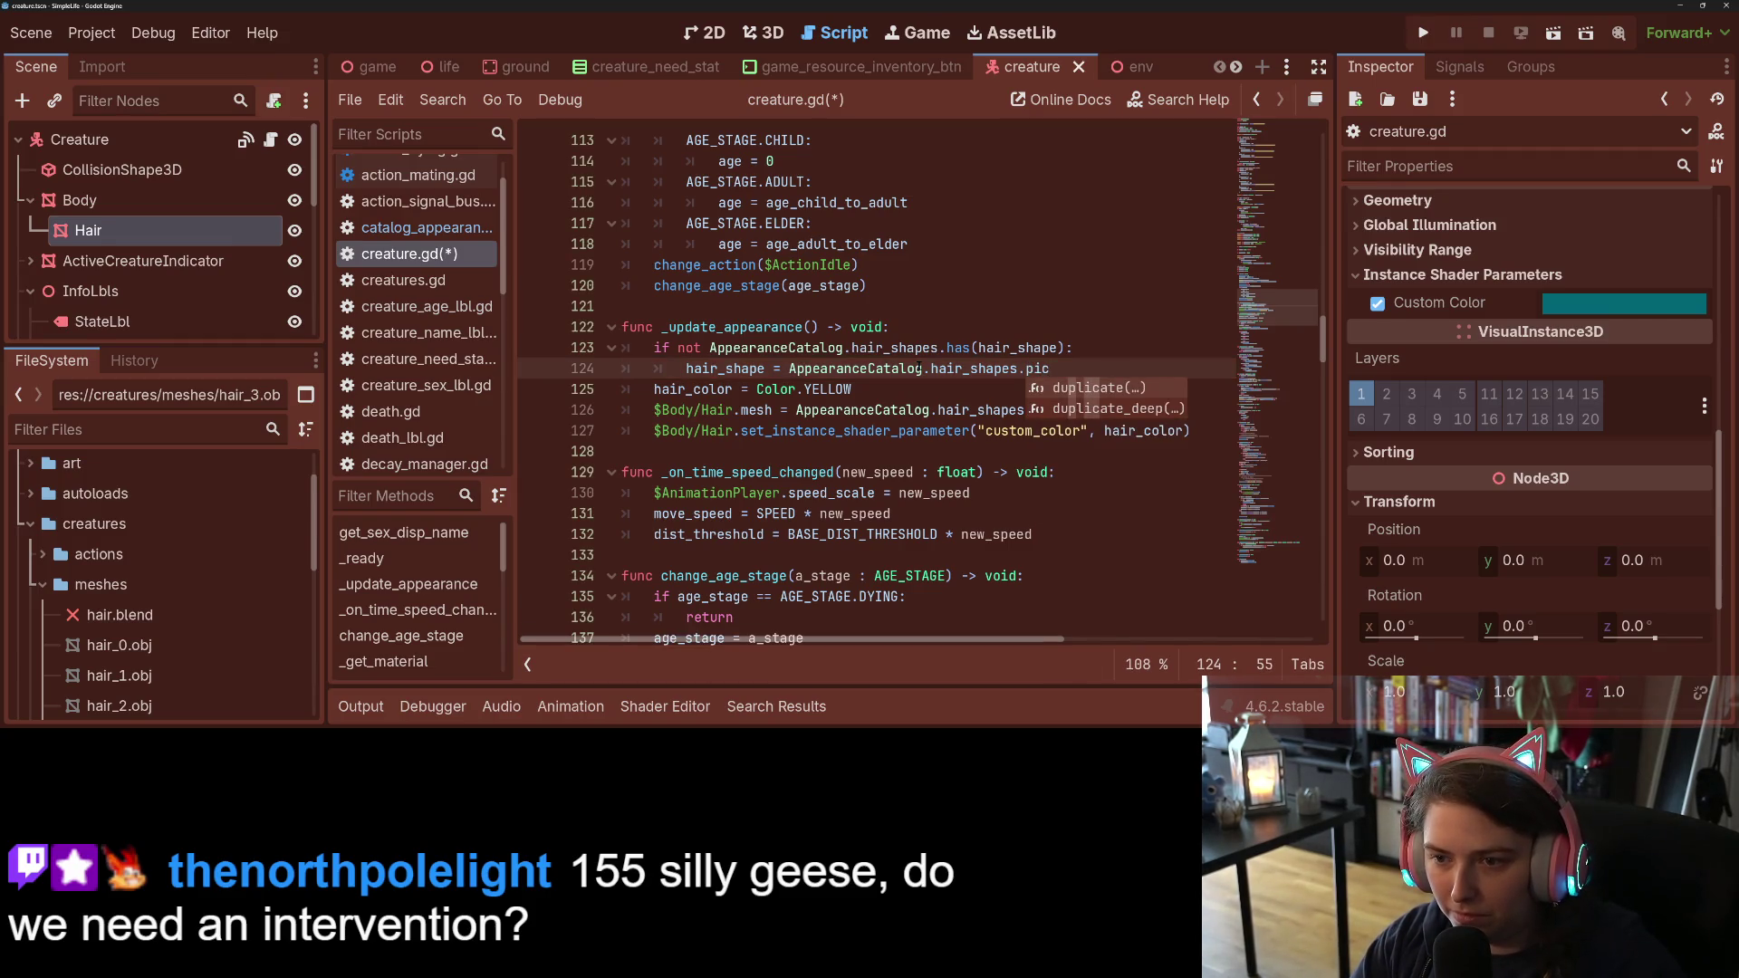
key("BackSpace")
key("BackSpace")
key("BackSpace")
type("keys")
key("Return")
type(".pick")
key("Return")
key("ctrl+s")
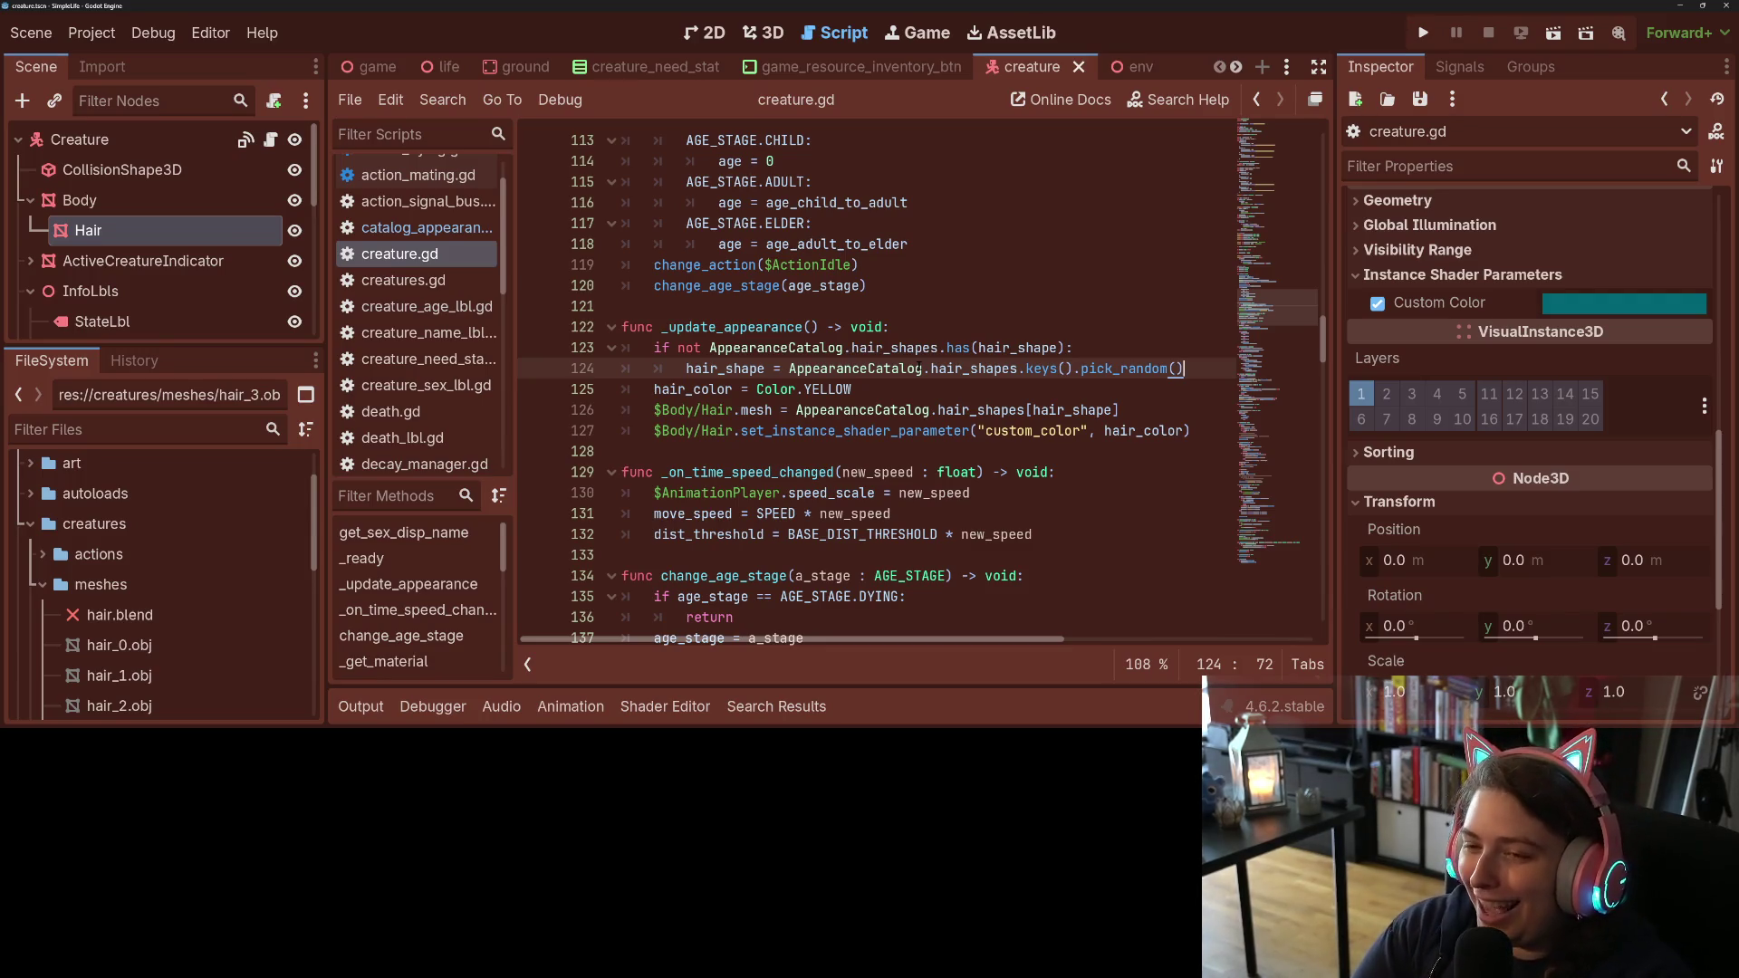
Step: Review the new fallback lines 123–124 in _update_appearance
left_click(867, 369)
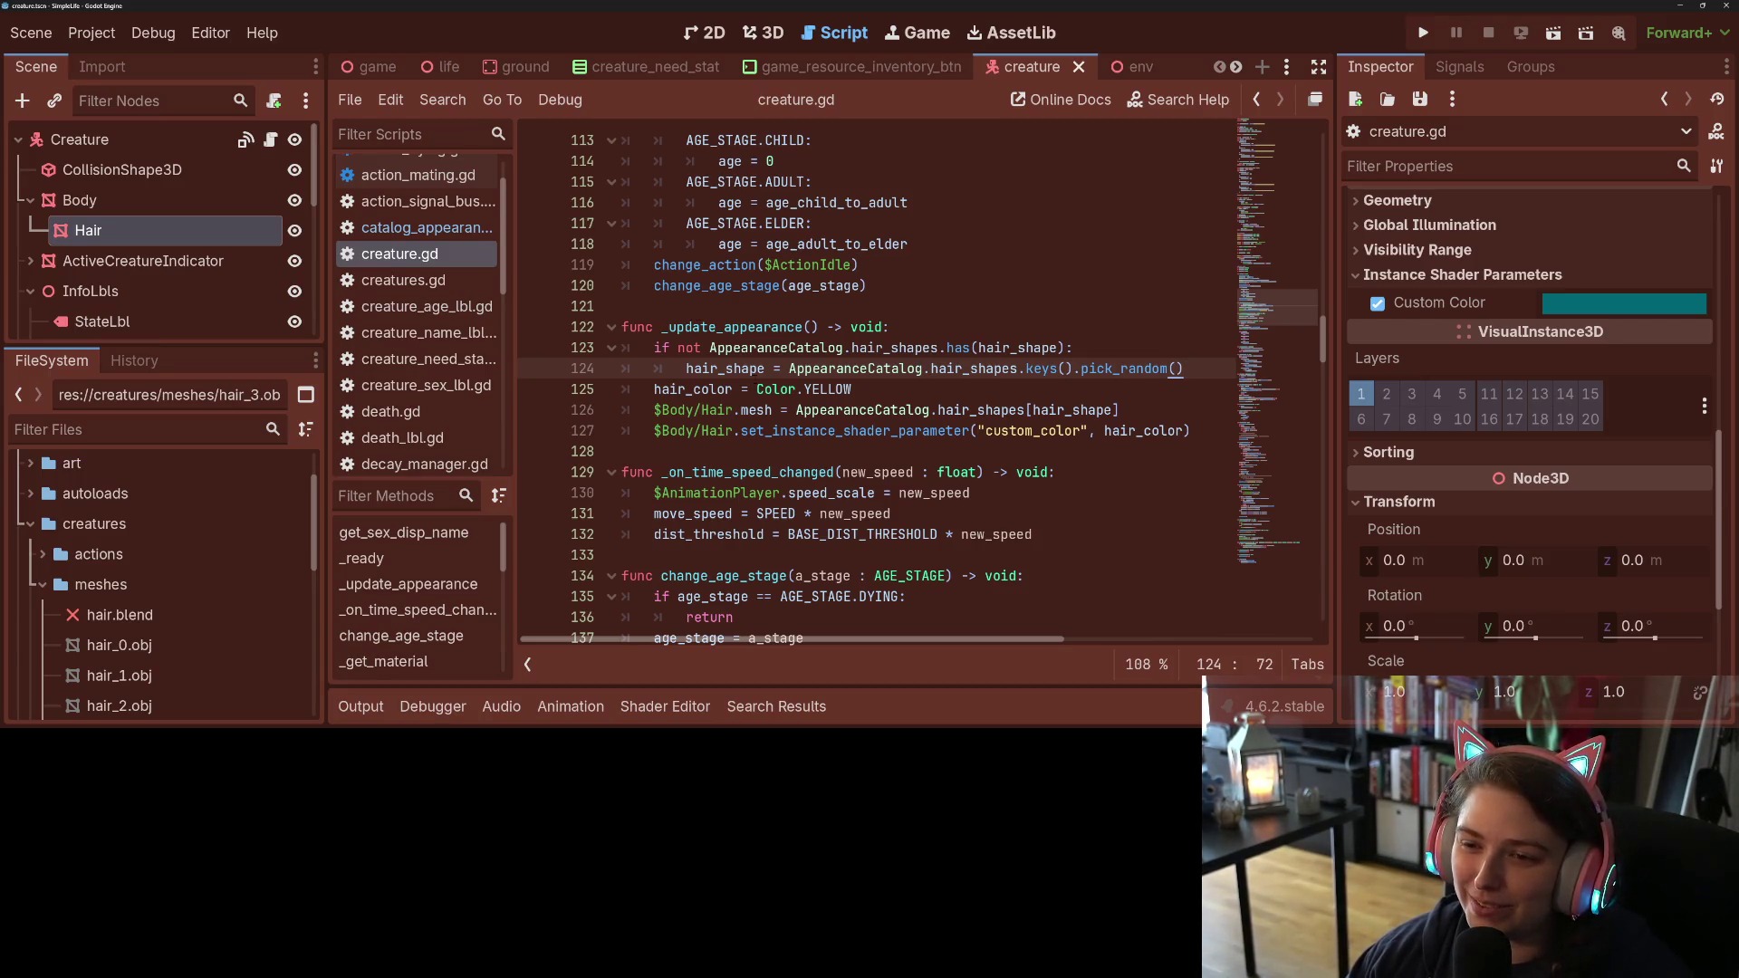
left_click_drag(1187, 371, 652, 347)
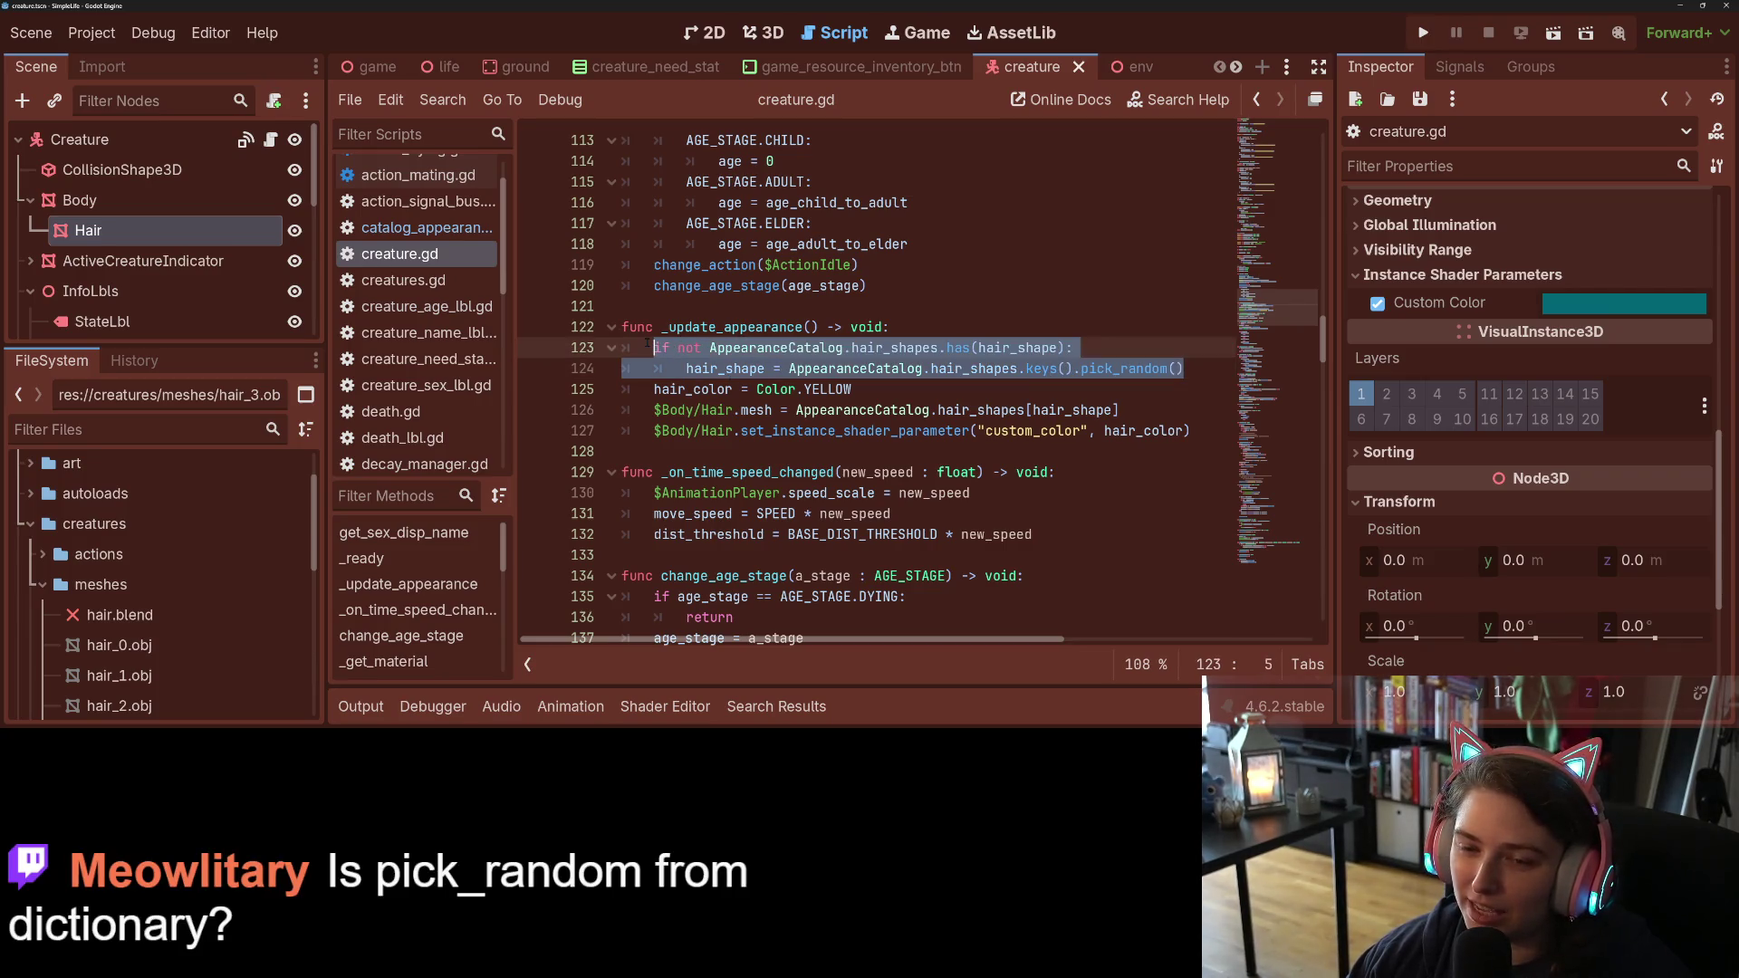
left_click(872, 364)
double_click(802, 350)
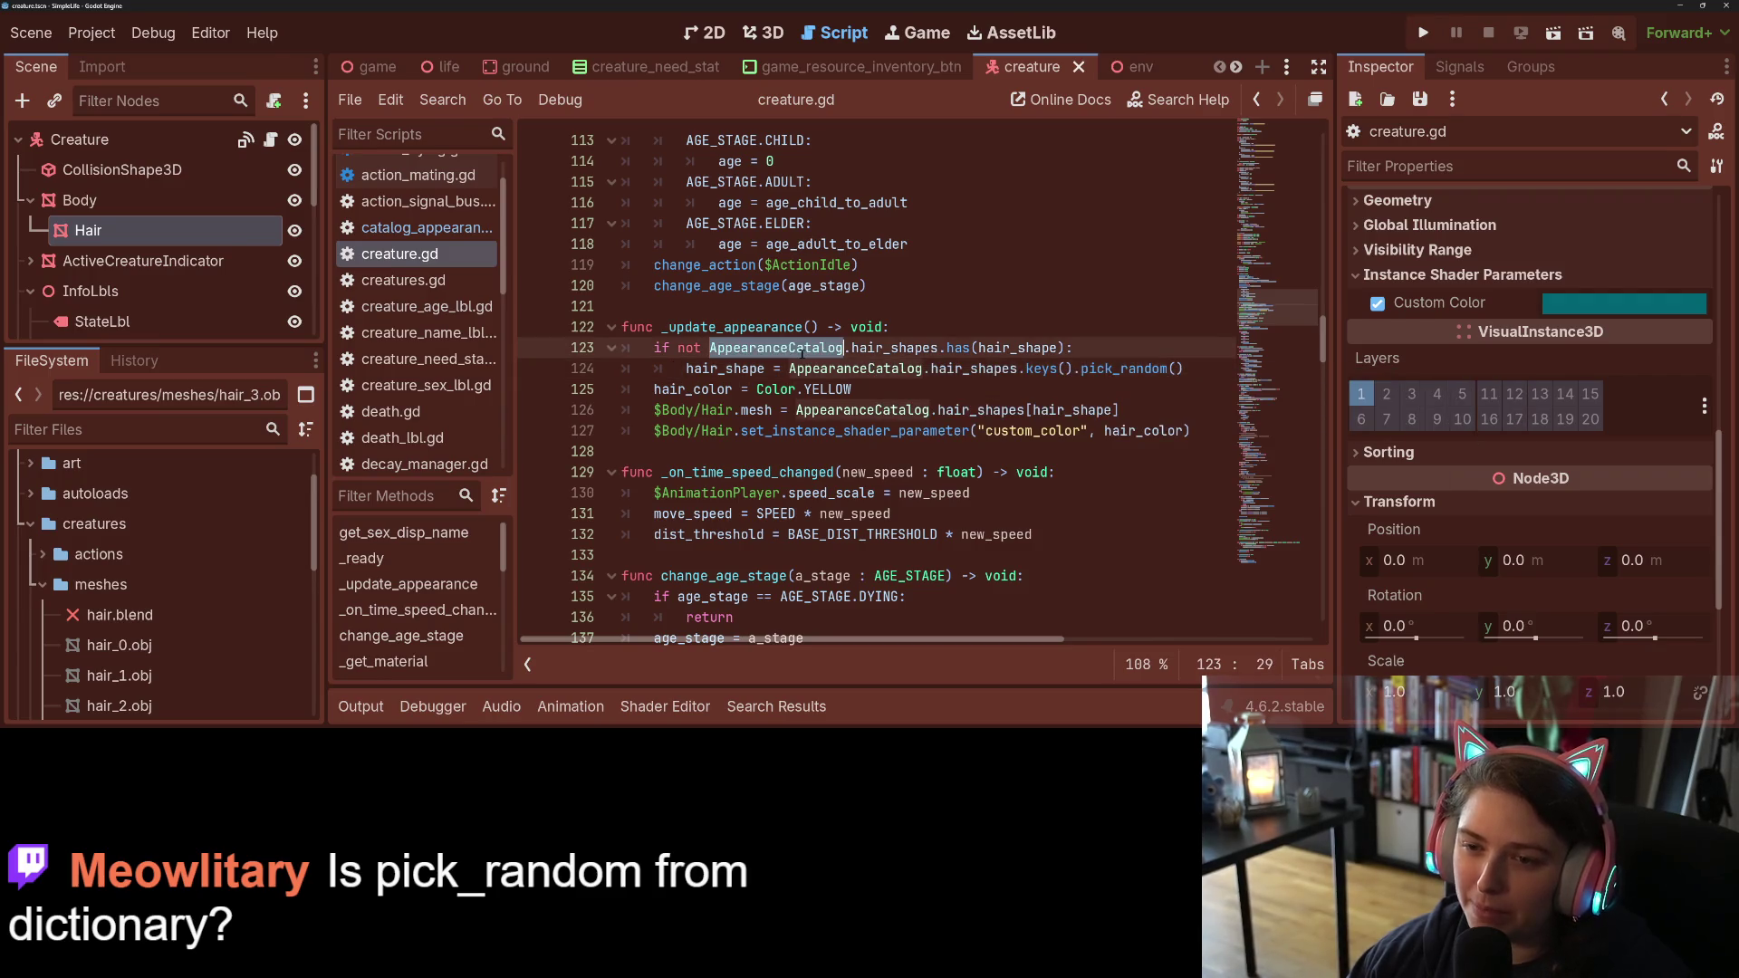
mouse_move(1183, 368)
left_mouse_down()
mouse_move(649, 366)
mouse_move(702, 346)
left_mouse_up()
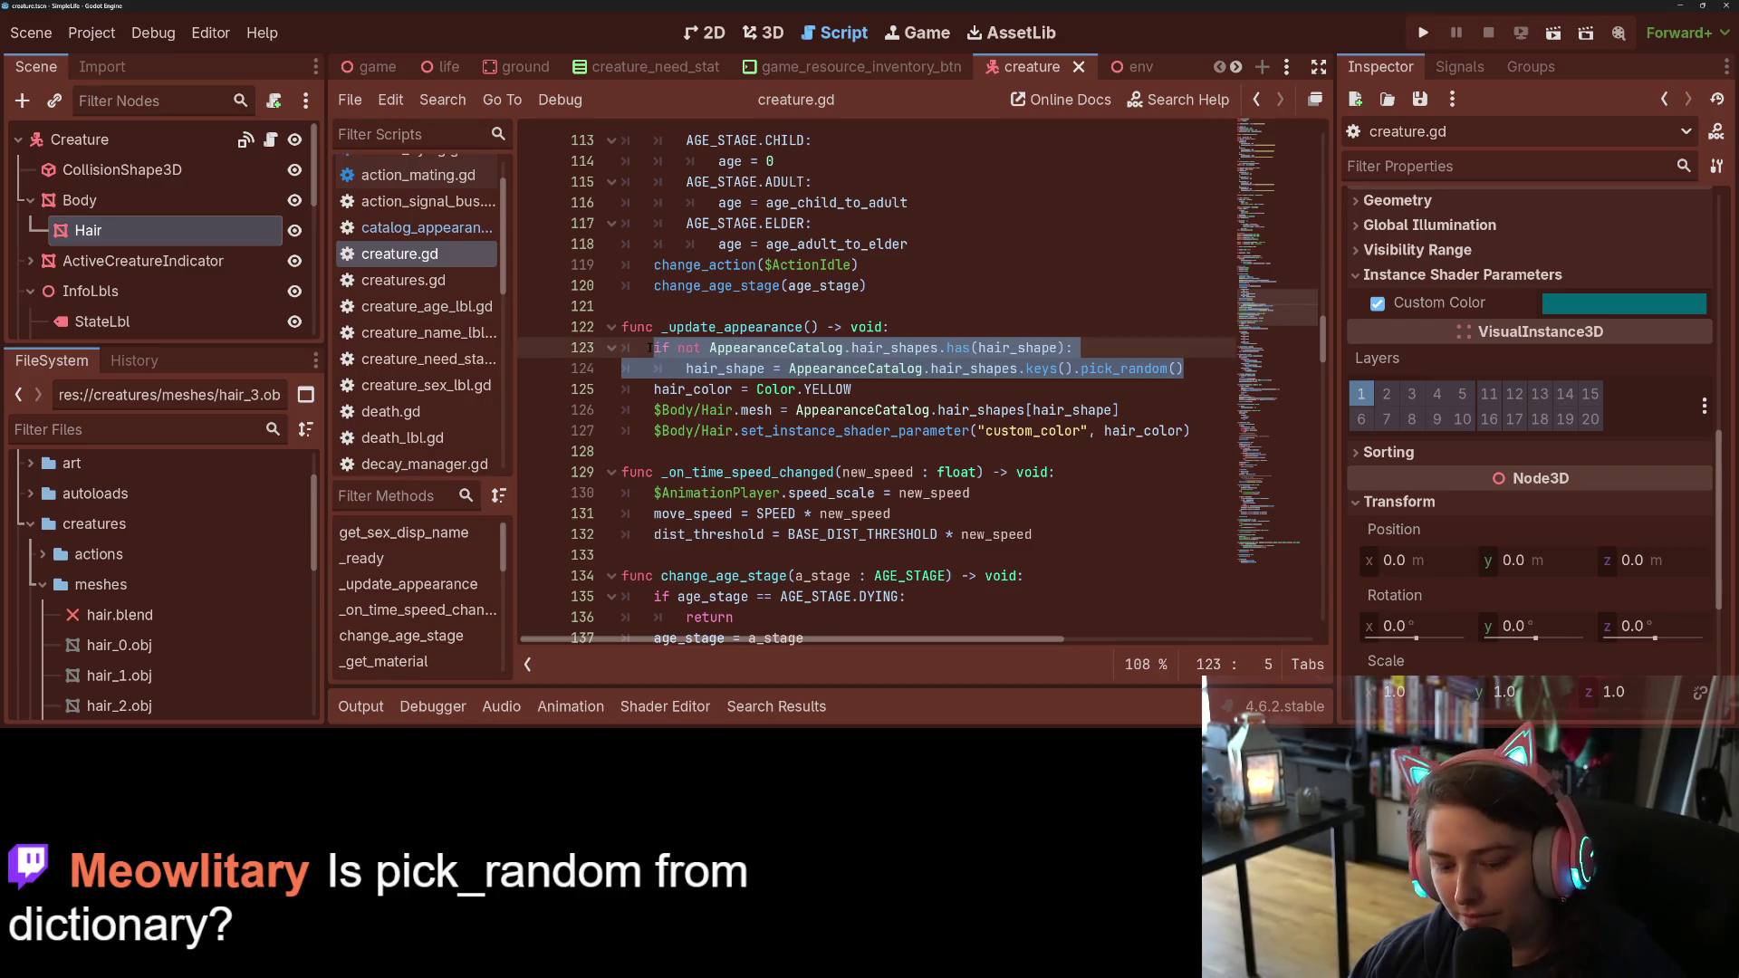
Step: Open catalog_appearance.gd and insert two blank lines after 'extends Node'
left_click(775, 348, "ctrl")
left_click(828, 395)
left_click(730, 181)
key("Return")
key("Return")
key("Up")
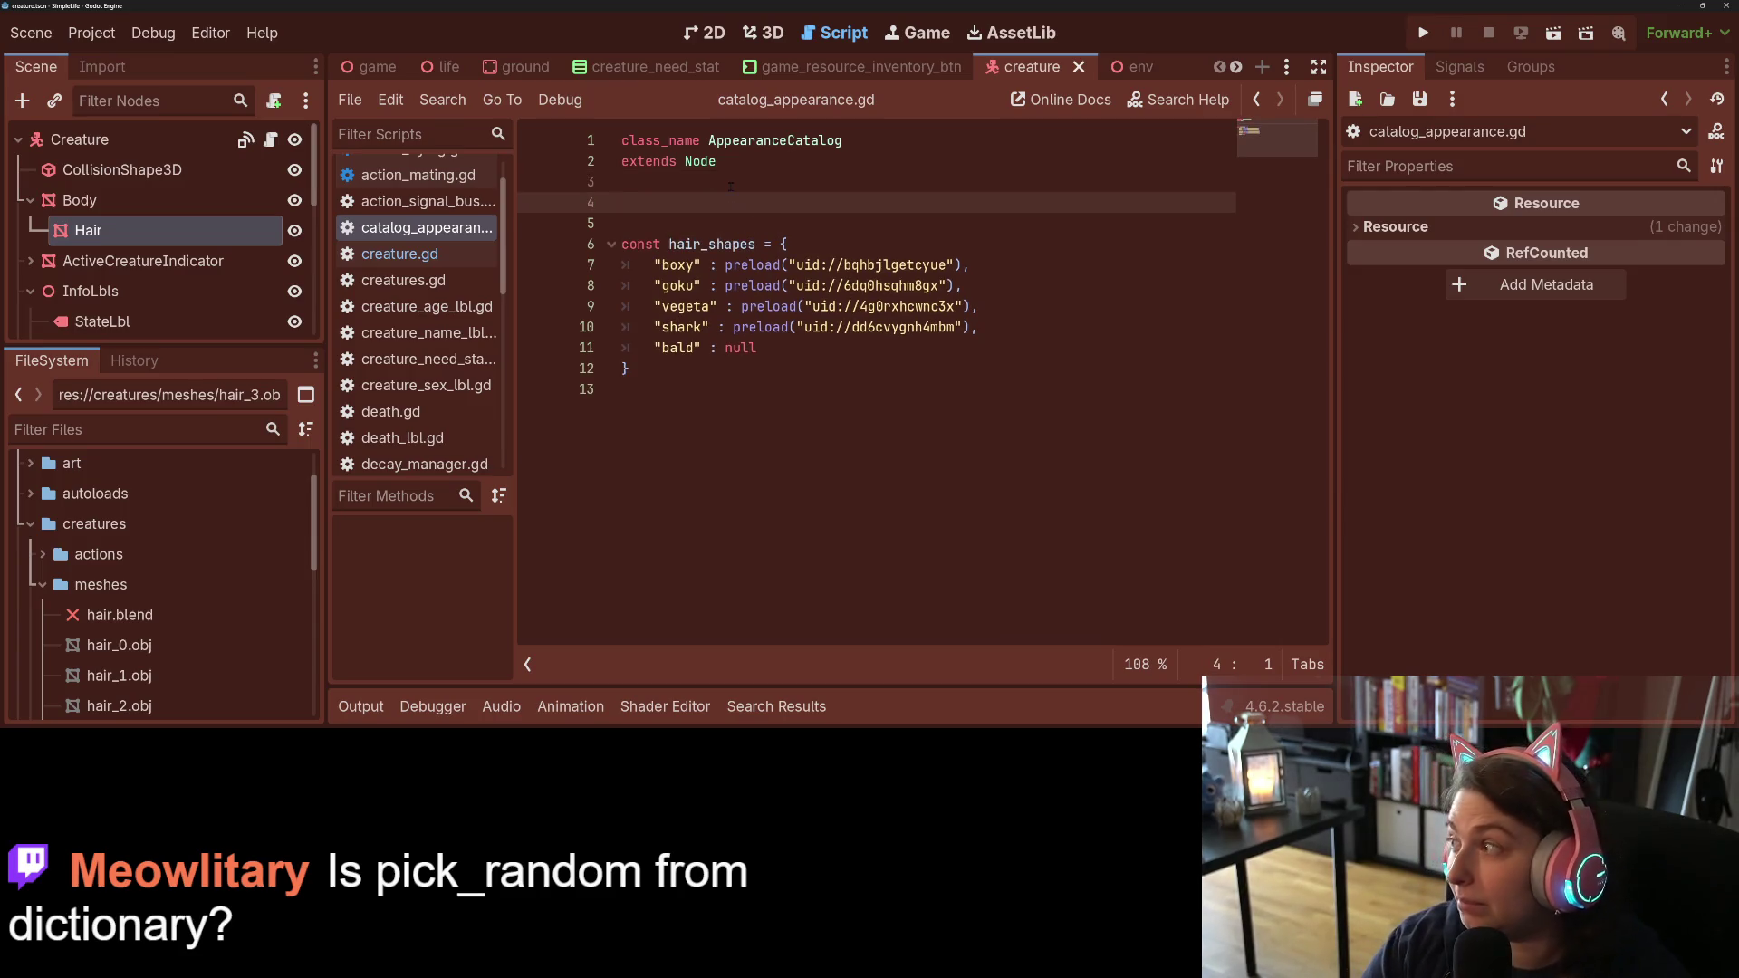
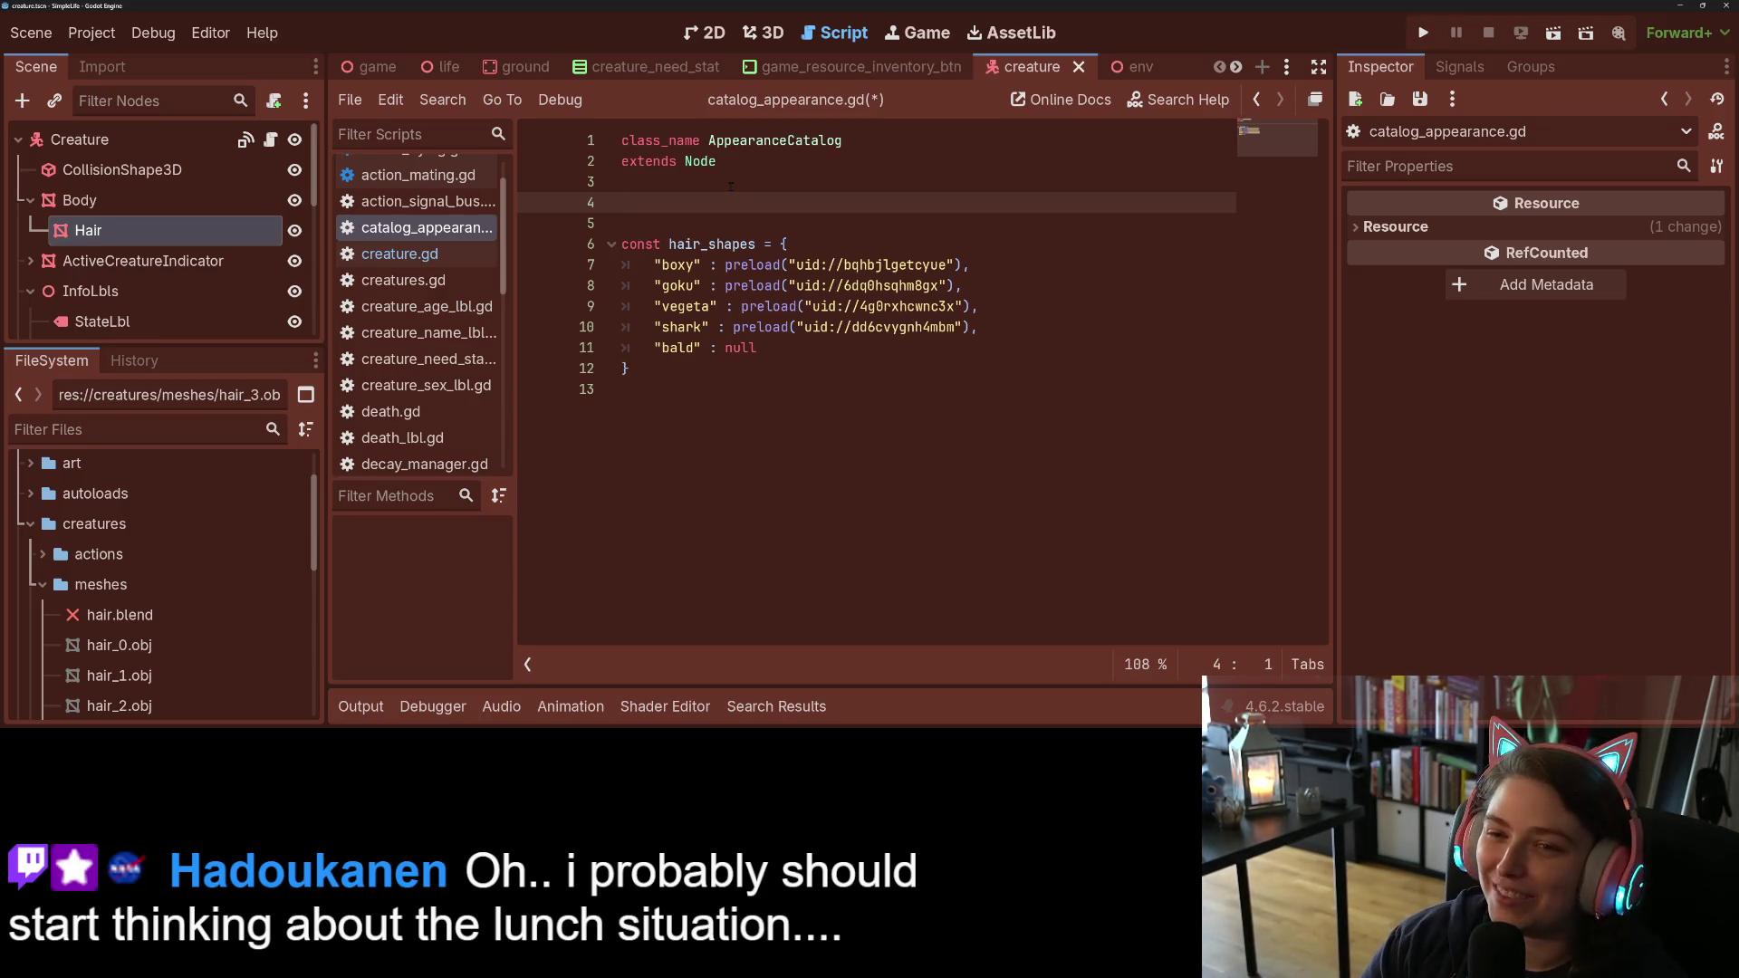
Step: On line 4, write the header static func _clean_hair_shape(a_shape : String) -> String: and paste the check lines
type("sta")
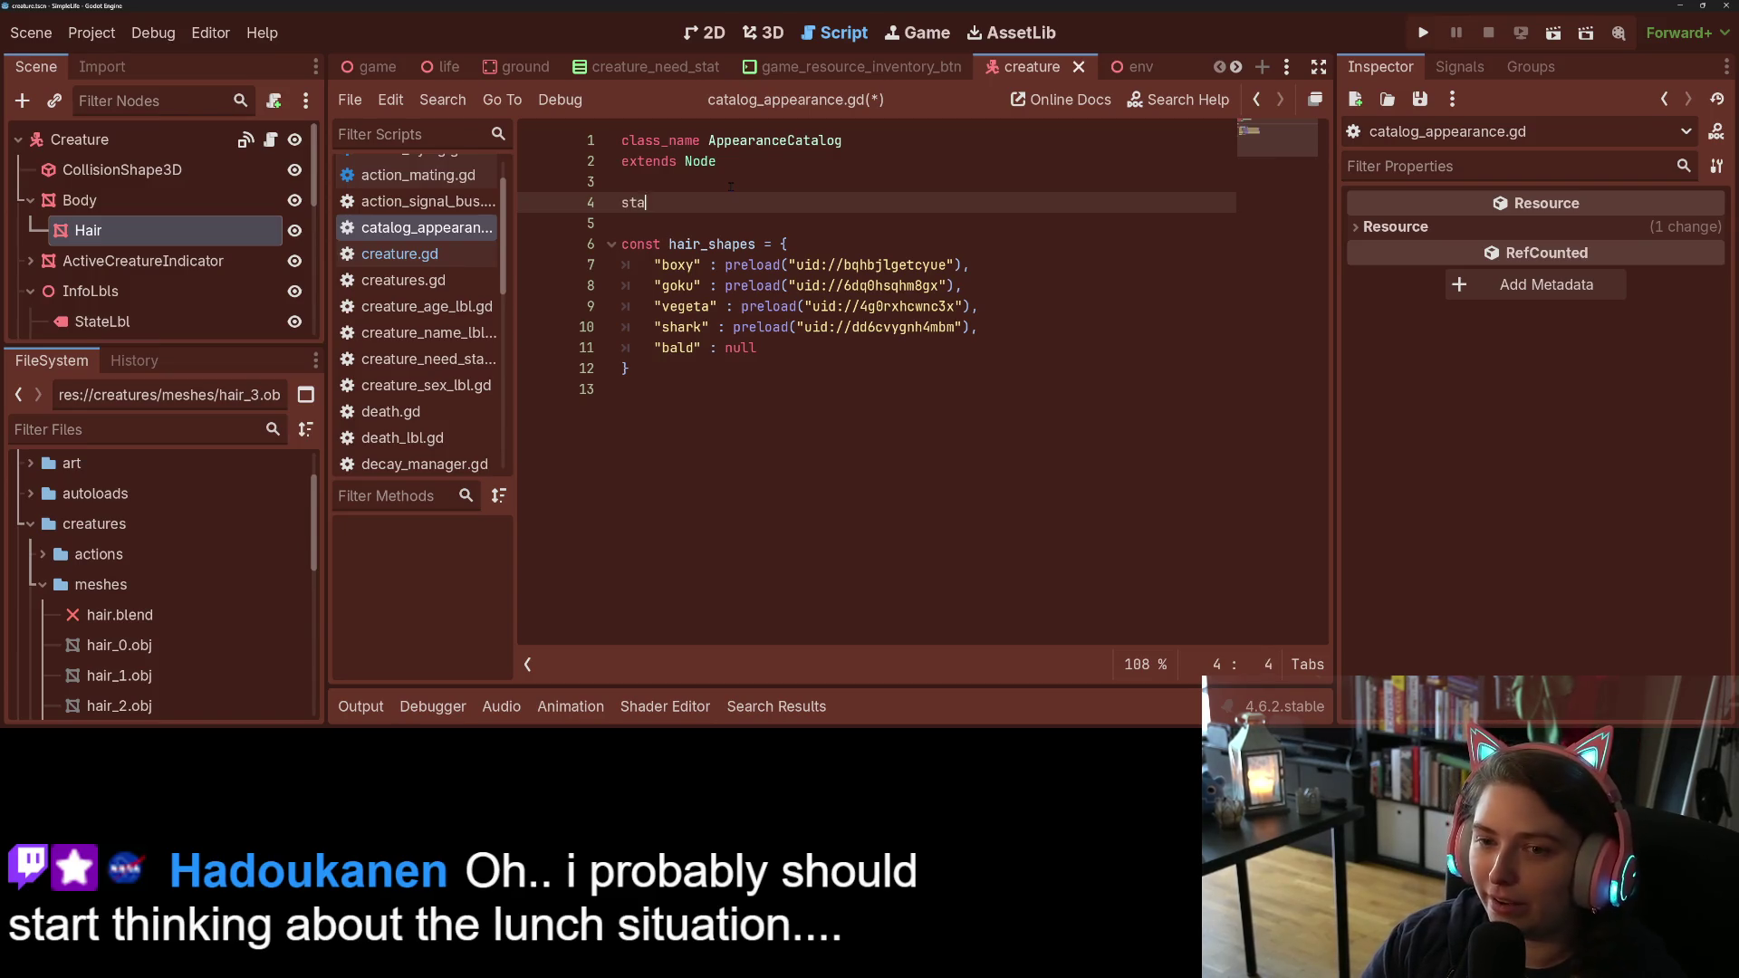
type("tic func")
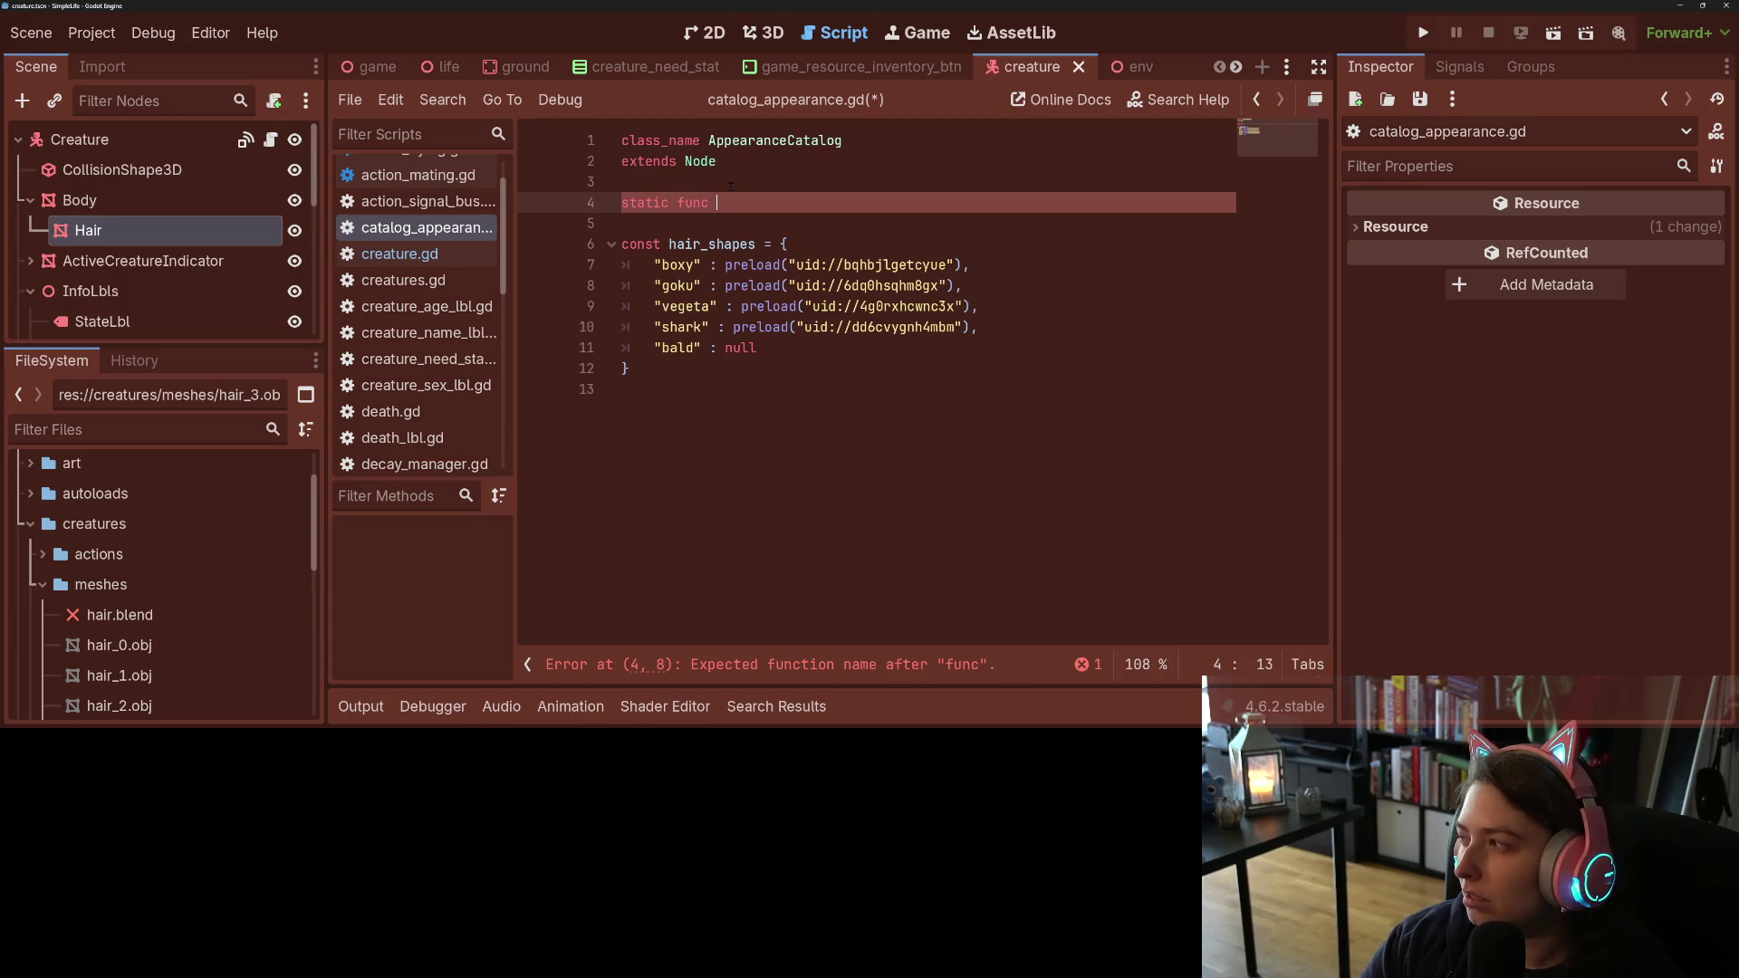
type("_h")
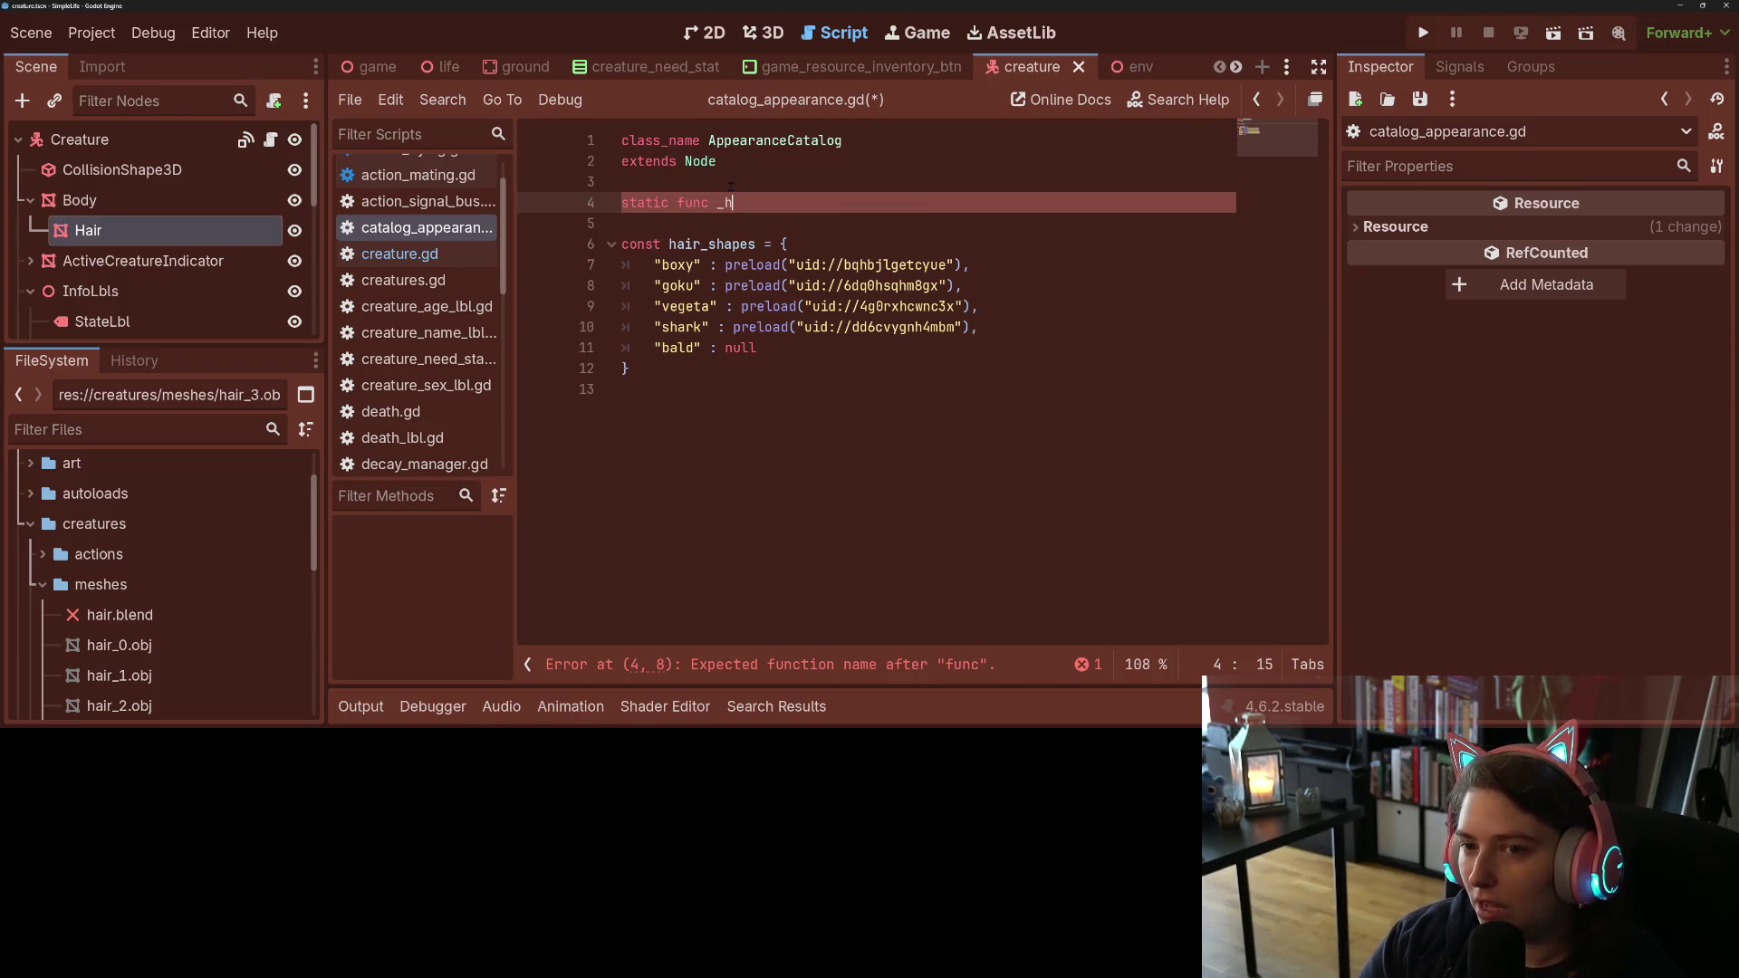
type("yg")
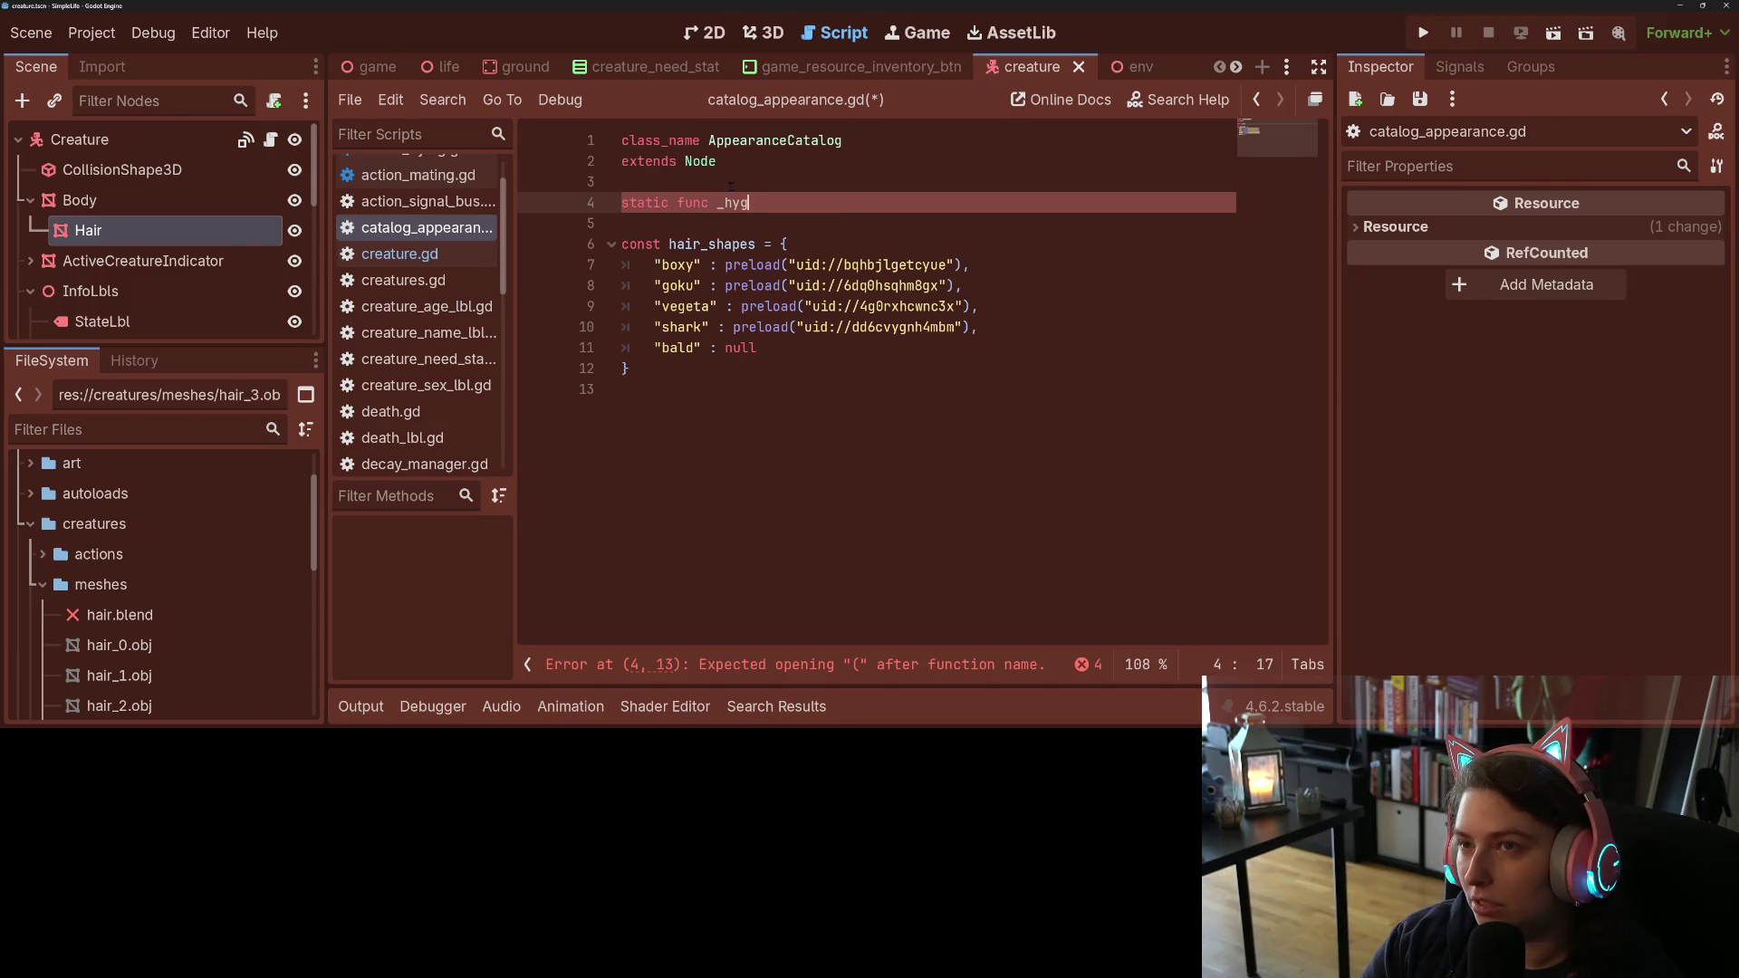
key("BackSpace")
key("BackSpace")
key("BackSpace")
type("clean_hair")
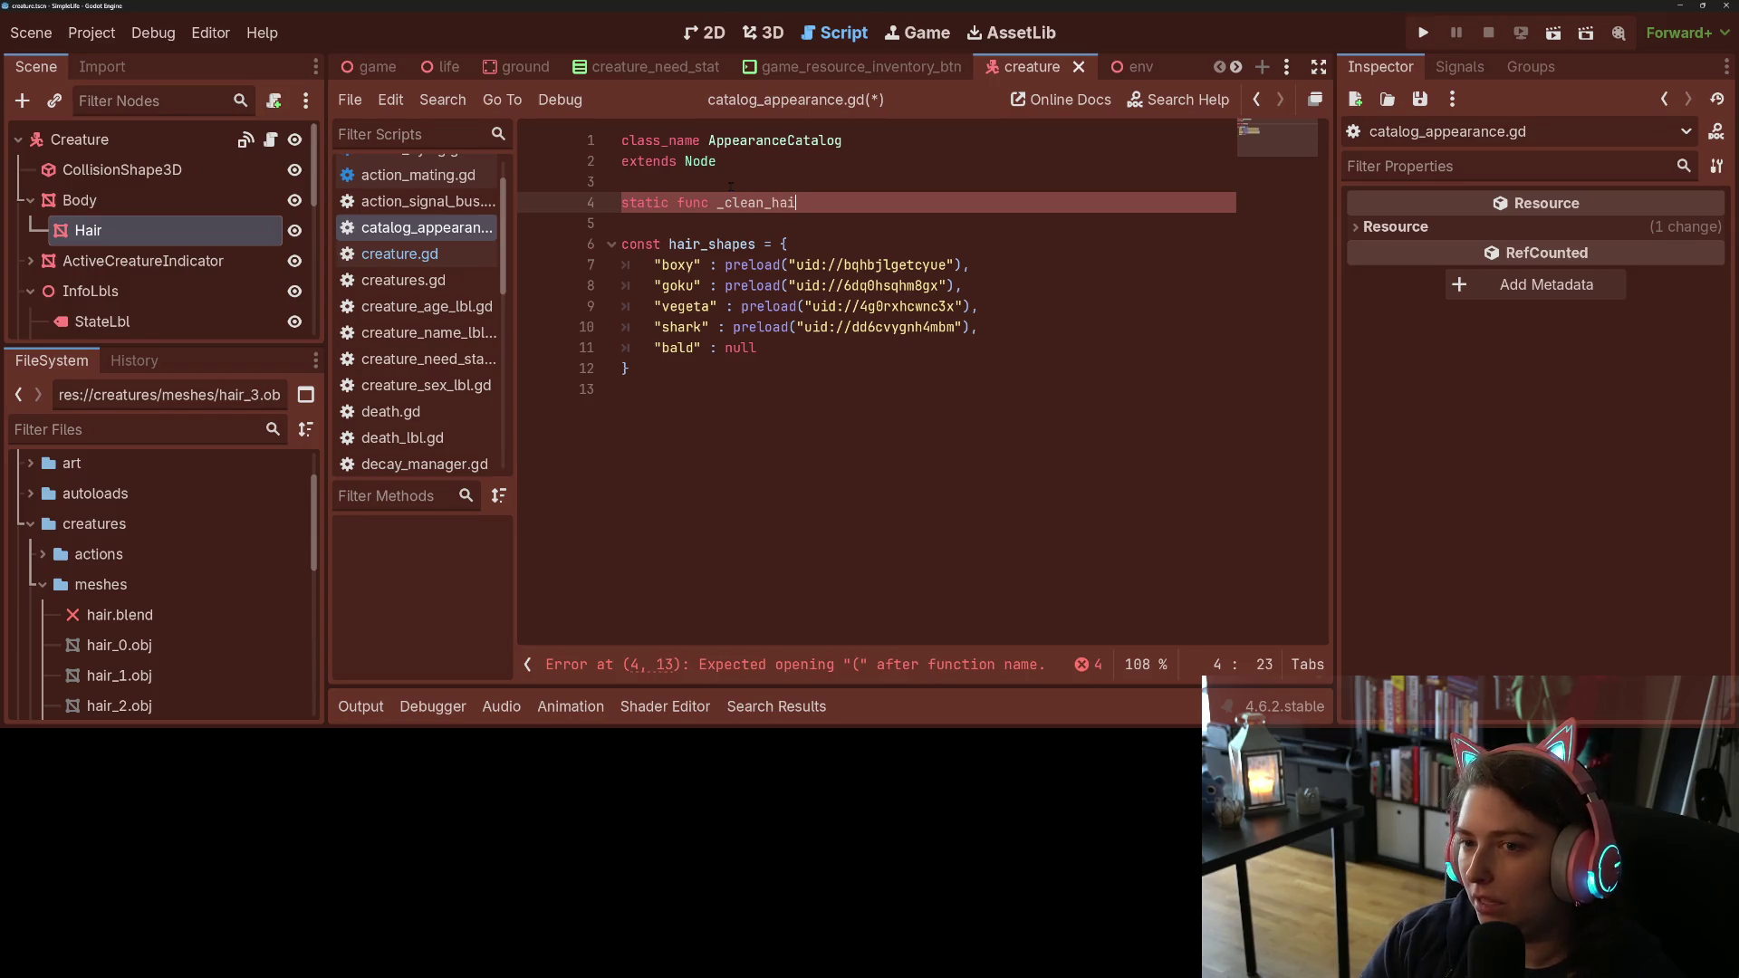
type("_shape(a_shape : String) -> S")
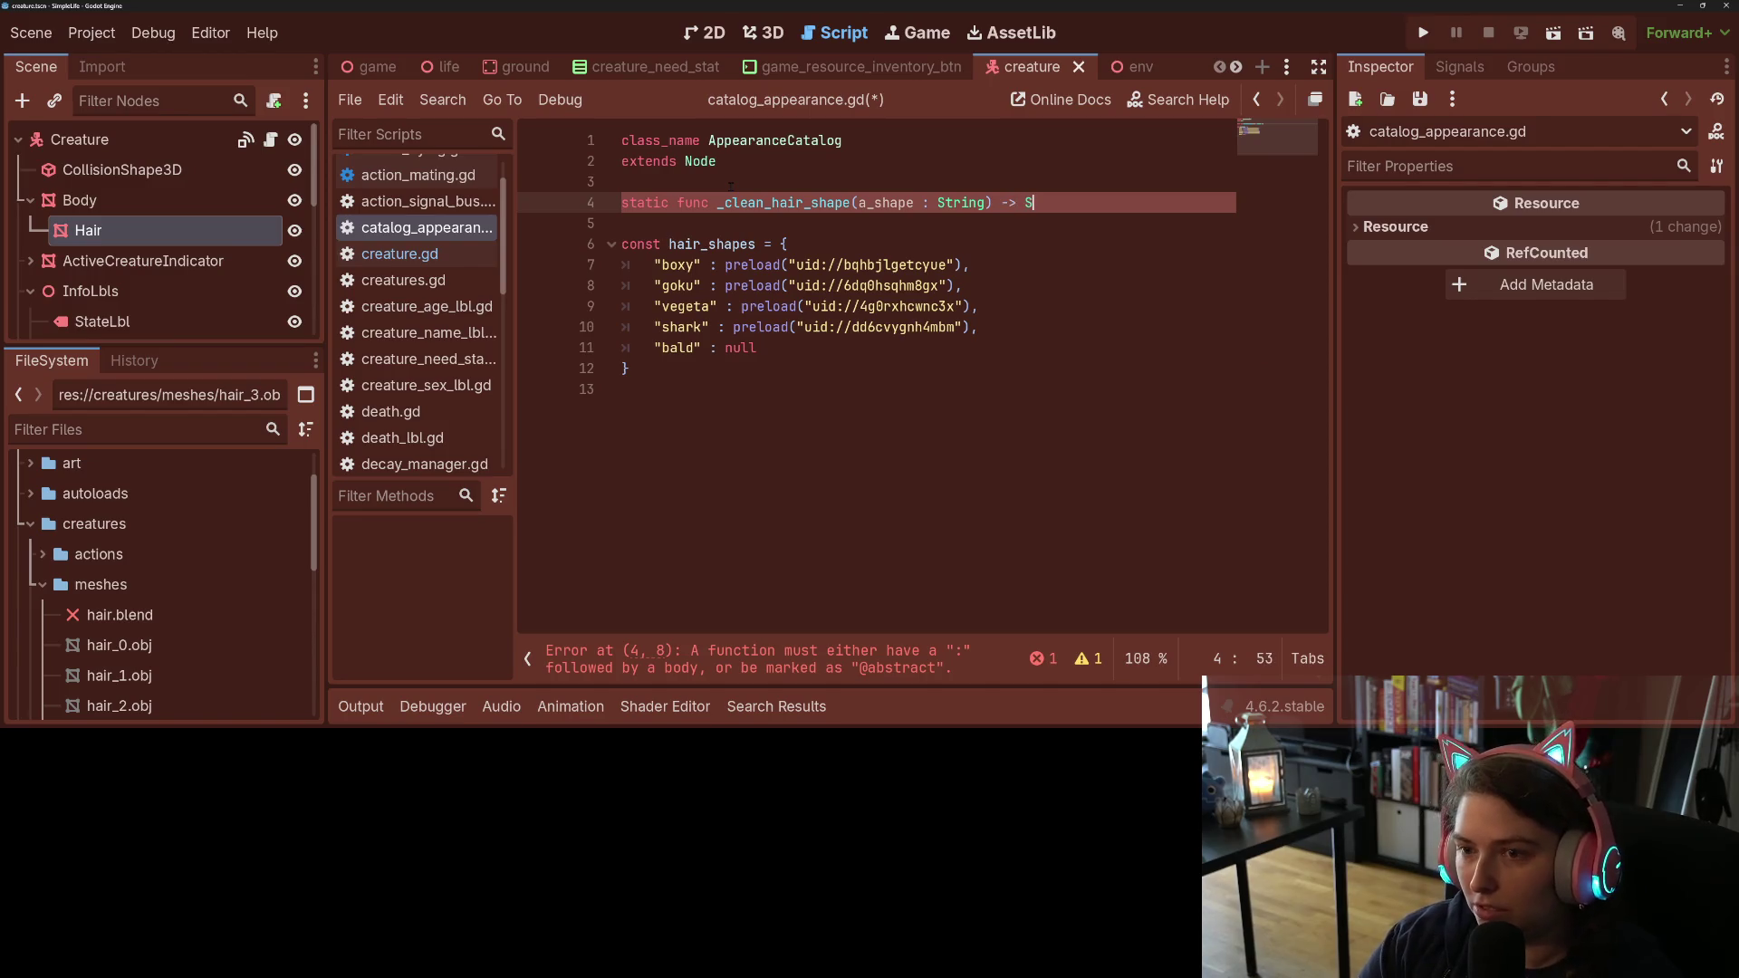
type("tring:")
key("Return")
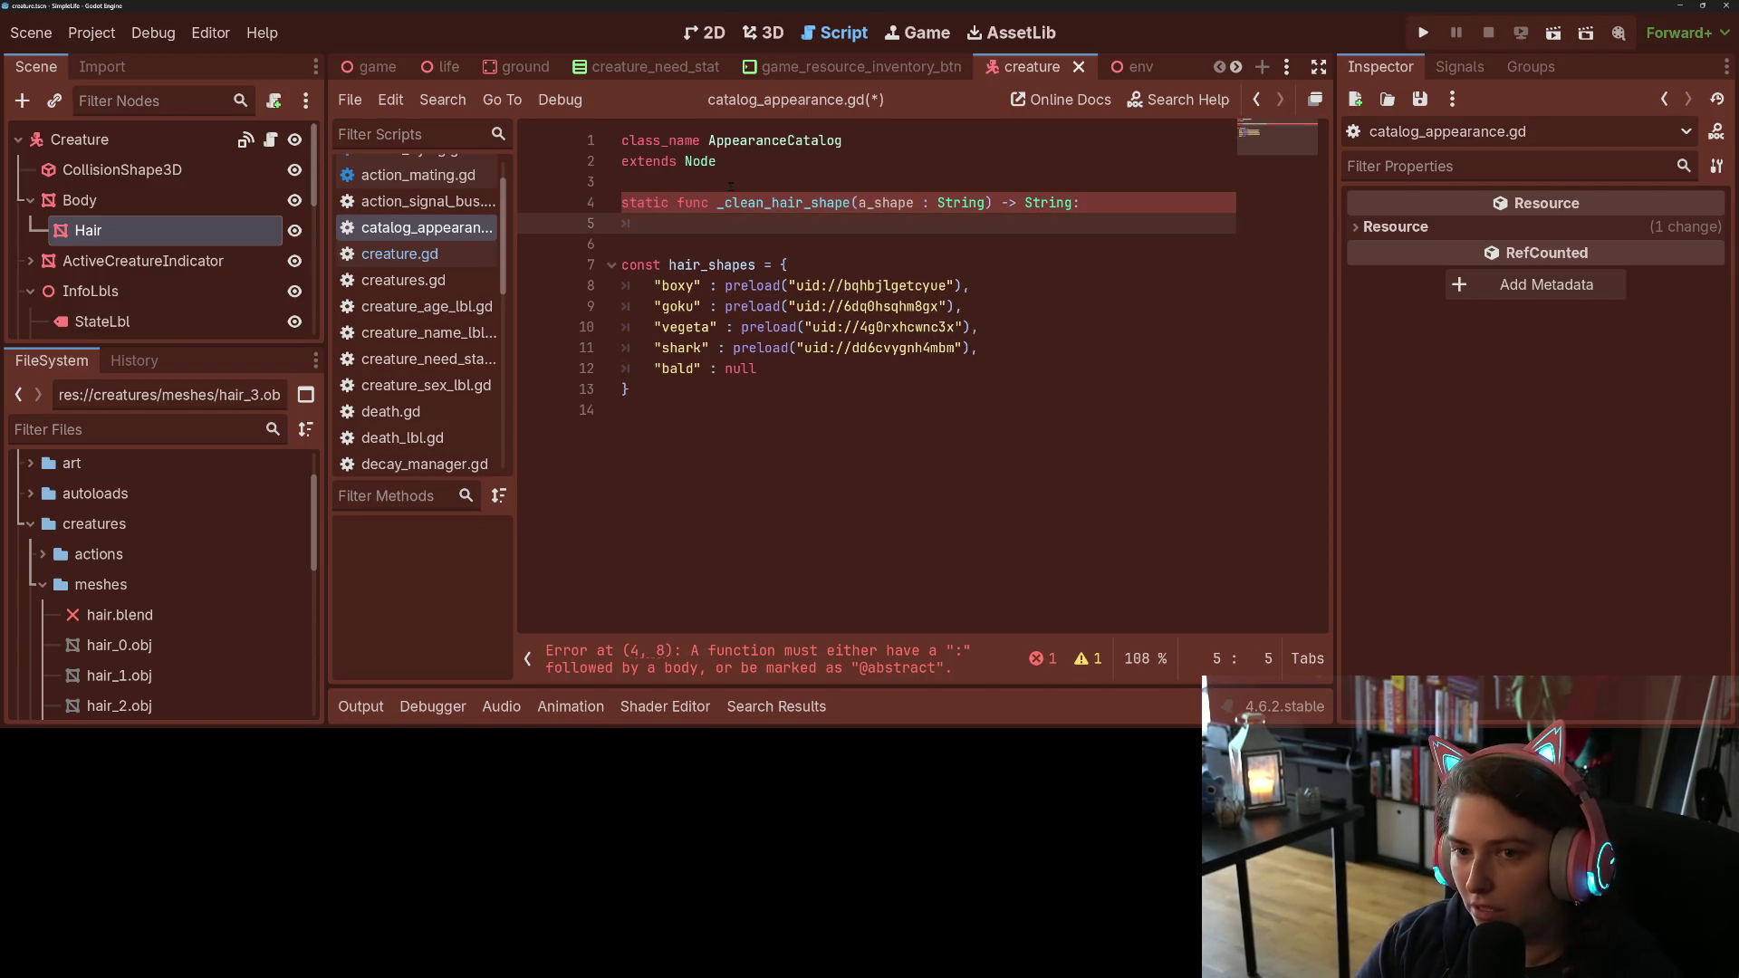
type("if not AppearanceCatalog.hair_shapes.has(hair_shape): \t\thair_shape = AppearanceCatalog.hair_shapes.keys().pick_random()")
Step: Strip the AppearanceCatalog prefixes and make the random-pick line a return
double_click(732, 224)
key("BackSpace")
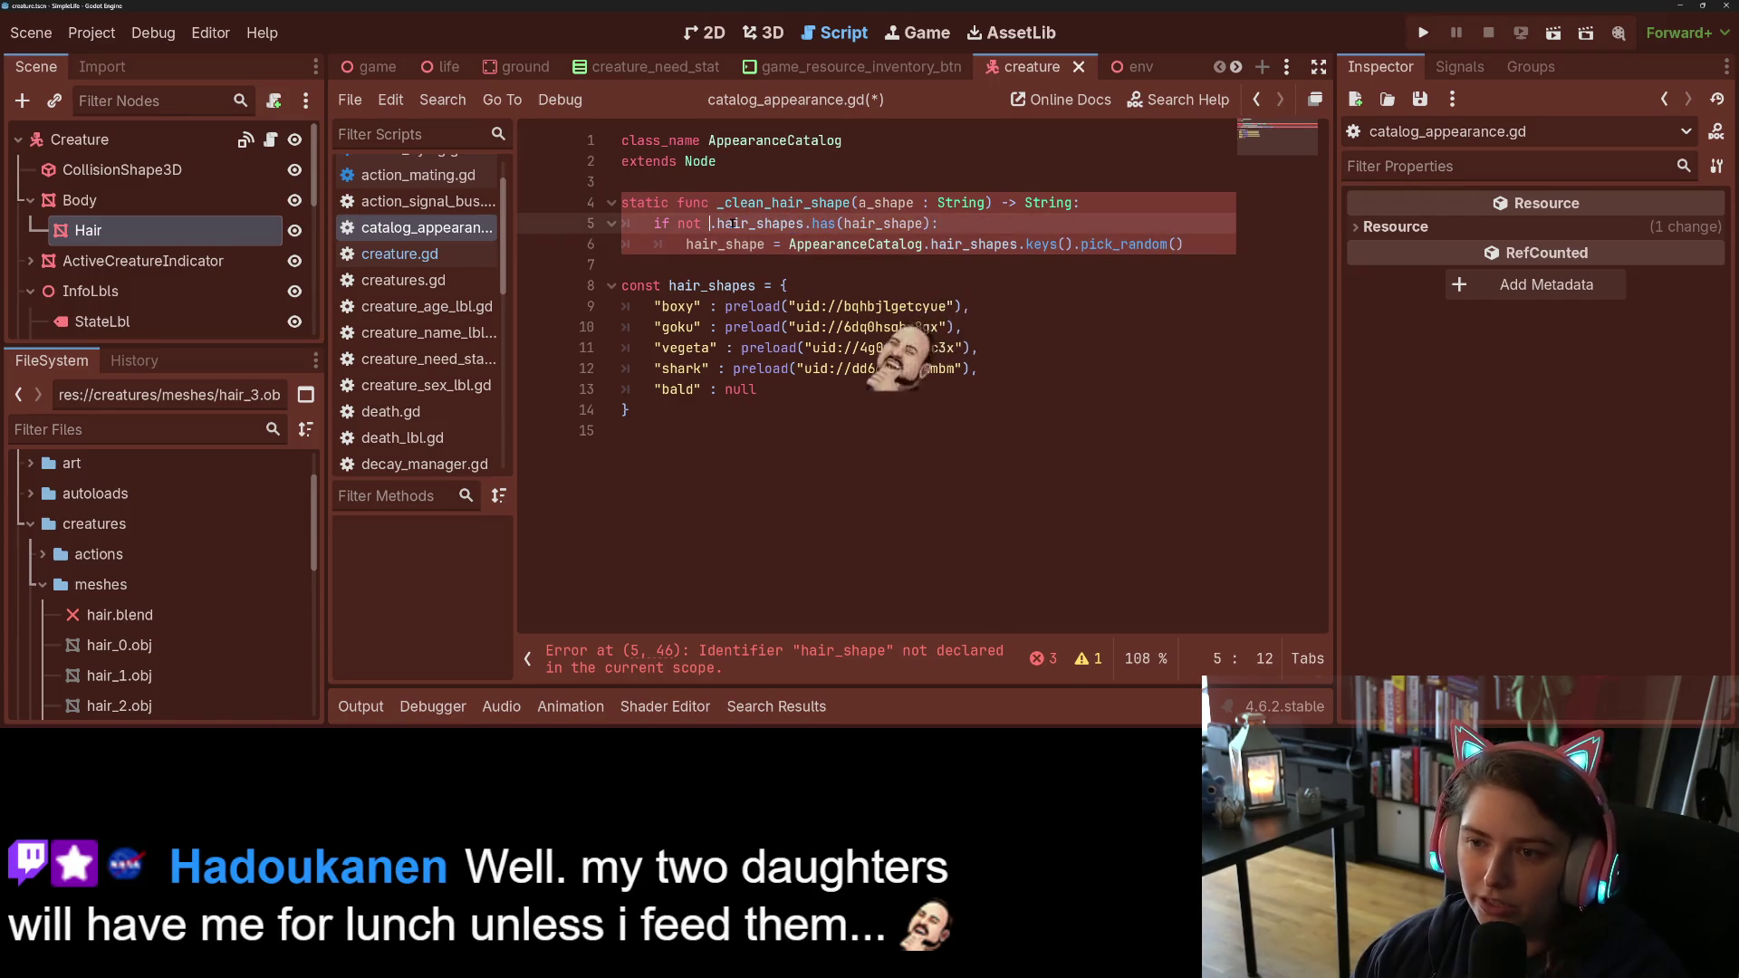
key("Delete")
left_click(847, 224)
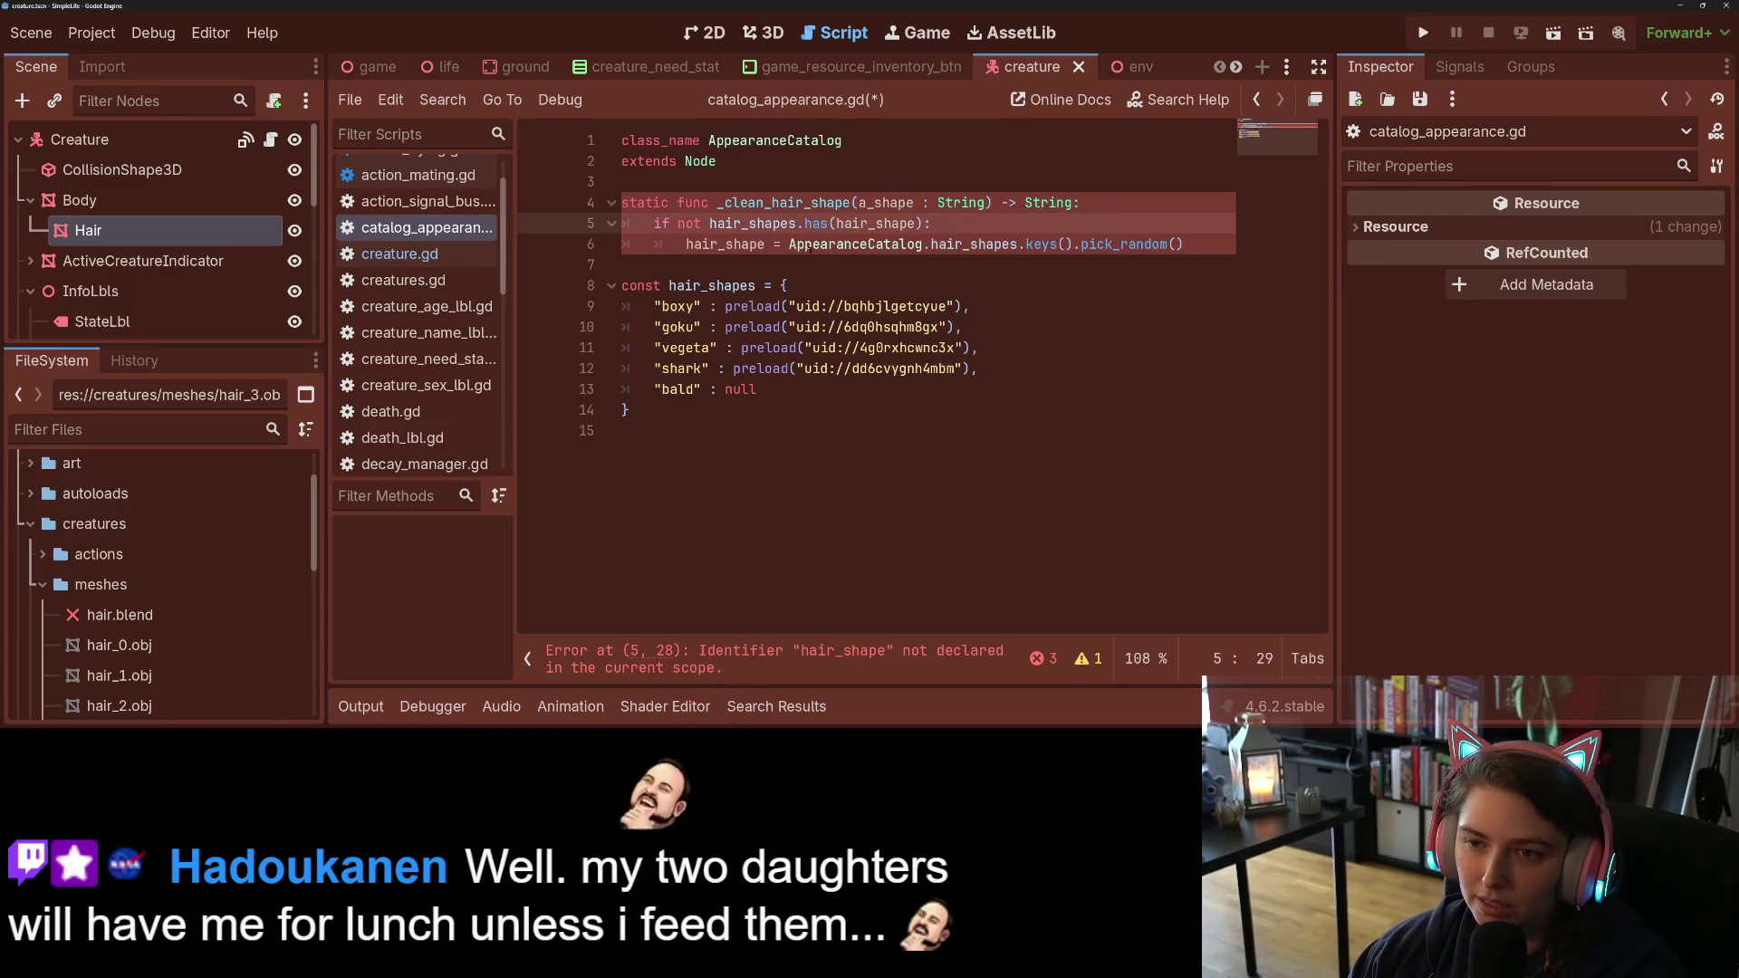
left_click(703, 244)
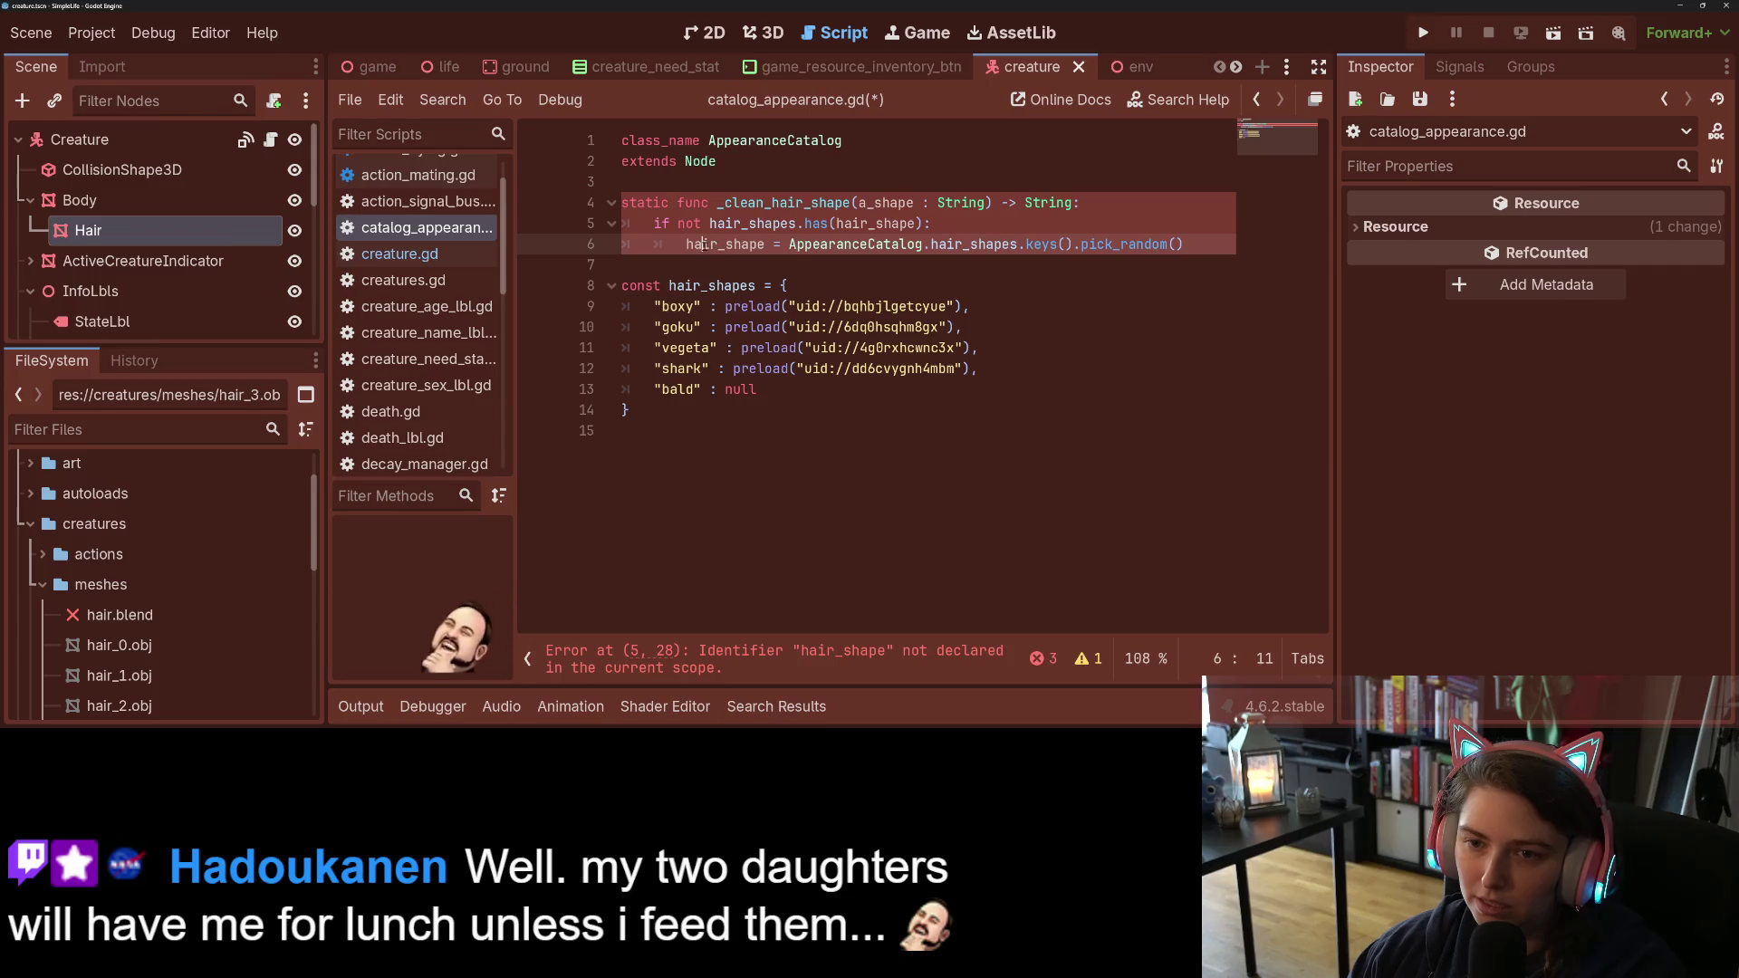
left_click_drag(685, 245, 779, 244)
type("return")
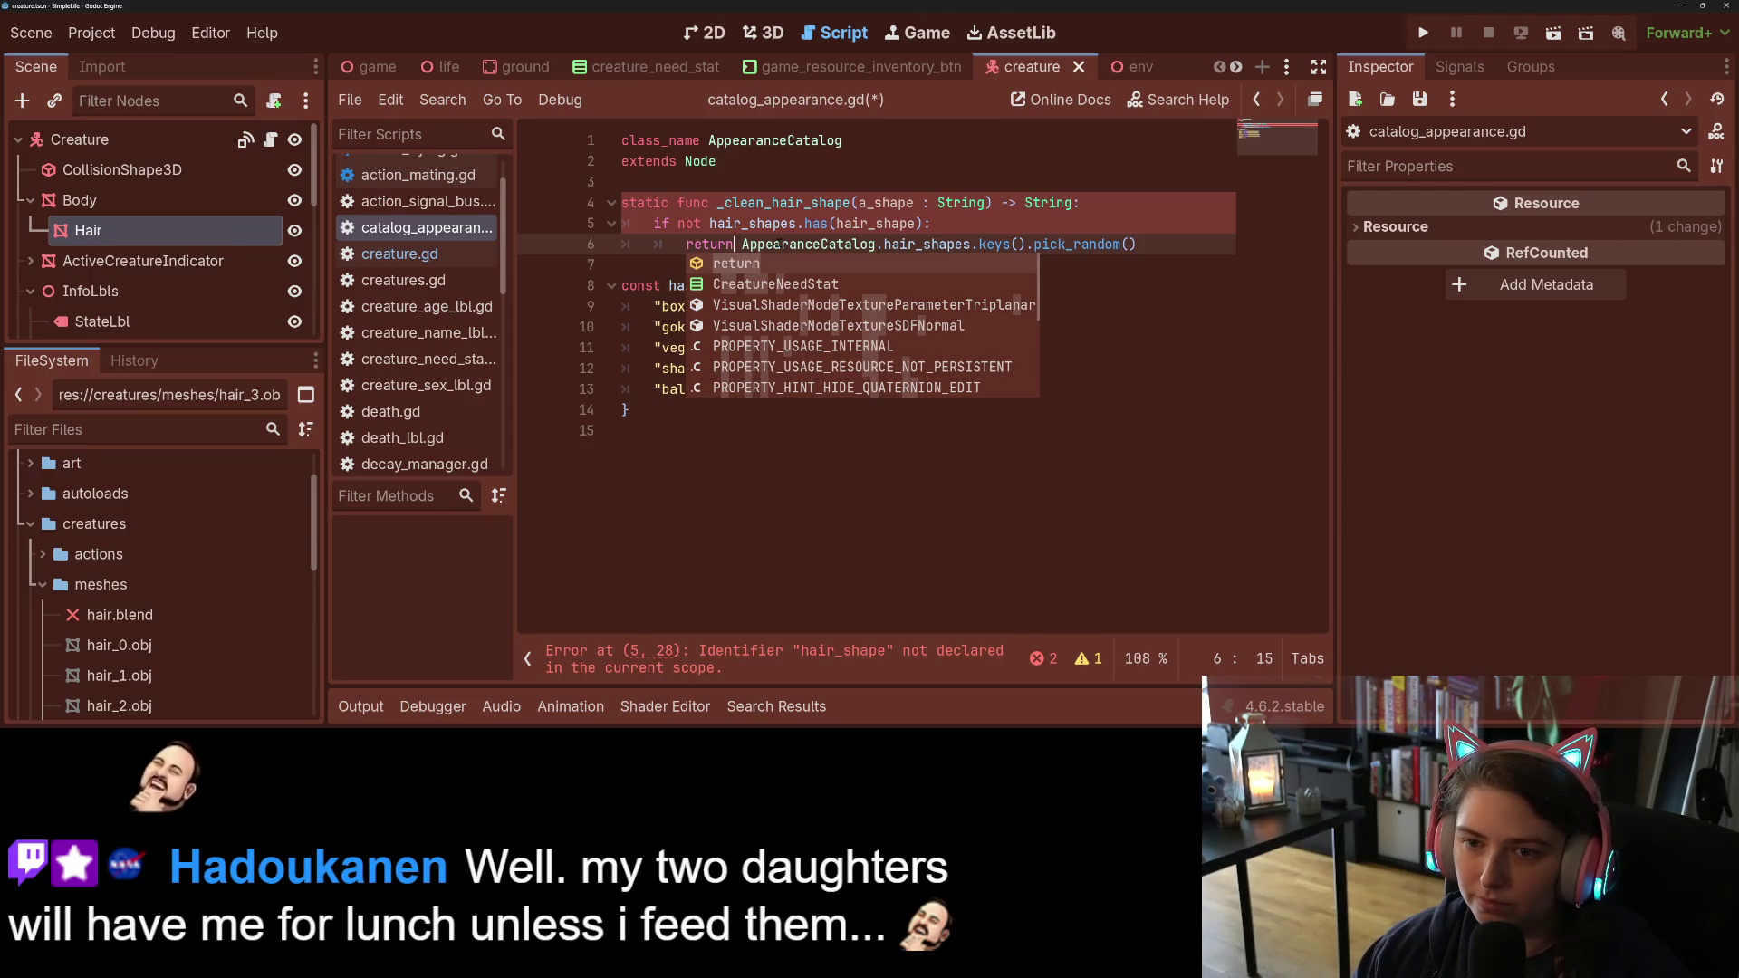
key("Escape")
double_click(834, 245)
key("Delete")
key("Delete")
Step: Use a_shape in place of hair_shape in the has check and save
double_click(886, 203)
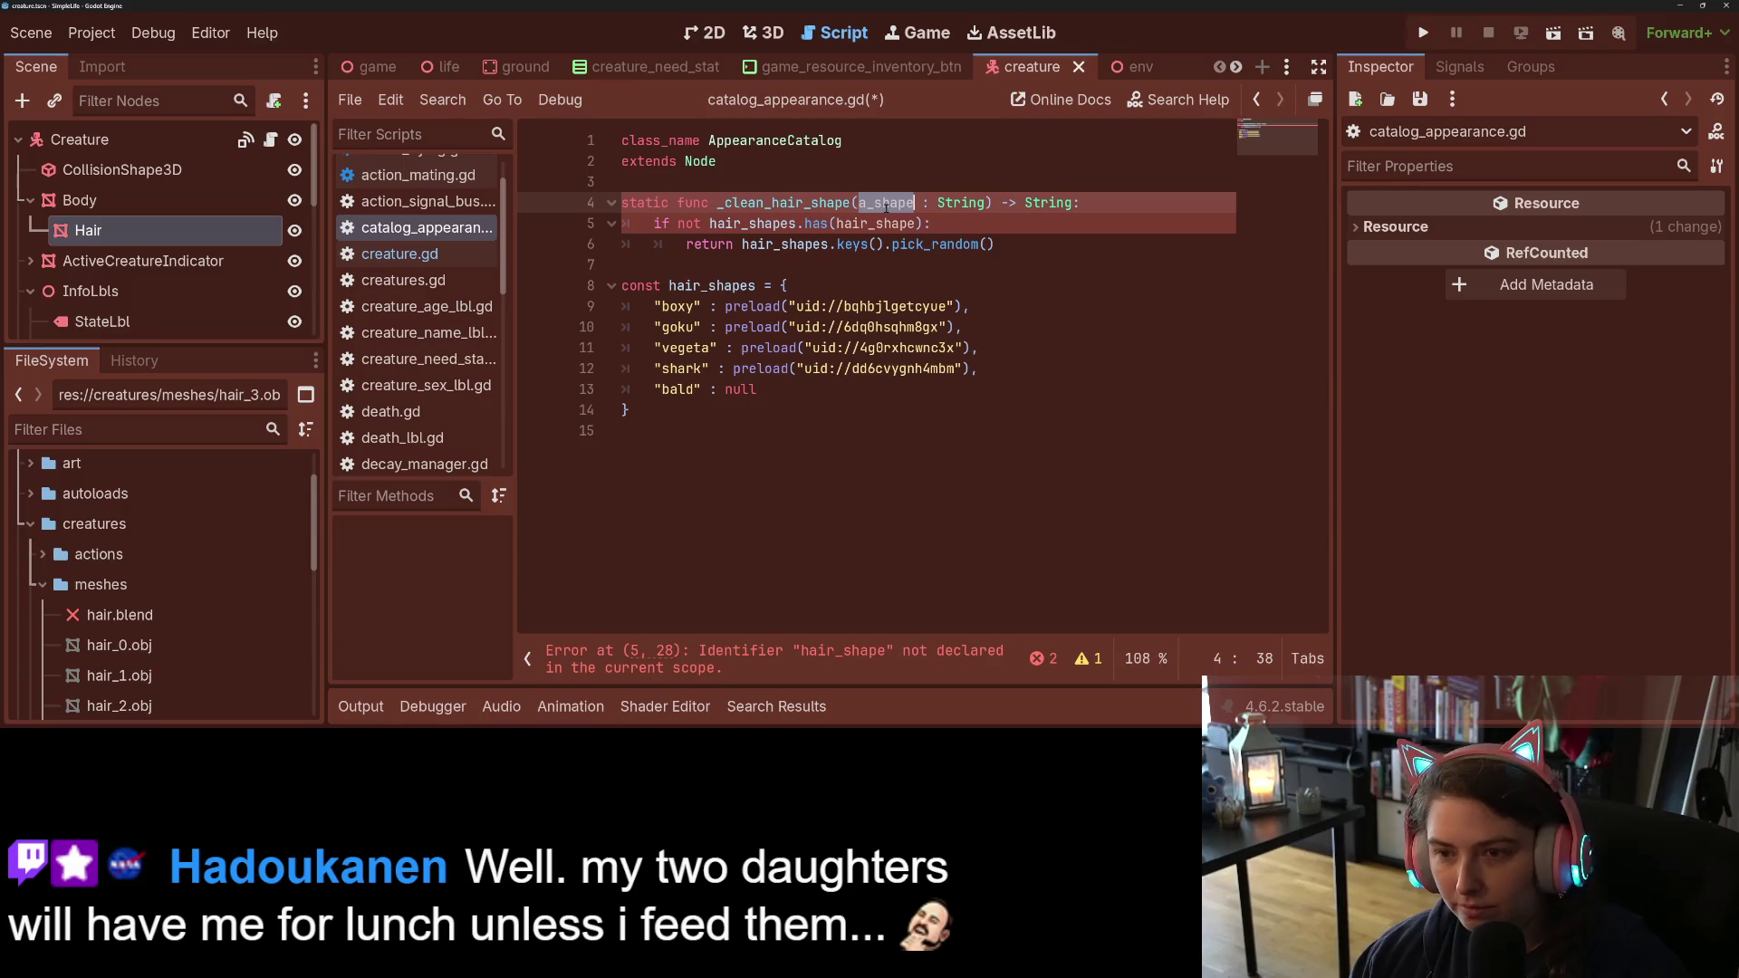
key("ctrl+c")
double_click(874, 224)
key("ctrl+v")
key("ctrl+s")
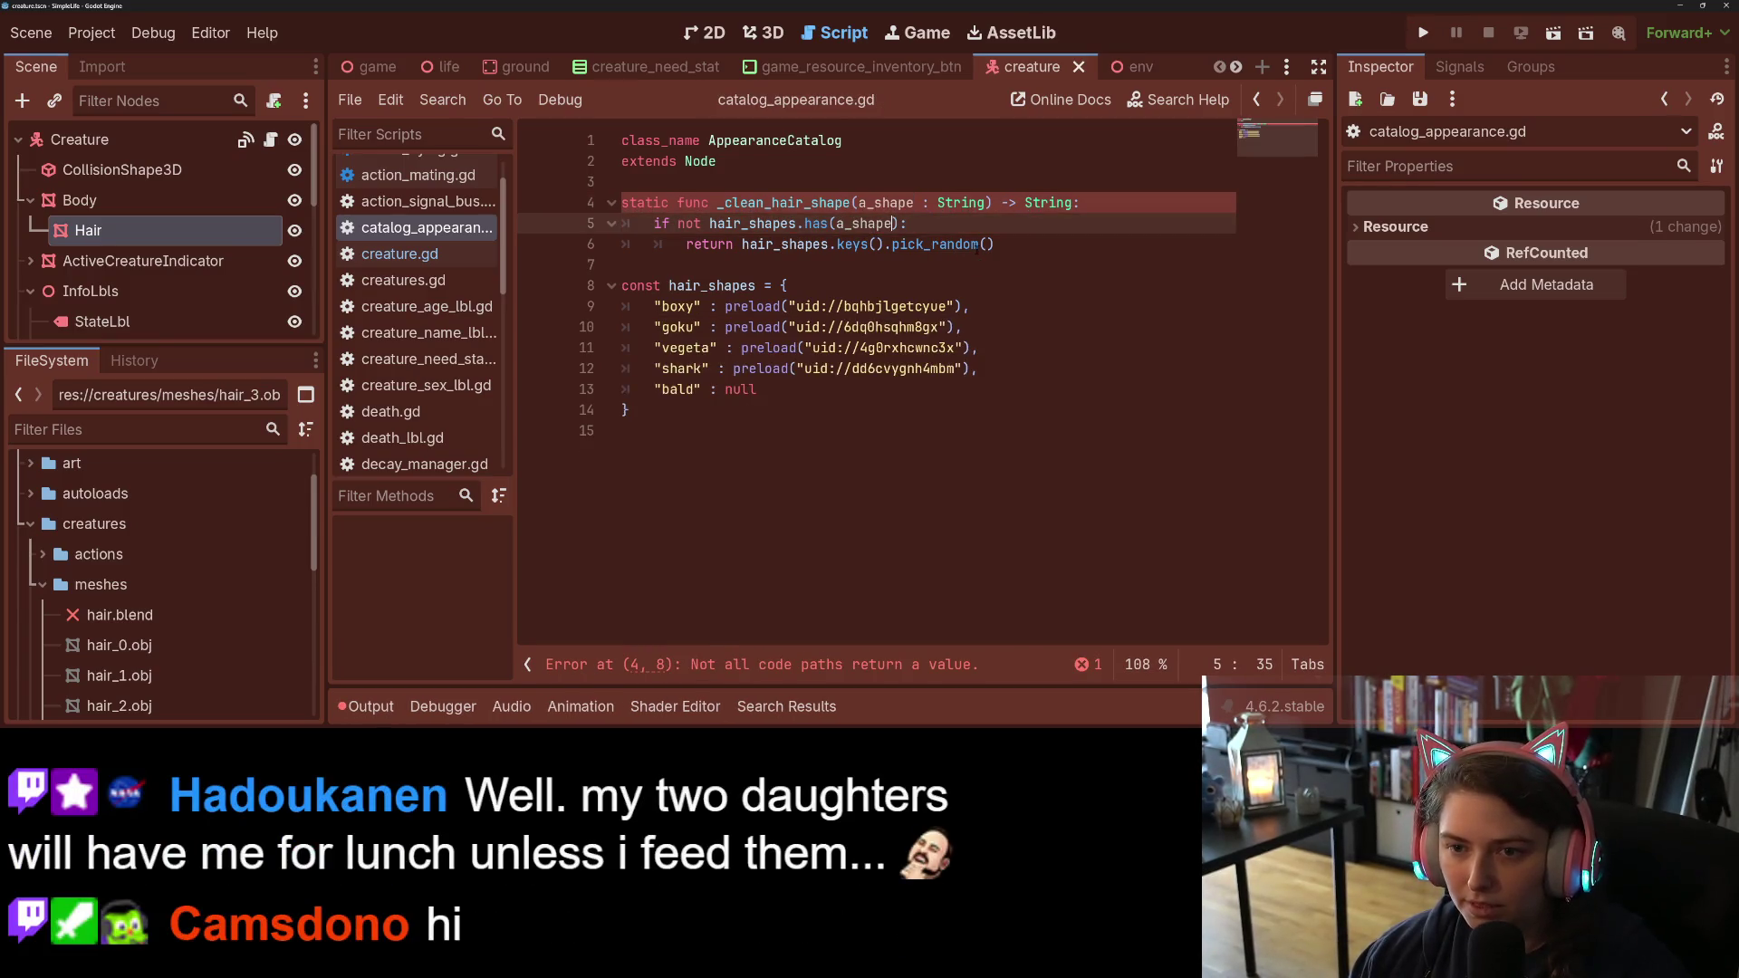
Step: Add a final return a_shape after the if block and save the function
left_click(1038, 243)
key("Return")
type("return ha")
key("BackSpace")
key("BackSpace")
type("a_")
key("Return")
key("ctrl+s")
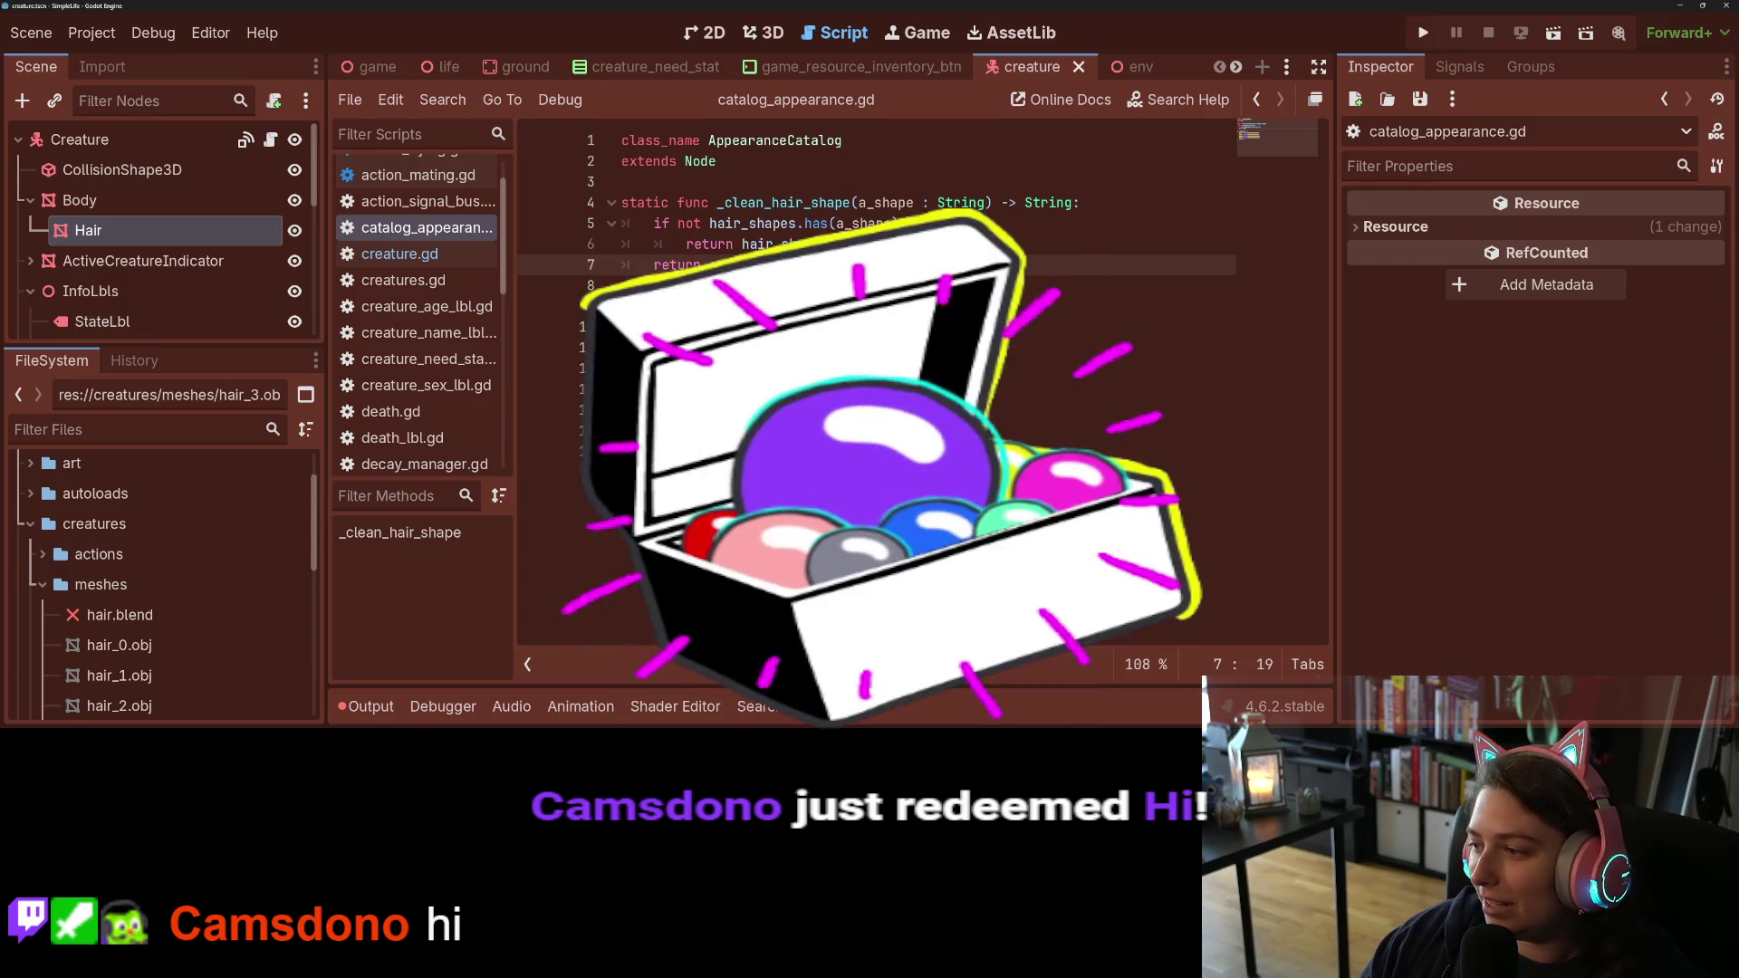
left_click(740, 264)
double_click(803, 203)
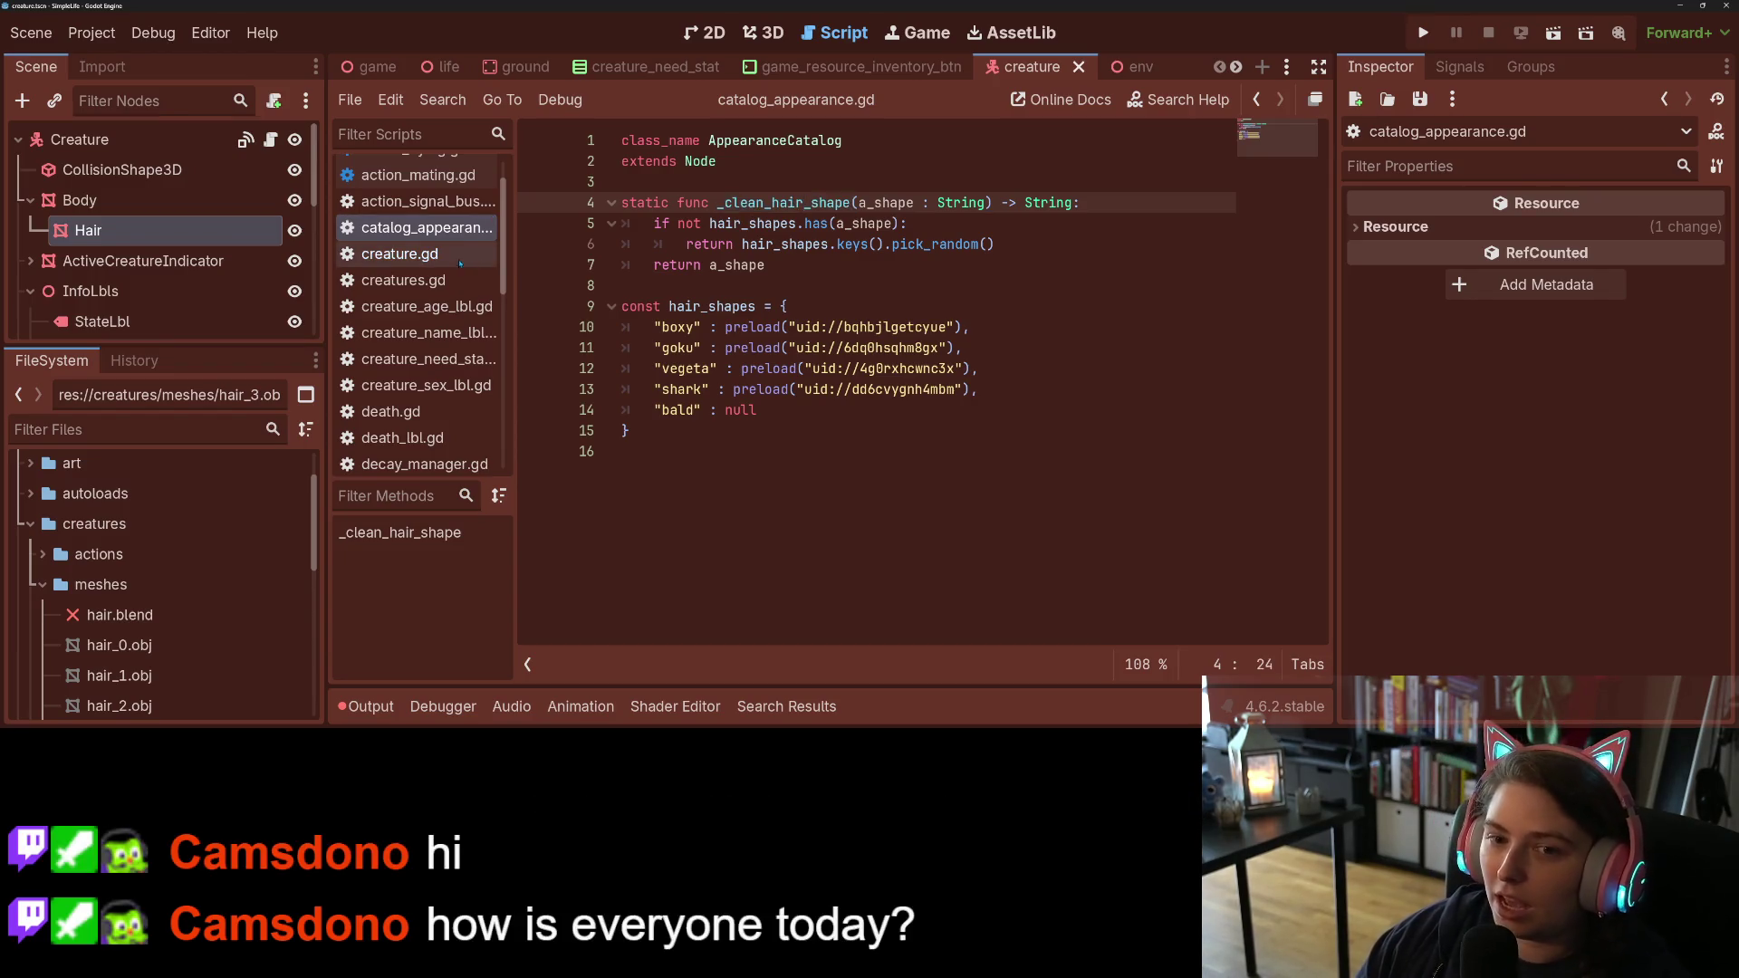
Step: In creature.gd line 124, replace hair_shapes.keys().pick_random with a _clean_hair_shape(hair_color) call
left_click(399, 253)
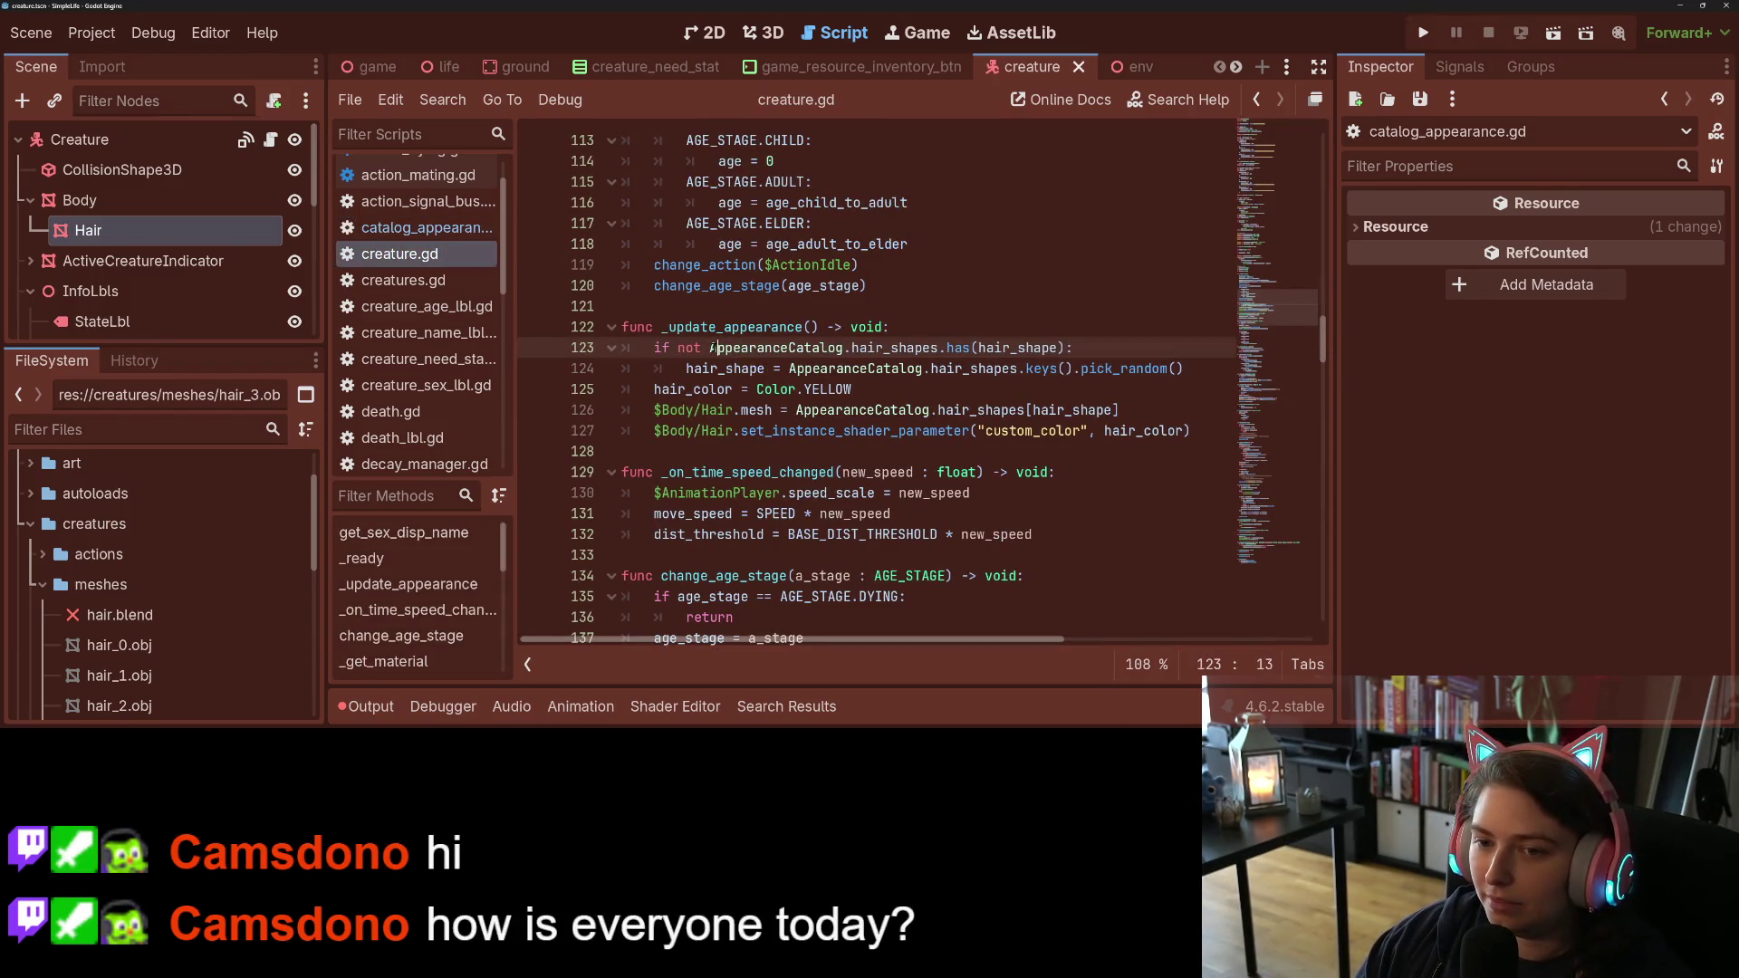
double_click(766, 369)
left_click(781, 369)
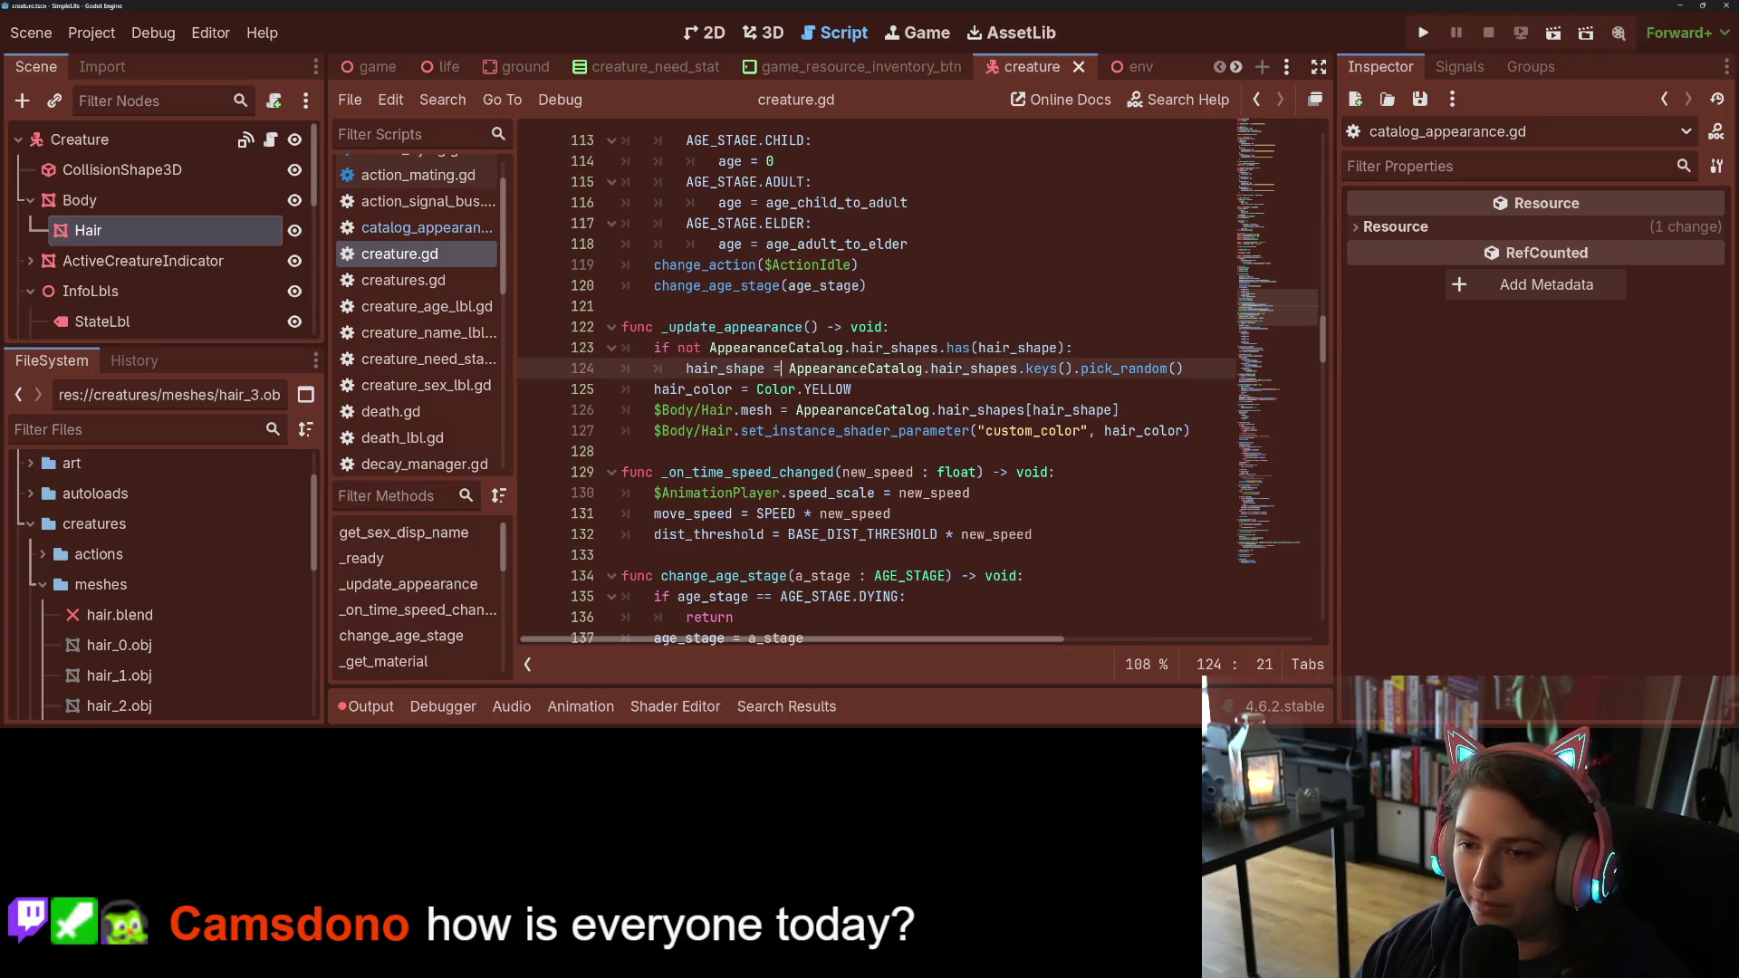
left_click_drag(931, 369, 1175, 369)
type("_clean_hair_shape(")
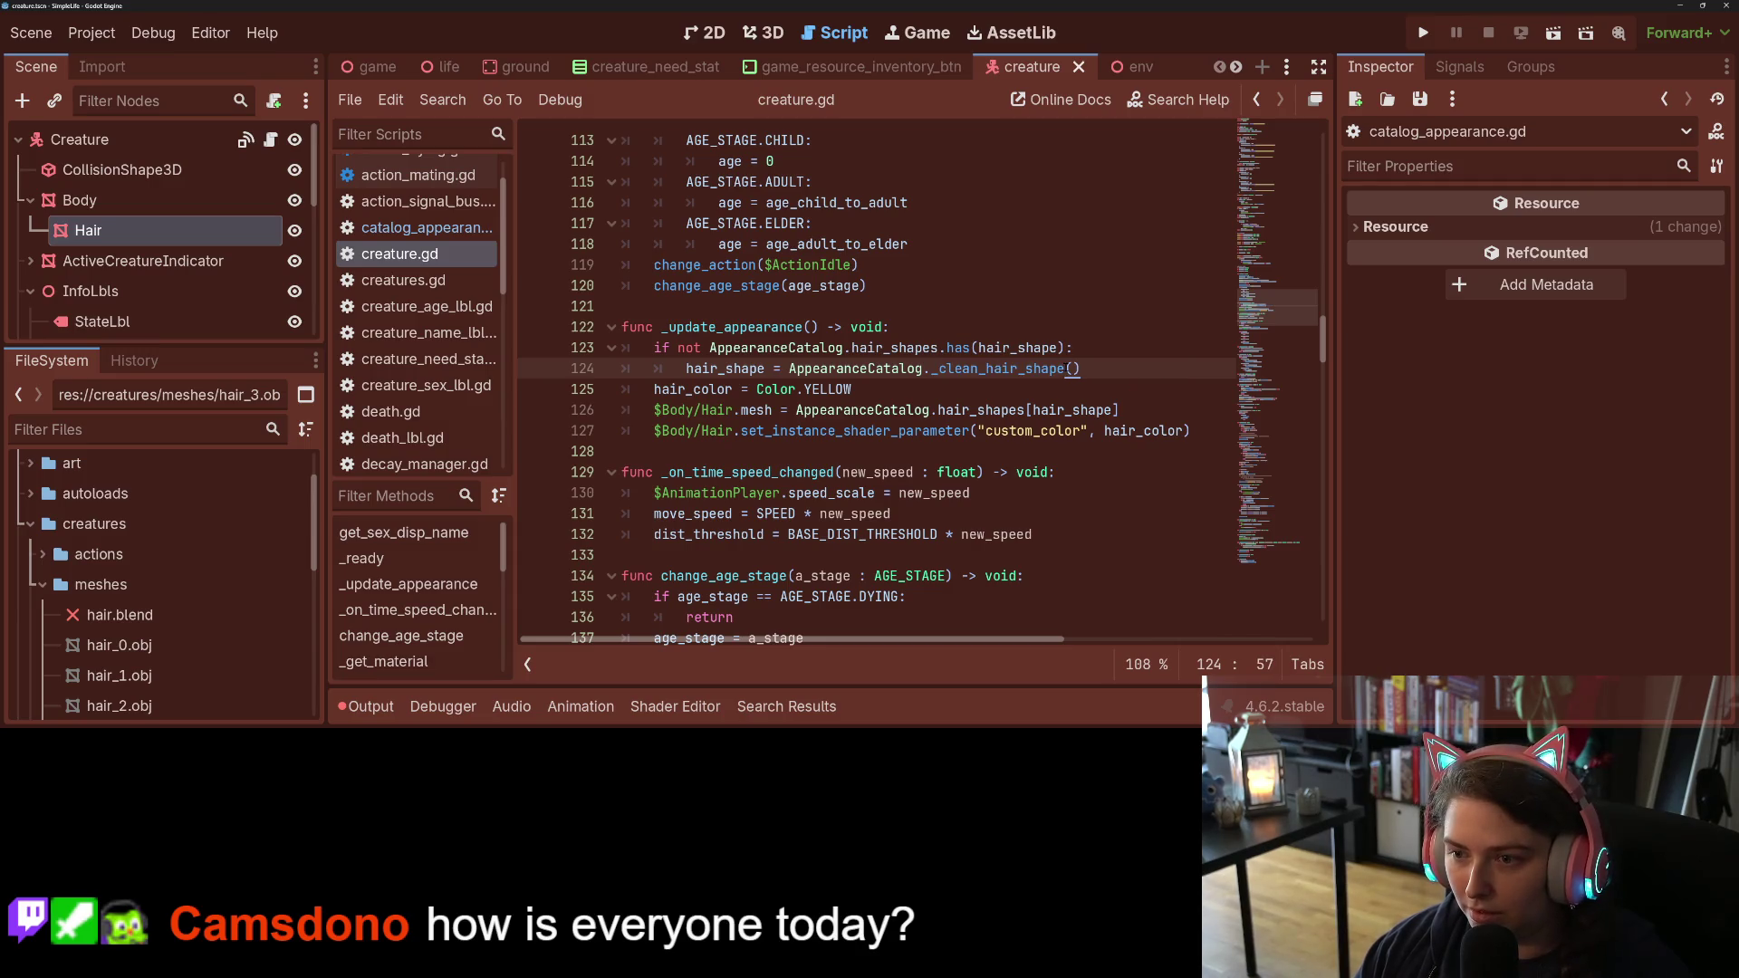
type("hai")
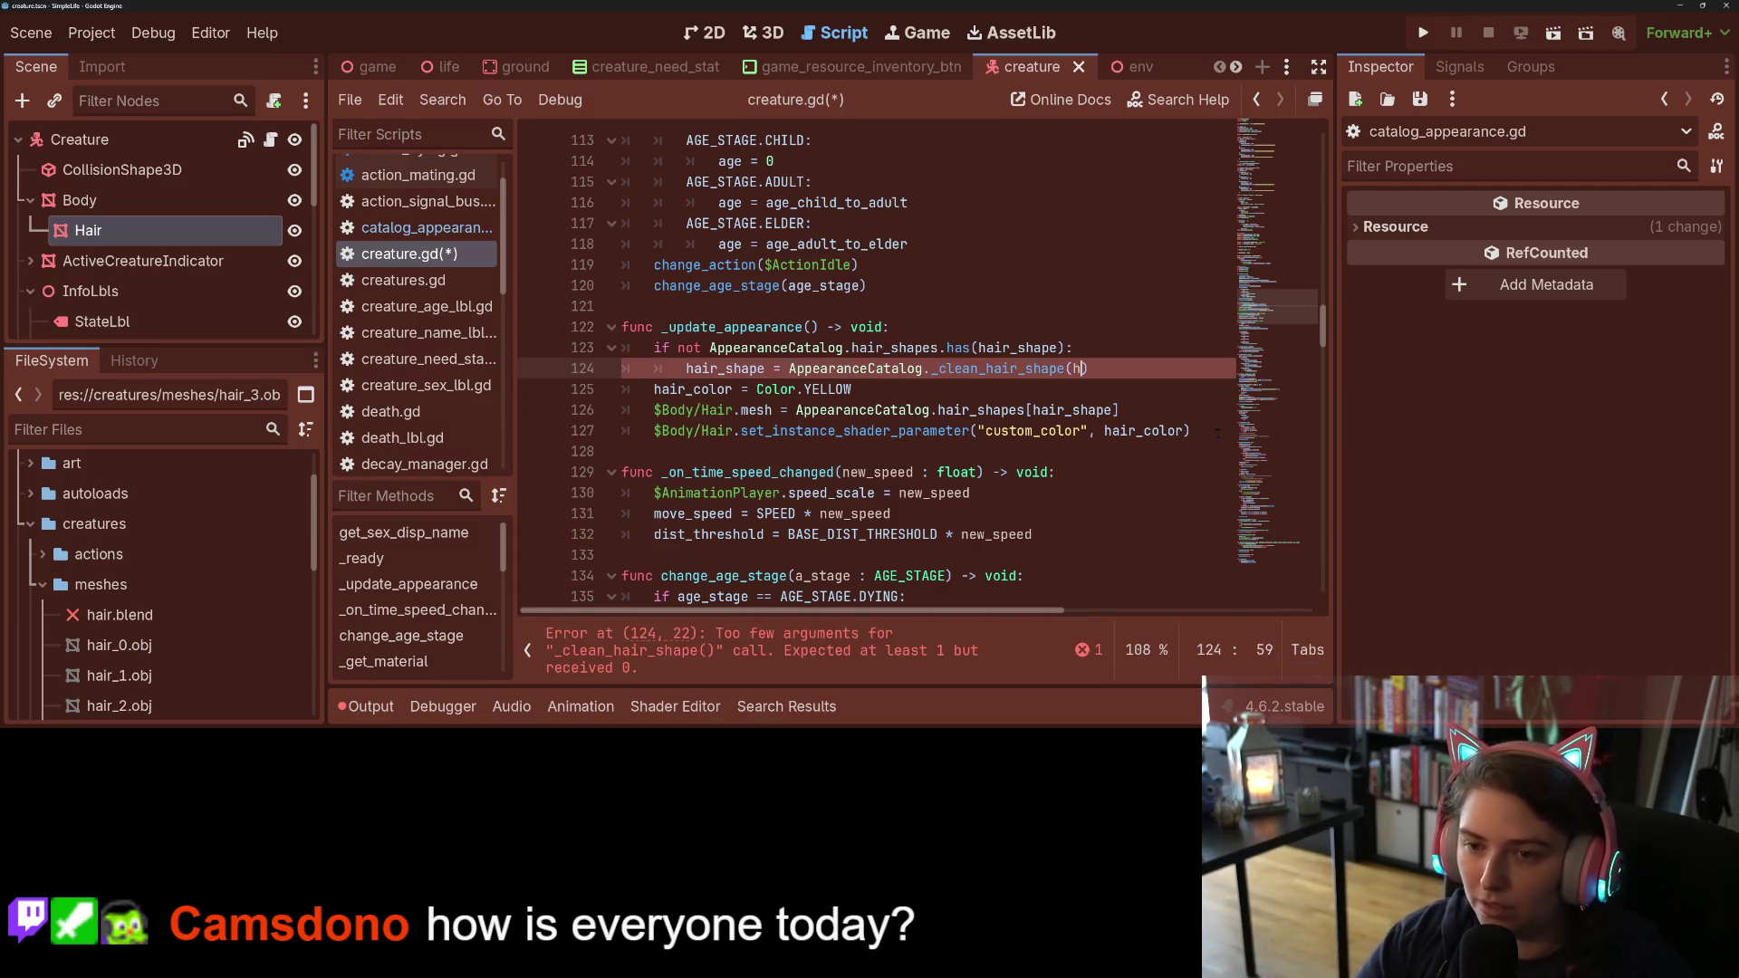
key("Return")
Step: Drop the underscore from the call and its definition, making it clean_hair_shape, and delete the redundant if-not check line
left_click(940, 368)
key("BackSpace")
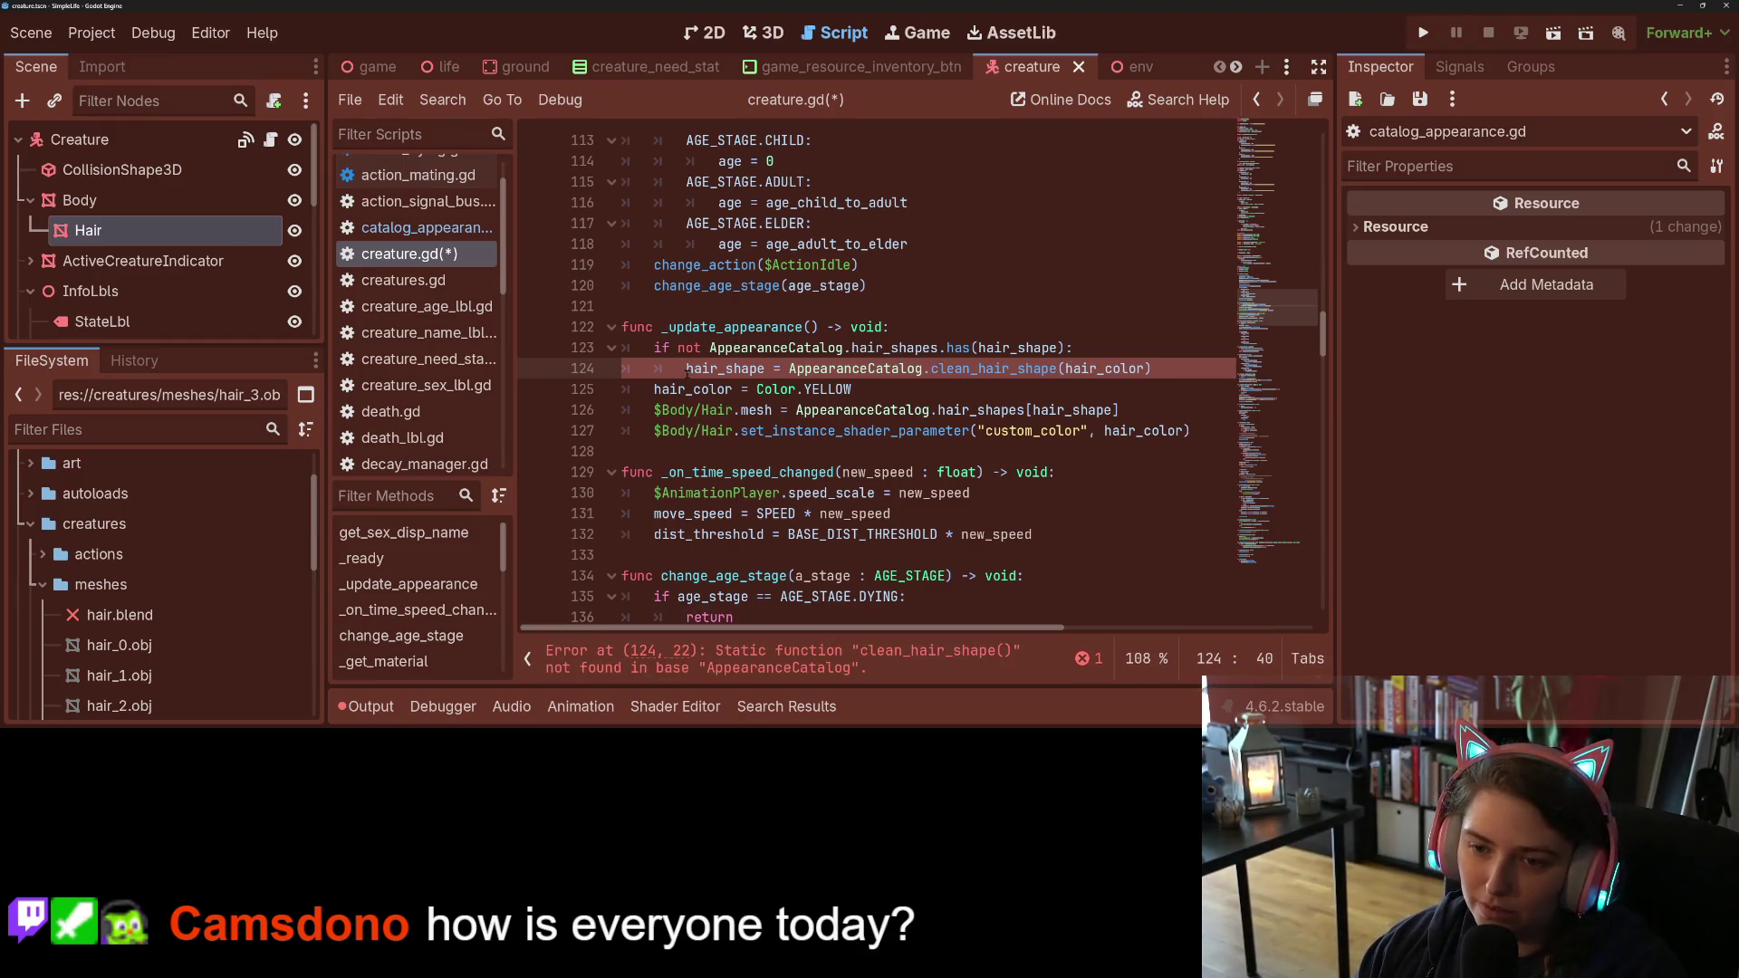
left_click_drag(687, 370, 654, 347)
key("BackSpace")
left_click(711, 349)
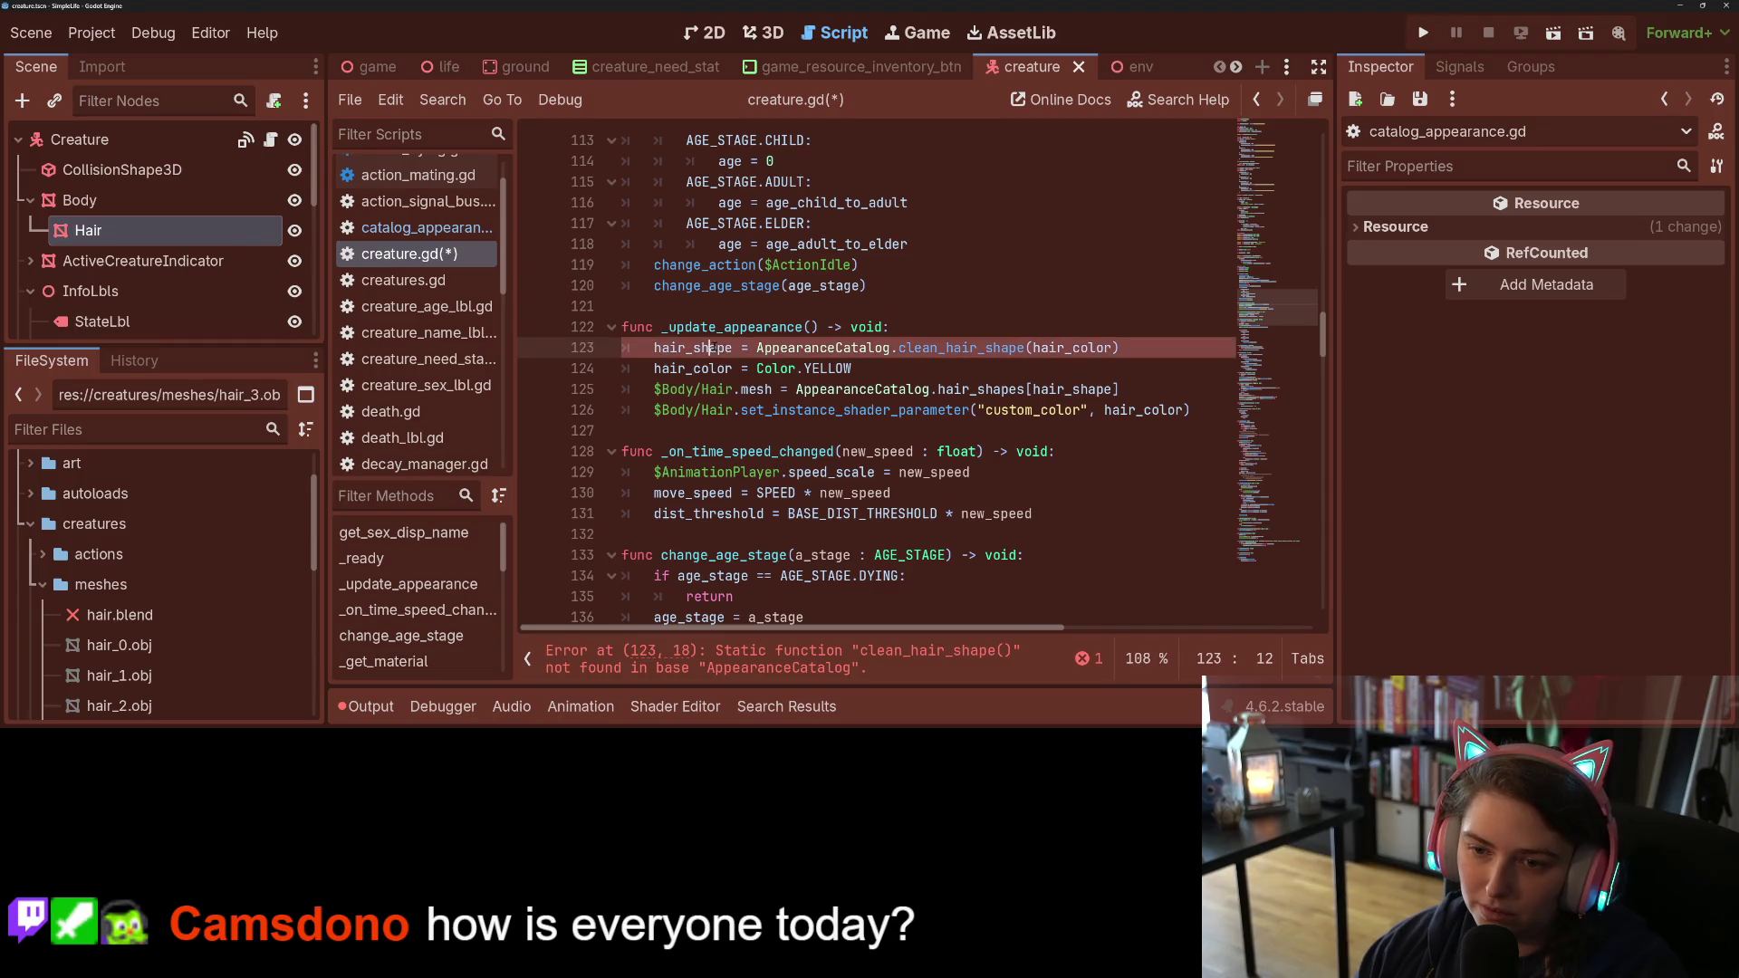
double_click(972, 346)
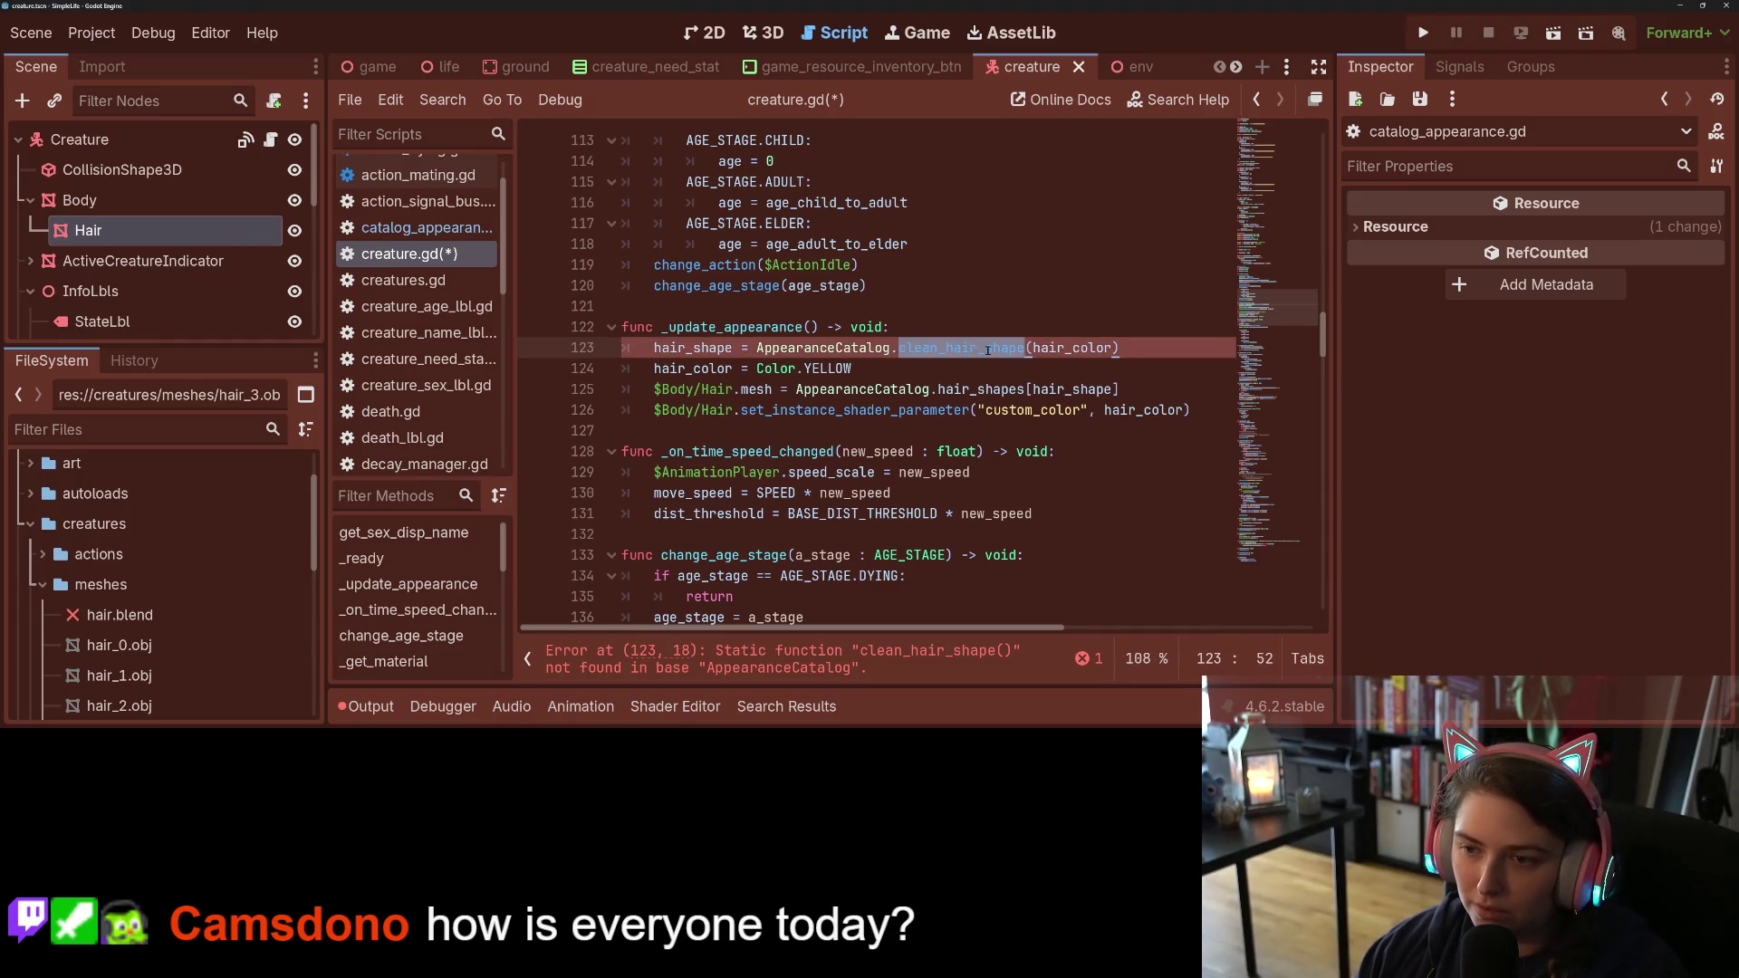
left_click(987, 349, "ctrl")
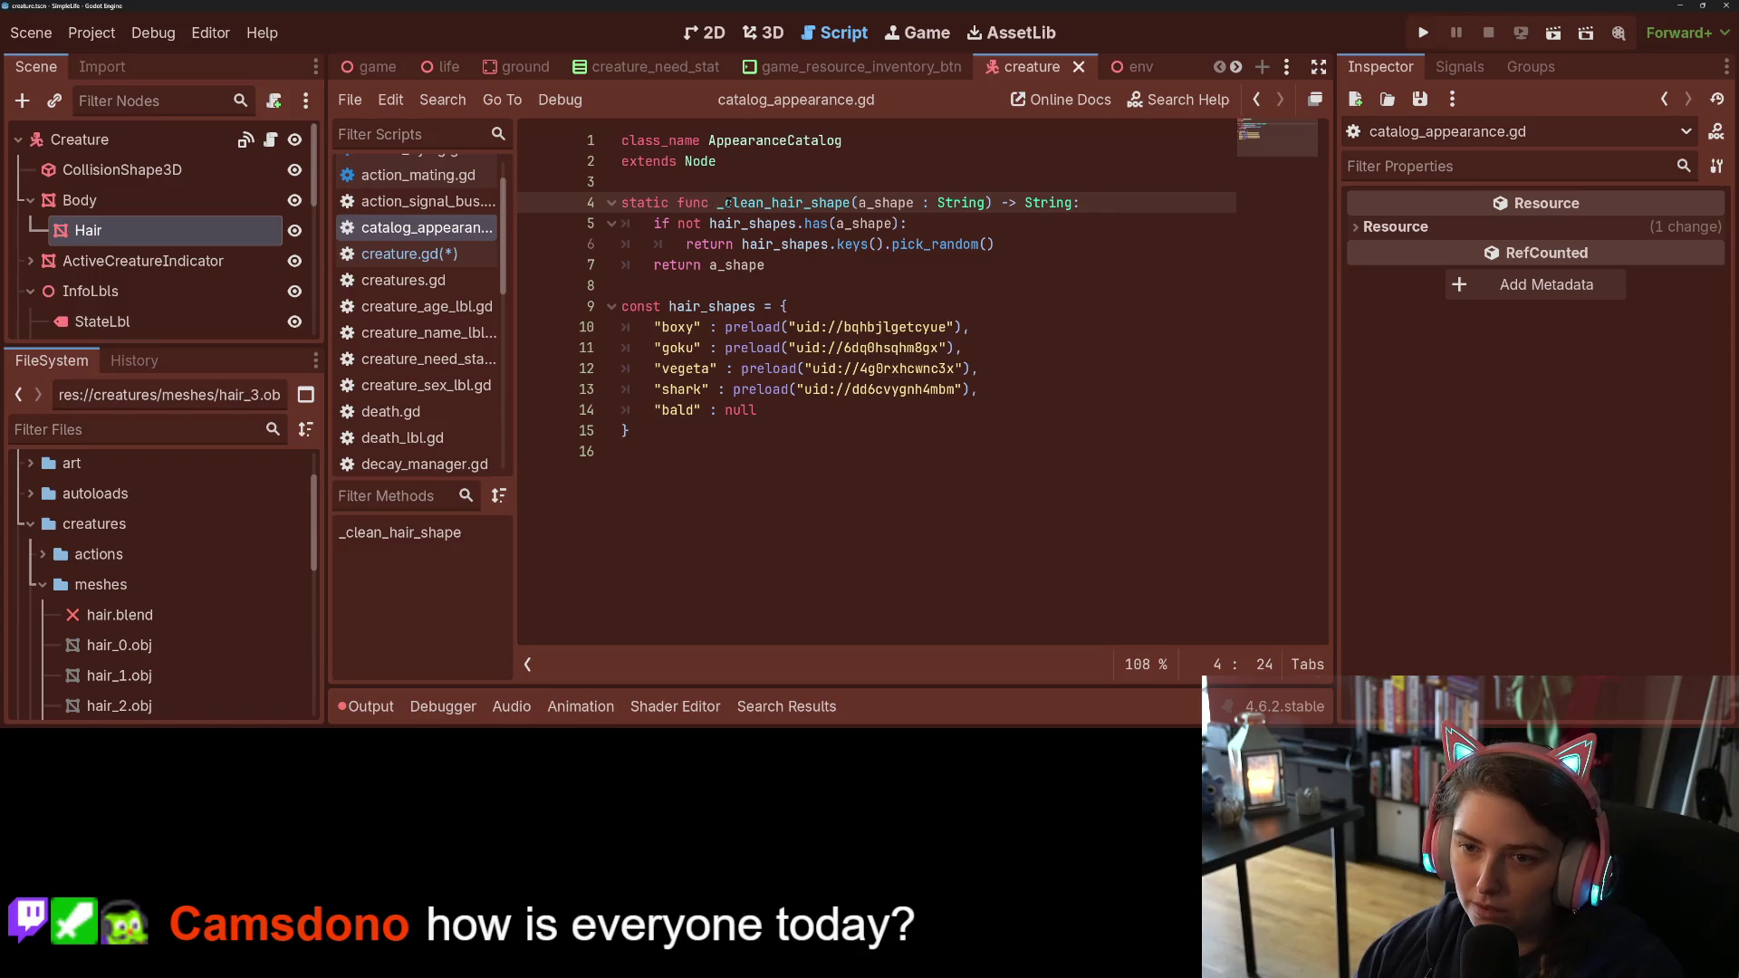
key("BackSpace")
key("ctrl+s")
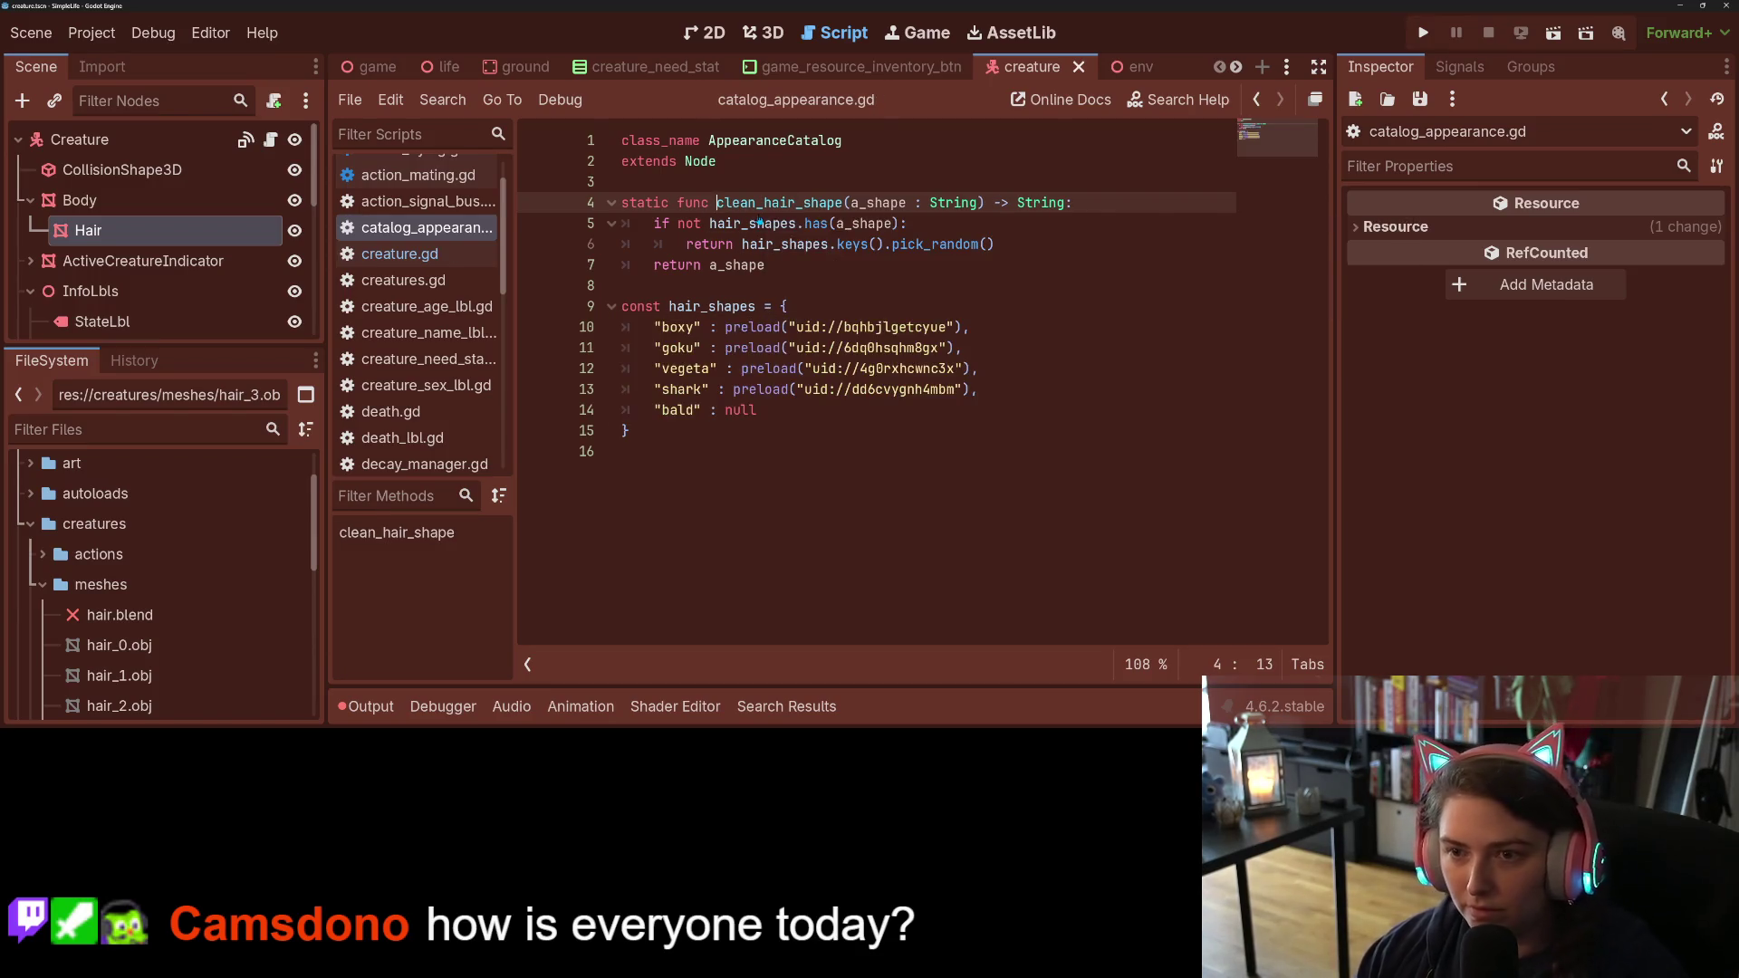
Step: Change the clean_hair_shape call argument to hair_shape in creature.gd and save
left_click(399, 254)
left_click(1038, 348)
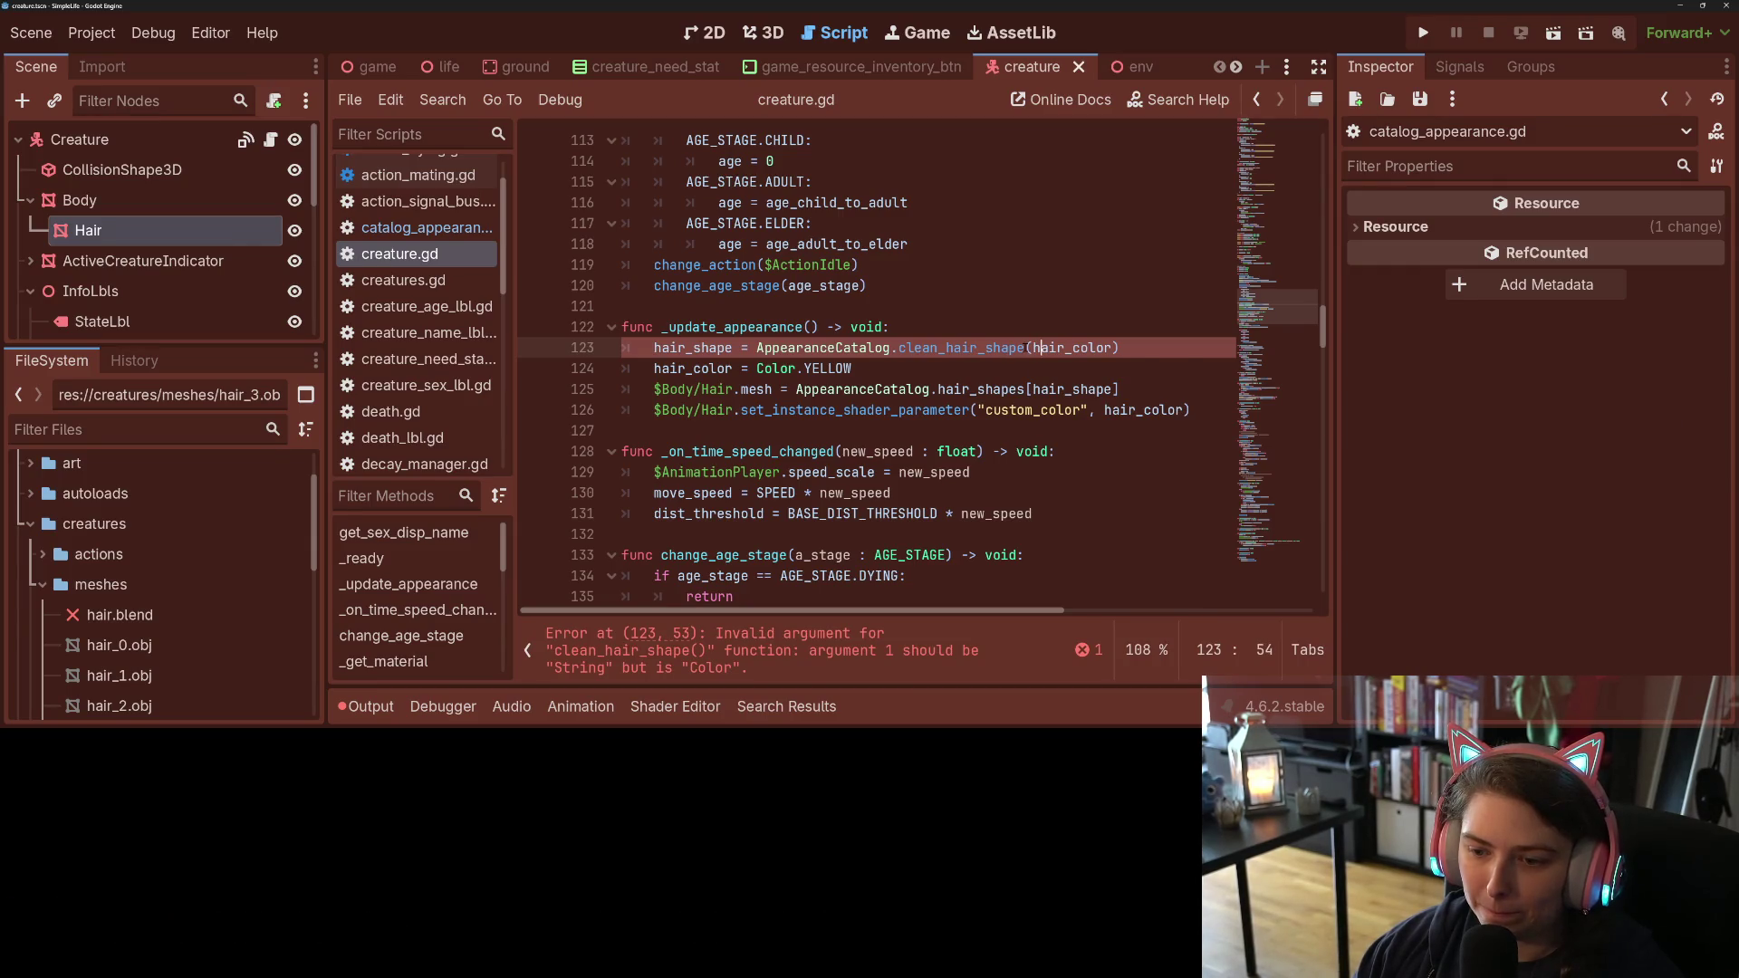
double_click(1073, 349)
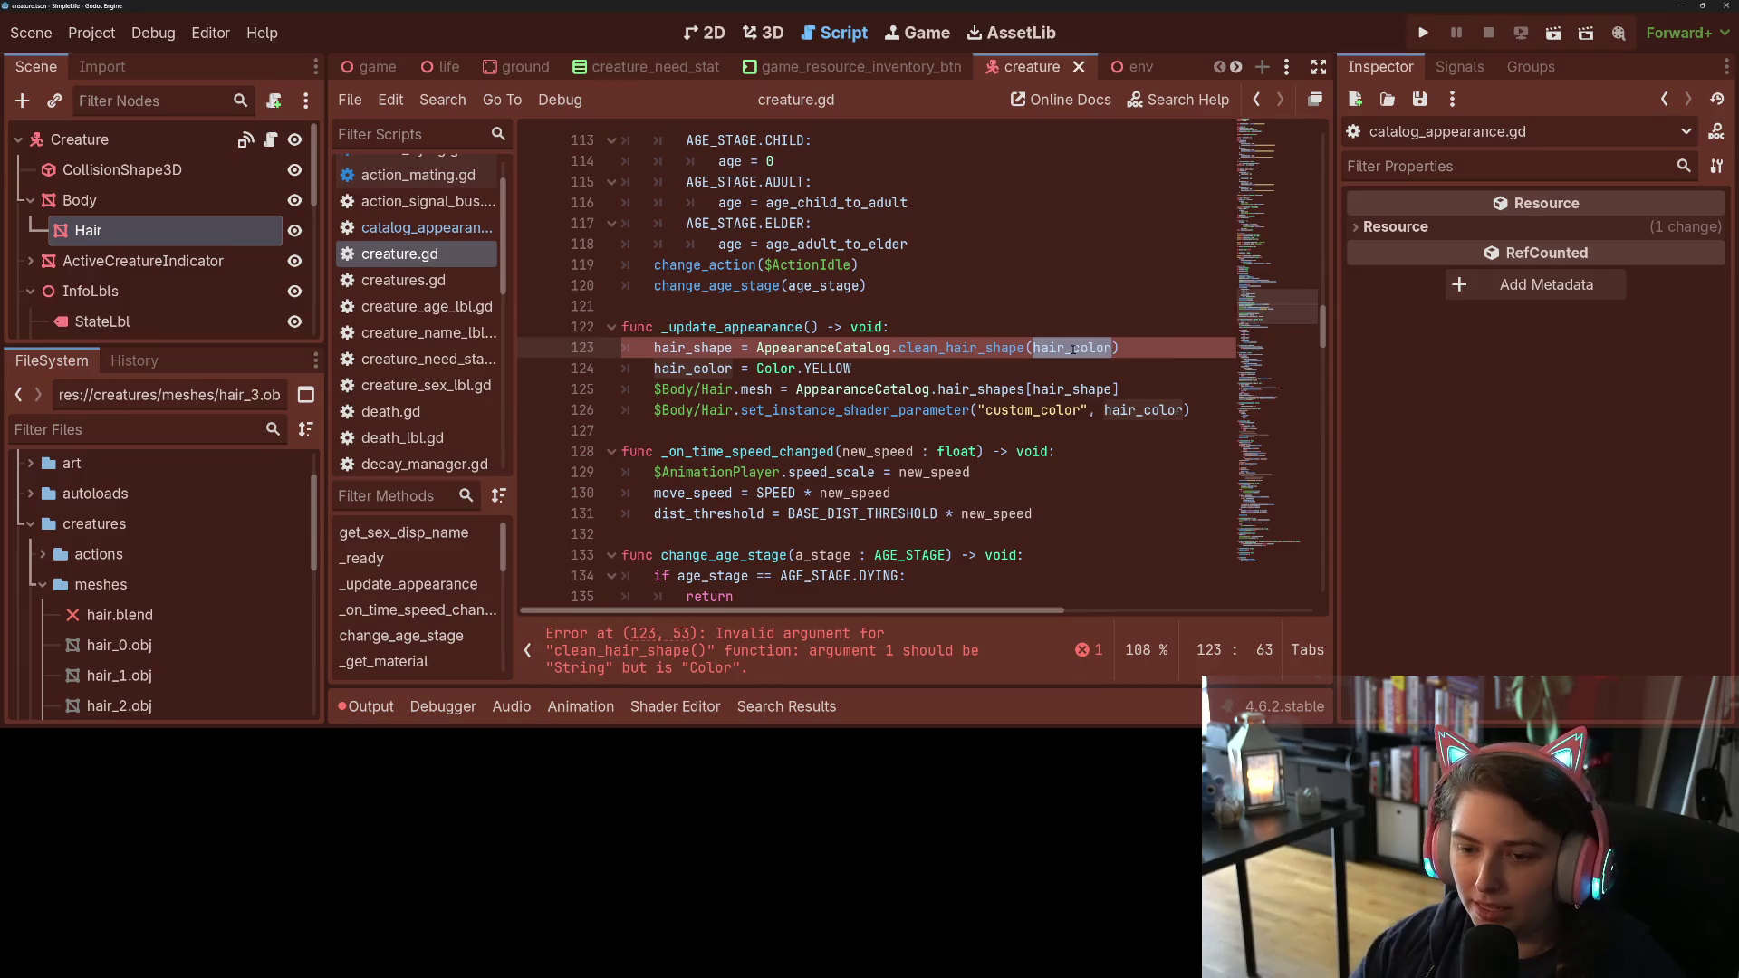
type("hair")
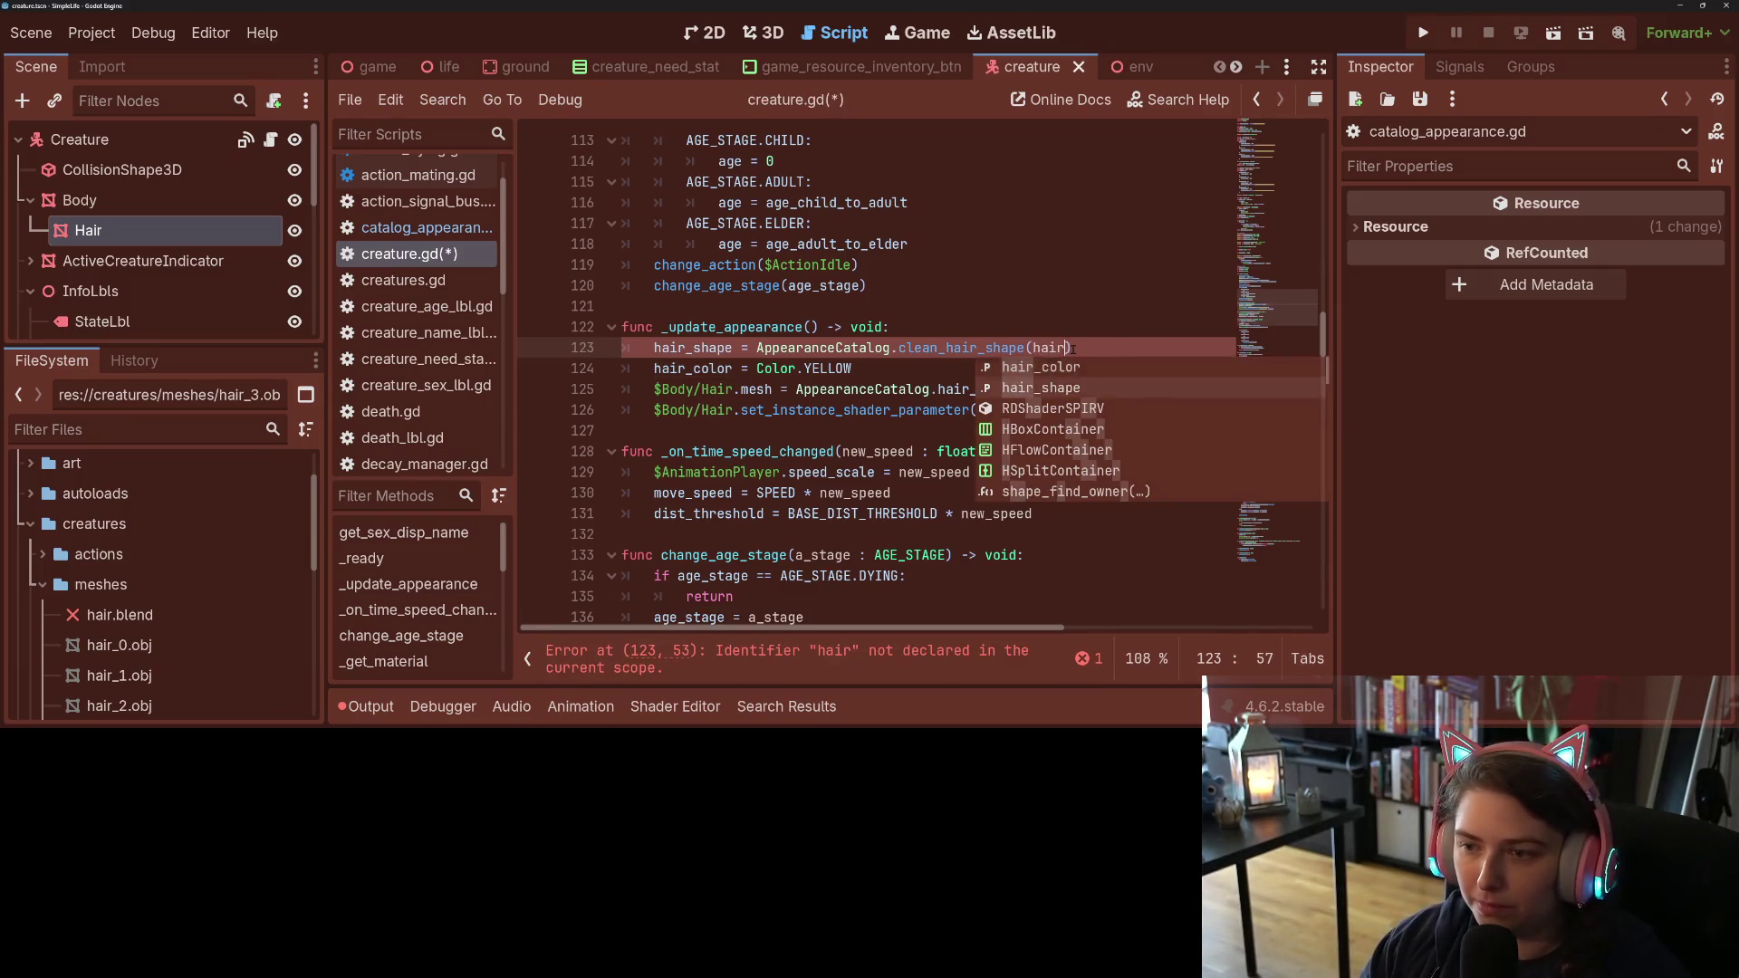
key("Return")
key("ctrl+s")
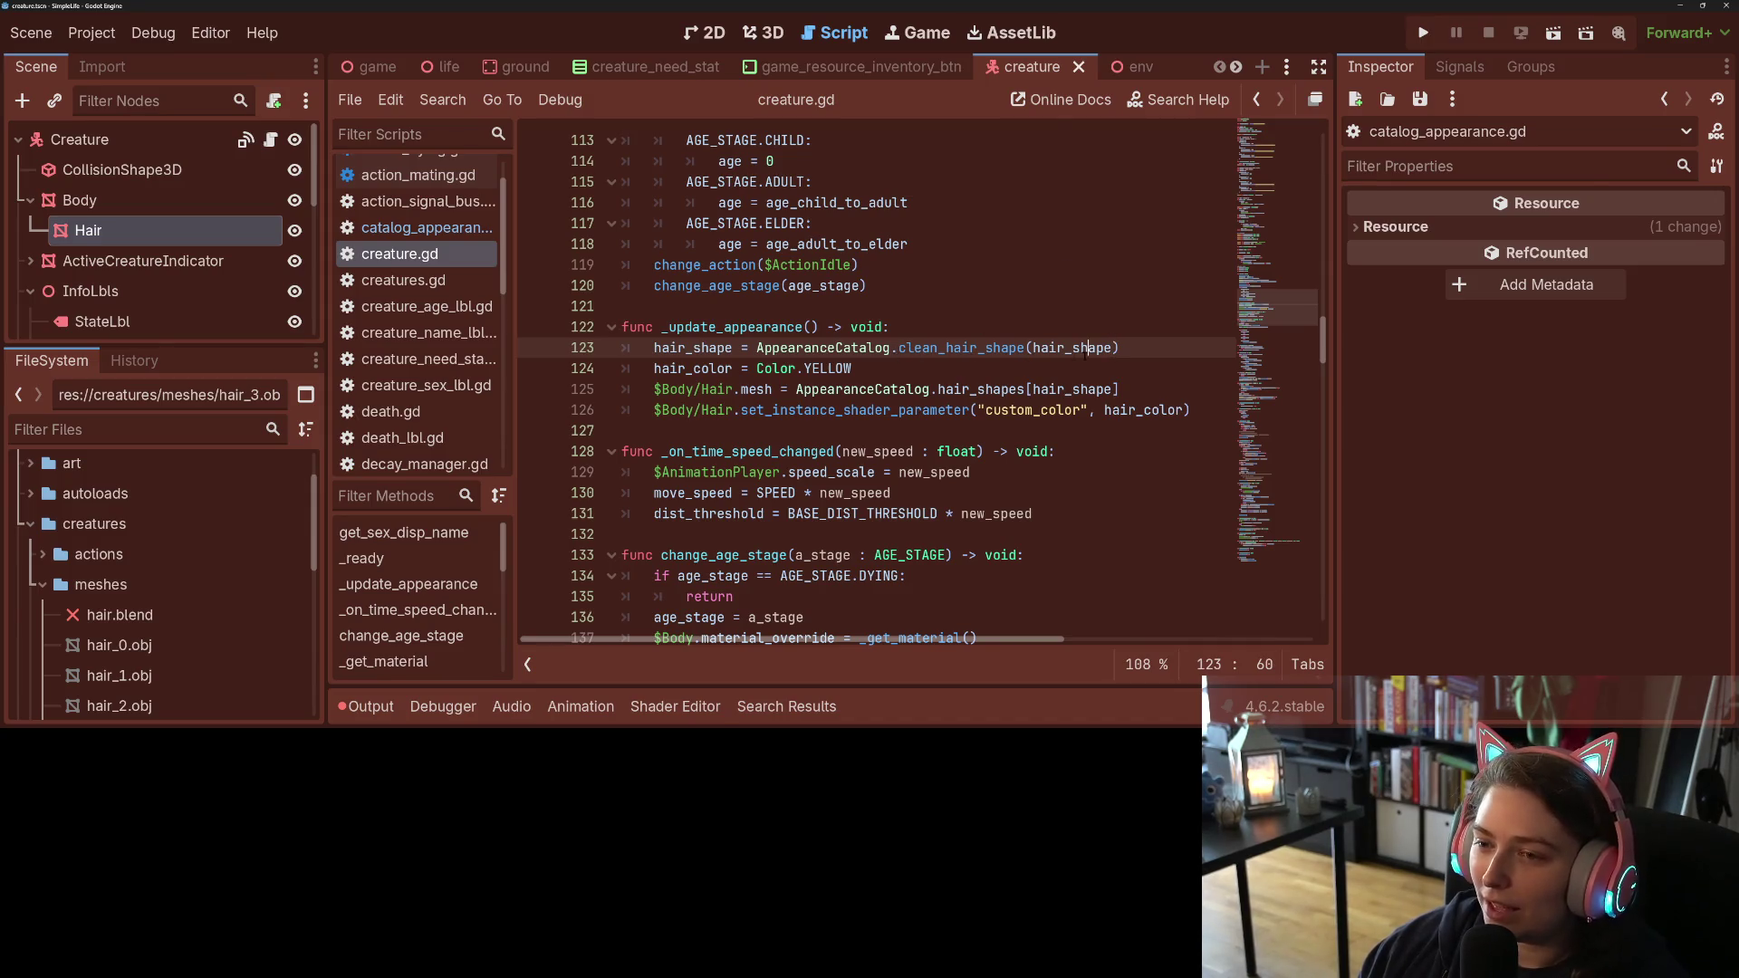
Step: Review lines 123–125, then jump from AppearanceCatalog on line 125 to catalog_appearance.gd
left_click(916, 389)
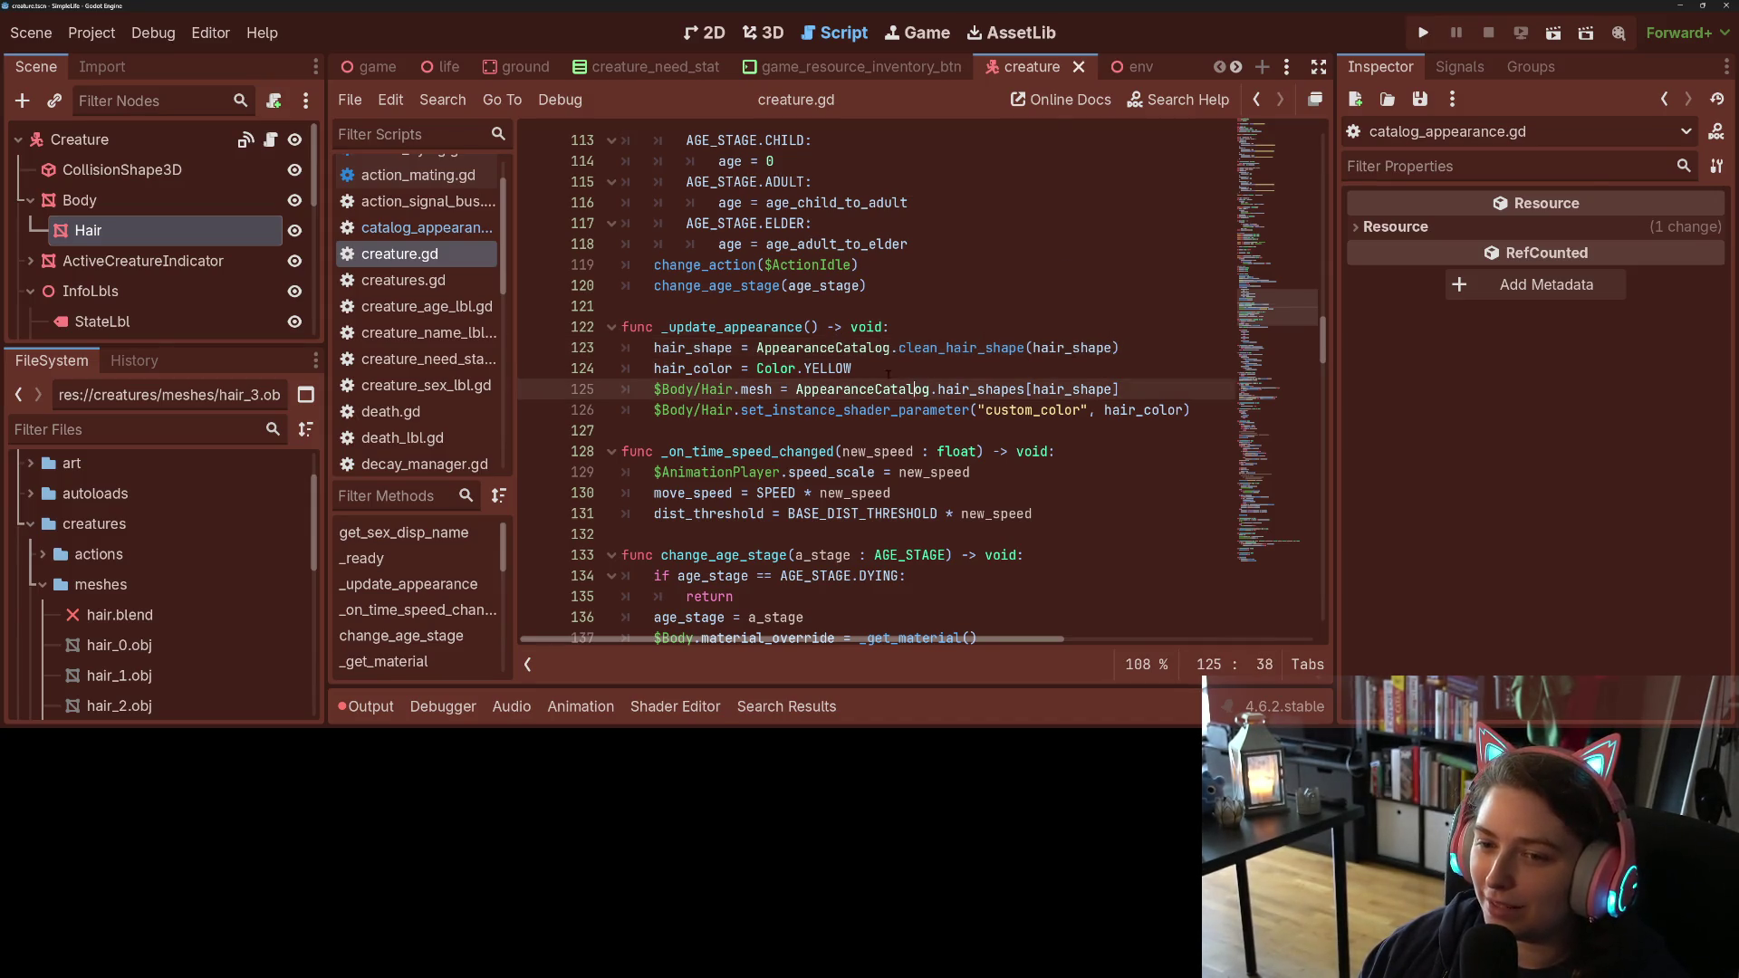
left_click(882, 371)
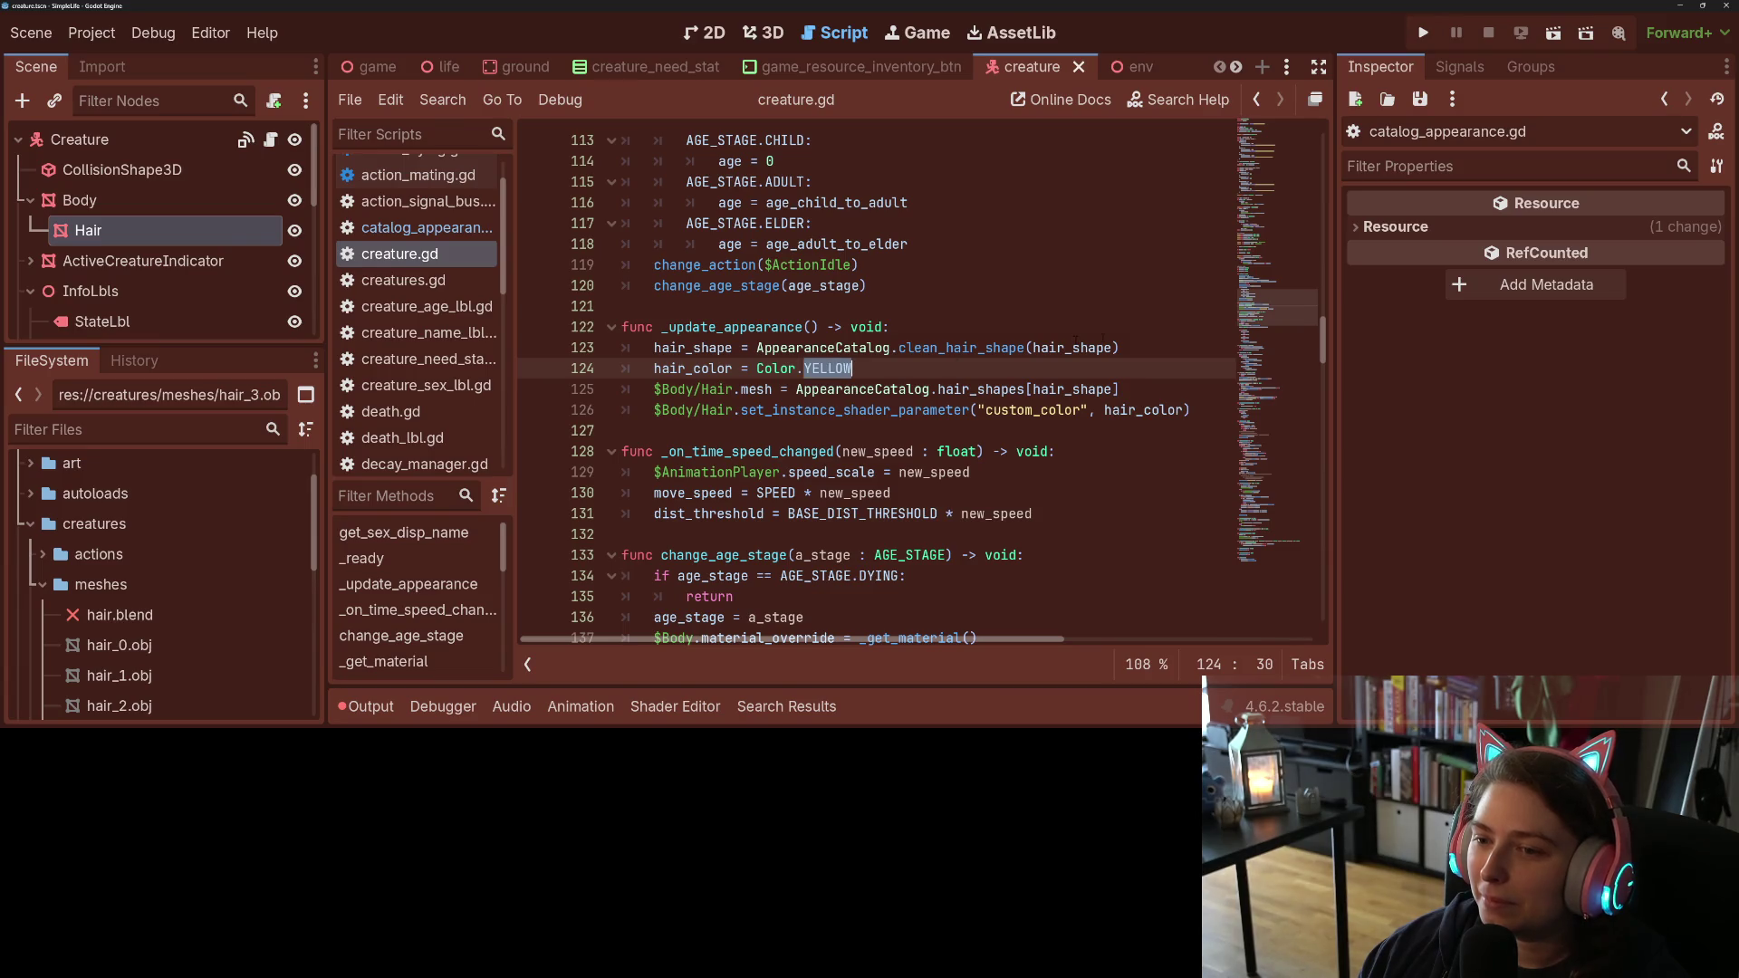
double_click(988, 347)
left_click(1133, 342)
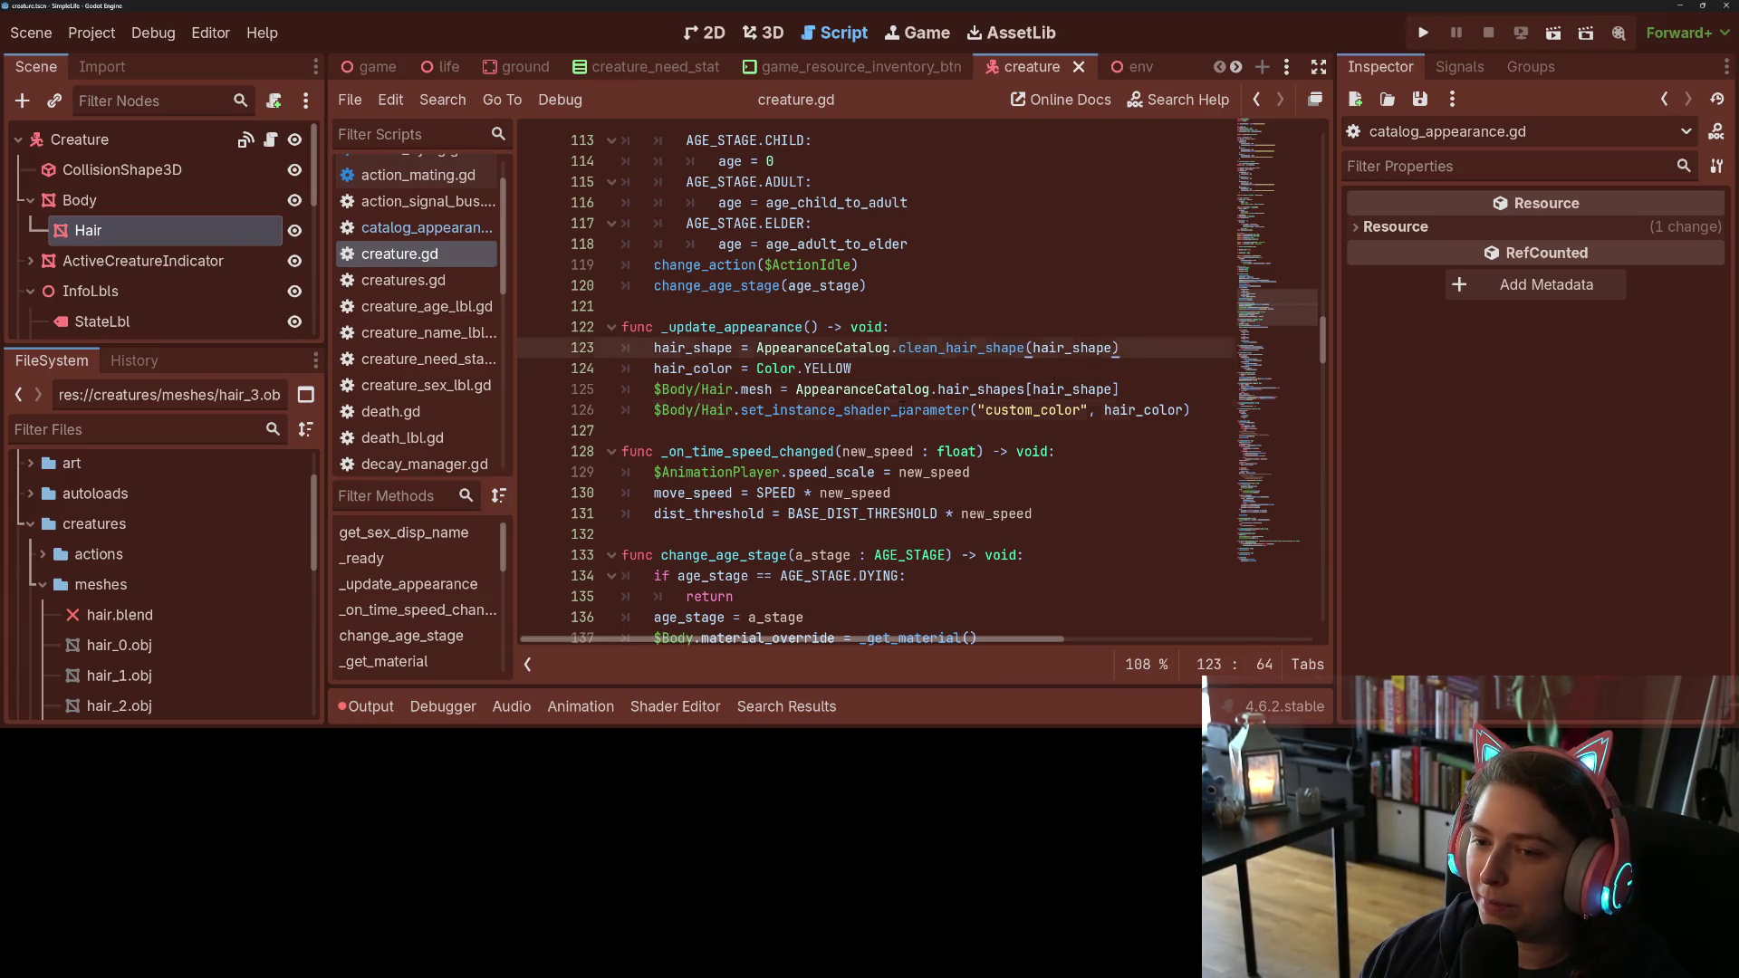
left_click(901, 406)
left_click(894, 389, "ctrl")
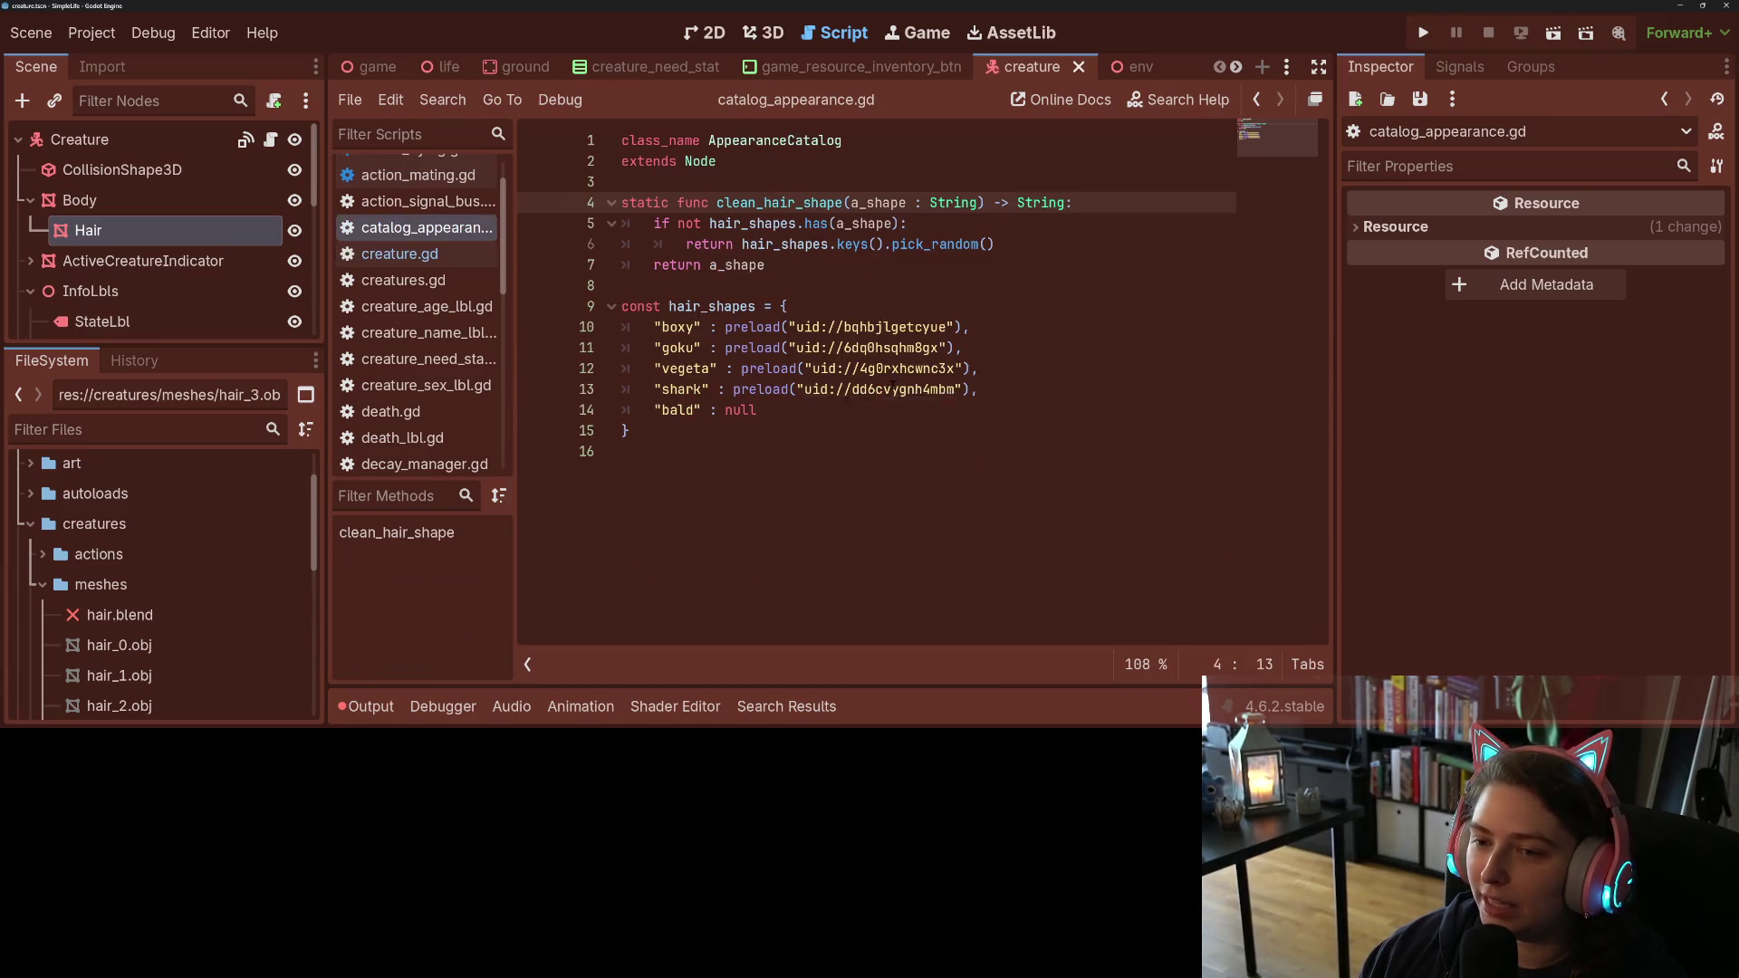
Step: Below clean_hair_shape, add the header static func get_hair(a_shape : String) -> Object:
left_click(781, 279)
key("Return")
key("Return")
key("Up")
type("static func get_hair(a_shape : String) -> ")
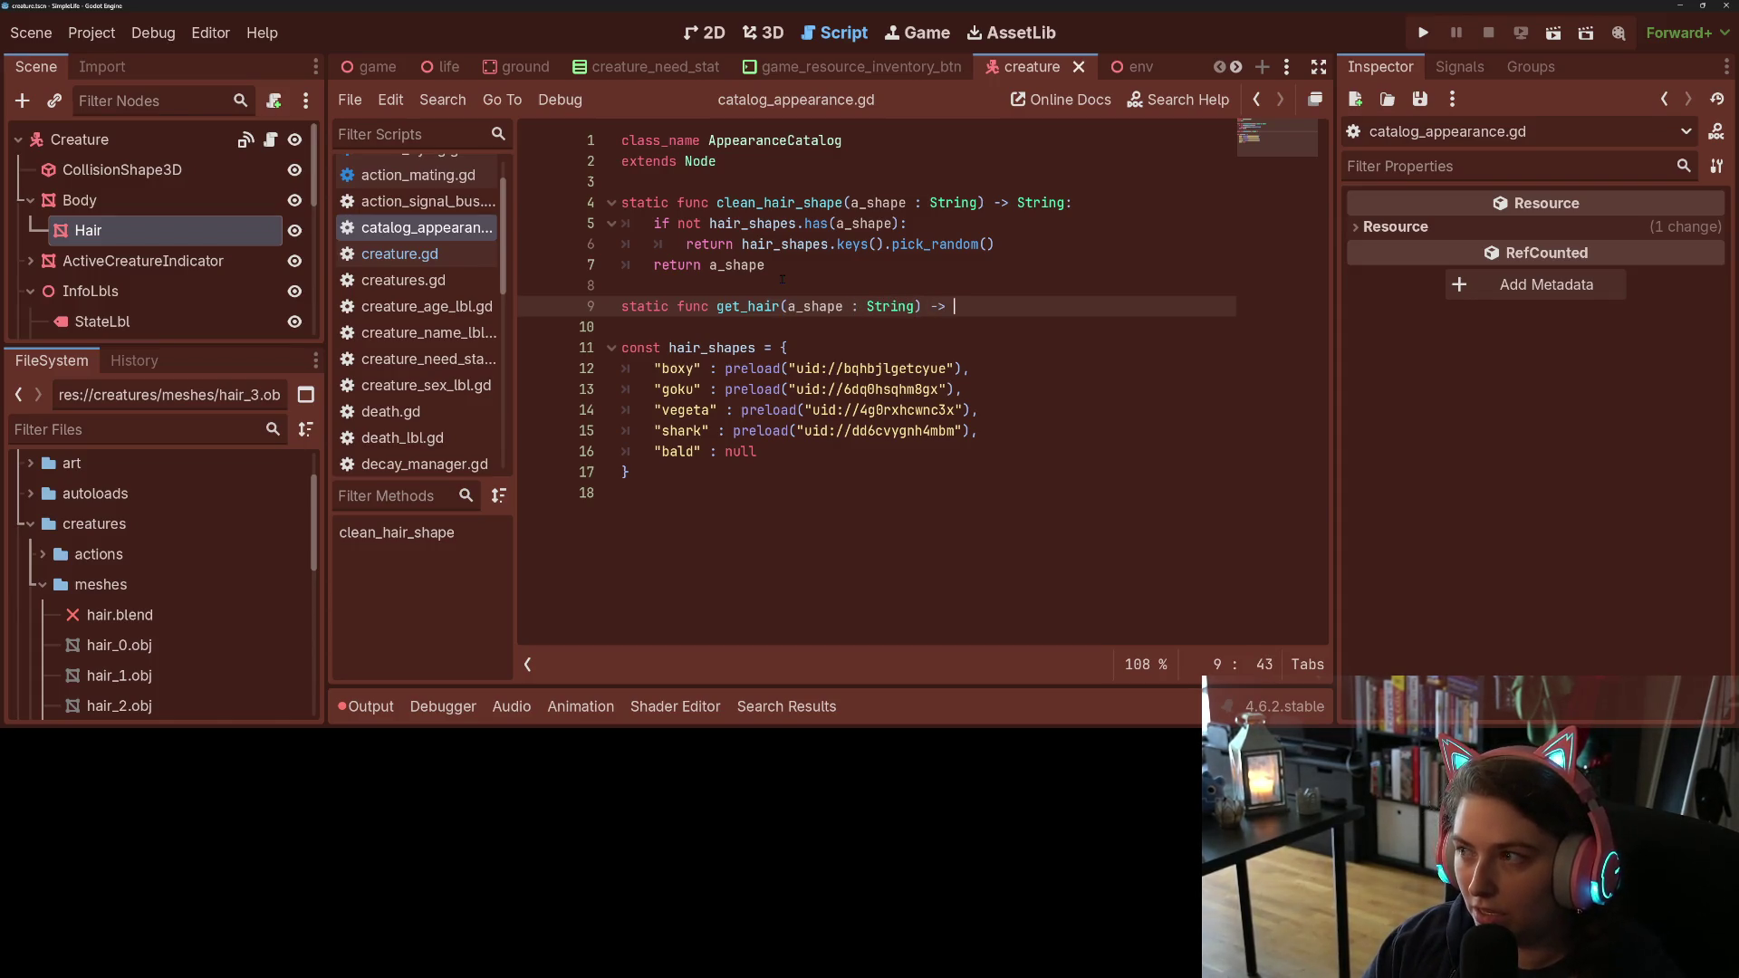
type("Mes")
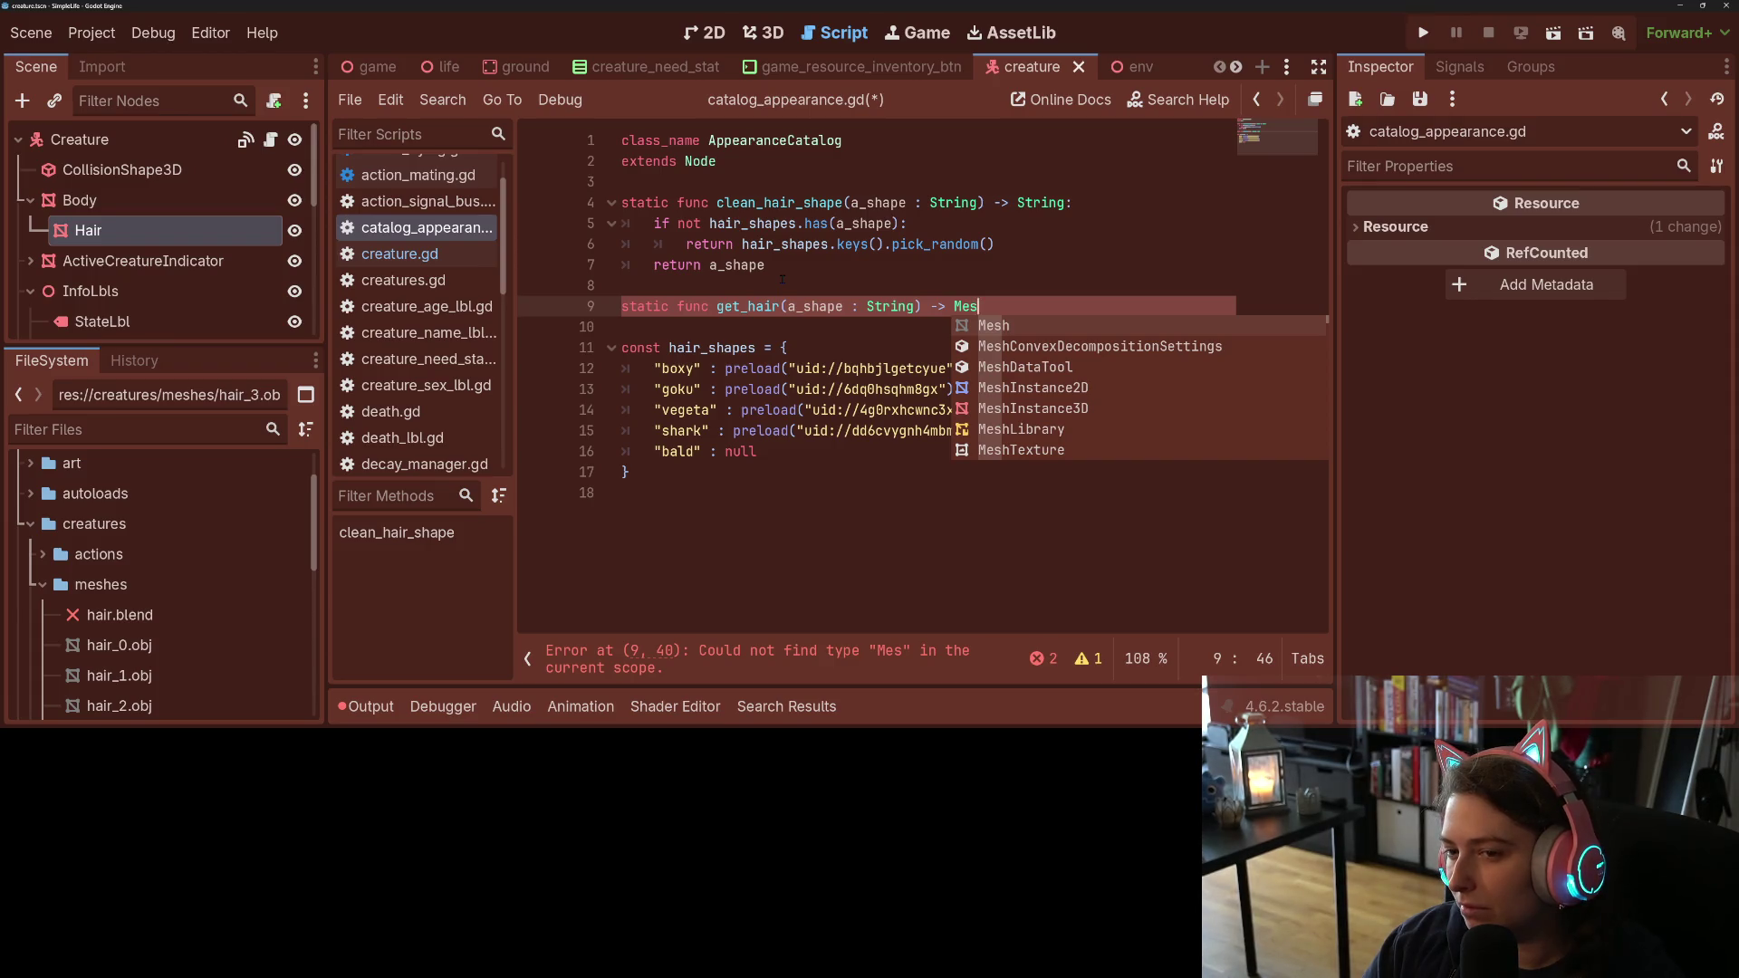
key("BackSpace")
key("BackSpace")
key("BackSpace")
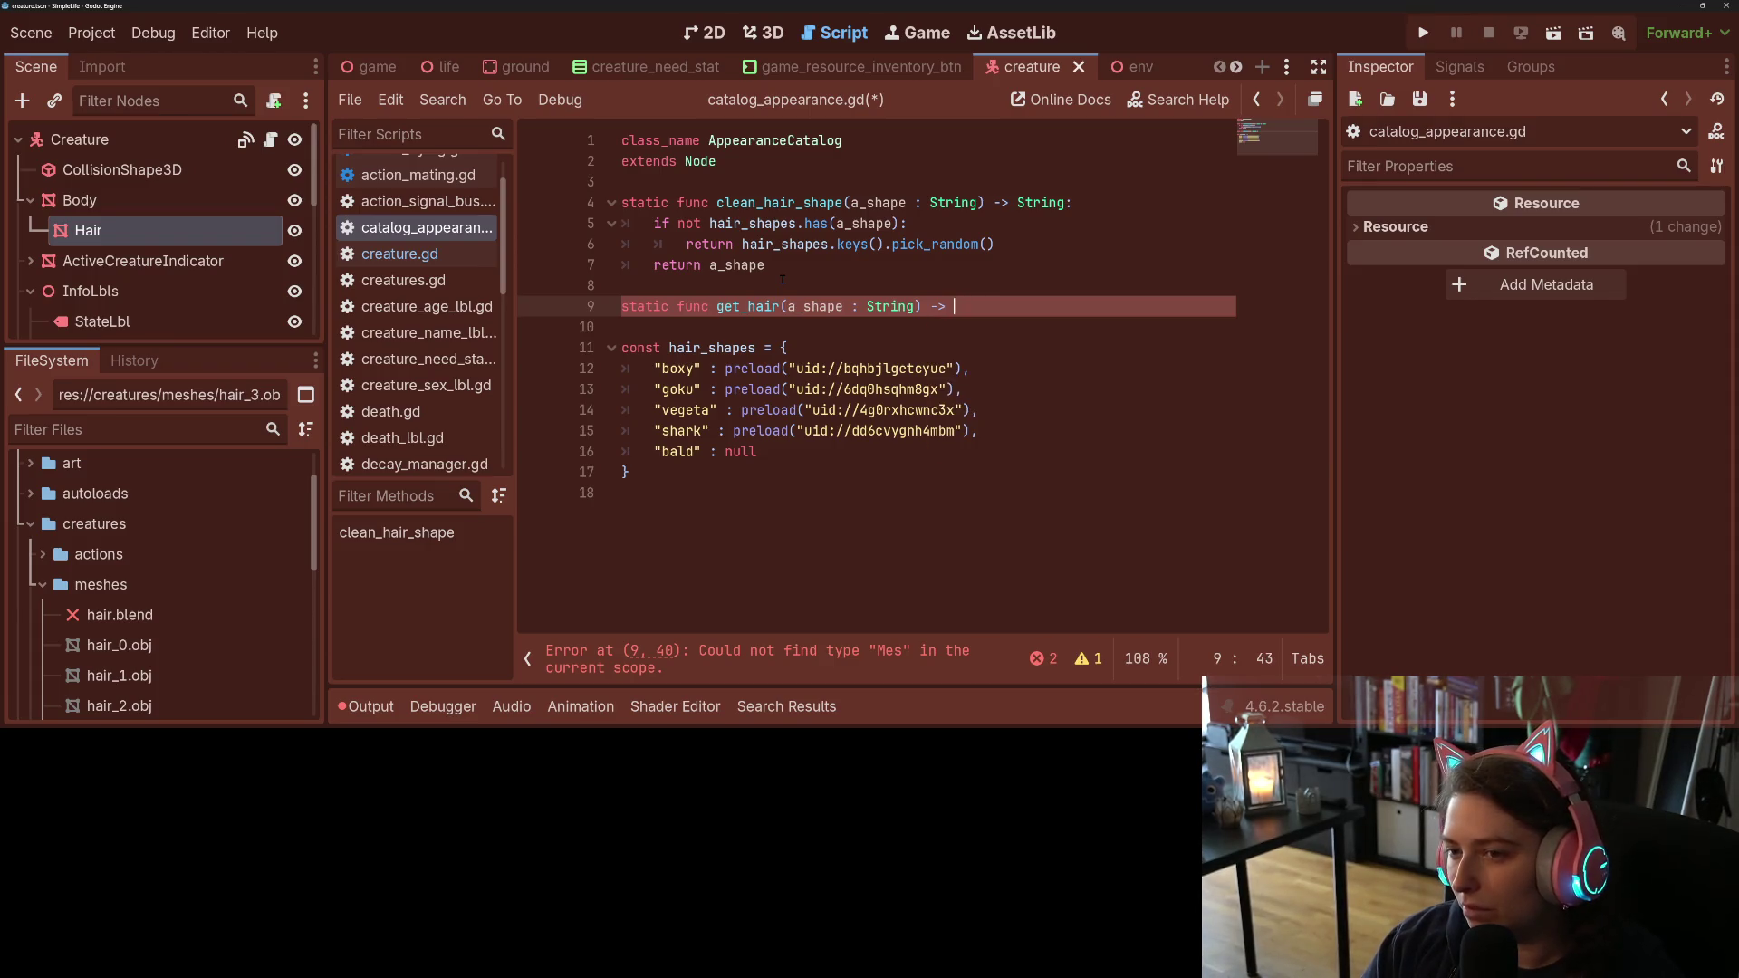
type("Ob")
key("Return")
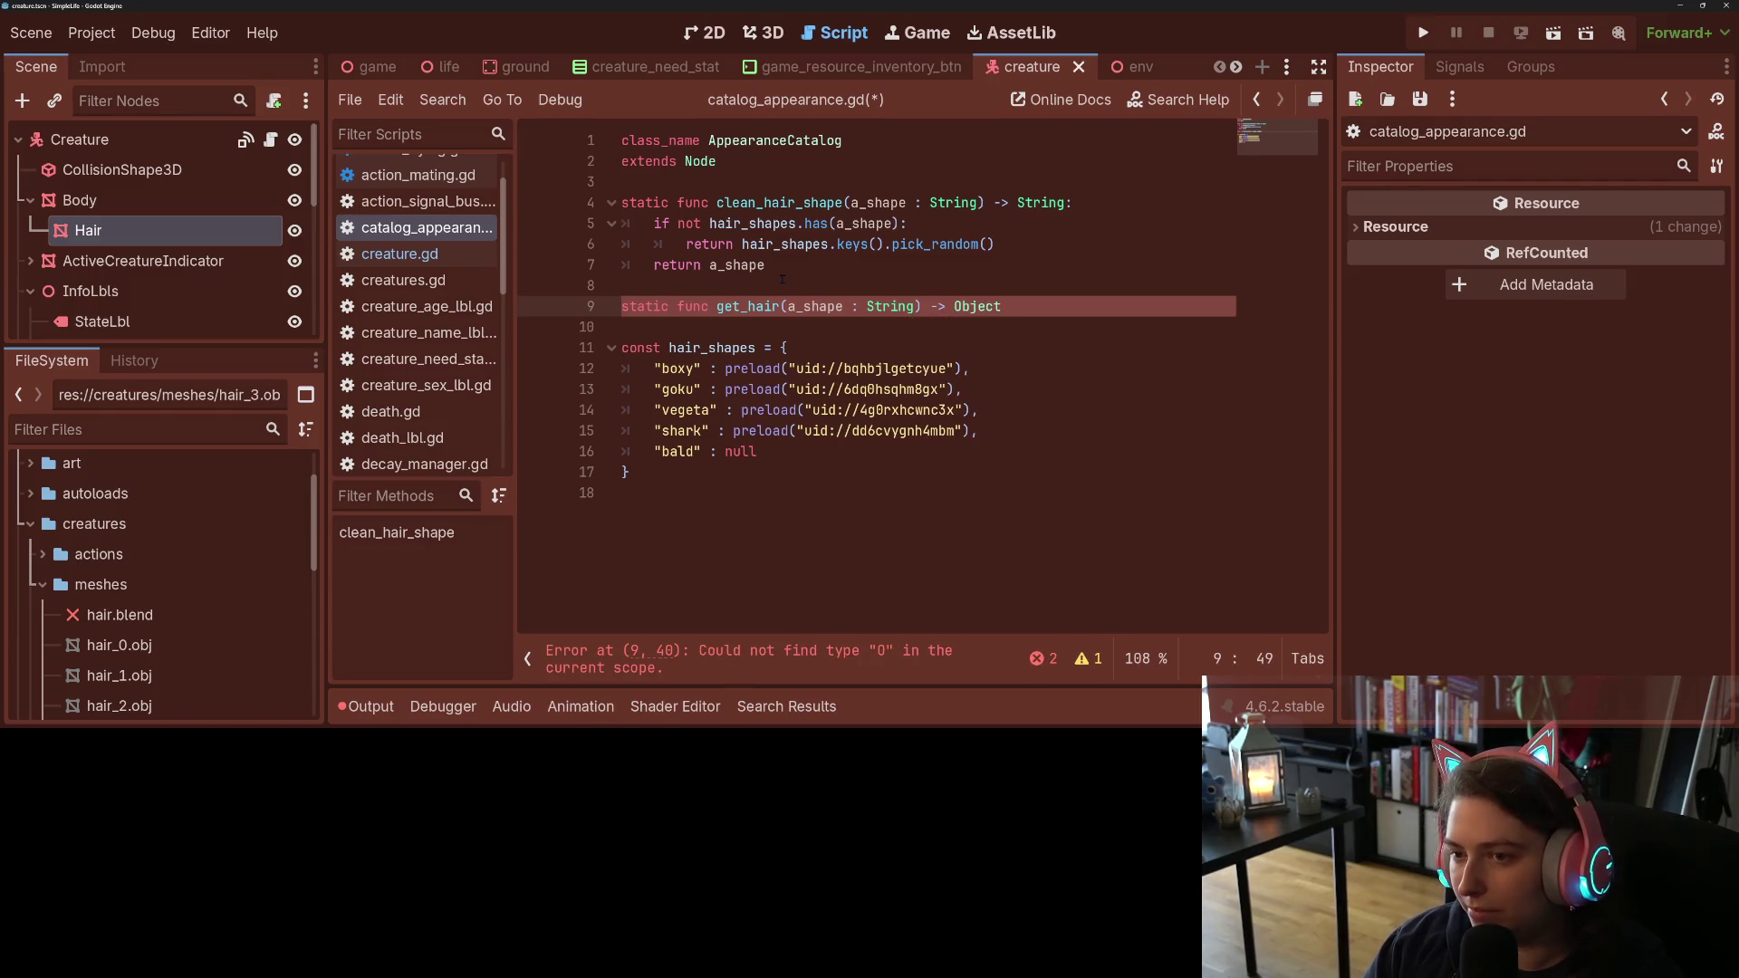
type(":")
key("Return")
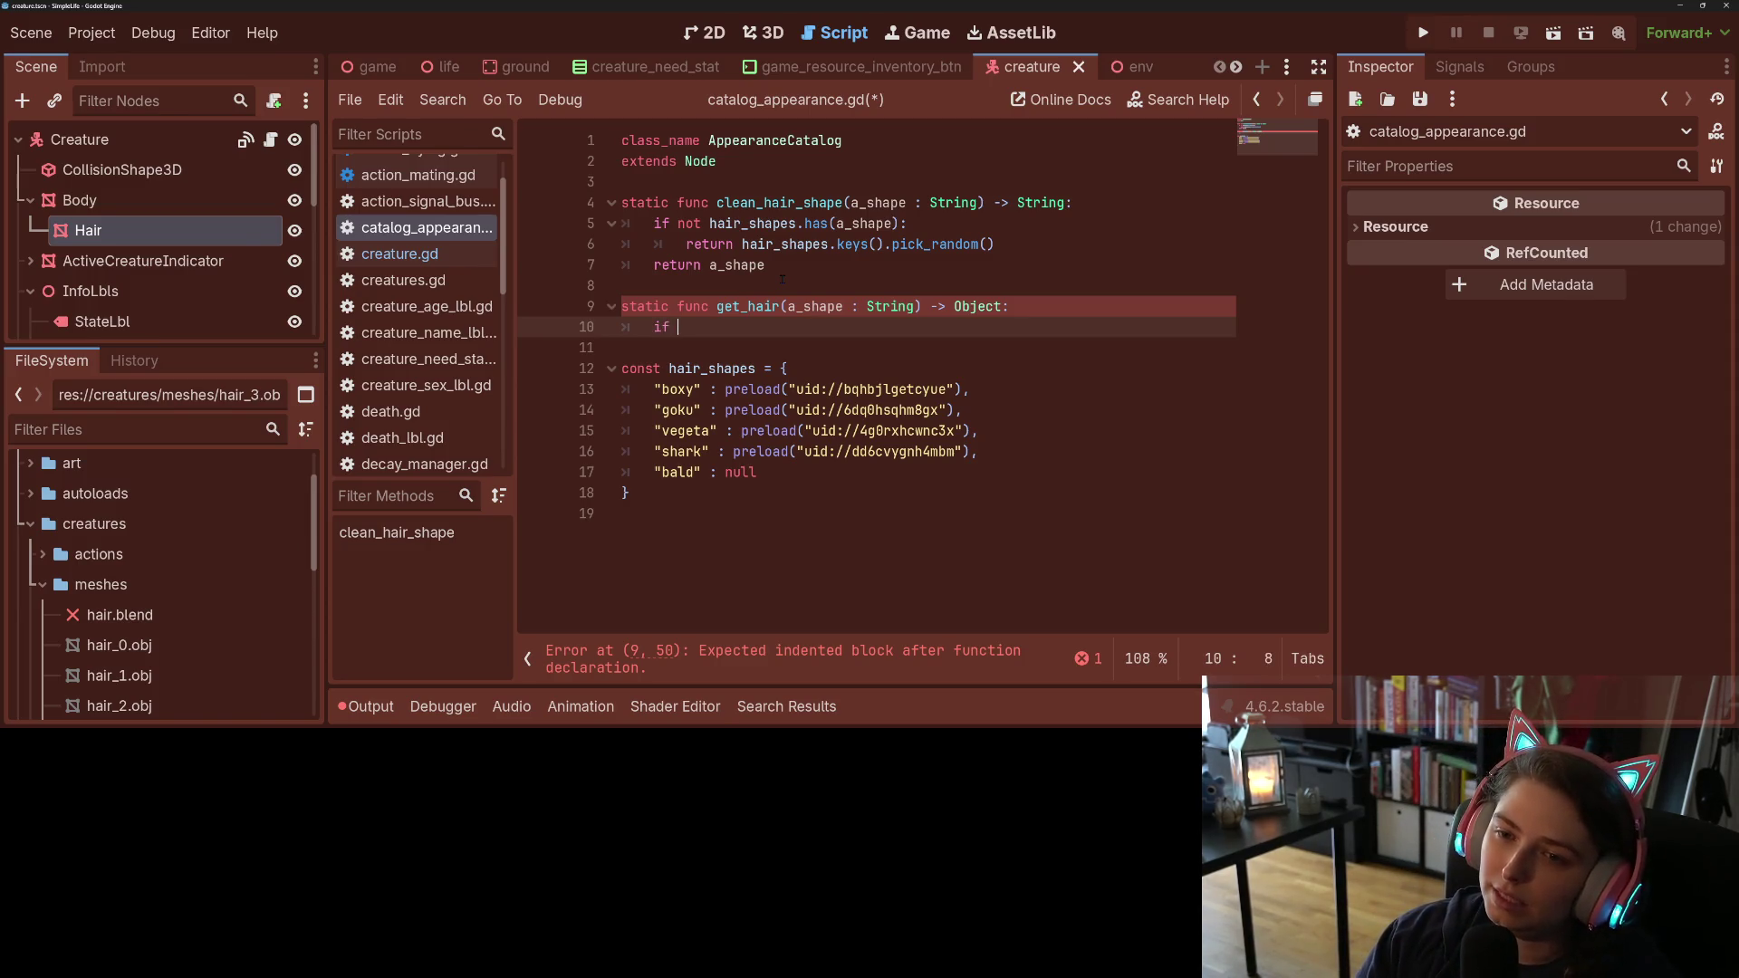
Step: Make get_hair return hair_shapes[a_shape] when the shape exists, otherwise null, and save
type("if hair_shapes.has(a_")
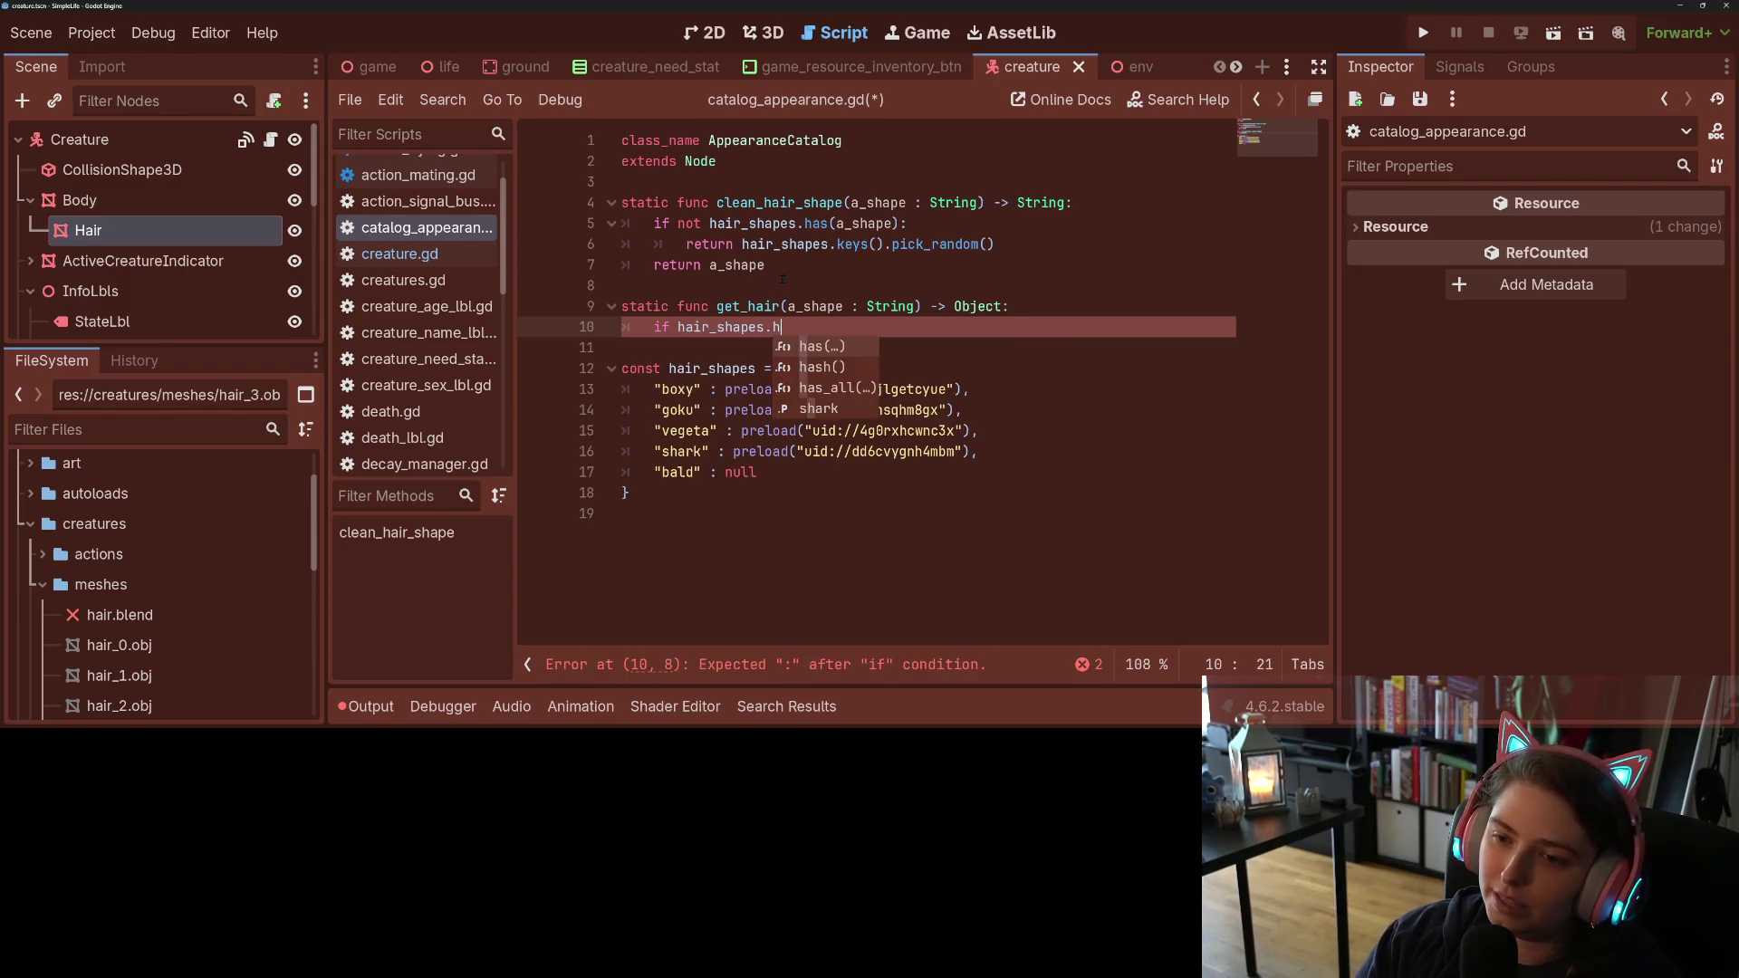
type("shape):")
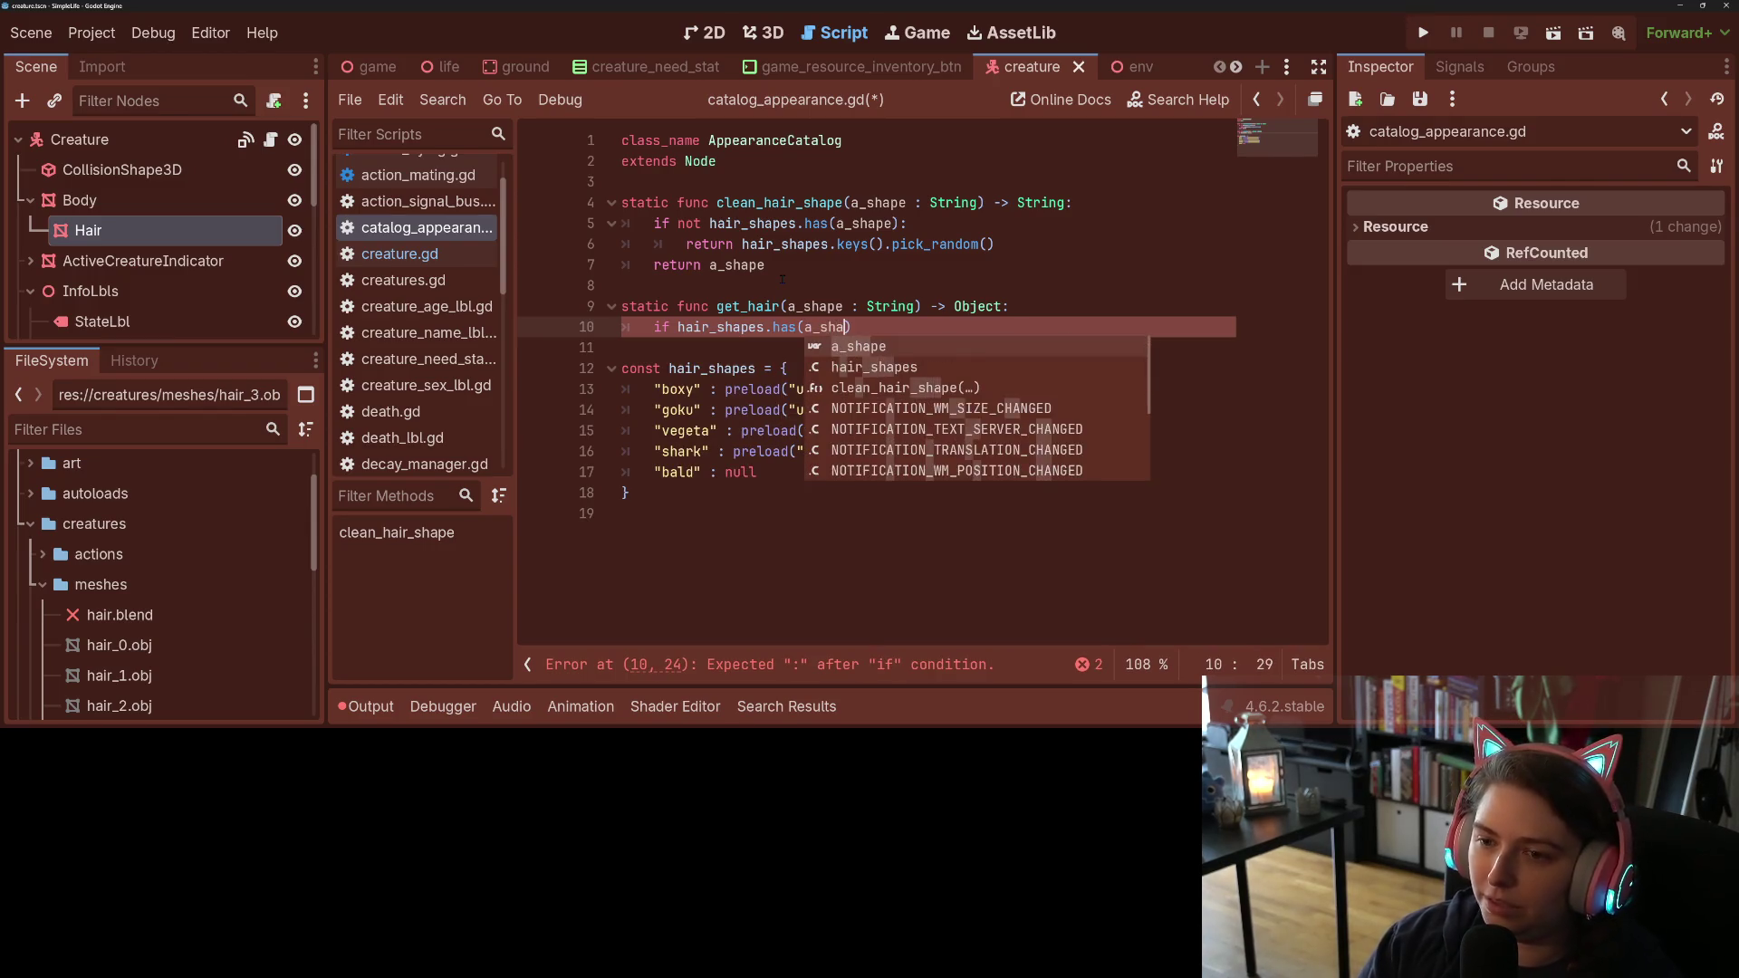
key("Return")
type("return ha")
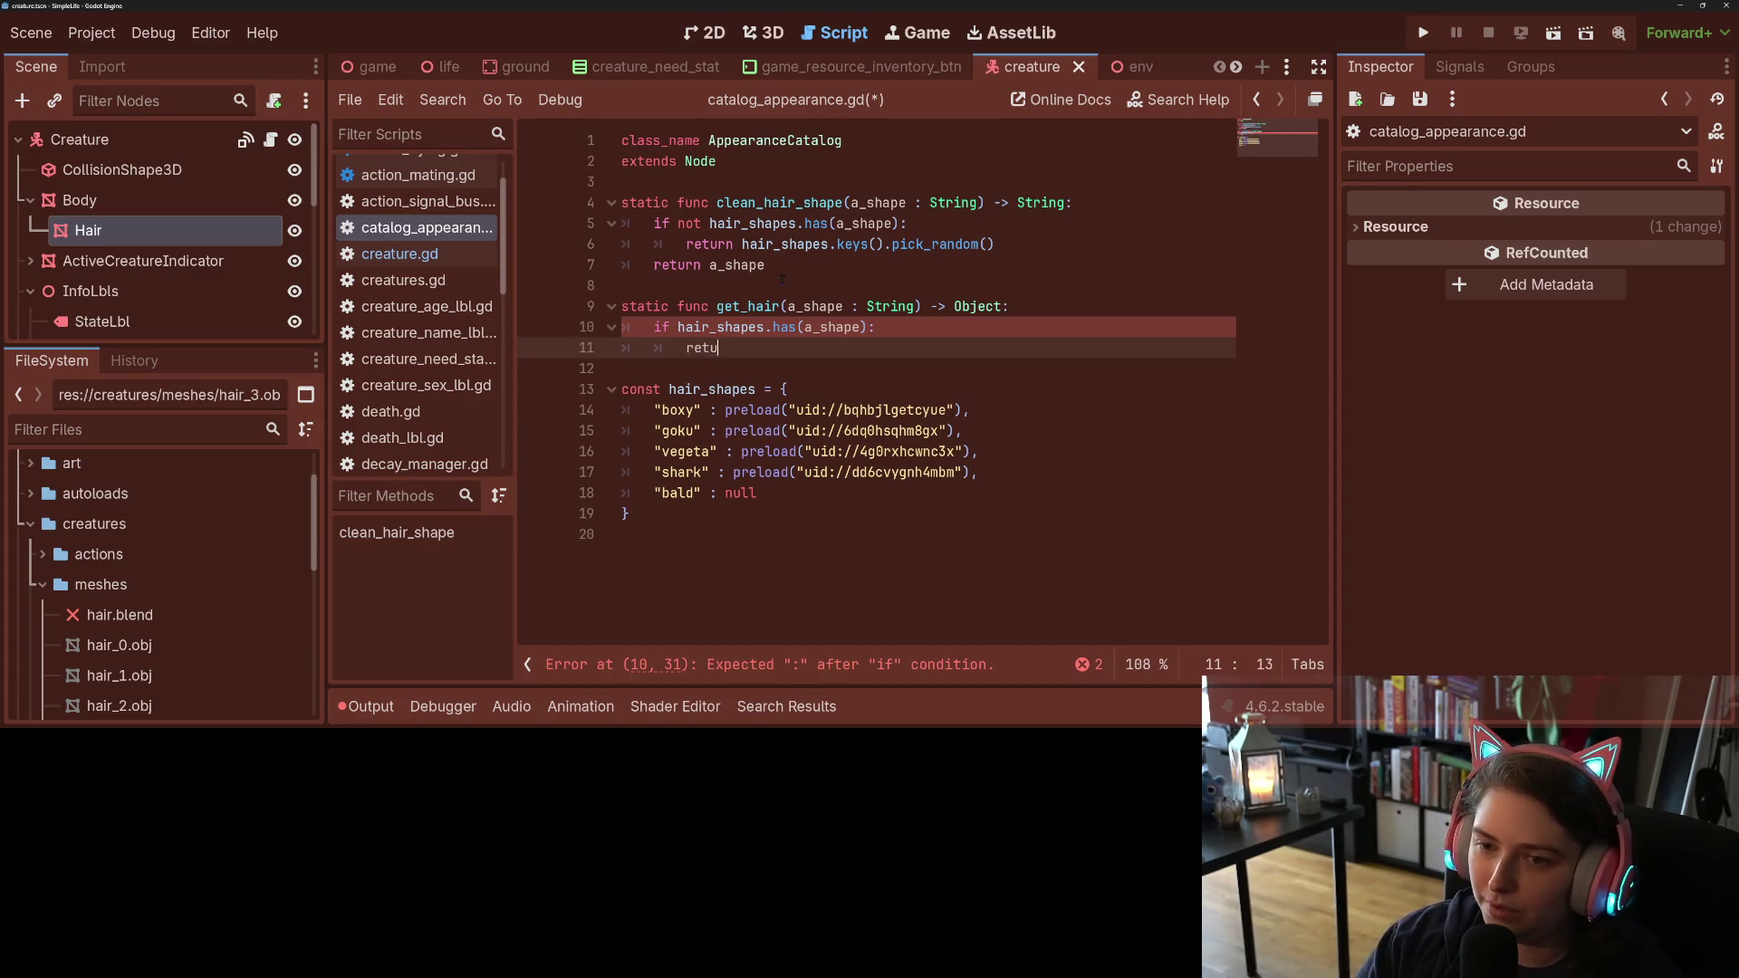
key("Return")
type("[a")
key("Return")
key("End")
key("Return")
key("BackSpace")
type("return null")
key("ctrl+s")
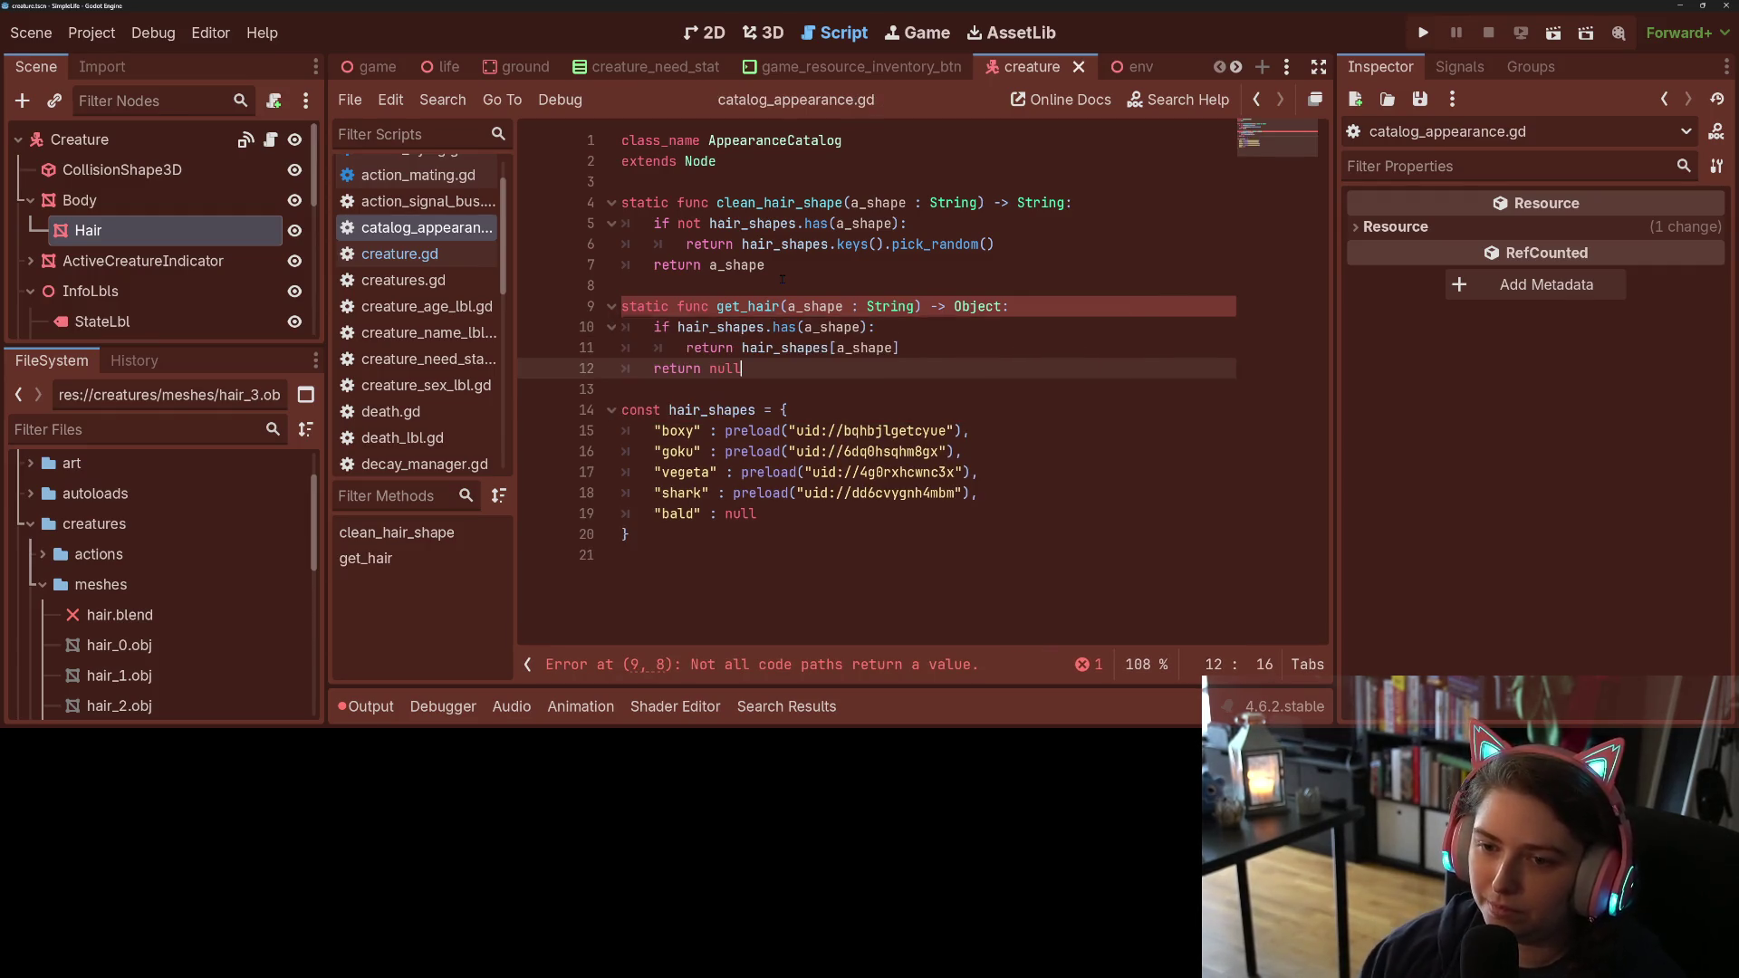
Step: Change get_hair's return type from Object to Mesh
left_click(783, 307)
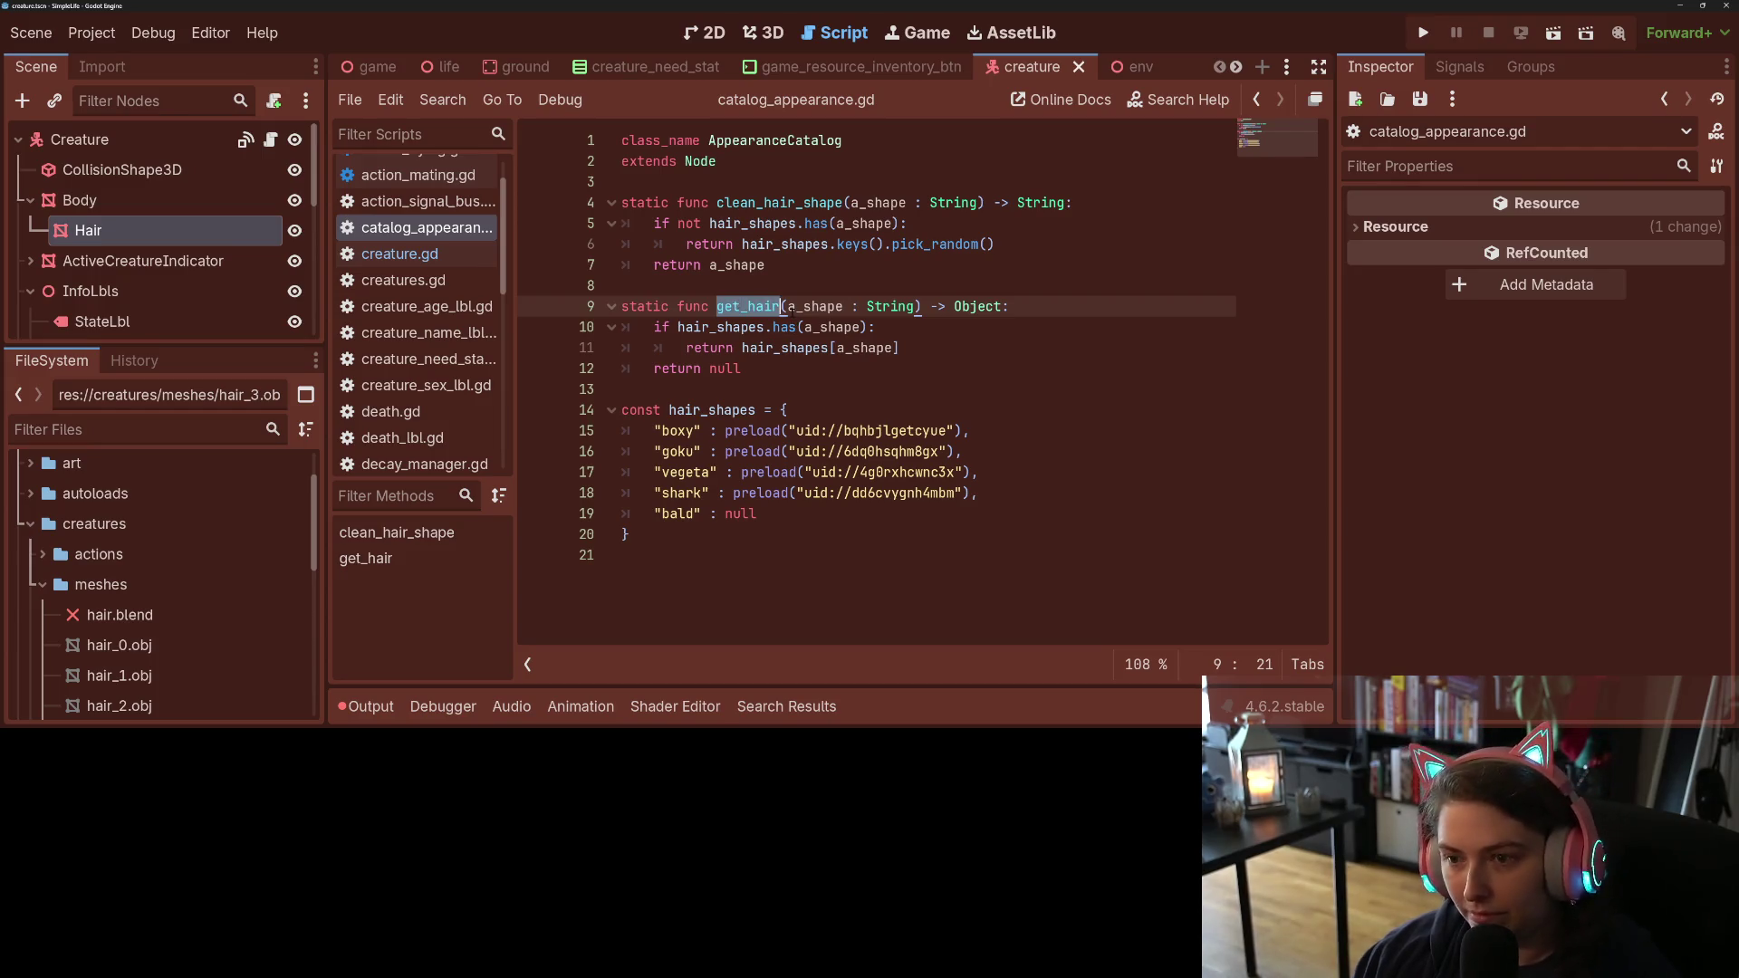
left_click(458, 256)
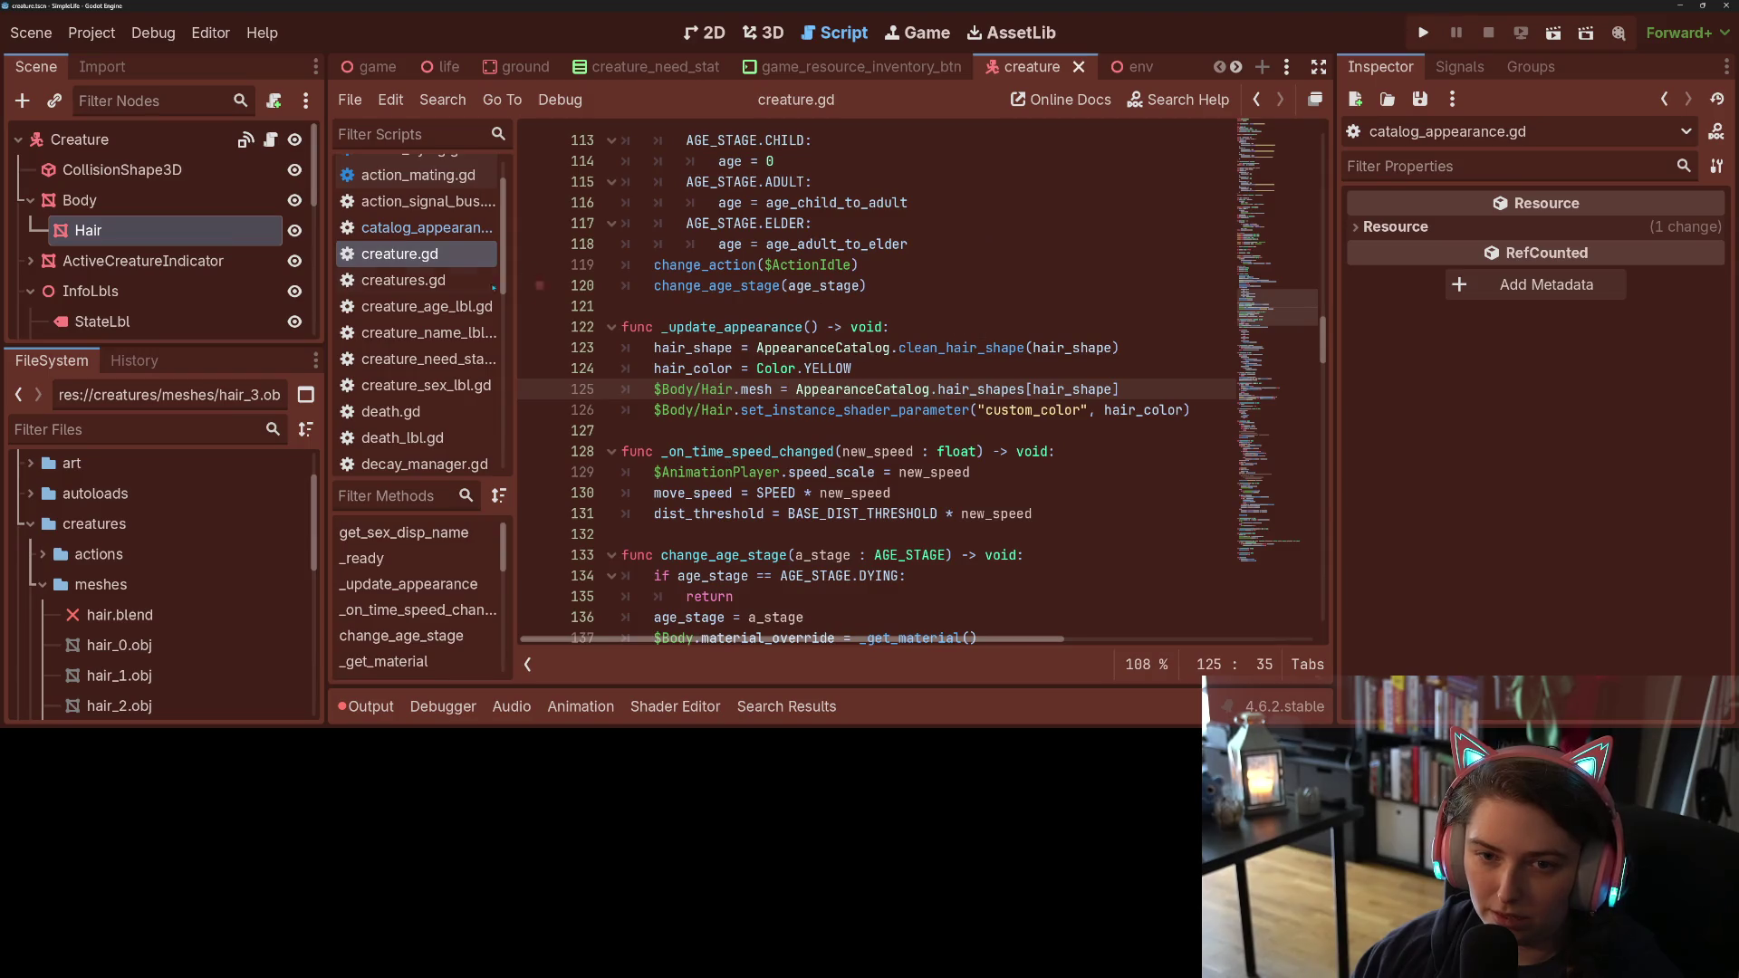
left_click(425, 227)
double_click(978, 307)
type("Mesh:")
Step: Store the looked-up value in a variable and return it only if it is a Mesh; save
left_click(750, 348)
double_click(718, 347)
type("var ")
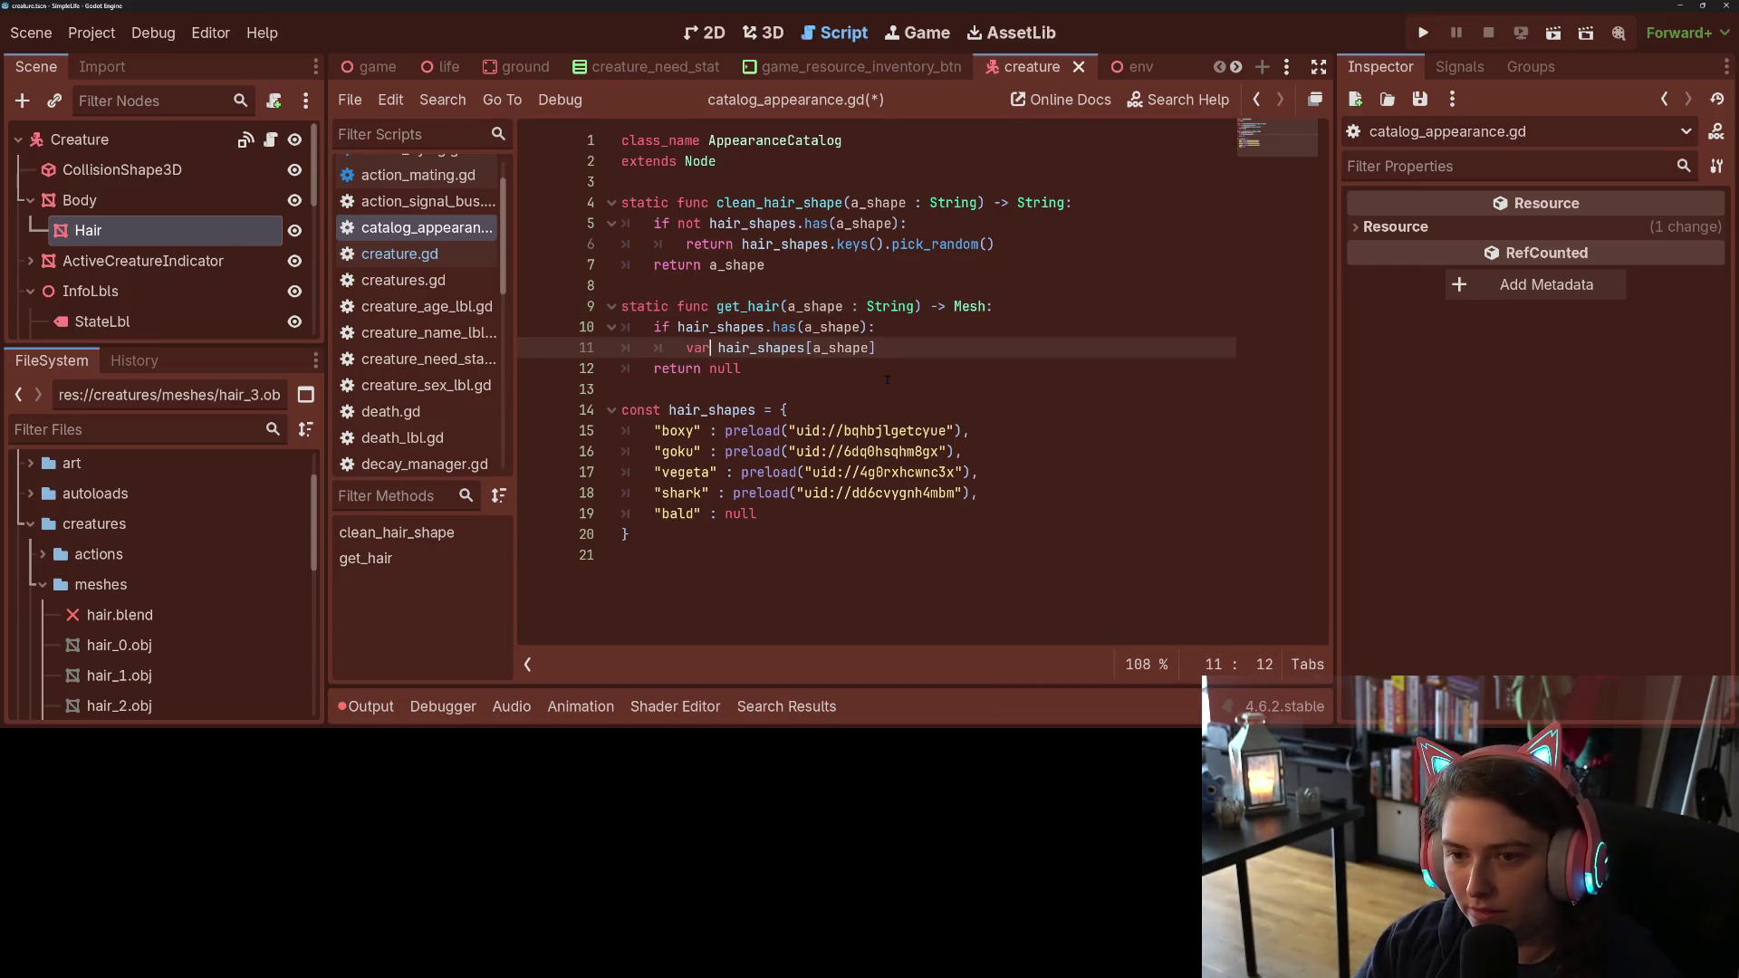
type("a_shape =")
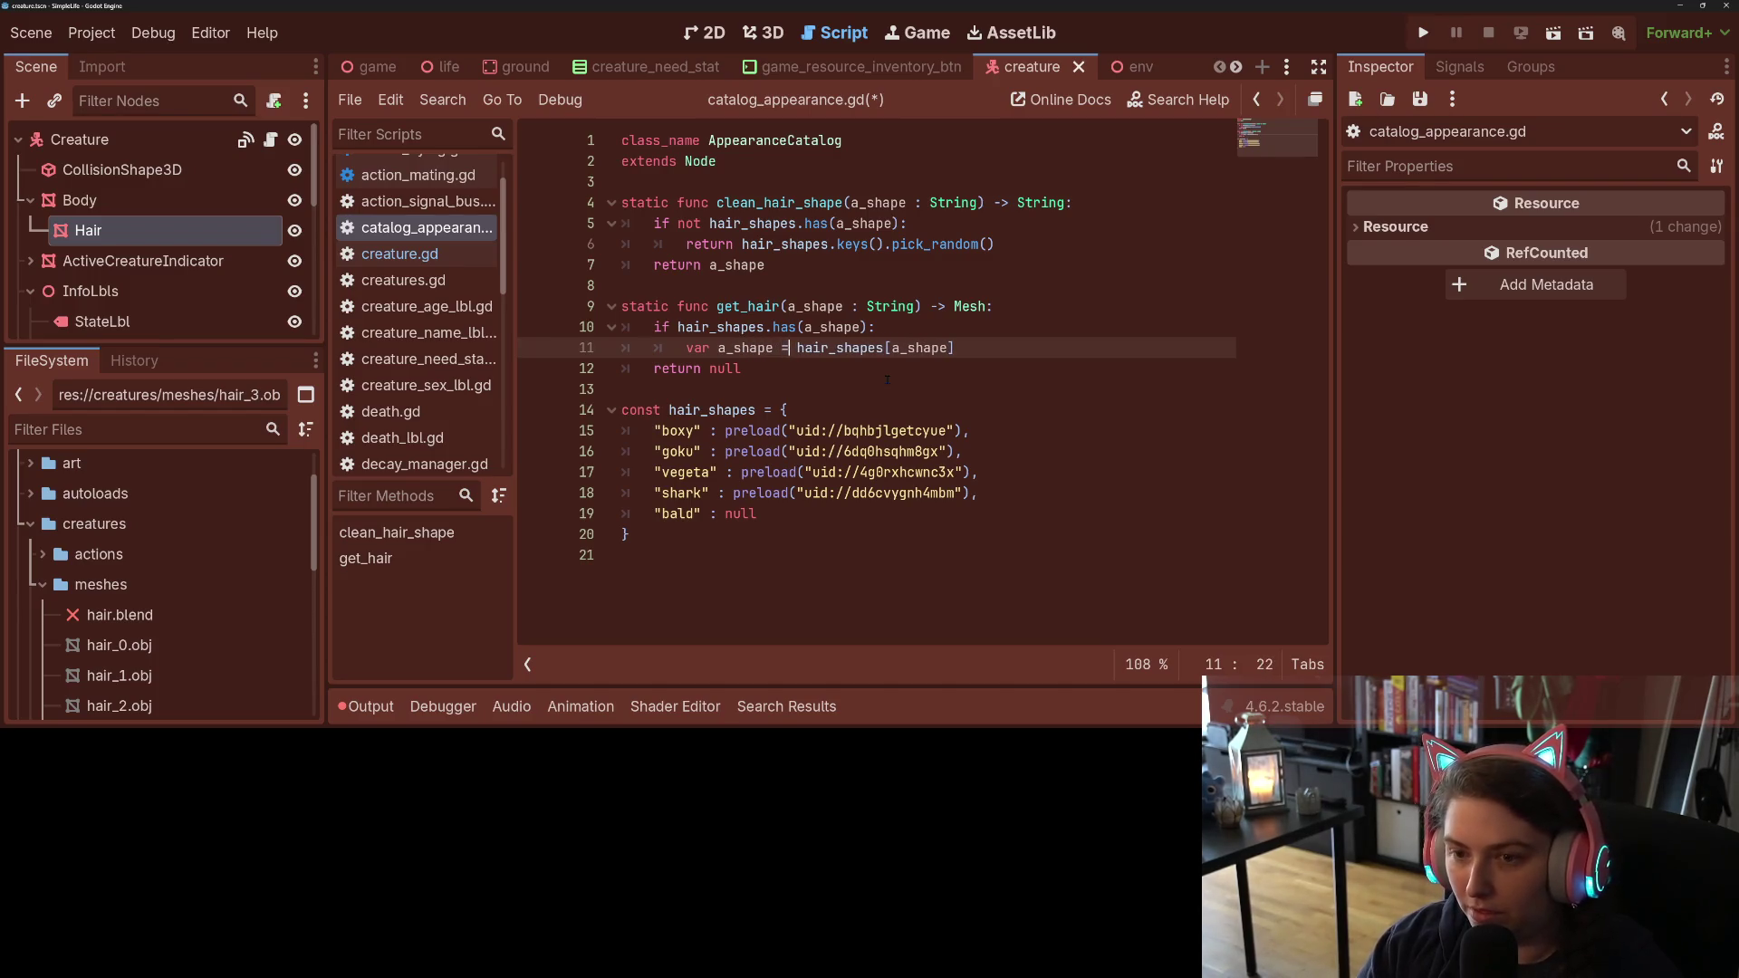
key("End")
key("Return")
type("if a_shape is Mesh:")
key("Return")
type("return a_shape")
key("ctrl+s")
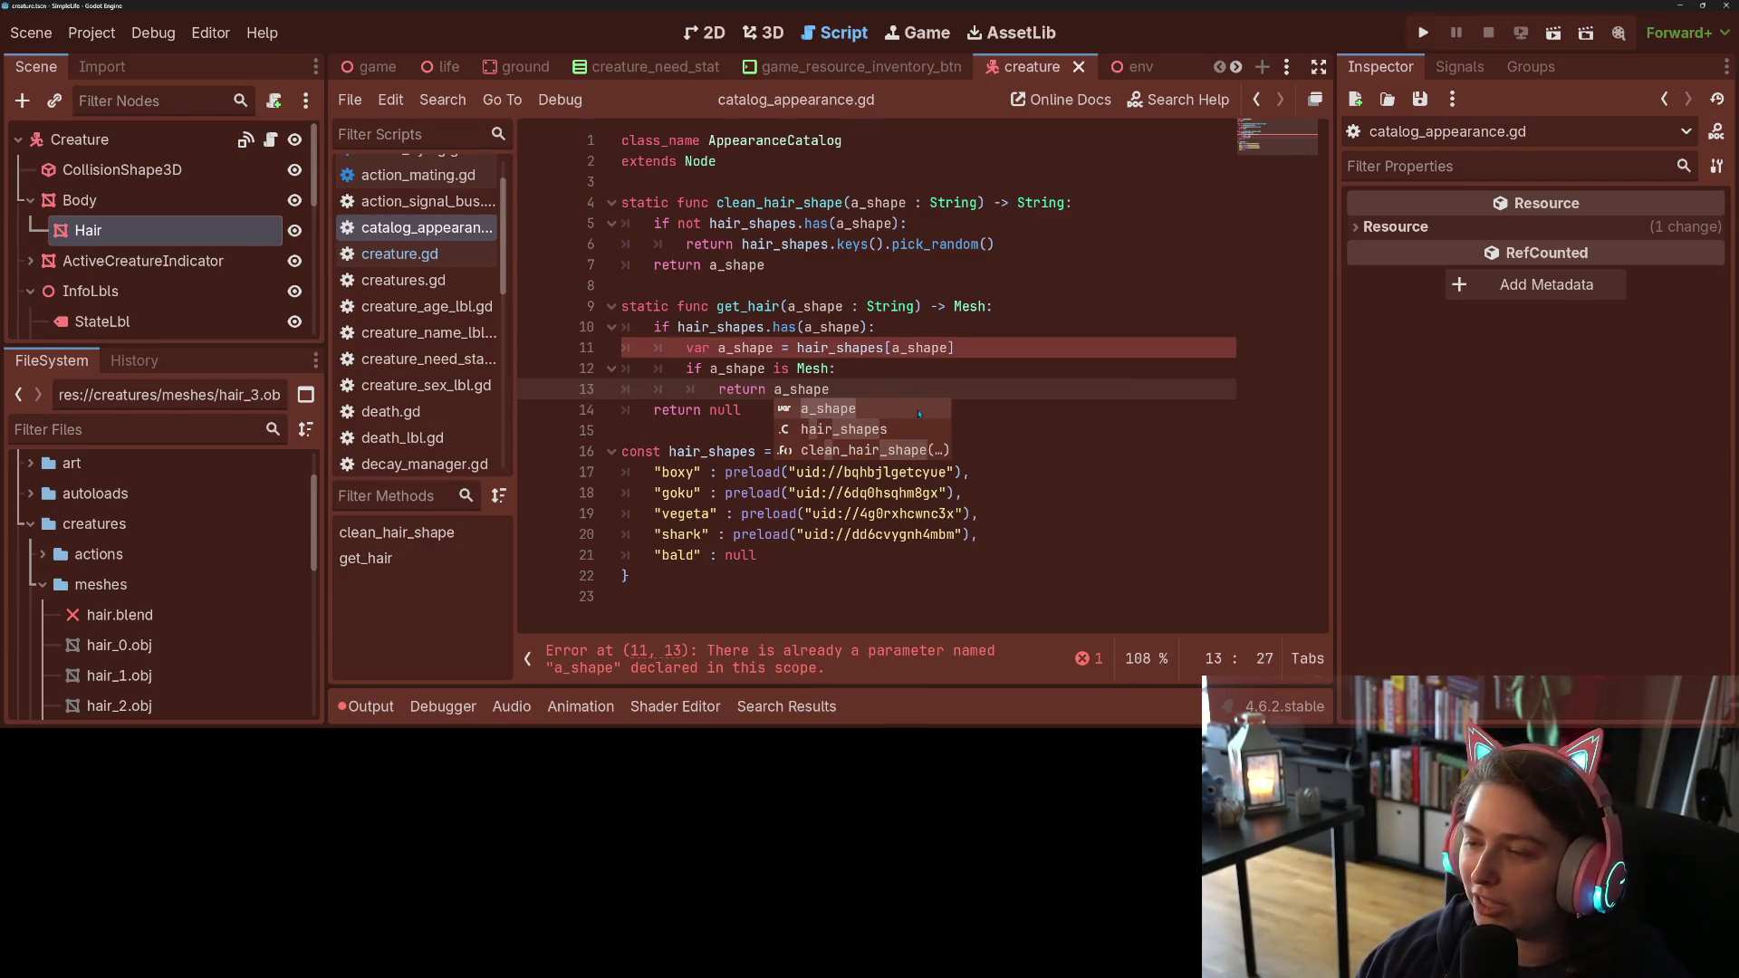
Step: Rename the local variable to a_shape_mesh in all three places, save, and return to creature.gd
left_click(846, 388)
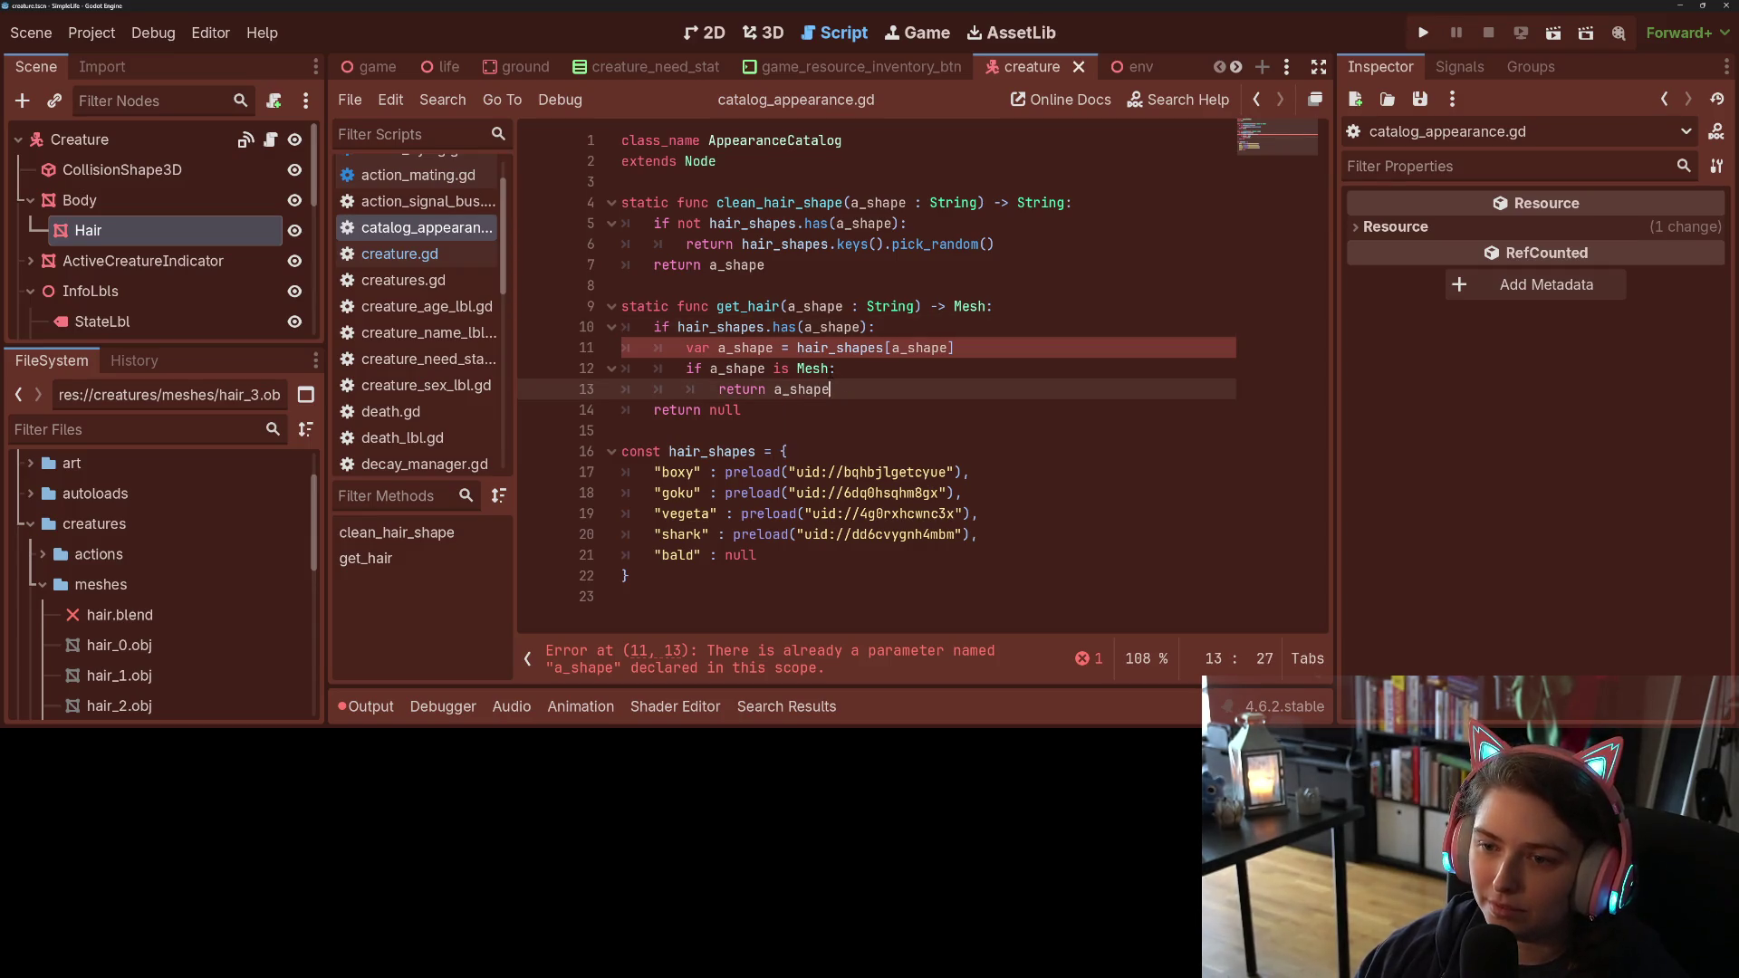
double_click(919, 348)
left_click(773, 347)
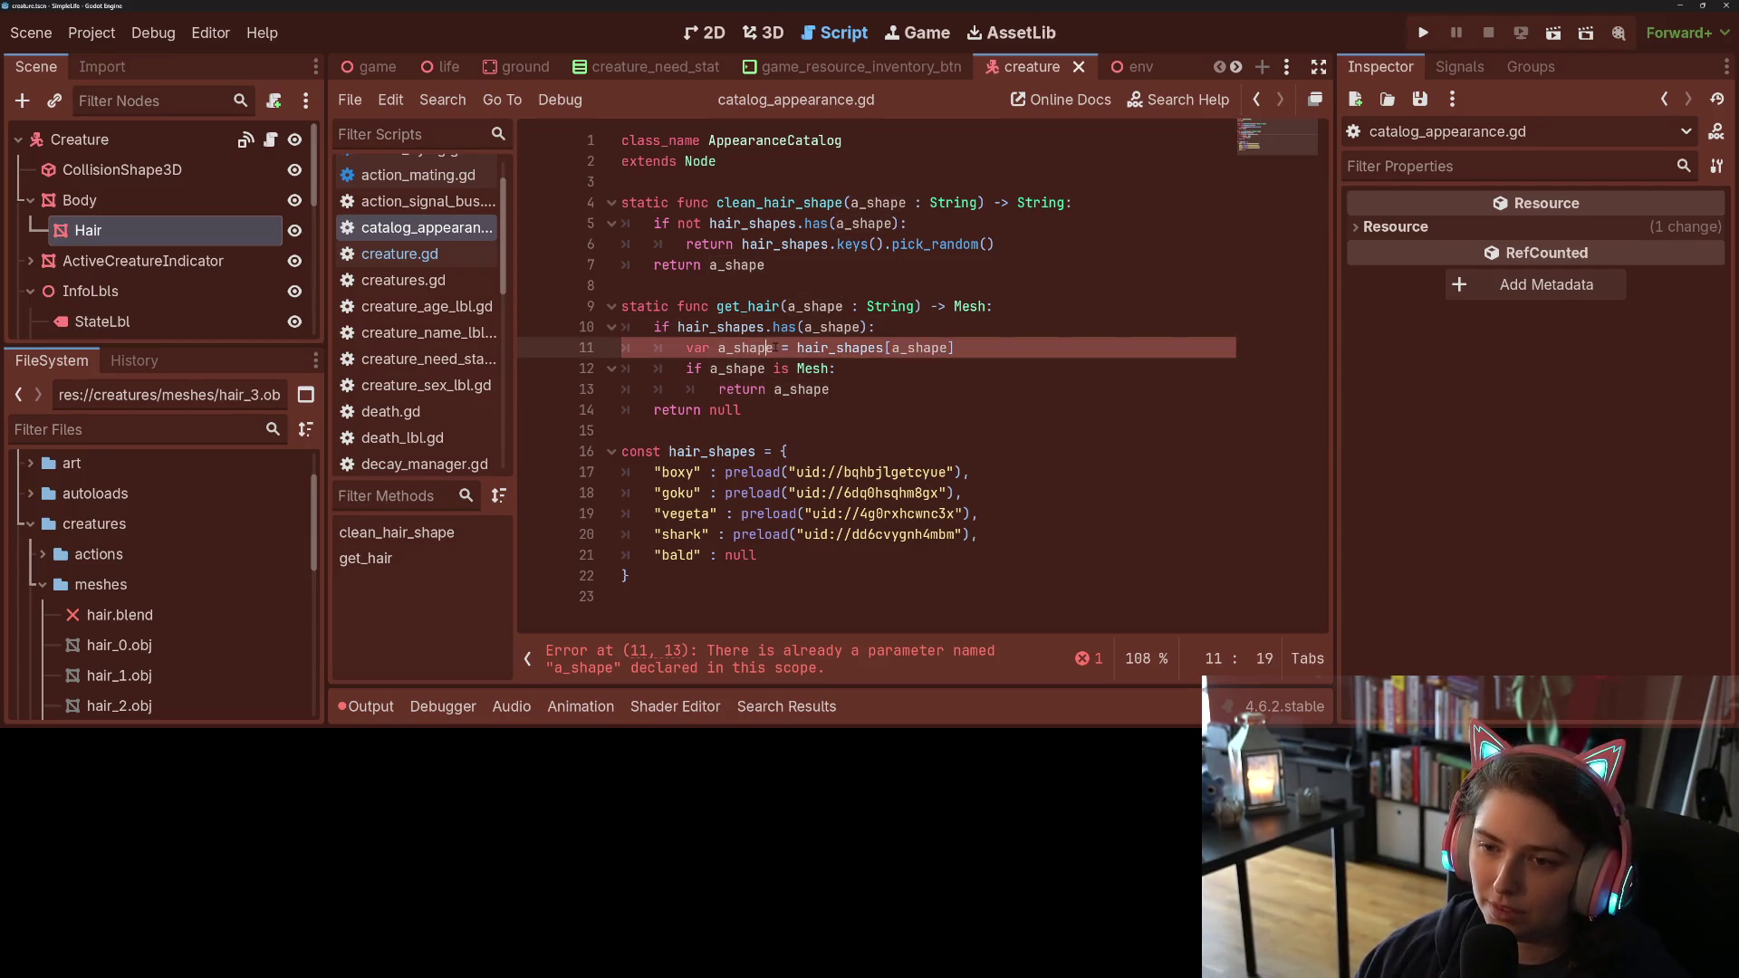
type("_mesh")
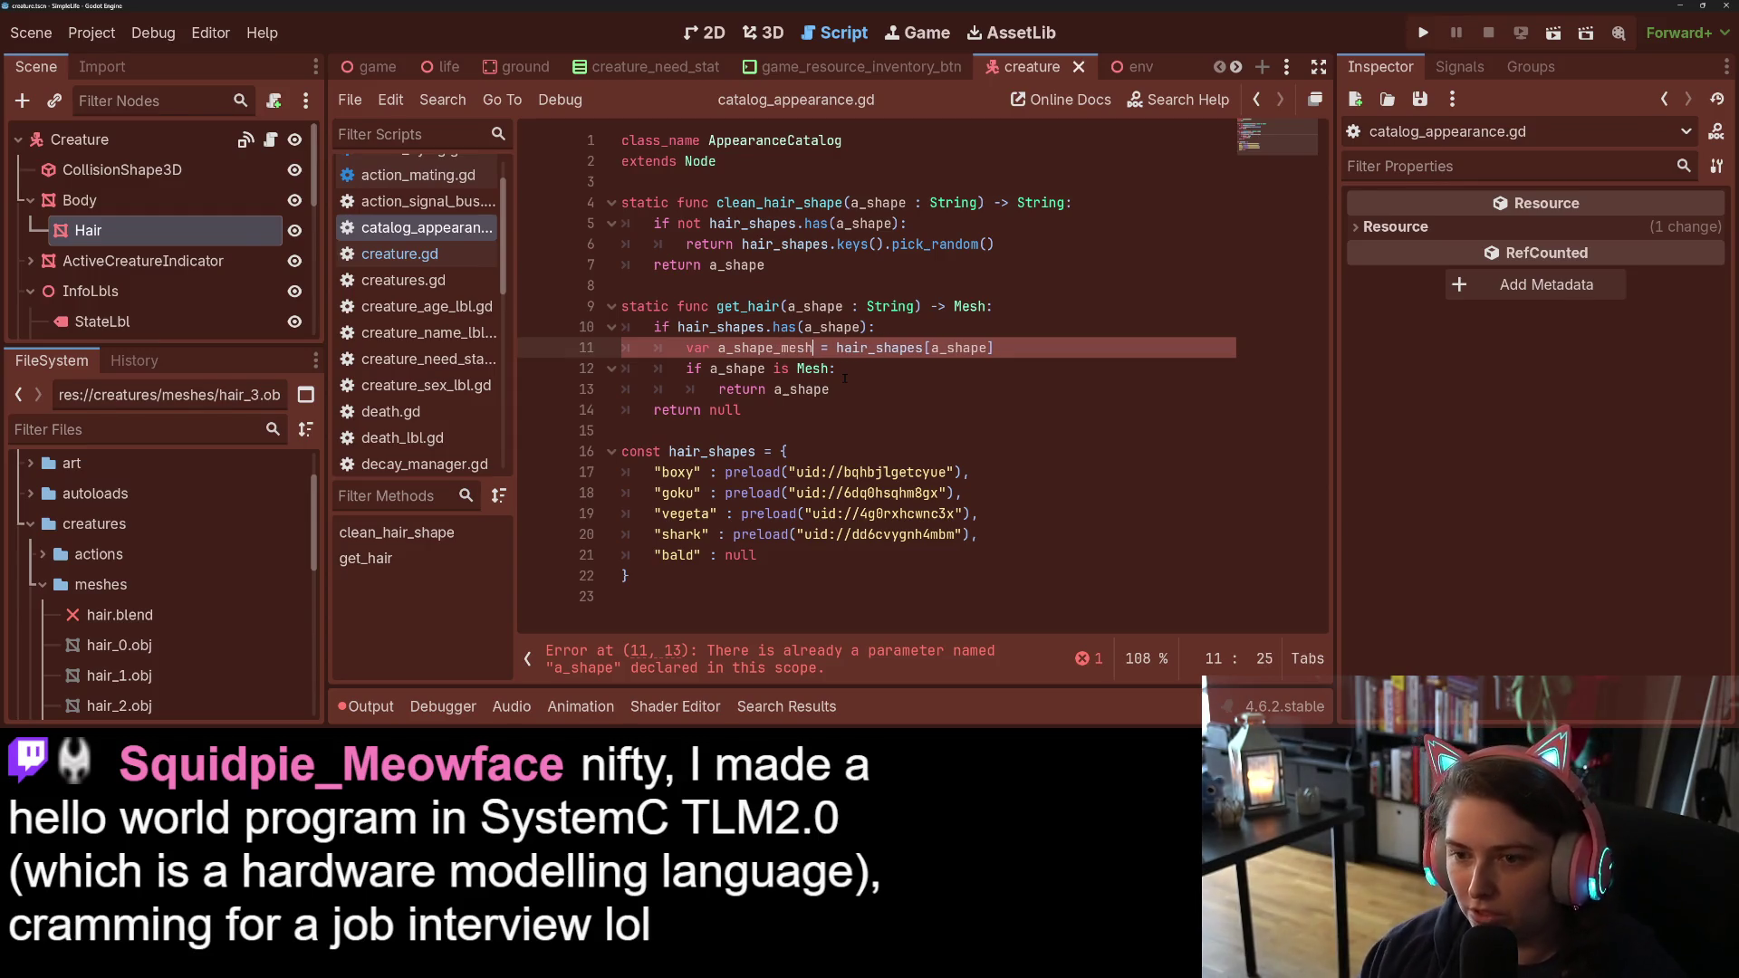
double_click(786, 348)
left_click(869, 389)
type("_mesh")
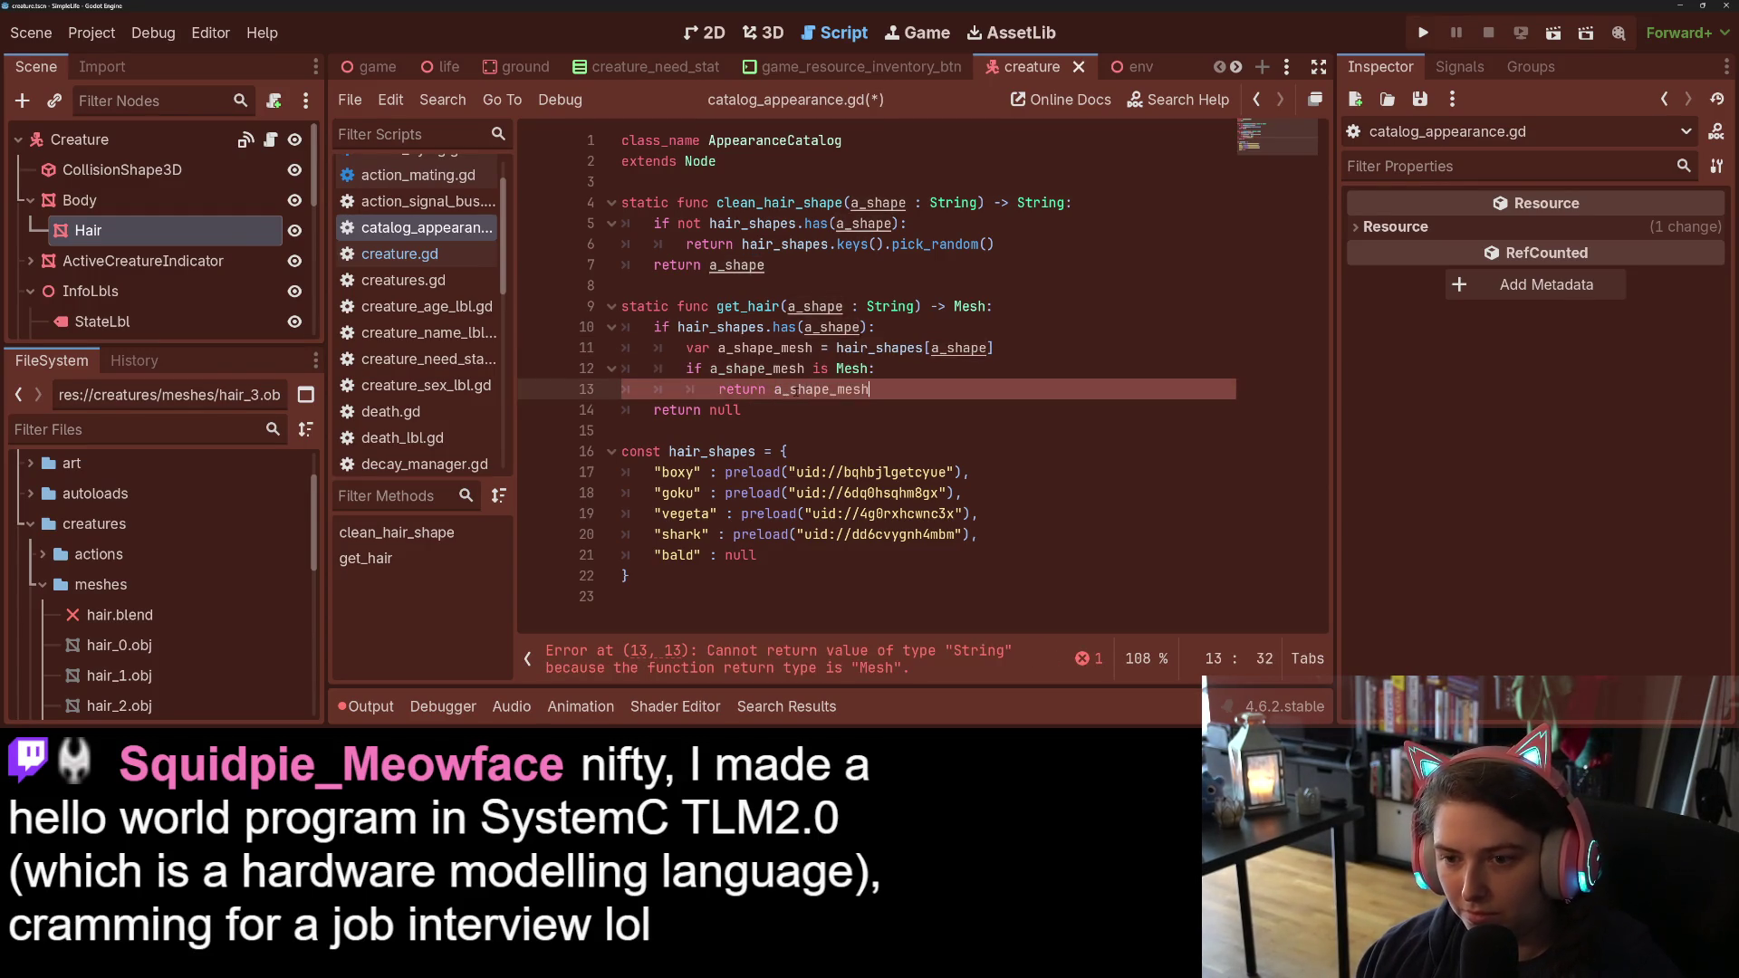
left_click(764, 368)
type("_mesh")
key("End")
key("ctrl+s")
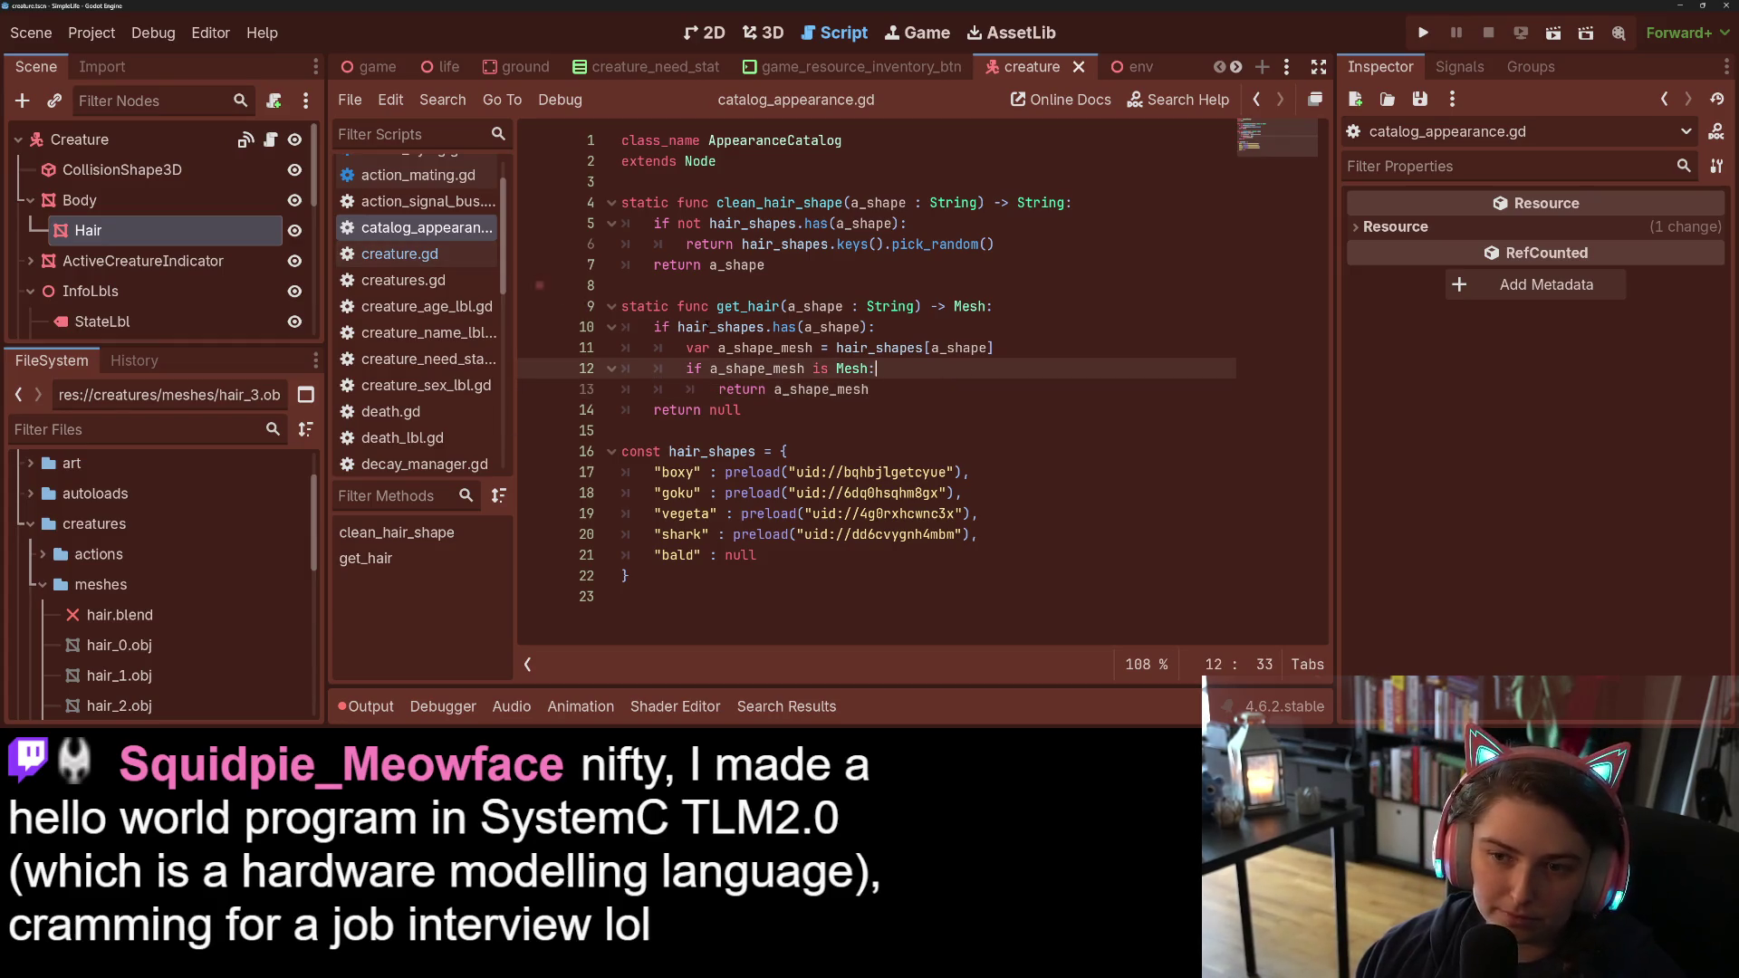
double_click(742, 307)
key("ctrl+c")
left_click(399, 254)
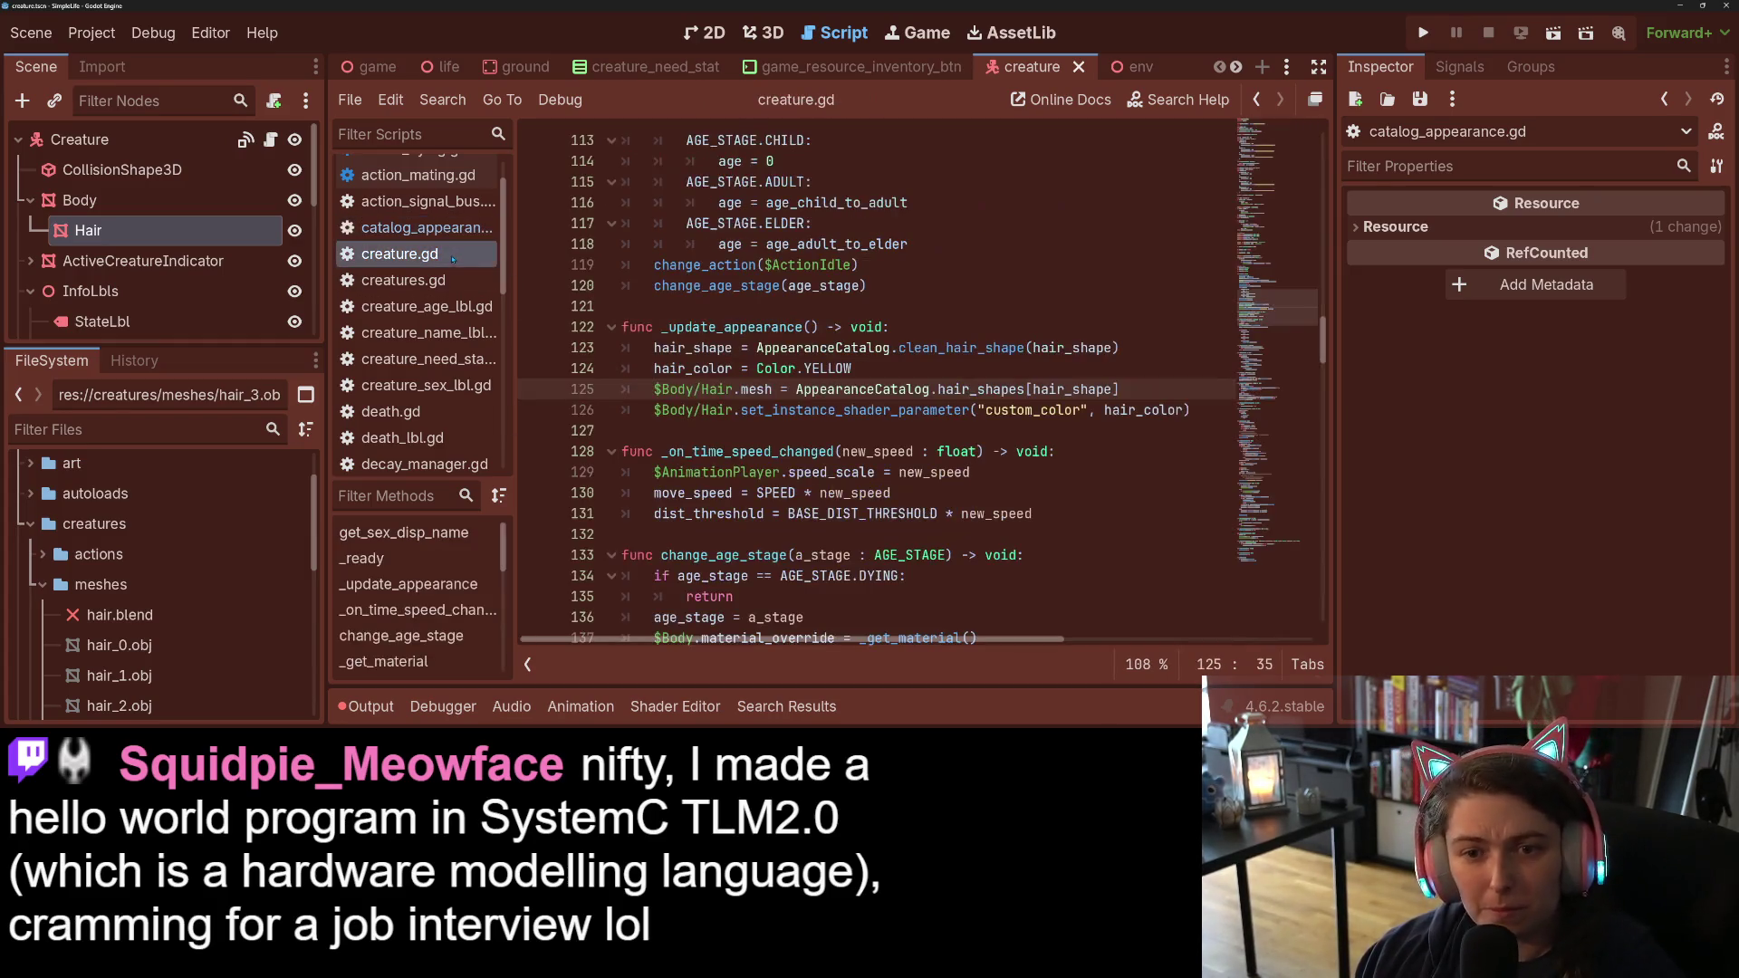
Step: On line 125, replace hair_shapes[hair_shape] with get_hair(hair_shape), fix the closing bracket, and save
double_click(834, 409)
left_click(796, 390)
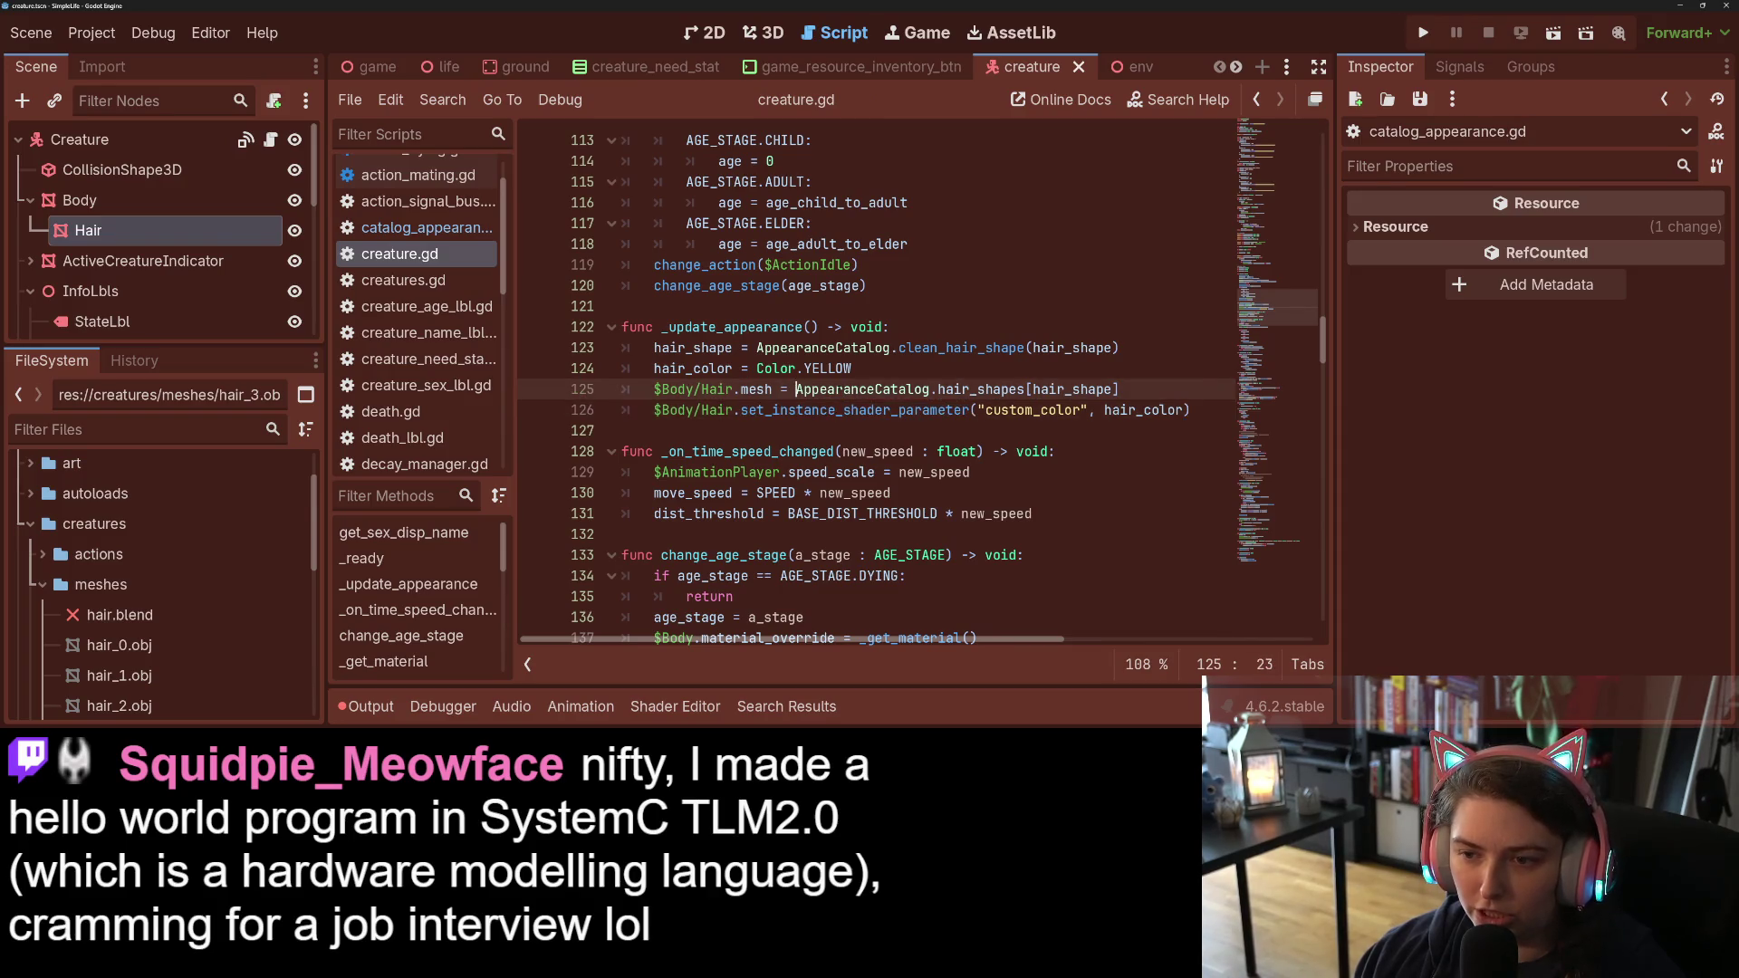
left_click_drag(938, 389, 1024, 389)
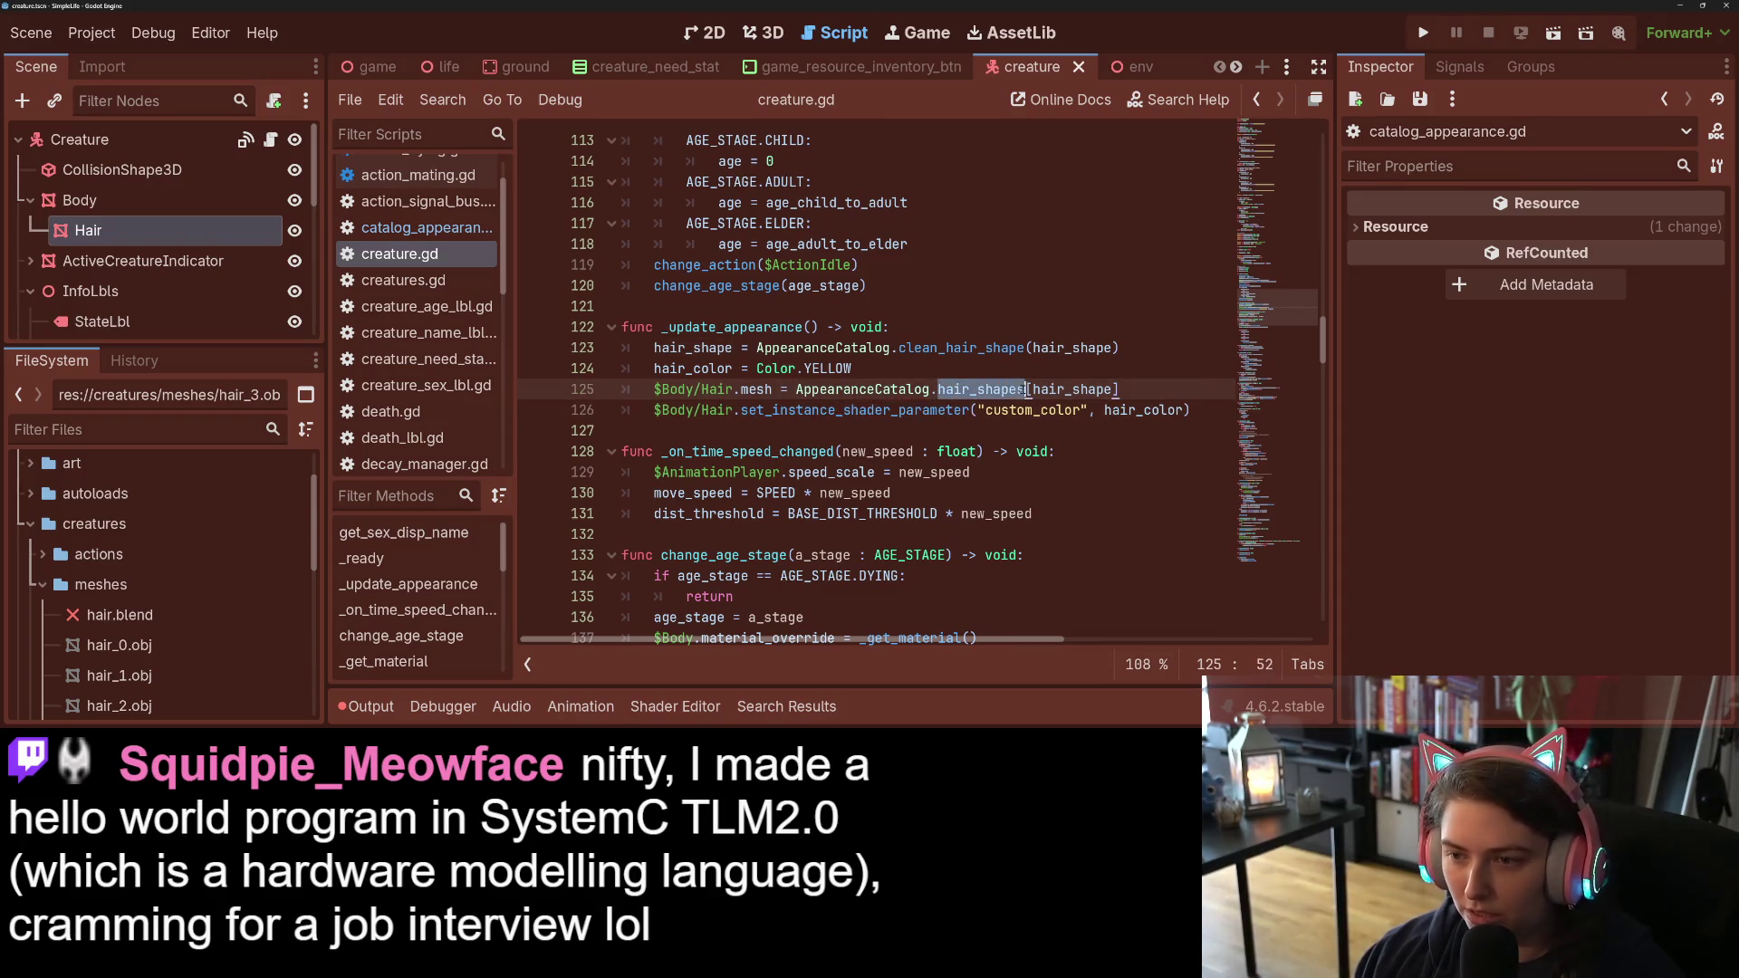
key("ctrl+v")
key("shift+End")
type("(hair_shape)")
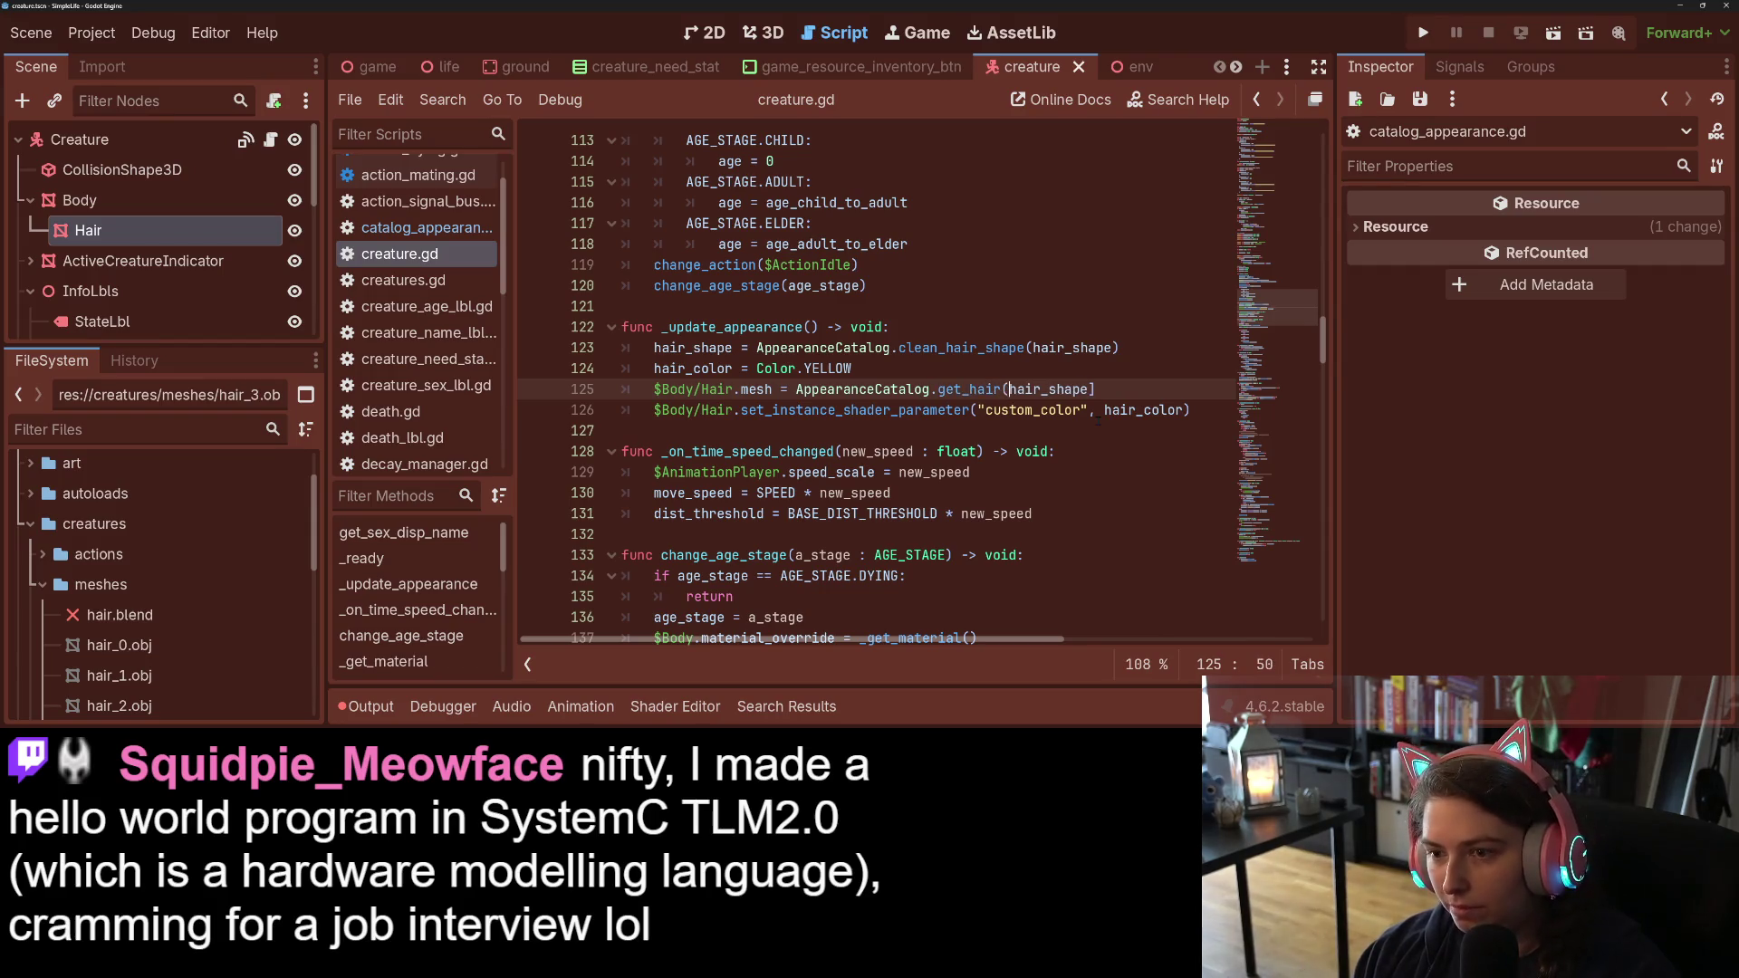
key("Down")
key("Down")
key("Down")
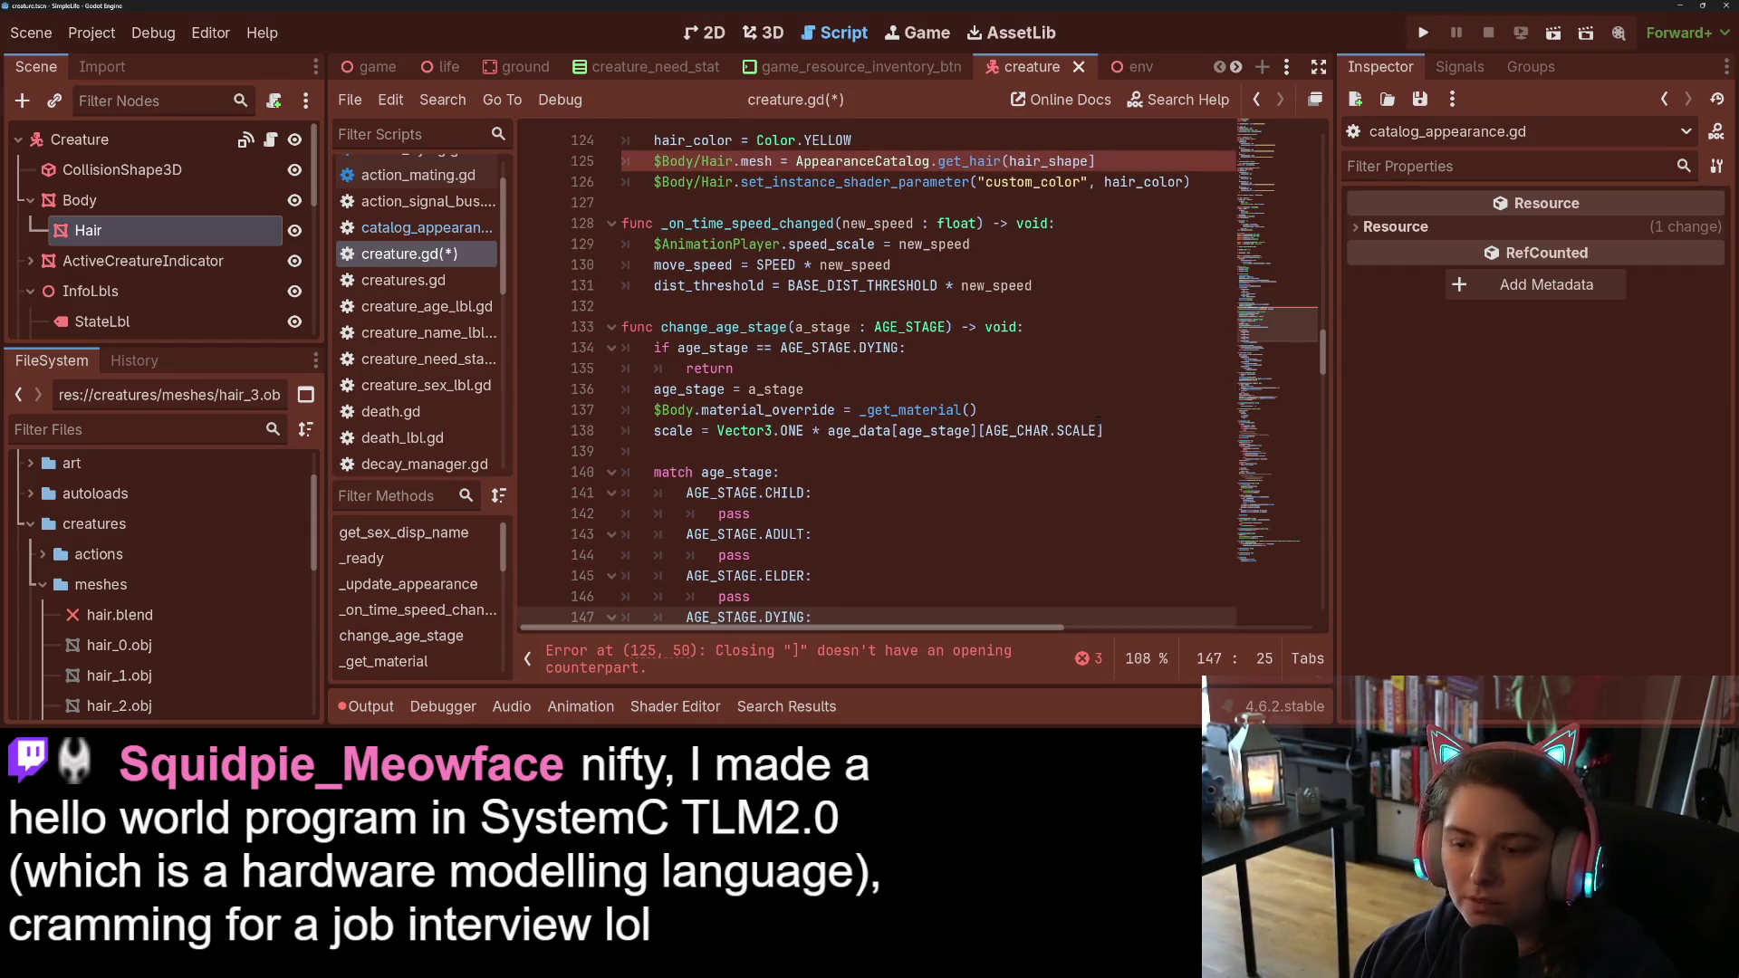
left_click(1139, 163)
key("BackSpace")
type(")")
key("ctrl+s")
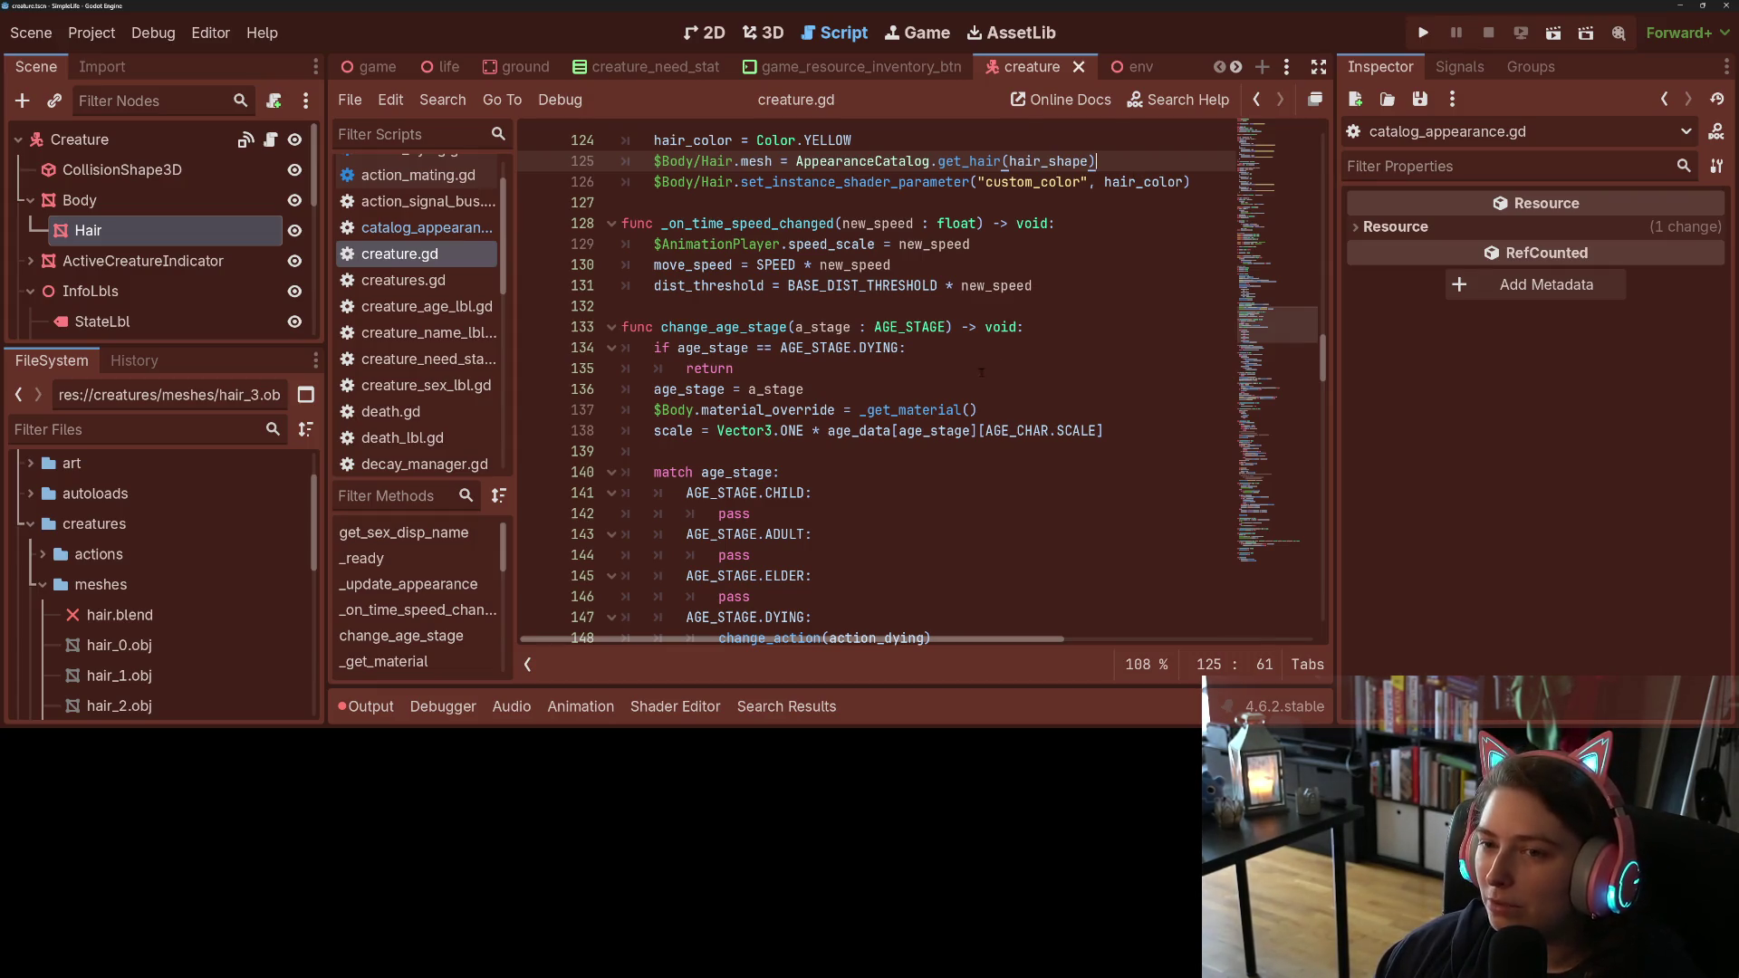
scroll(983, 370, "up", 3)
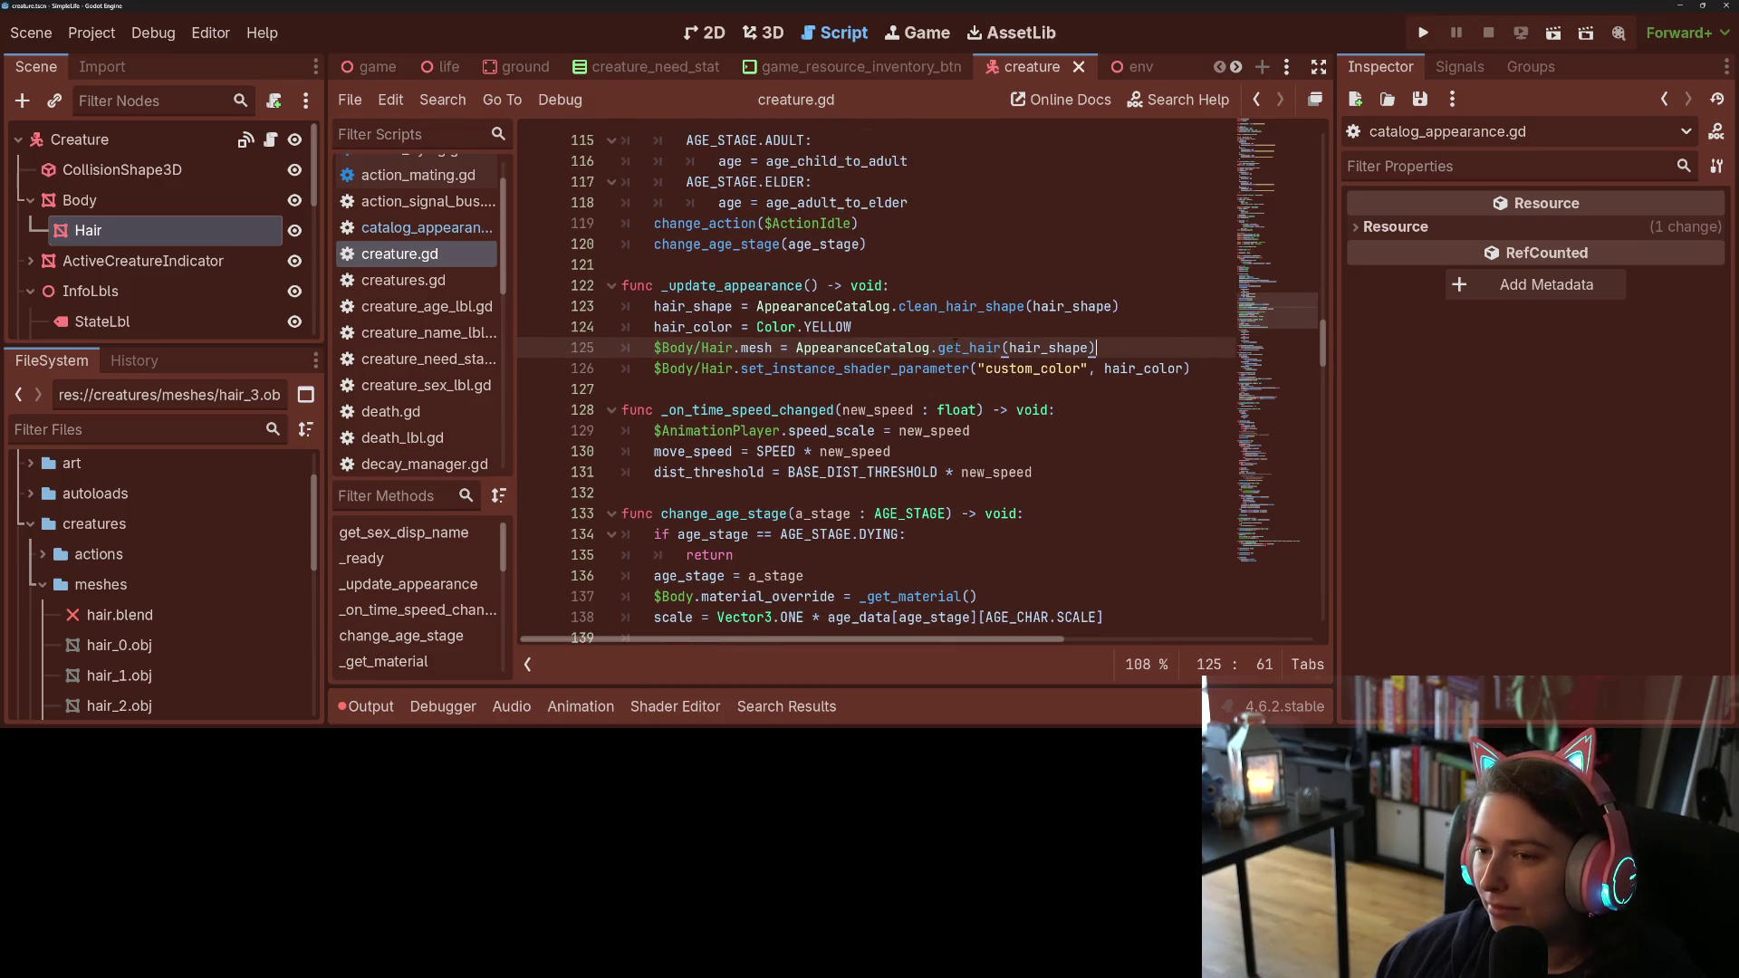
double_click(969, 348)
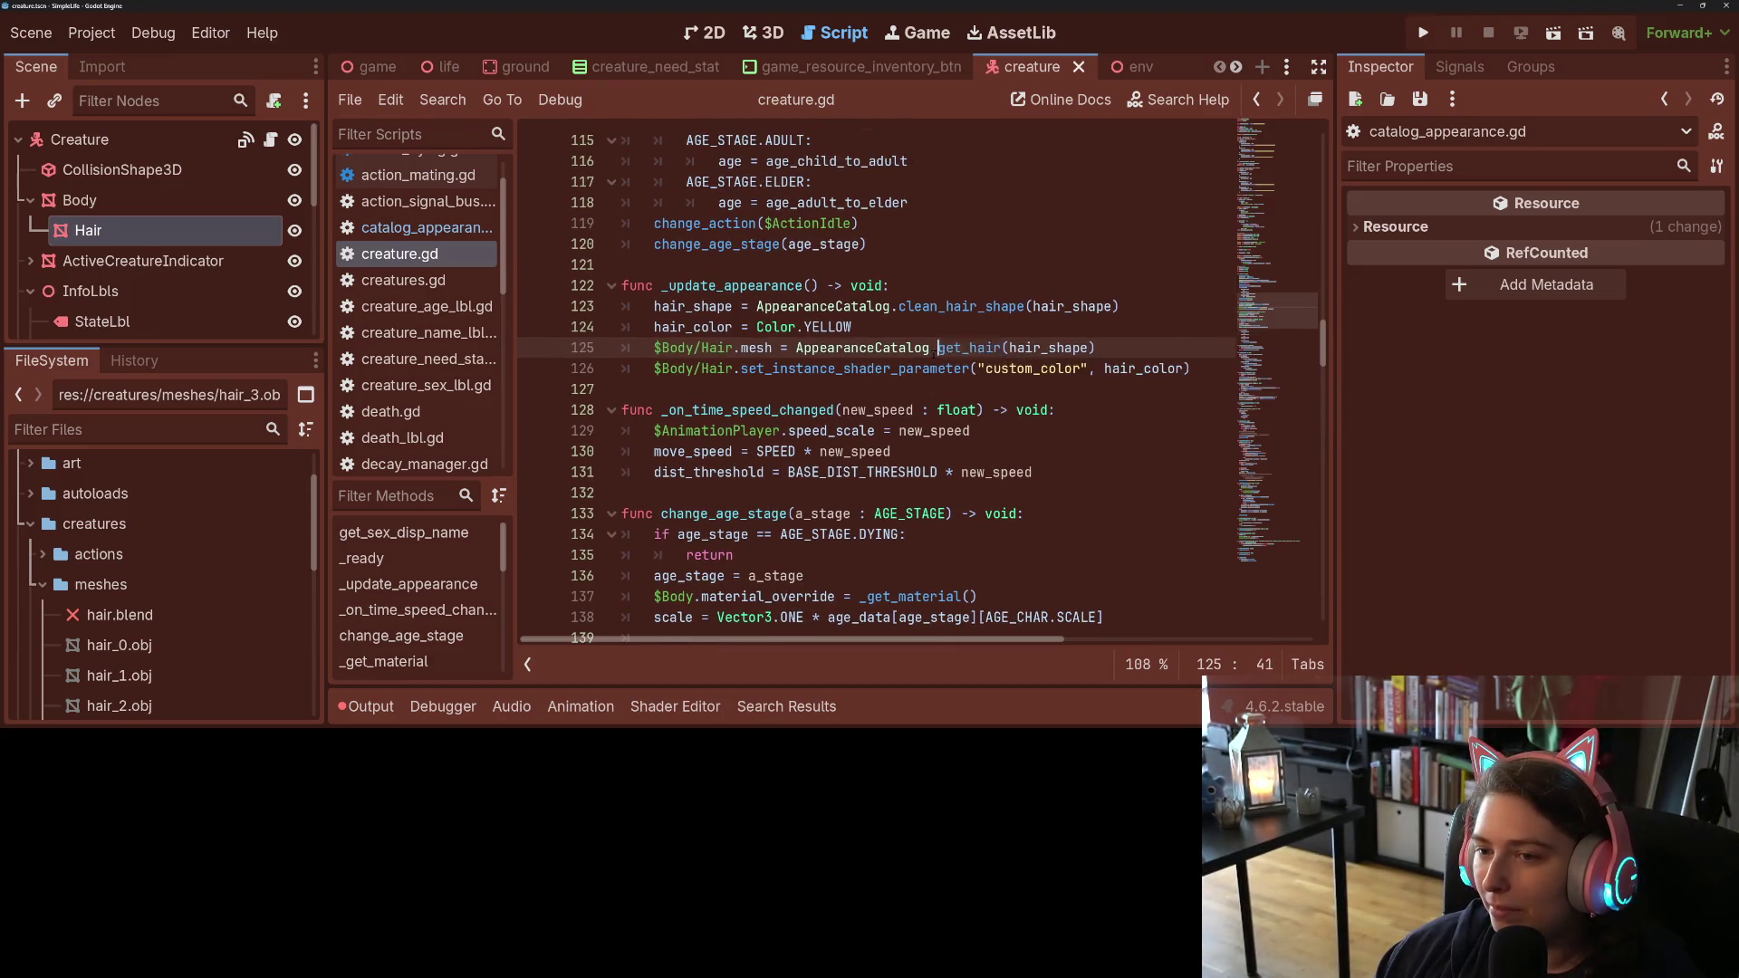
mouse_move(982, 349)
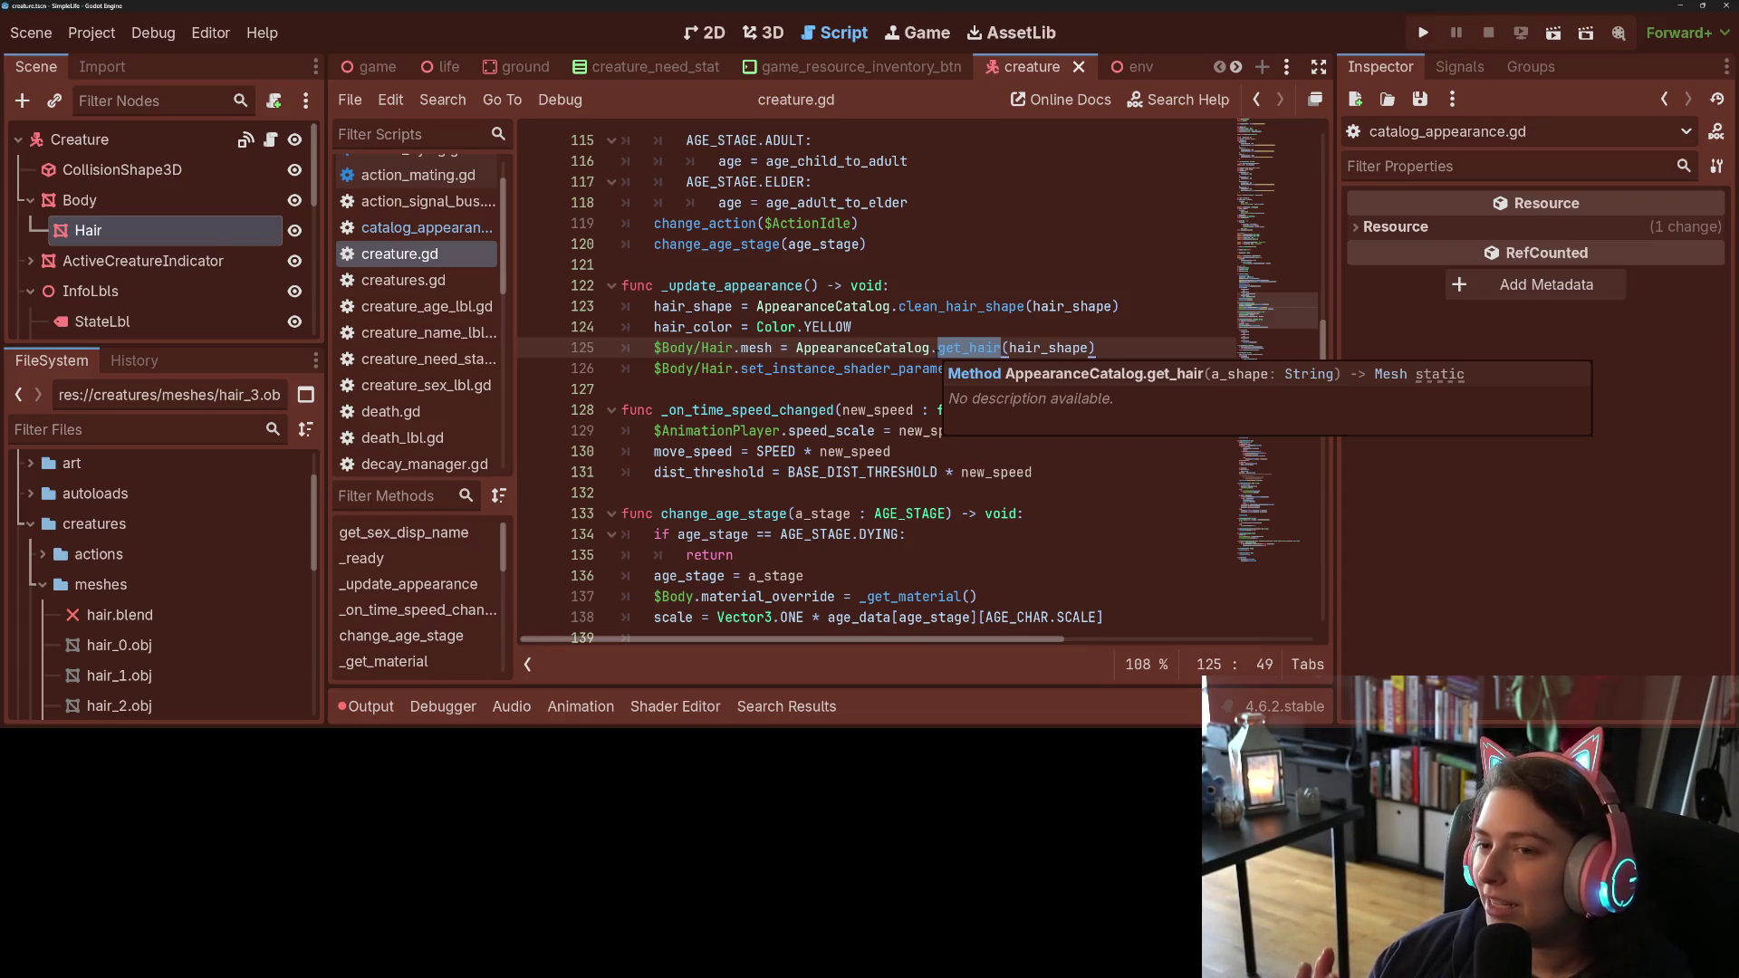
key("Left")
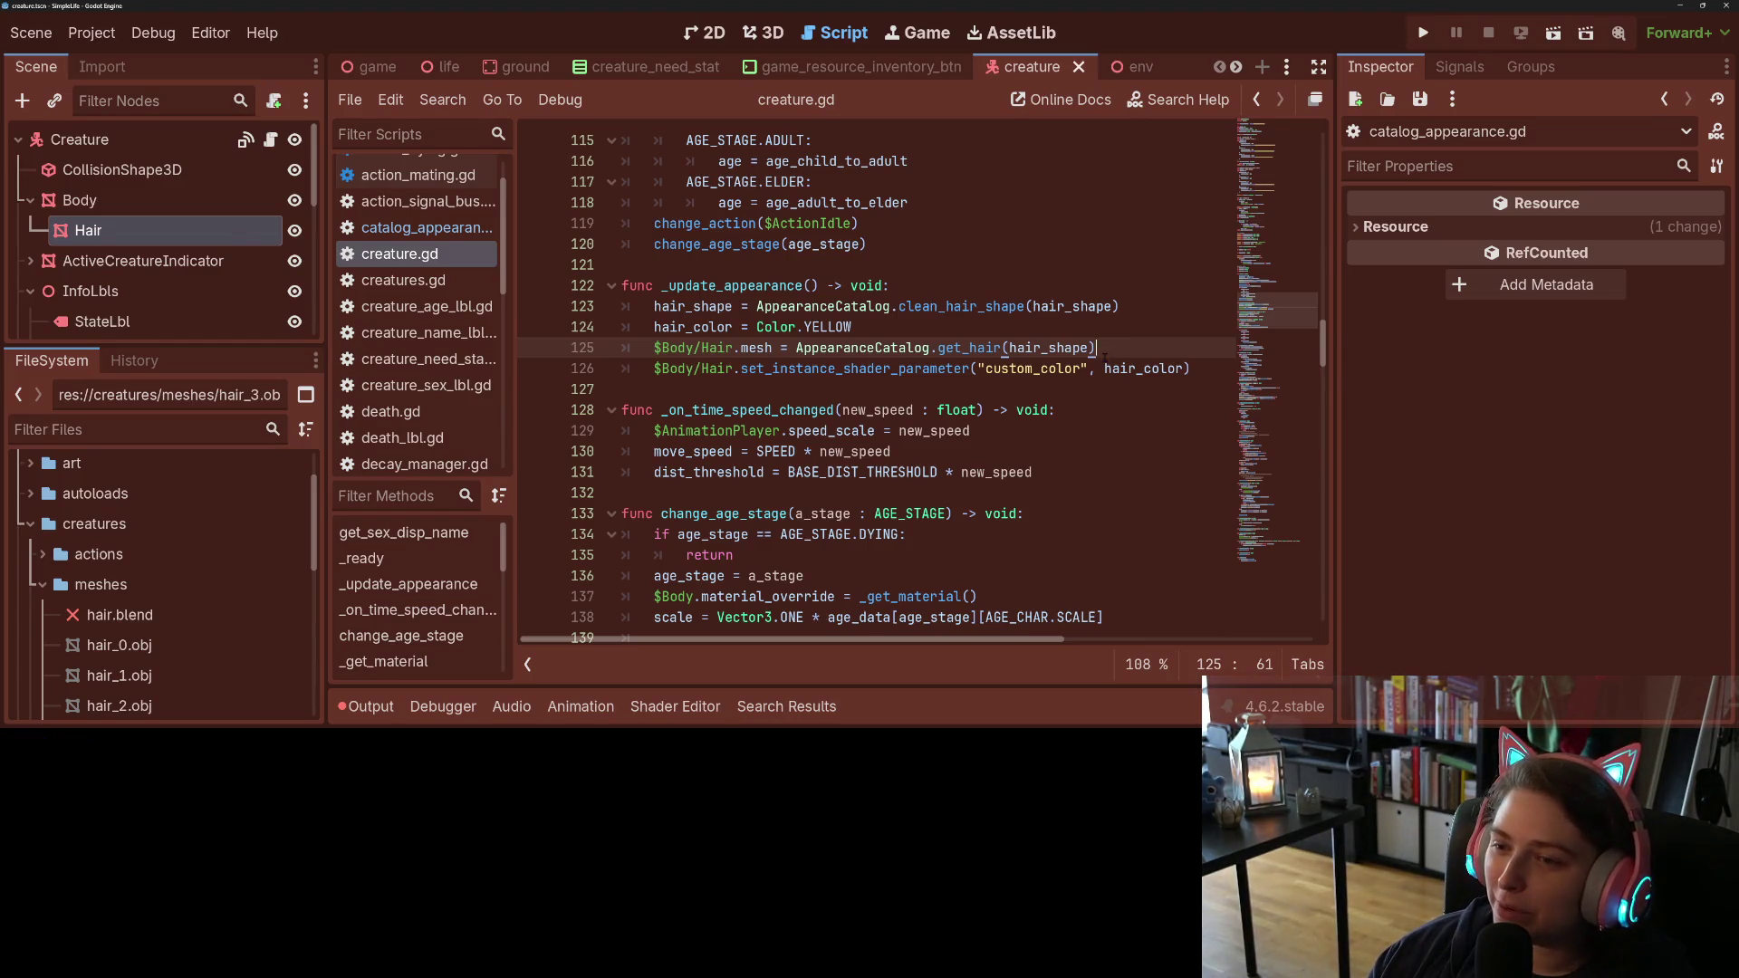
left_click(1195, 364)
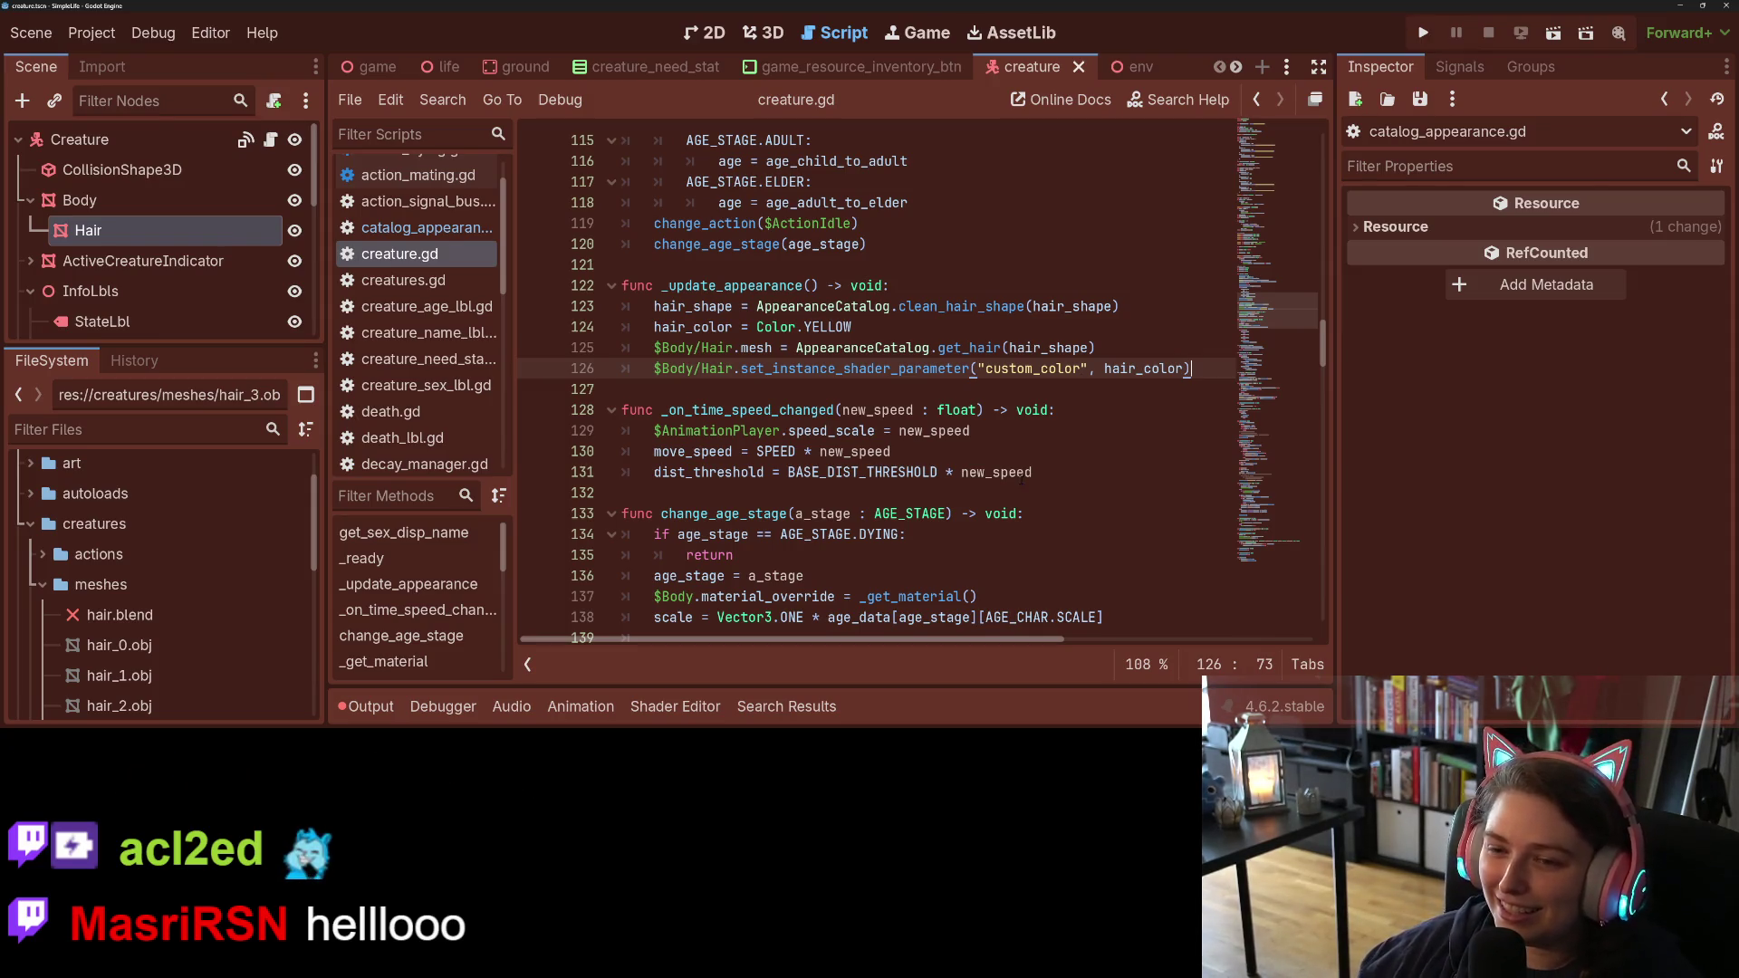
Step: In creature.gd, place the caret at the ends of lines 134 and 131
mouse_move(1020, 639)
left_mouse_down()
mouse_move(1138, 639)
mouse_move(996, 640)
left_mouse_up()
left_click(985, 534)
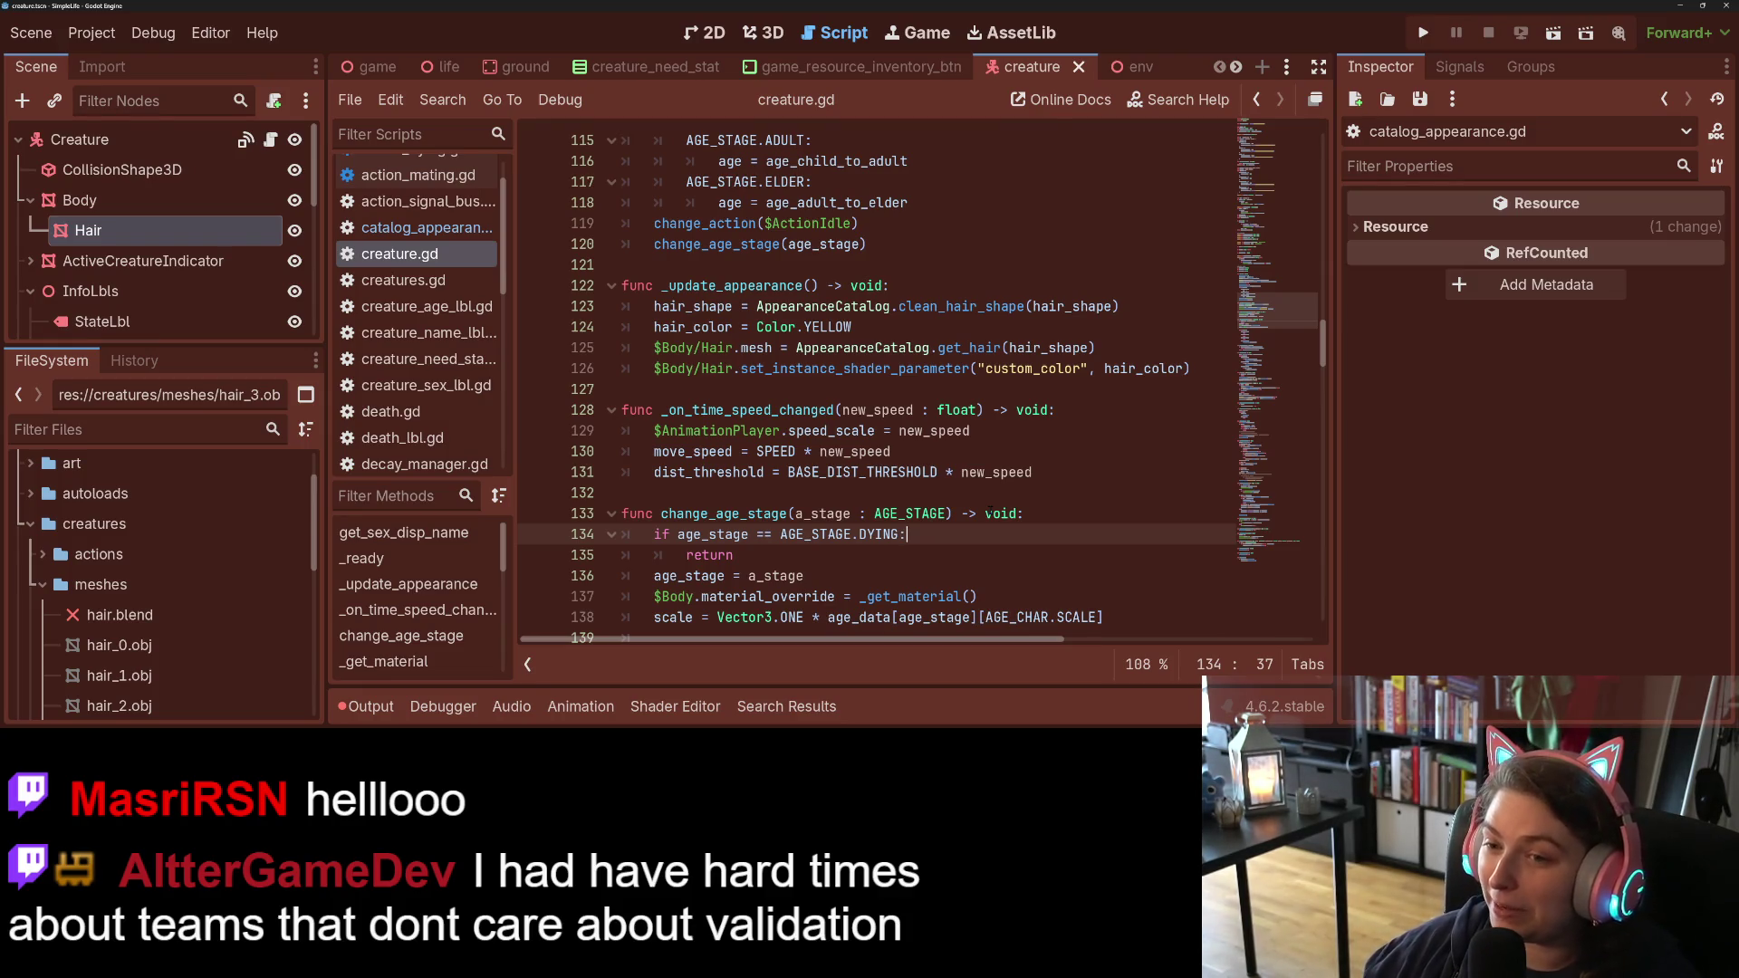
left_click(1057, 471)
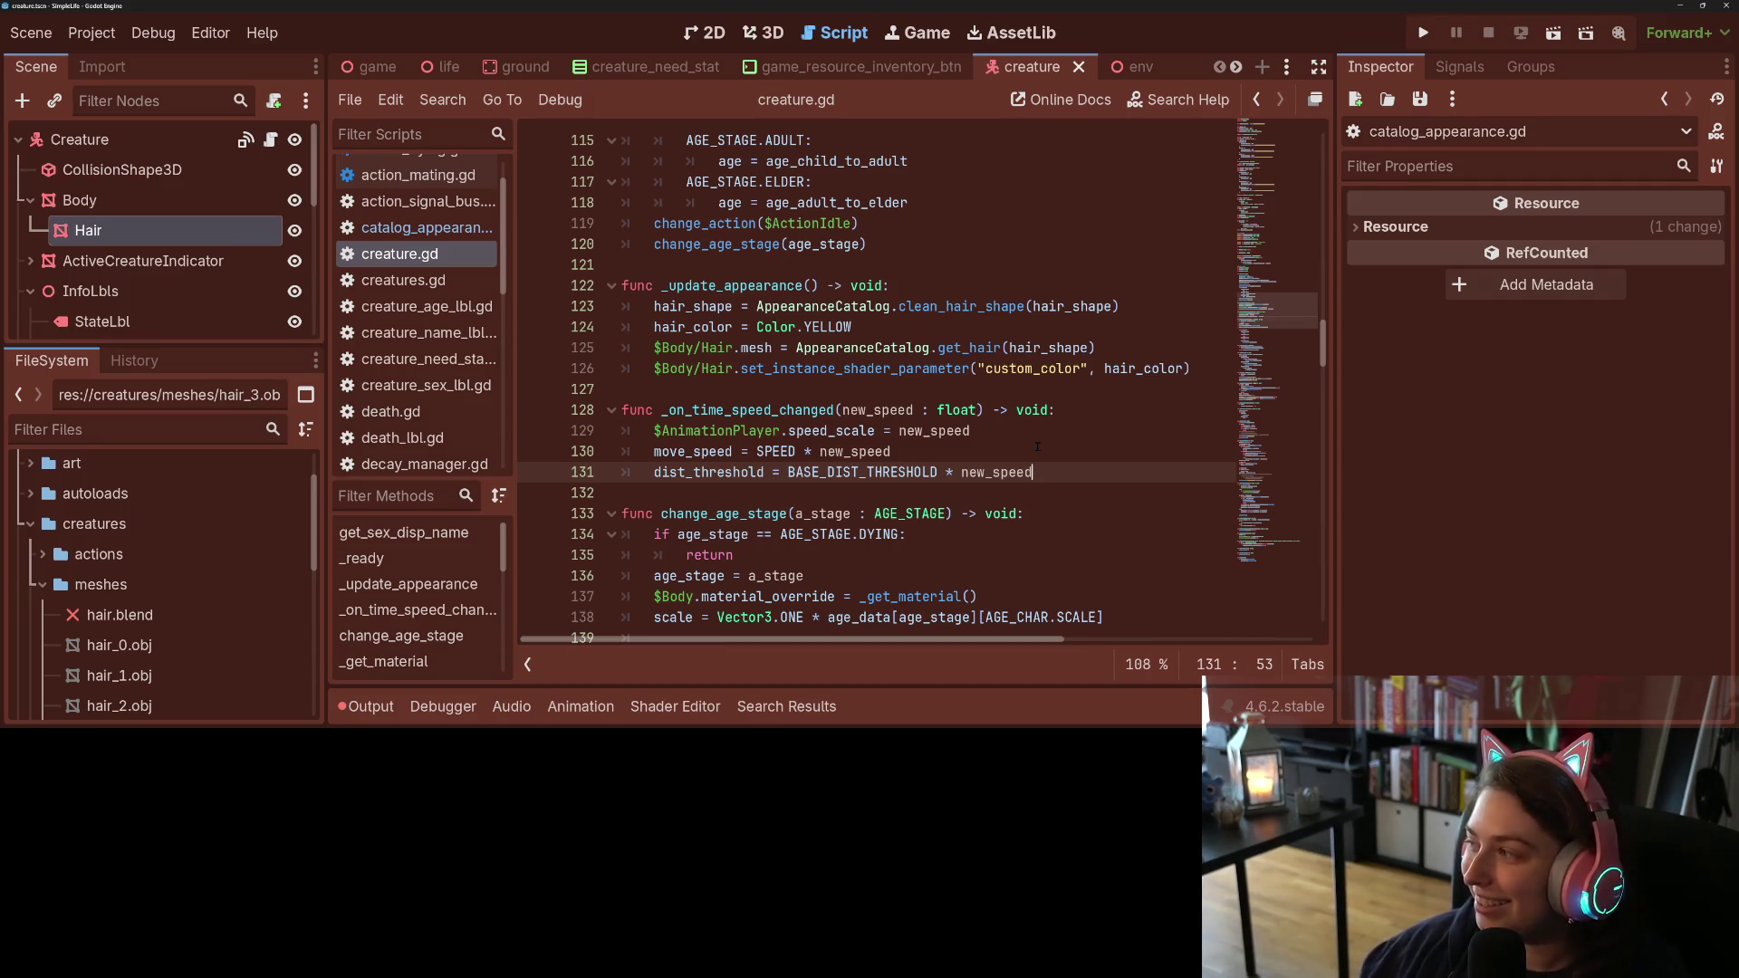
left_click(982, 457)
left_click(1085, 473)
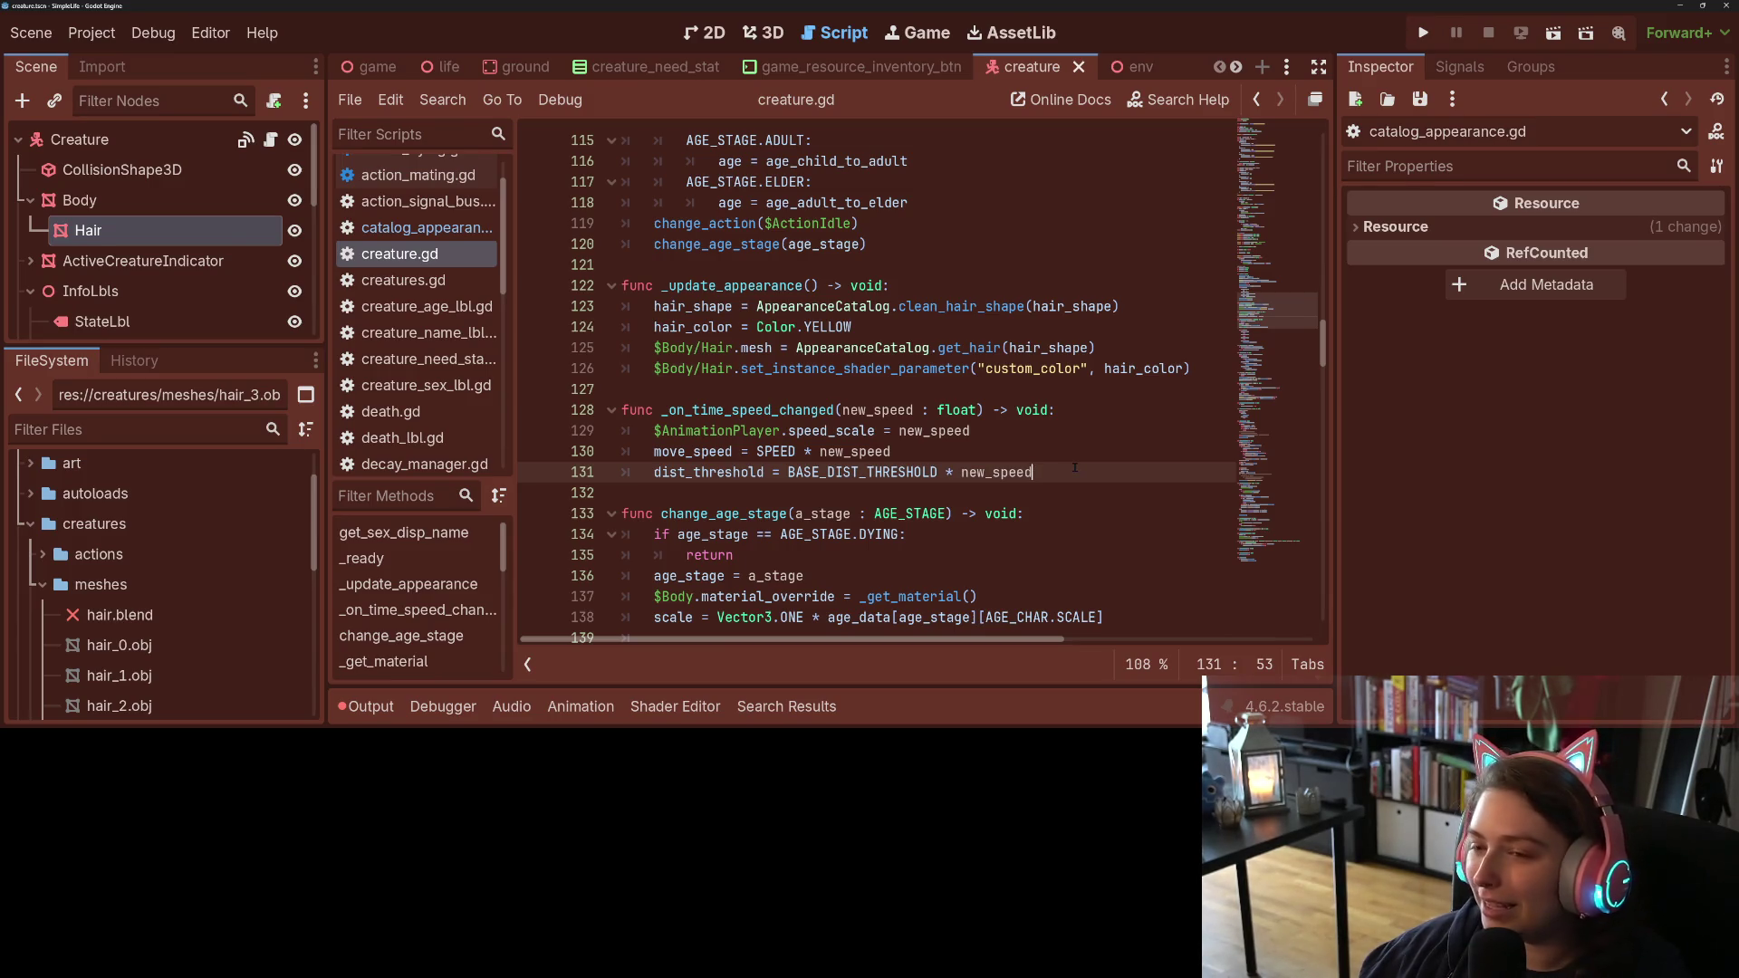
left_click(1075, 388)
left_click(911, 367)
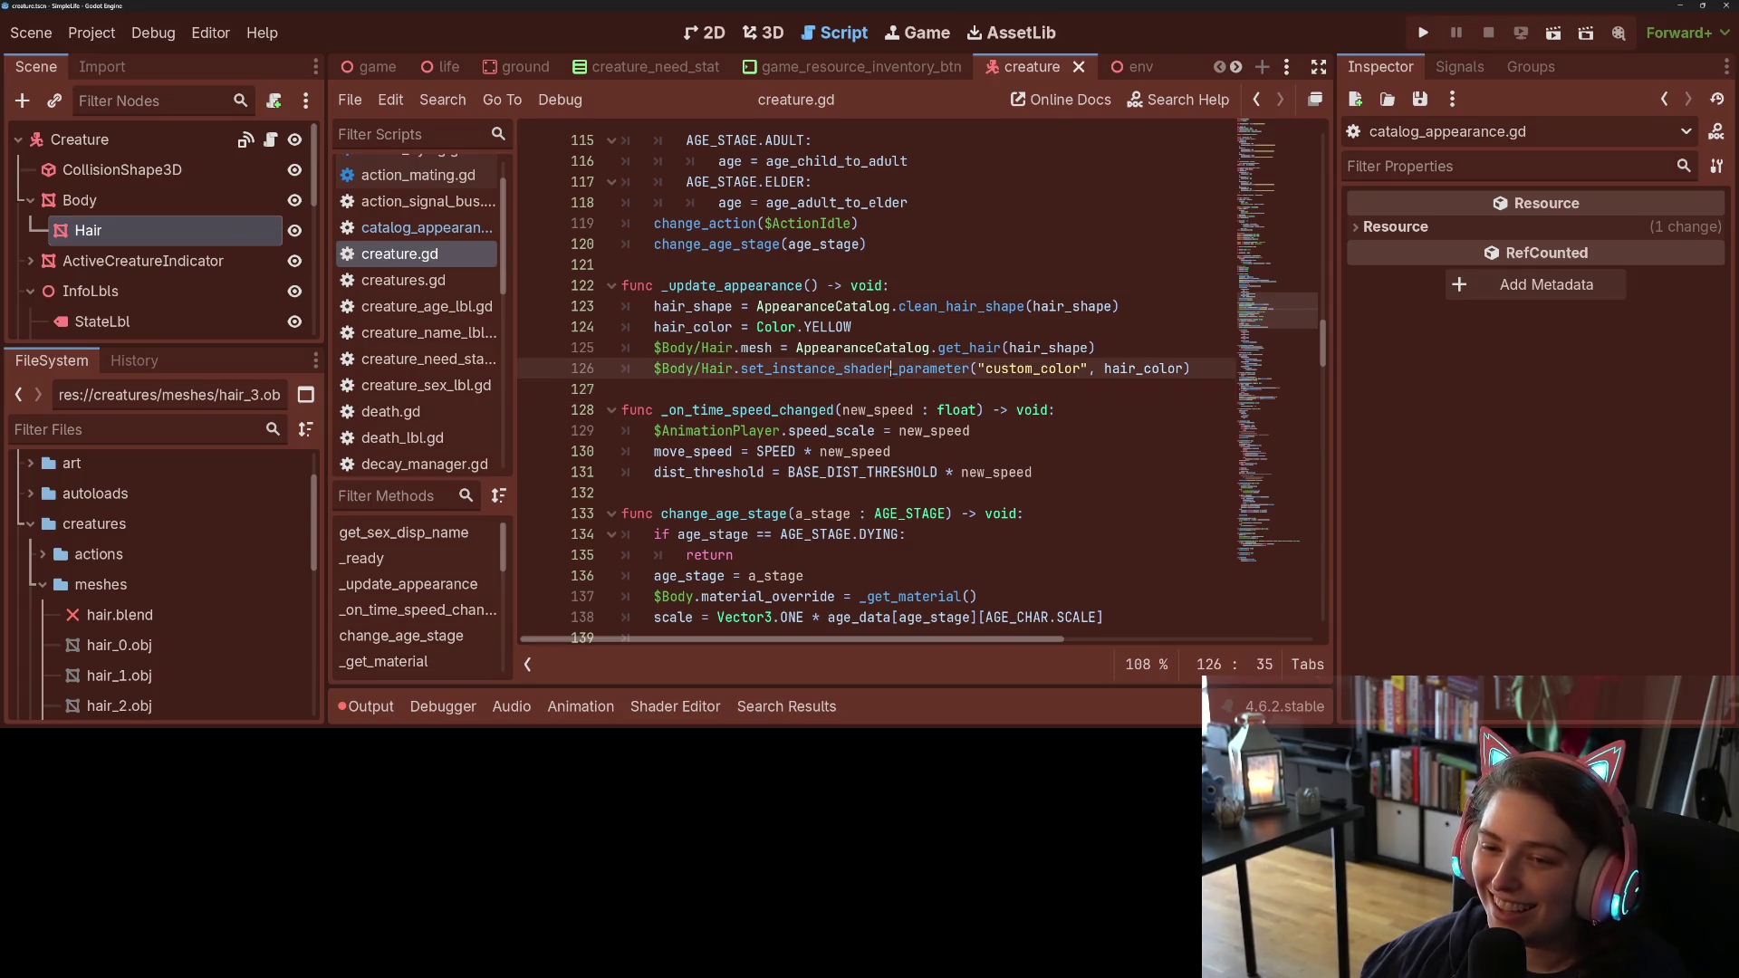
double_click(702, 286)
scroll(871, 460, "down", 2)
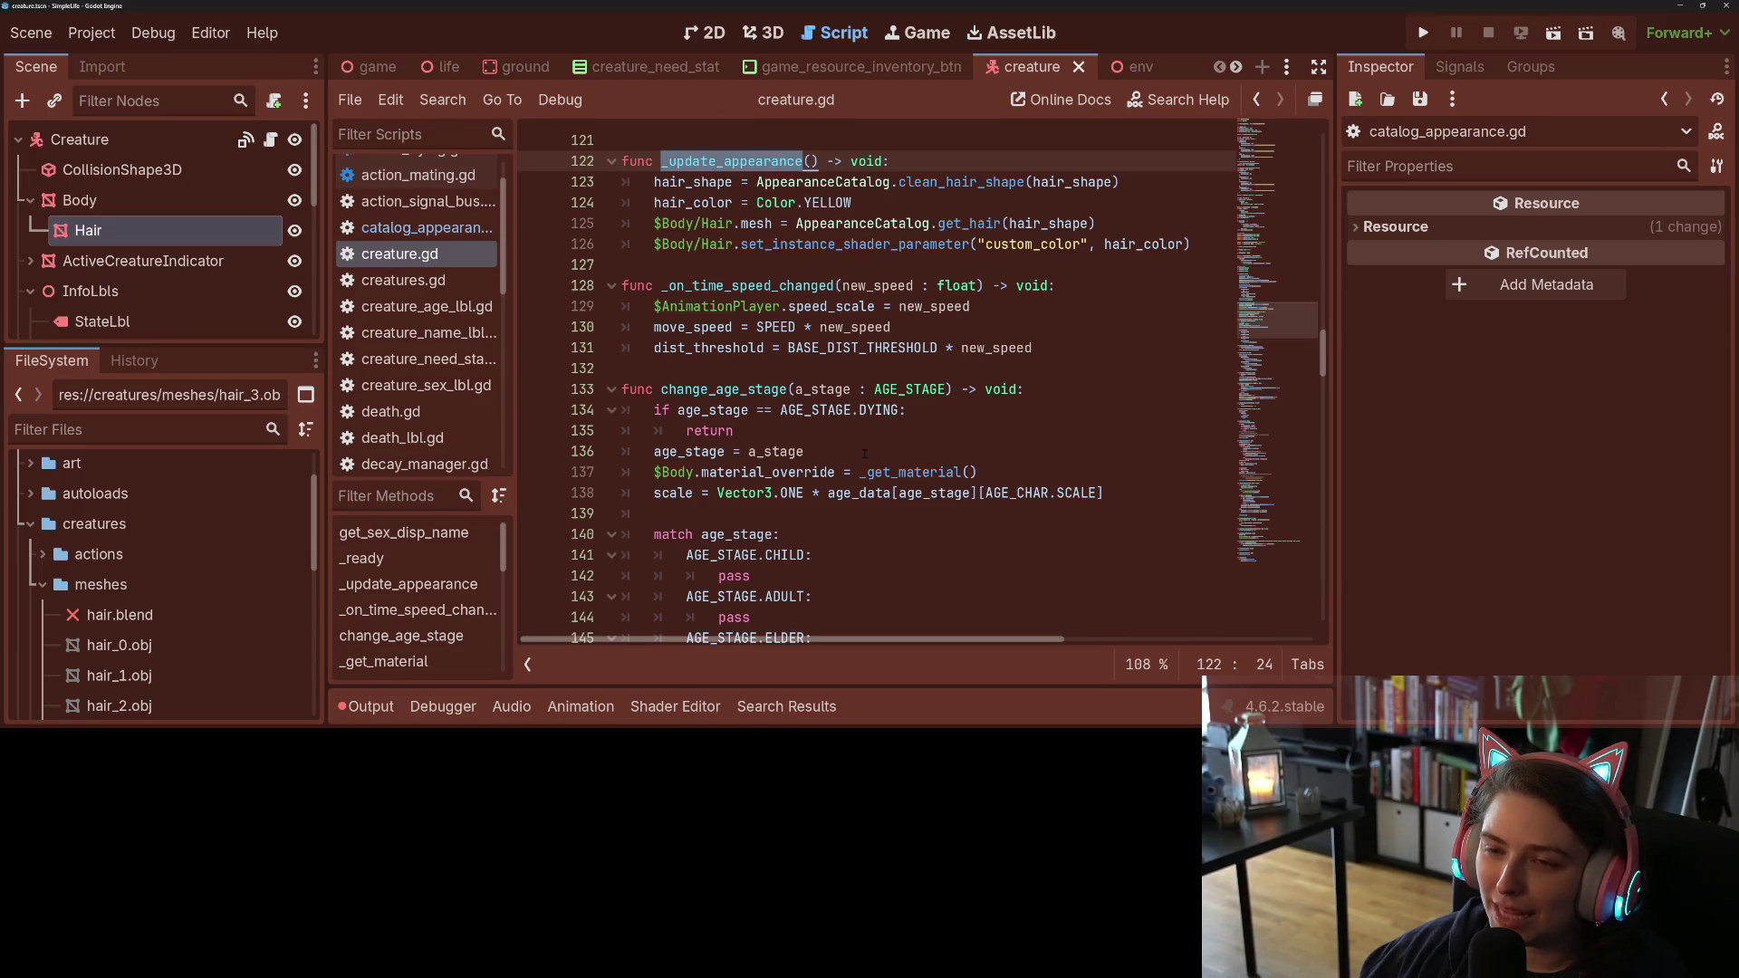
scroll(864, 453, "down", 2)
double_click(892, 353)
scroll(892, 355, "down", 2)
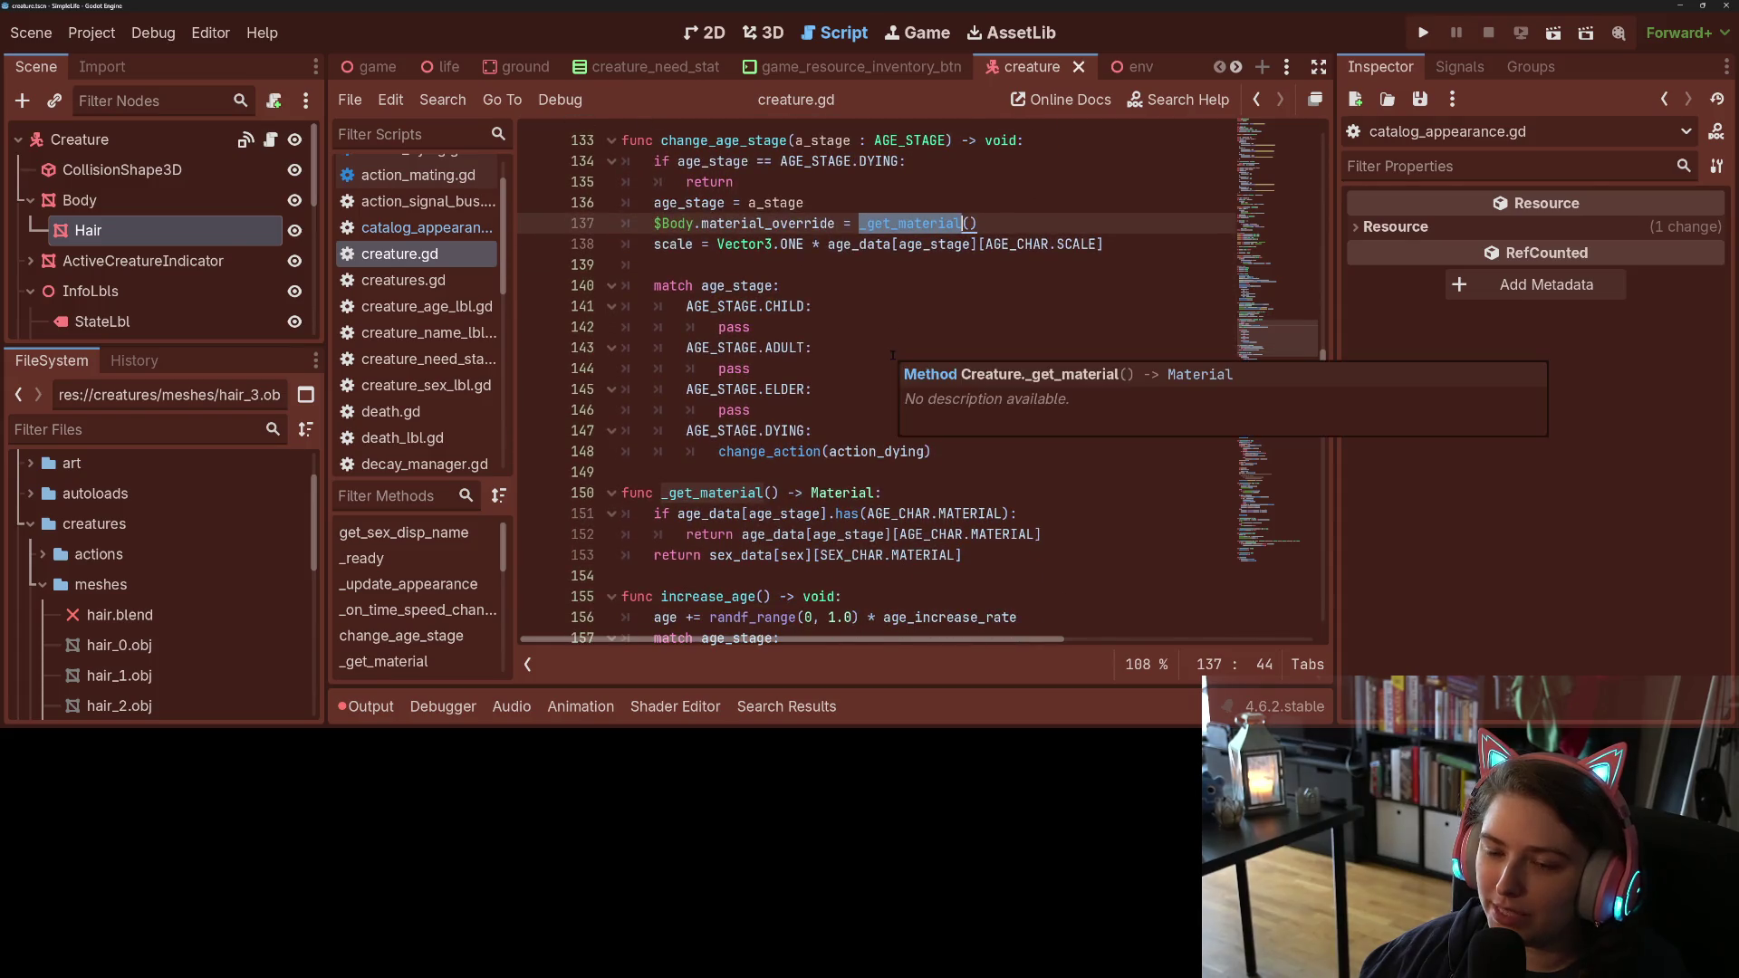
scroll(892, 355, "up", 1)
scroll(892, 355, "up", 7)
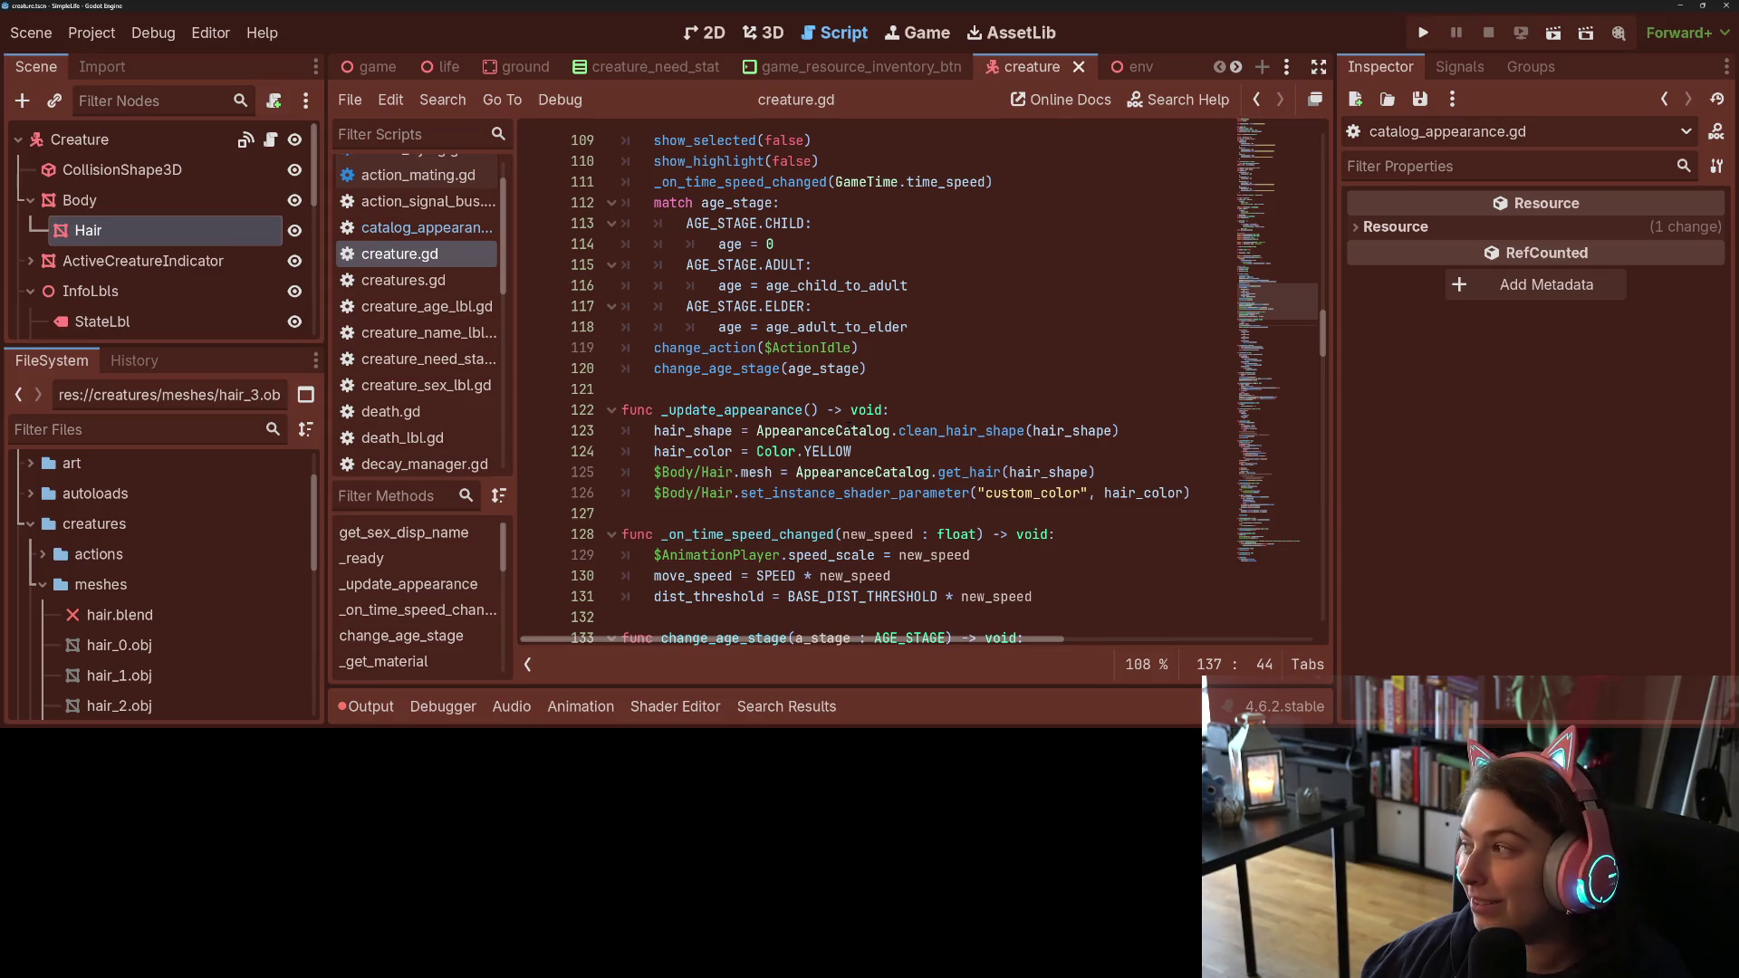
left_click(931, 472)
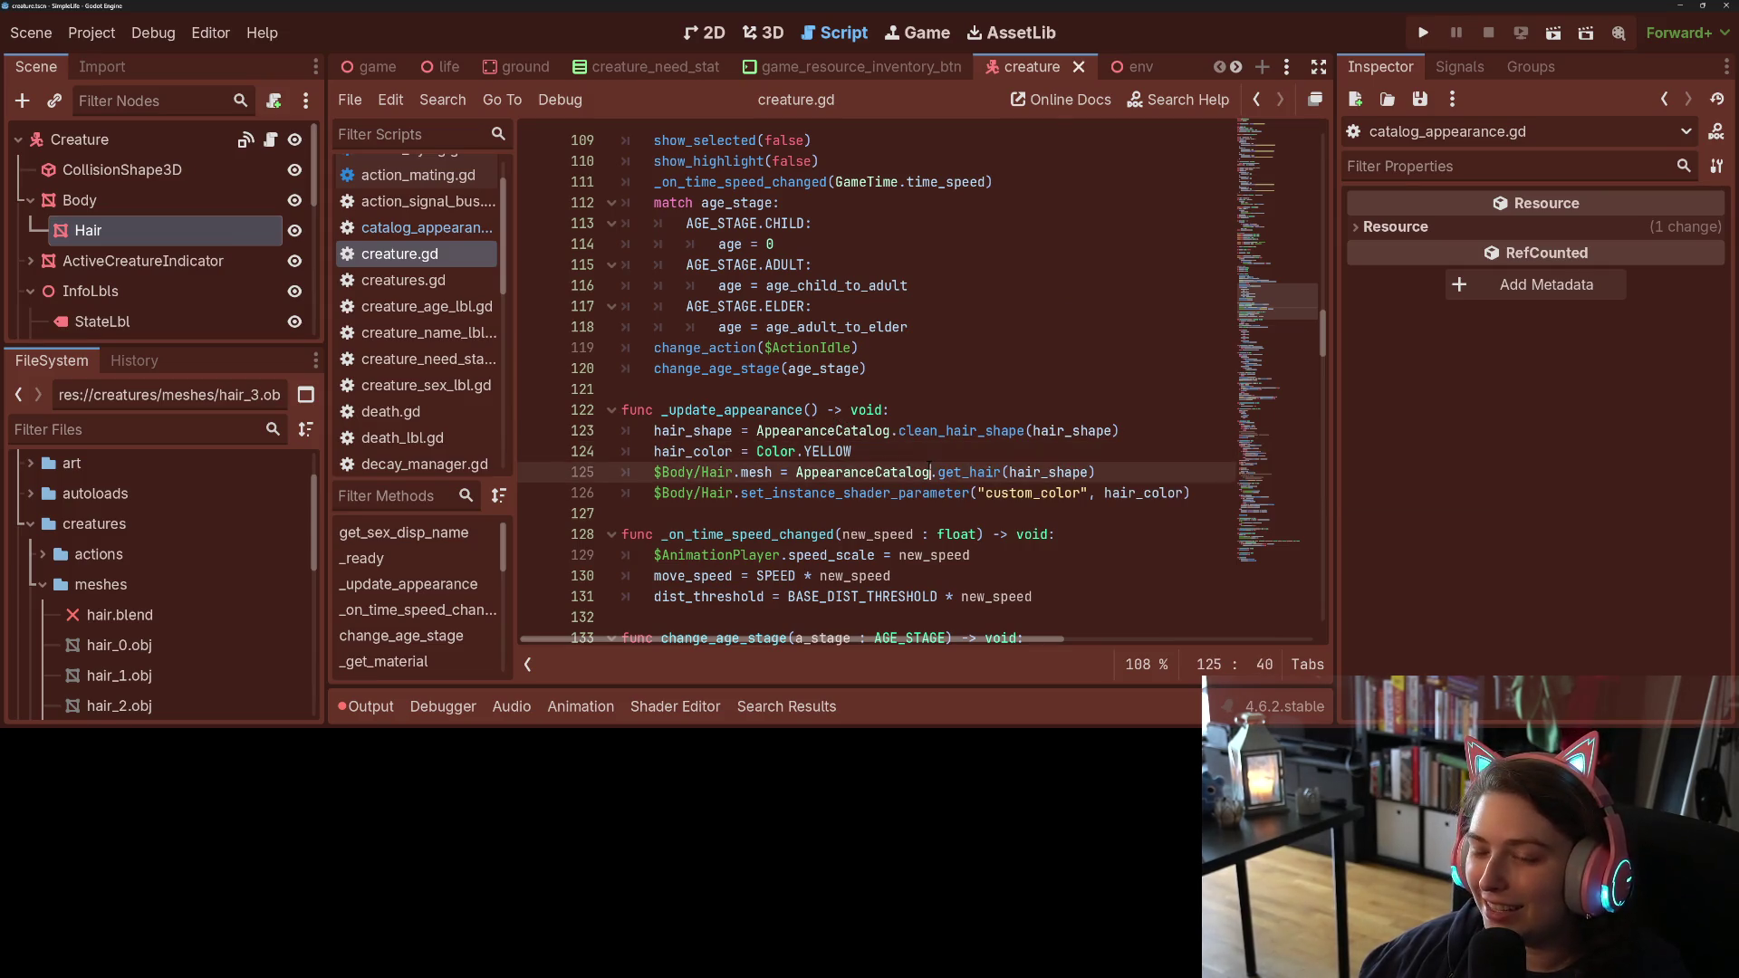
left_click(937, 448)
double_click(960, 430)
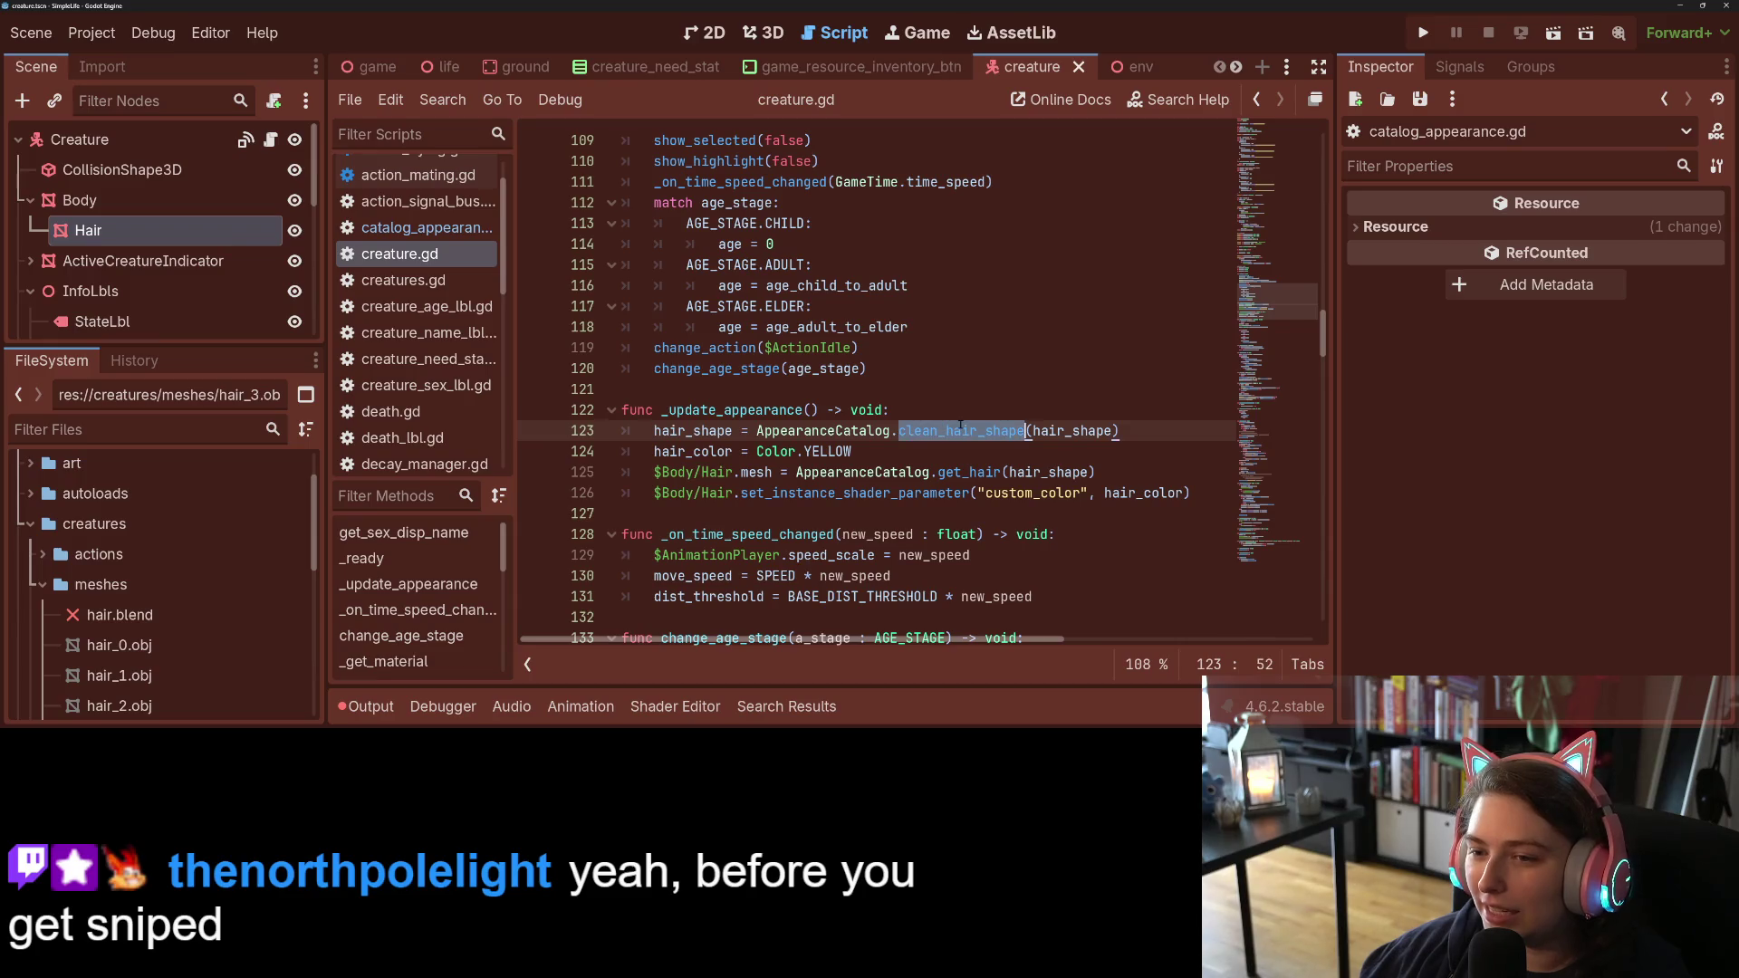
left_click(1119, 431)
left_click(758, 409)
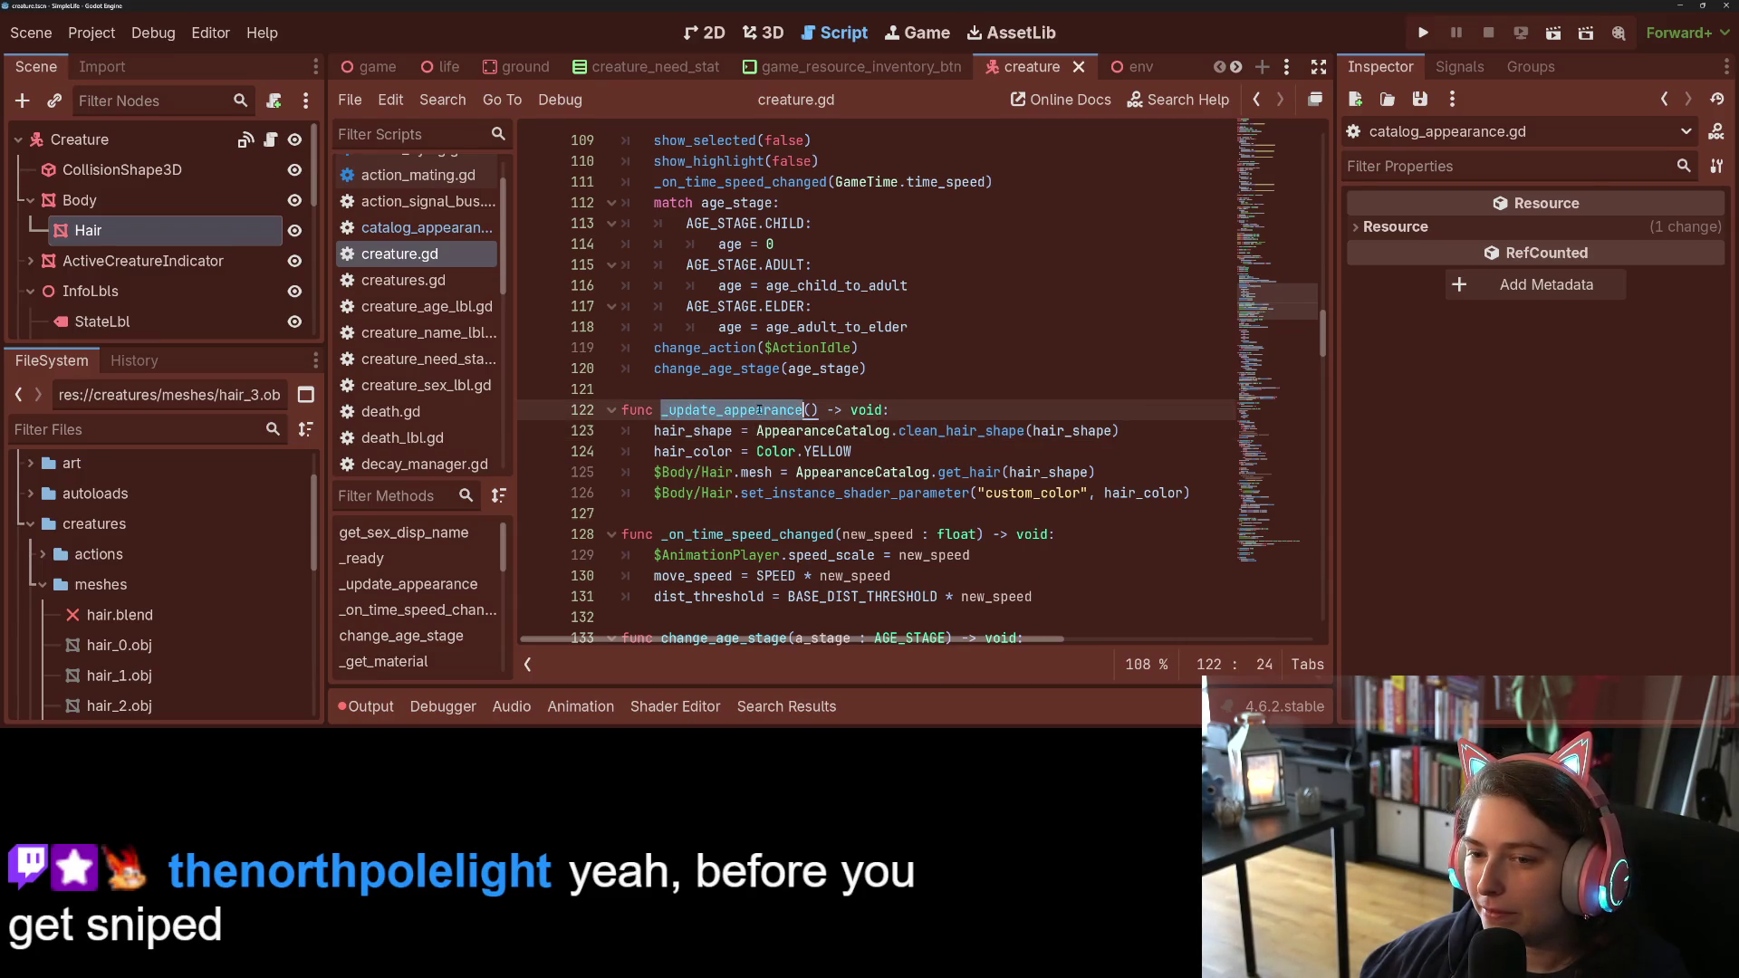
left_click(764, 431)
left_click_drag(655, 430, 1123, 431)
key("BackSpace")
key("BackSpace")
key("BackSpace")
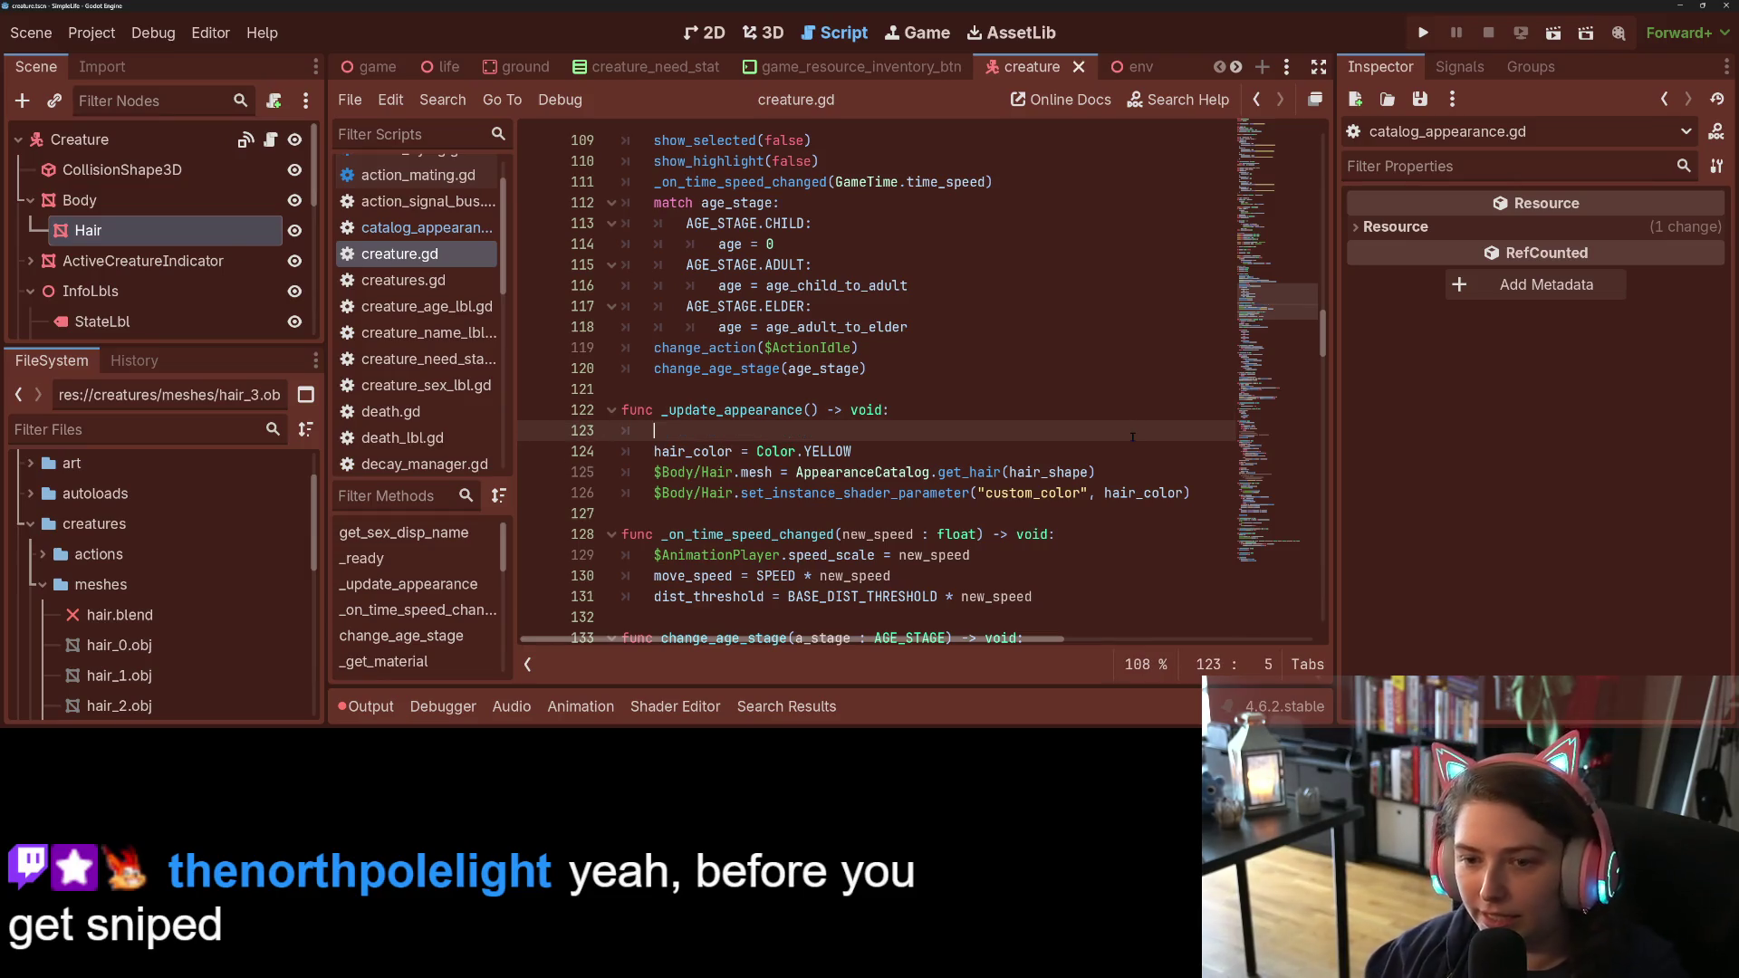
scroll(943, 467, "up", 3)
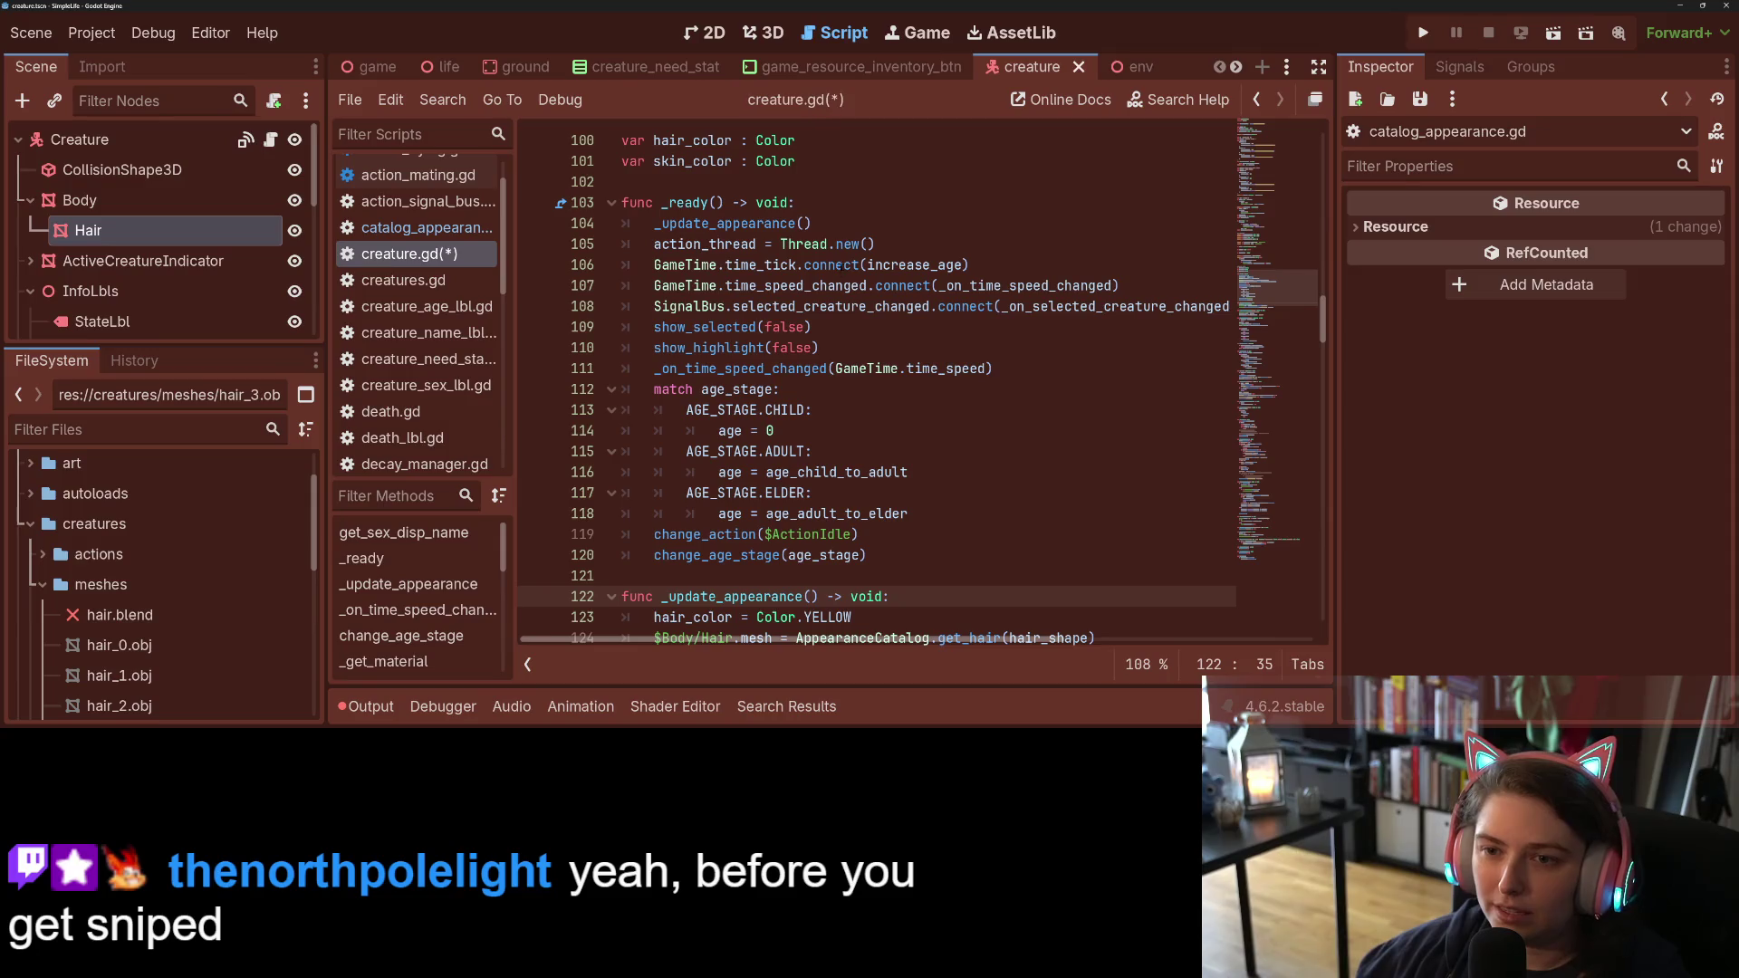
key("ctrl+z")
key("ctrl+z")
key("ctrl+z")
scroll(945, 492, "down", 1)
scroll(944, 491, "down", 2)
key("ctrl+s")
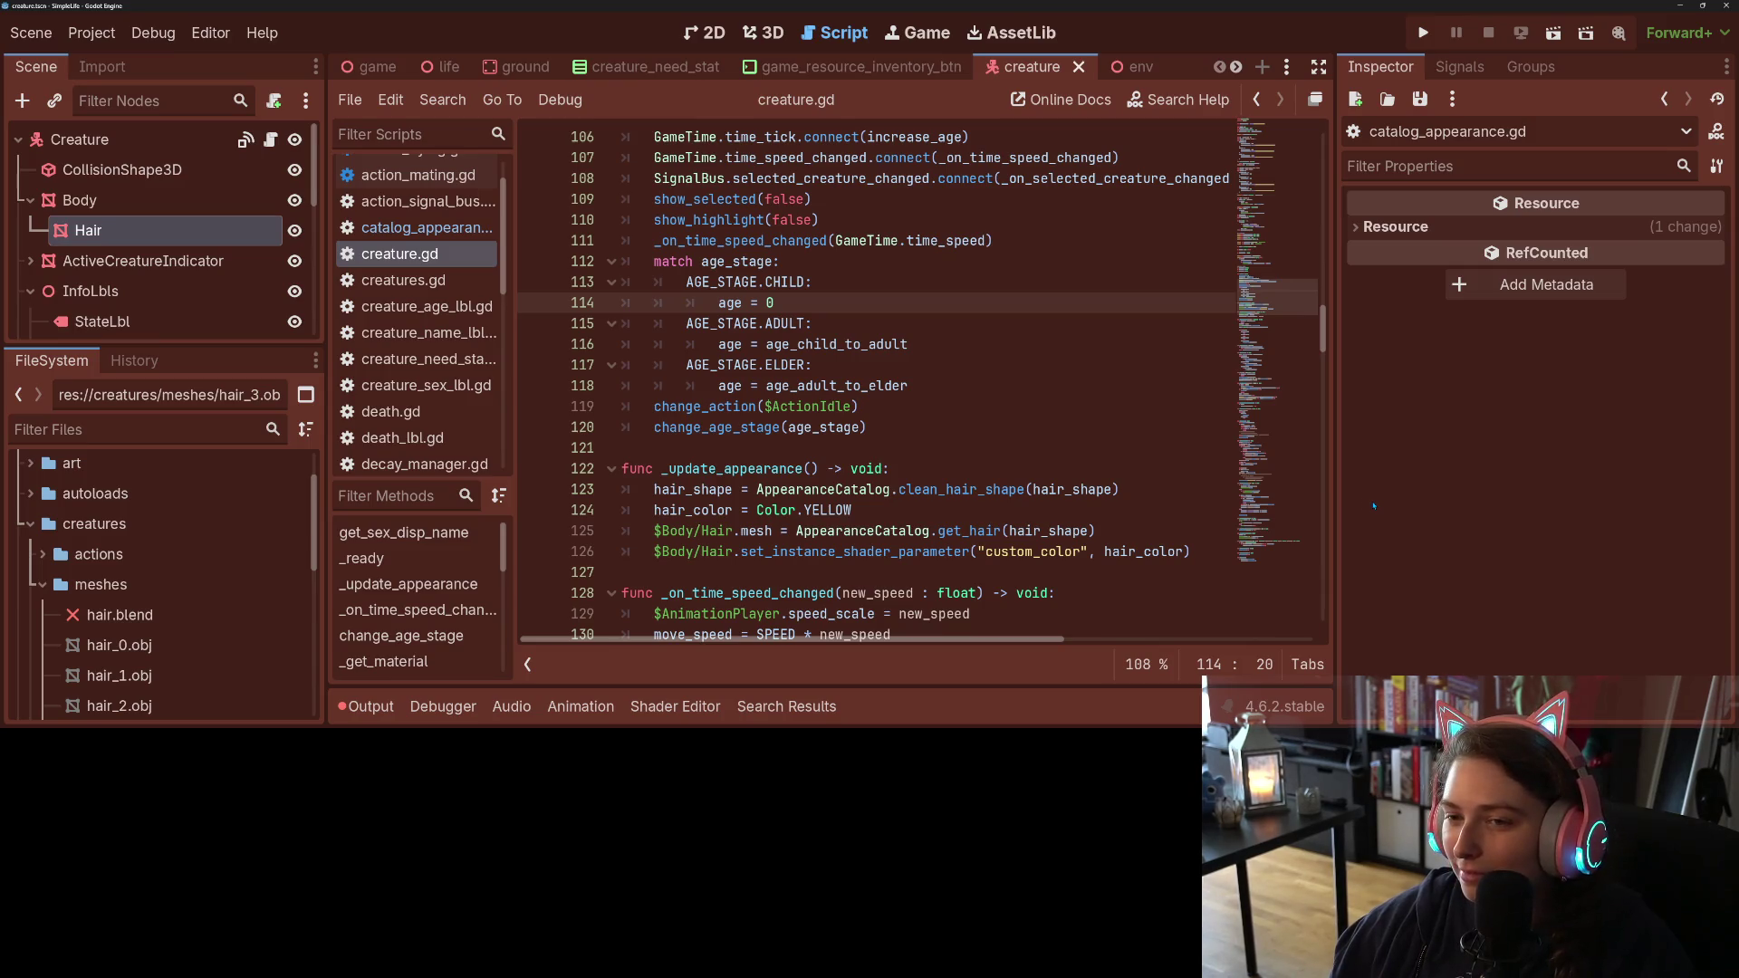
left_click(1138, 461)
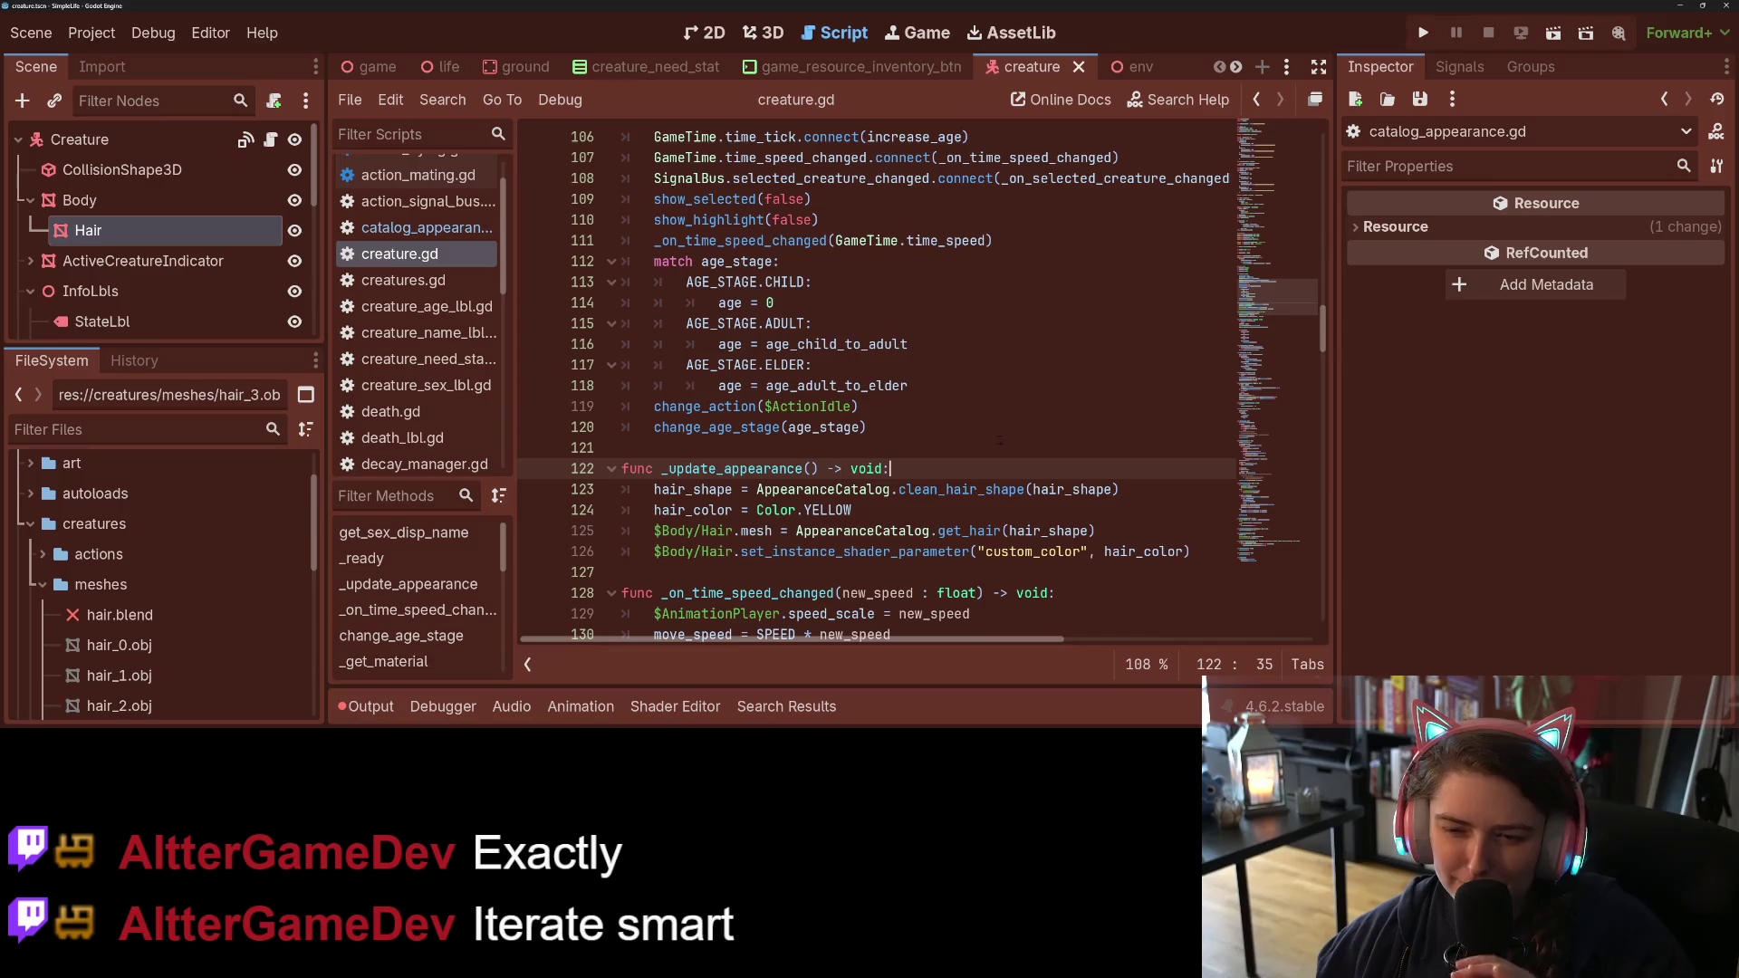
scroll(995, 435, "down", 3)
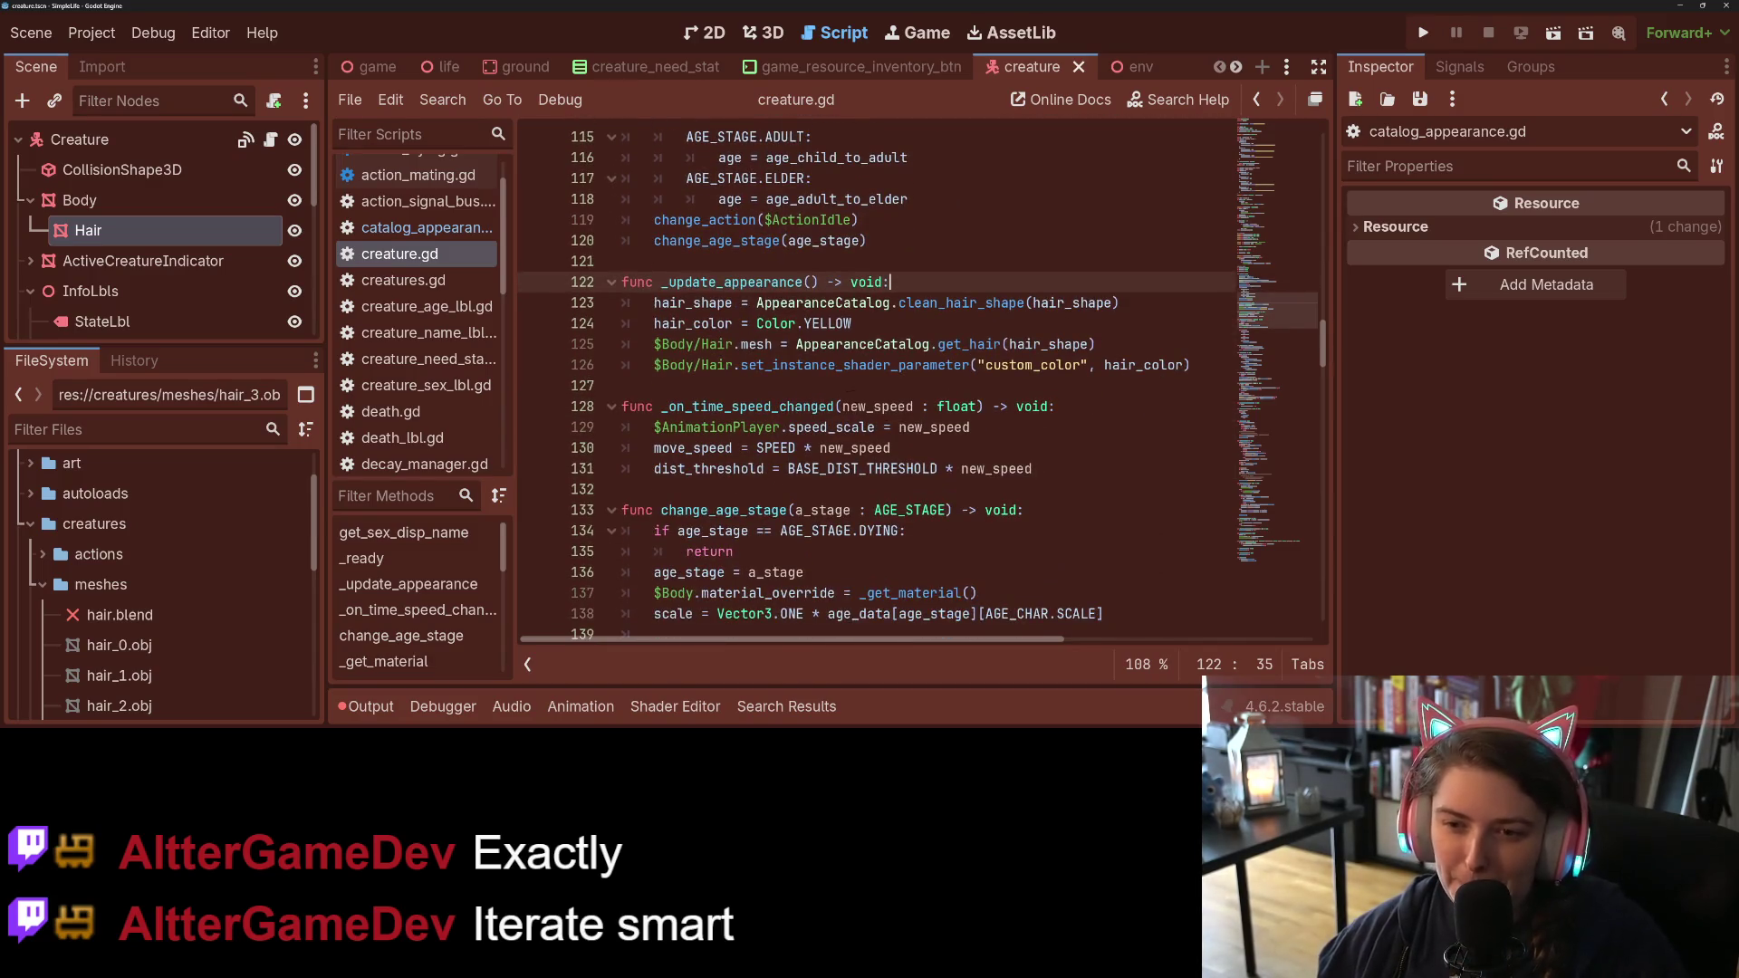
left_click(849, 390)
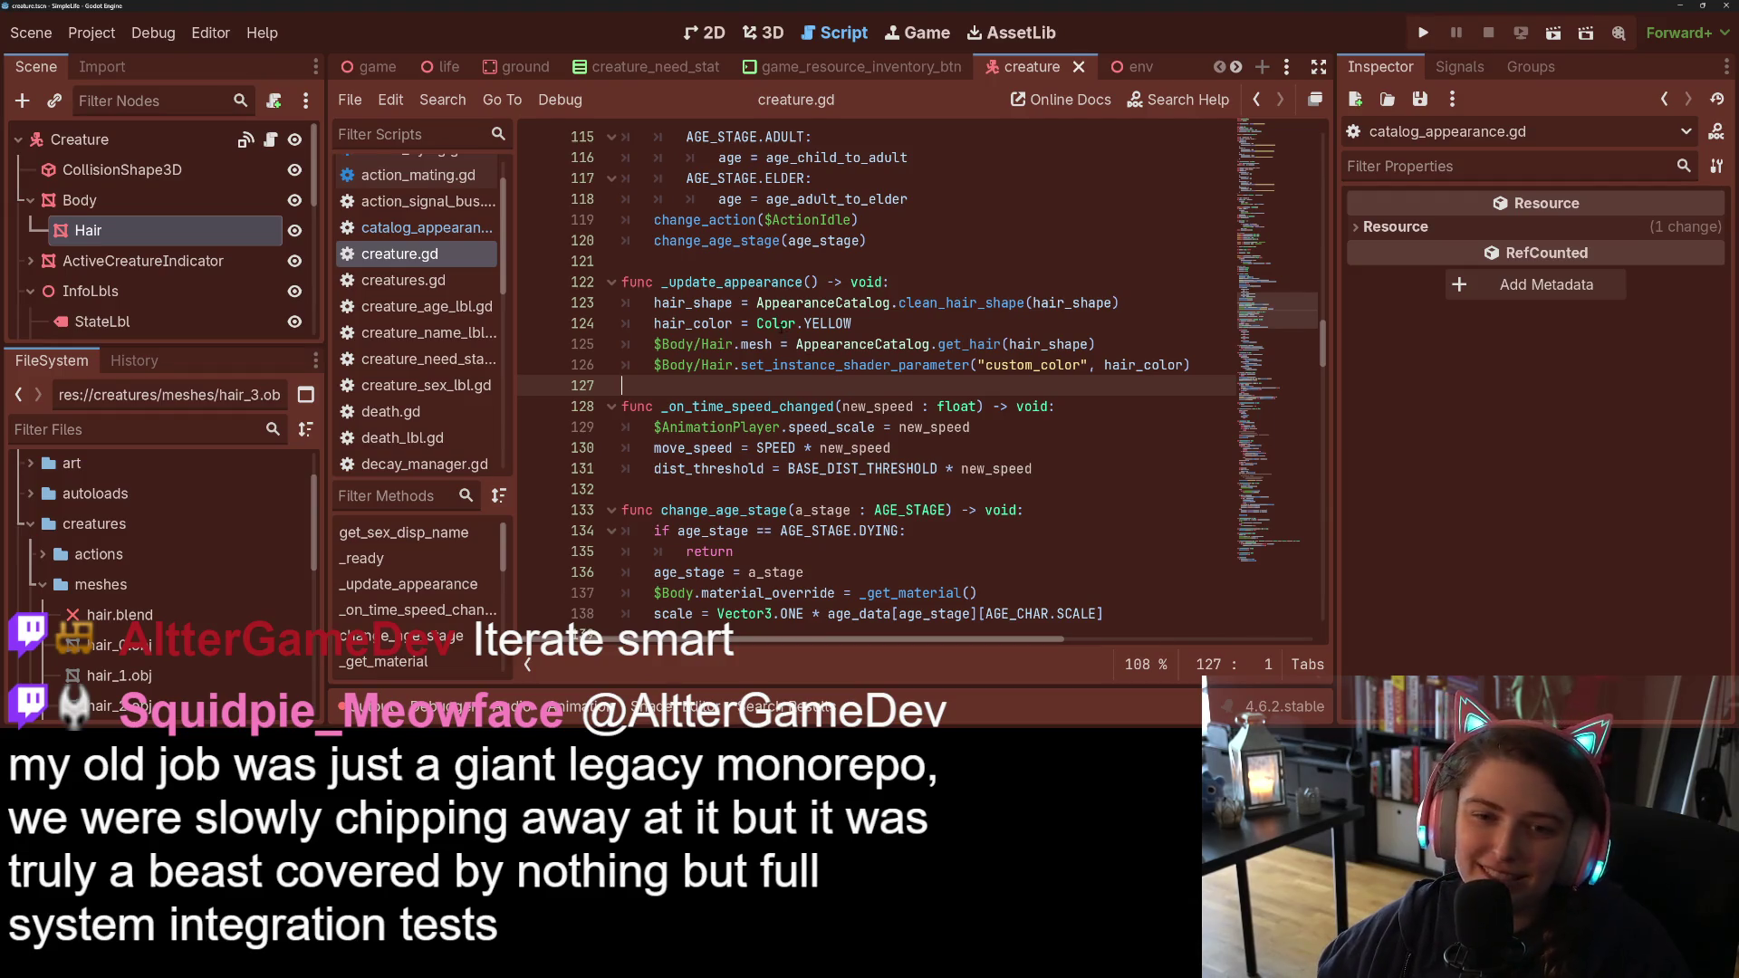
left_click(780, 324)
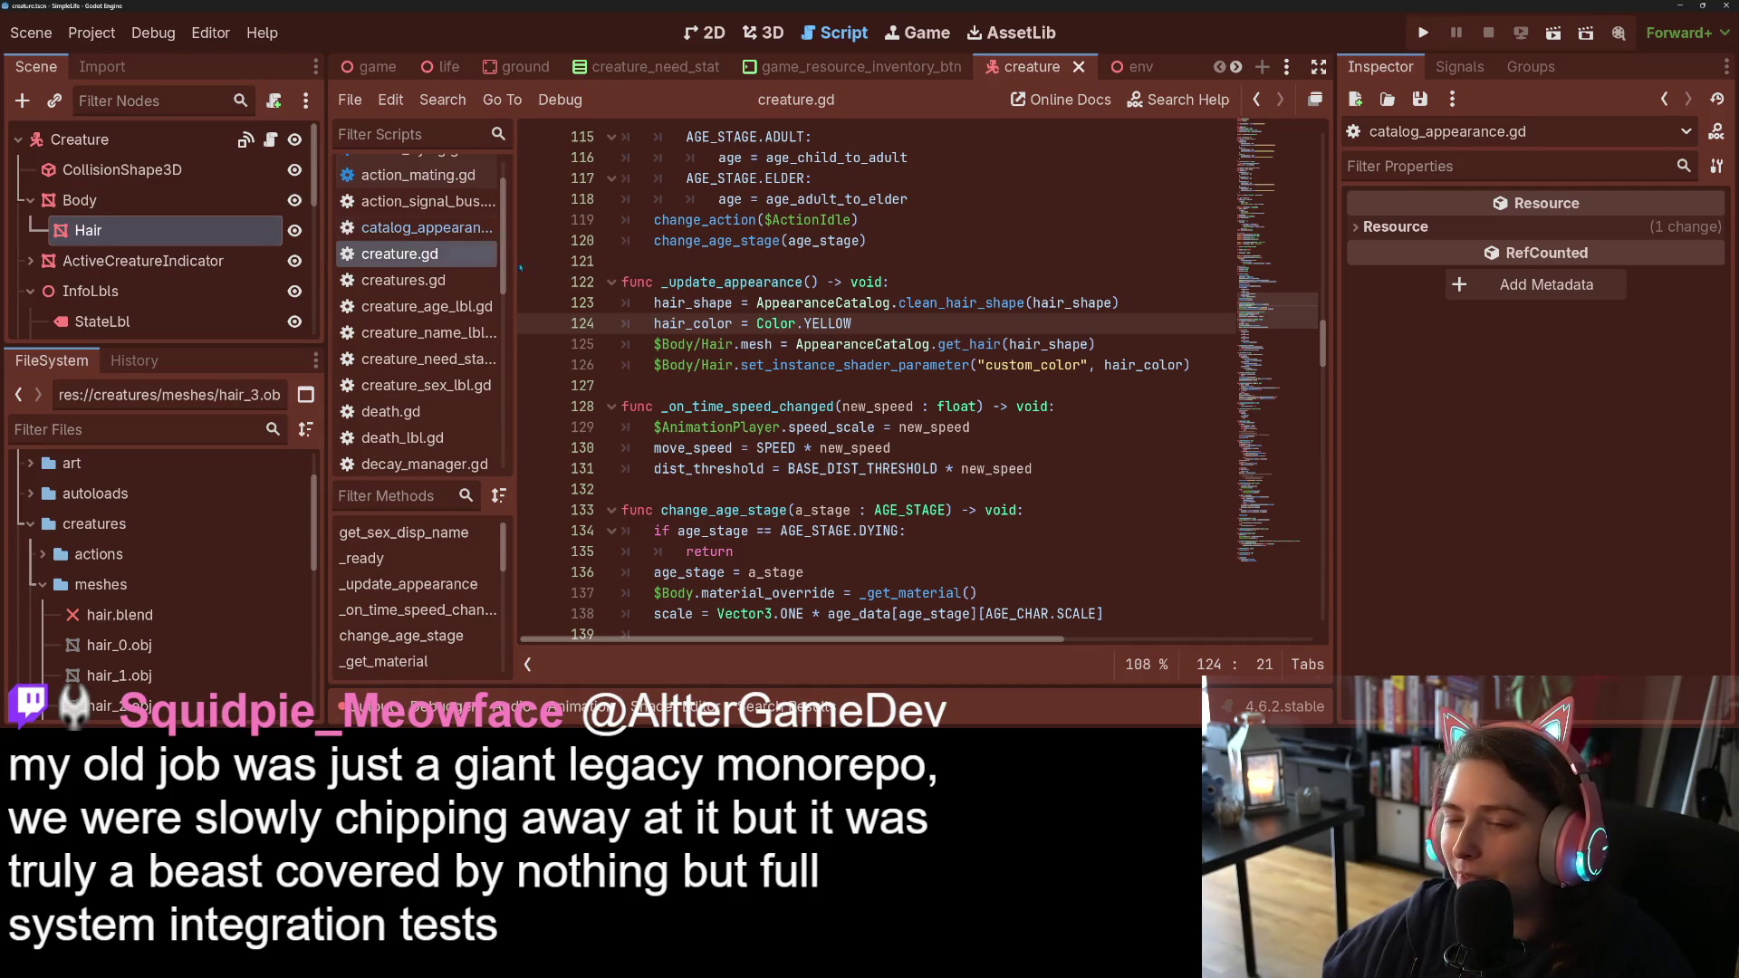
left_click(1077, 365)
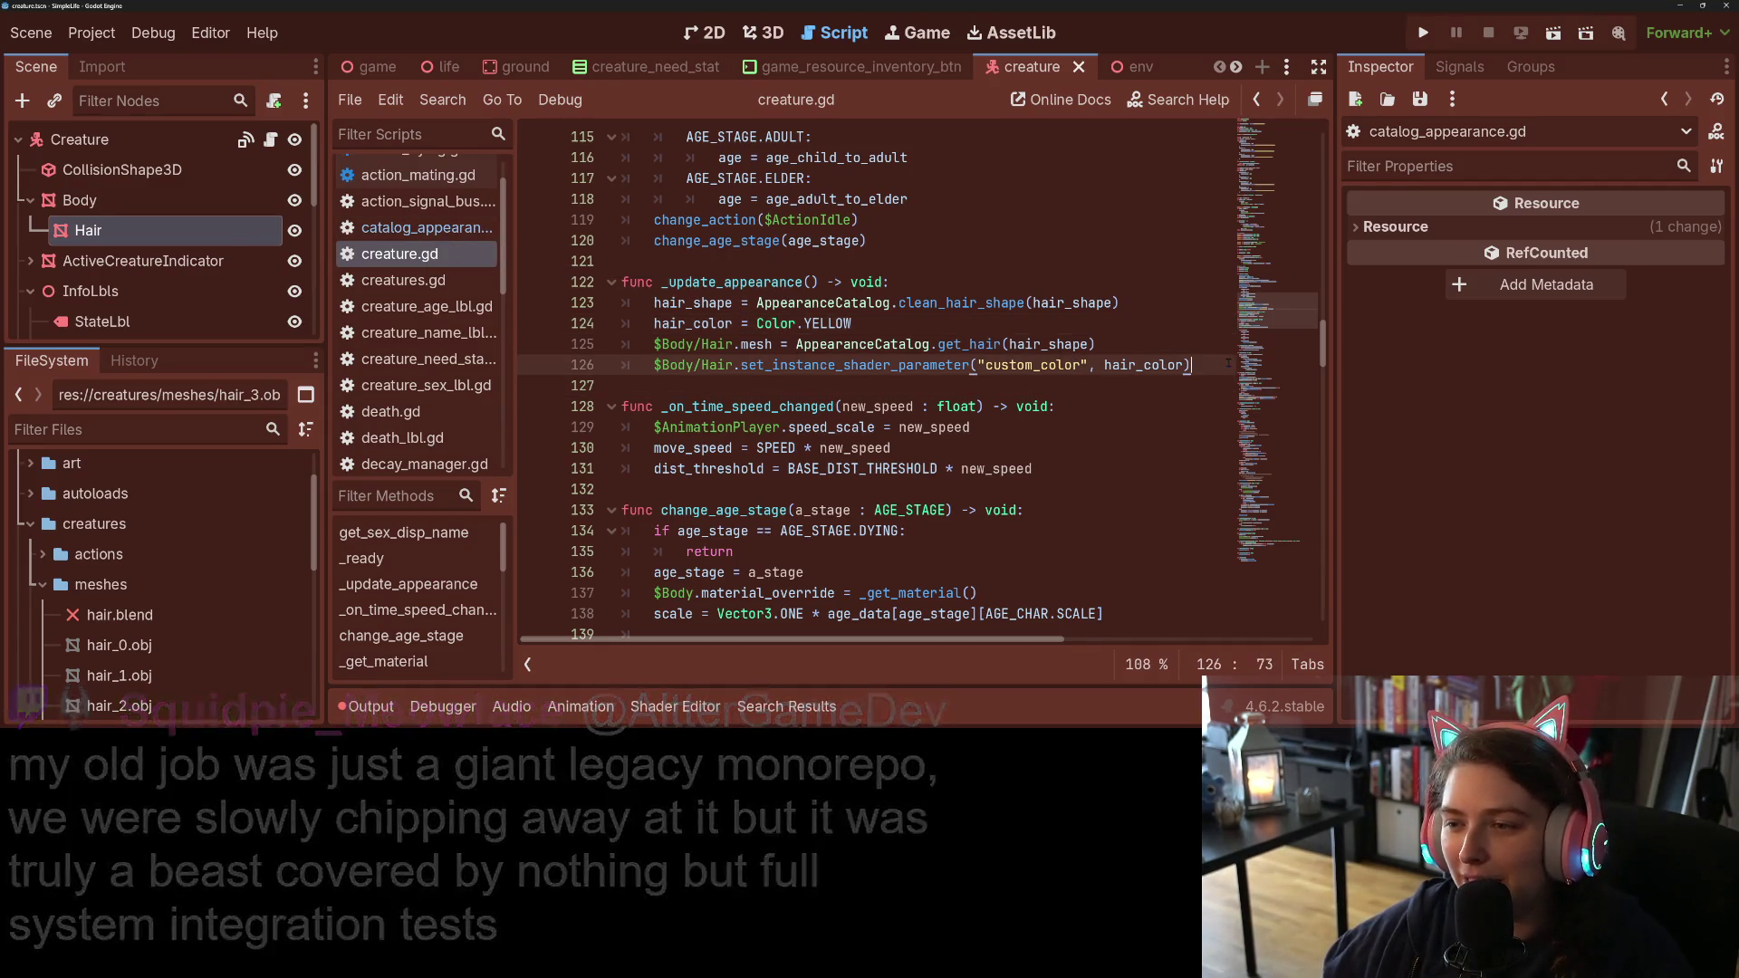
left_click(1109, 342)
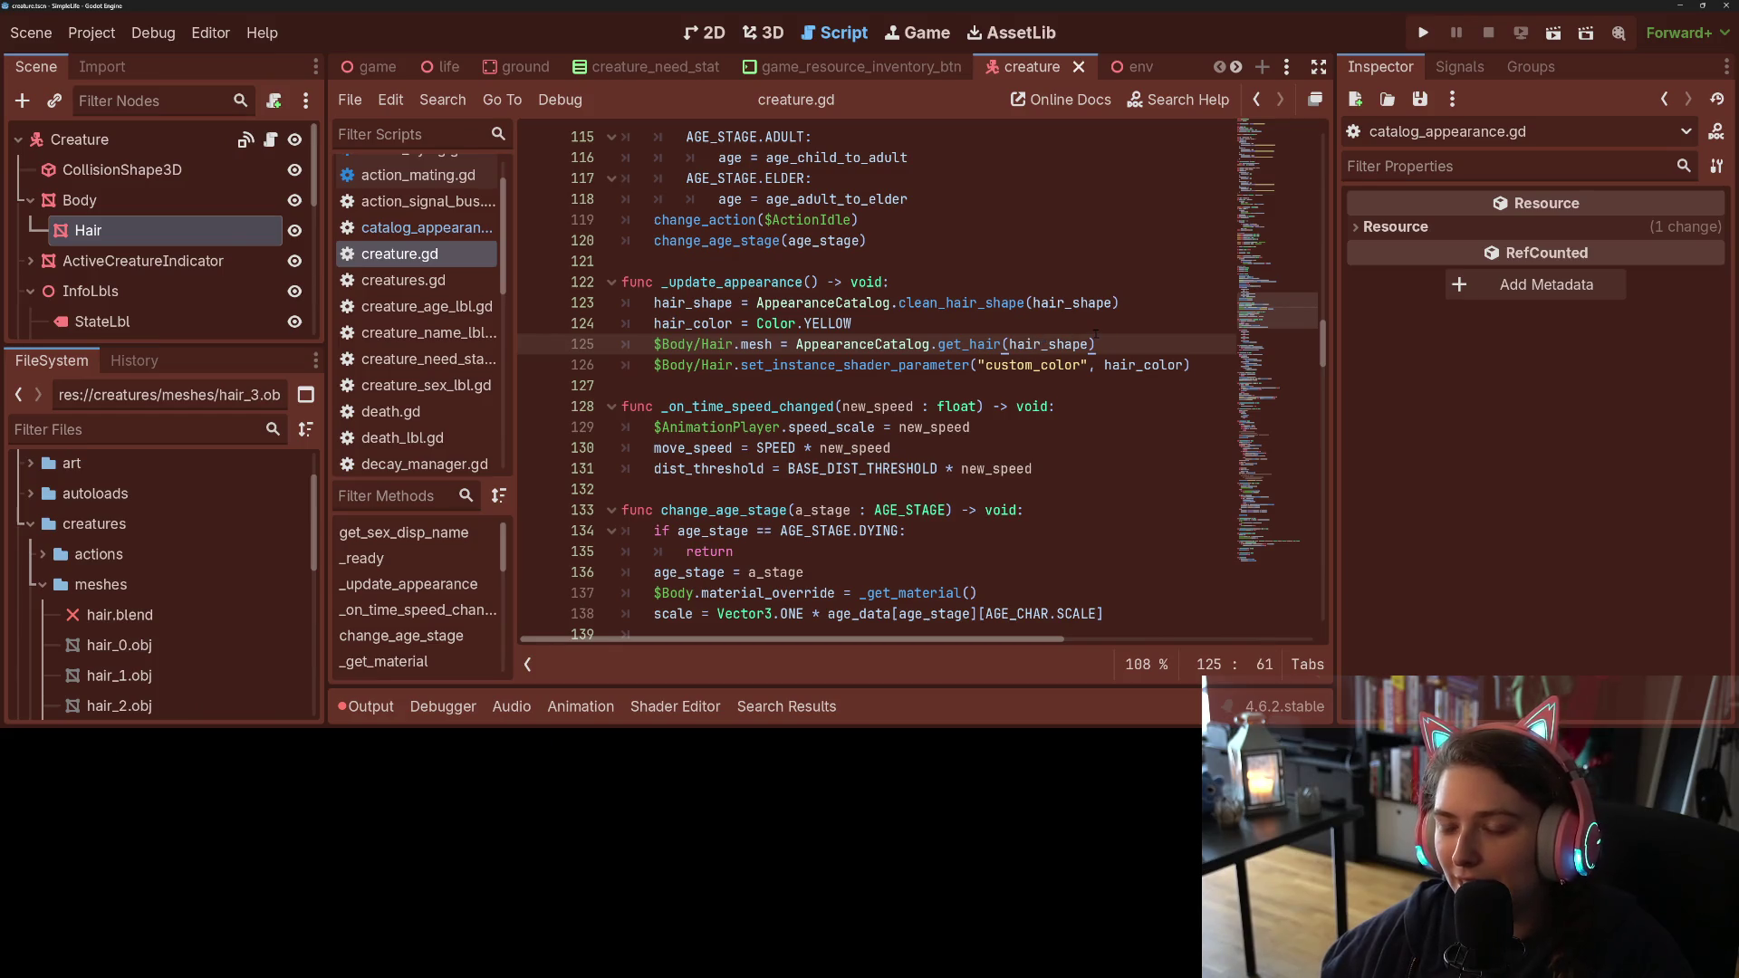
double_click(917, 367)
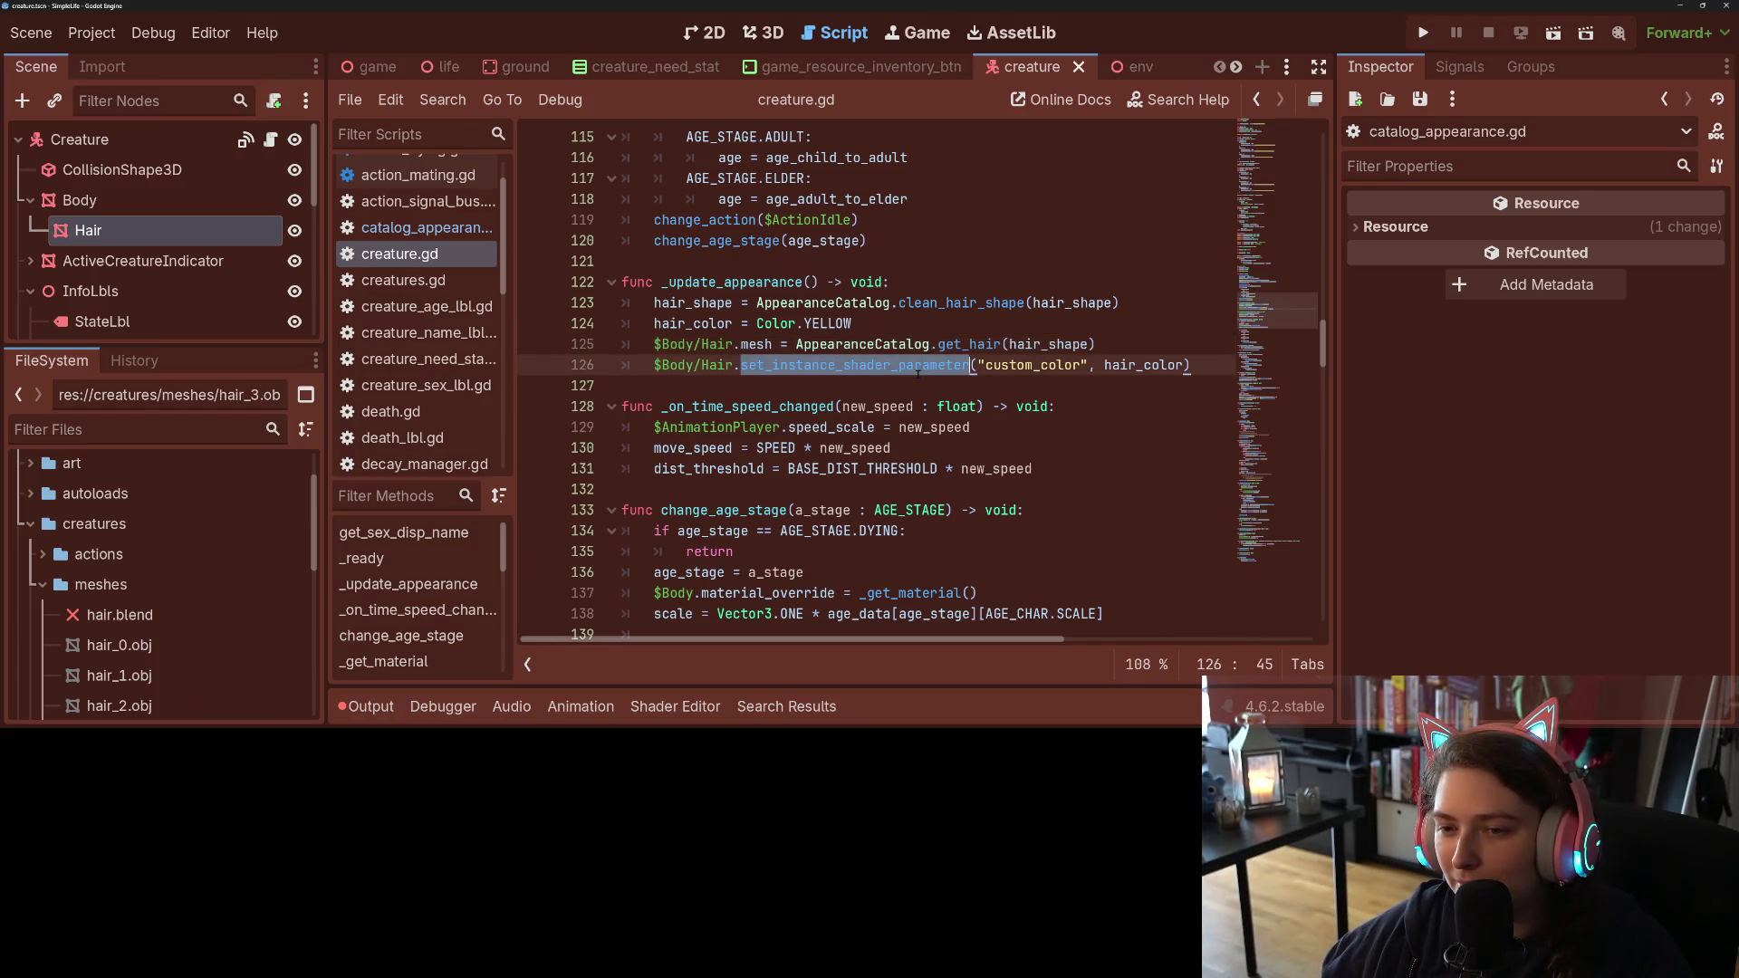
double_click(981, 345)
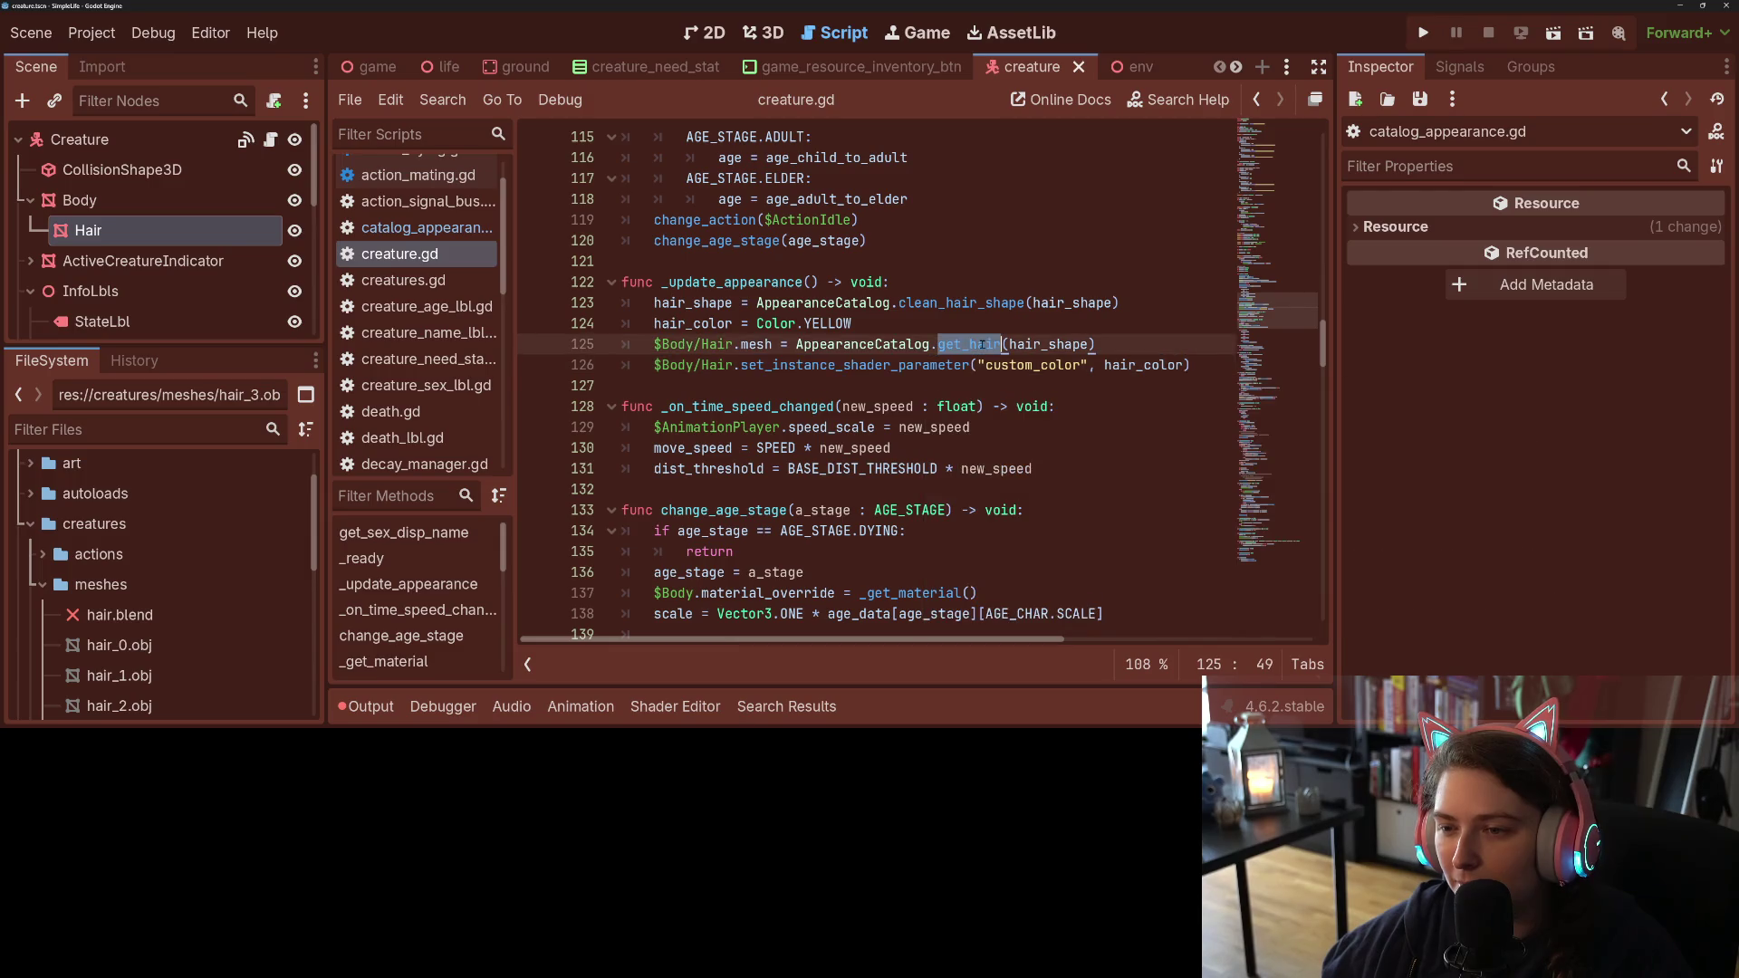
mouse_move(1023, 338)
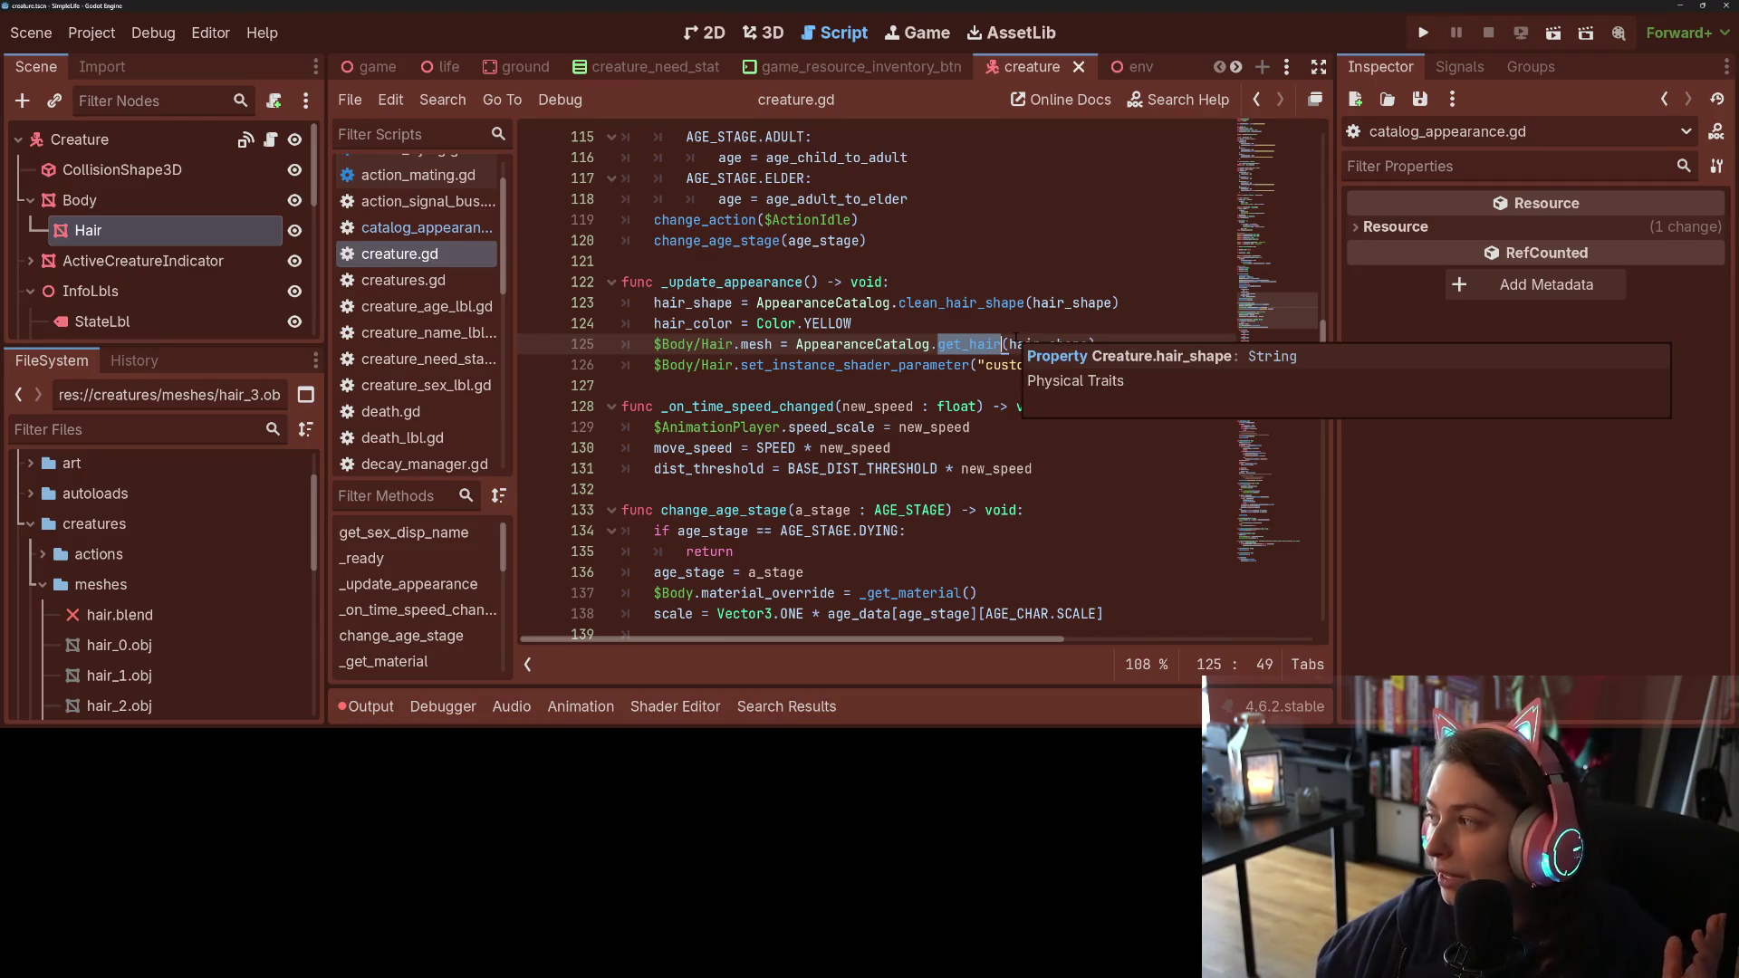
double_click(915, 302)
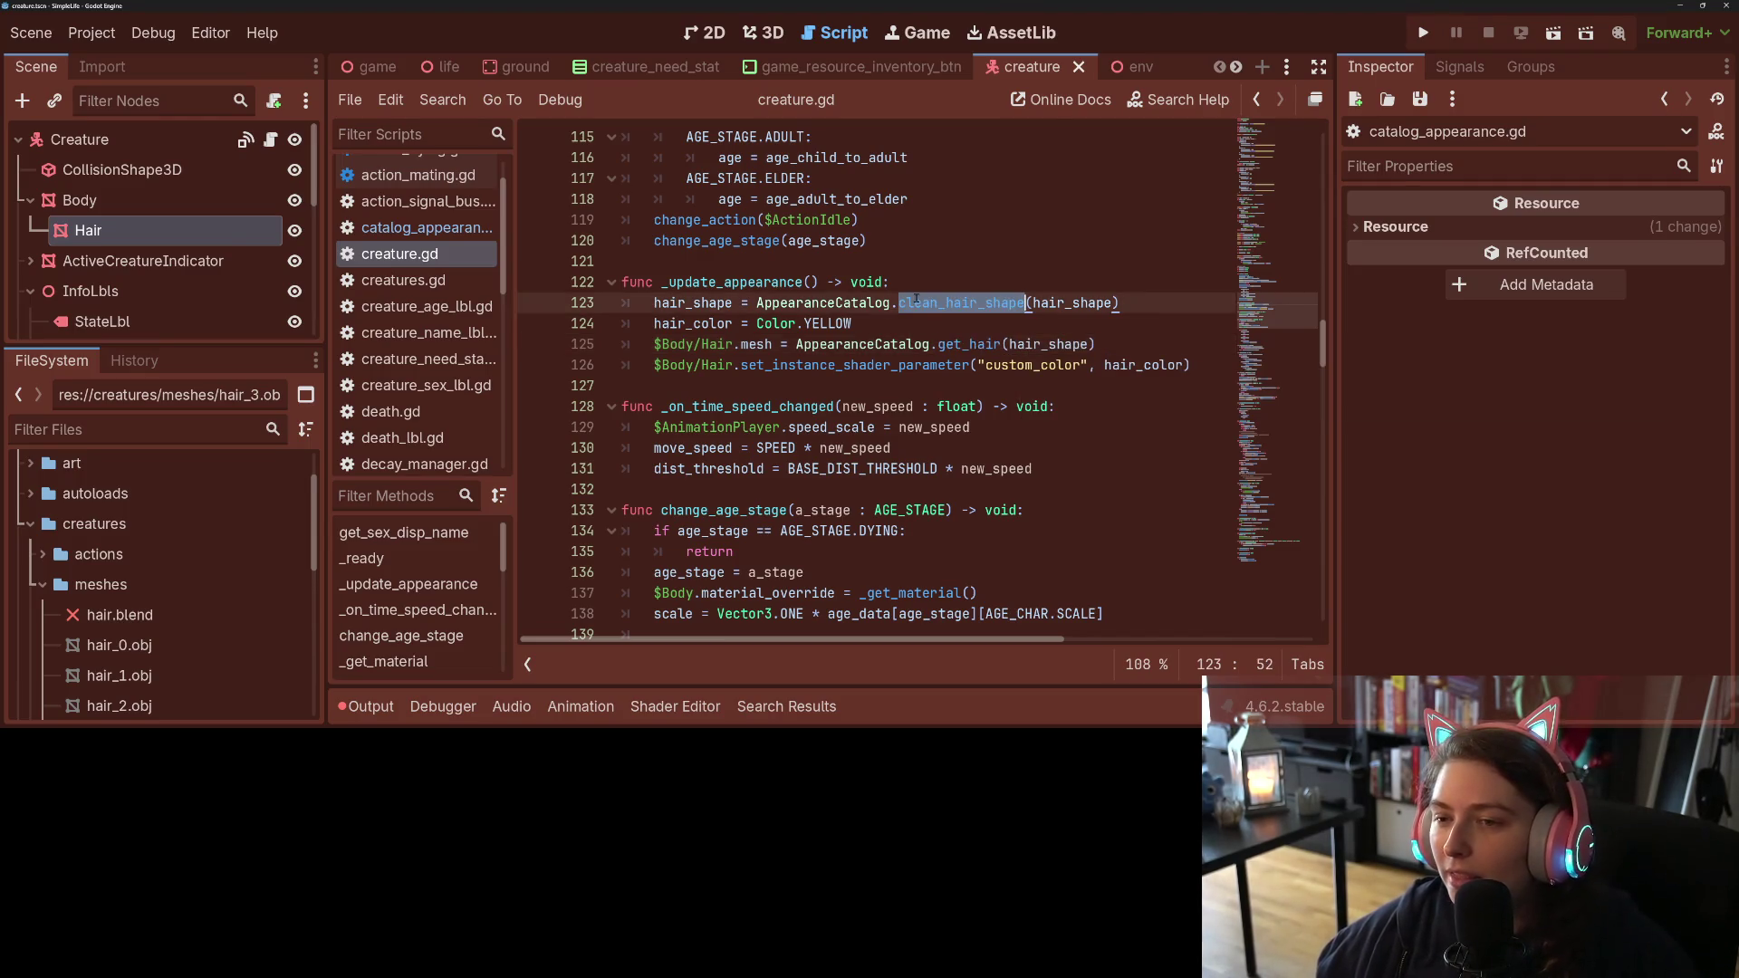
scroll(905, 326, "up", 10)
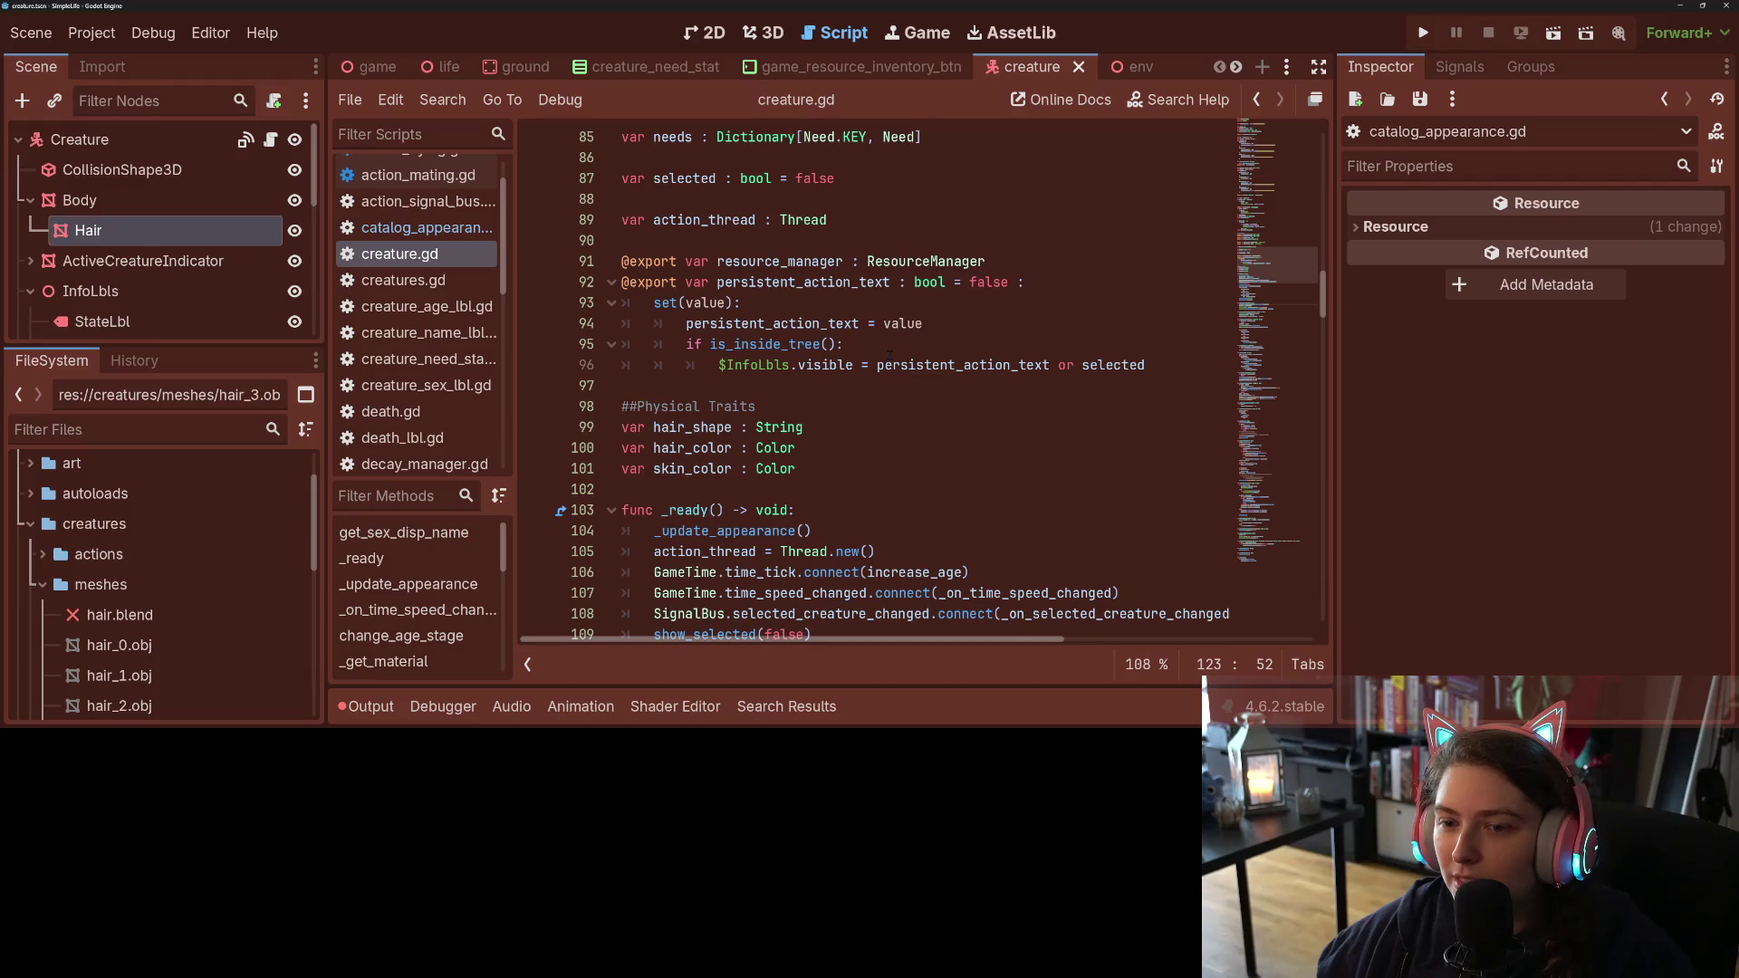
mouse_move(889, 354)
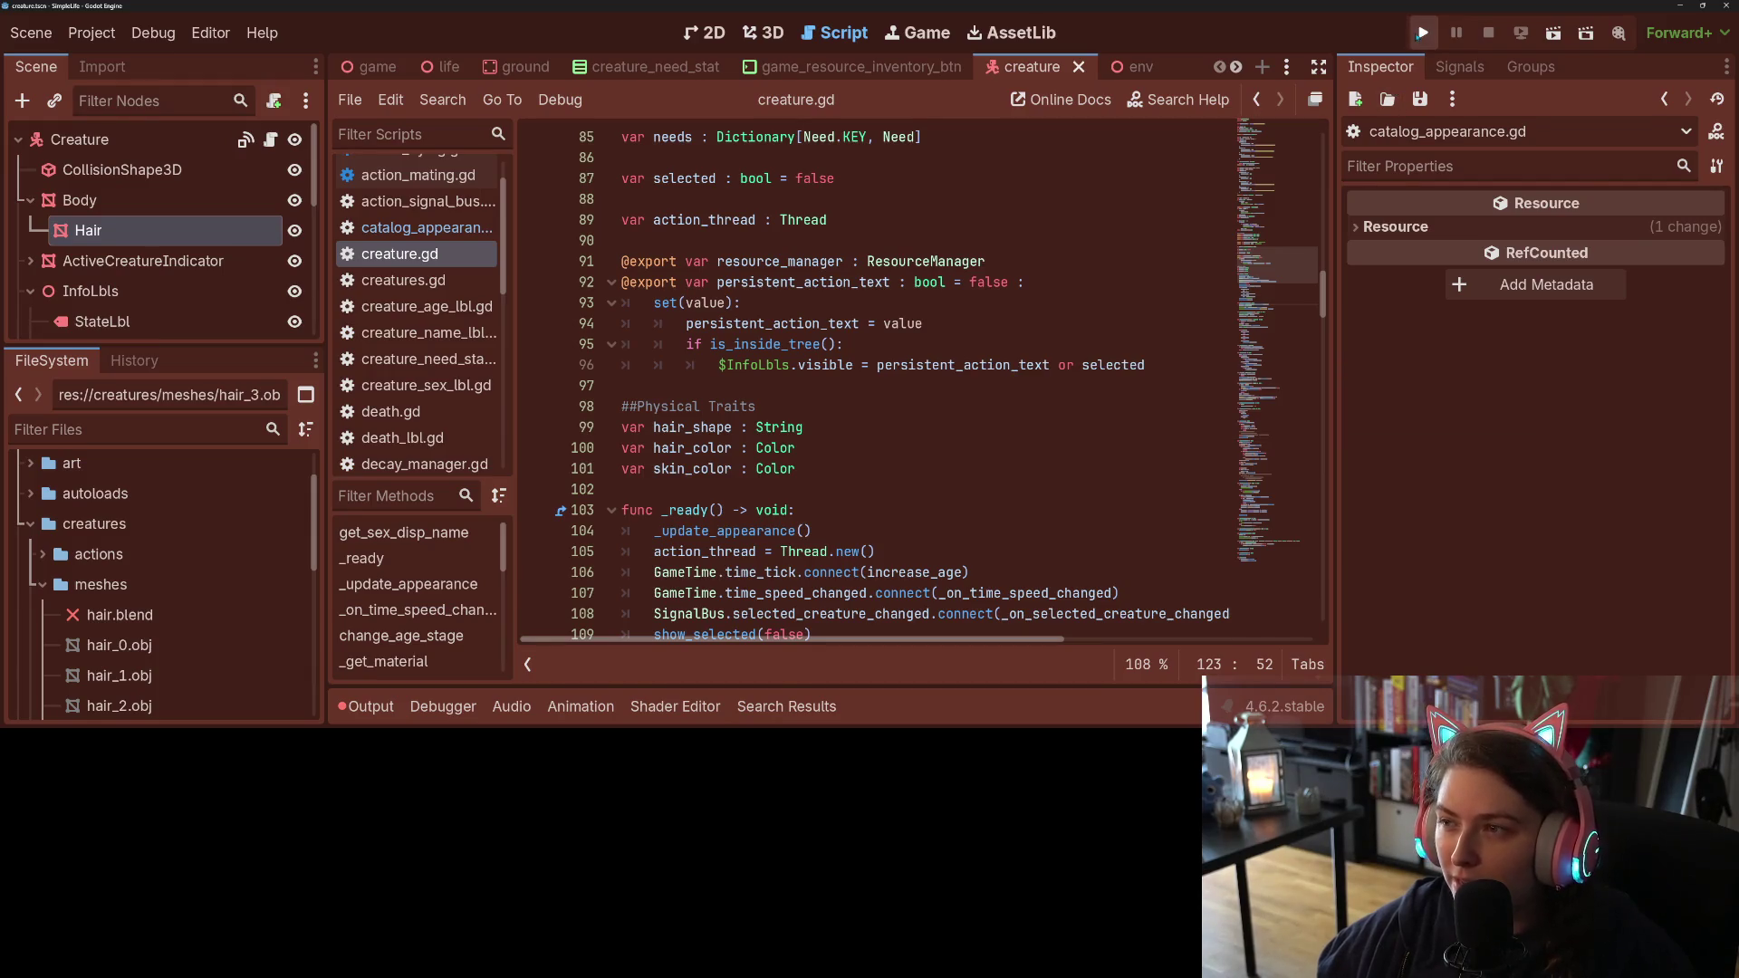
left_click(1423, 33)
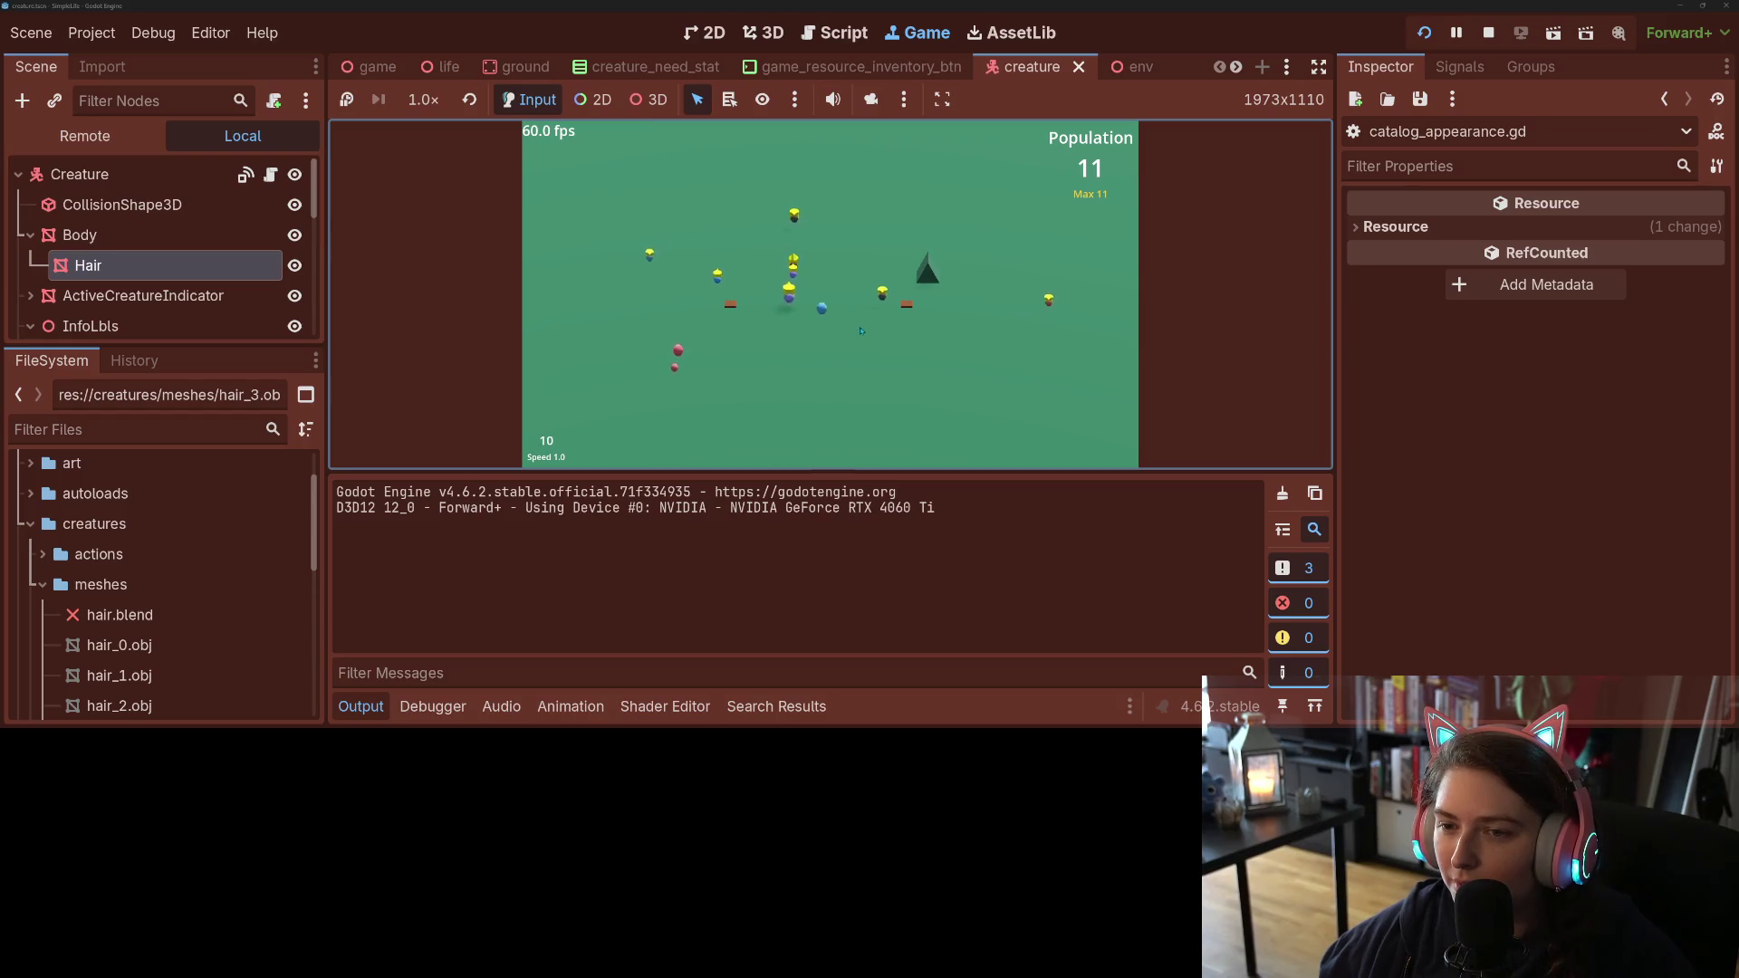
left_click(1487, 32)
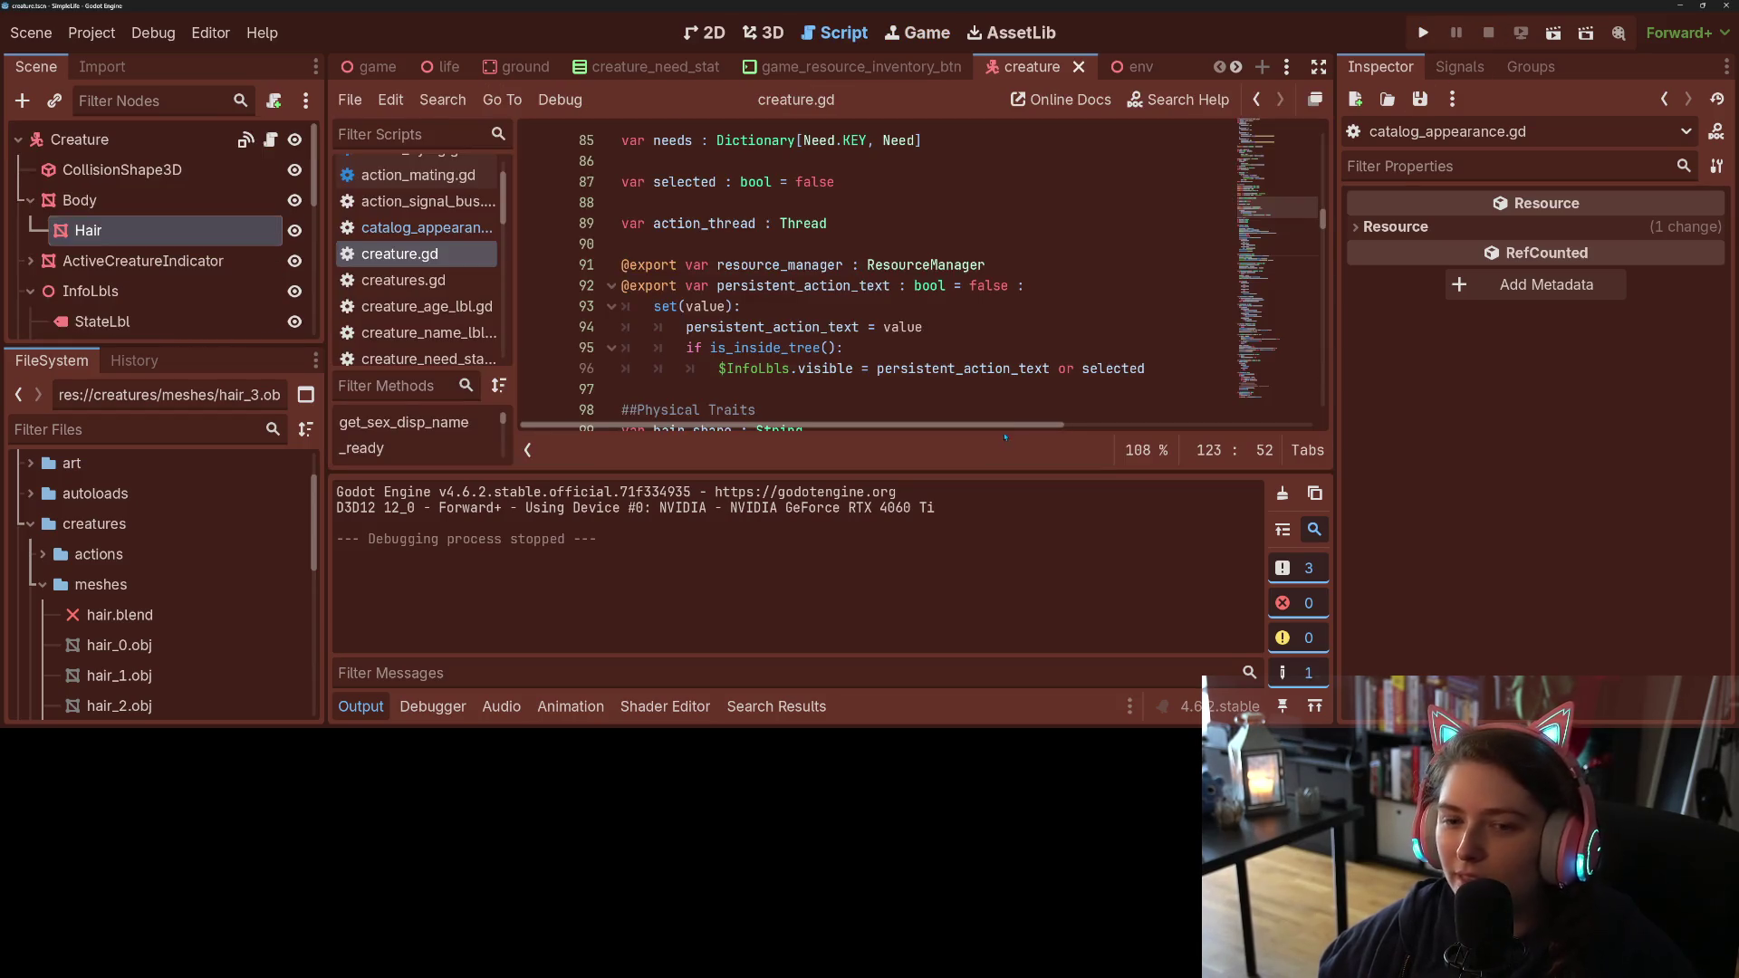
Step: On line 124, swap Color.YELLOW for Color.AQUA via autocomplete and save creature.gd
scroll(857, 402, "down", 8)
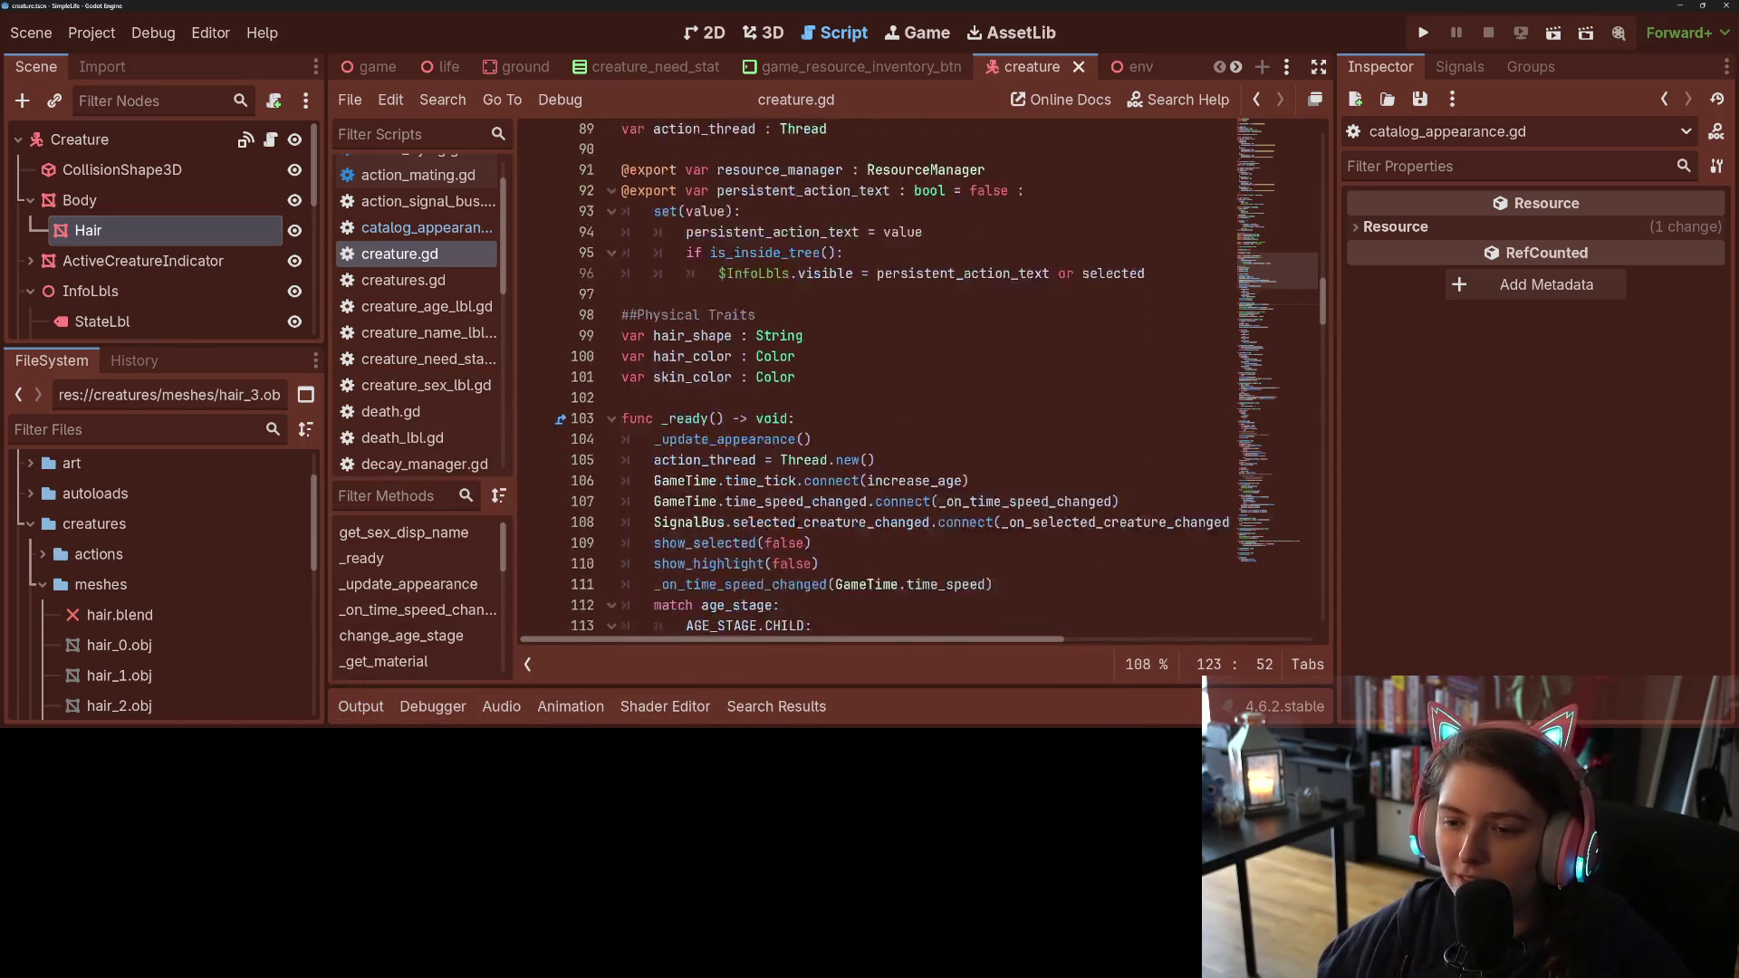
double_click(834, 452)
key("BackSpace")
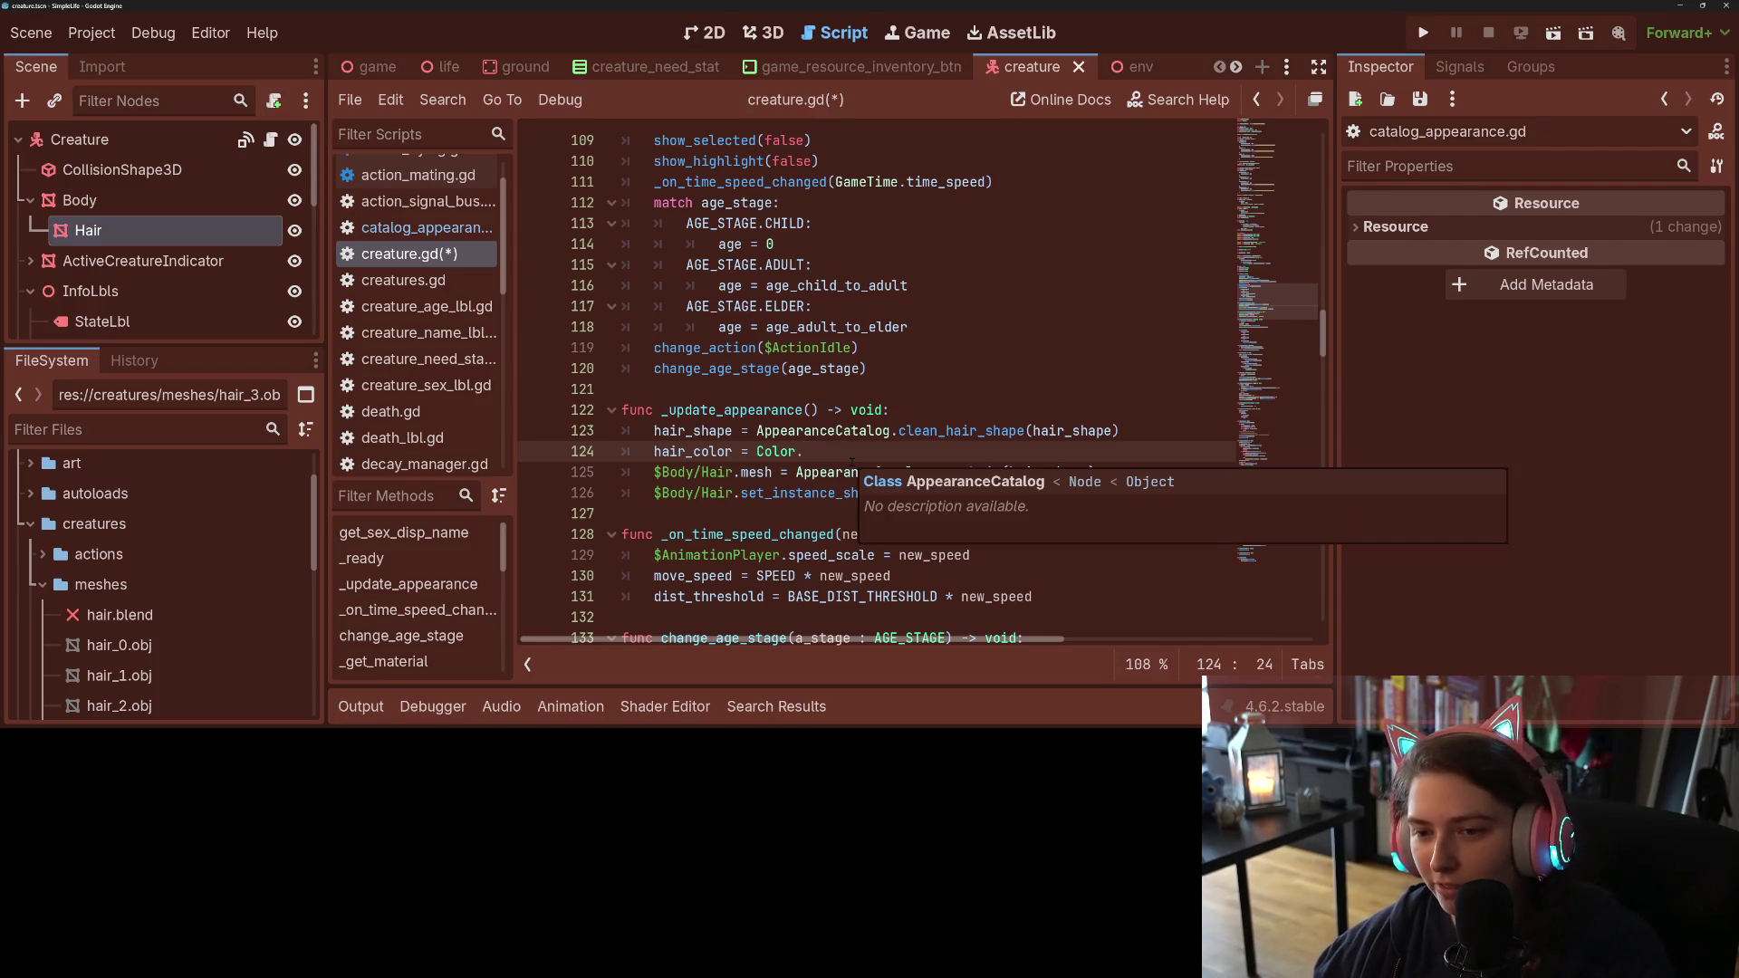
key("ctrl+space")
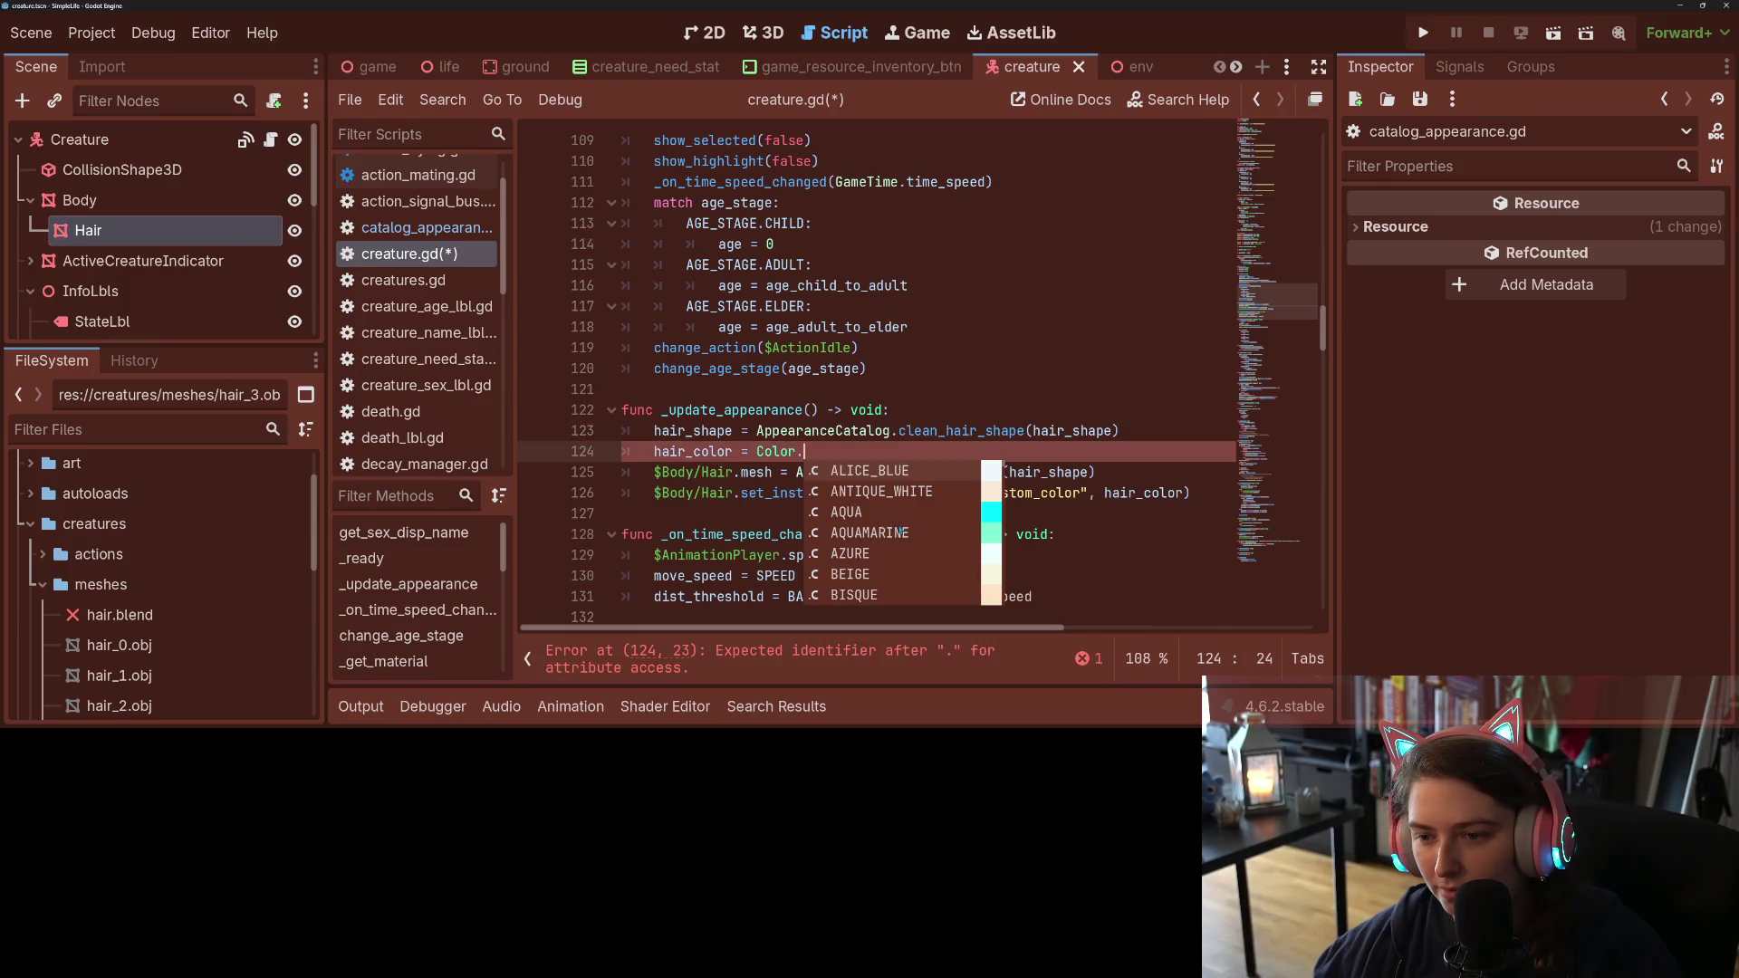
double_click(911, 513)
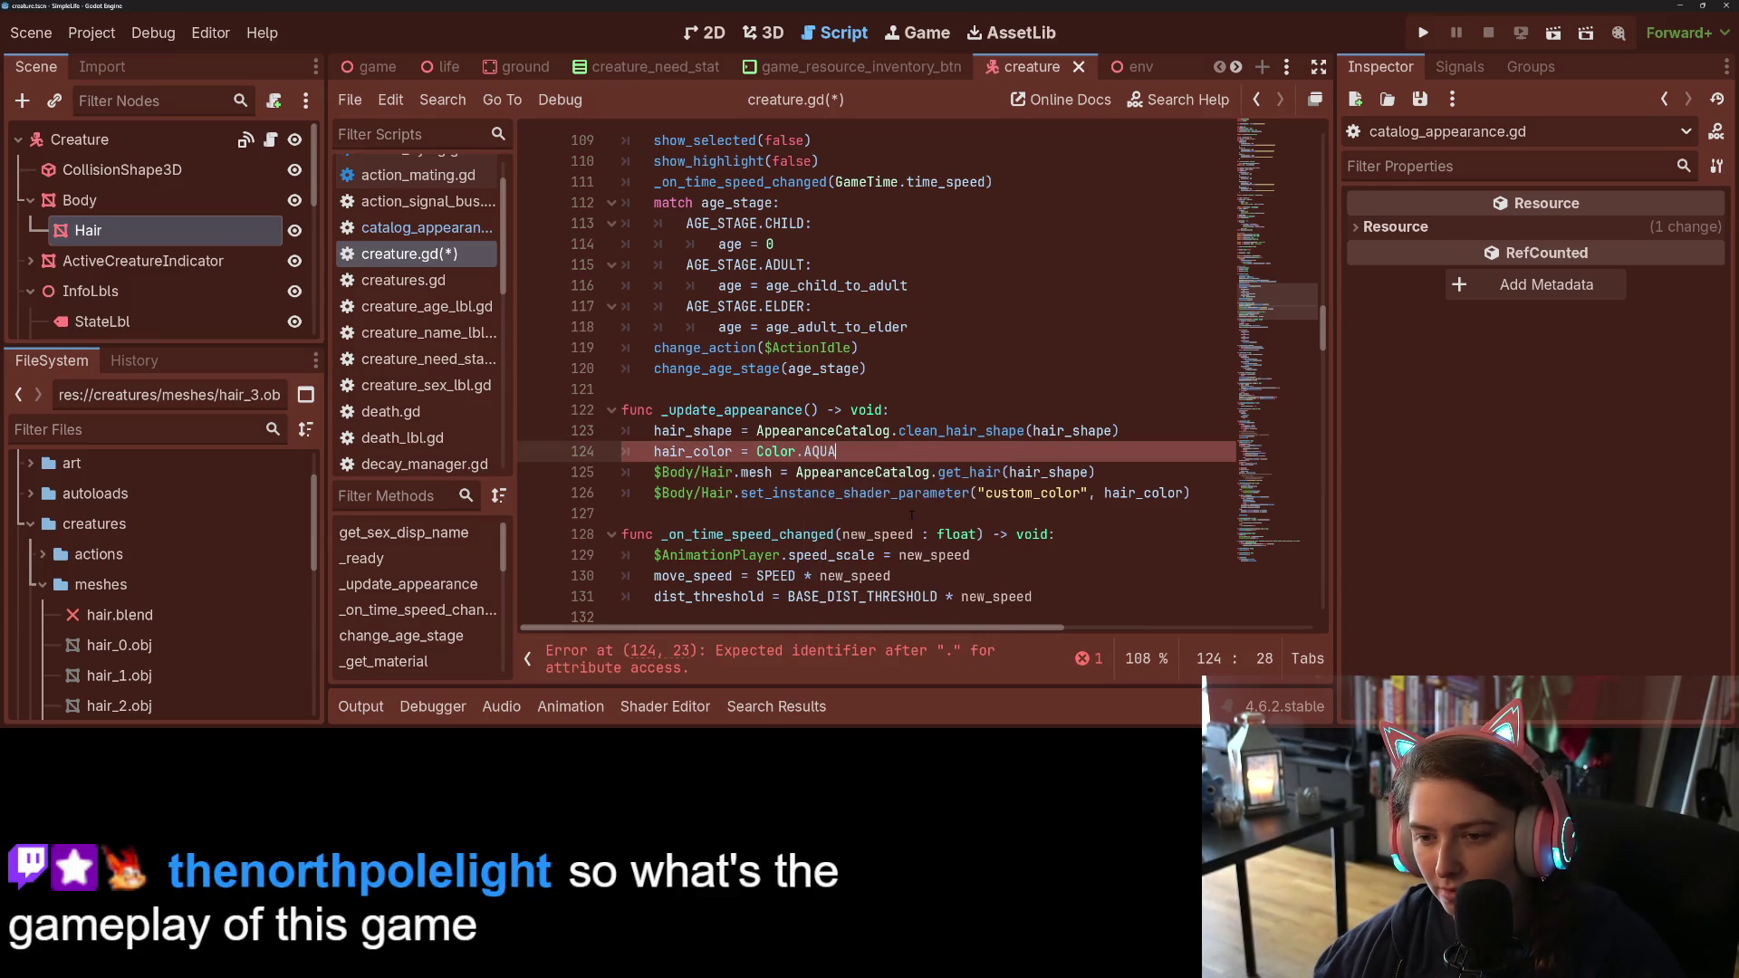
key("ctrl+s")
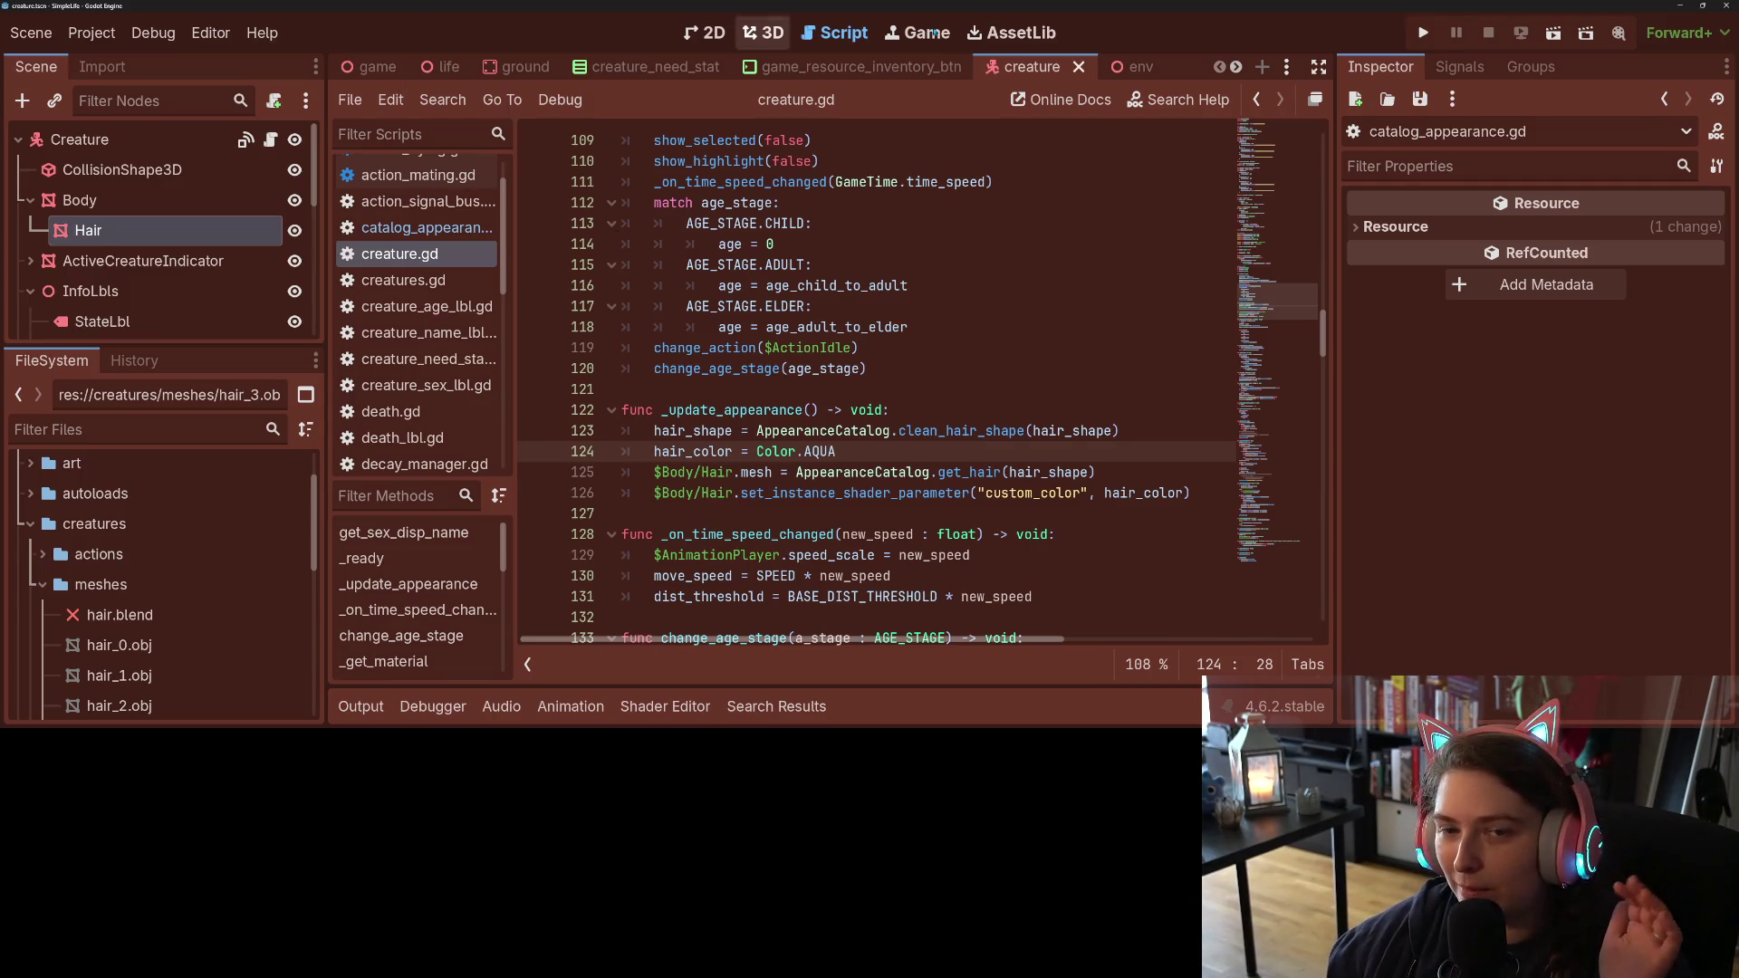
key("F5")
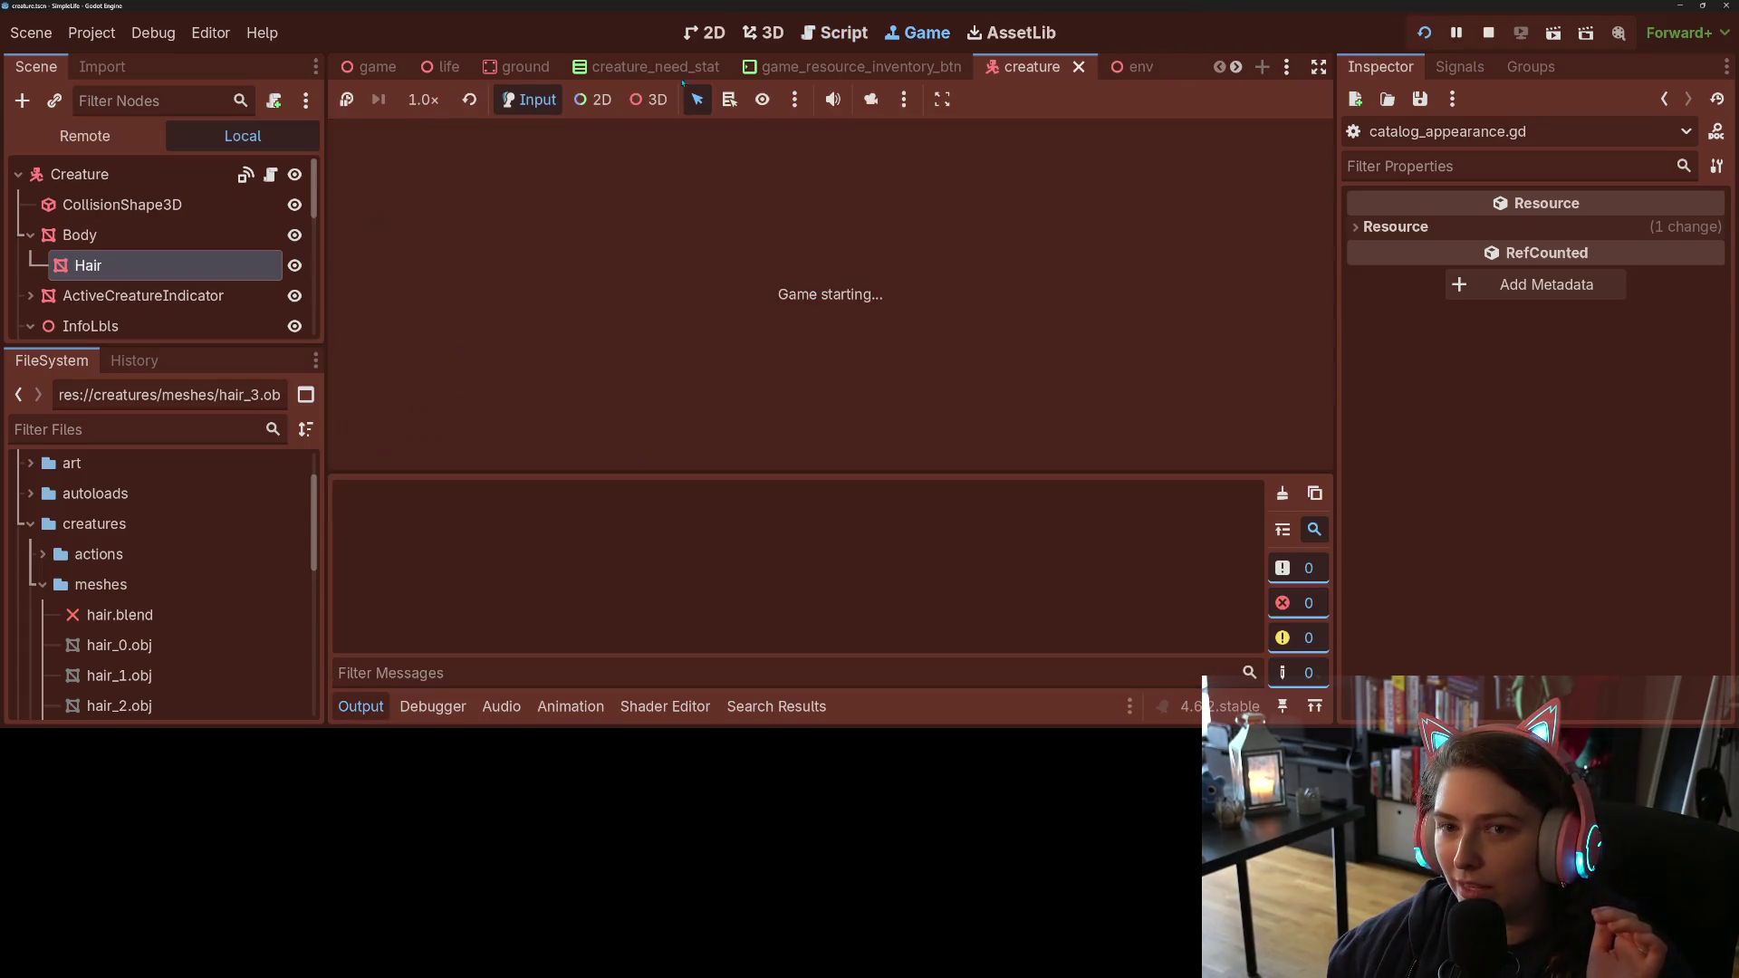
left_click(423, 100)
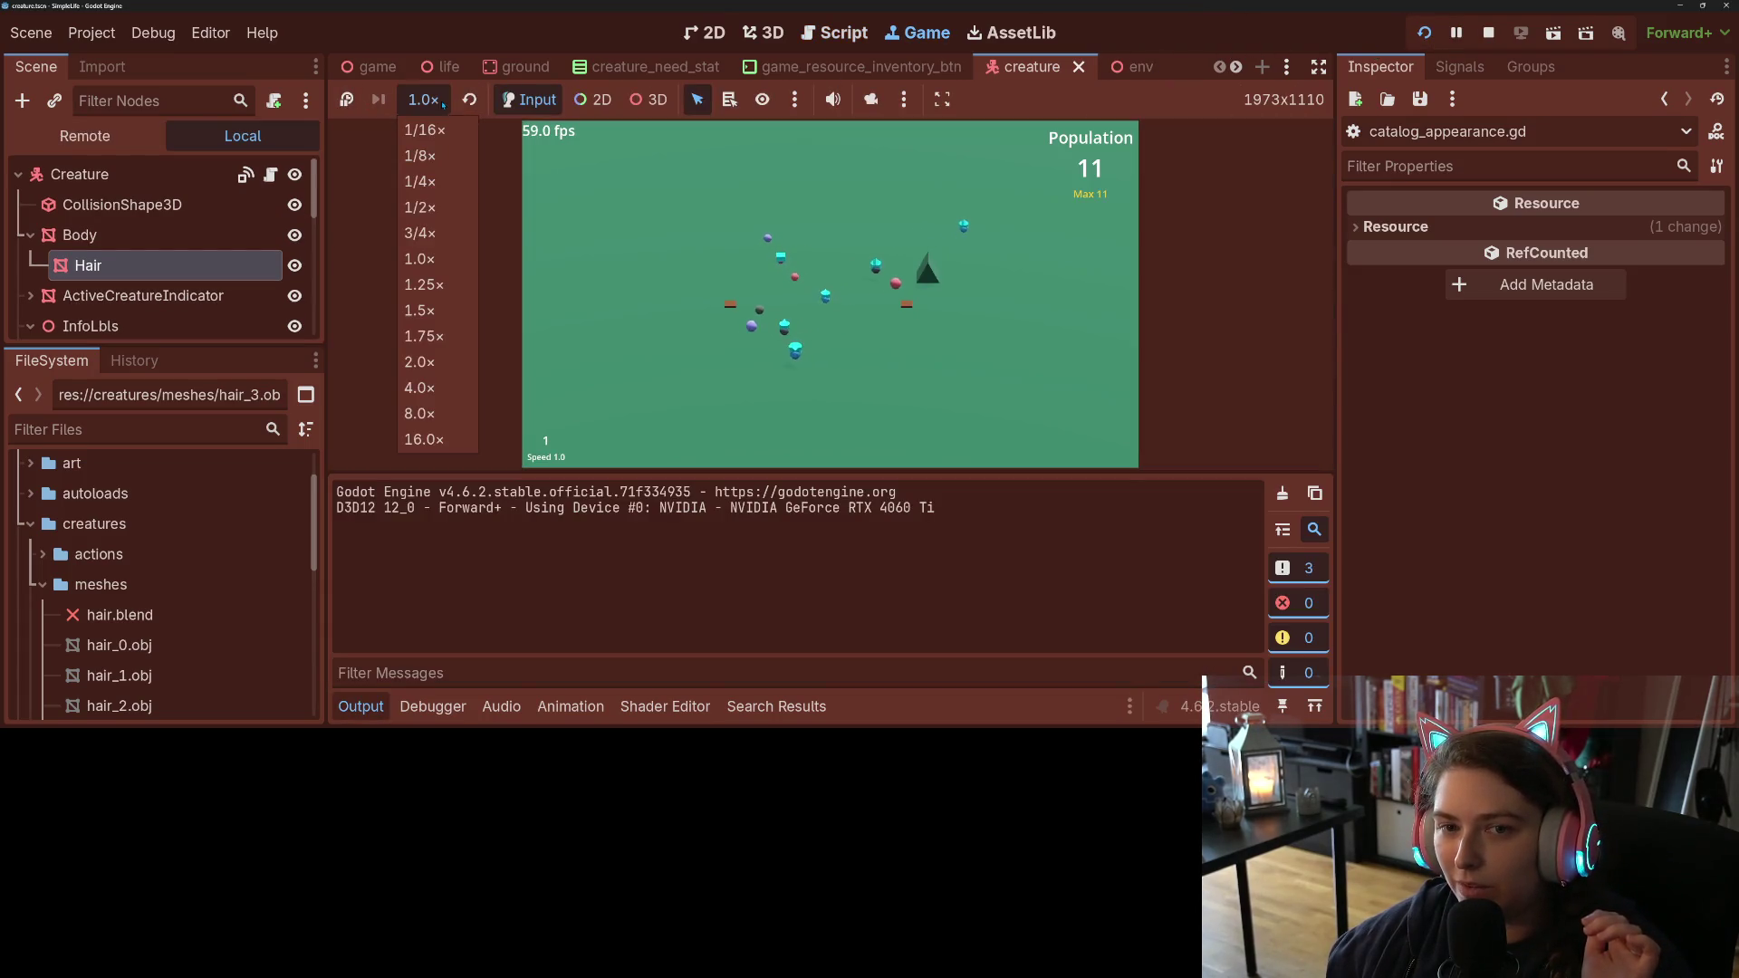
left_click(1031, 309)
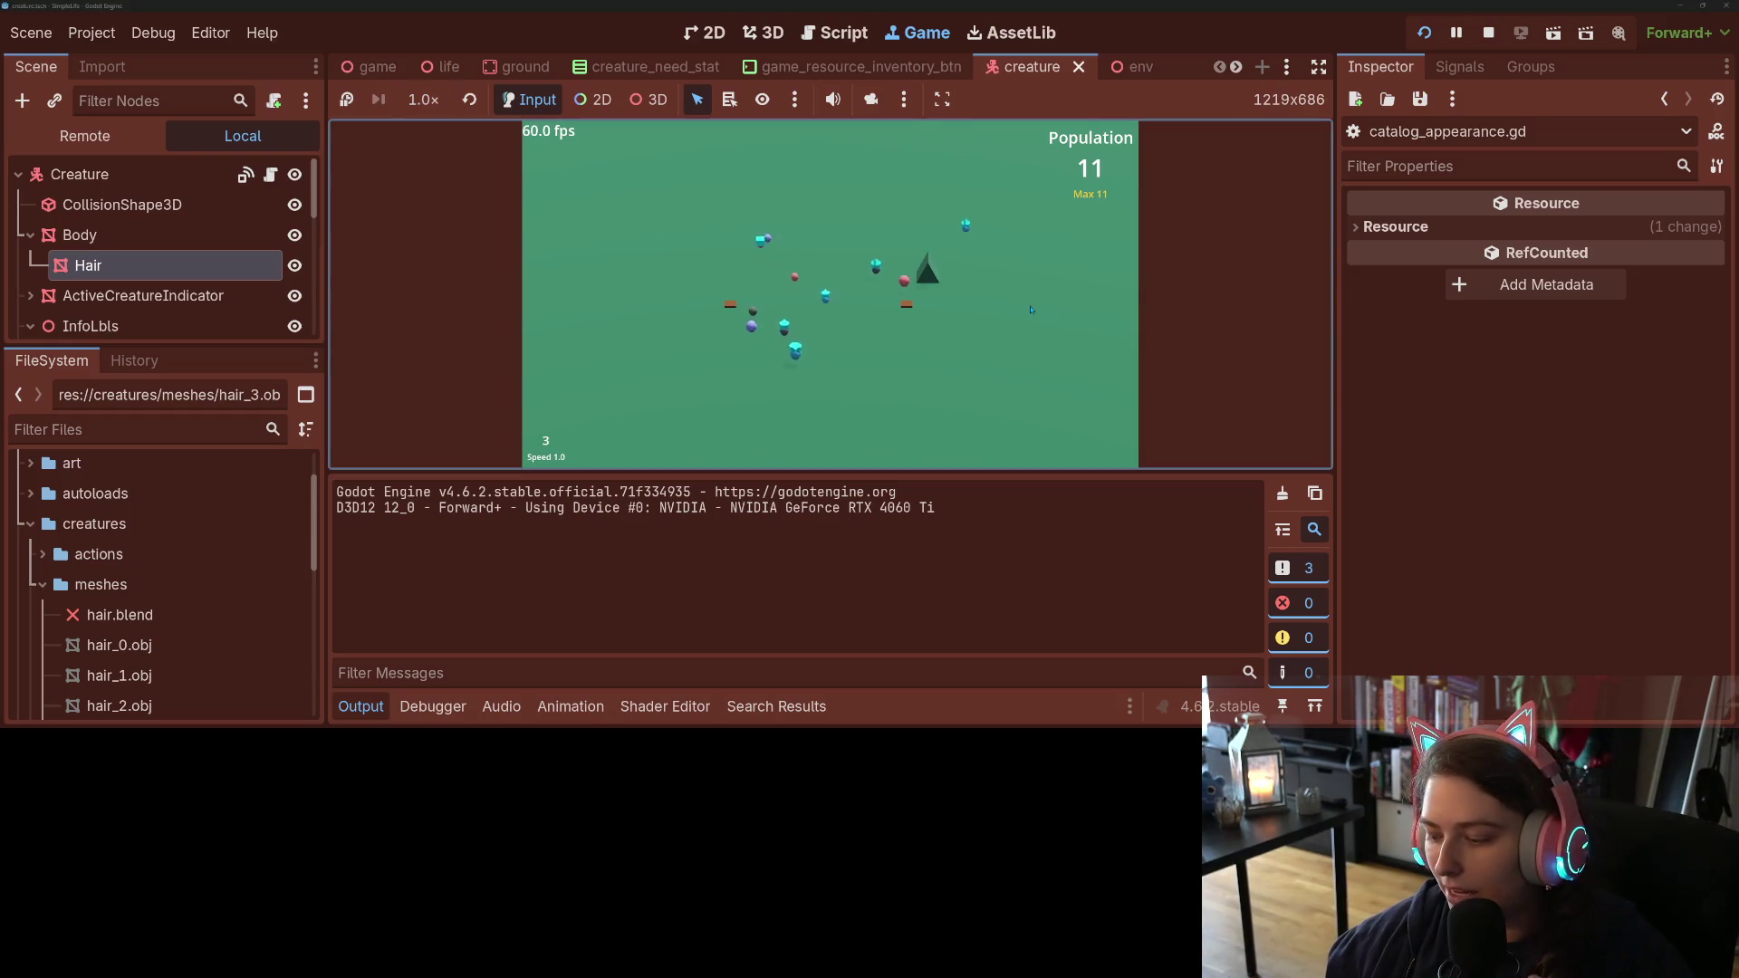
key("equal")
key("equal")
key("equal")
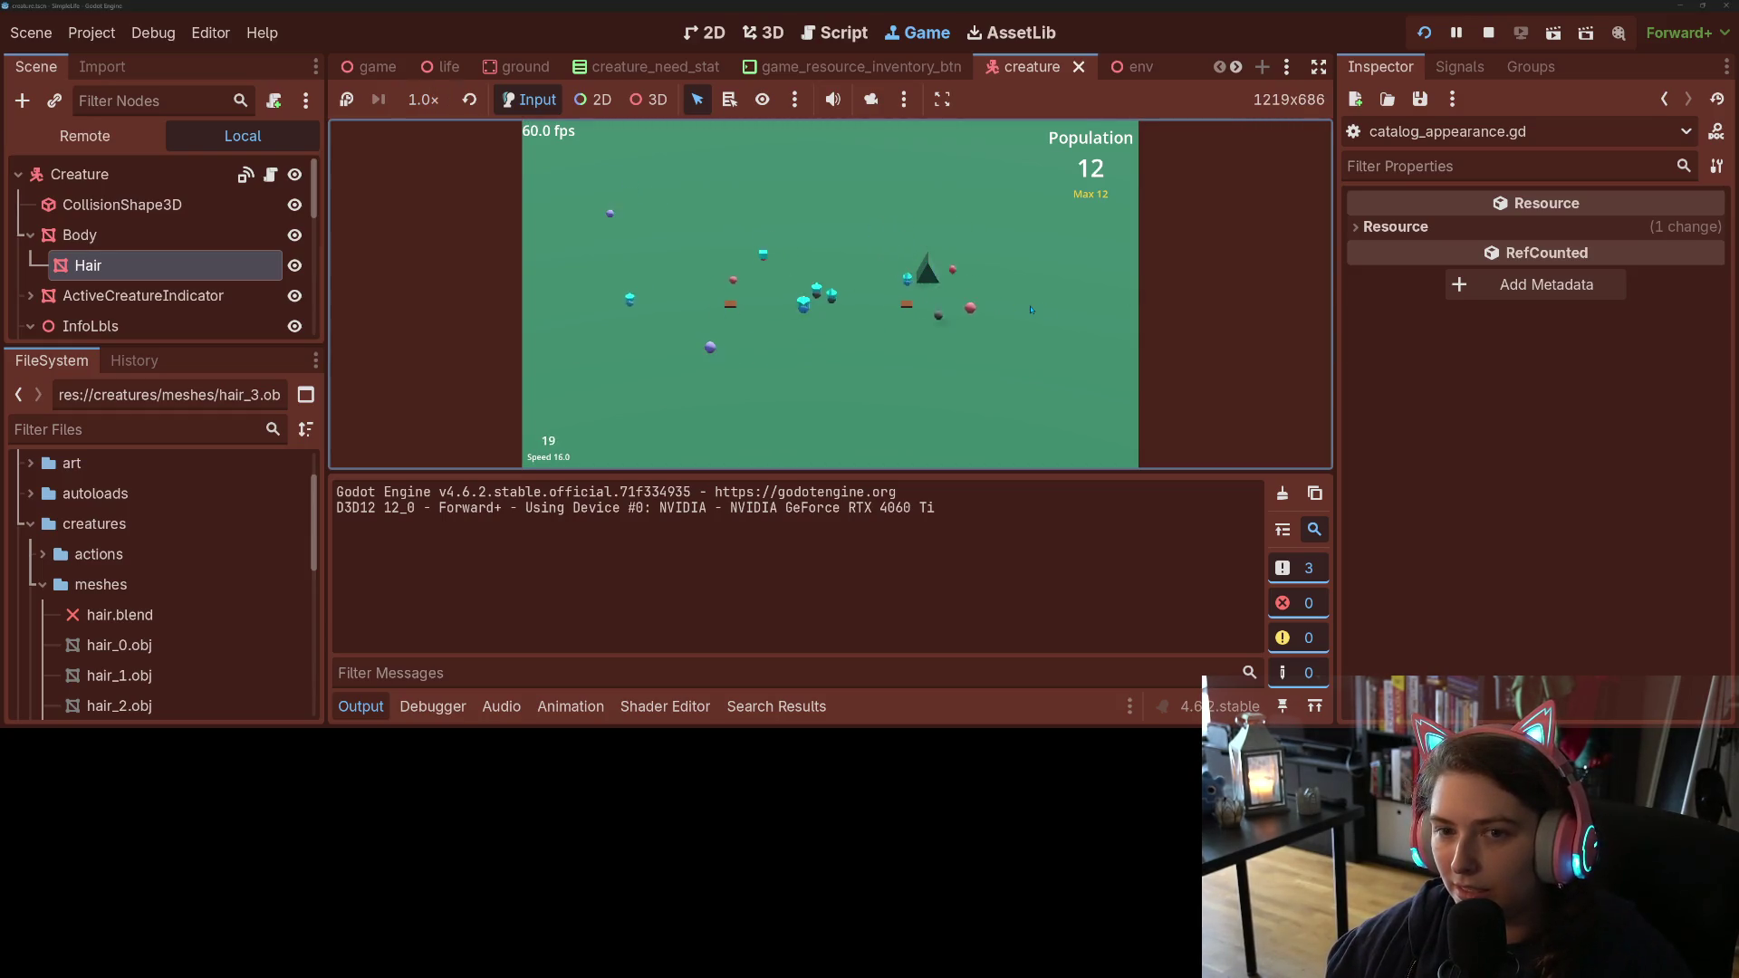
key("minus")
key("minus")
key("minus")
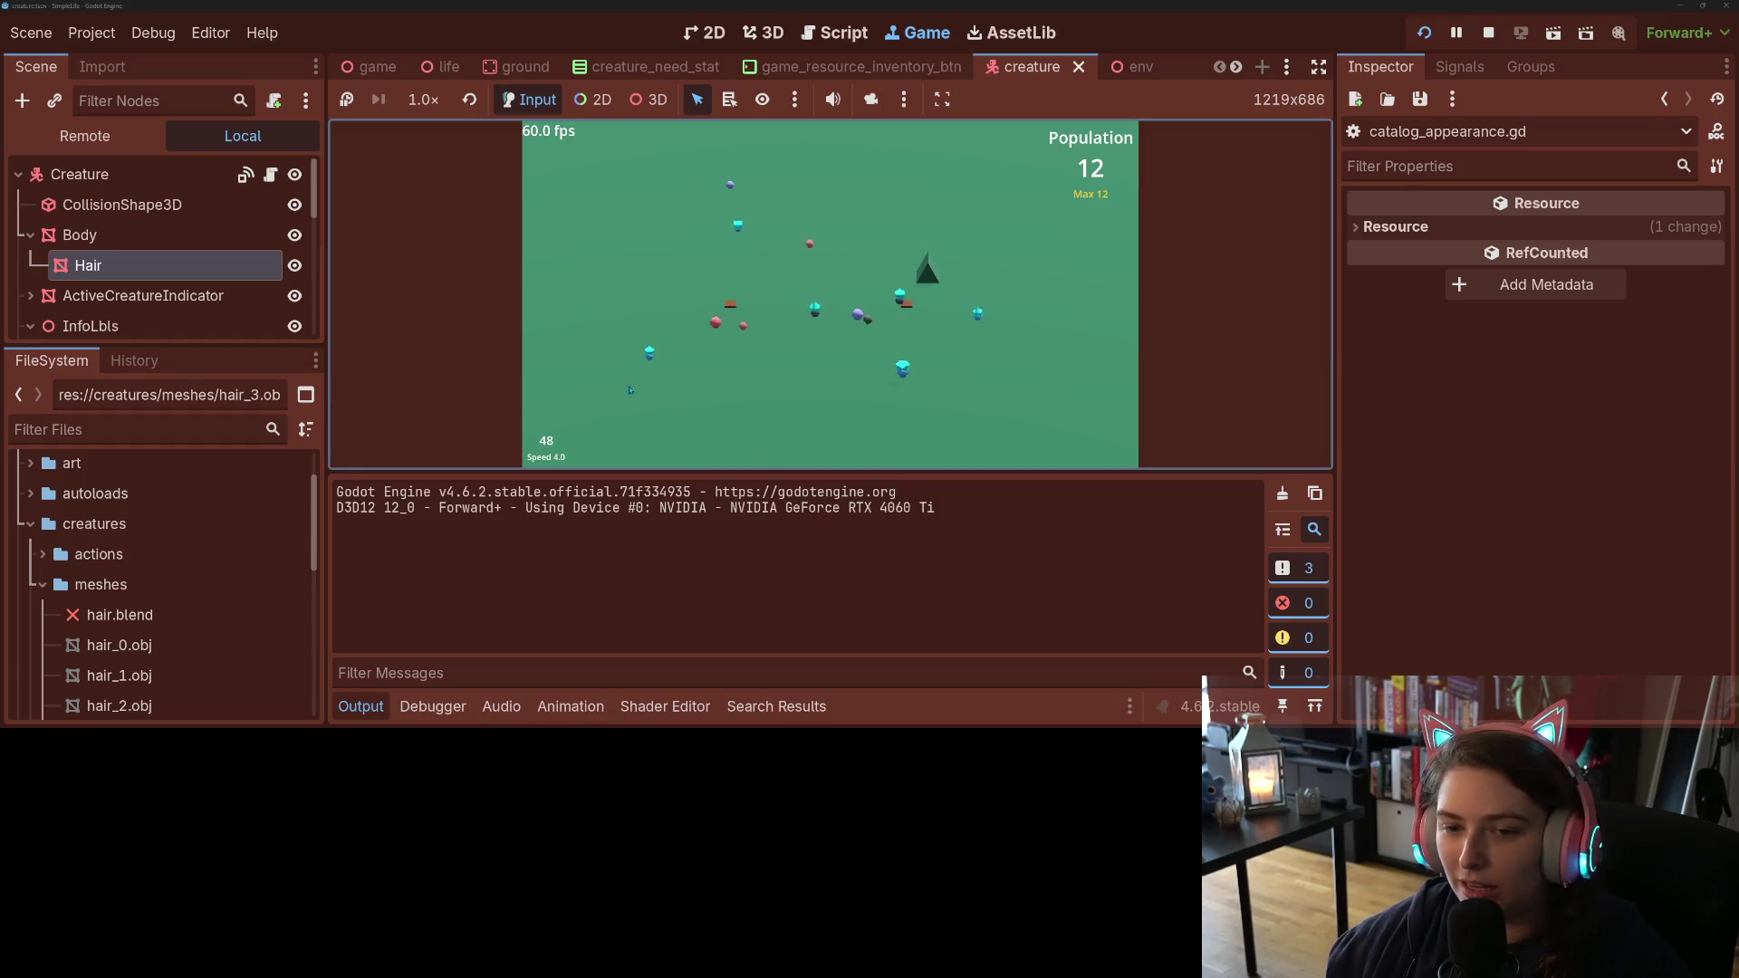
key("minus")
key("minus")
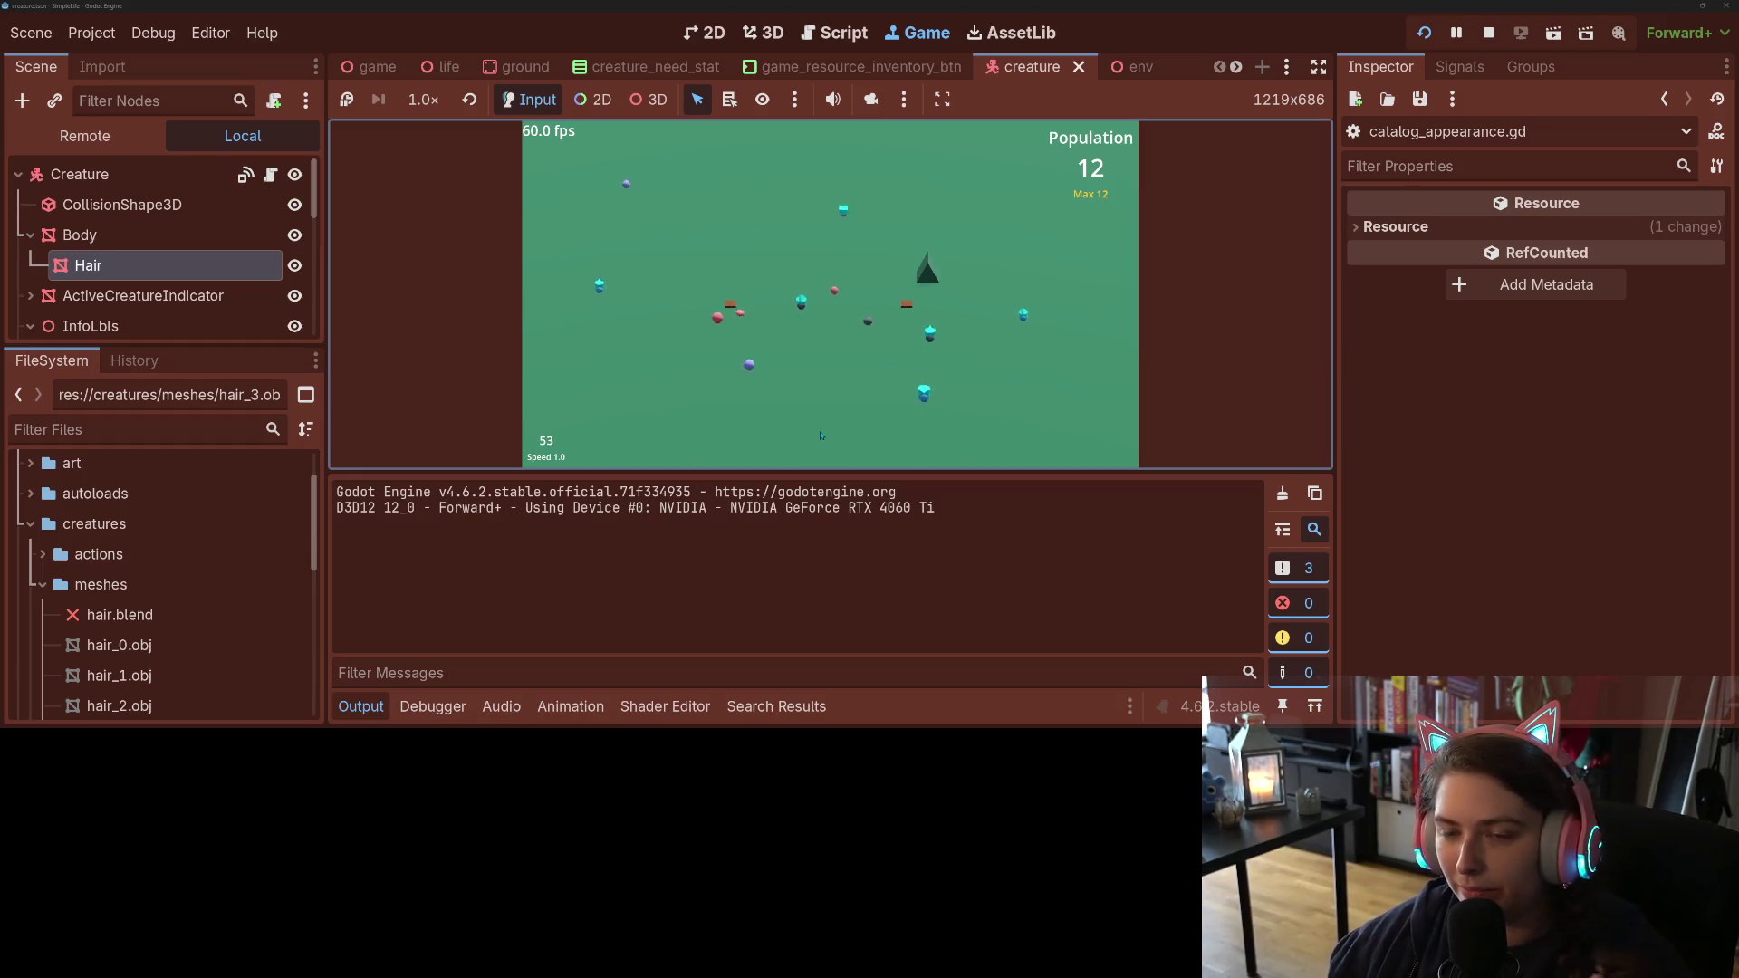
key("equal")
key("equal")
key("equal")
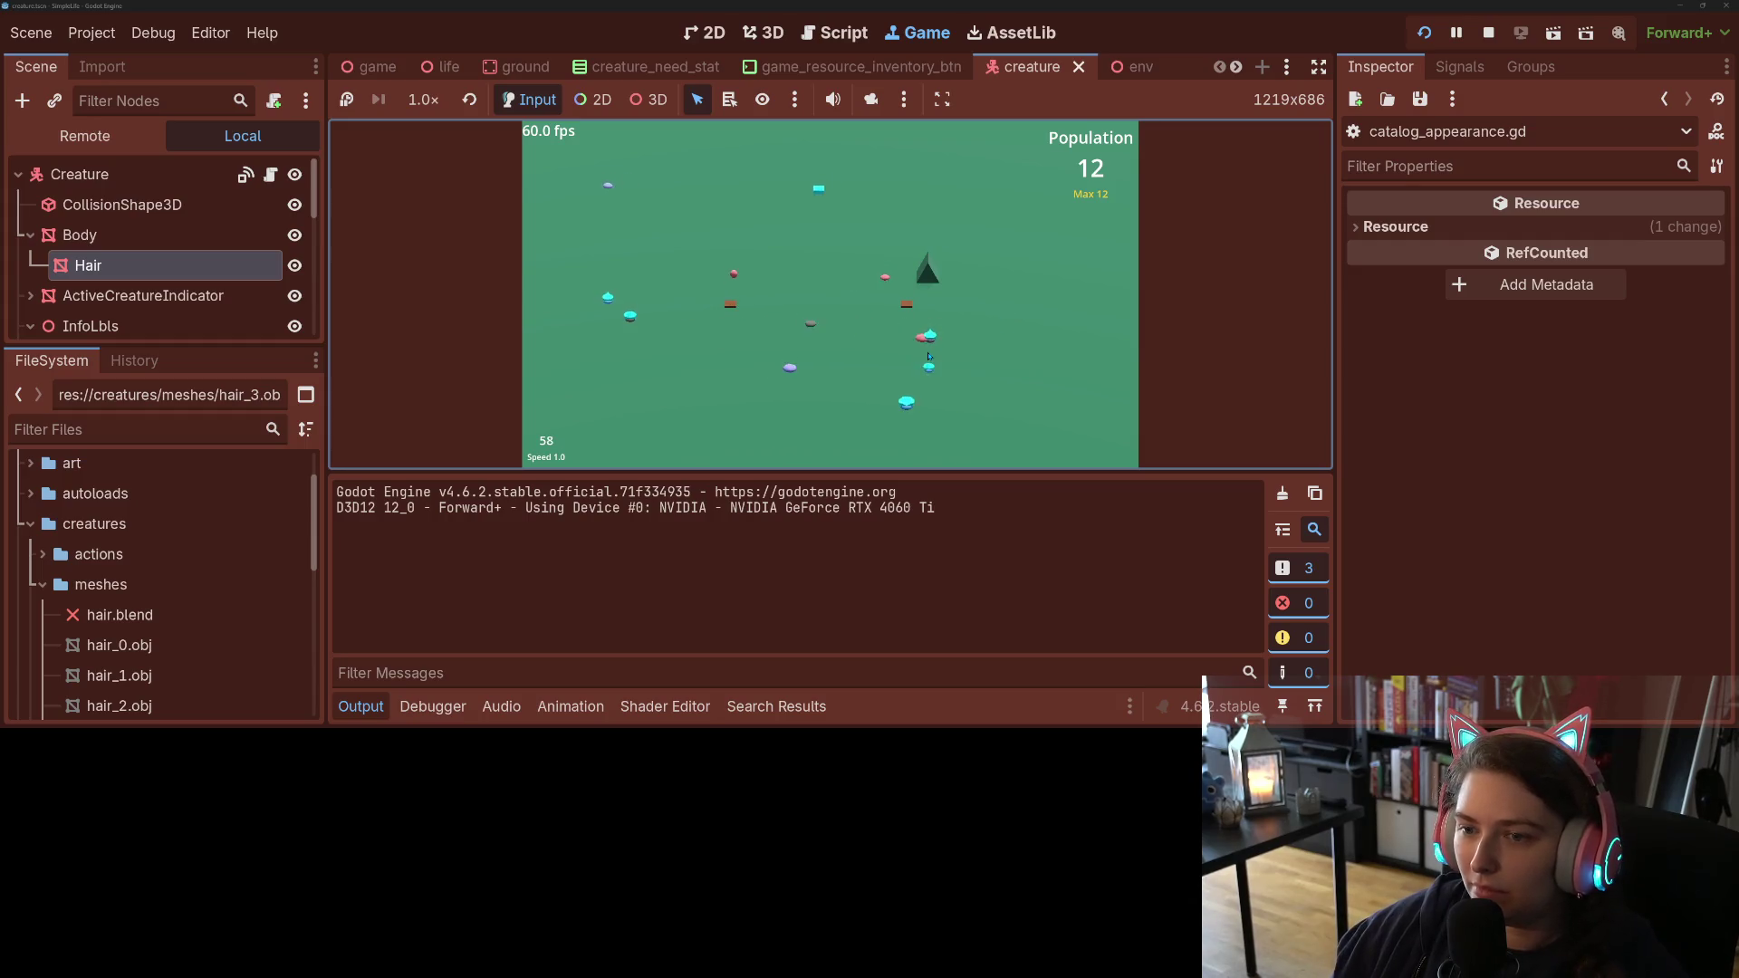
key("minus")
key("minus")
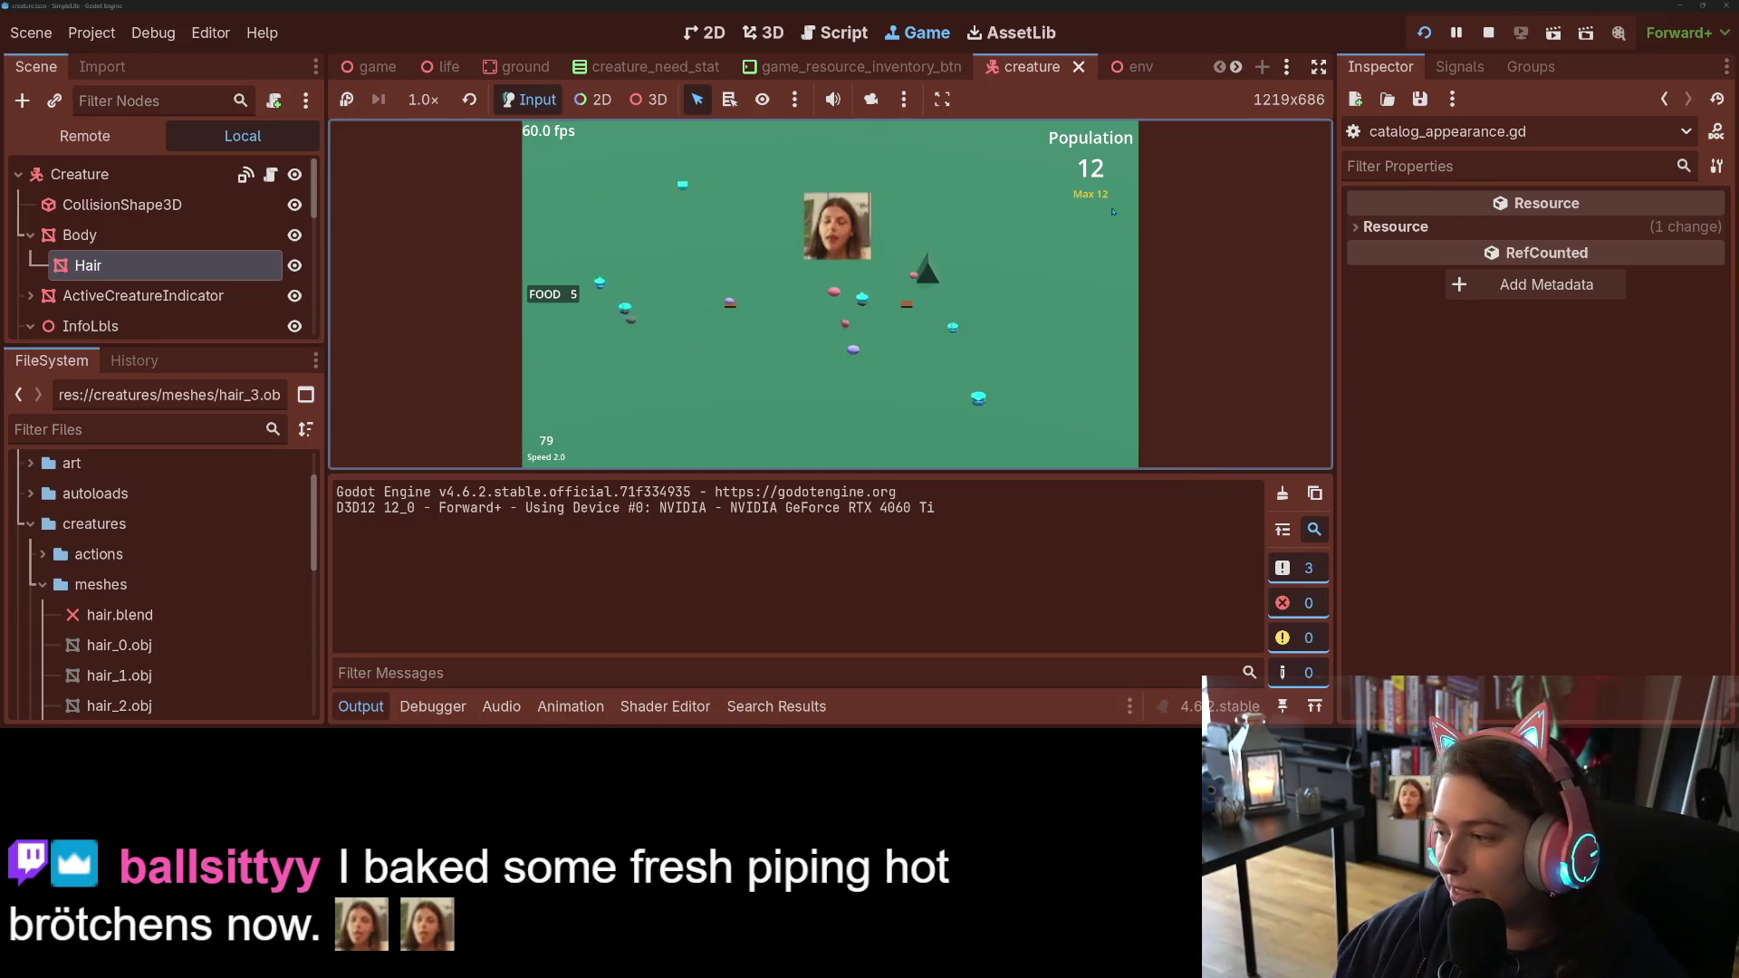
key("equal")
key("equal")
key("equal")
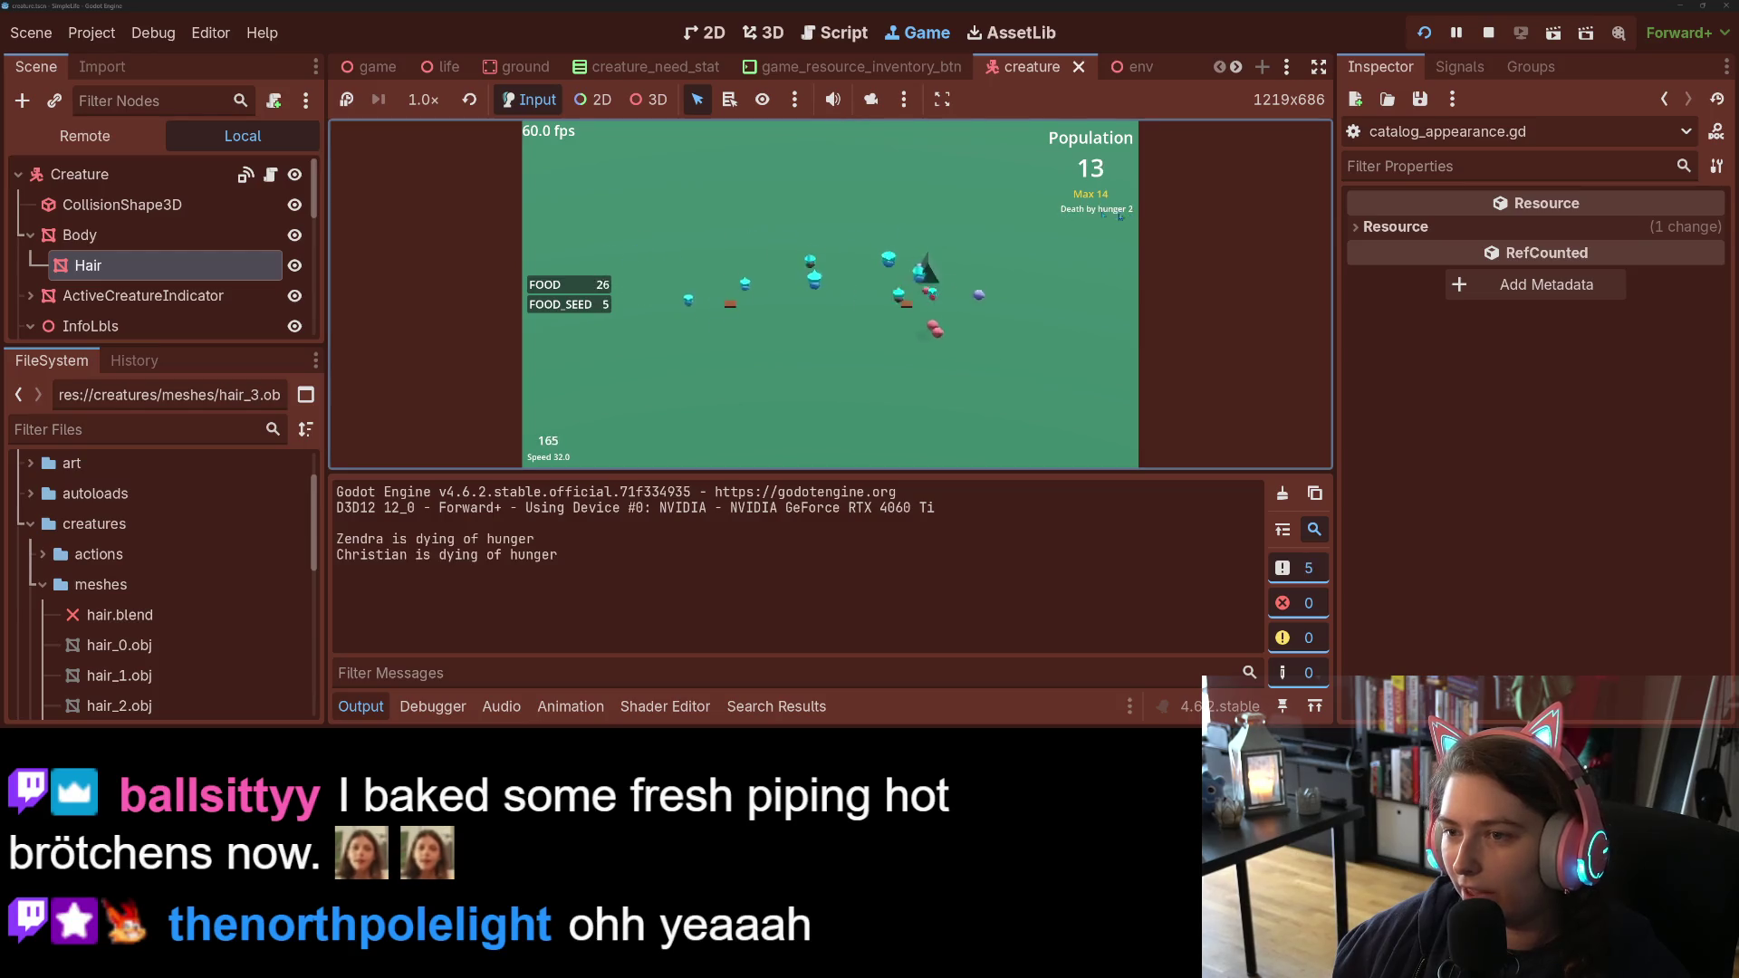
key("minus")
key("minus")
key("minus")
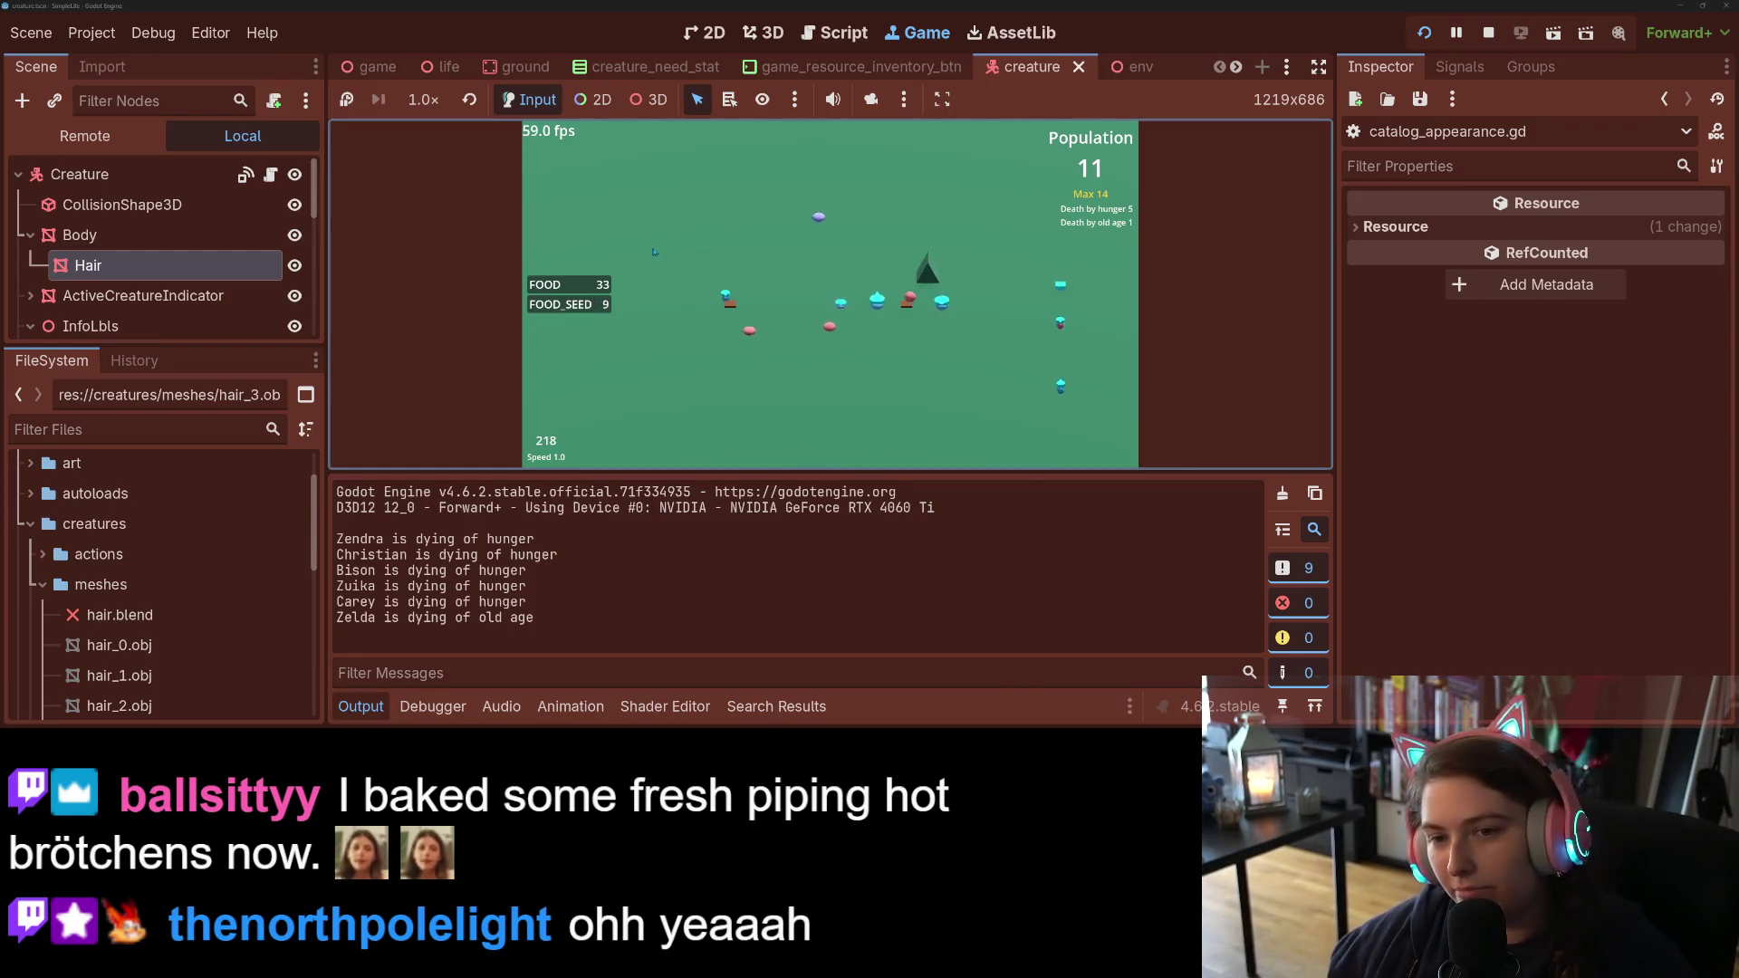
left_click(829, 330)
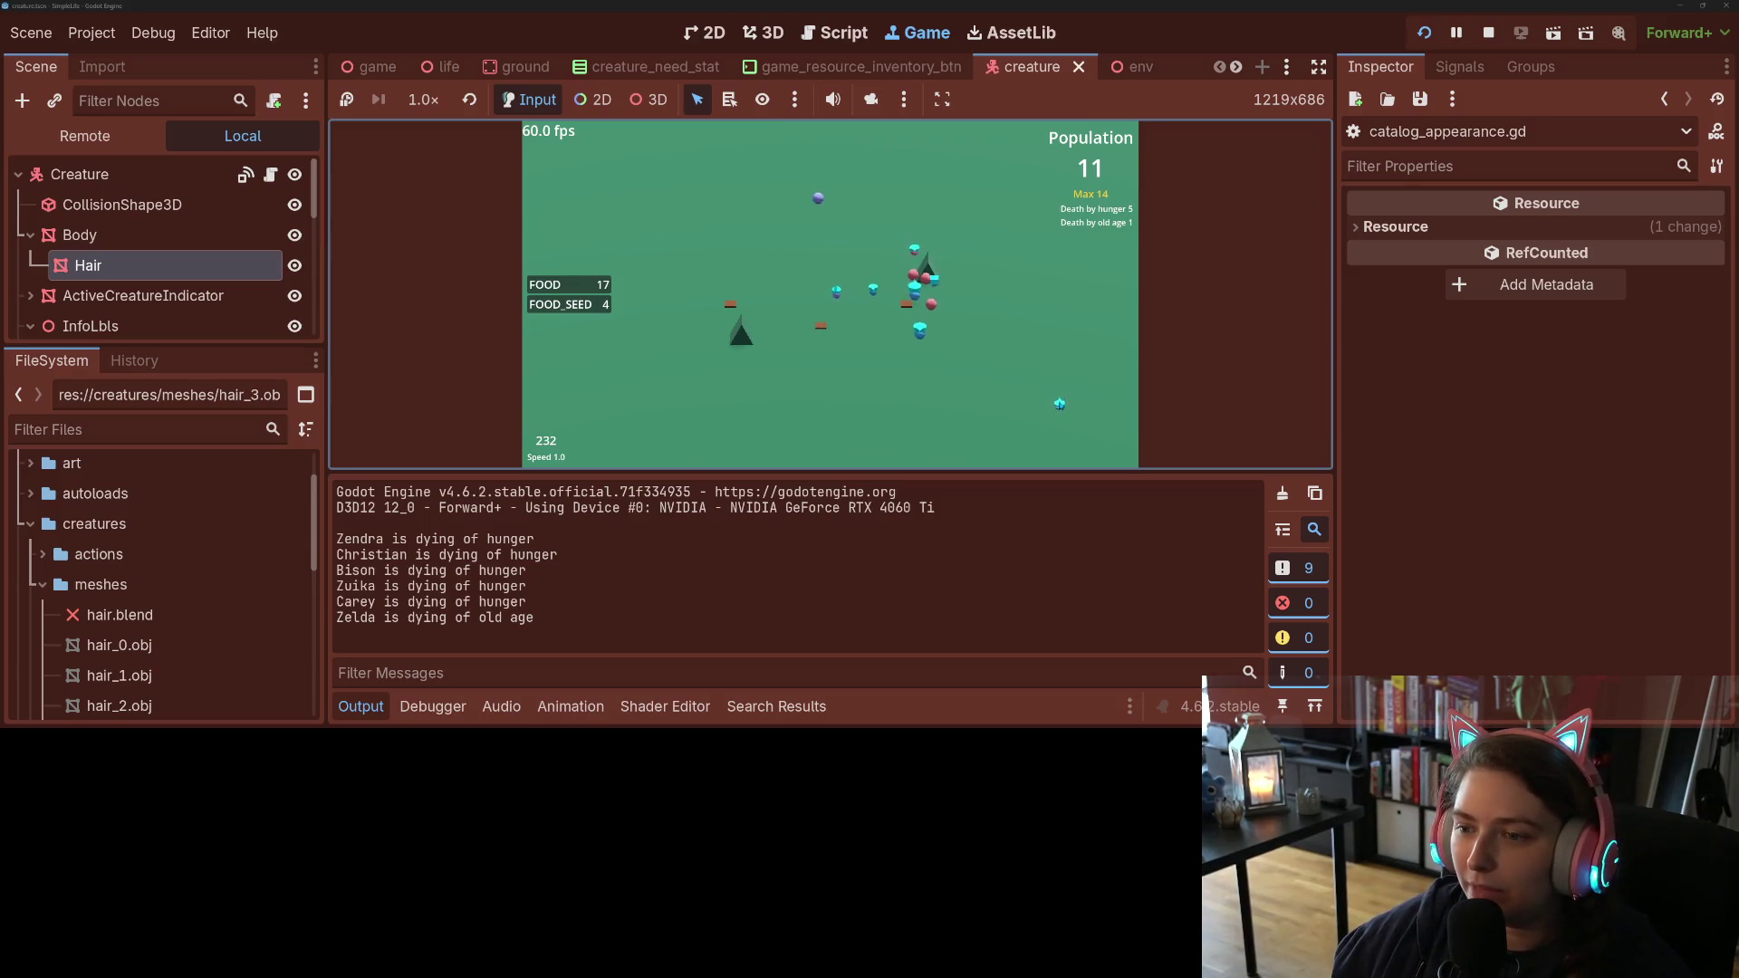
left_click(1059, 402)
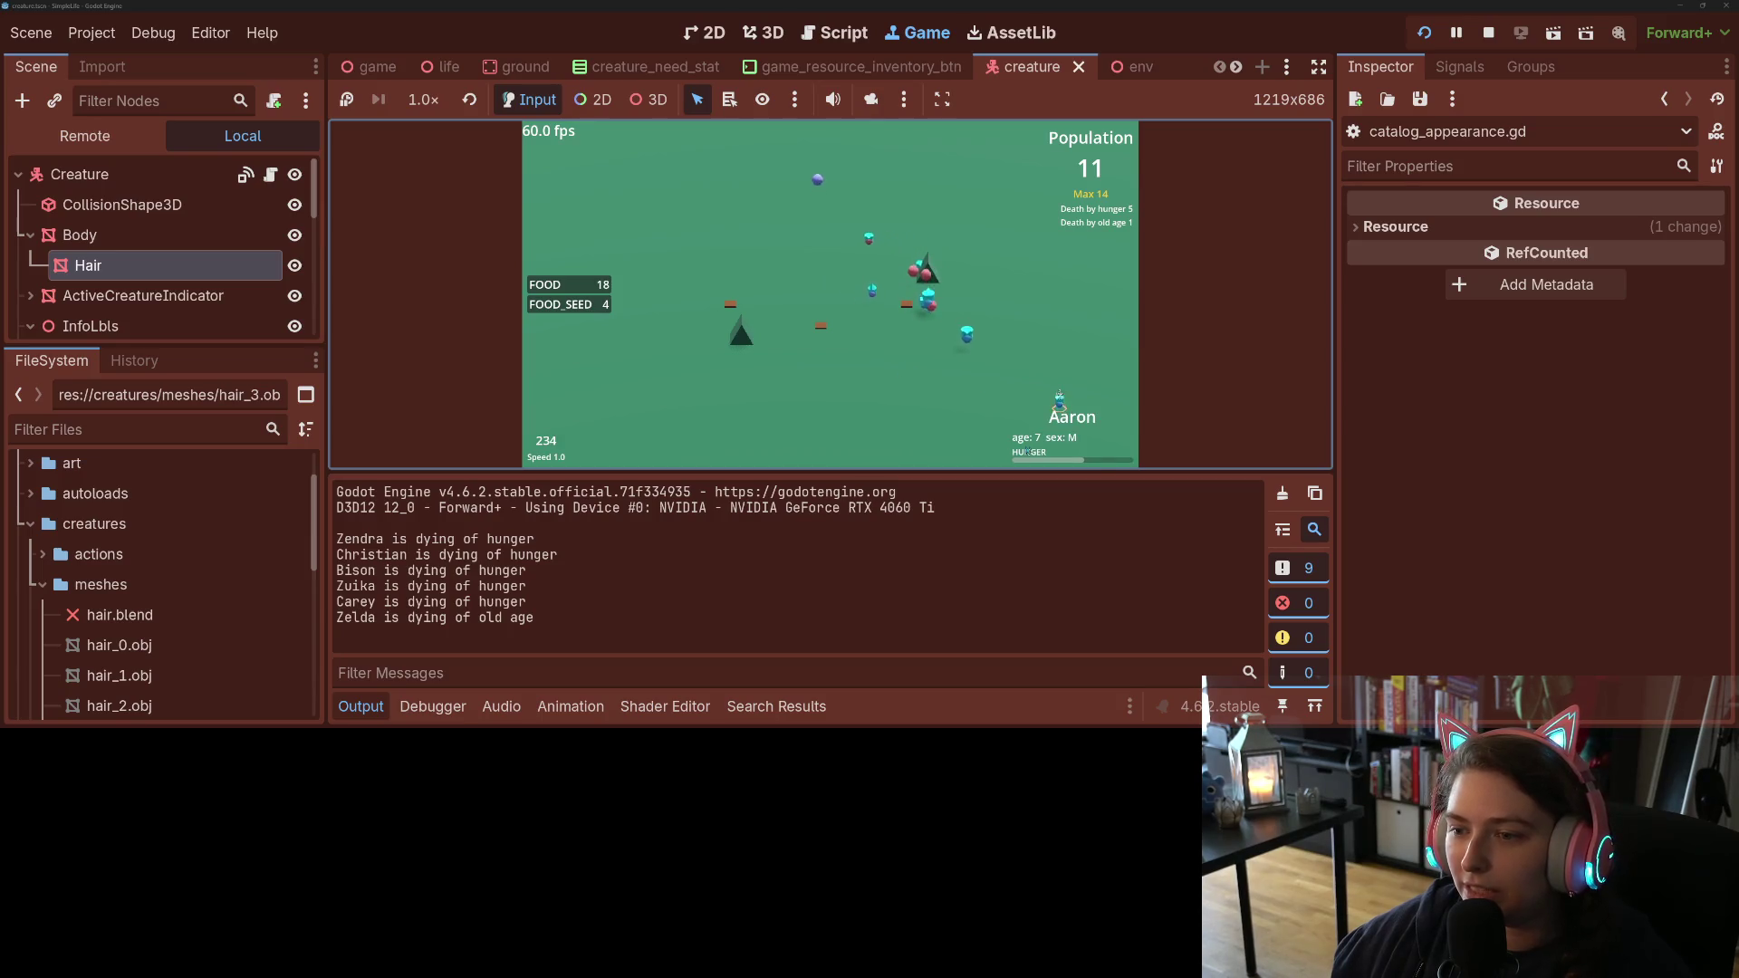
left_click(966, 331)
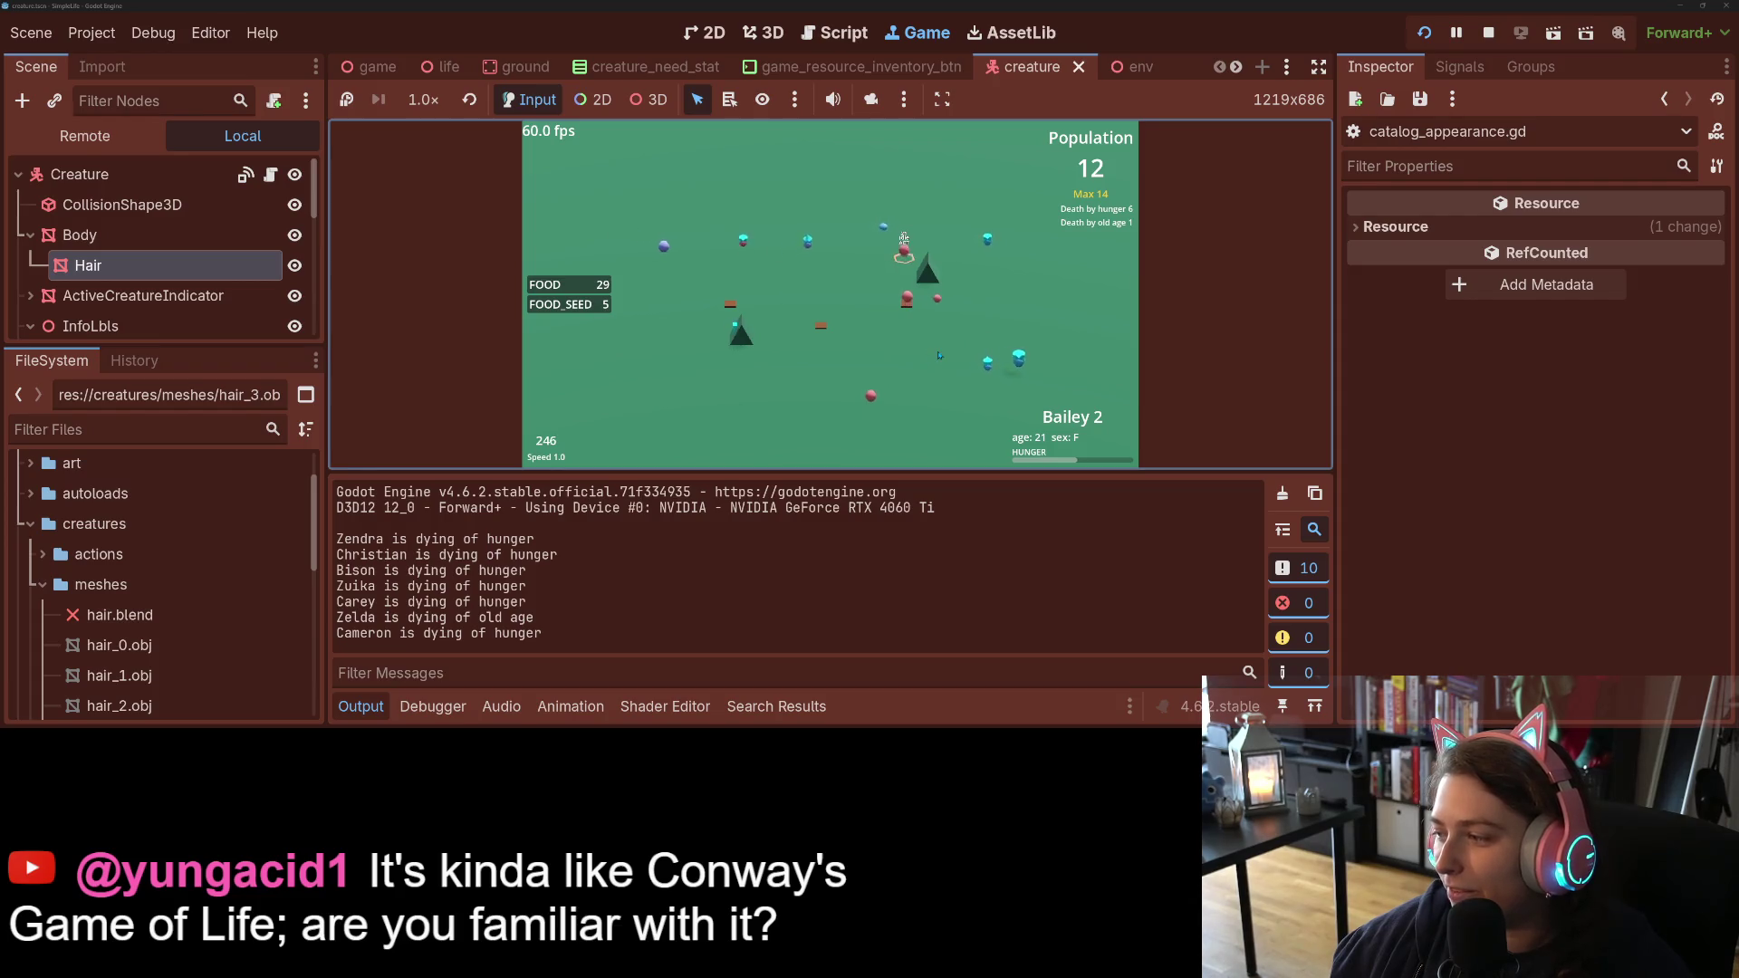
left_click(1488, 33)
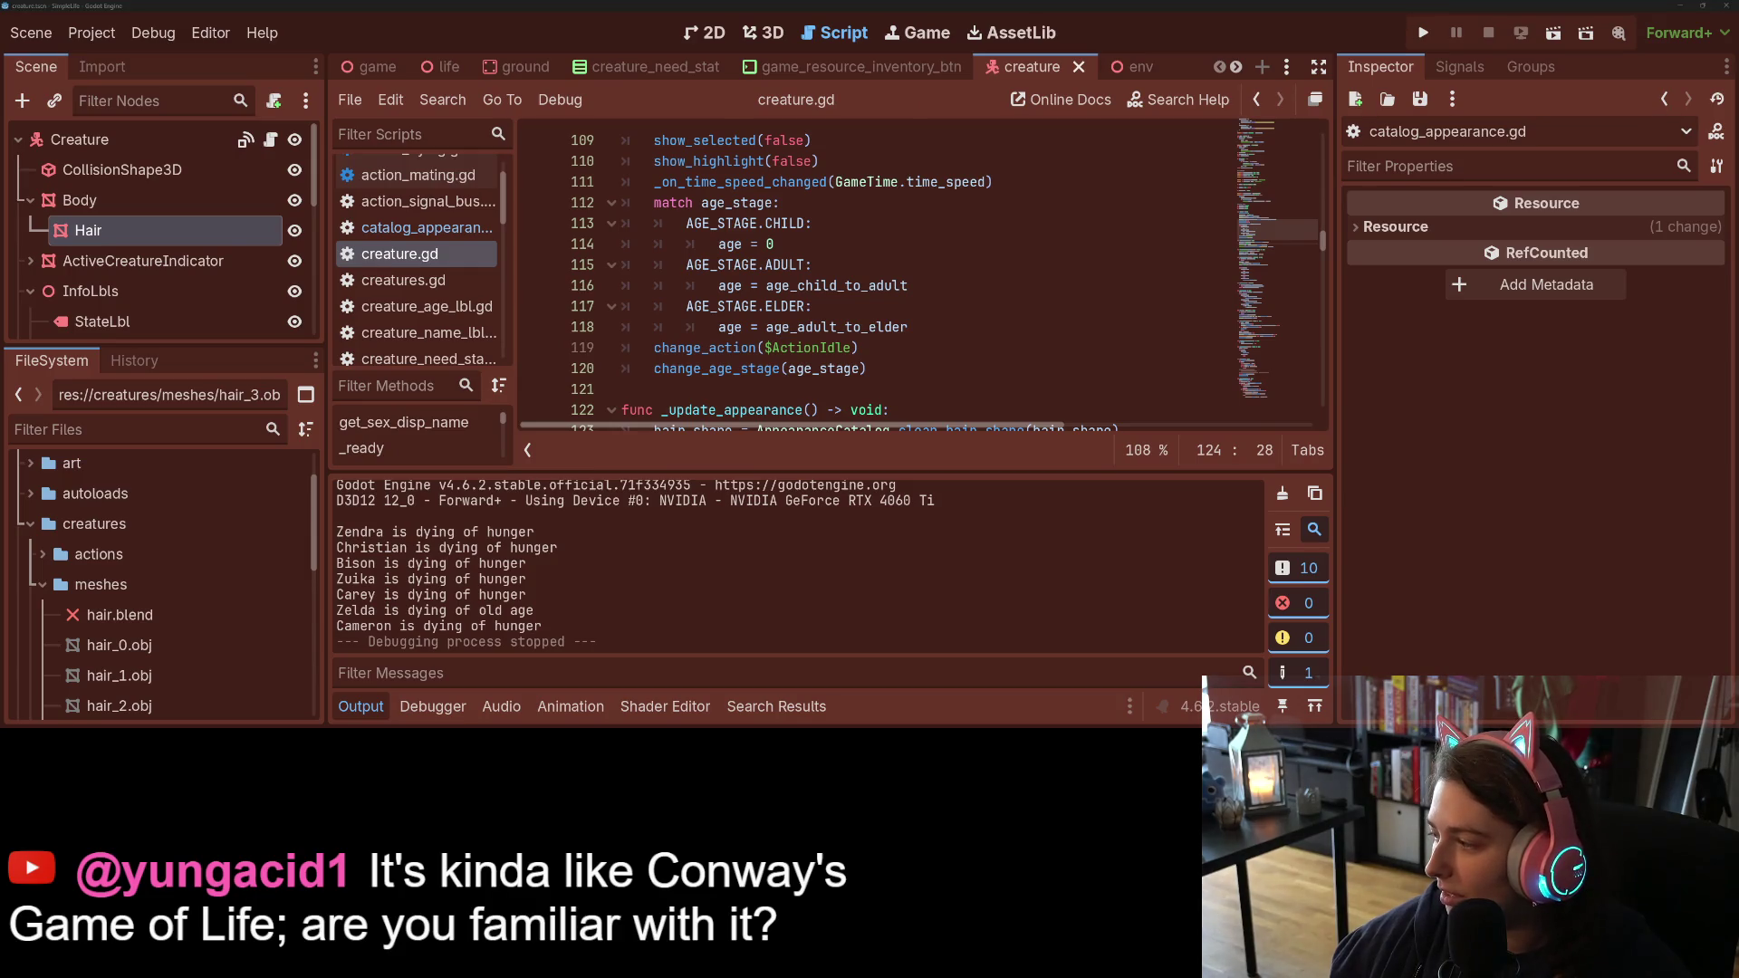
Step: In a new Chrome tab, search for 'conways game of life'
key("alt+Tab")
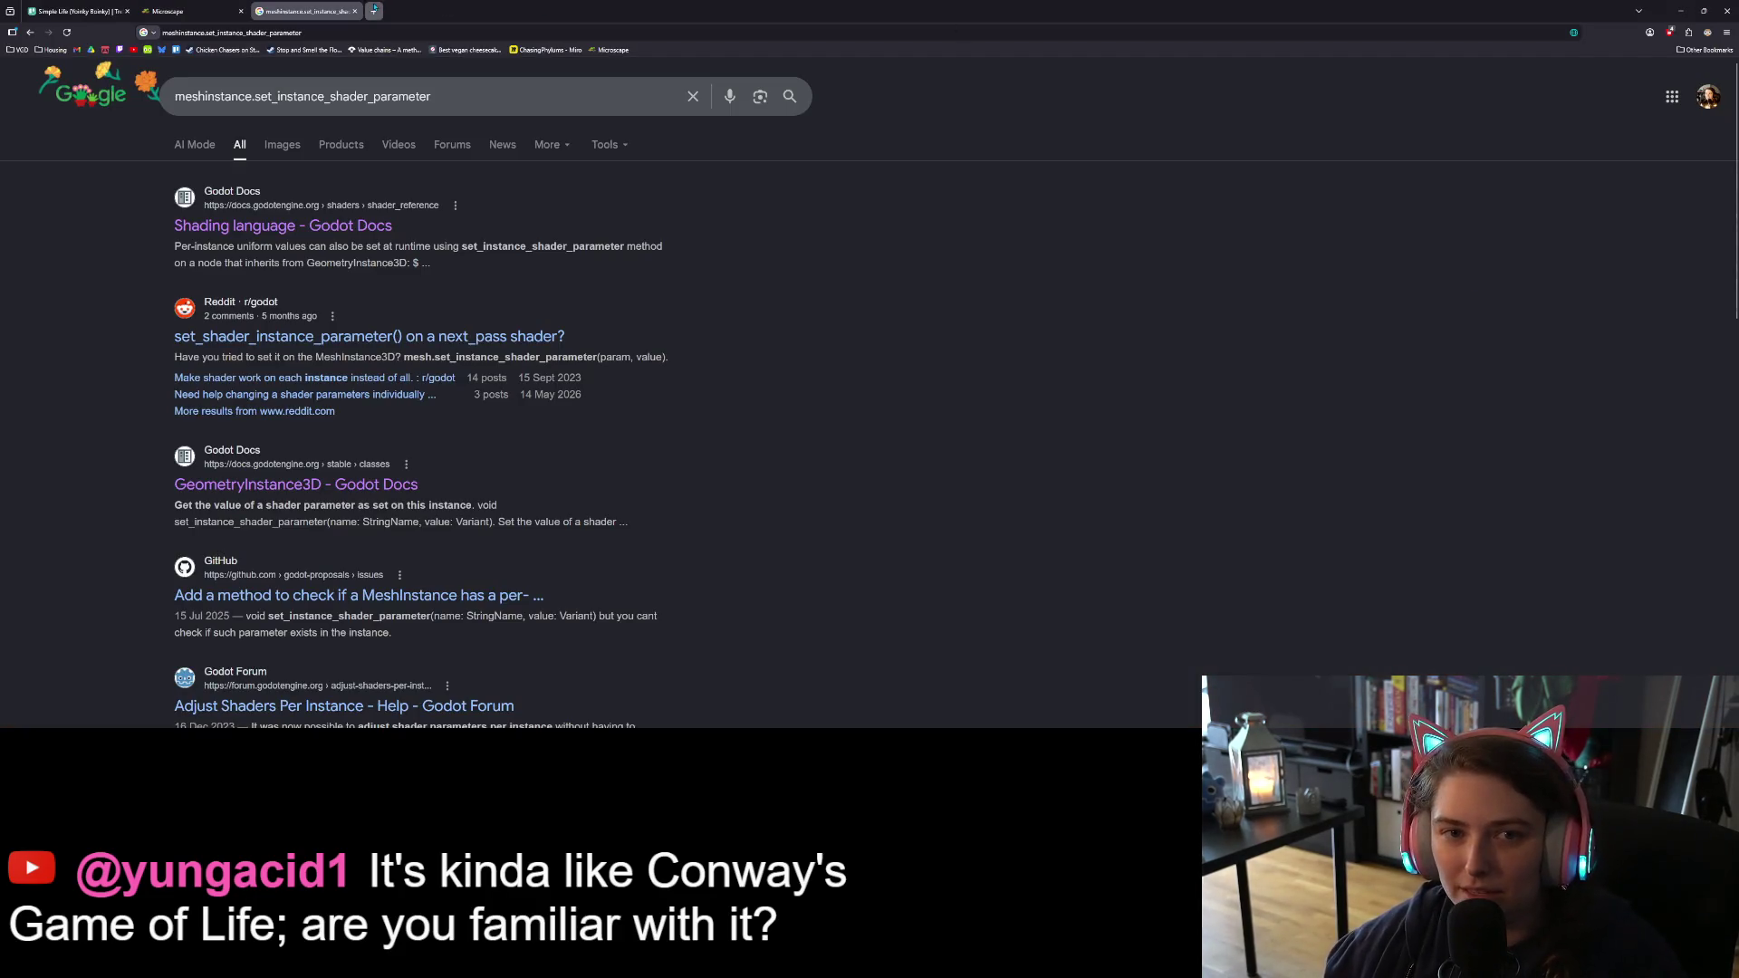
left_click(374, 10)
type("conways")
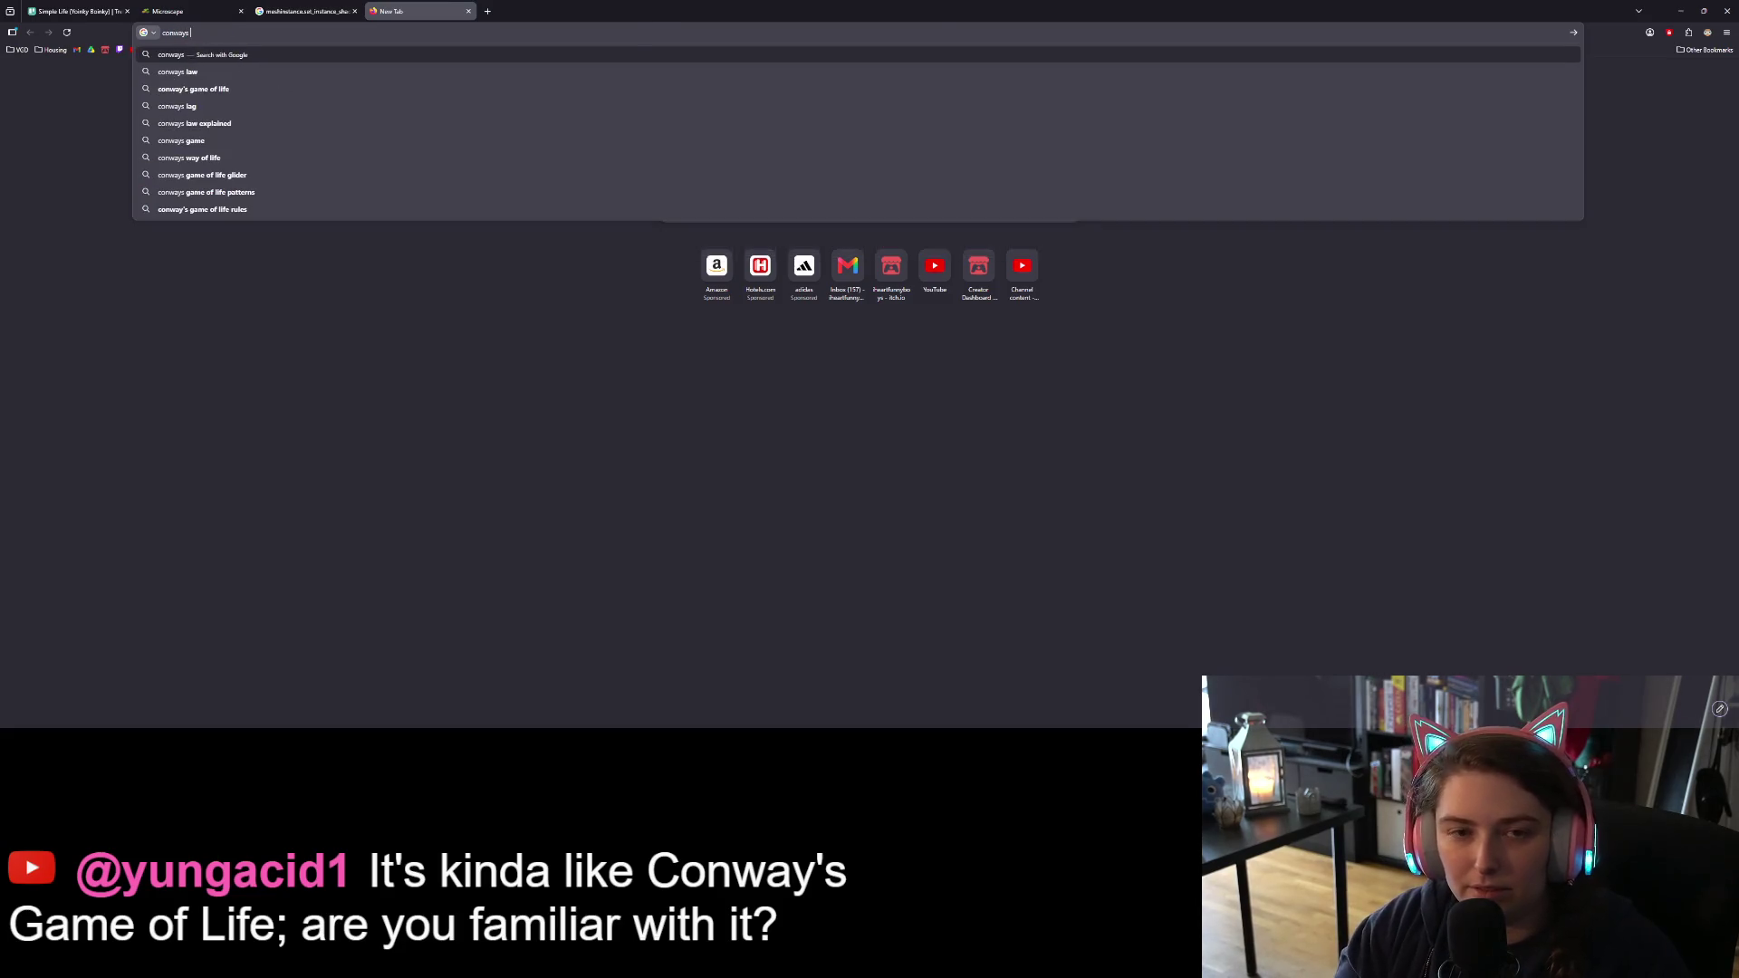
type(" game of life")
key("Return")
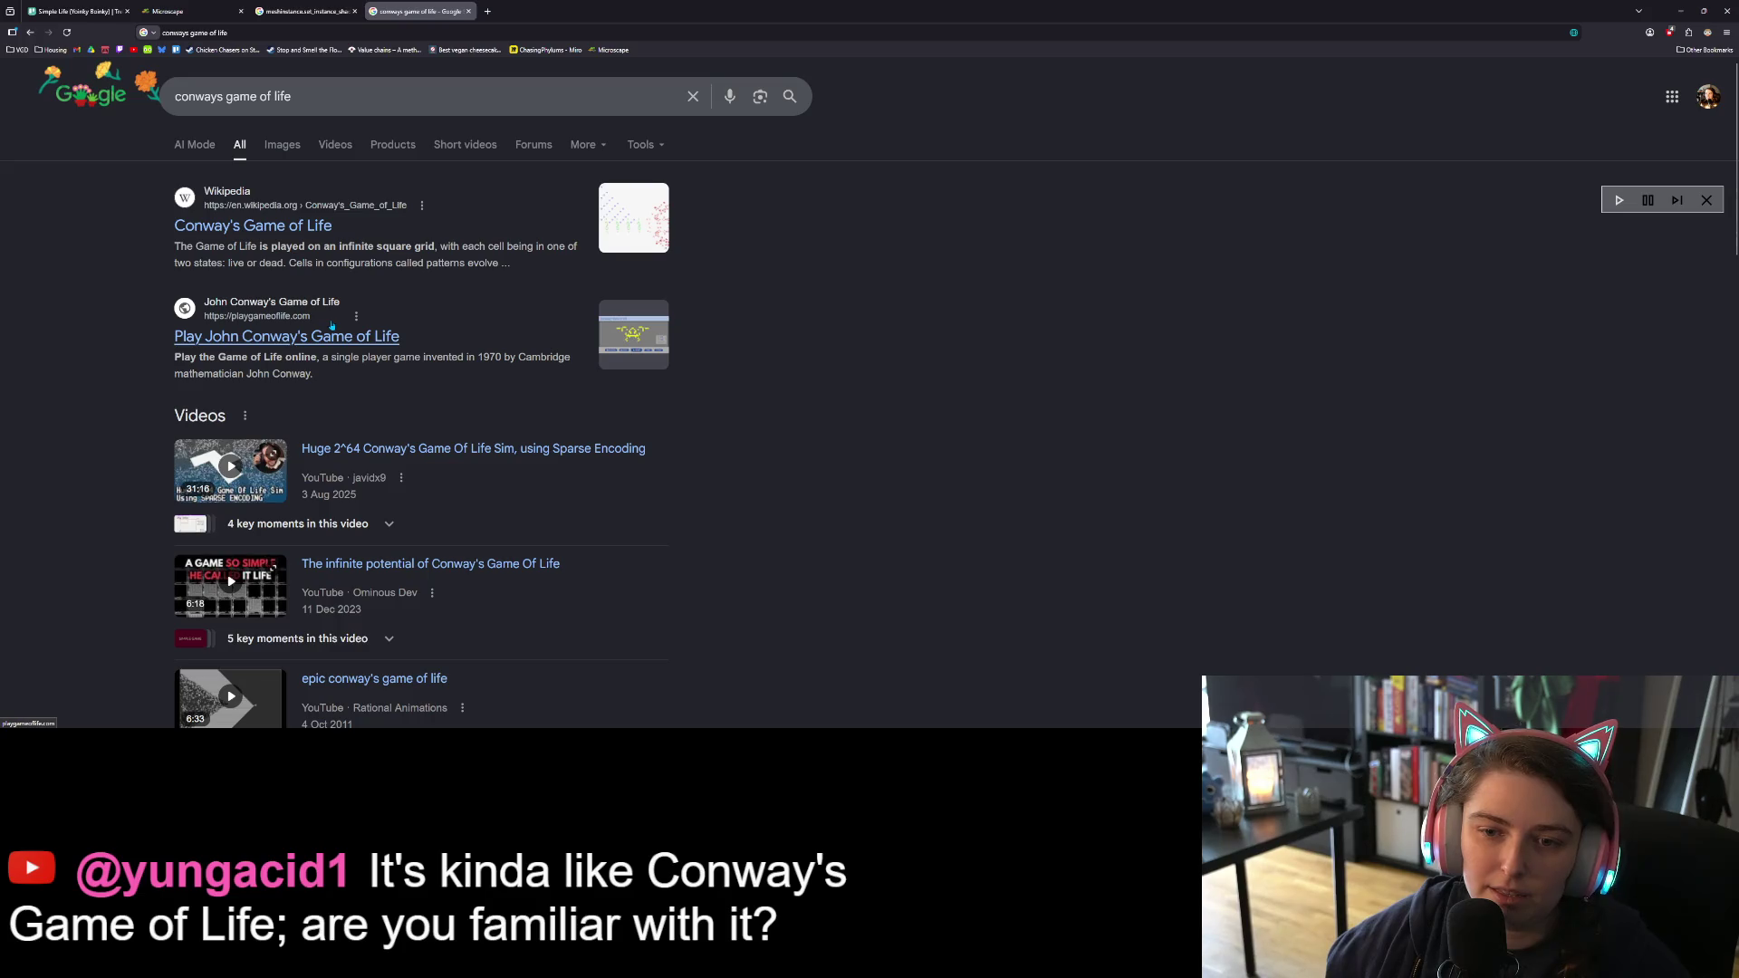
Step: Skim the Conway's Game of Life Wikipedia article, then switch to the Trello board and minimize the browser
left_click(272, 225)
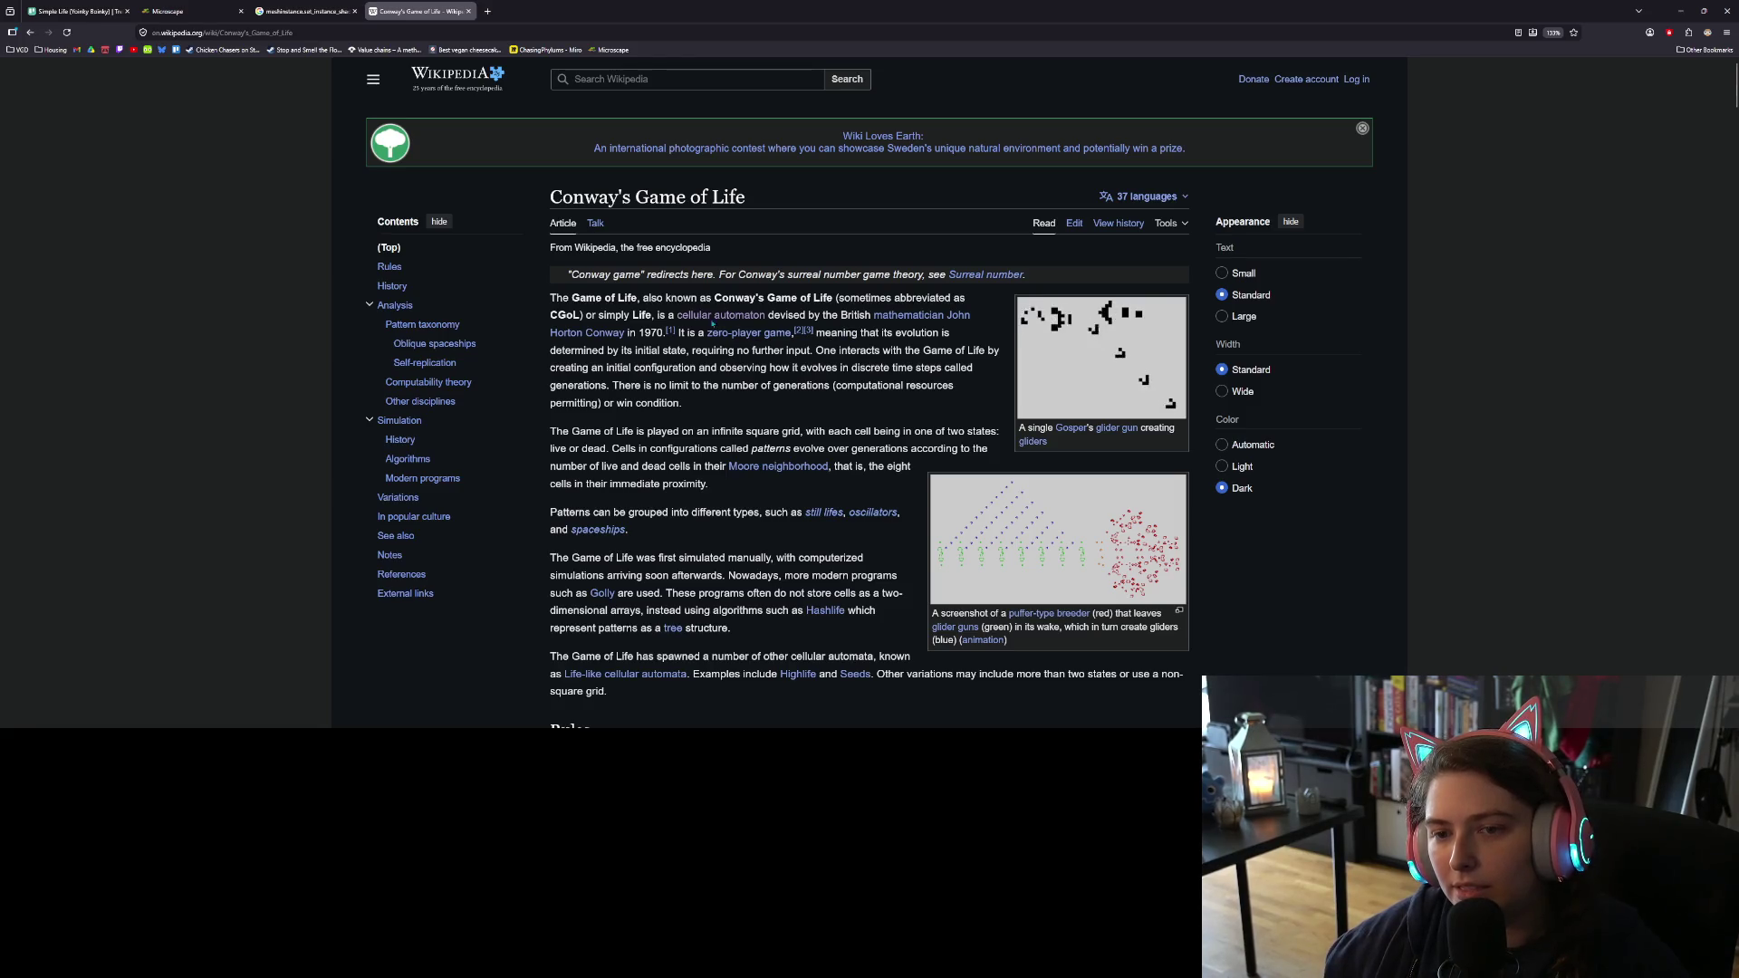
mouse_move(710, 321)
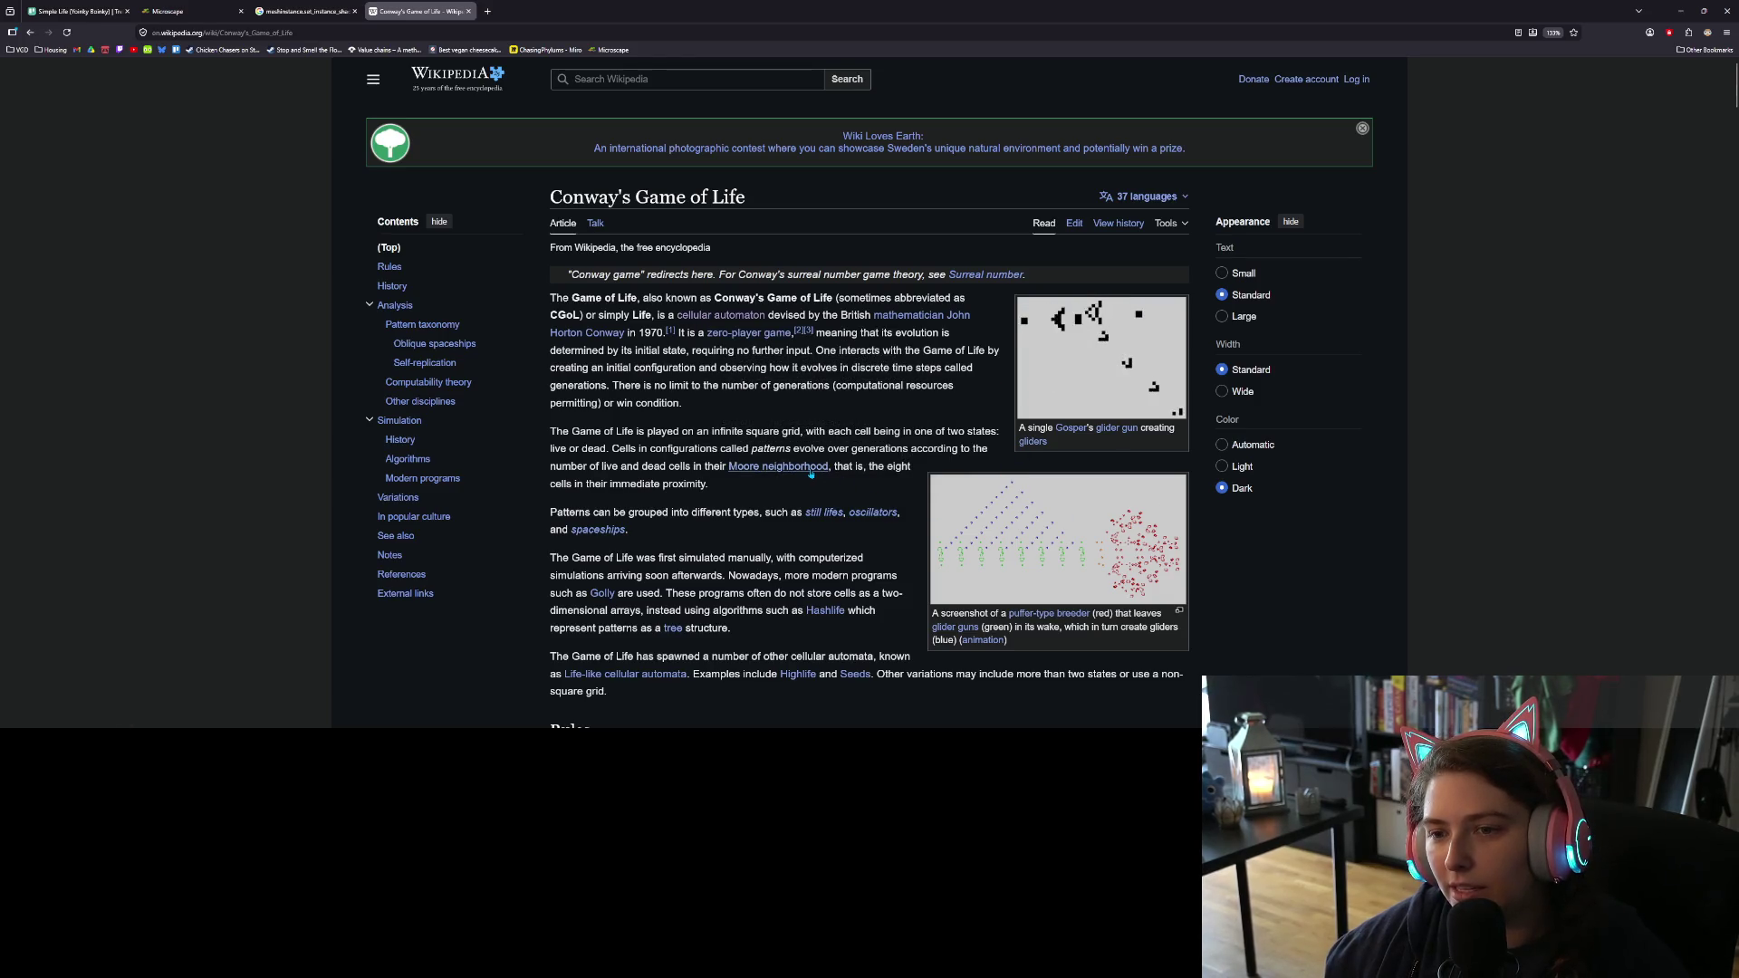
scroll(811, 473, "down", 3)
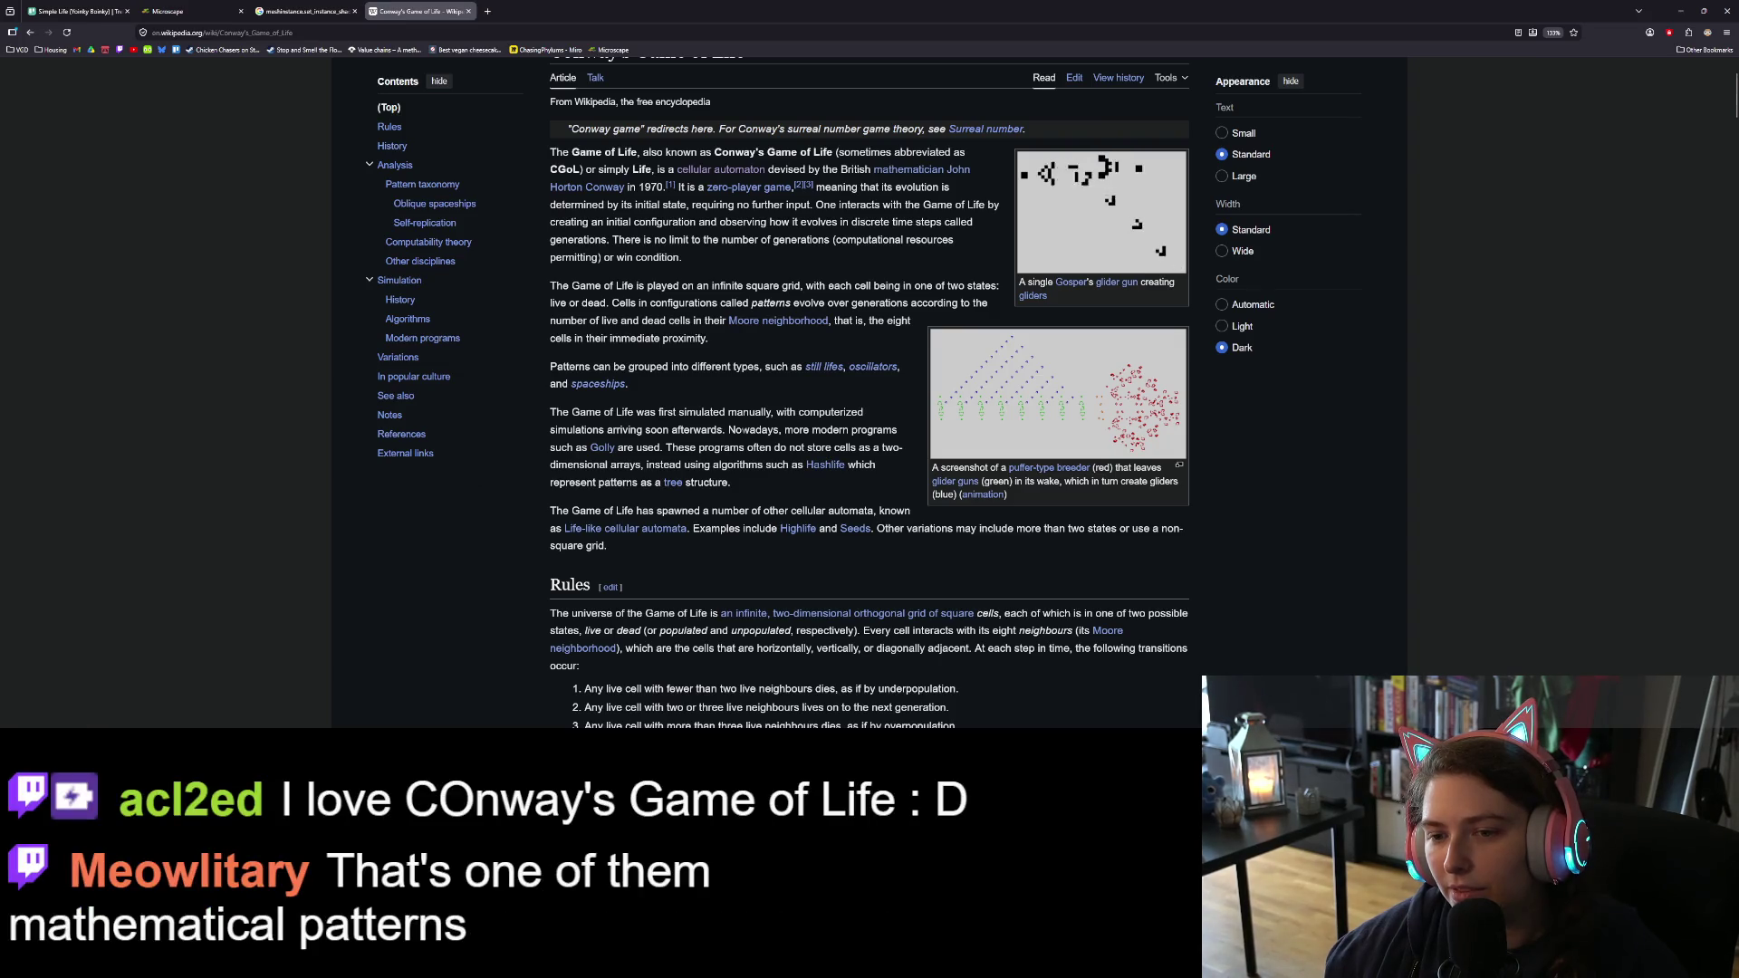
scroll(742, 431, "down", 3)
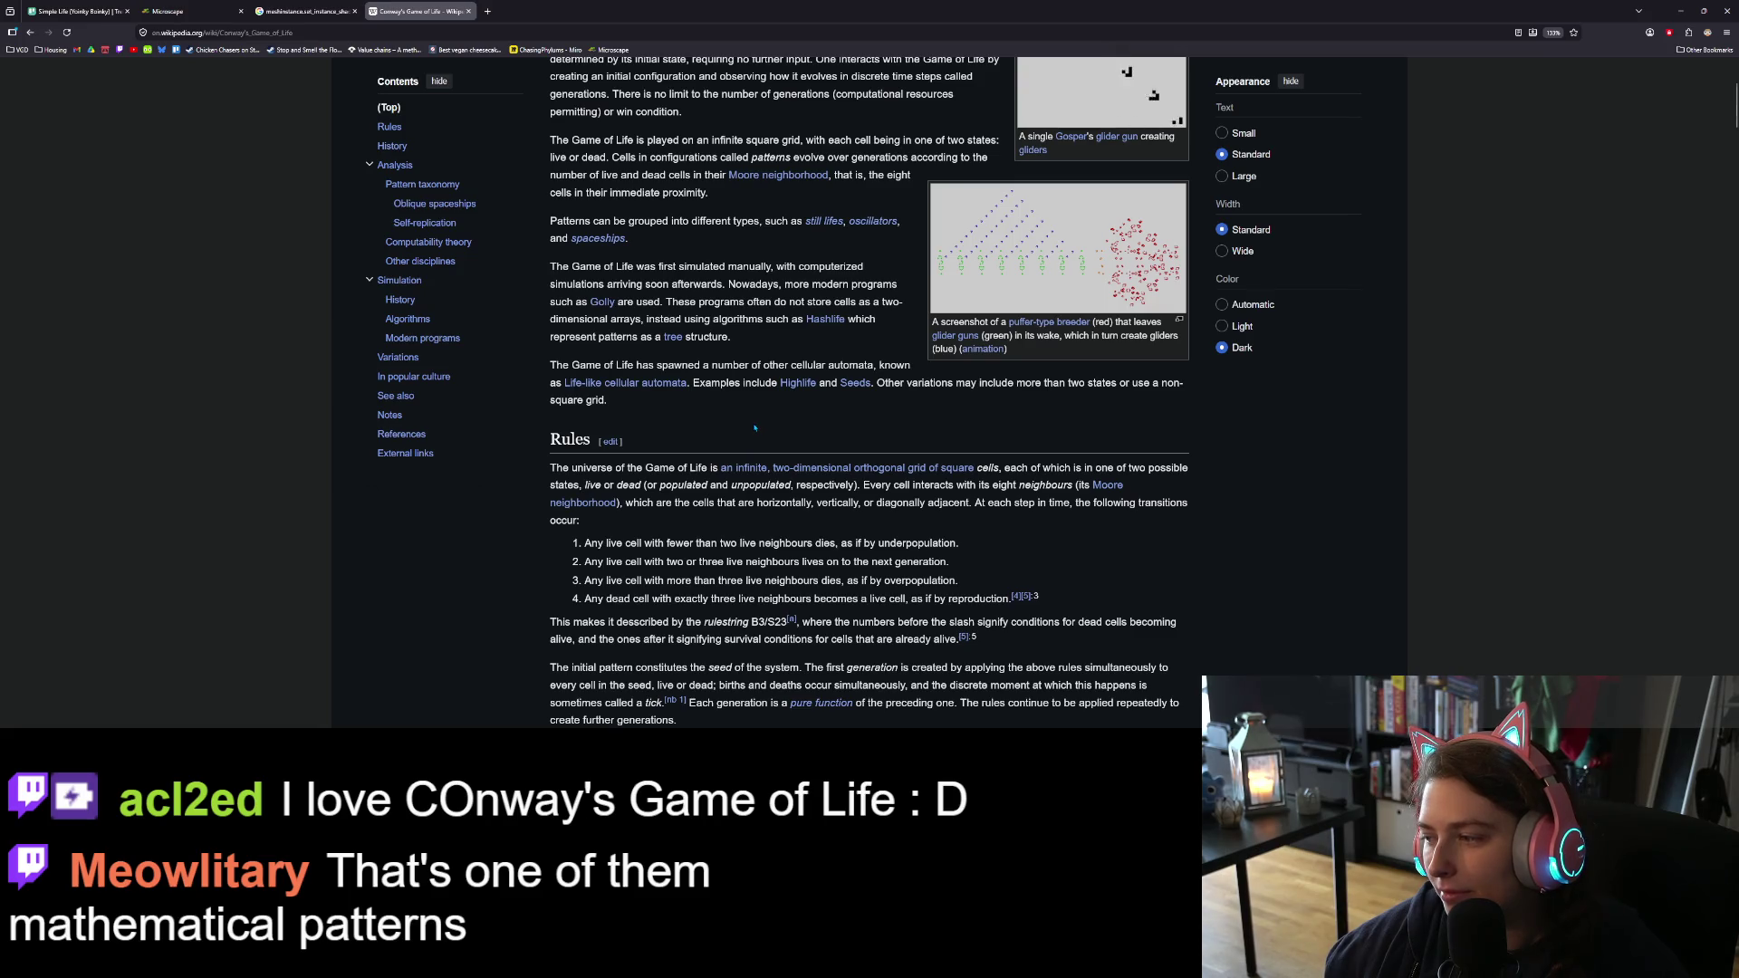
scroll(754, 427, "up", 5)
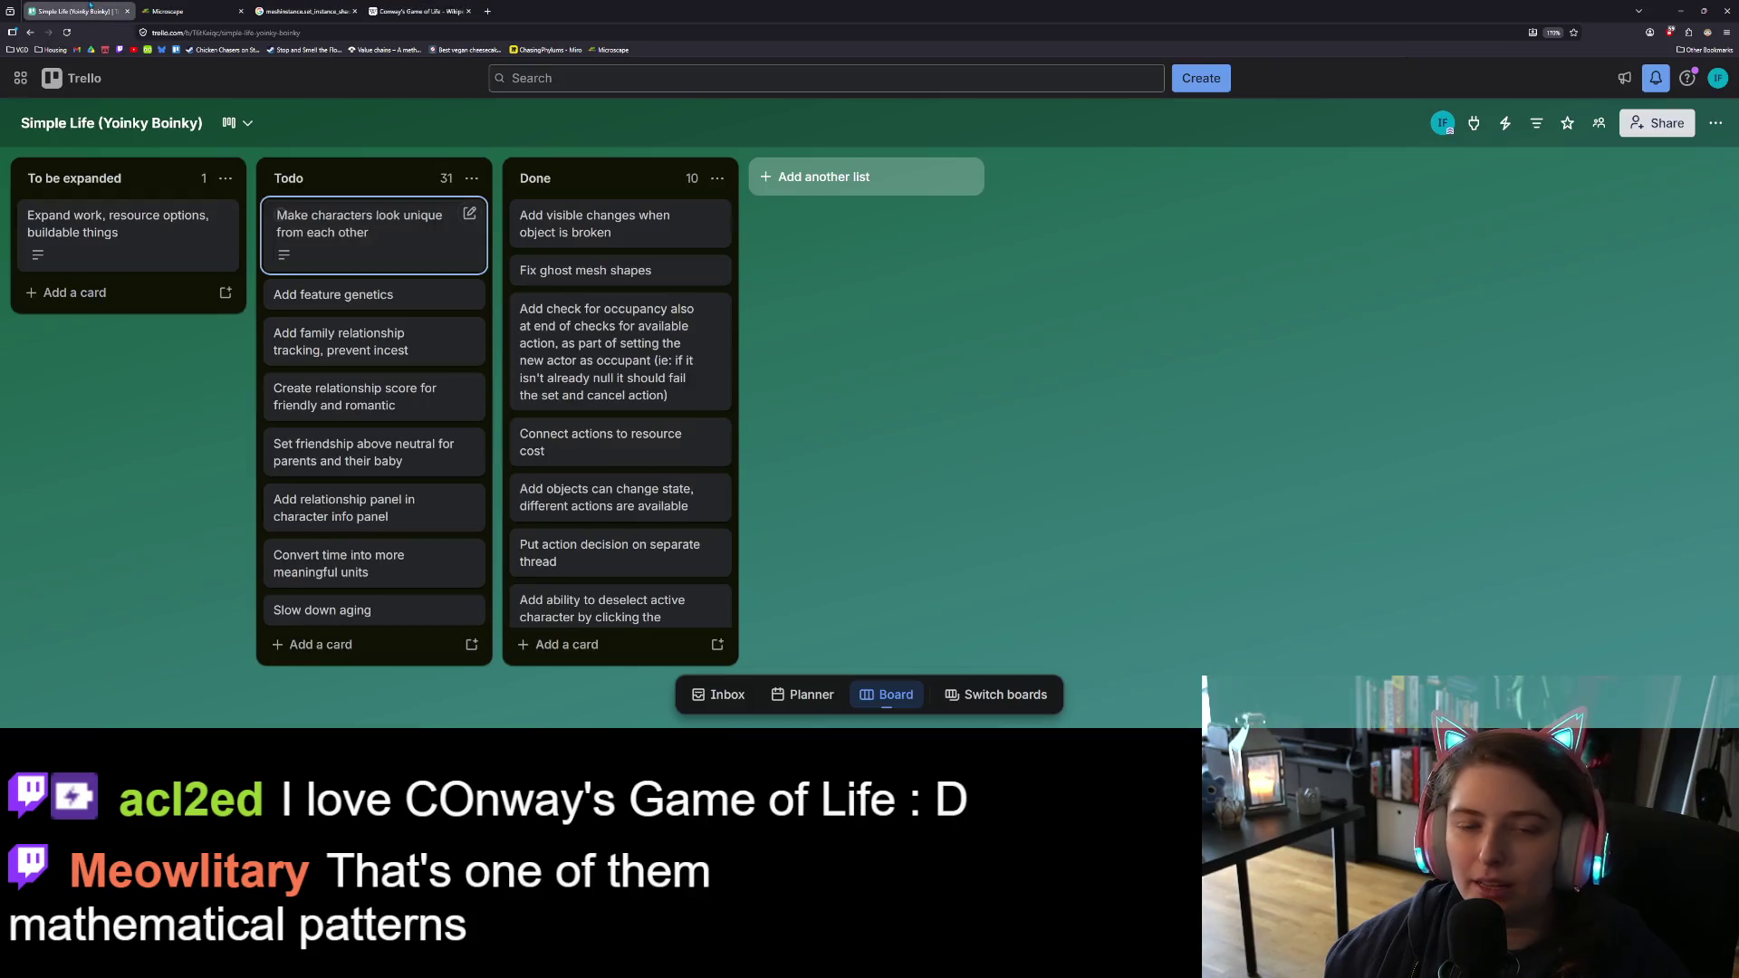
left_click(77, 11)
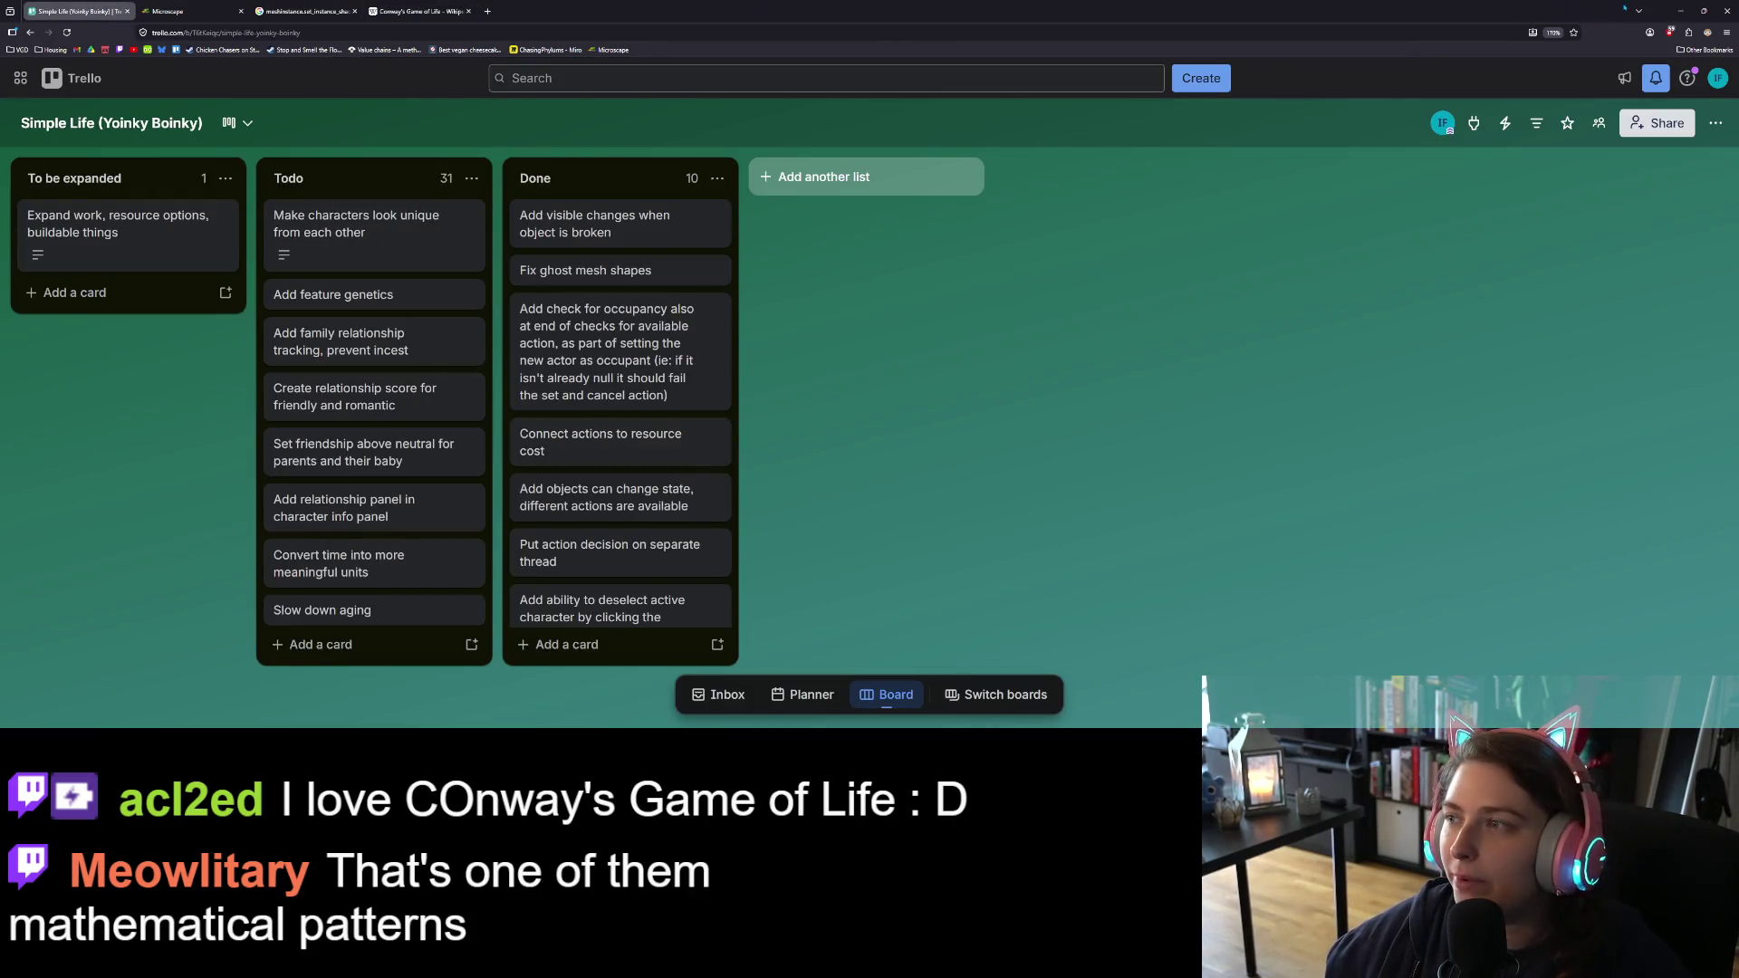
left_click(1676, 10)
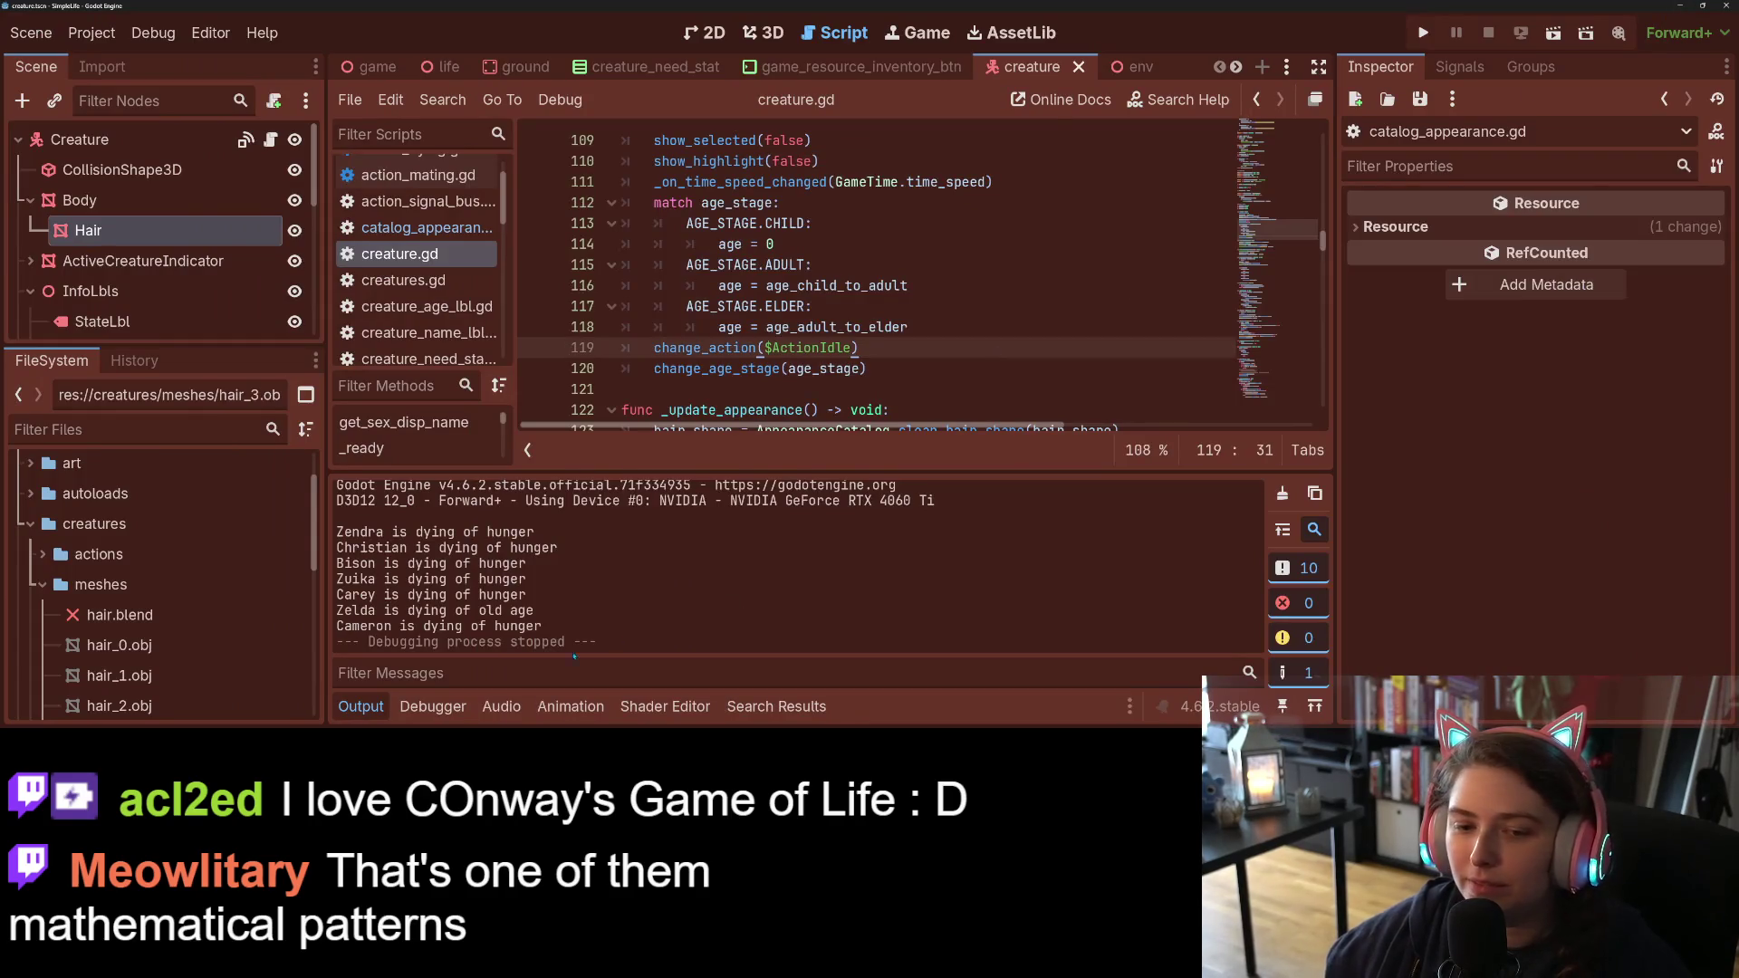
Step: Collapse the Output panel and review the hair mesh lines of _update_appearance in creature.gd
left_click(361, 707)
left_click(932, 472)
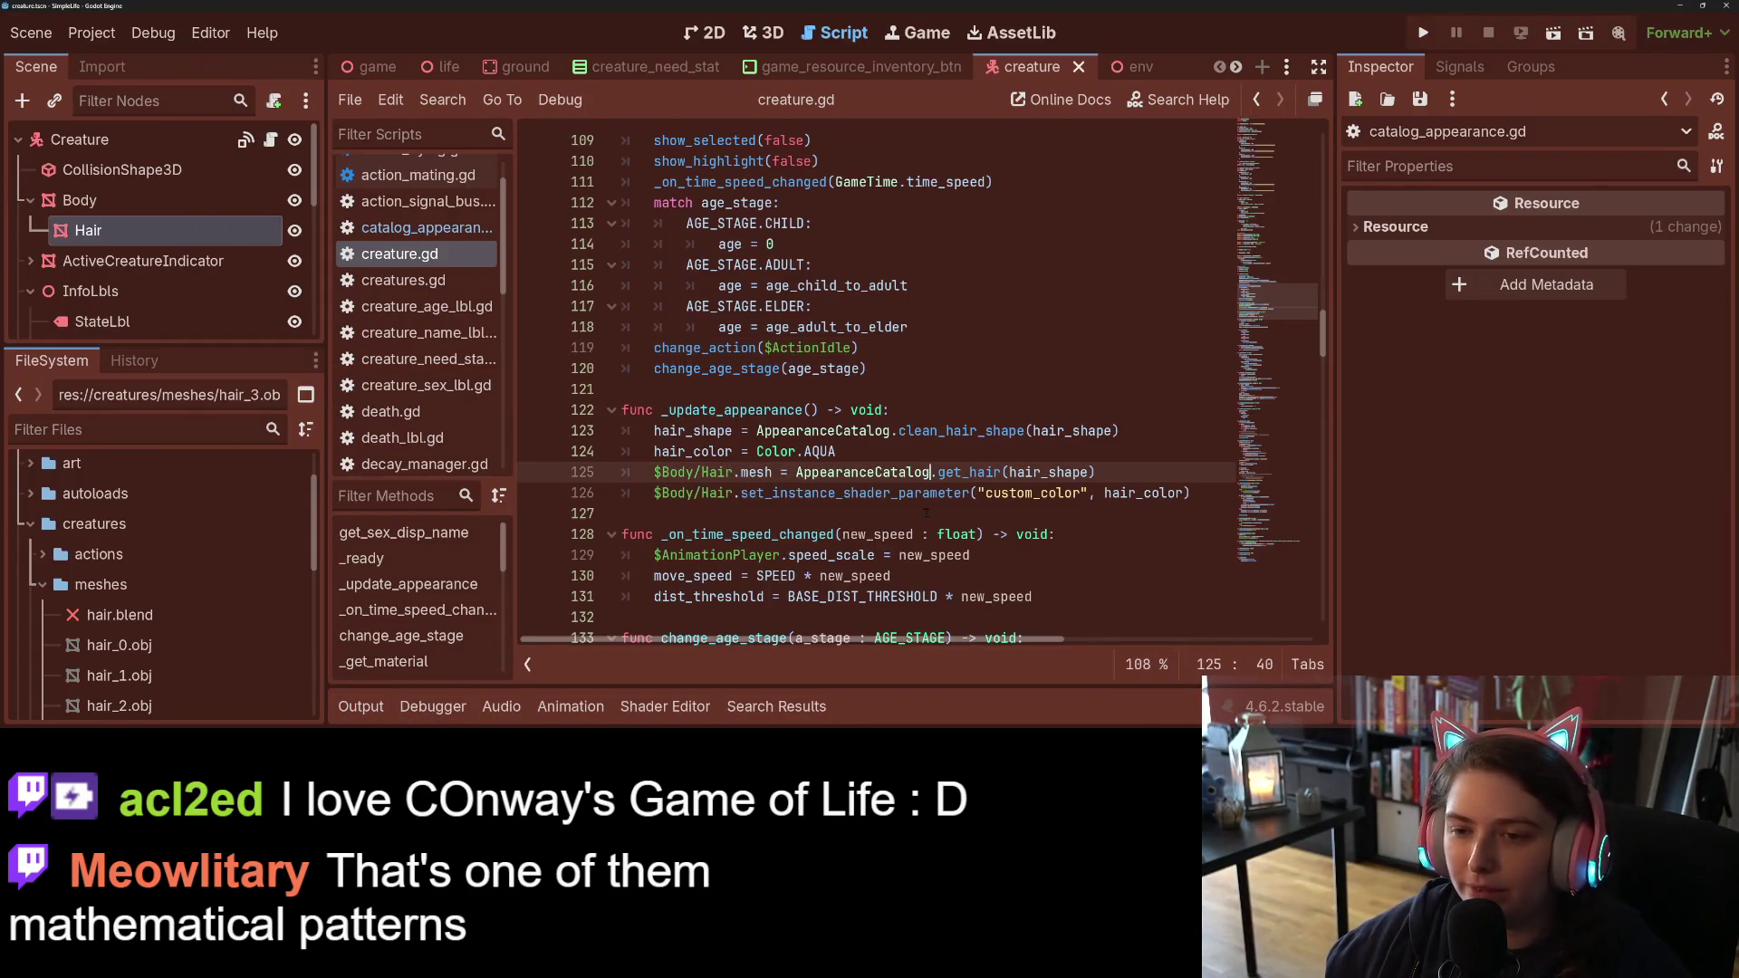
scroll(929, 512, "up", 2)
left_click(928, 513)
left_click(923, 489)
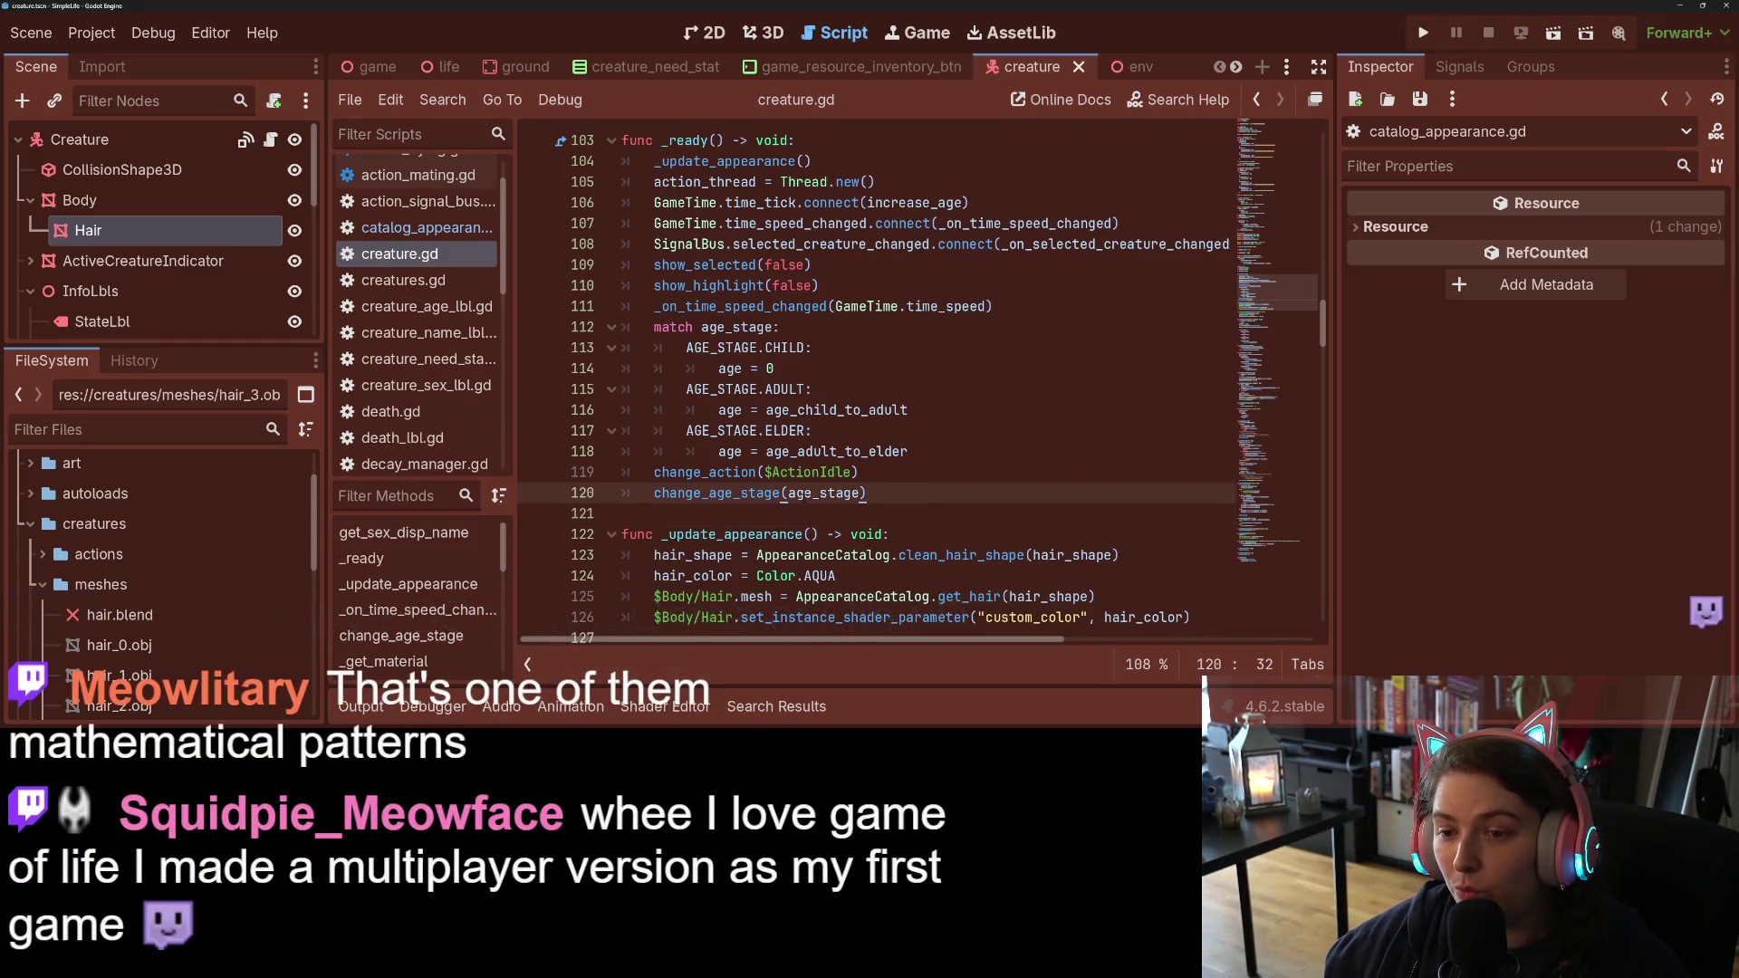
scroll(785, 495, "down", 2)
Step: Check how hair_shape is used on line 123, then bring up action_mating.gd from the script list
left_click(876, 472)
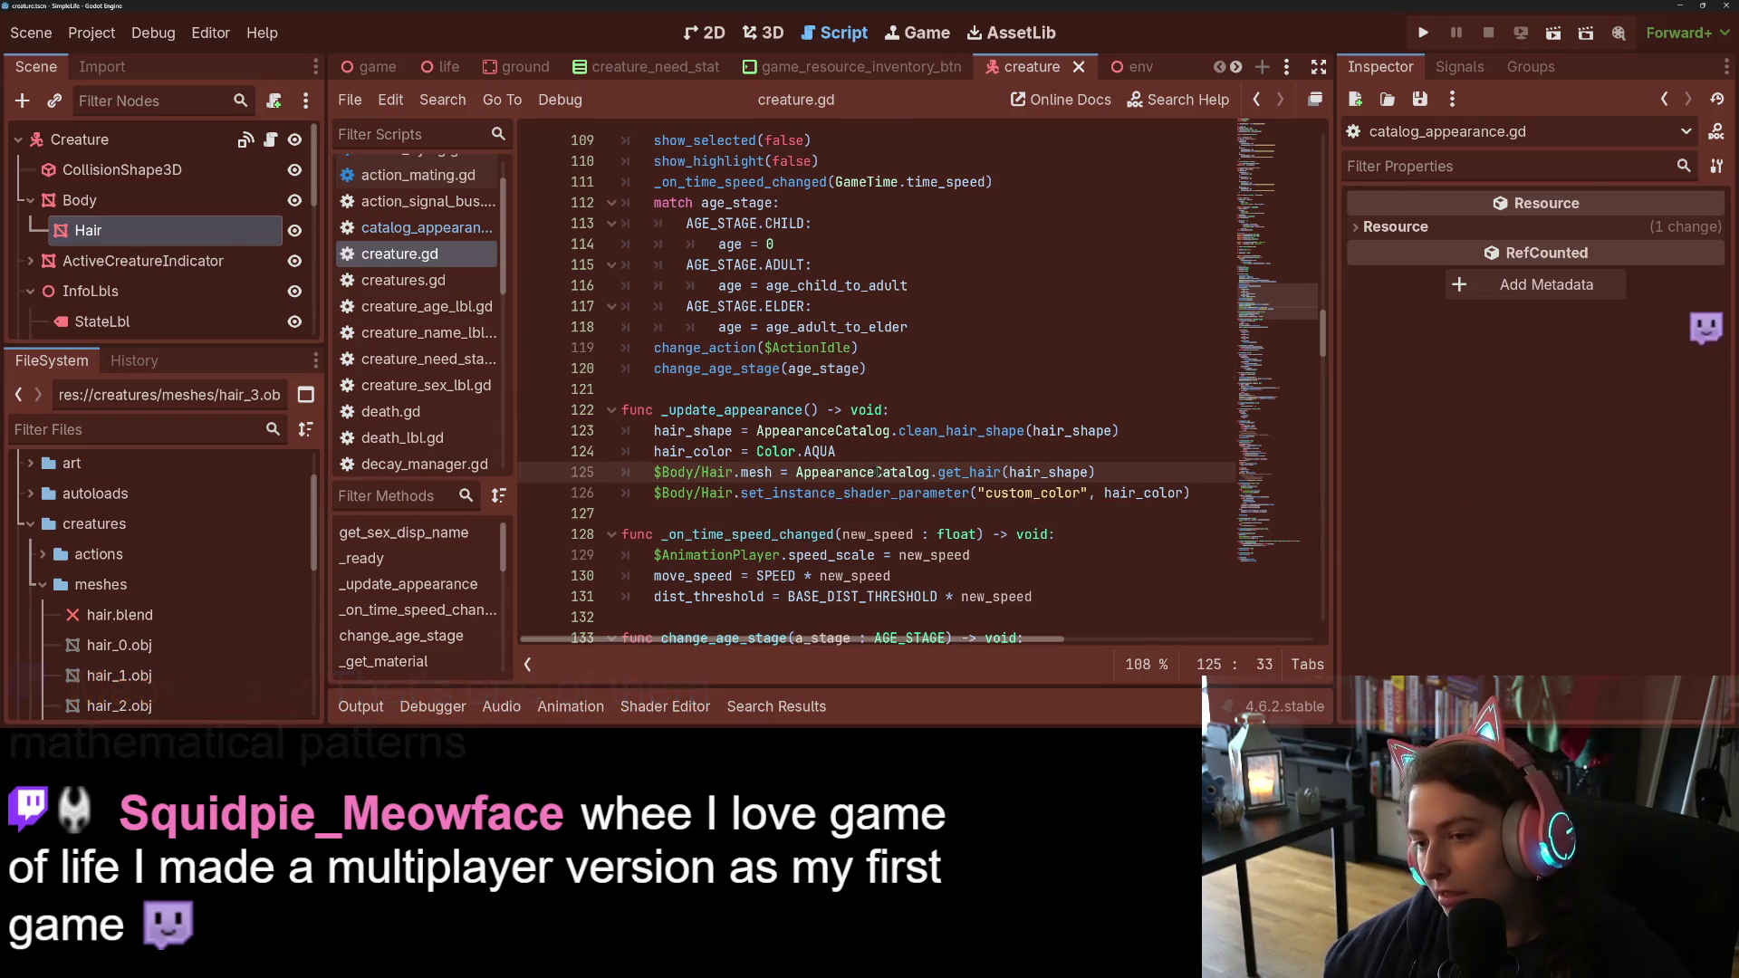
double_click(1068, 432)
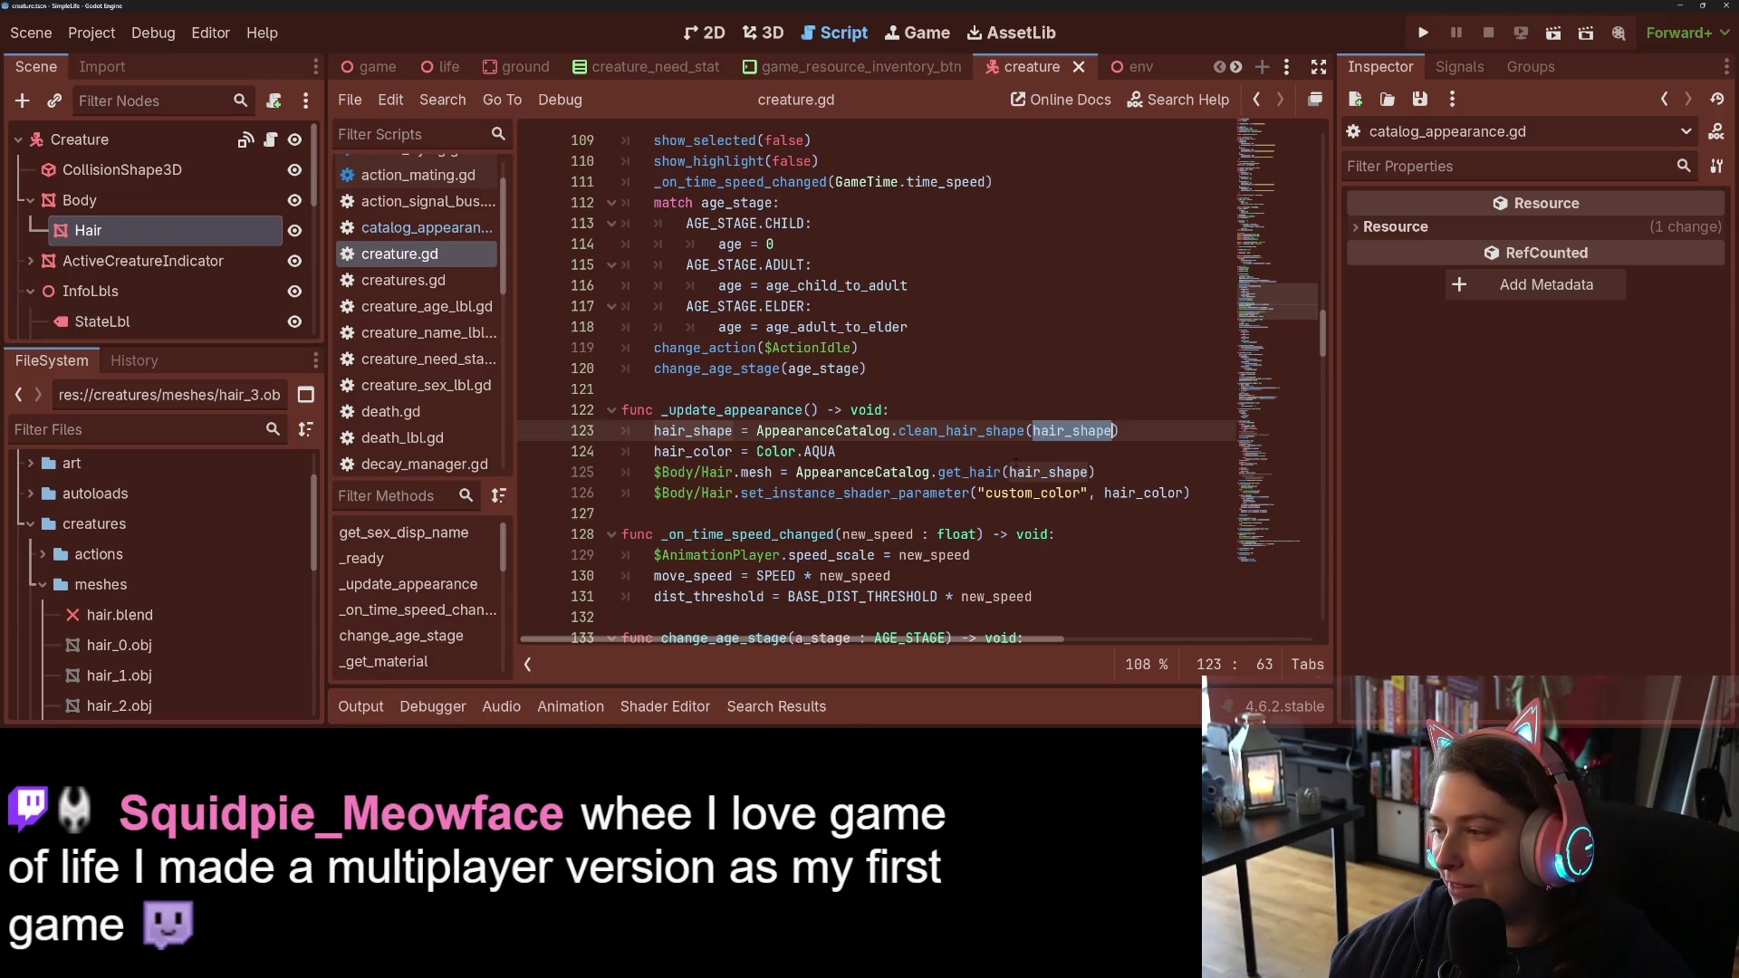
double_click(719, 431)
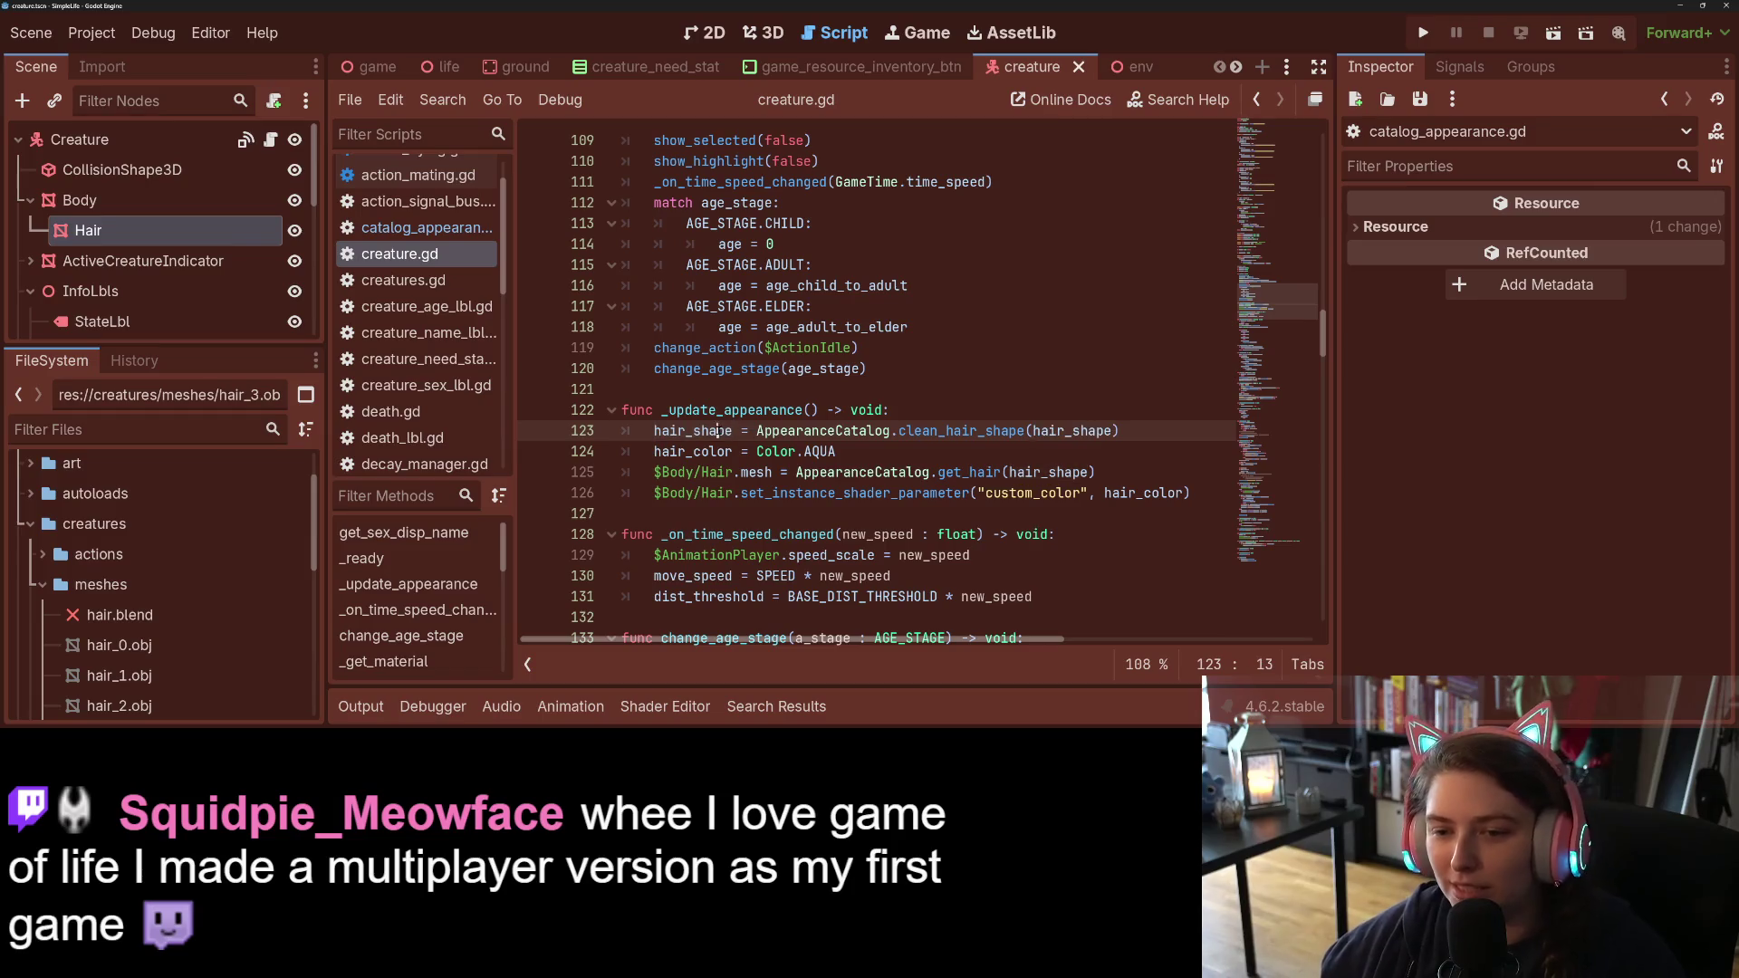
left_click(718, 431)
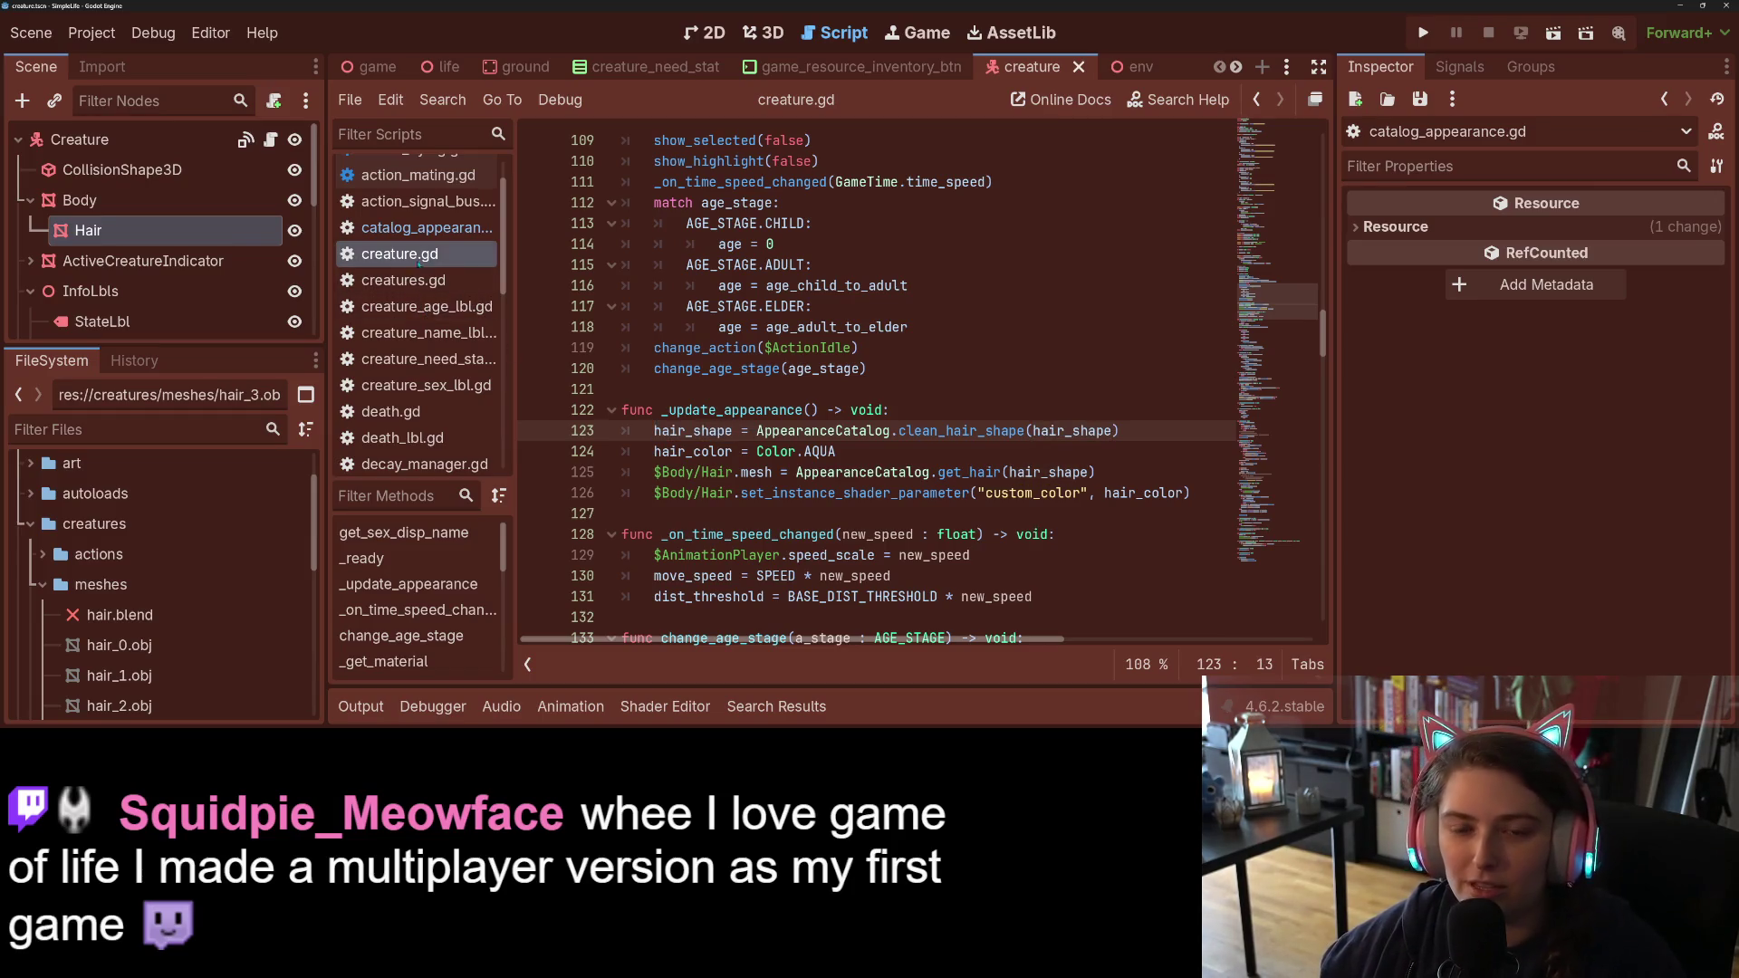
scroll(436, 236, "up", 2)
left_click(440, 224)
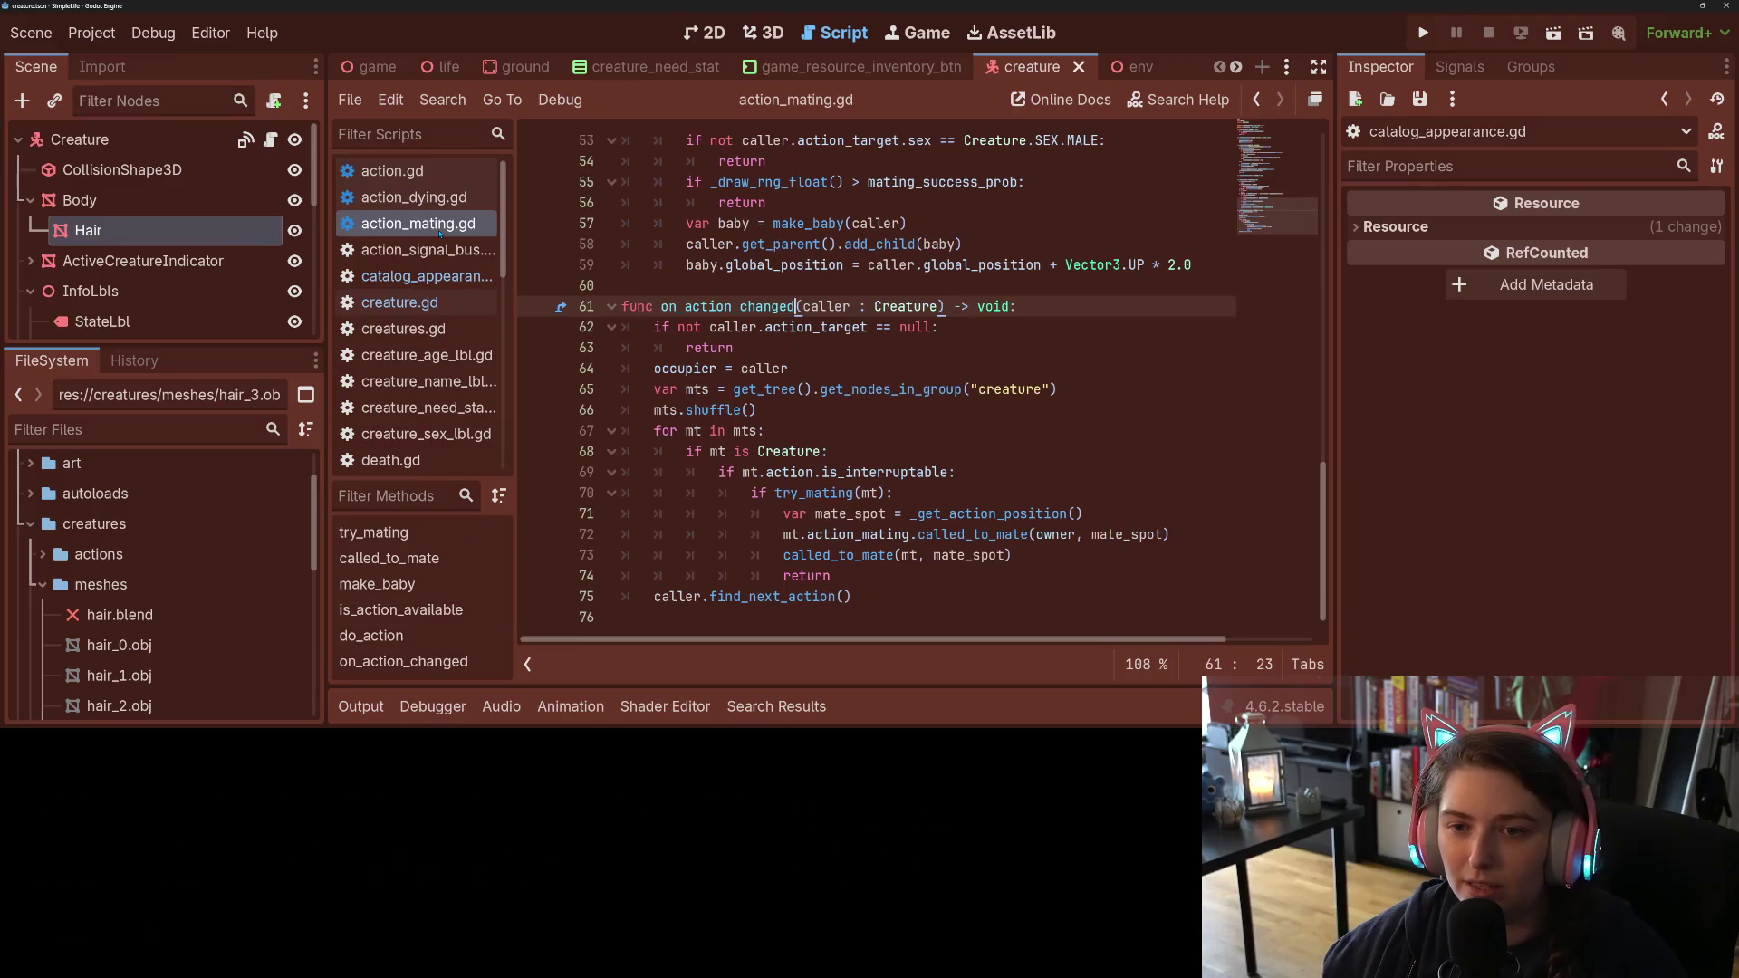
Step: Scroll up to make_baby and inspect the pick_random call on line 20
scroll(802, 451, "up", 5)
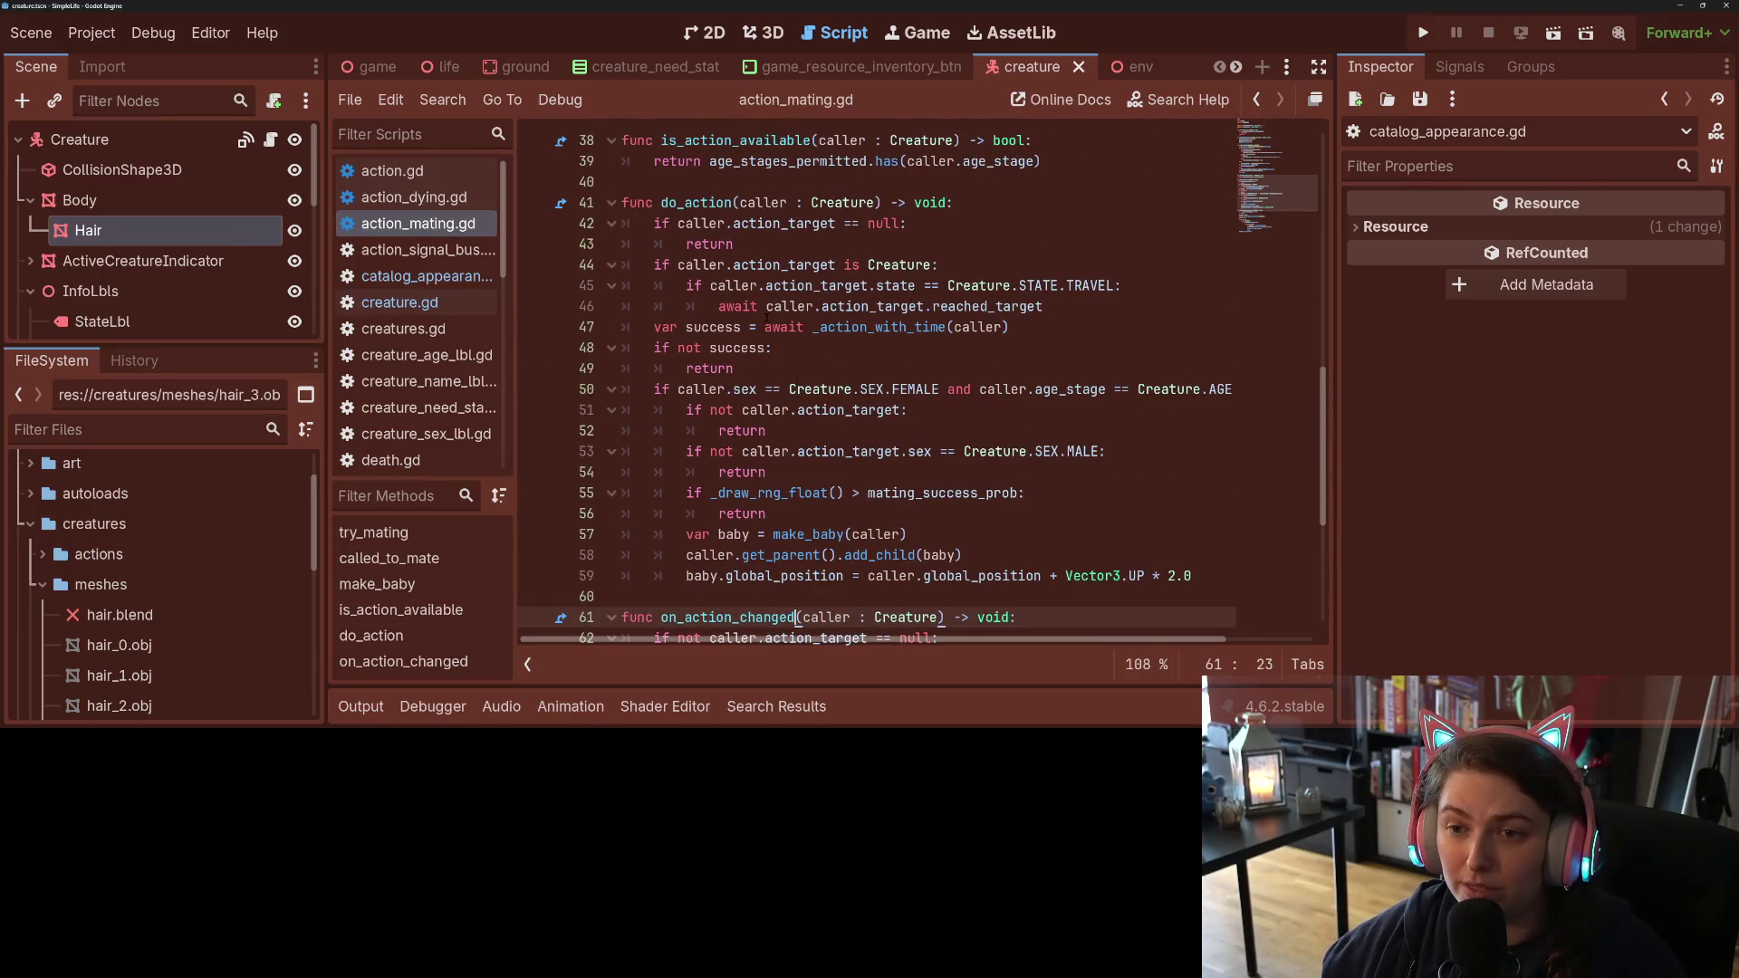
scroll(777, 409, "up", 7)
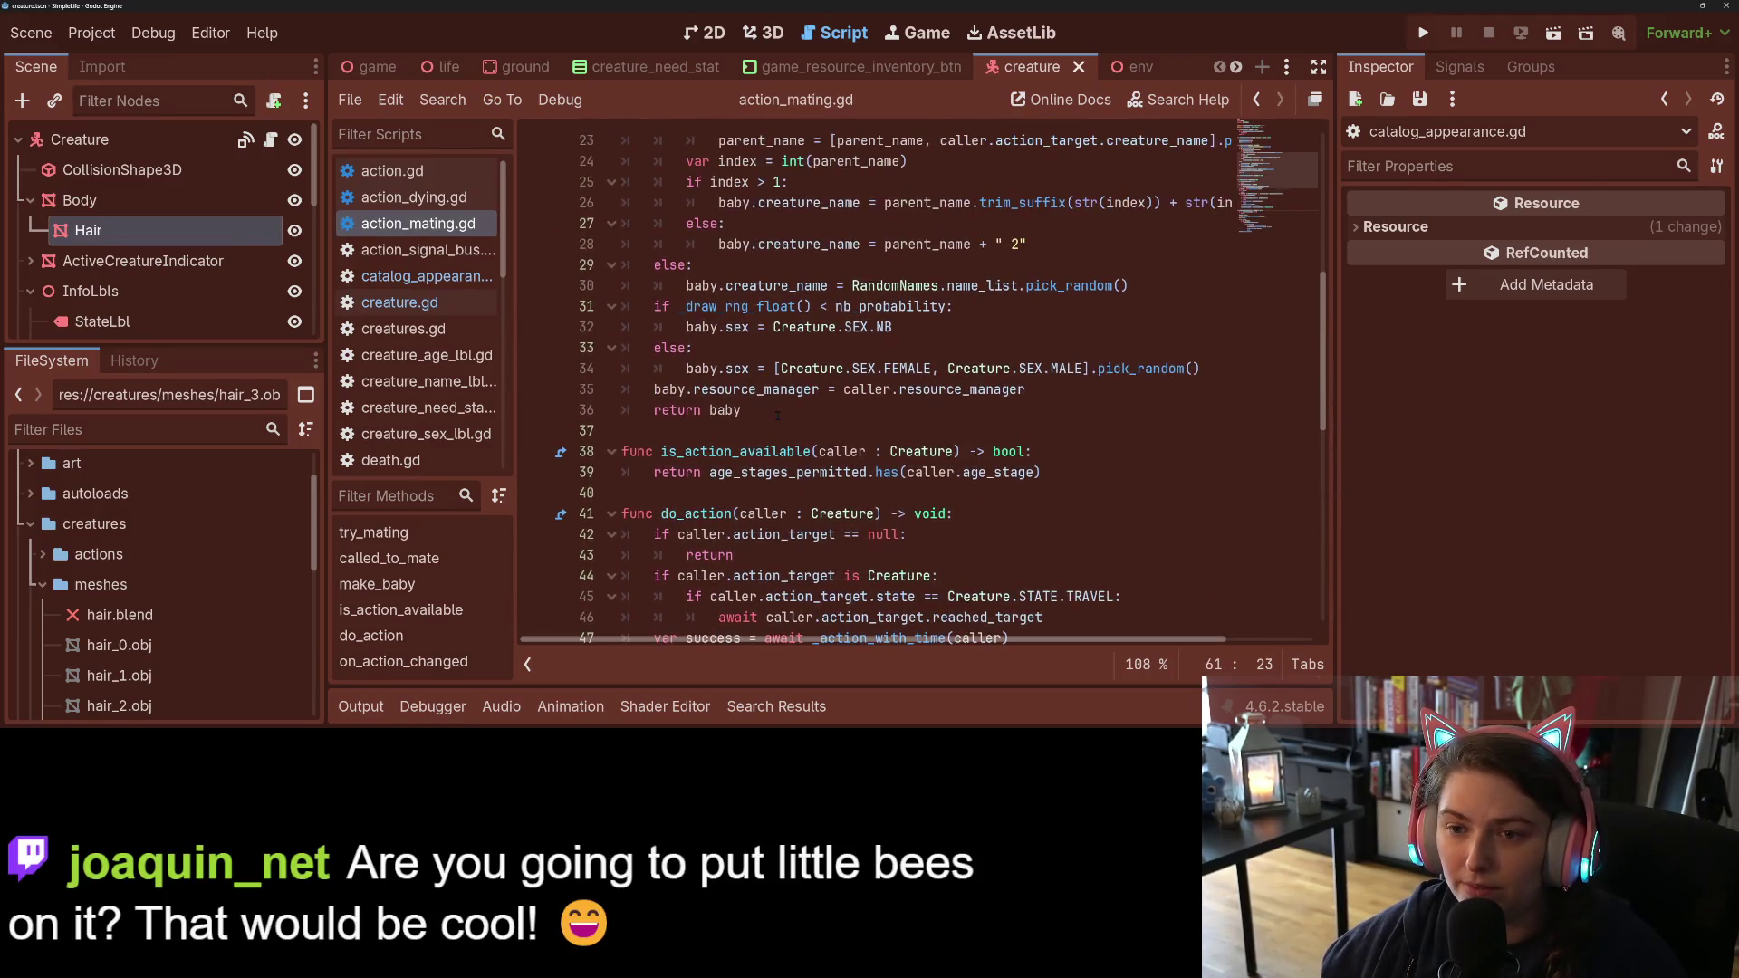
scroll(688, 272, "up", 1)
left_click(681, 265)
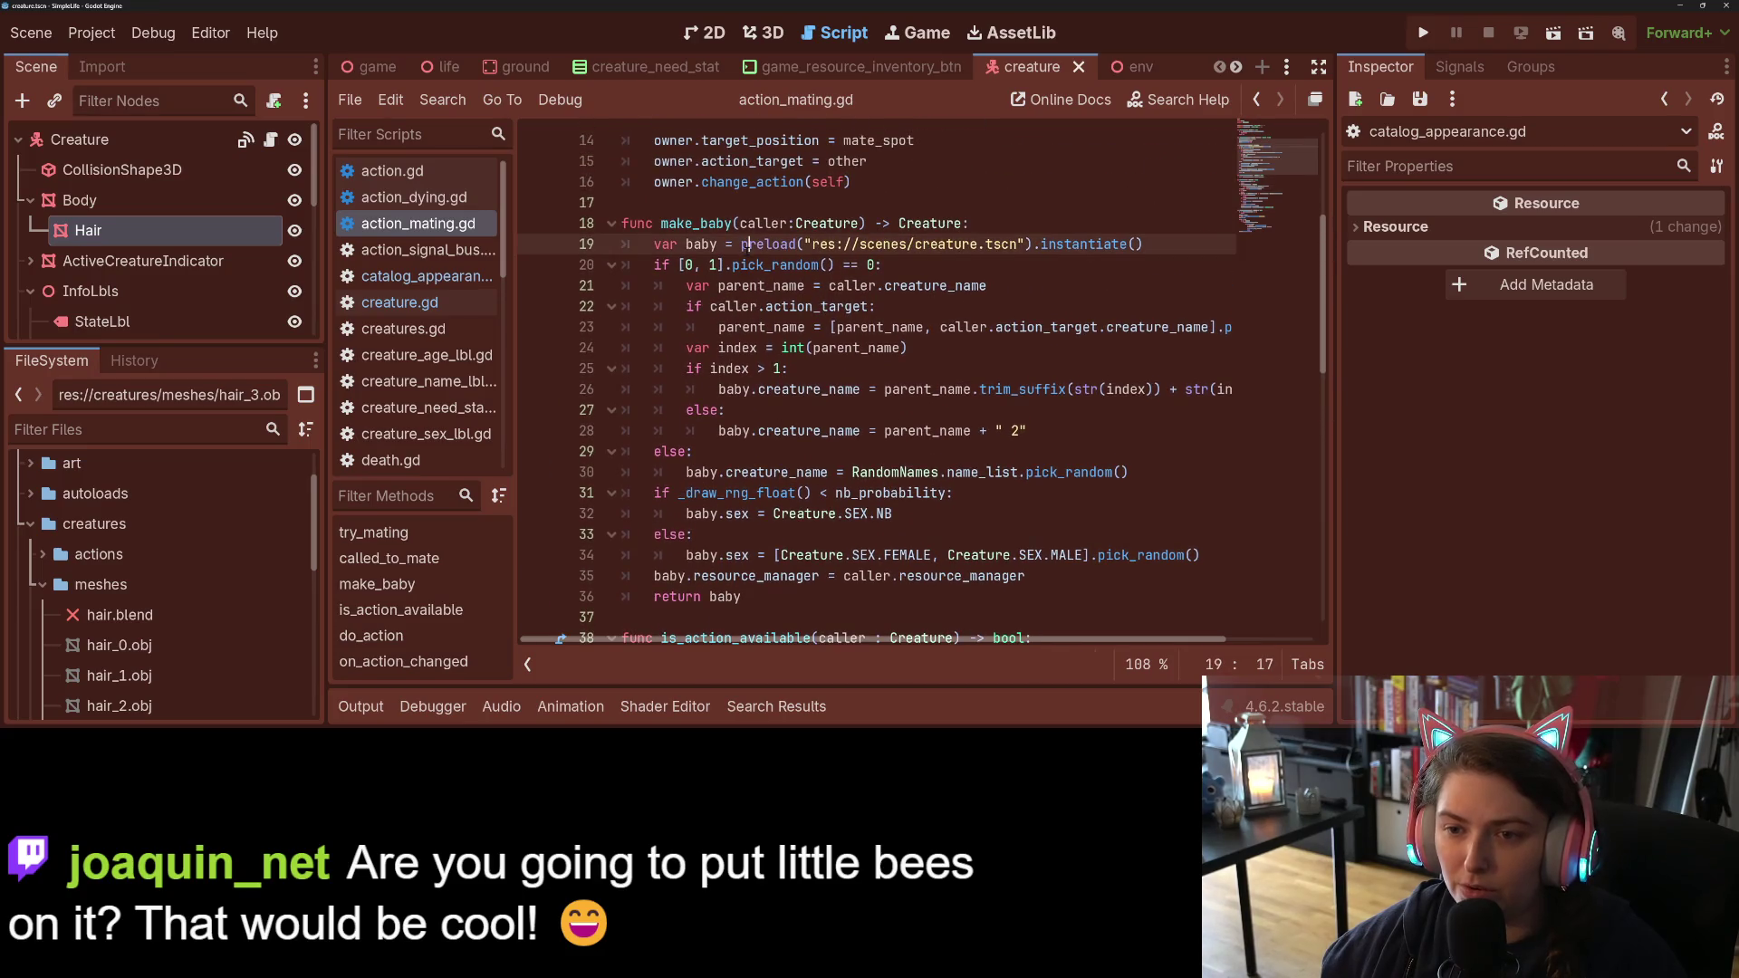
double_click(733, 264)
double_click(712, 264)
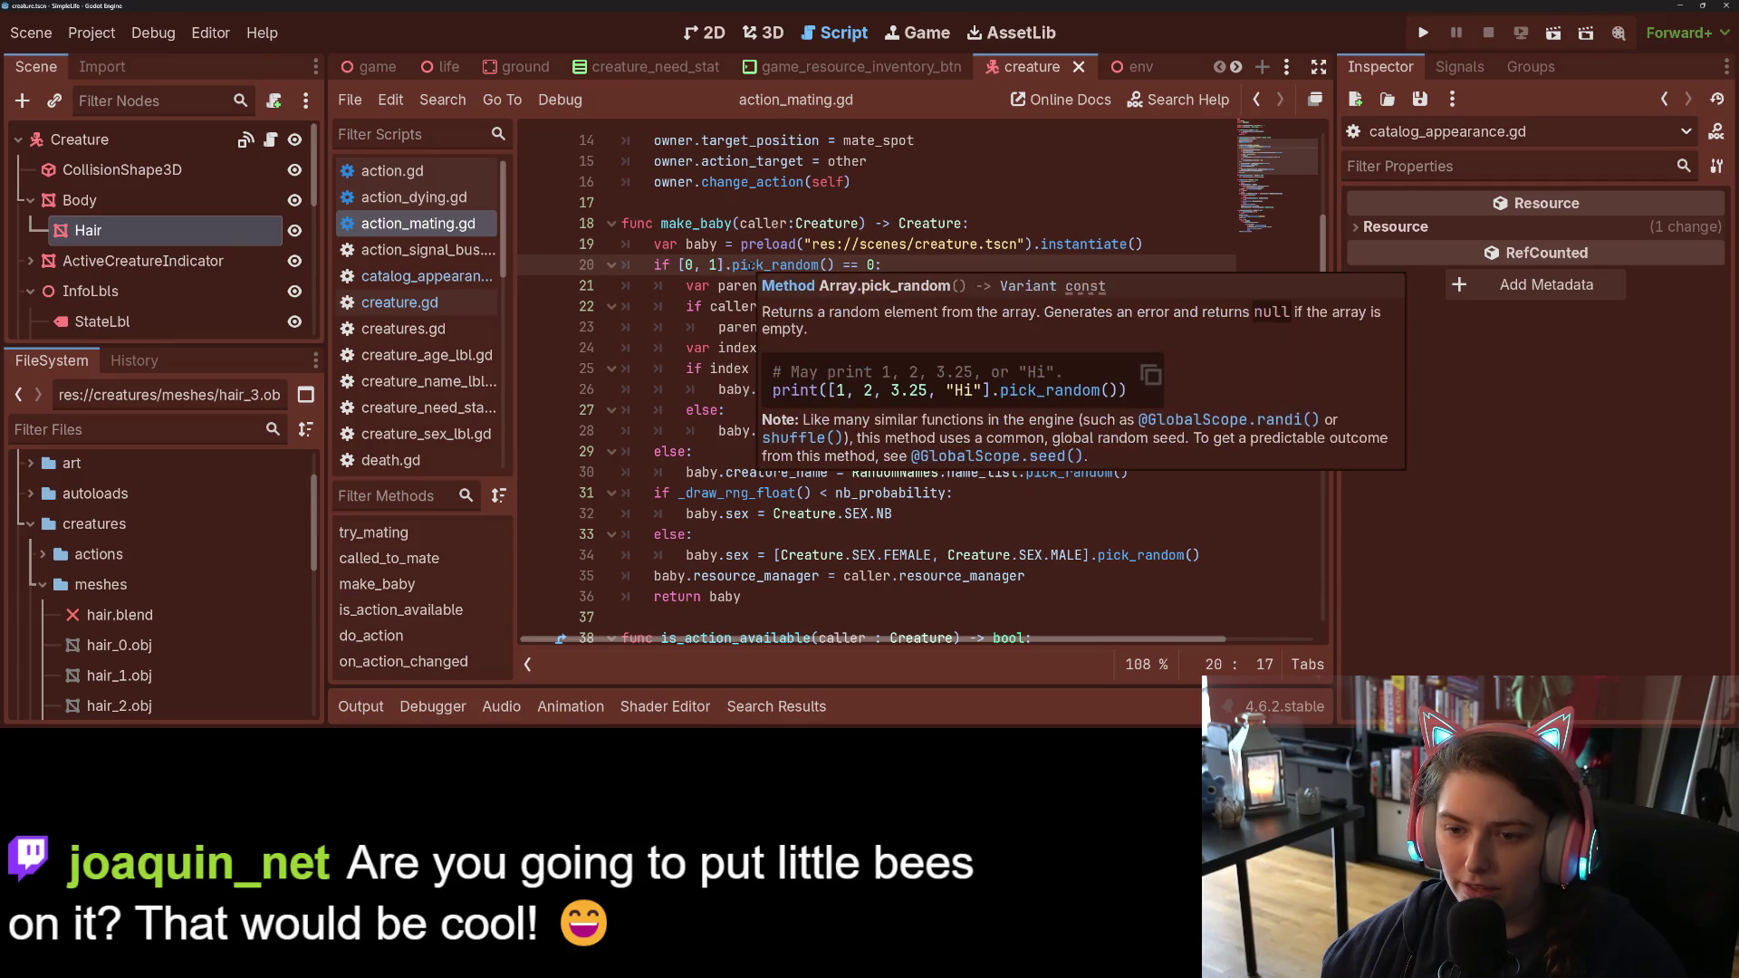
left_click(739, 264)
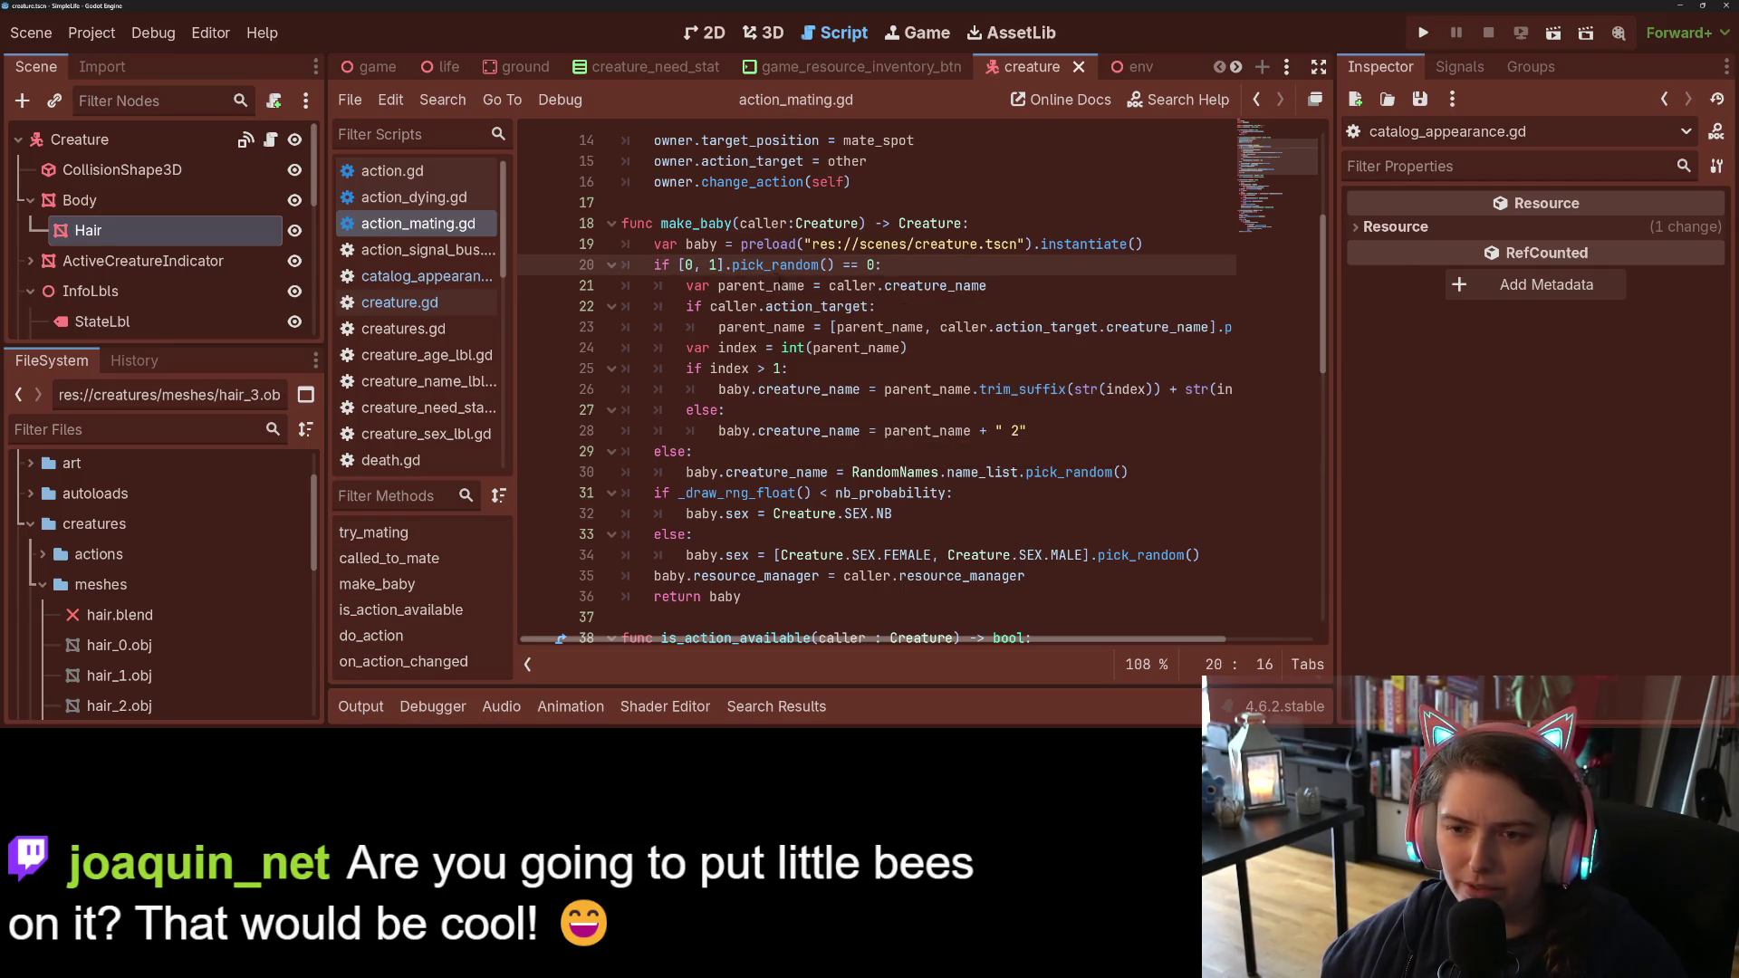
Step: Insert a blank line between the baby-naming block and the 'if _draw_rng_float()' sex check
left_click(759, 369)
left_click(924, 431)
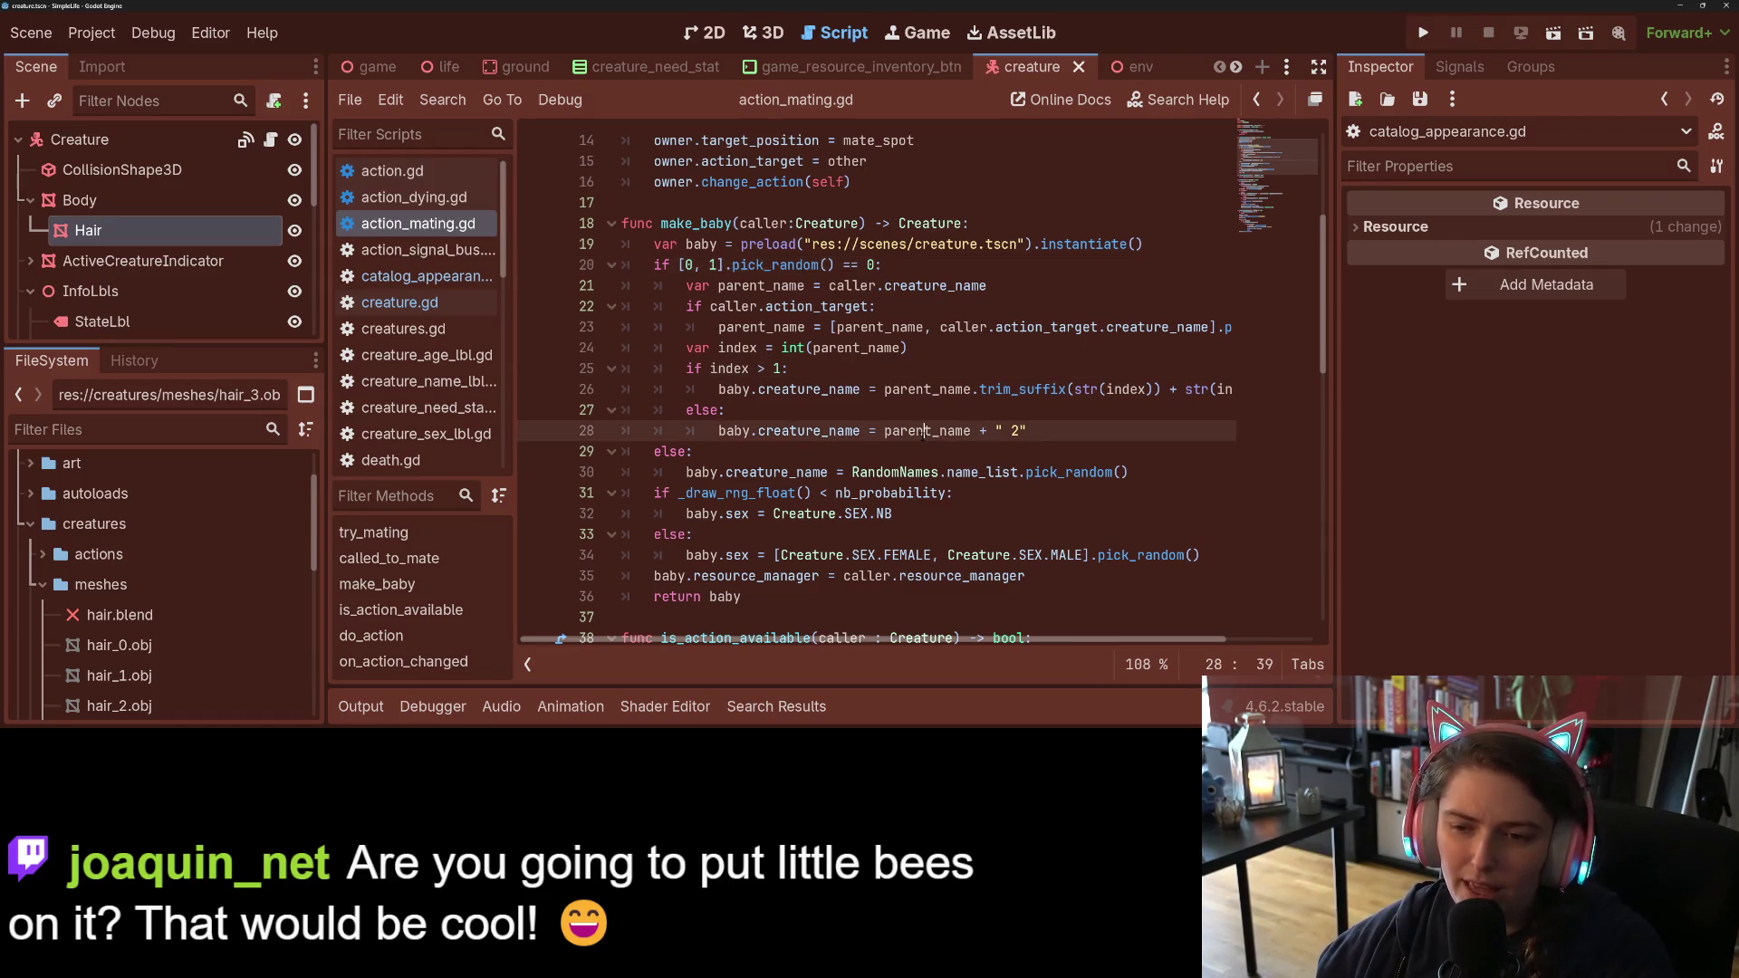
left_click(735, 471)
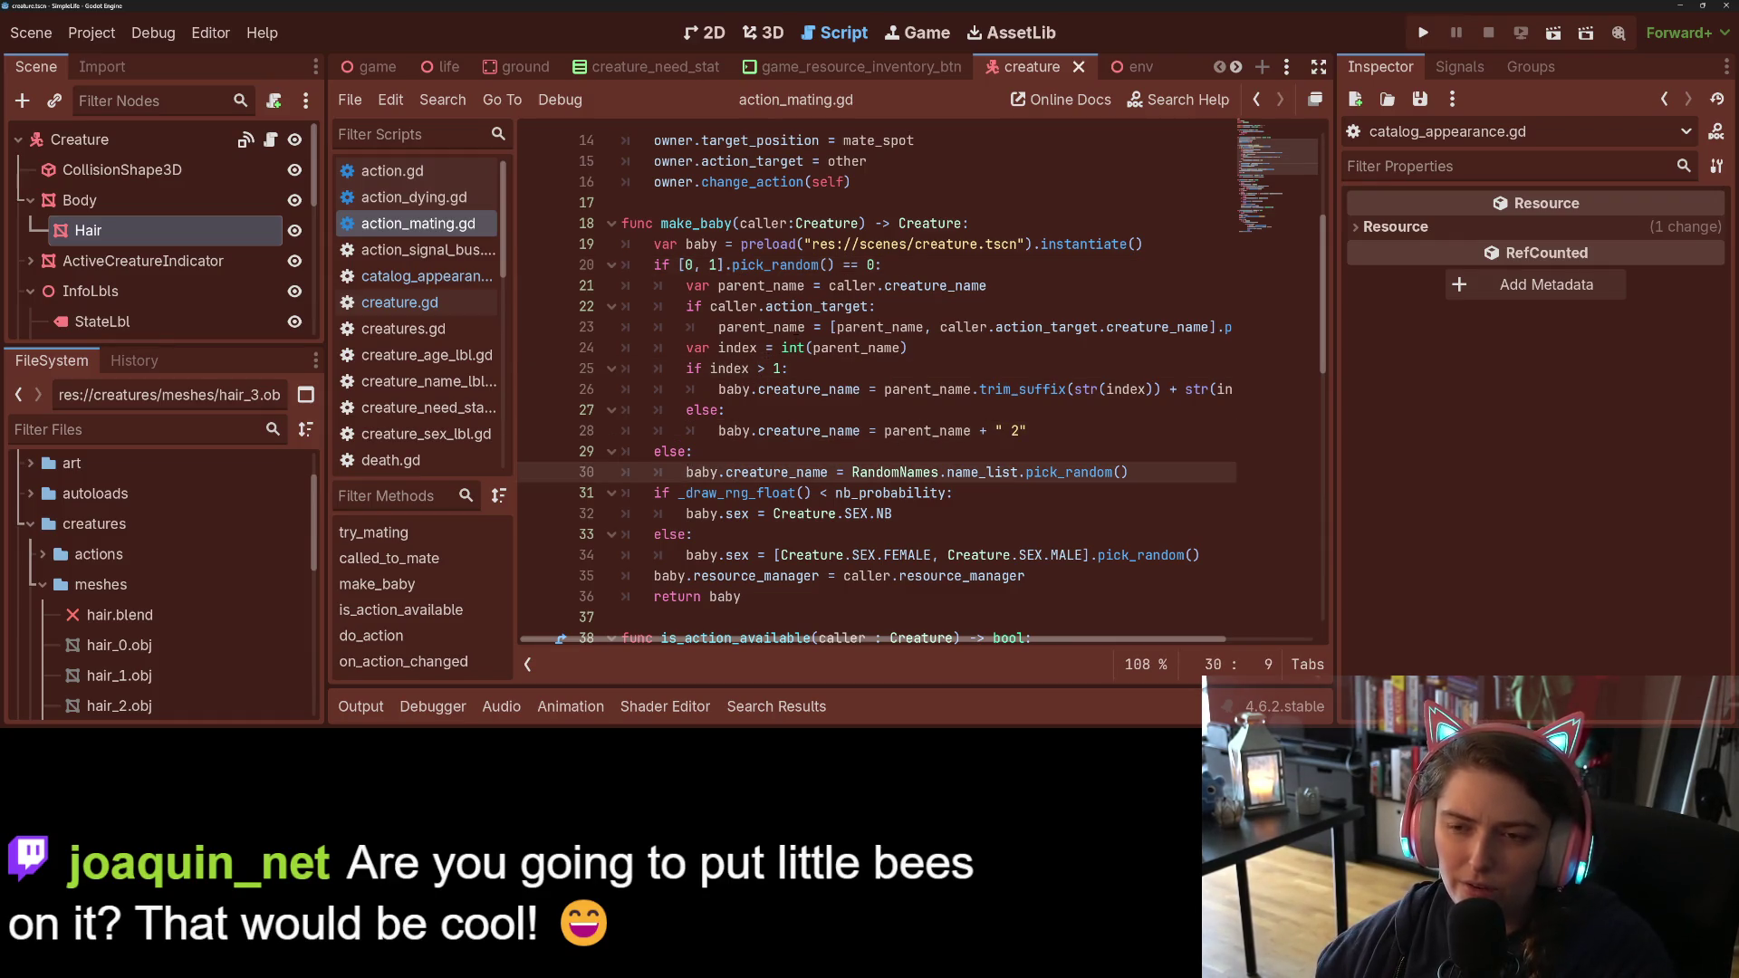
left_click(652, 492)
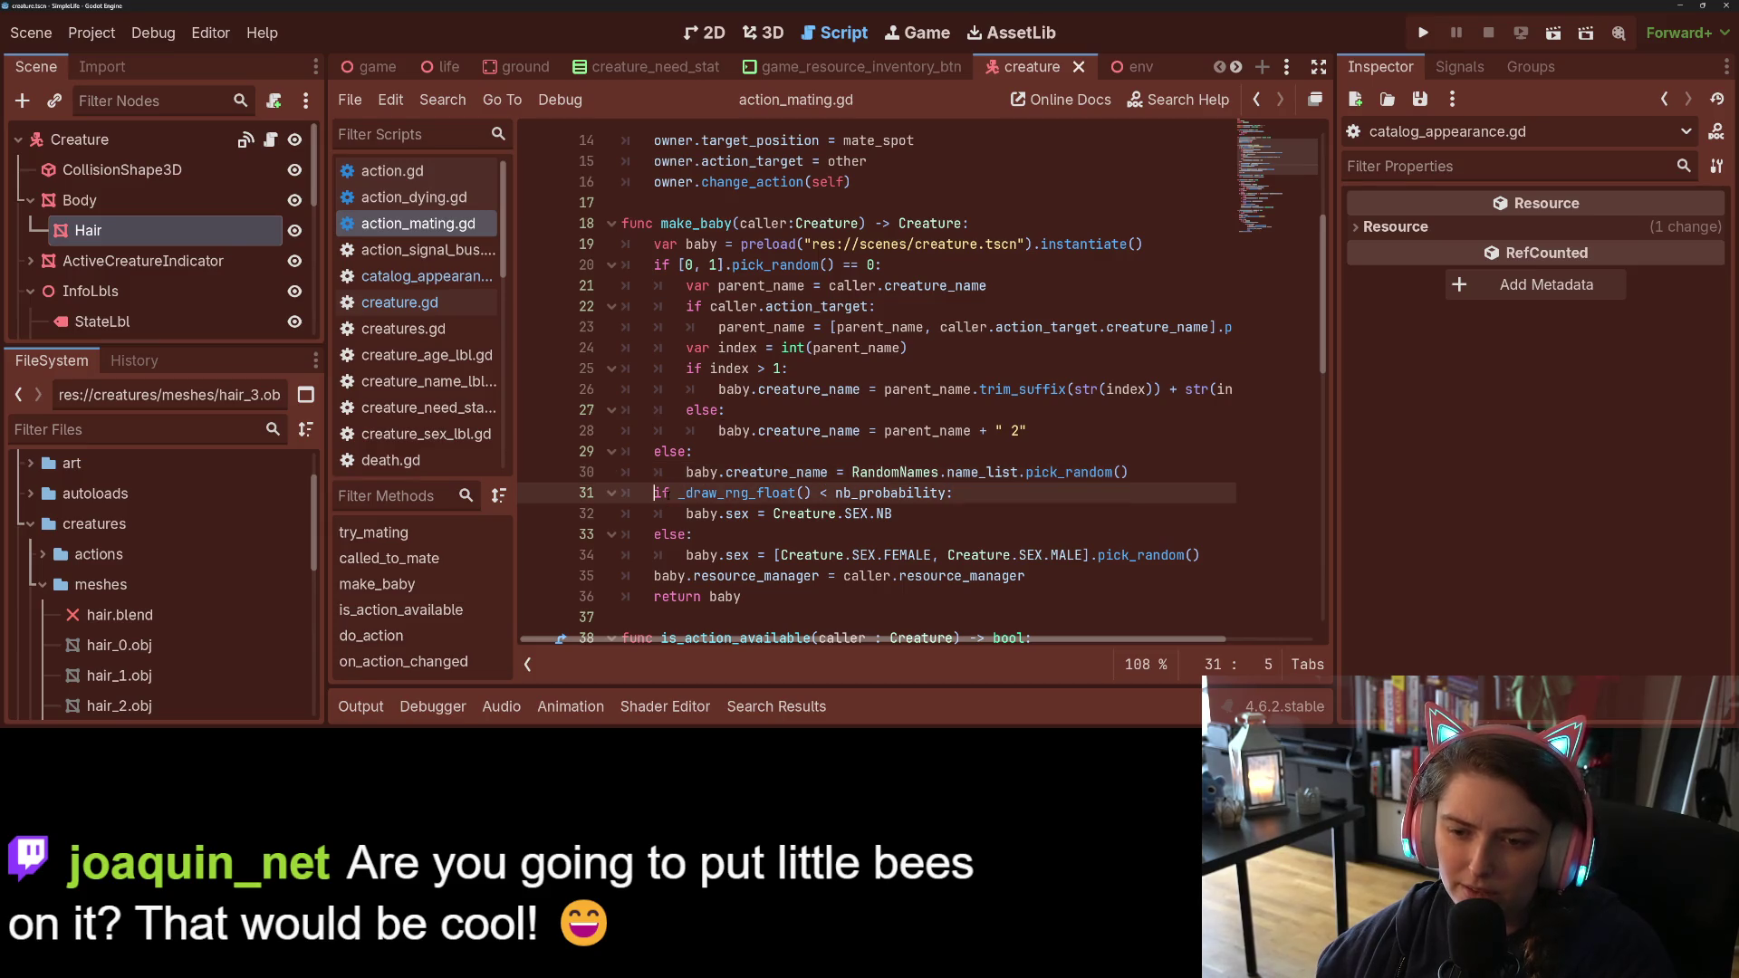
key("Return")
key("Up")
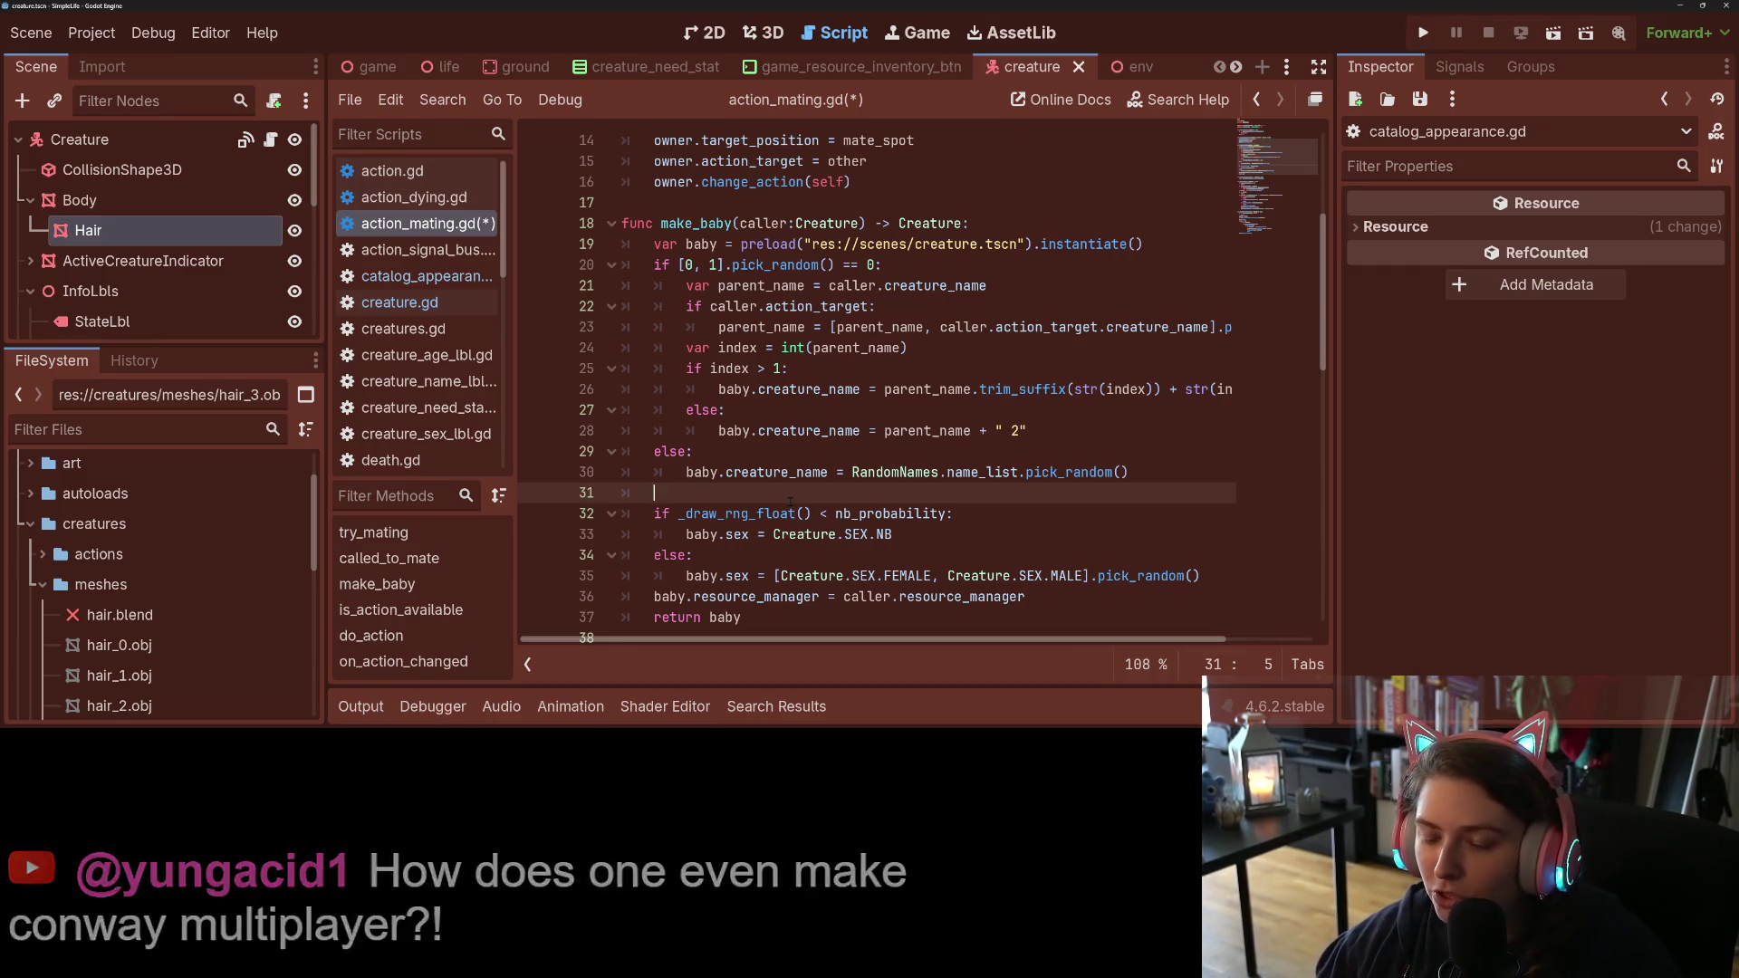
scroll(790, 501, "down", 2)
left_click(800, 409)
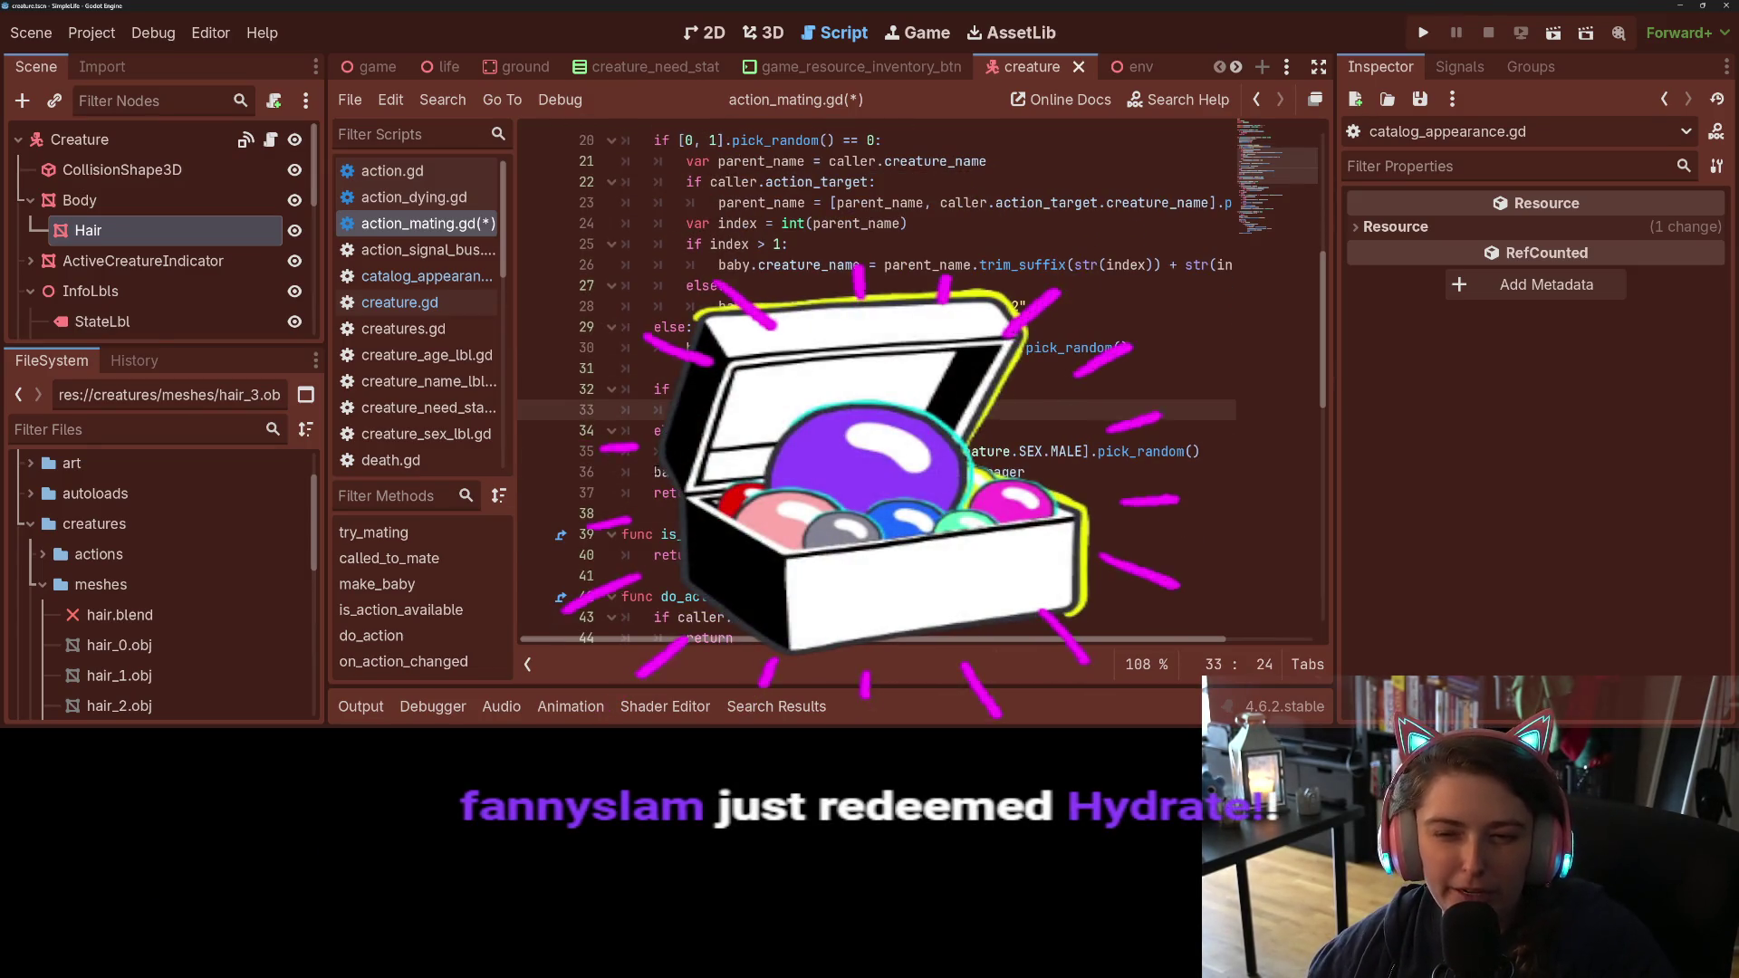
left_click(654, 471)
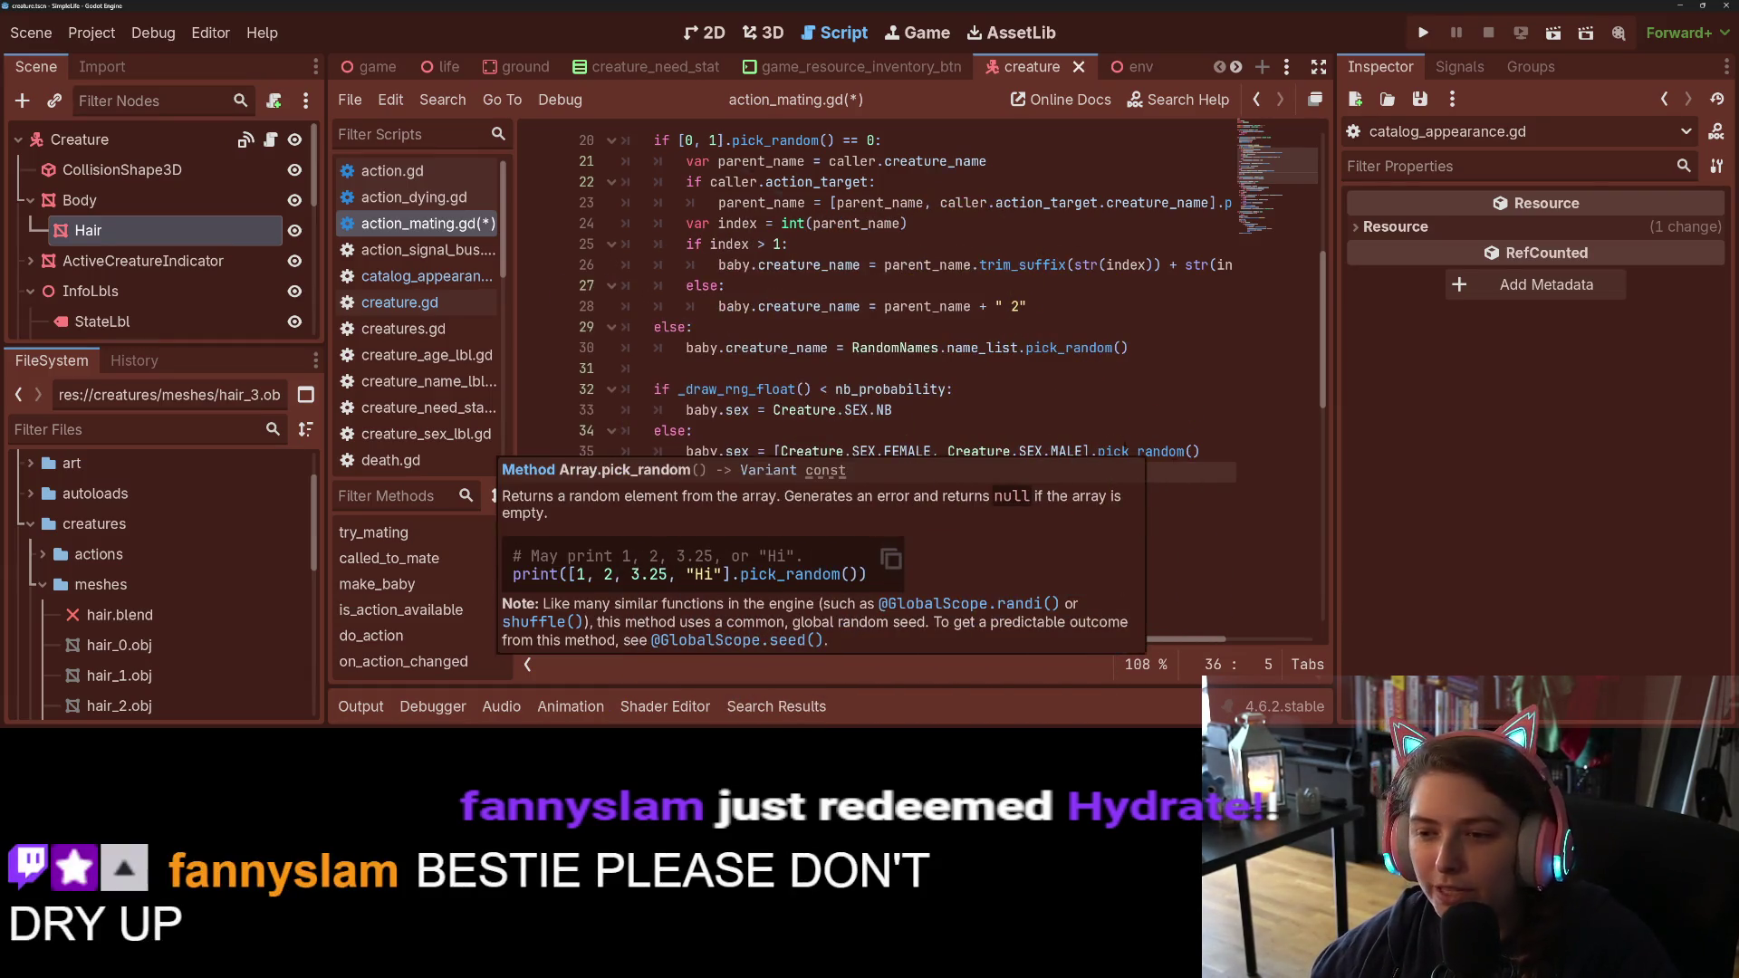
left_click(1210, 470)
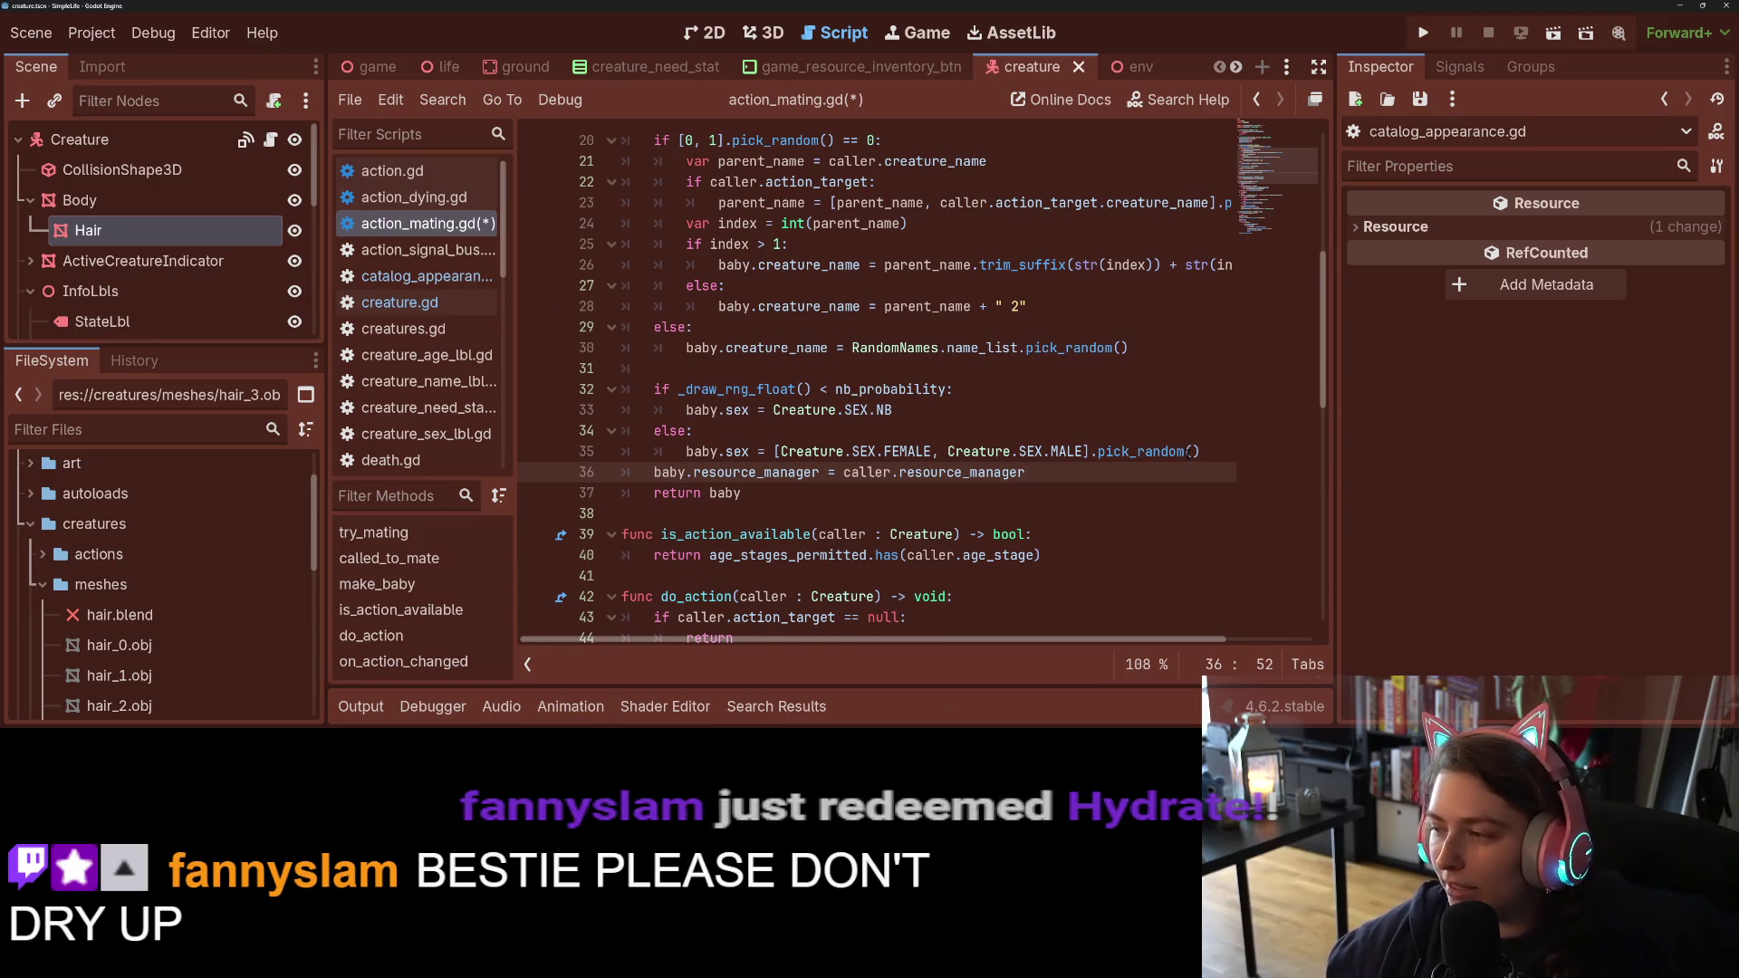
mouse_move(1188, 451)
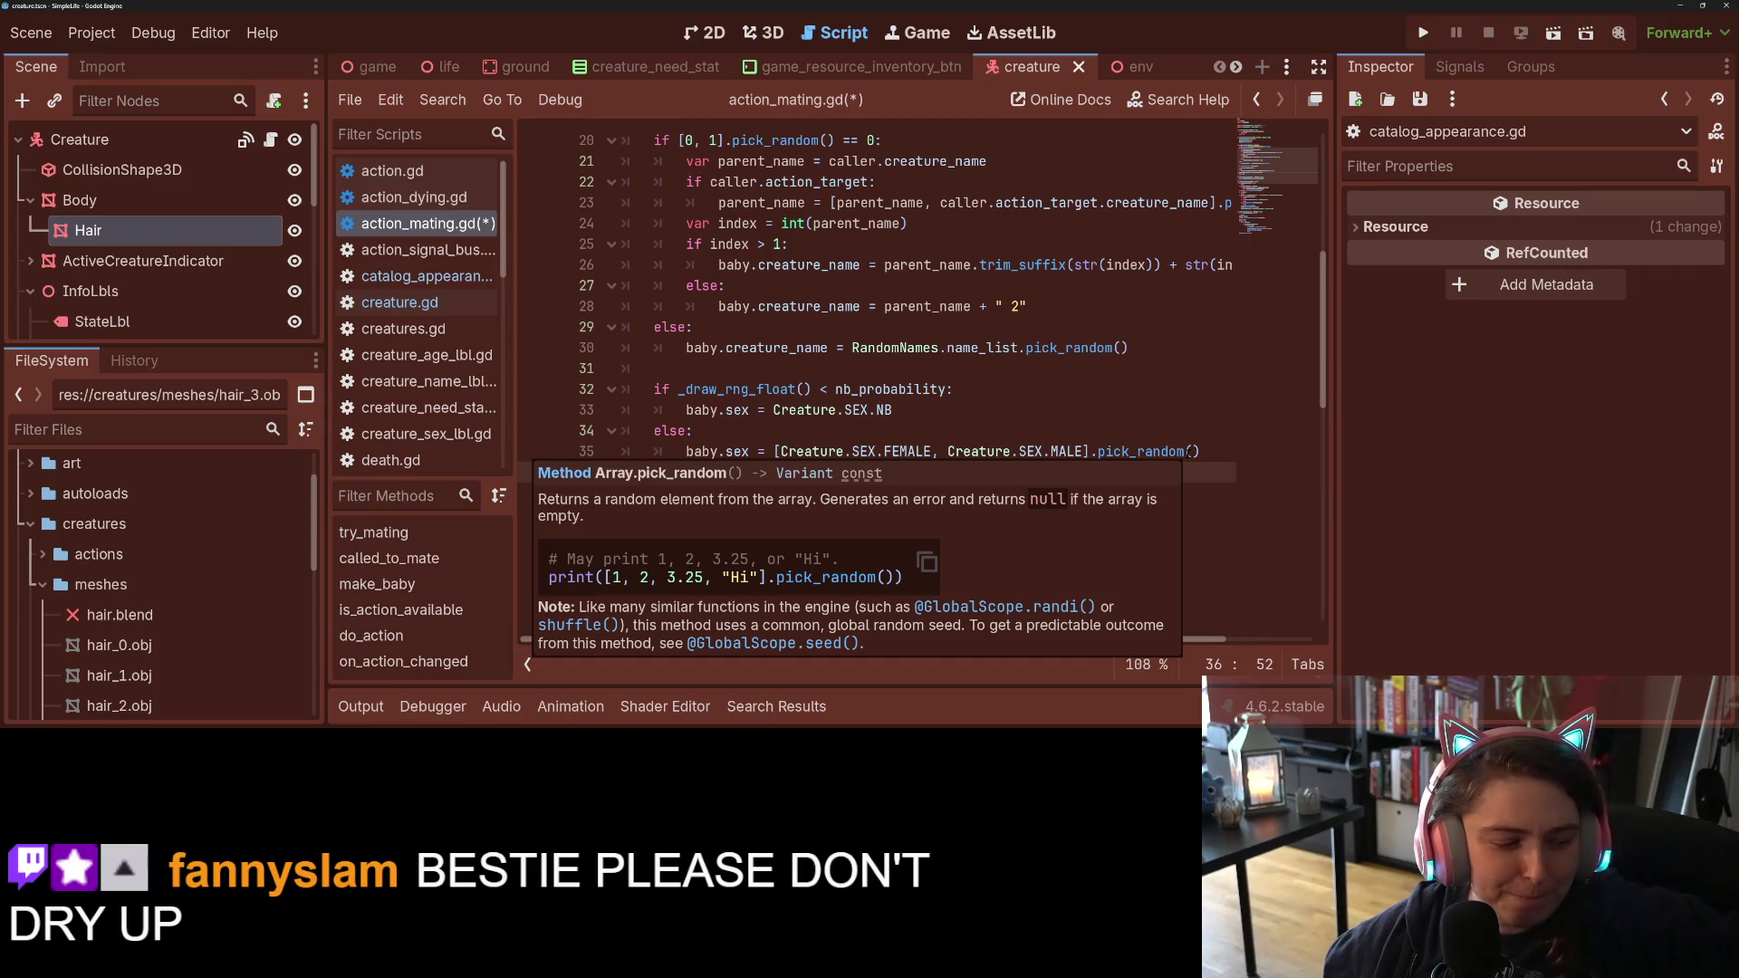
left_click(1137, 415)
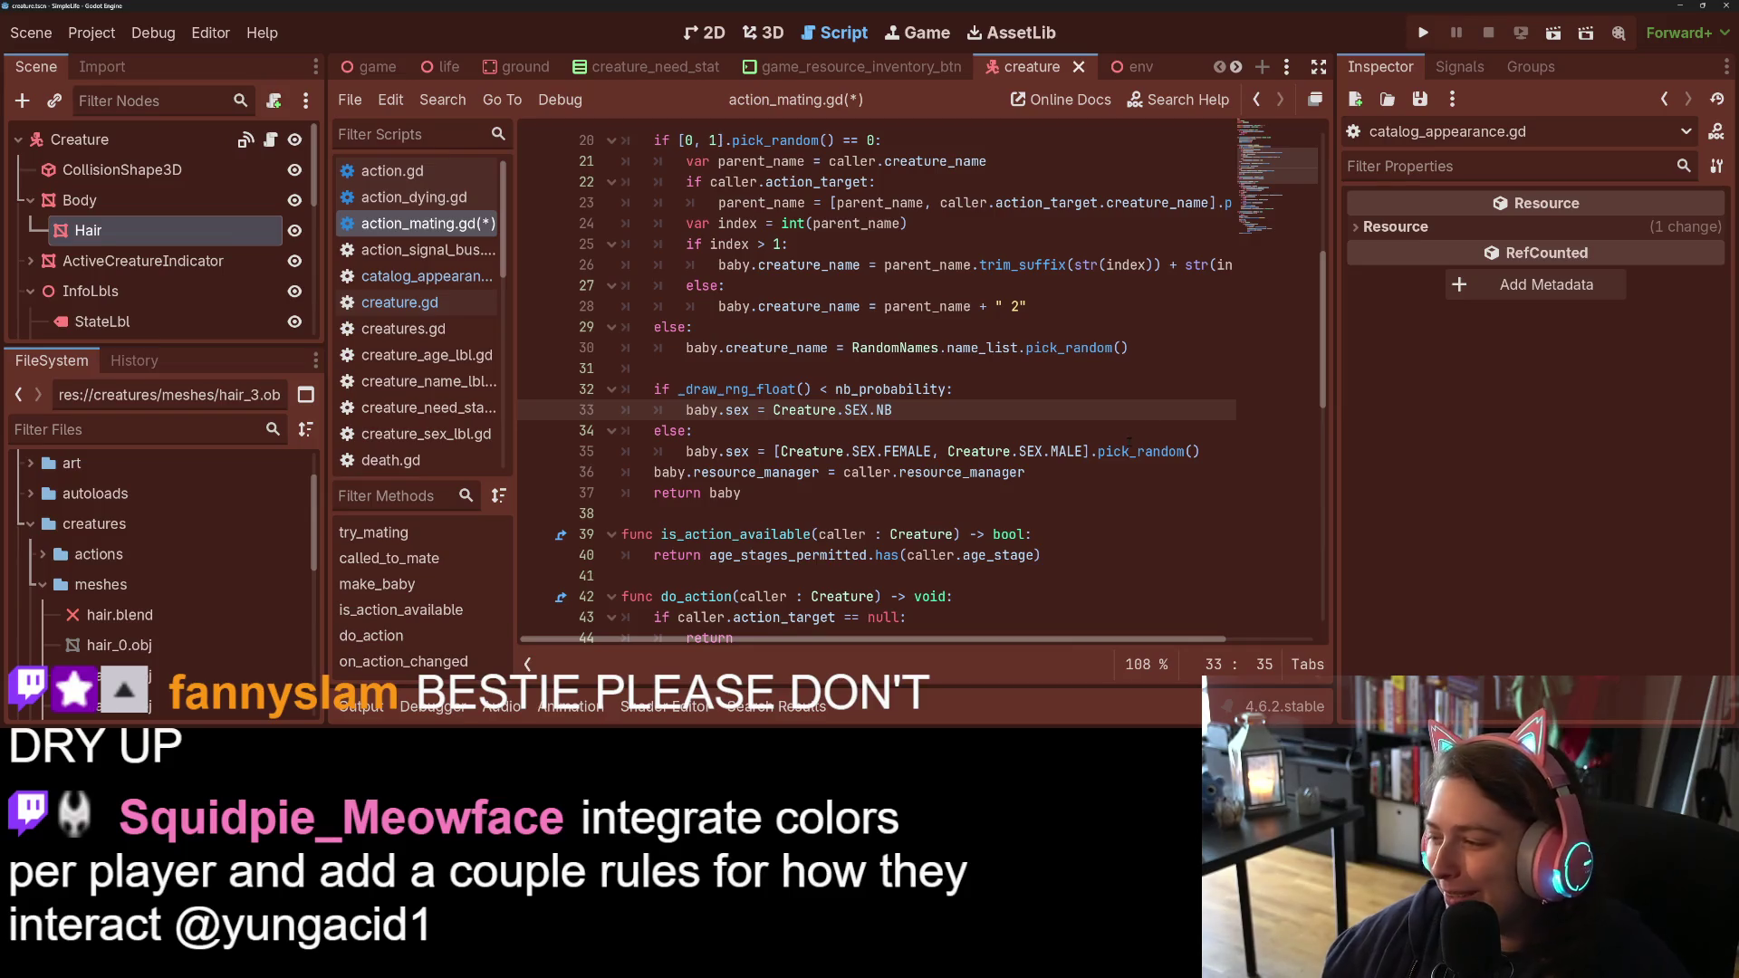
mouse_move(1129, 442)
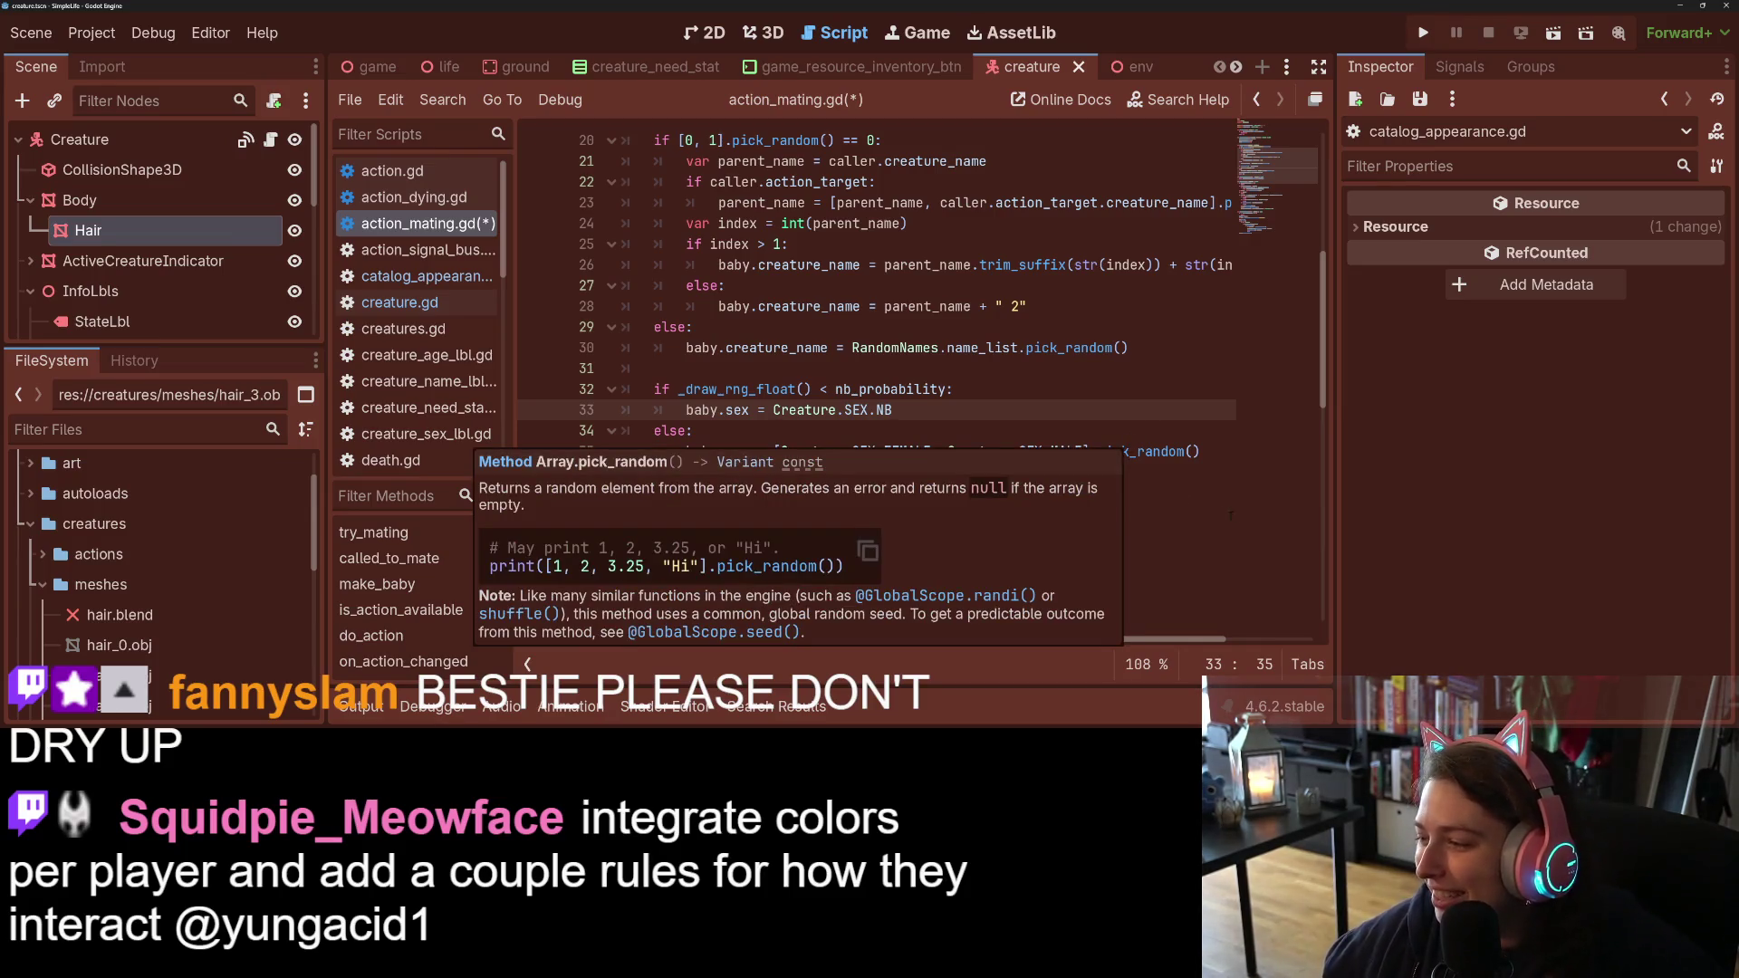
left_click(1165, 430)
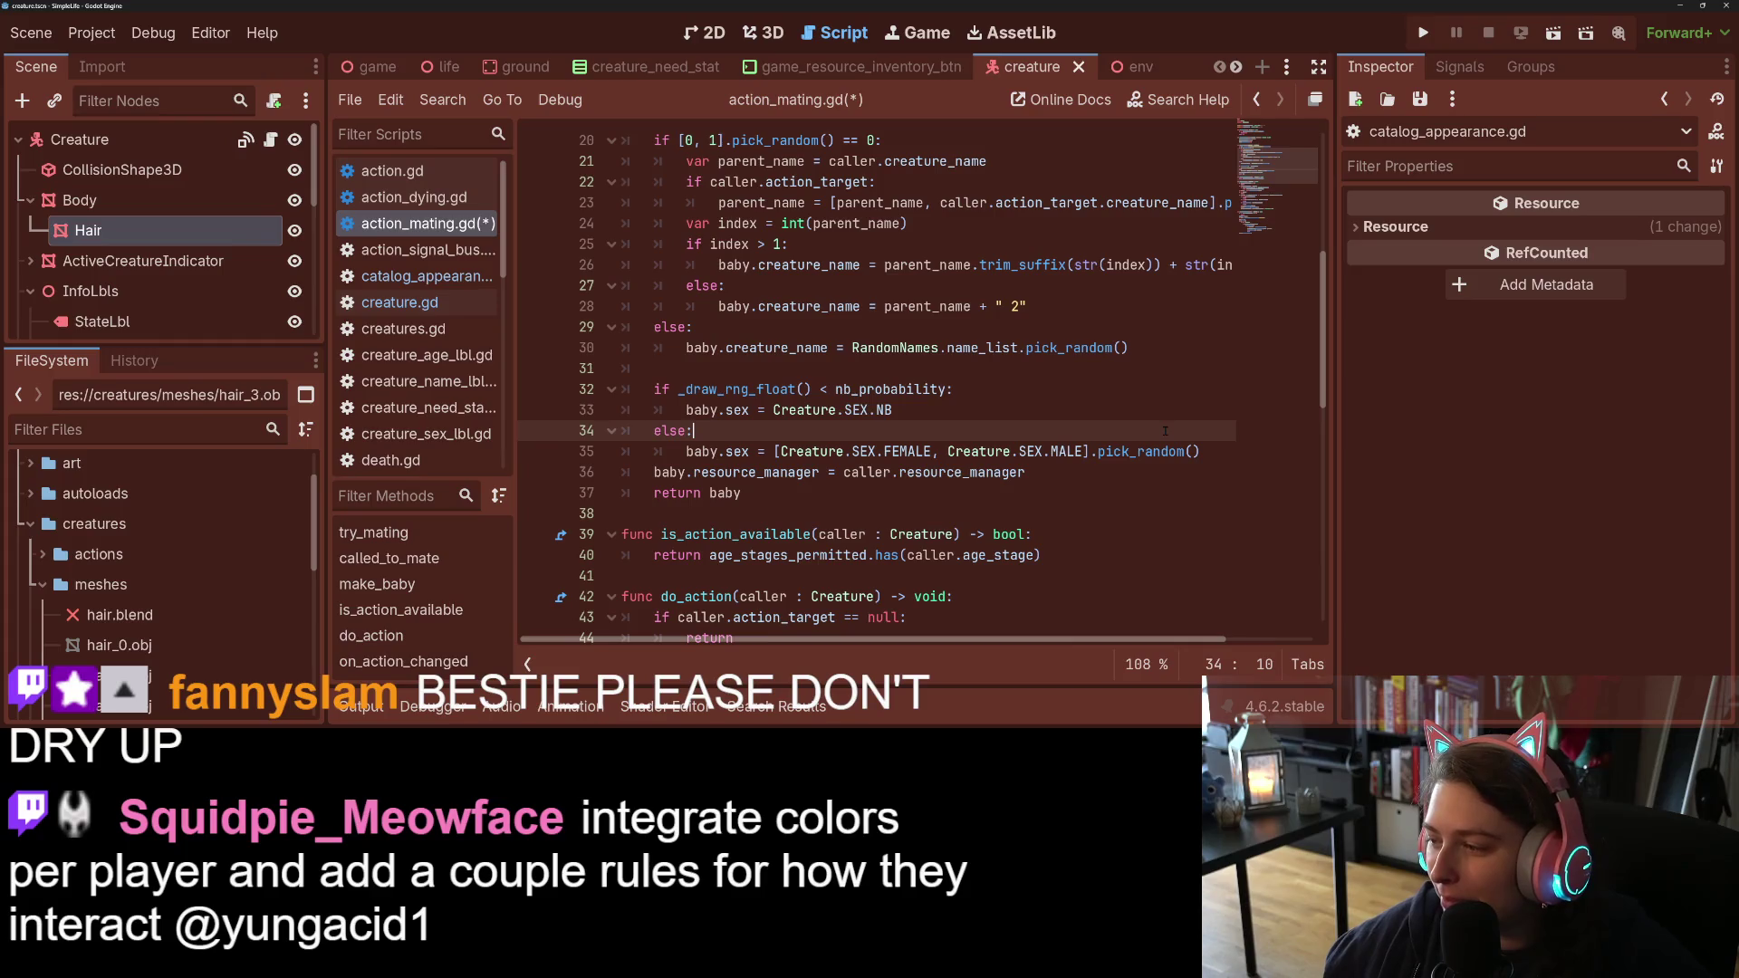
left_click(1224, 450)
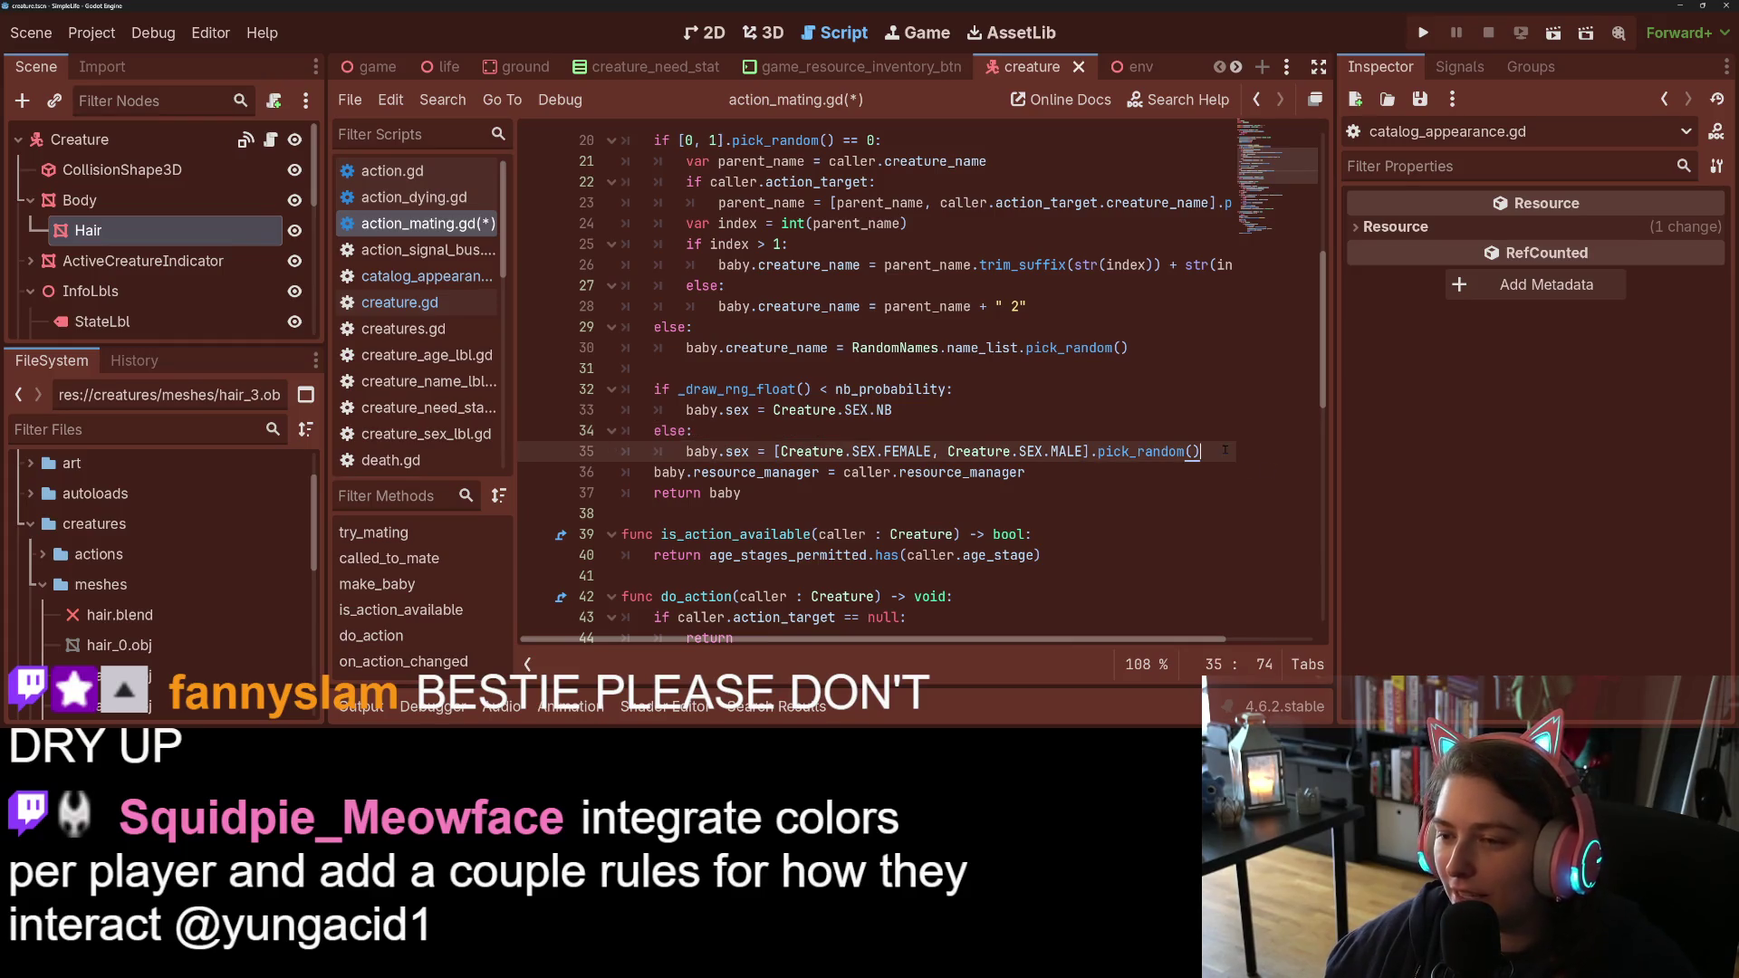
left_click(654, 471)
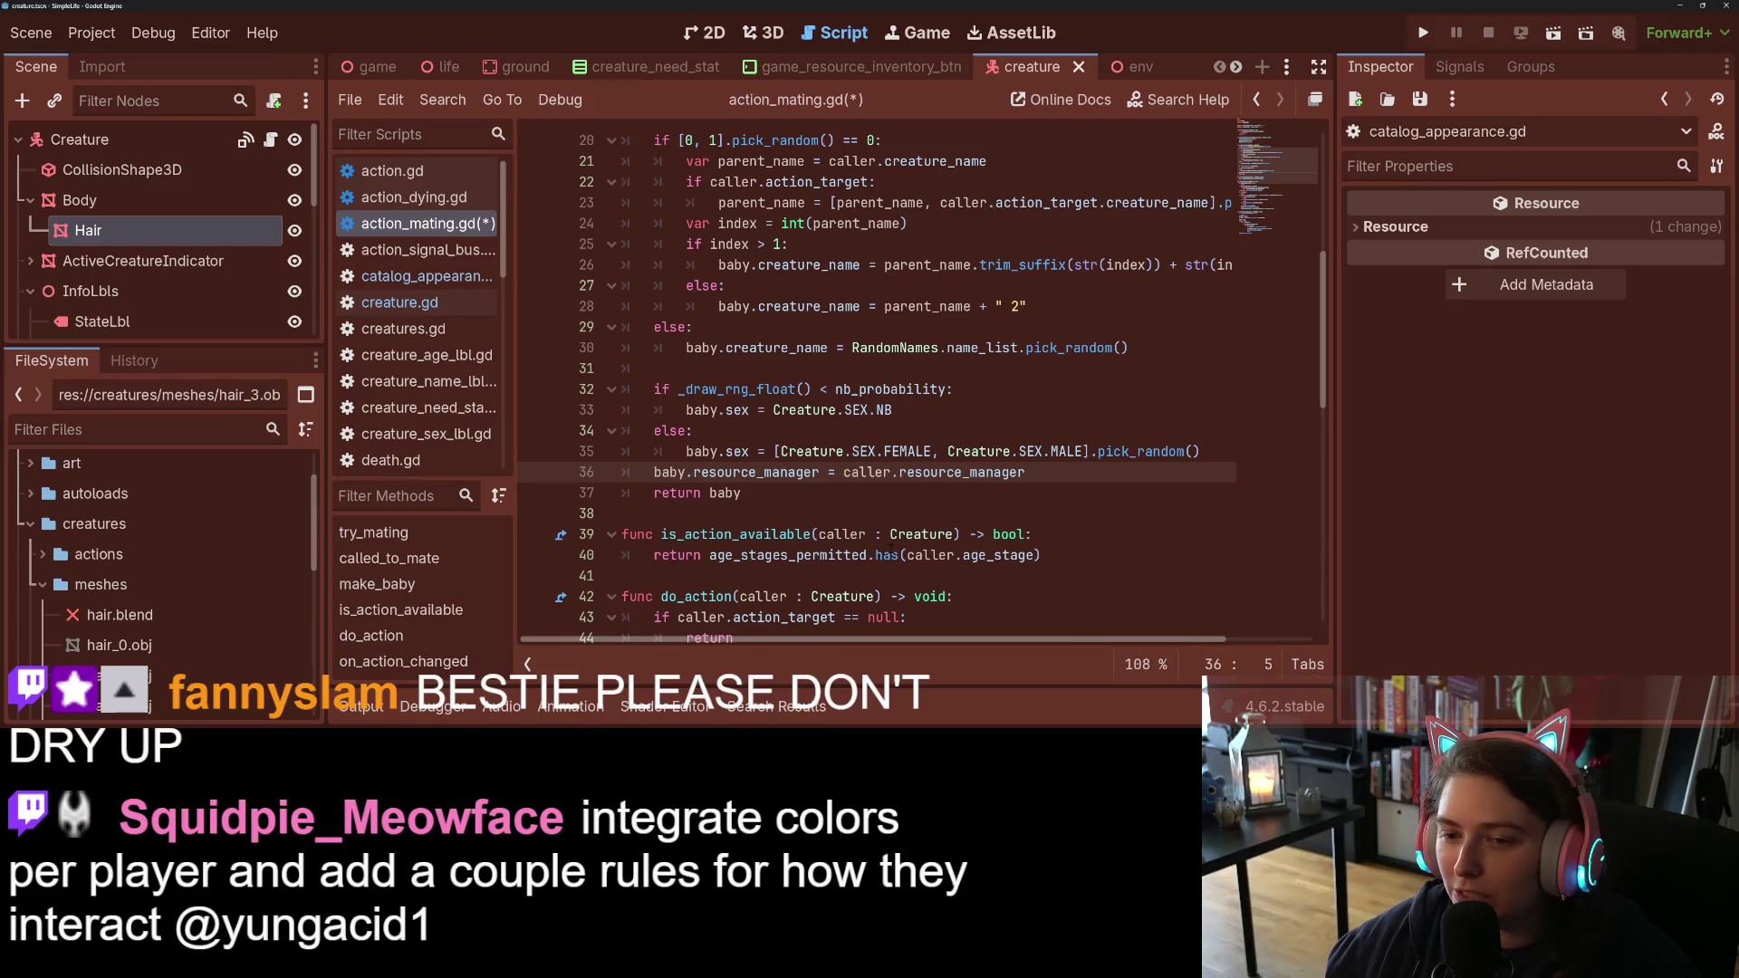
mouse_move(888, 554)
key("End")
key("Return")
key("Return")
Step: Remove the extra blank lines above return baby in make_baby
key("Up")
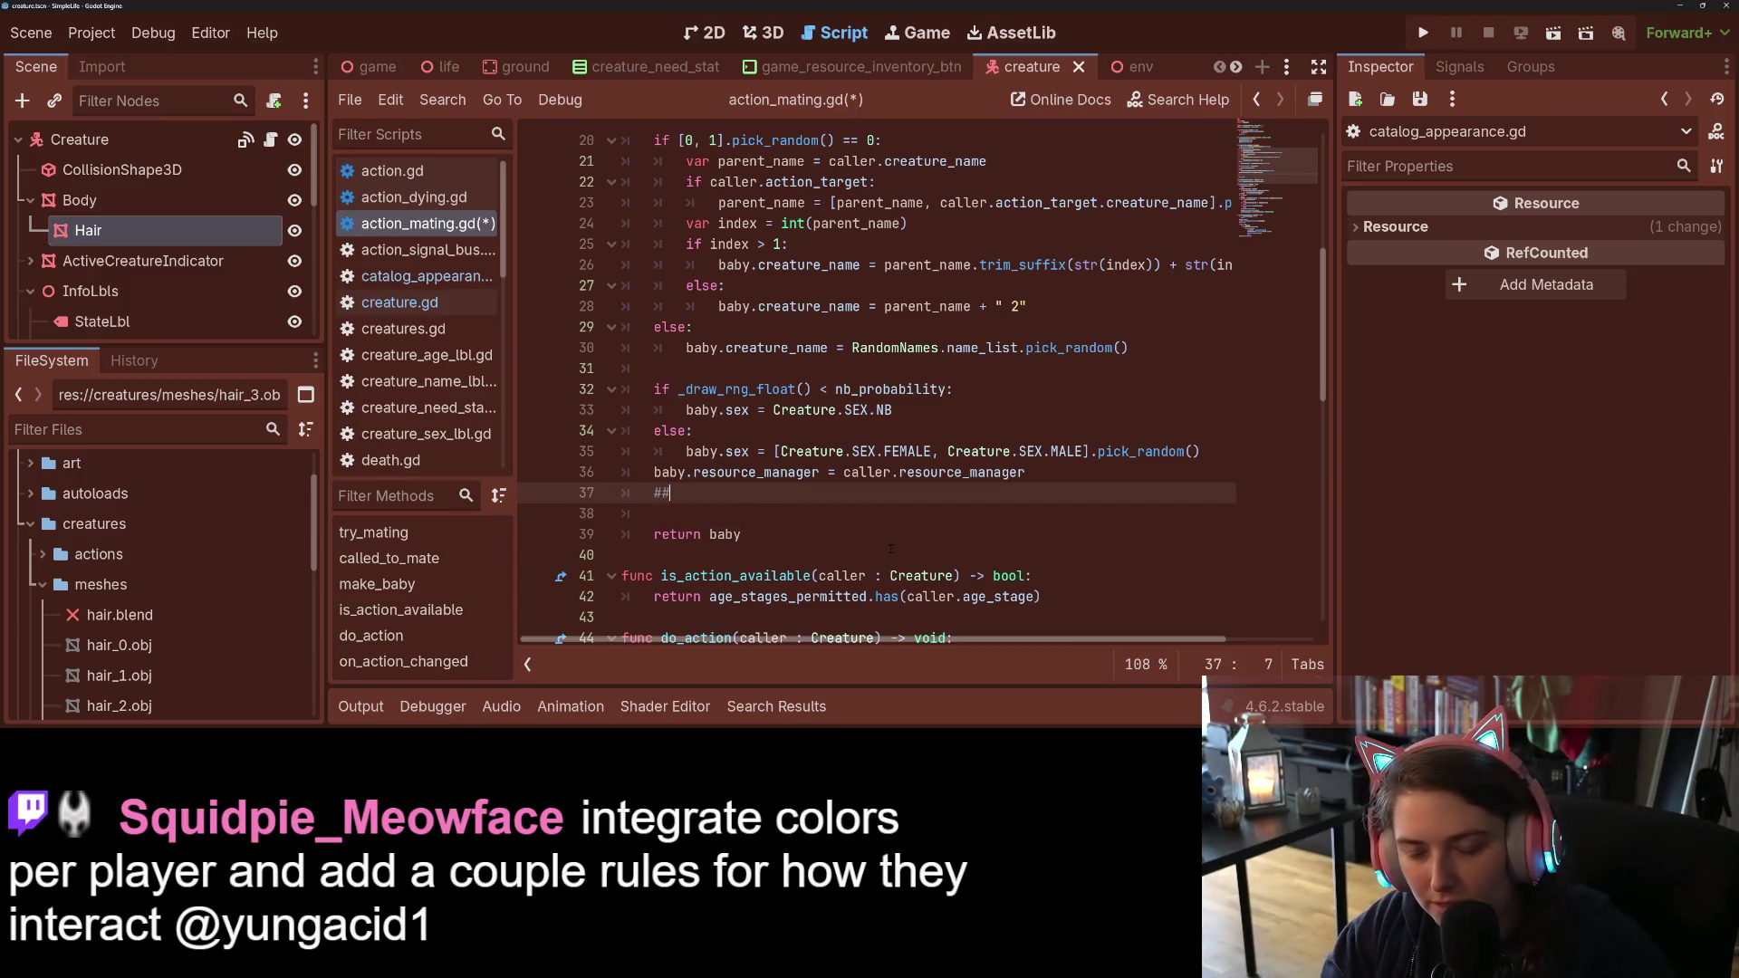
key("BackSpace")
key("Up")
key("End")
key("Delete")
key("Delete")
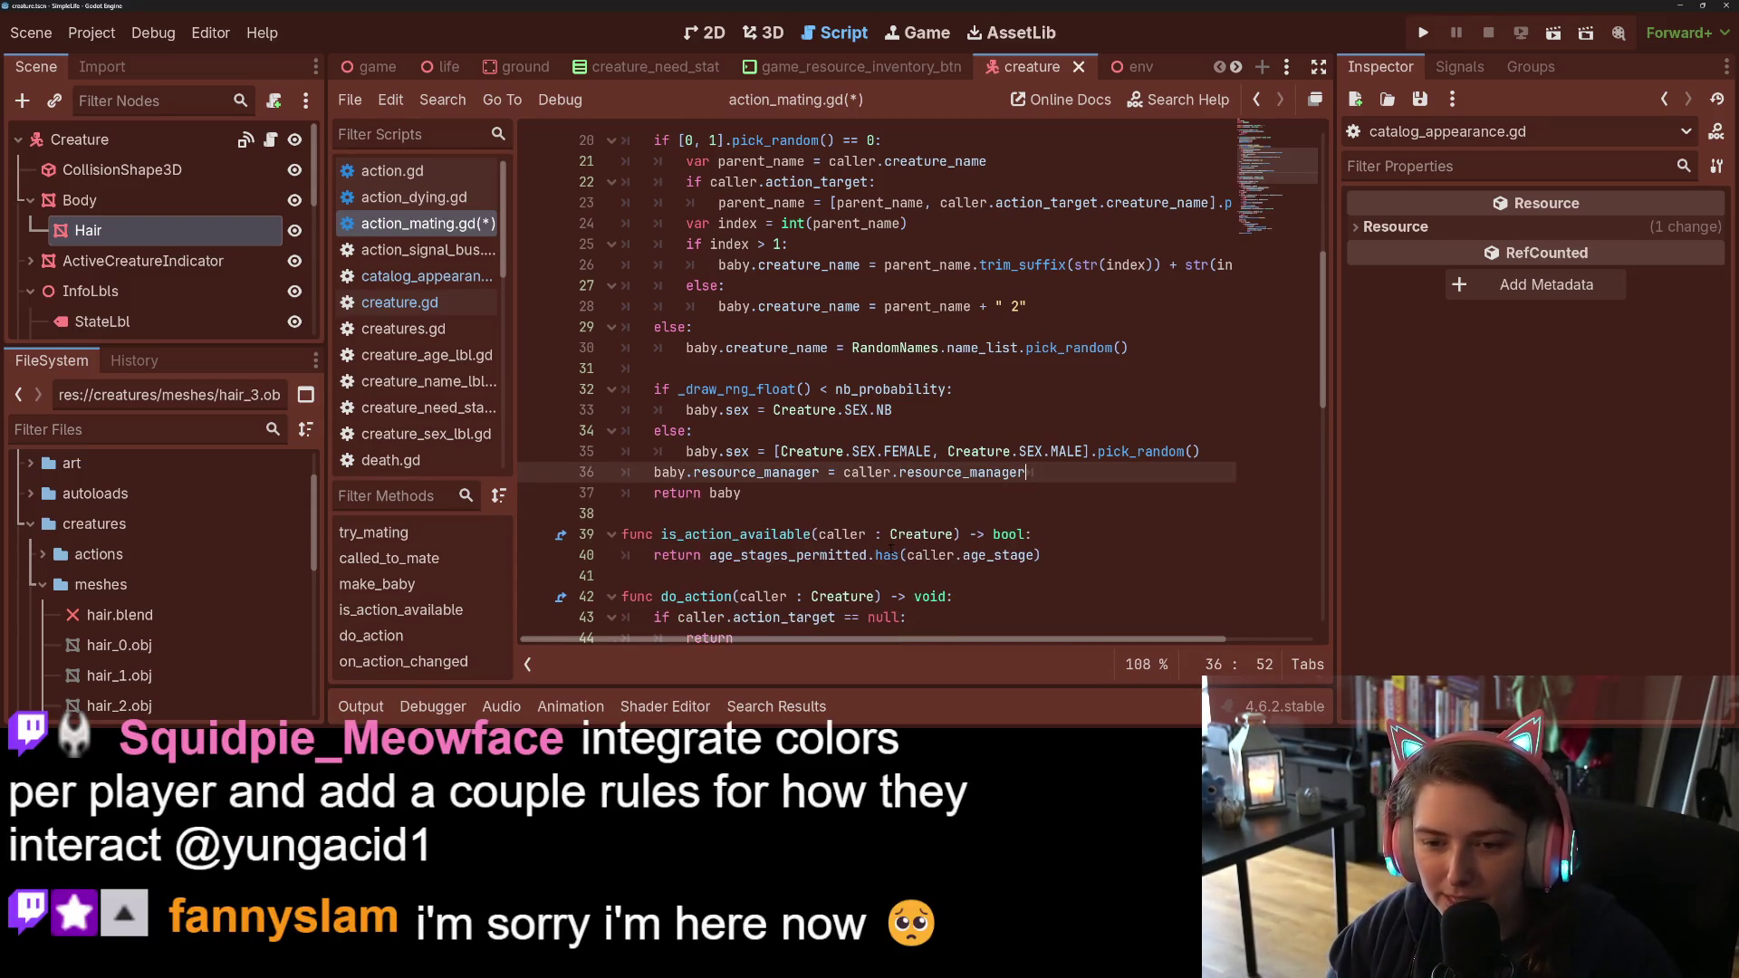
Step: Add an '## Appearance' comment above the sex-roll check
left_click(716, 431)
scroll(725, 444, "up", 1)
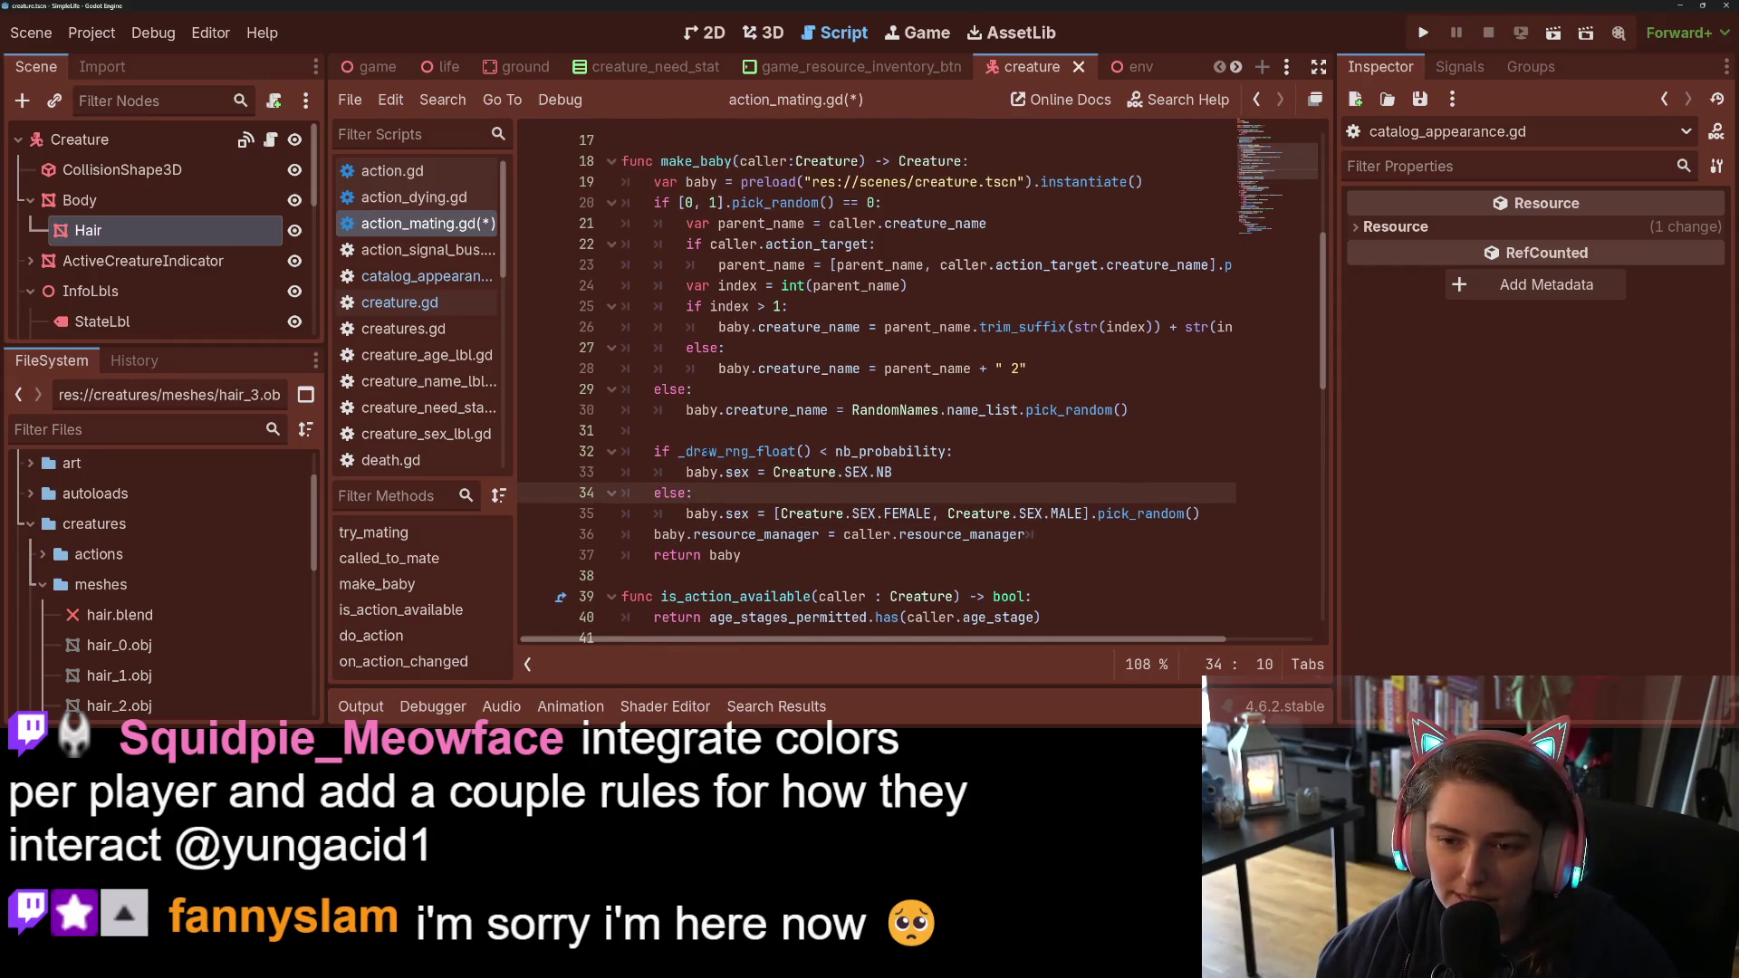
left_click(725, 451)
left_click(735, 433)
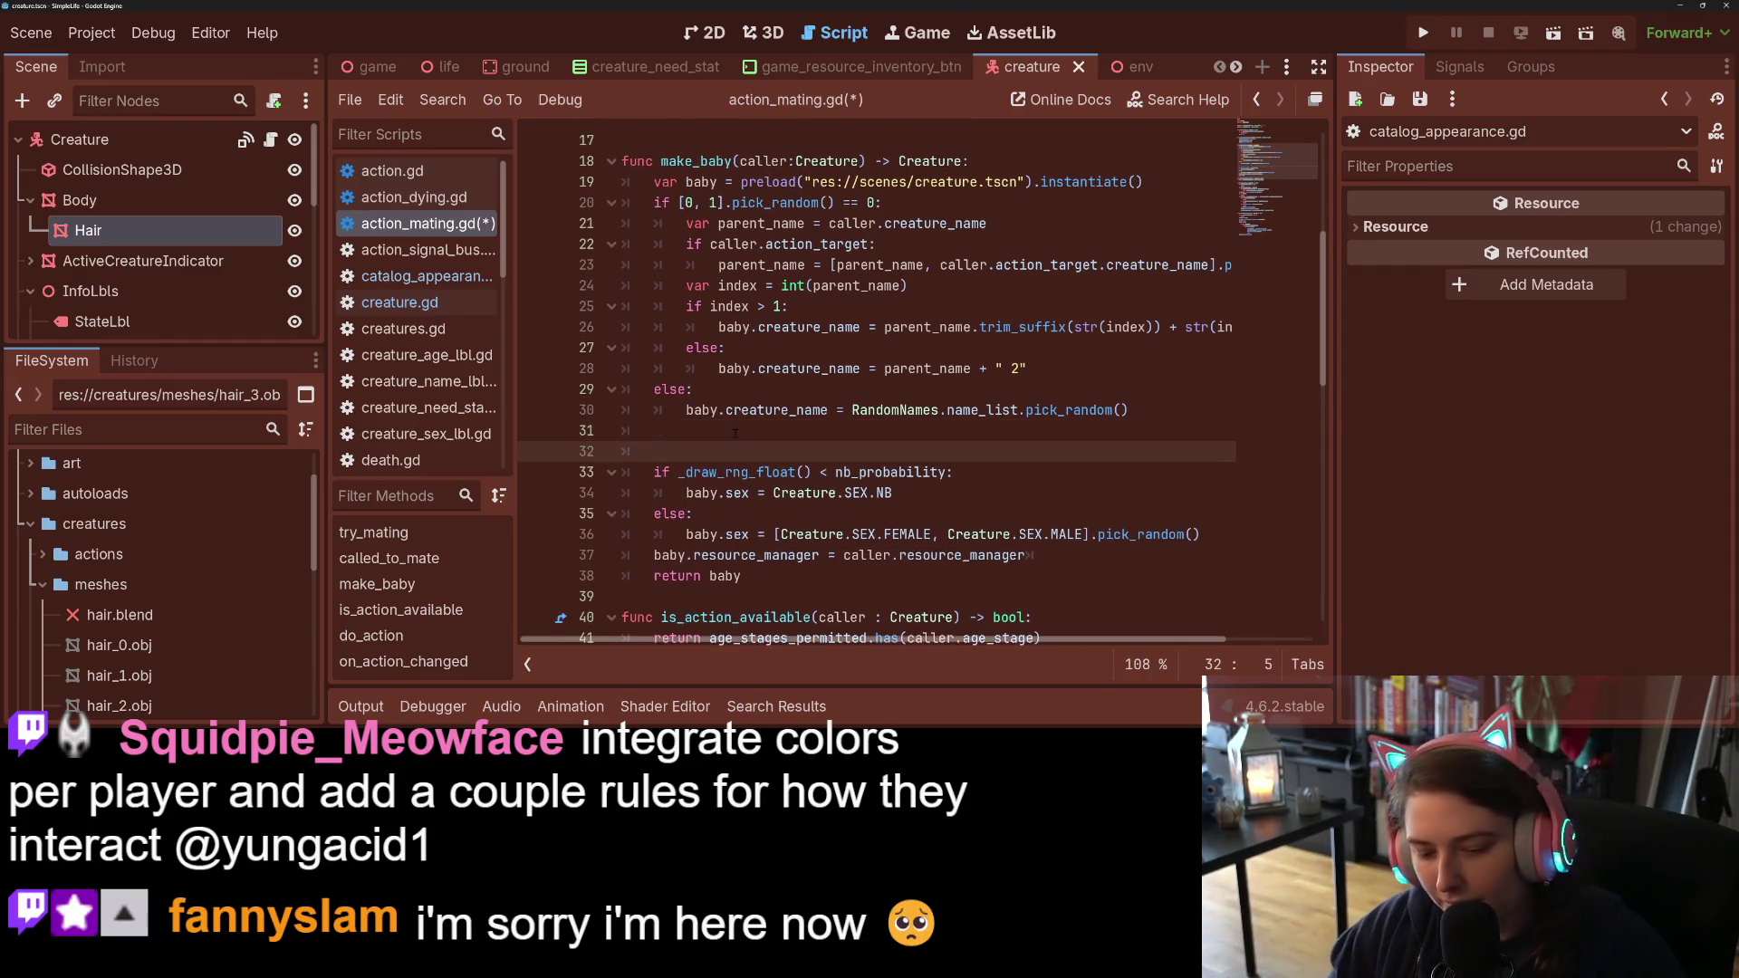
key("Return")
key("Return")
key("Up")
type("## Appearance")
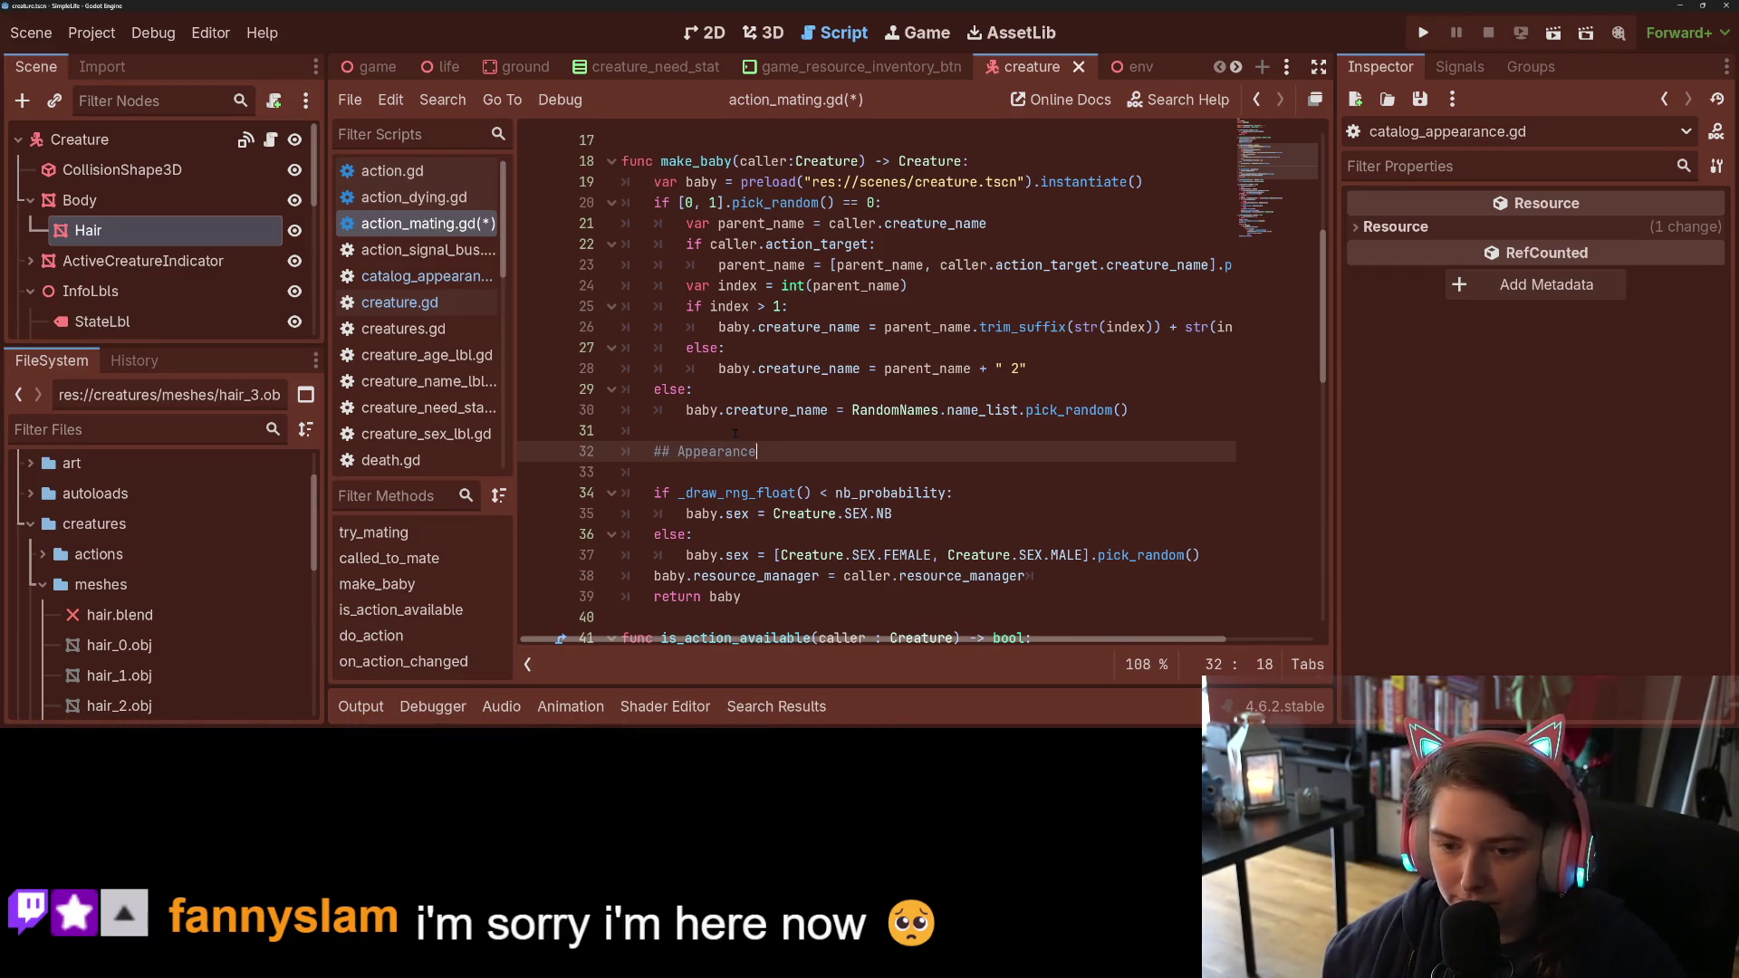
Step: Open blank lines above baby.resource_manager and drop the empty line under the Appearance comment
left_click(1099, 548)
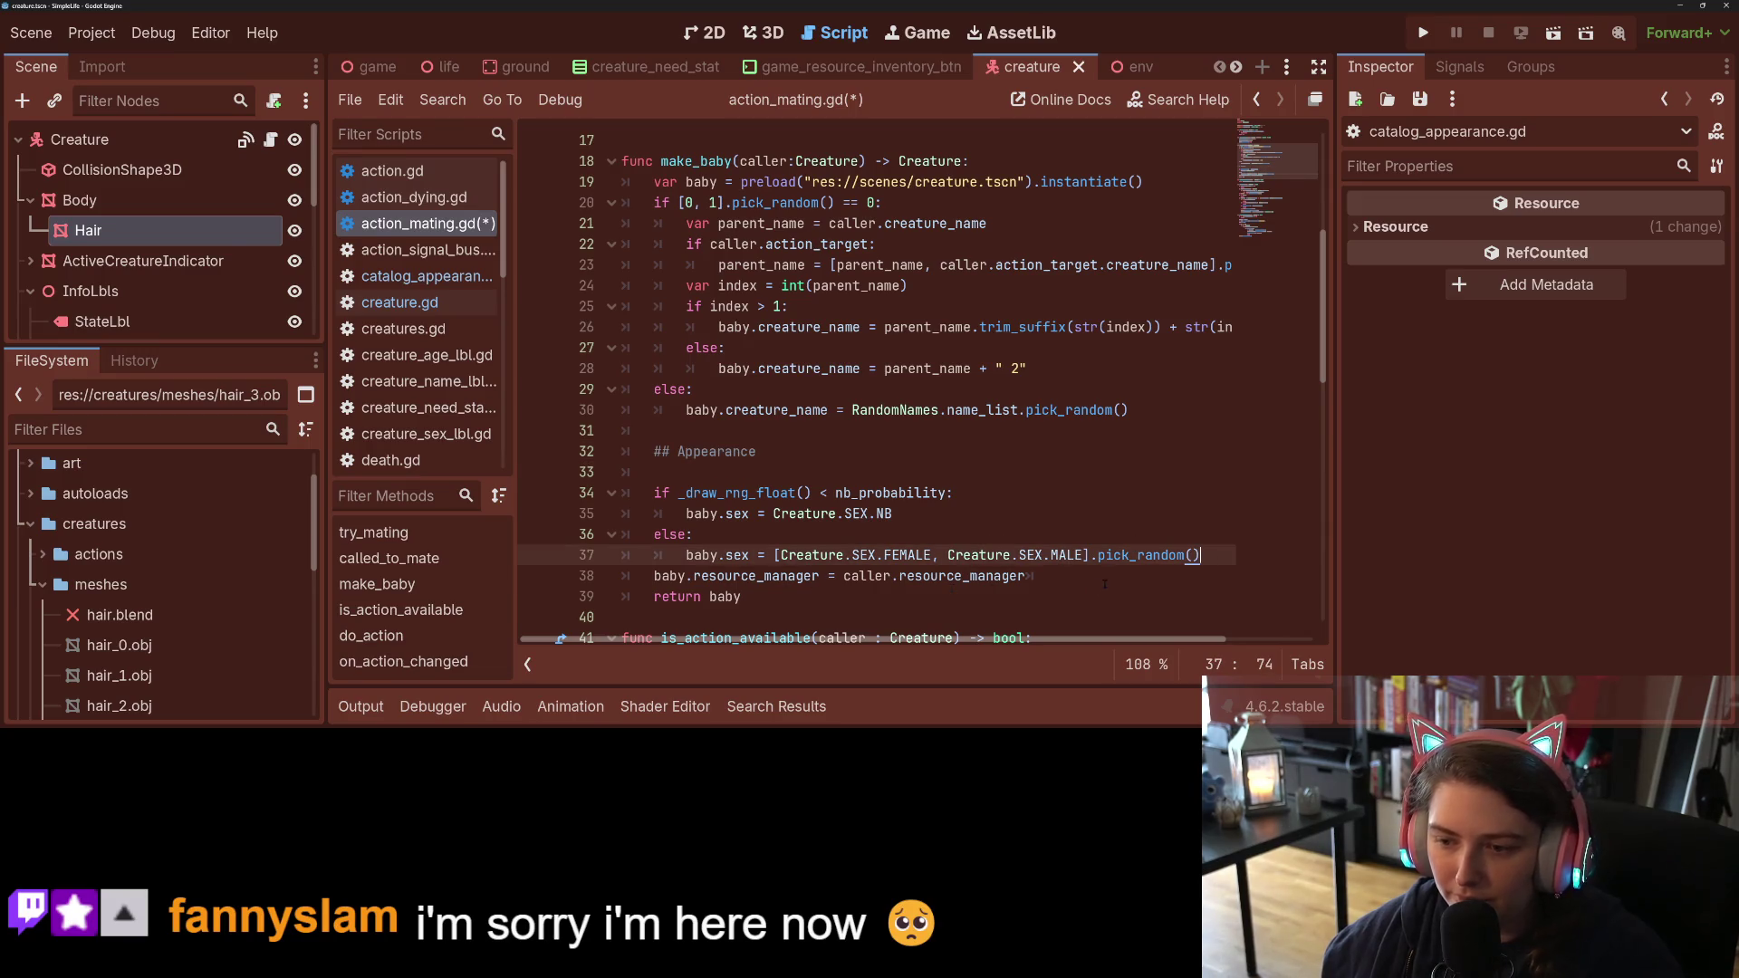
left_click(1026, 576)
left_click(654, 576)
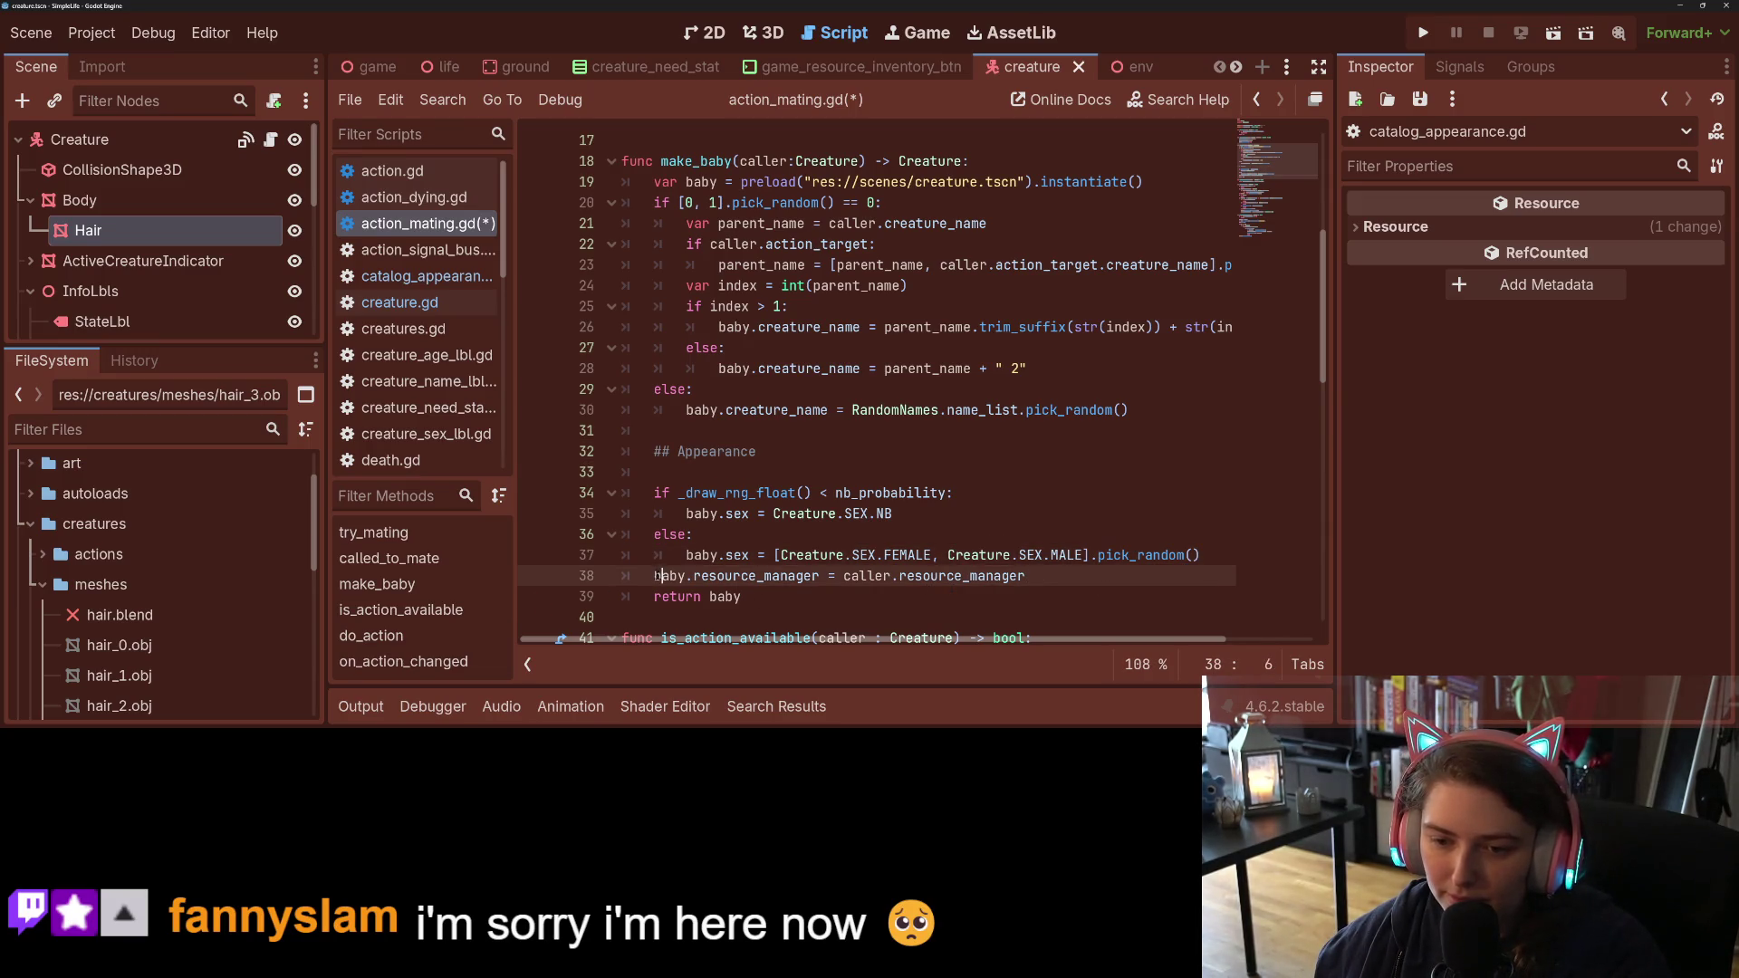
key("Return")
key("Up")
key("Return")
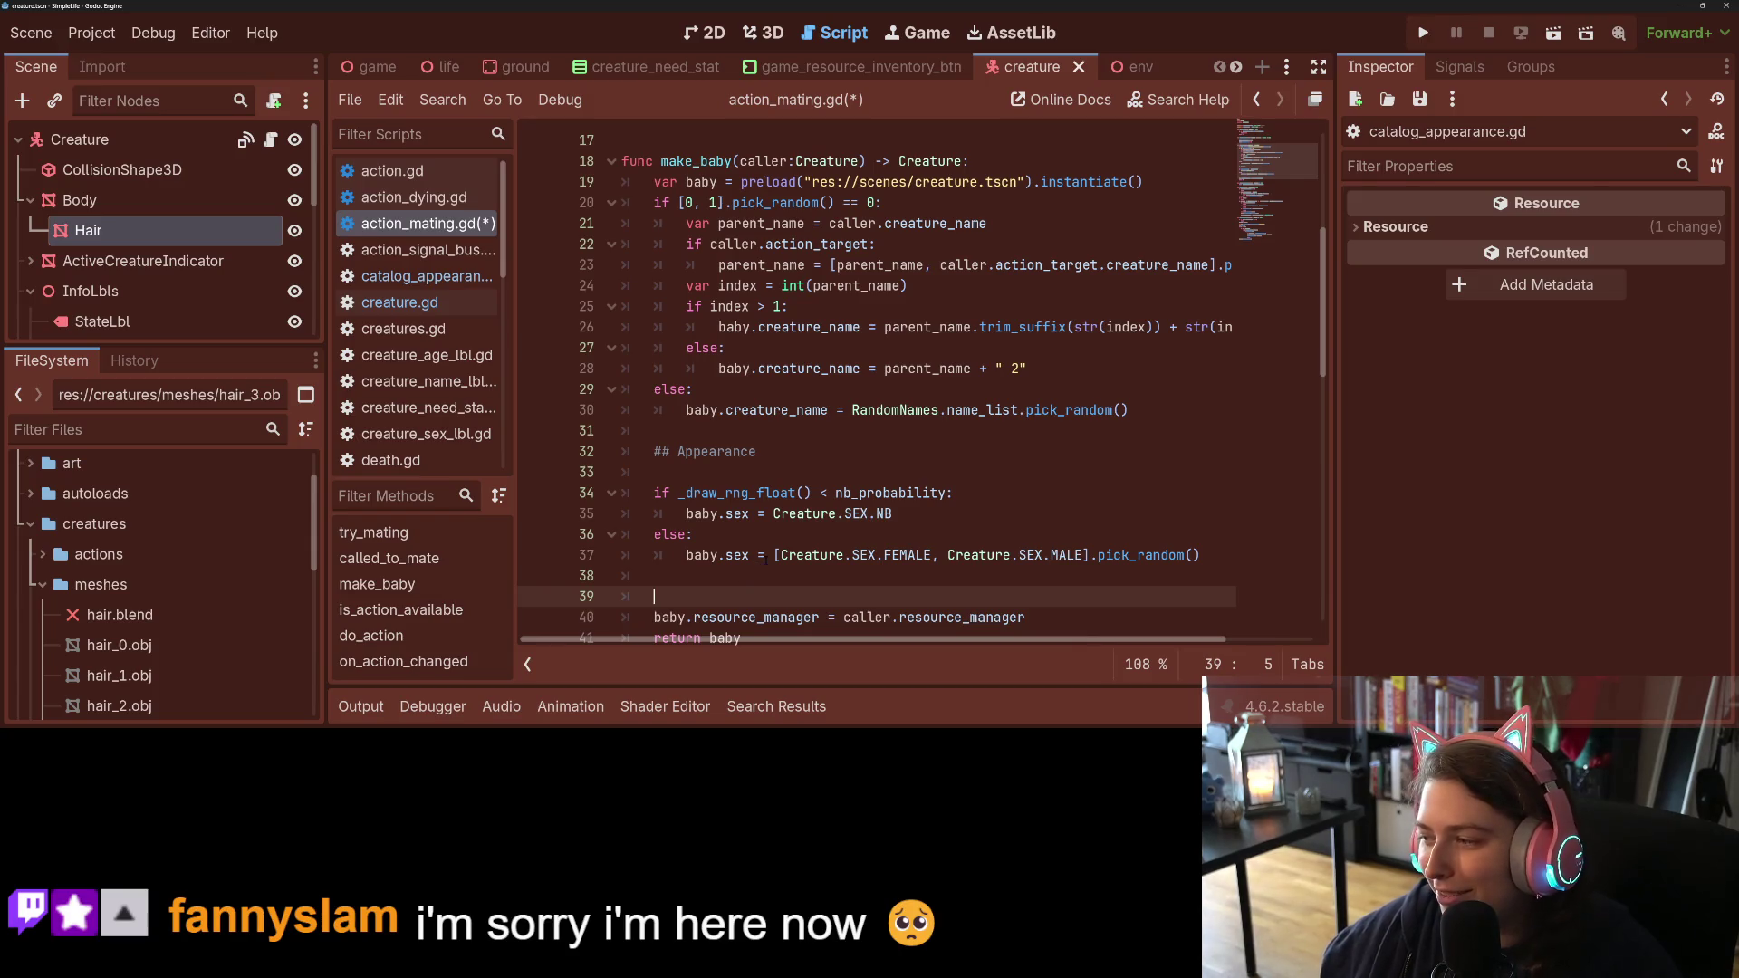
left_click(798, 479)
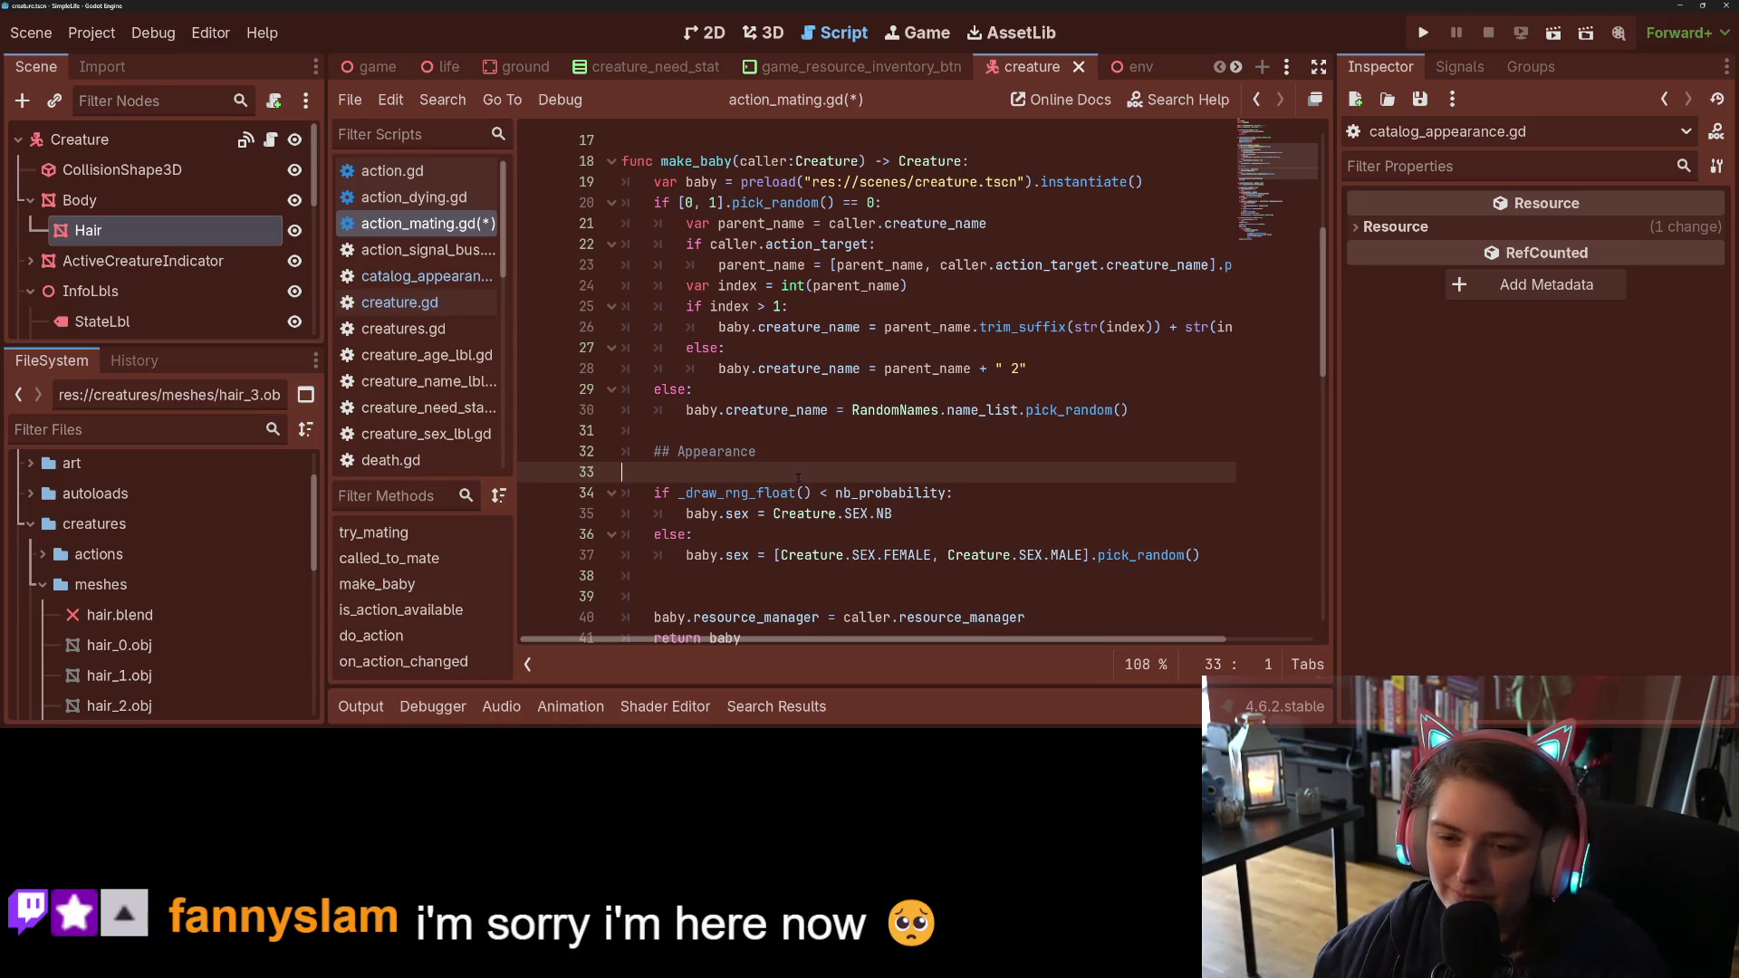
key("BackSpace")
Step: Type 'baby.hair_shape' on the line after the sex roll, with an empty line above it
left_click(804, 555)
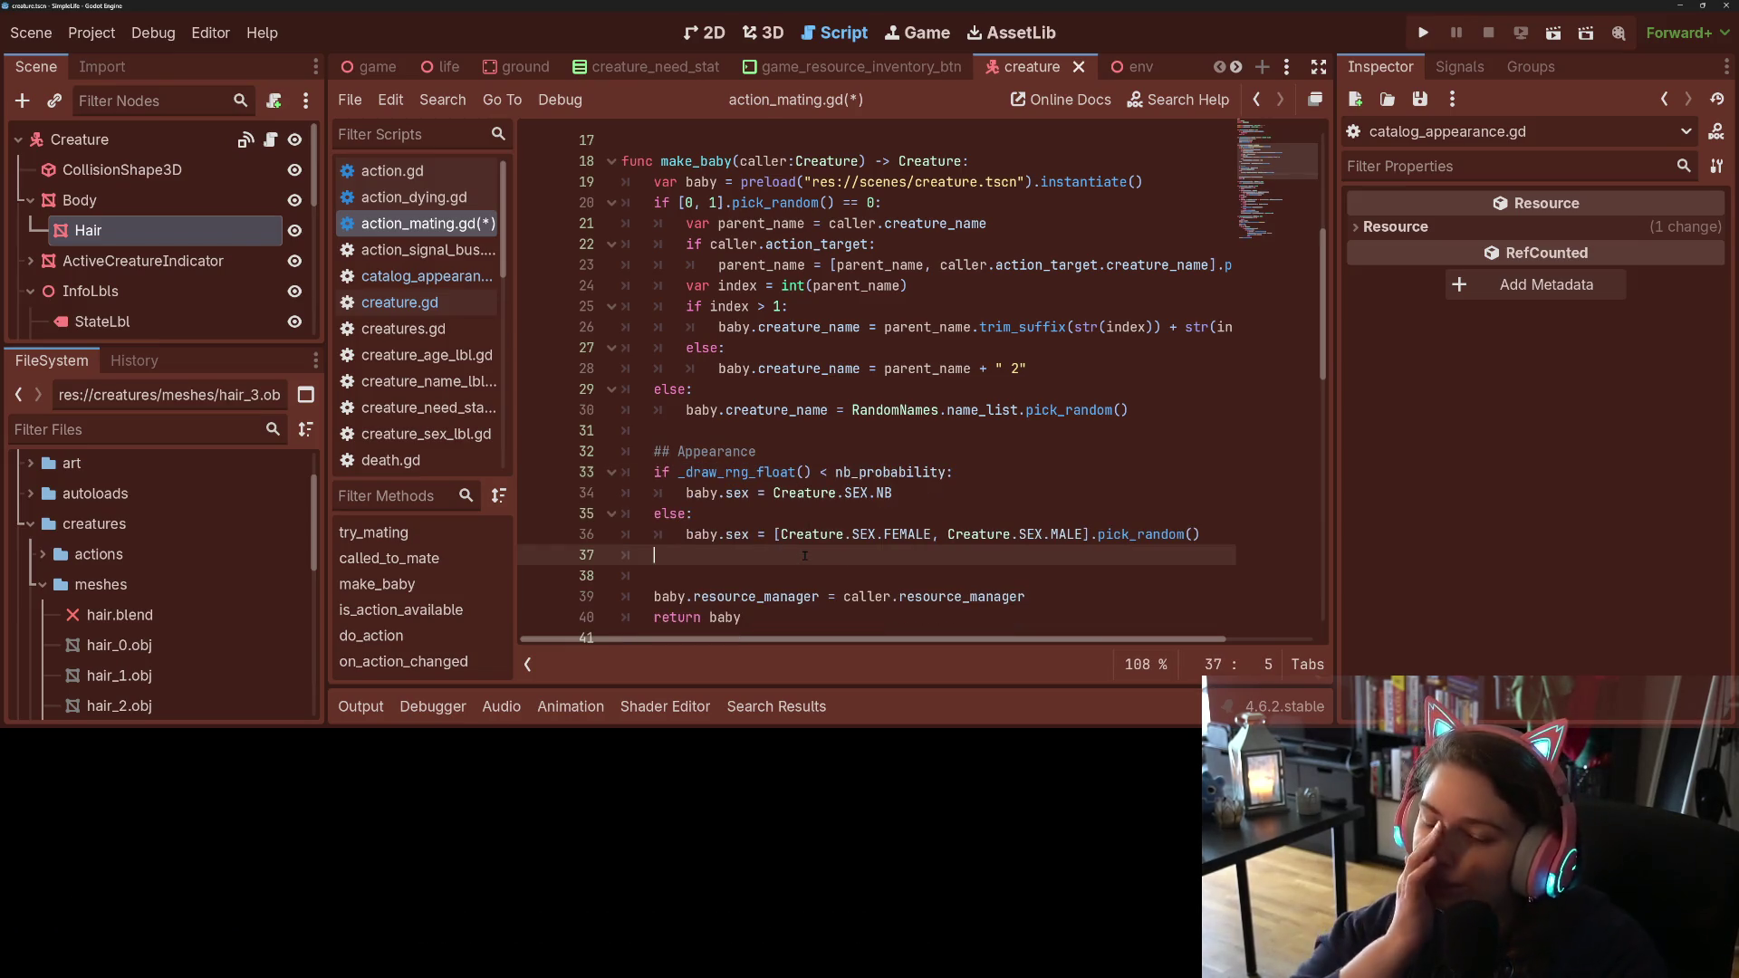
type("hair_shape")
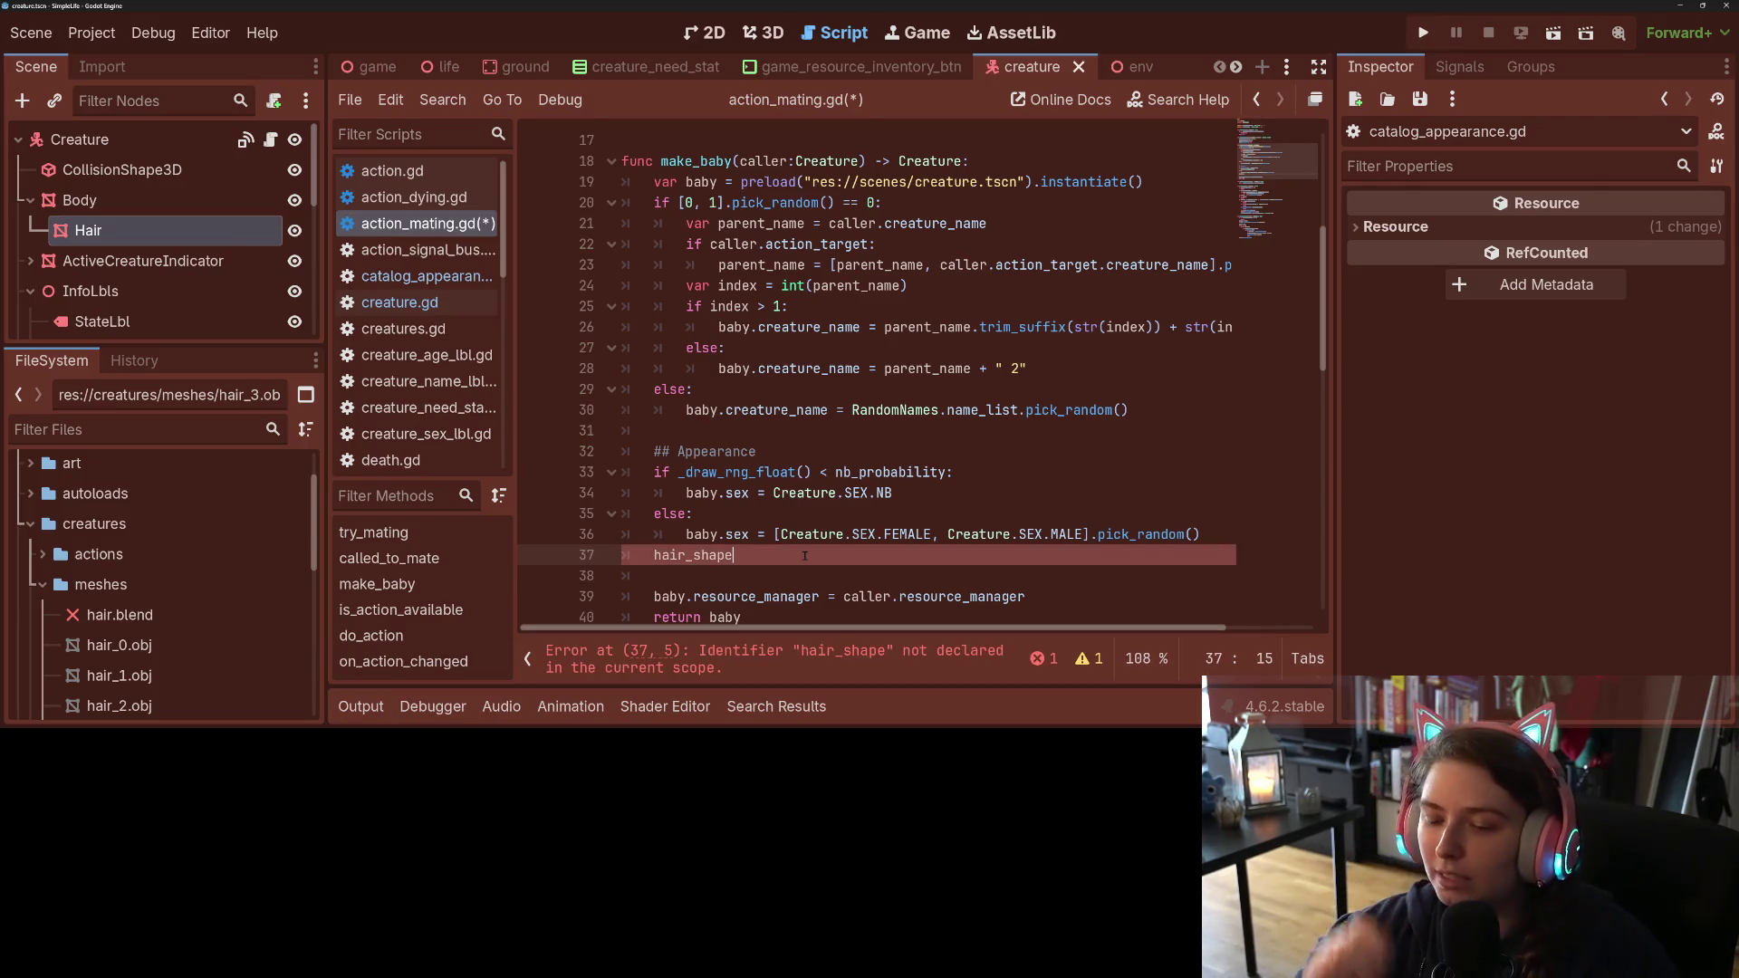
key("Home")
type("baby.")
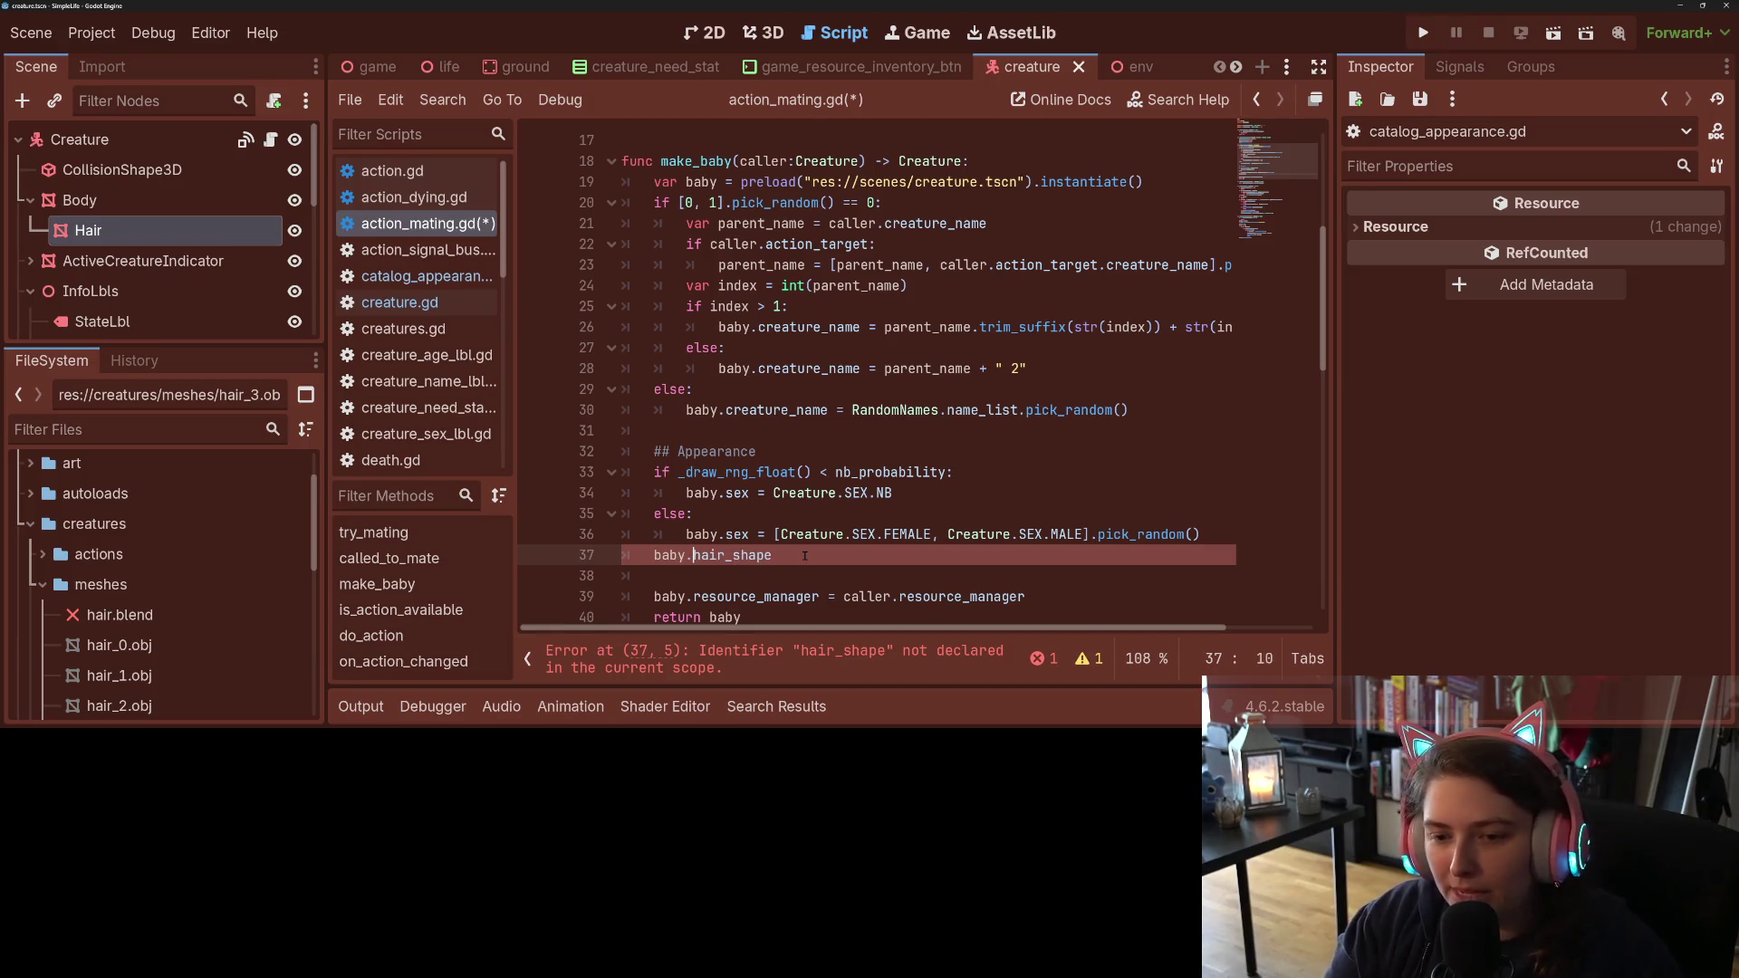
key("Home")
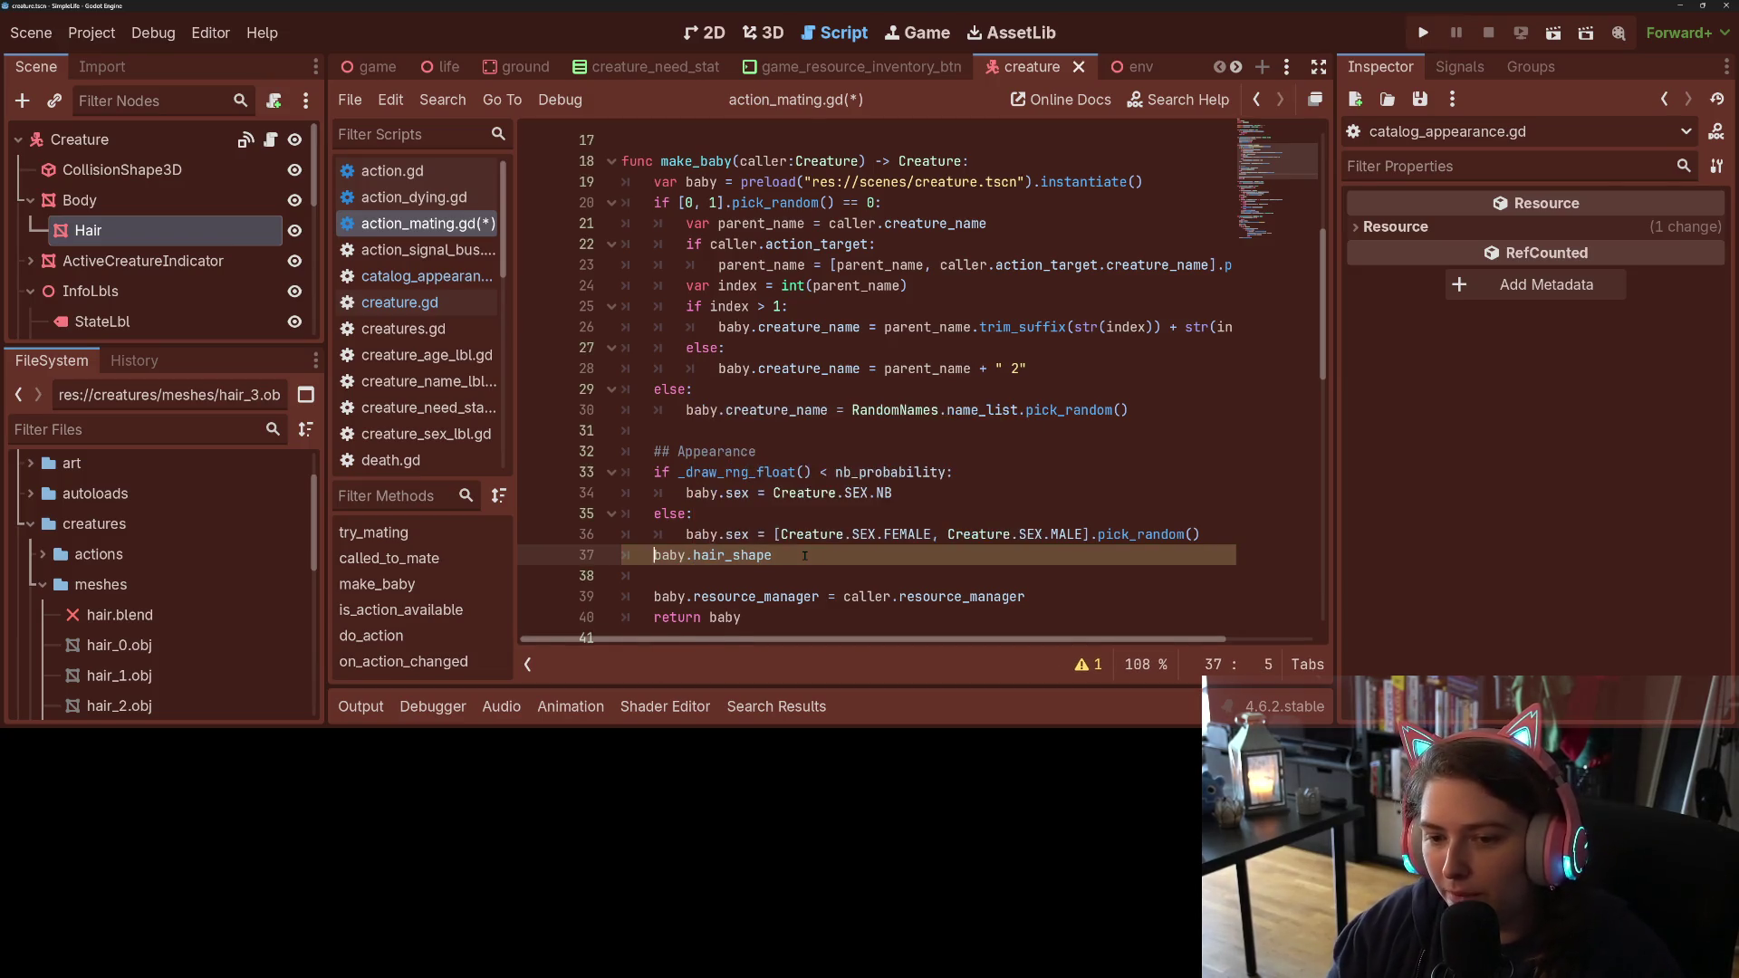
key("Return")
key("Up")
key("Down")
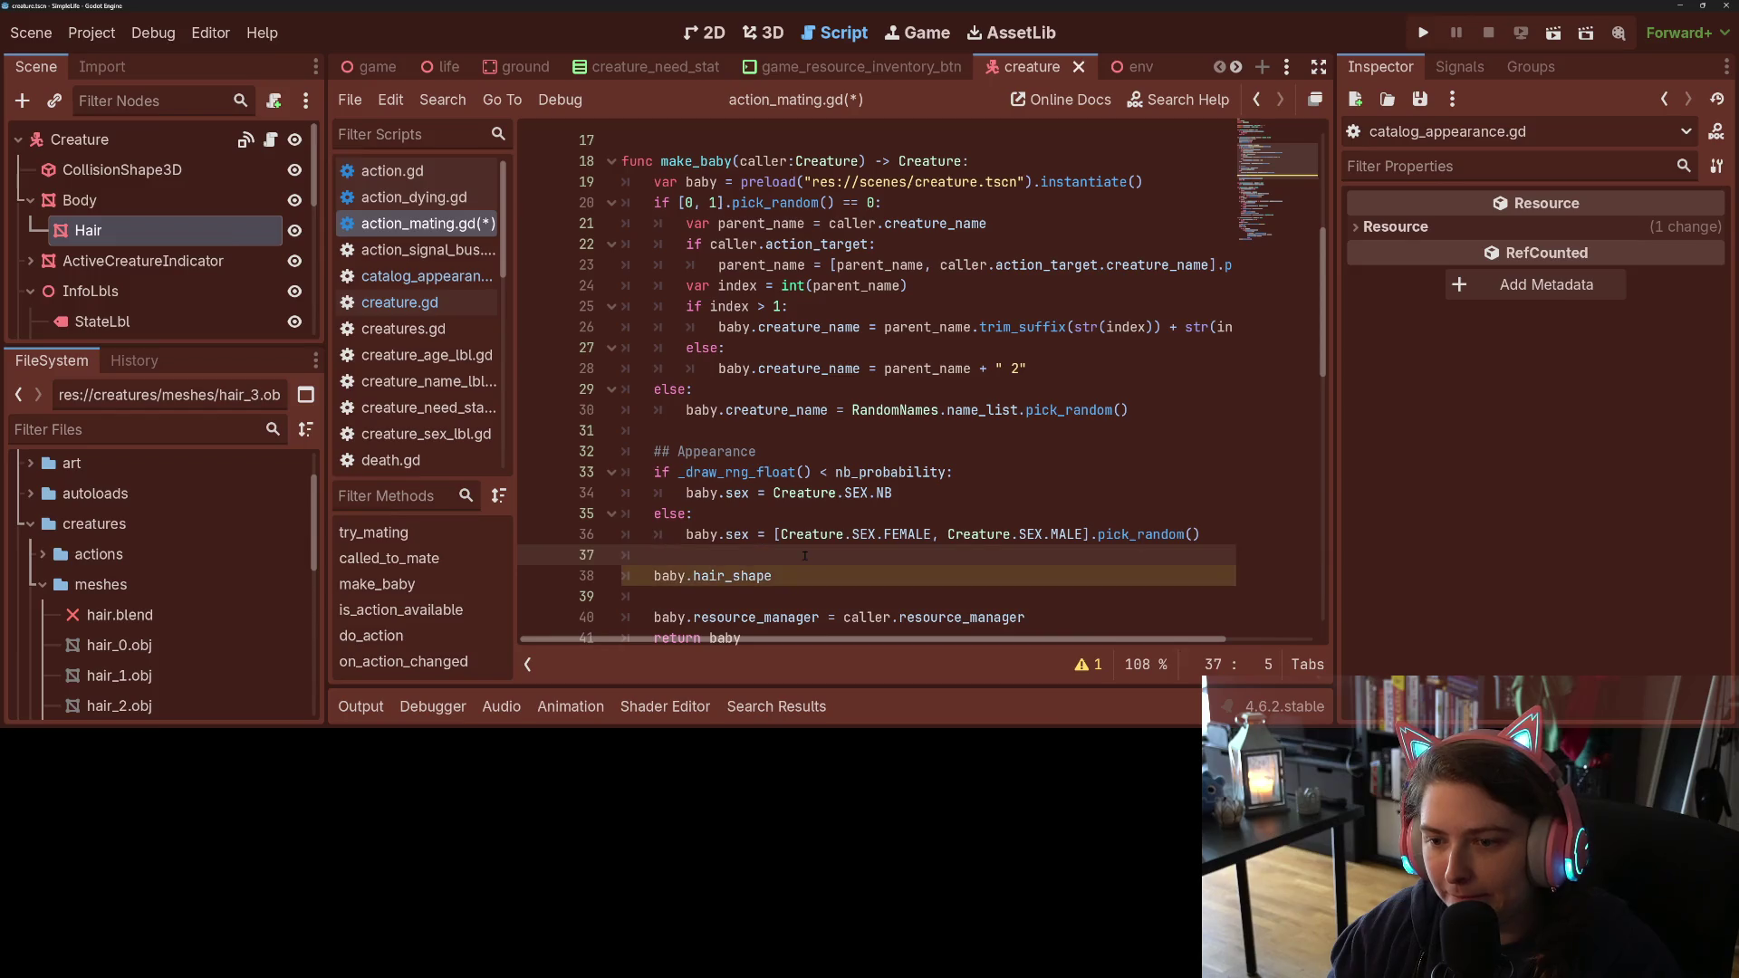
scroll(893, 259, "up", 5)
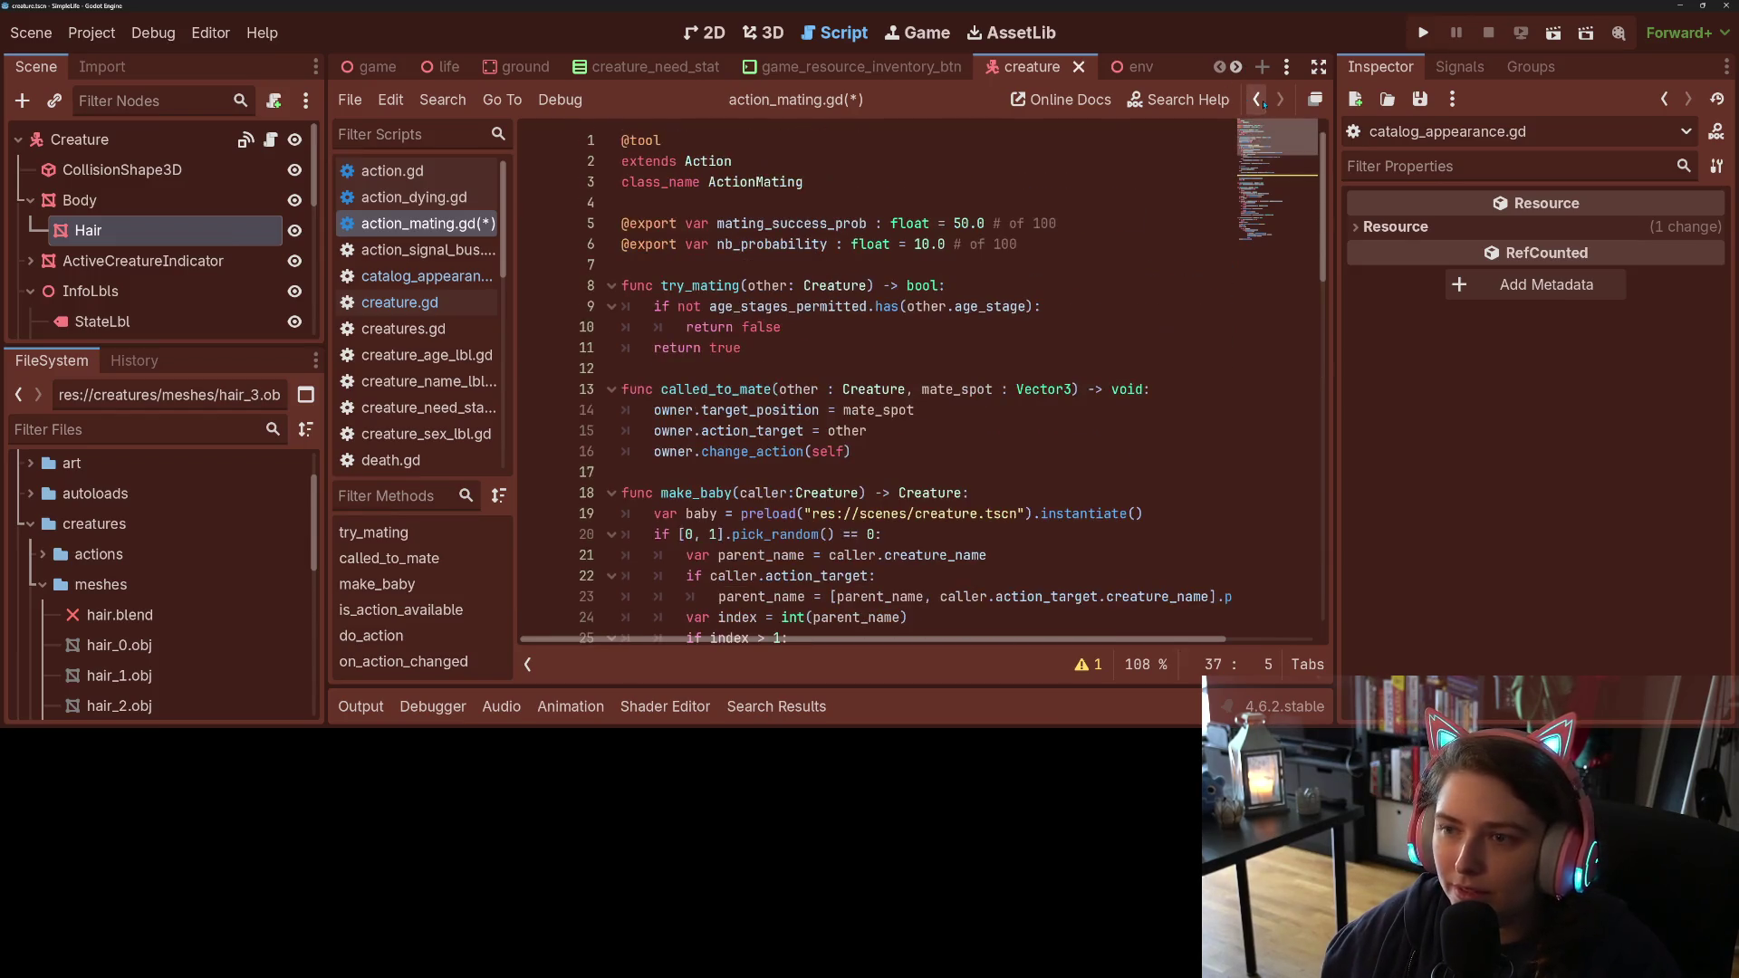
left_click(893, 260)
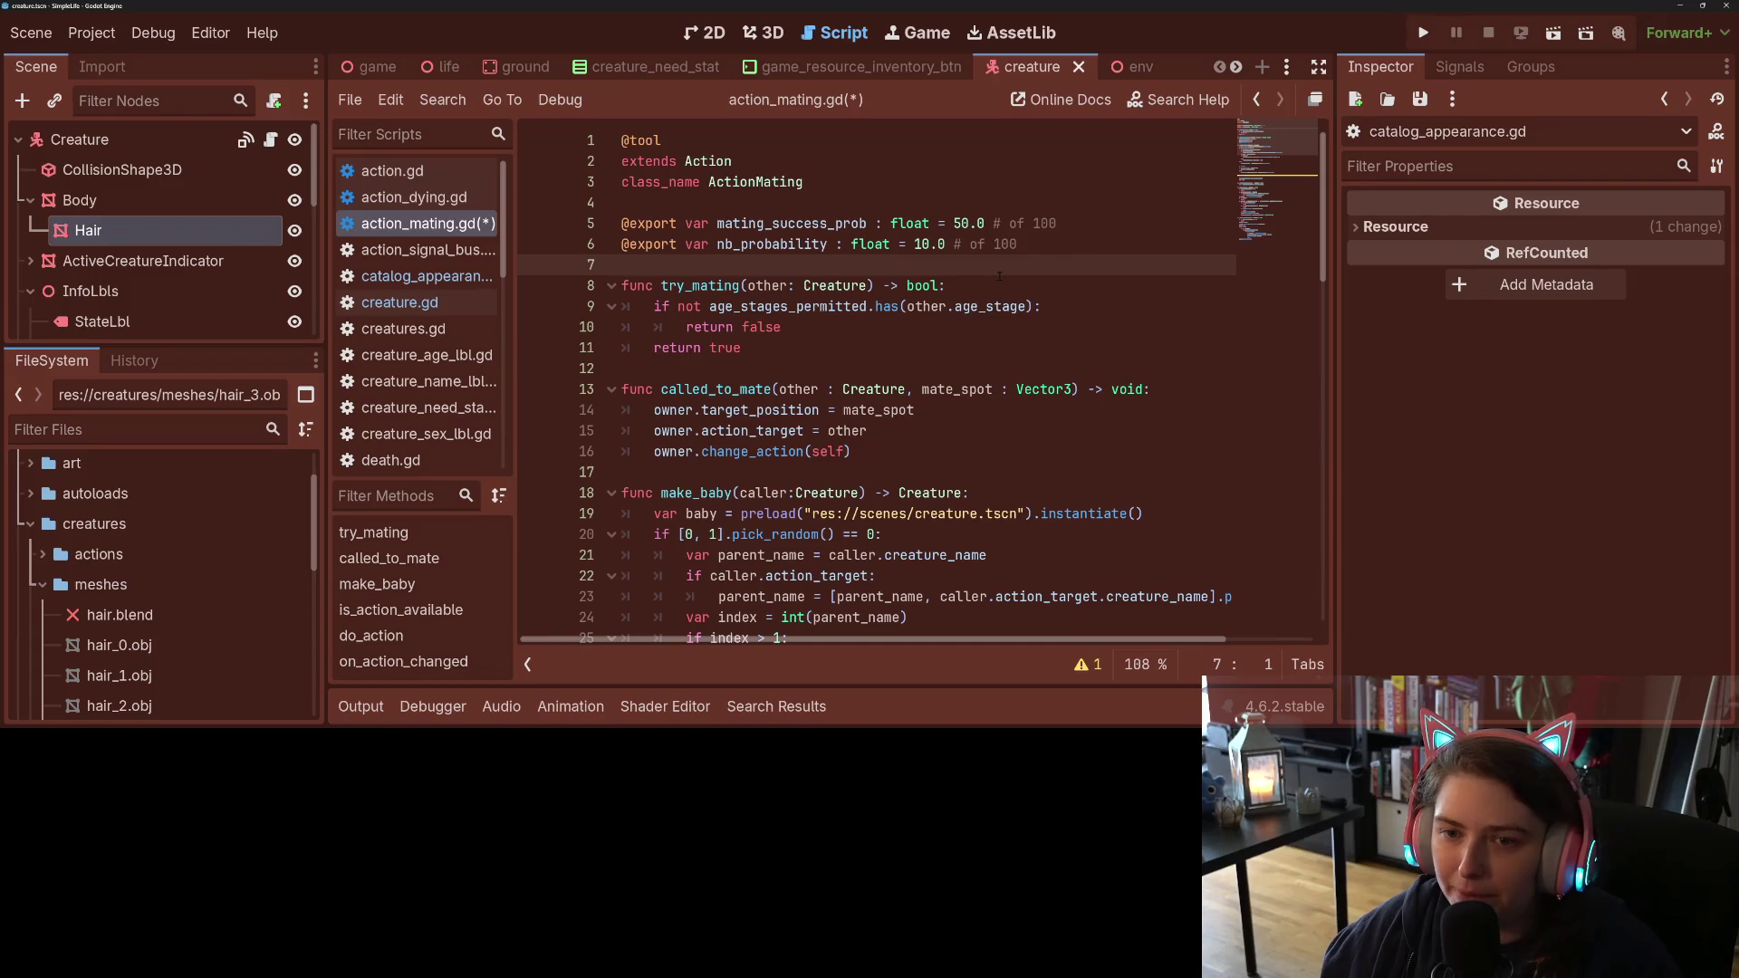
key("Return")
key("Up")
type("e")
key("Return")
type("var mu")
type("tation")
Step: Name it mutated_appearance_probability as int = 1 with a '# of 100' comment, and save
key("BackSpace")
key("BackSpace")
key("BackSpace")
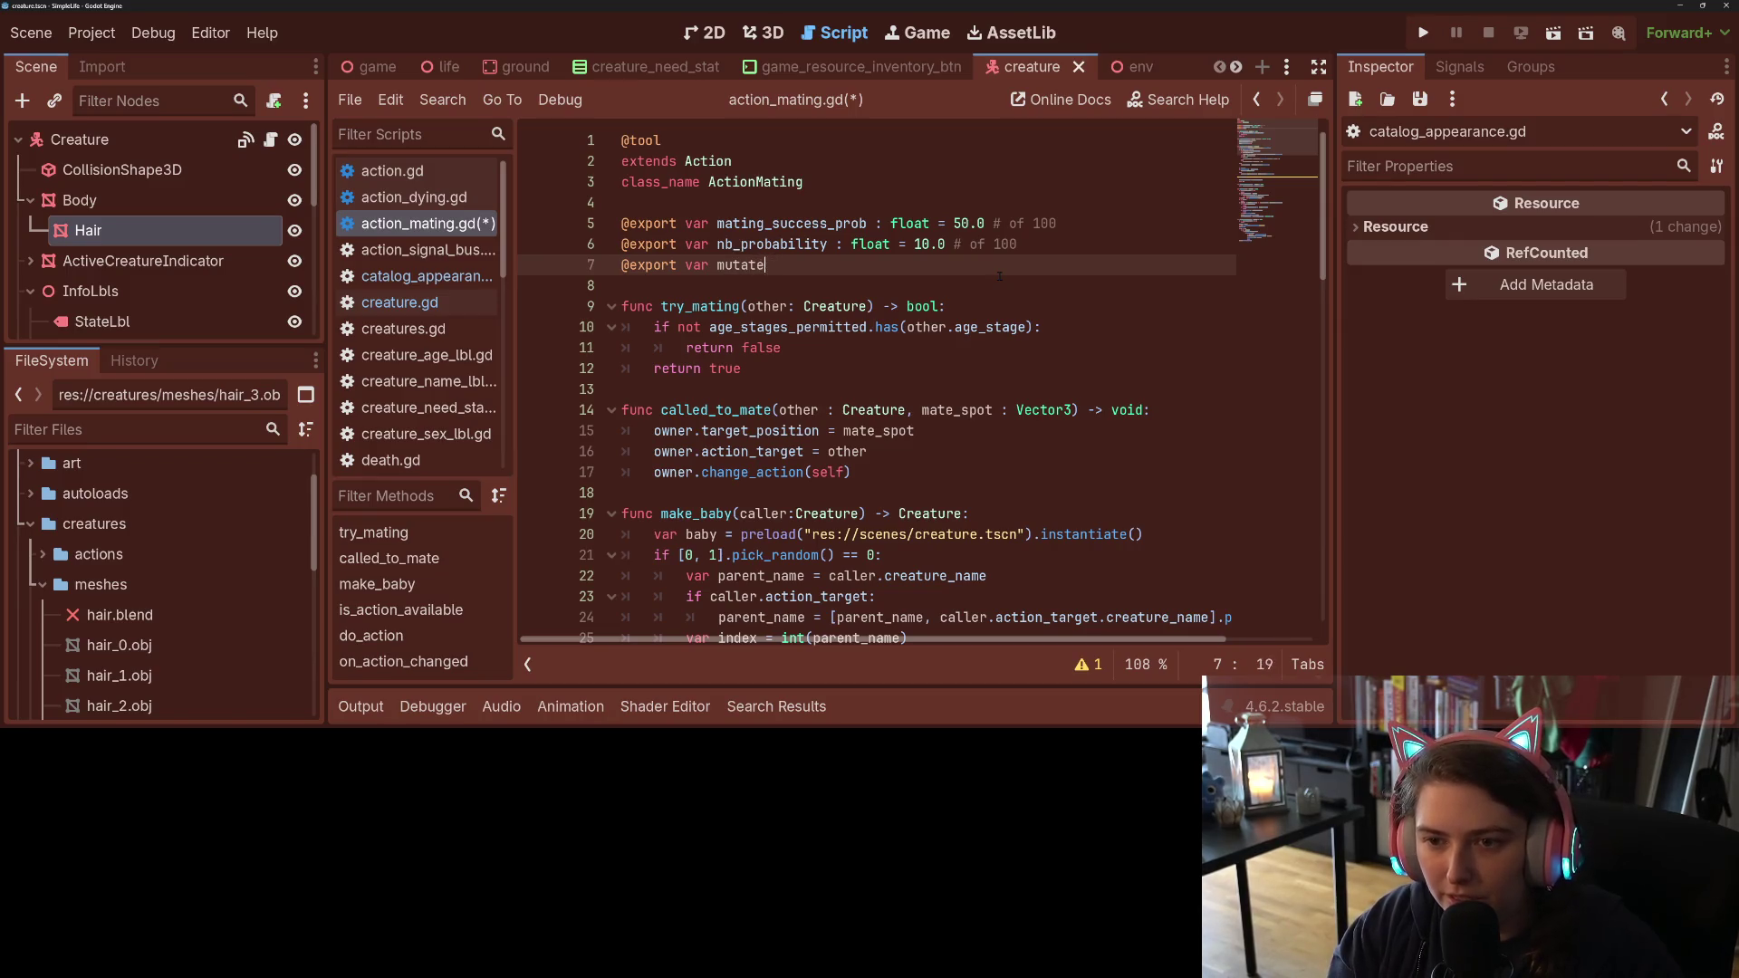
type("ed_appearance")
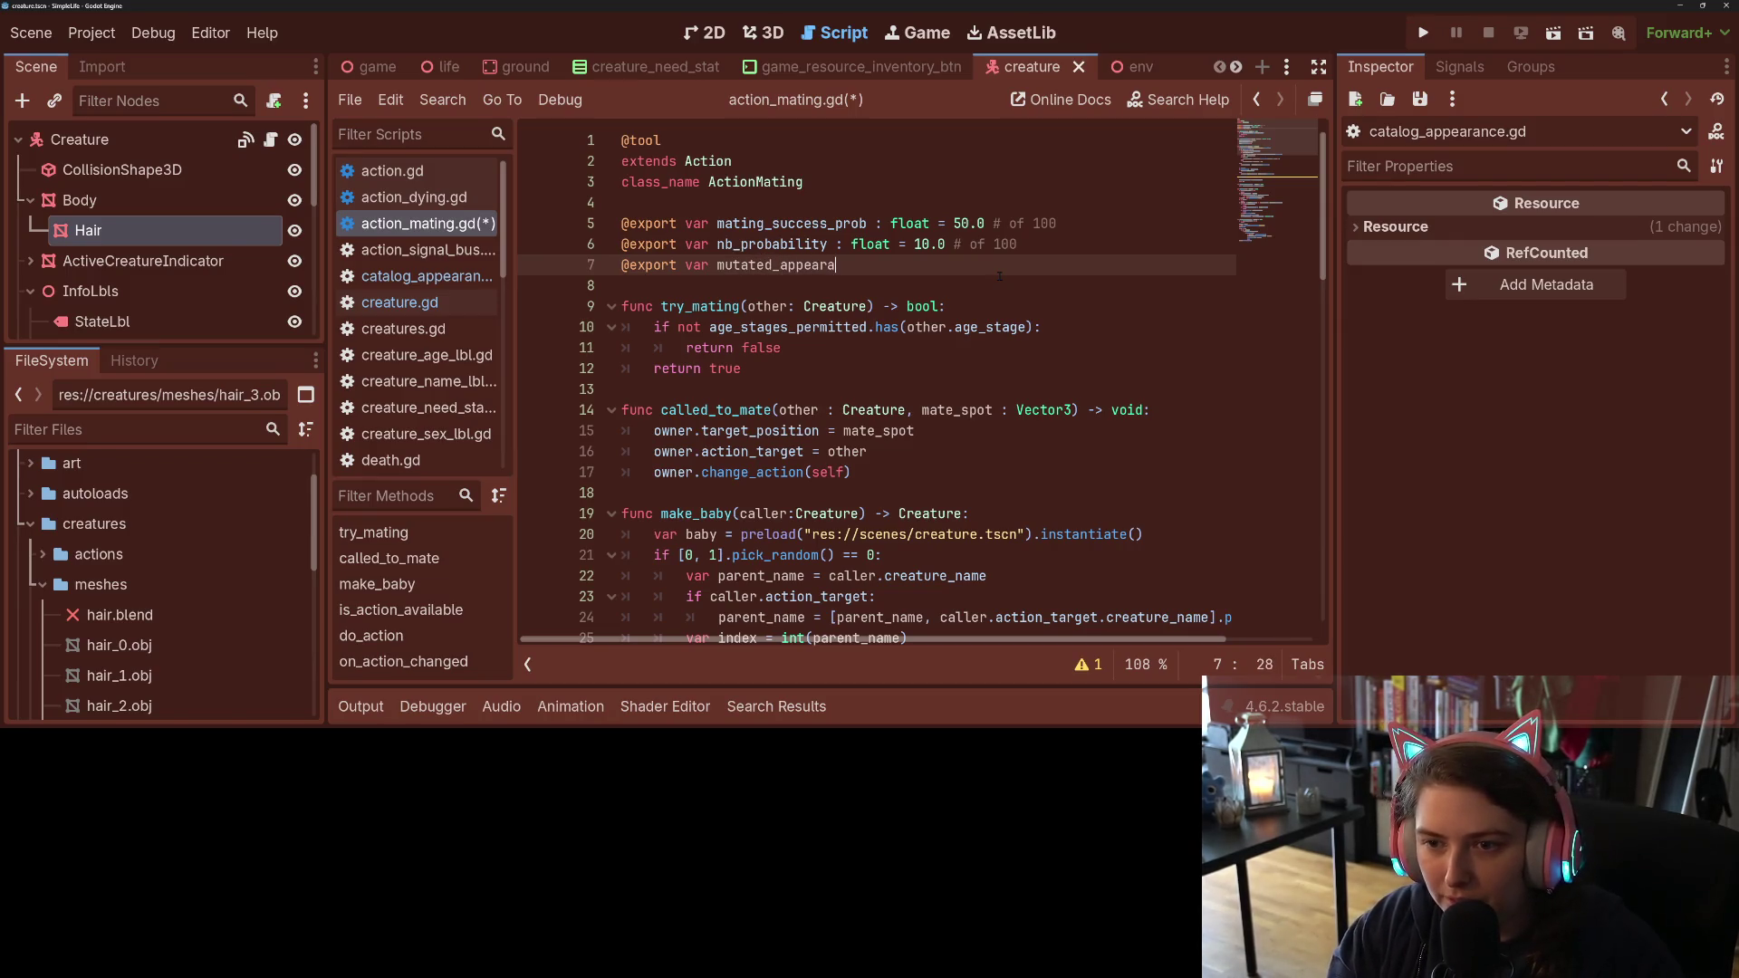
type("_po")
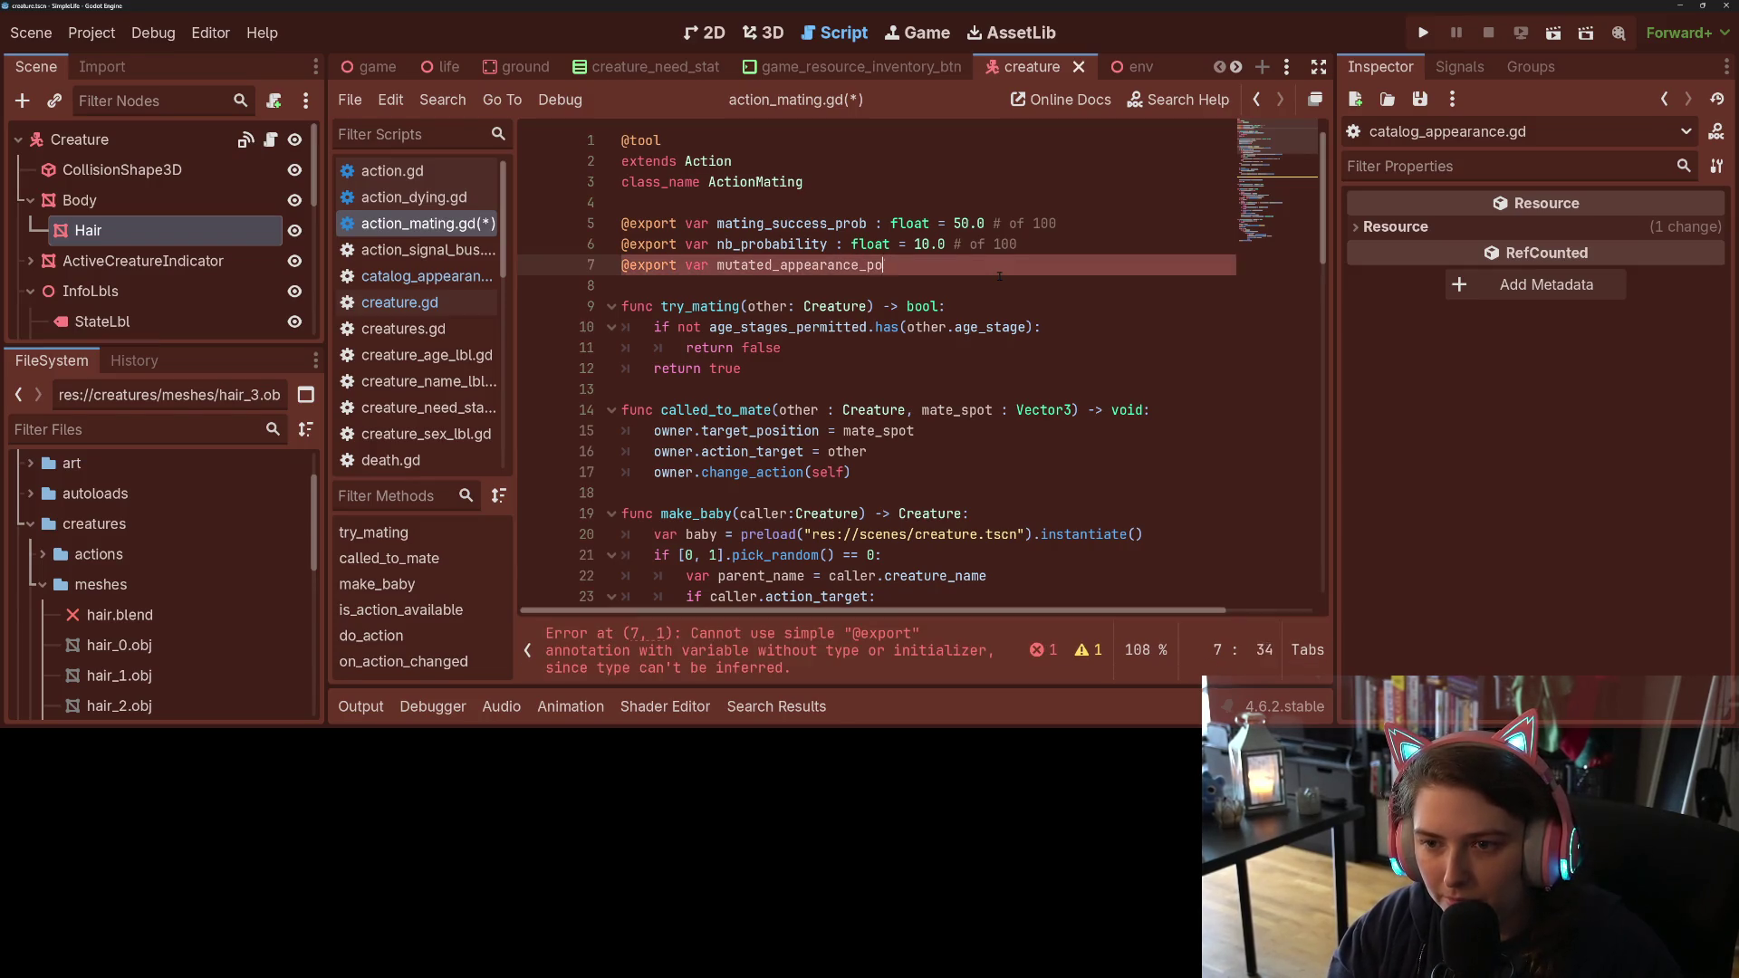
type("bbabil")
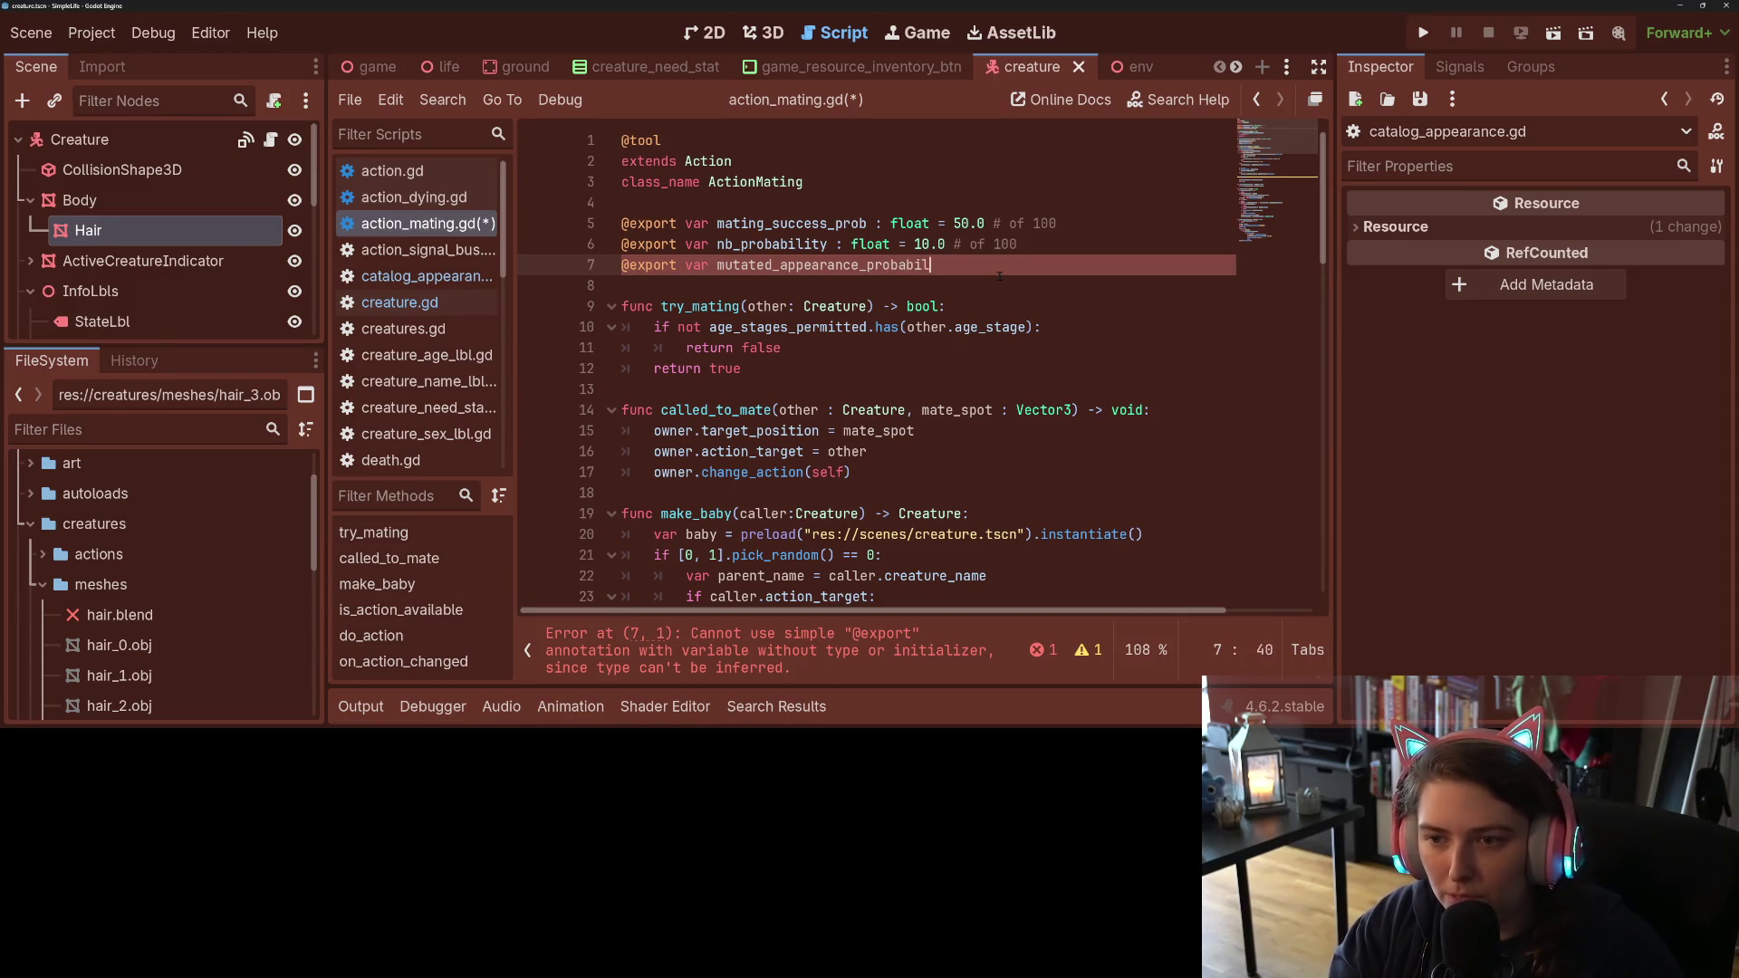
type("ity : fl")
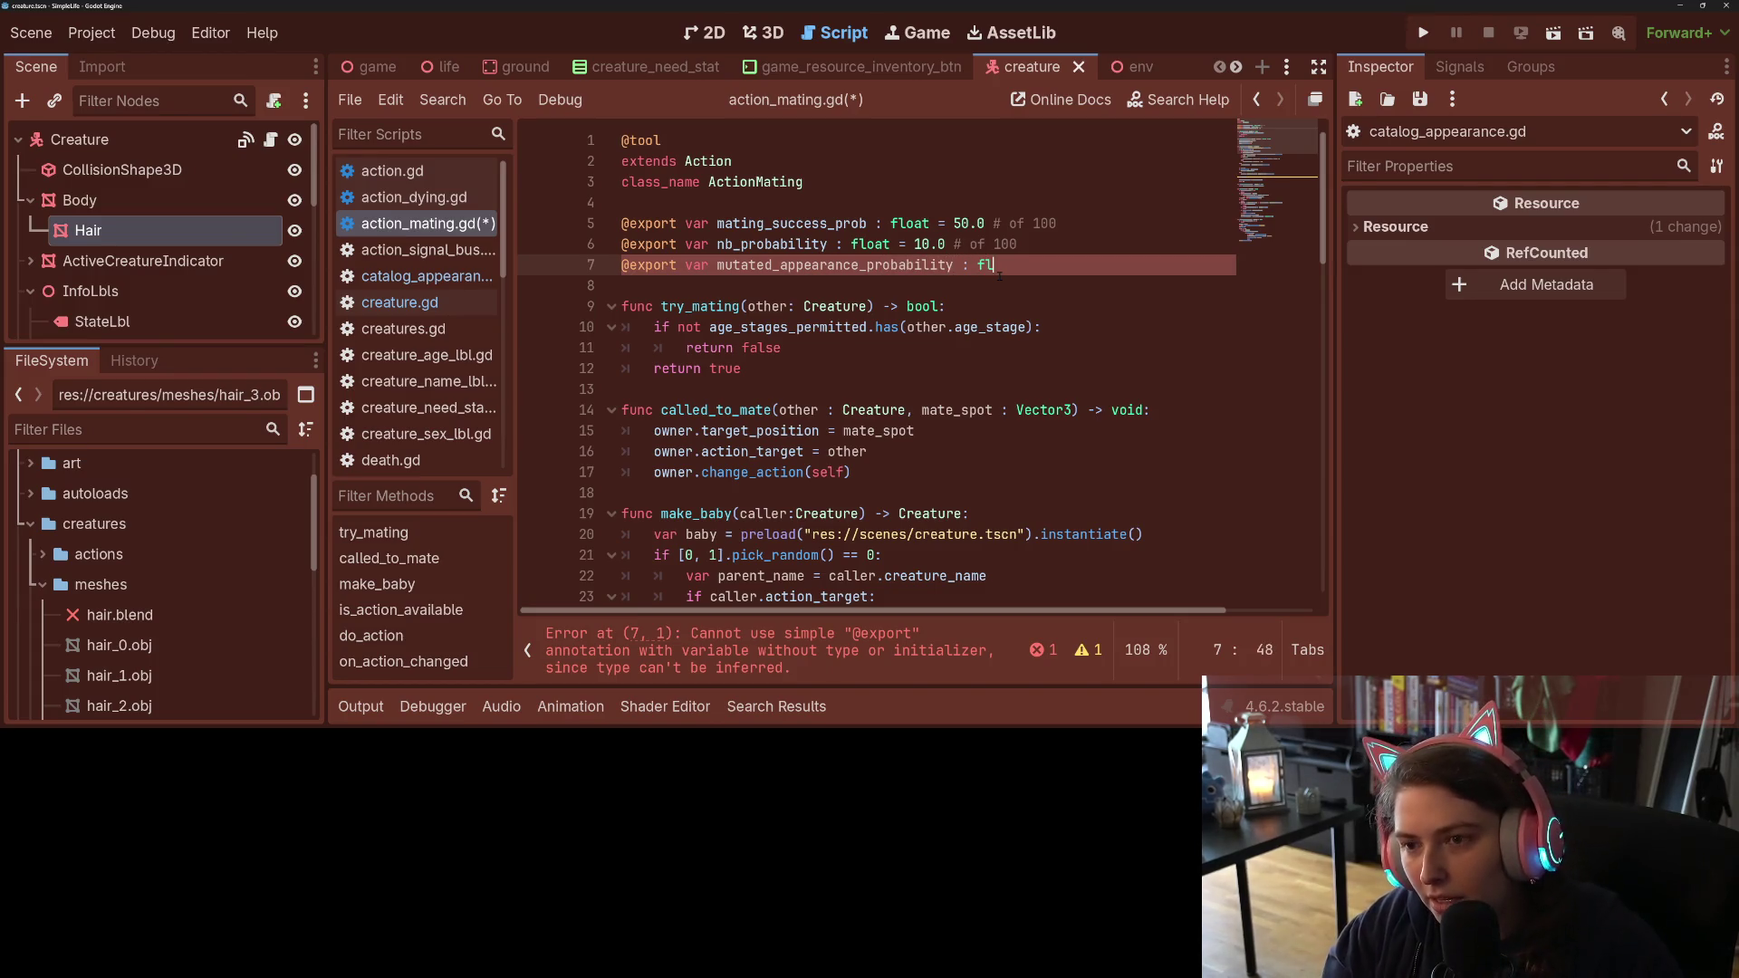
key("BackSpace")
key("BackSpace")
type("int")
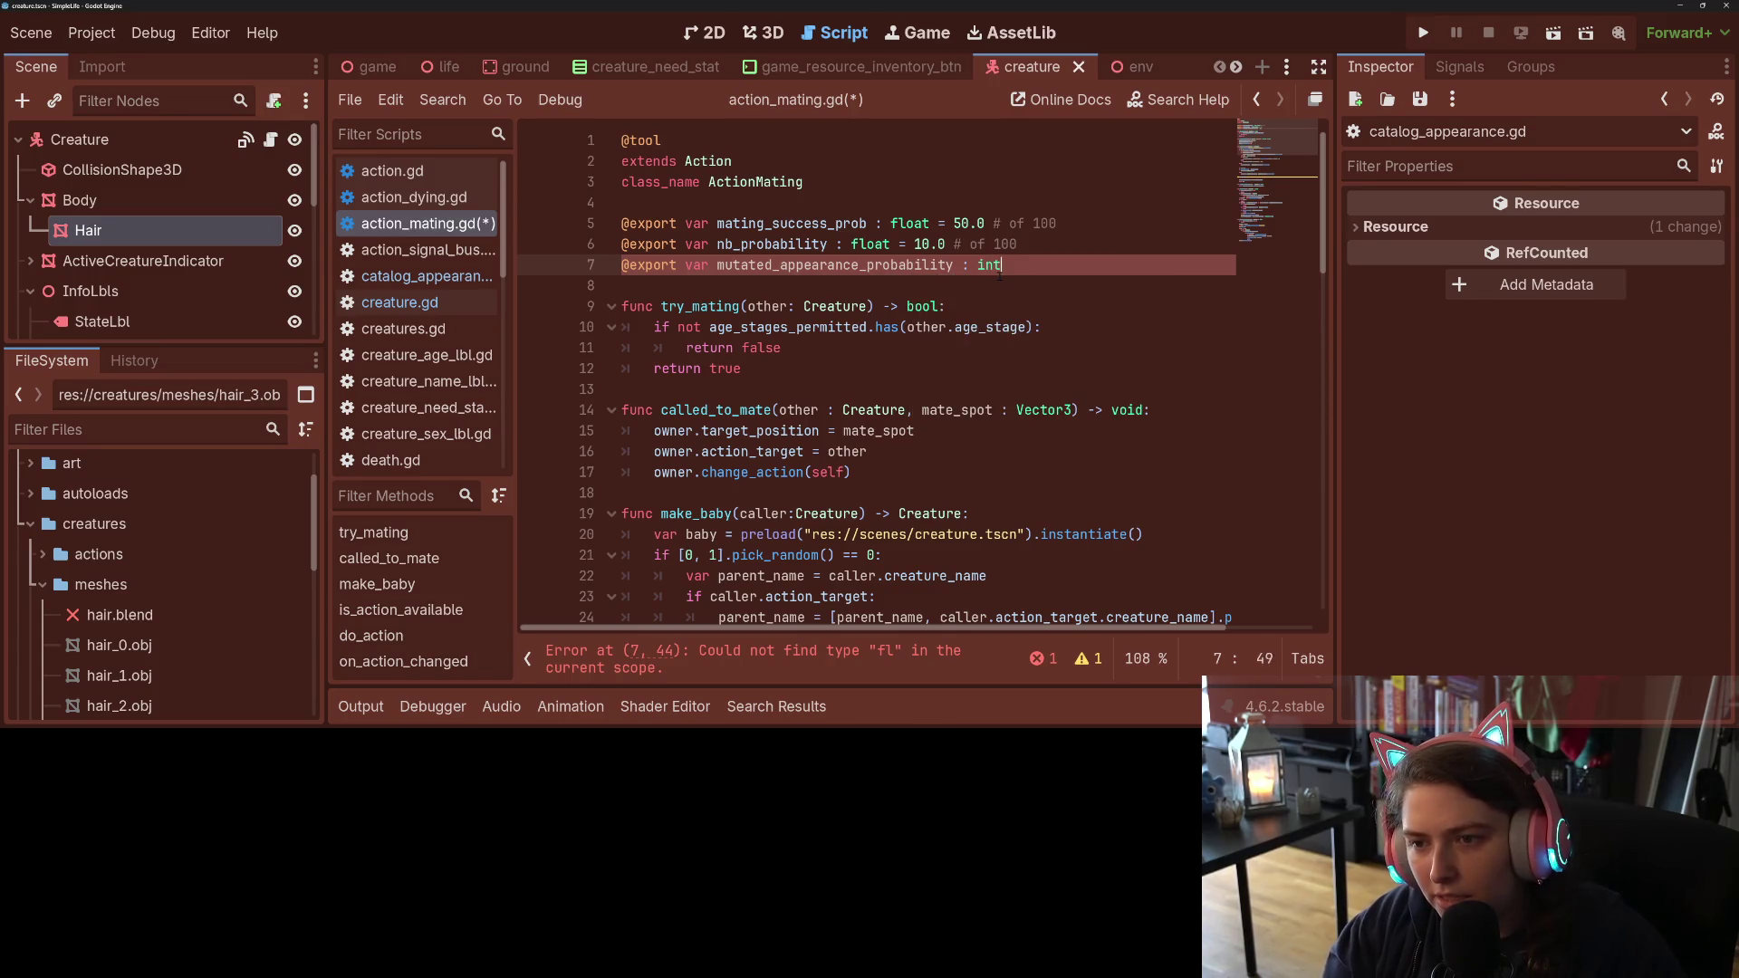
type(" = 1 ")
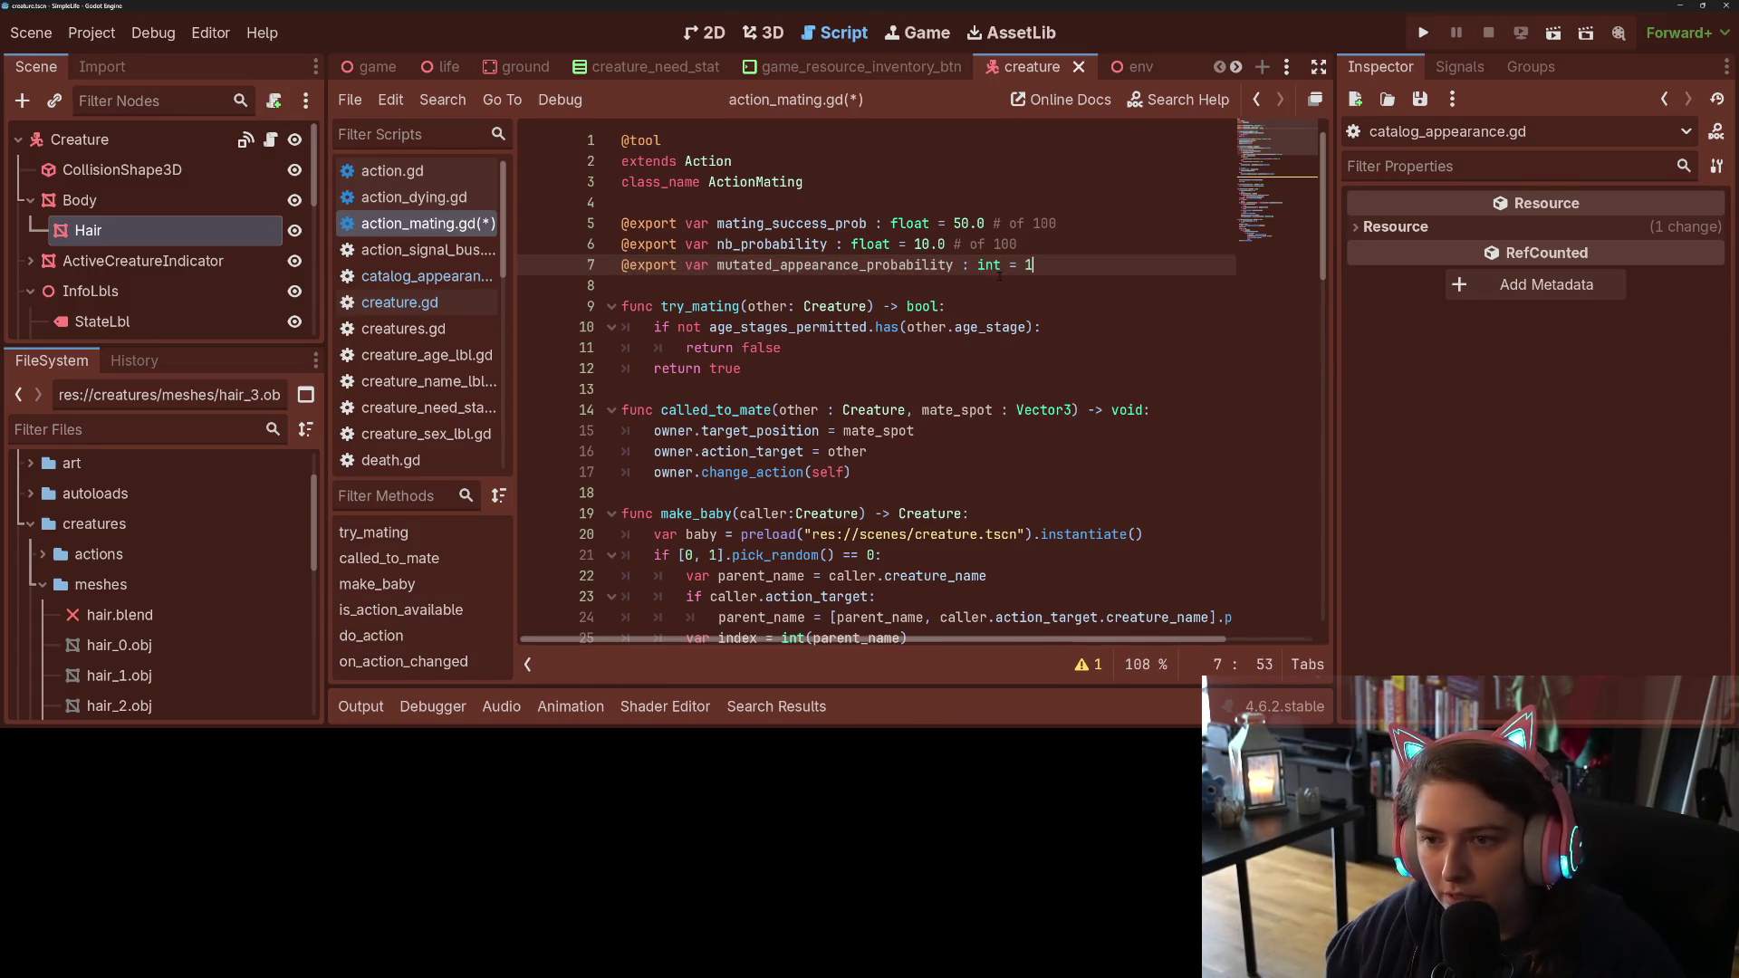
type("#")
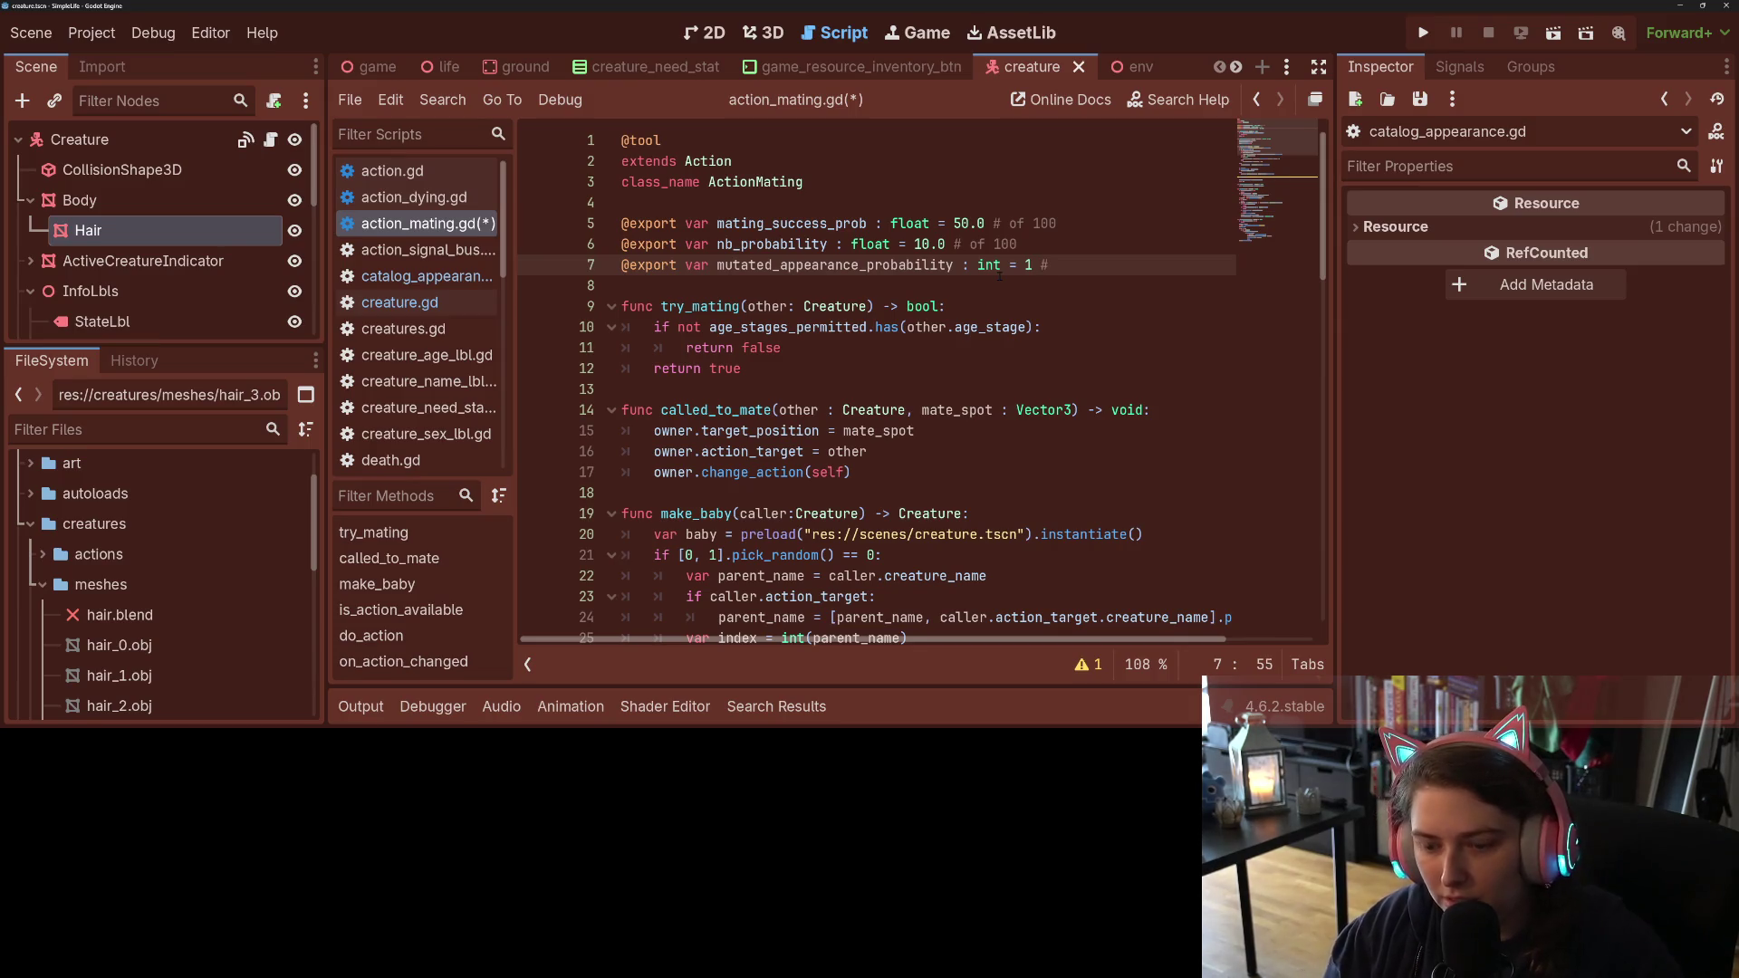
type(" of 100")
key("ctrl+s")
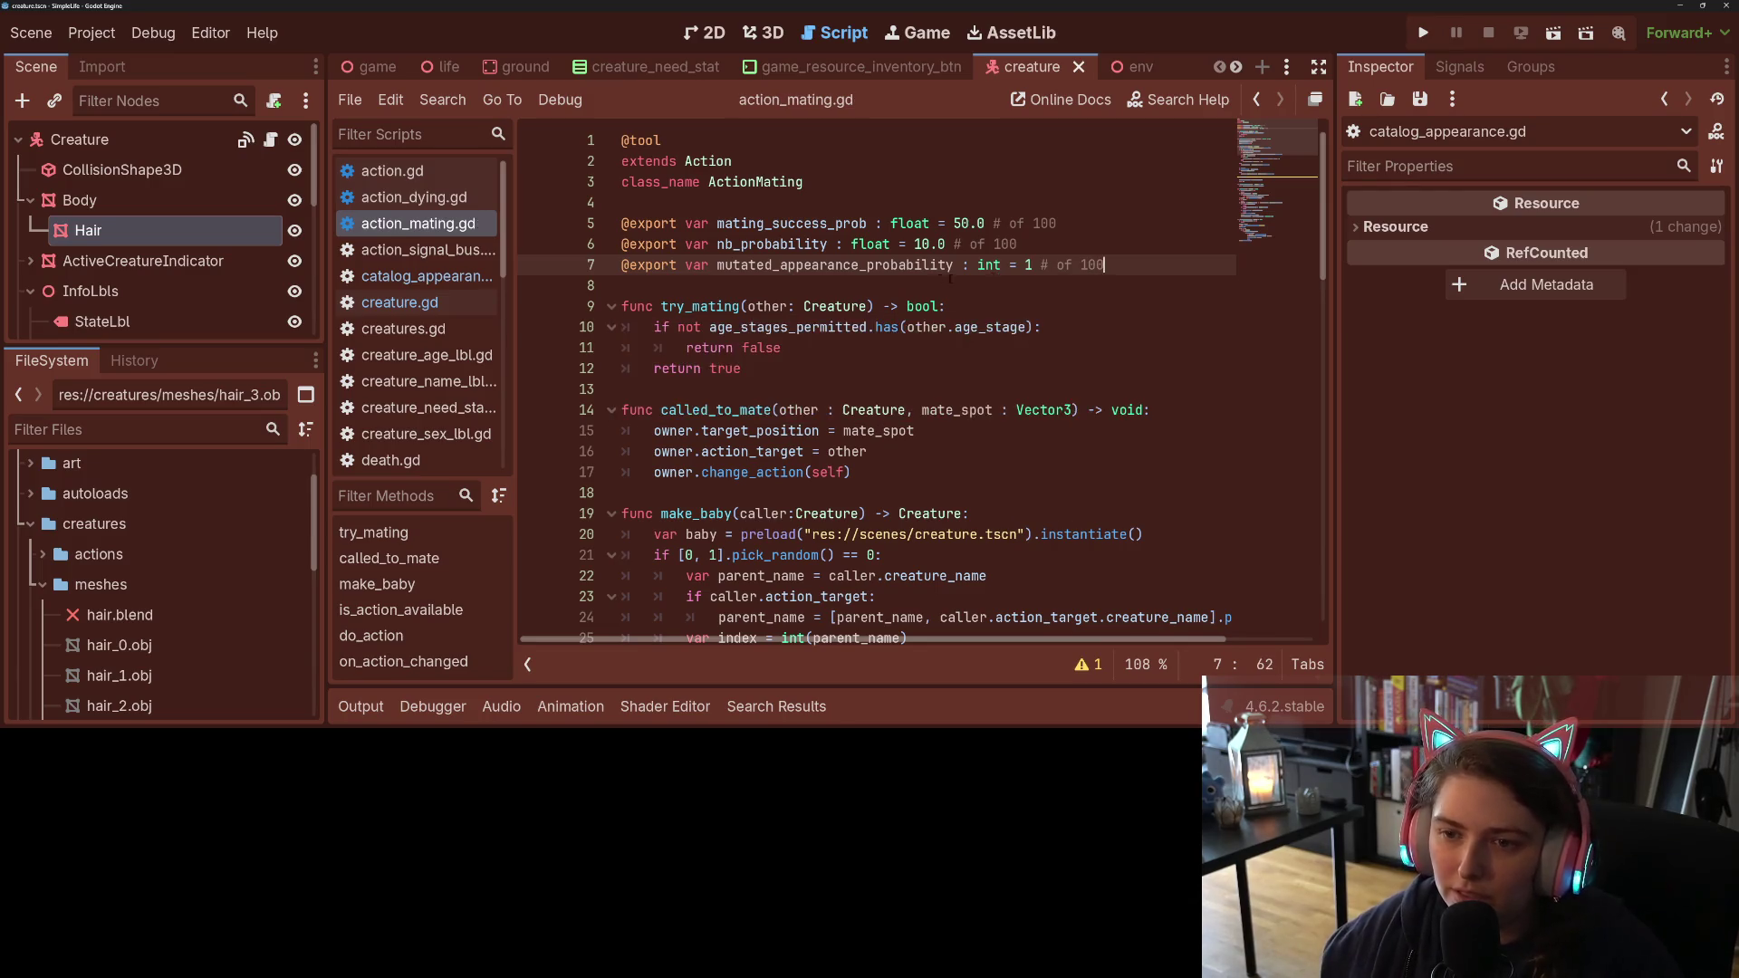
double_click(919, 262)
scroll(870, 281, "down", 10)
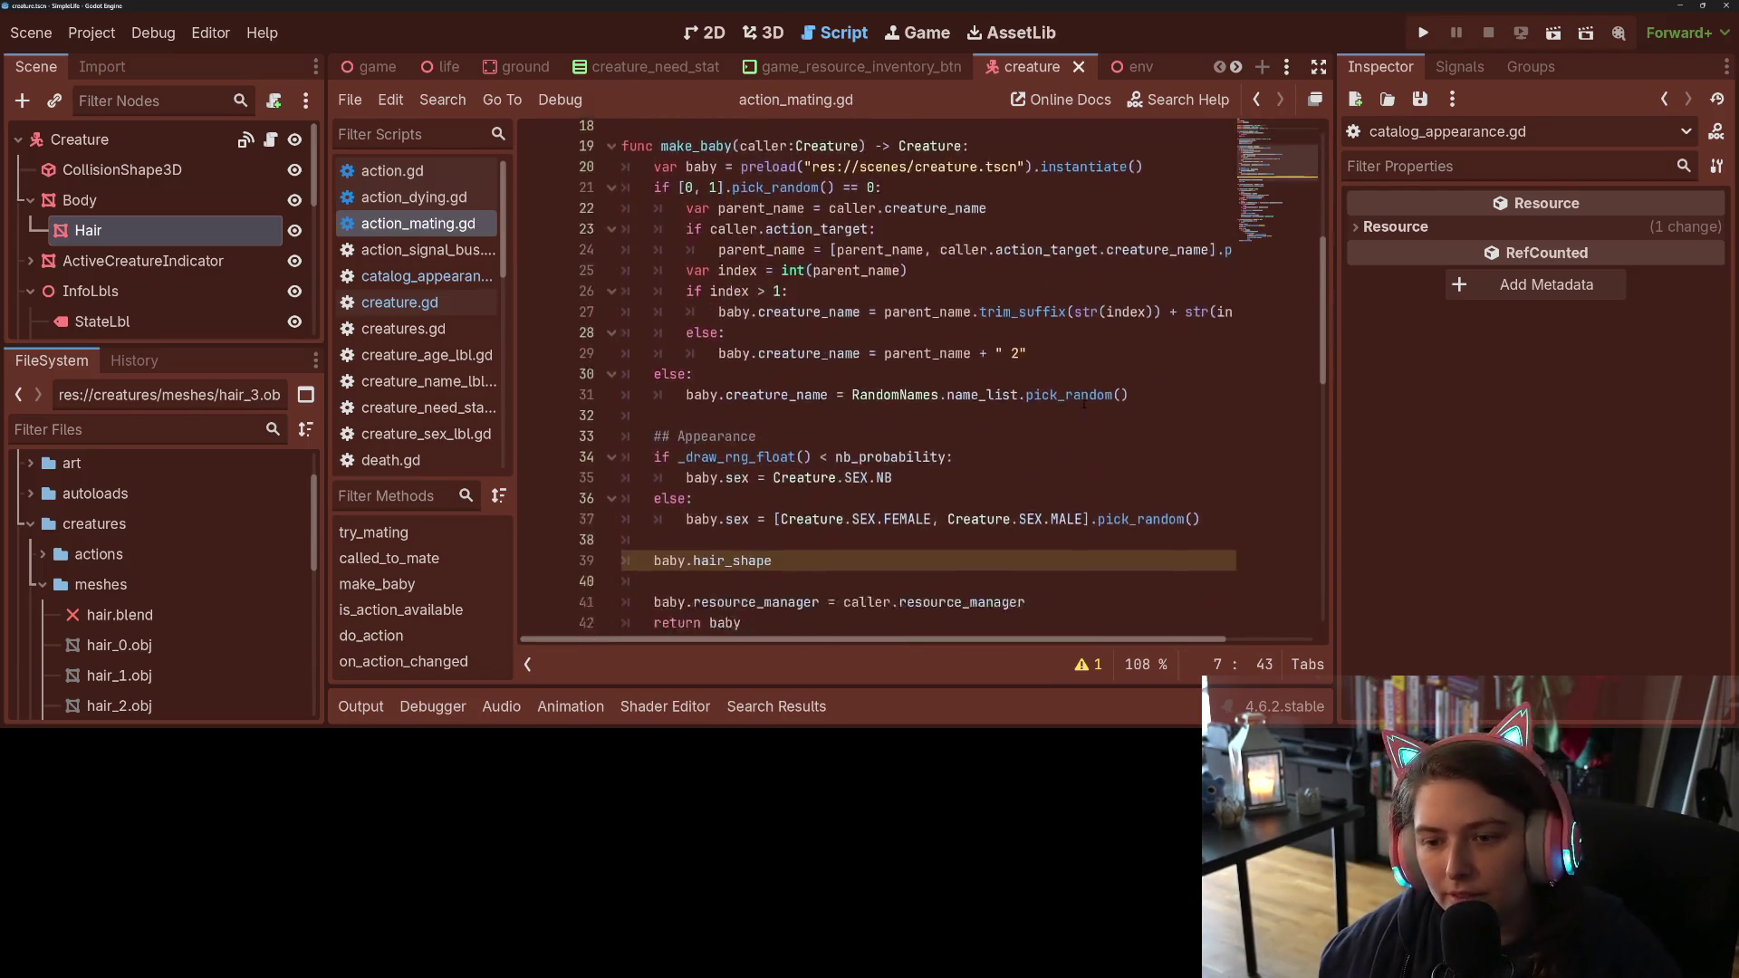
Step: Write 'if _draw_rng_float() < mutated_appearance_probability:' above baby.hair_shape and start its indented body
left_click(804, 287)
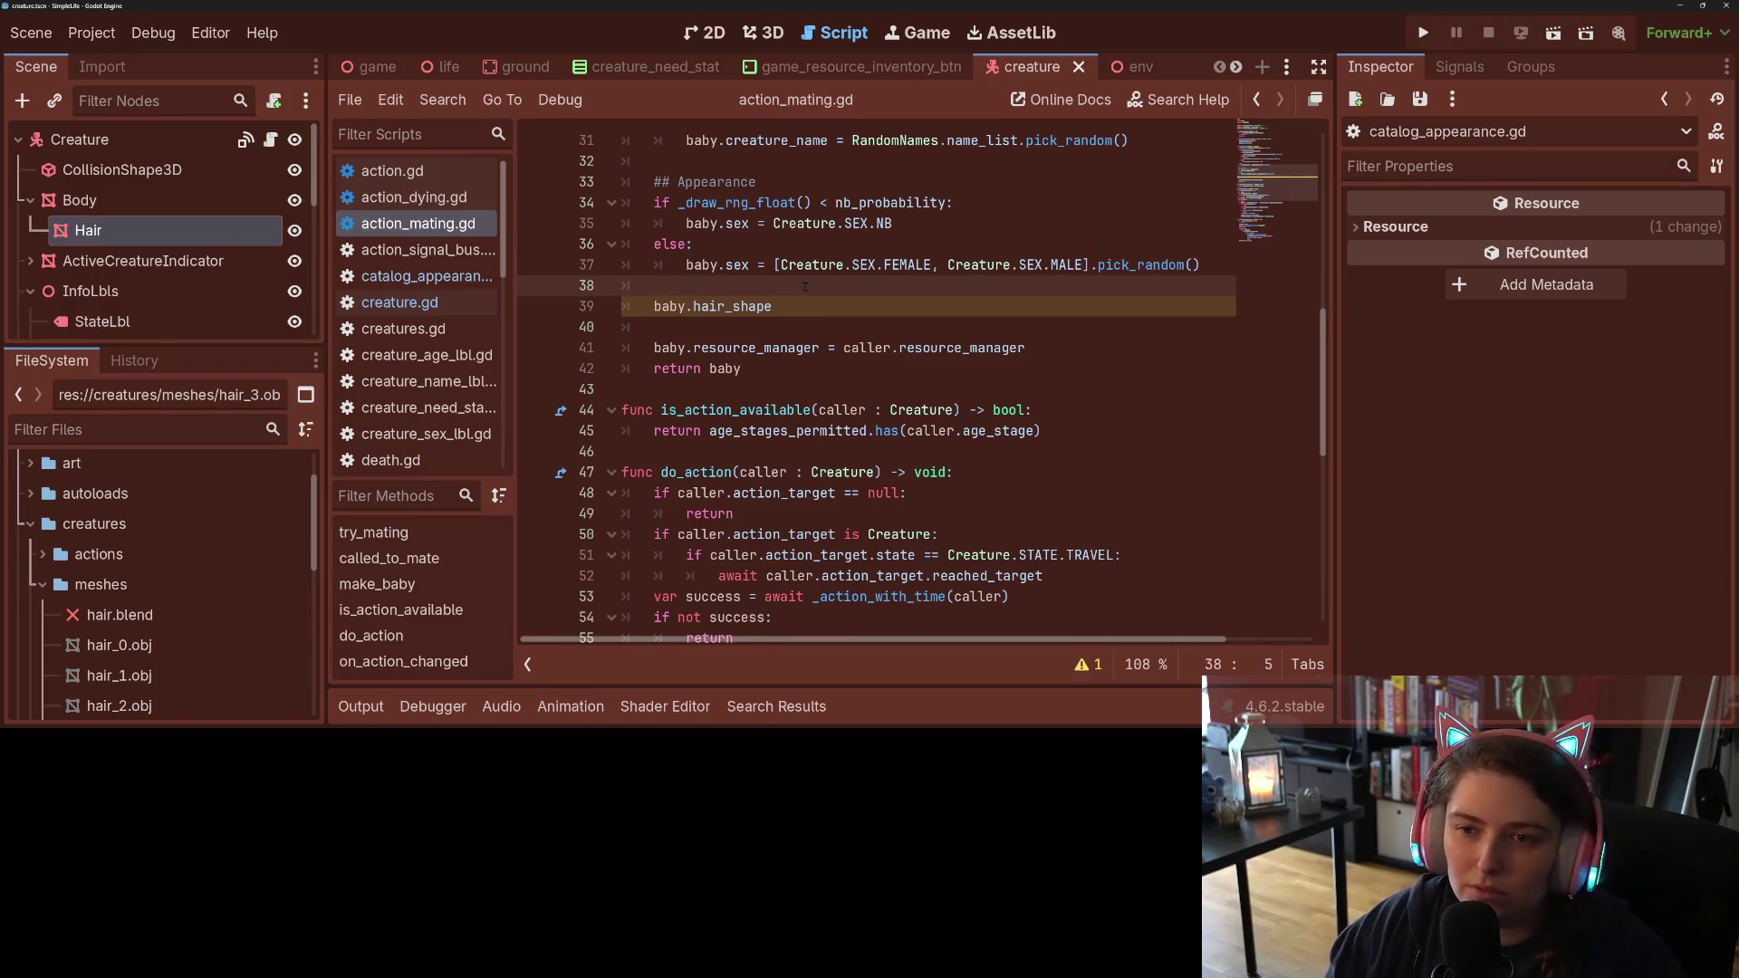
key("Return")
type("if dra")
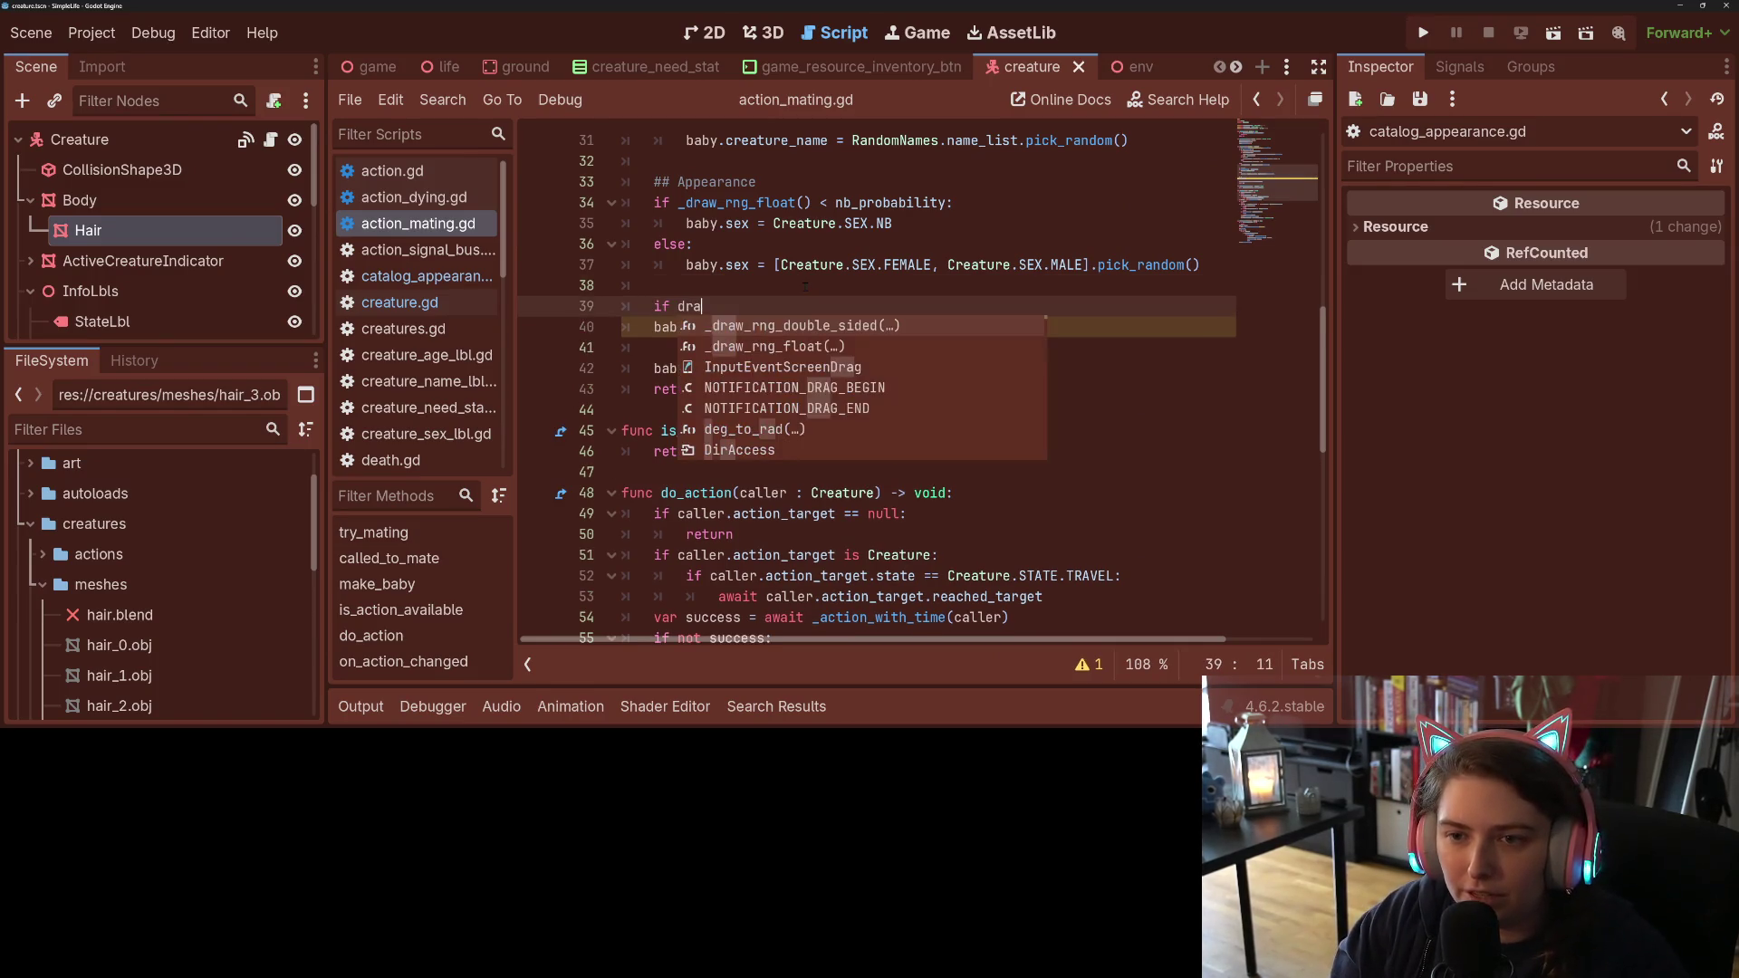
key("Down")
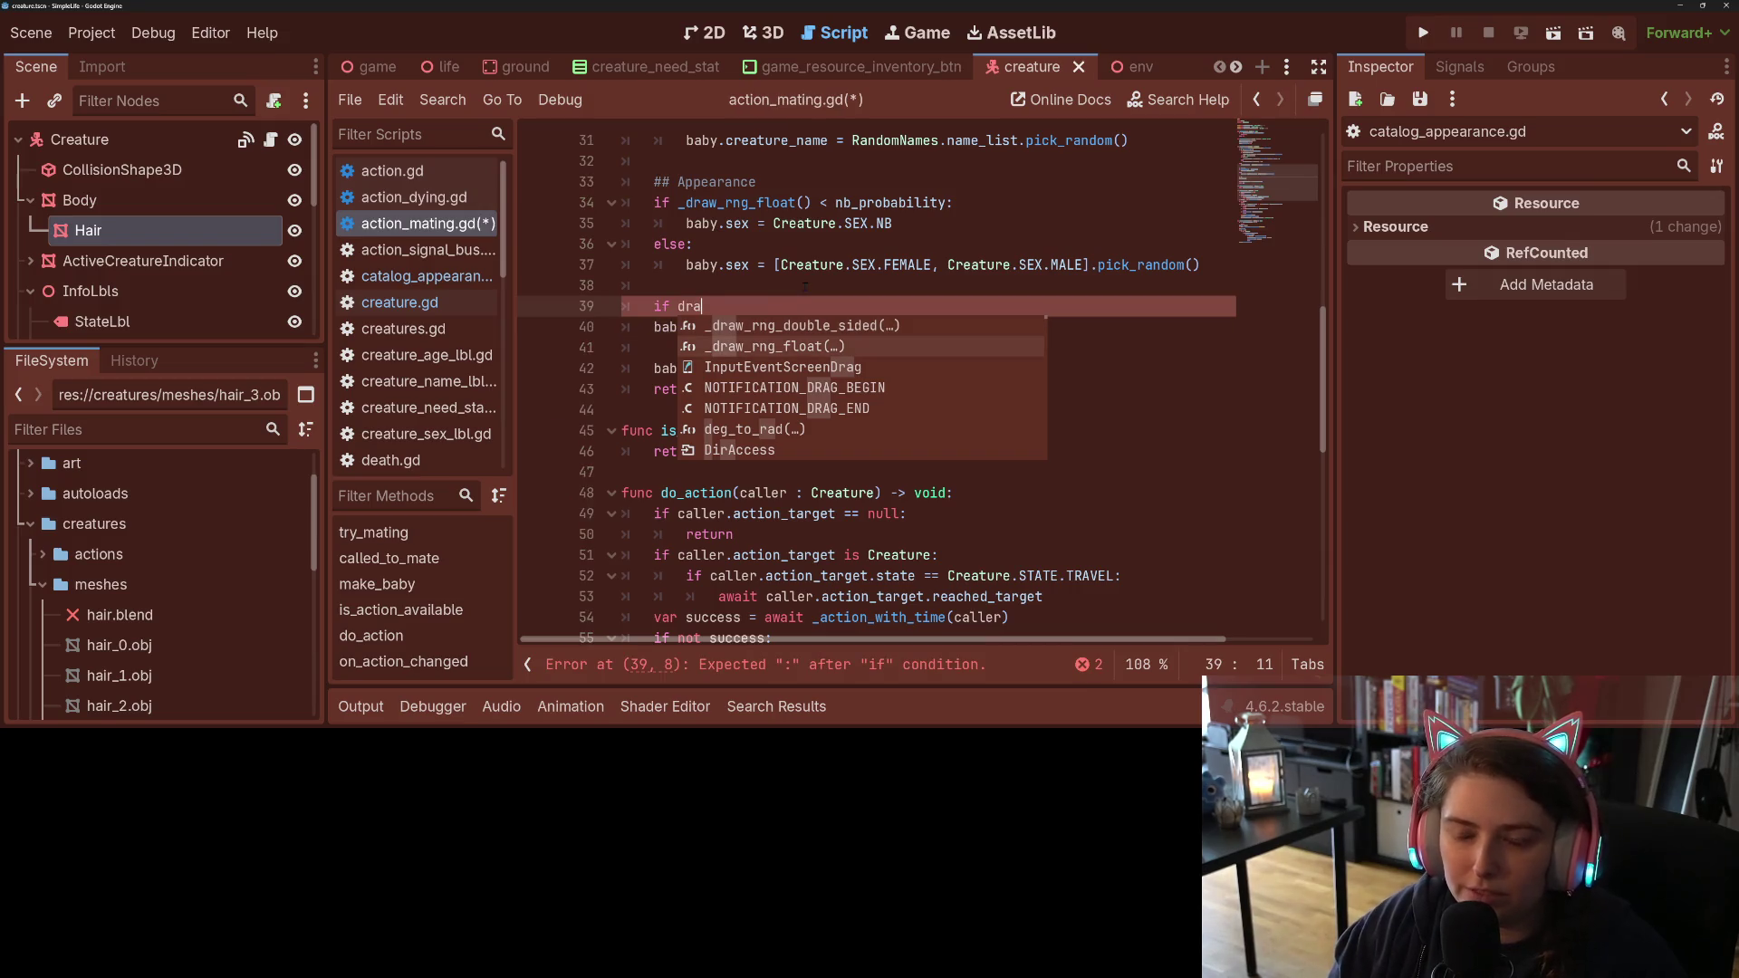
key("Return")
key("Right")
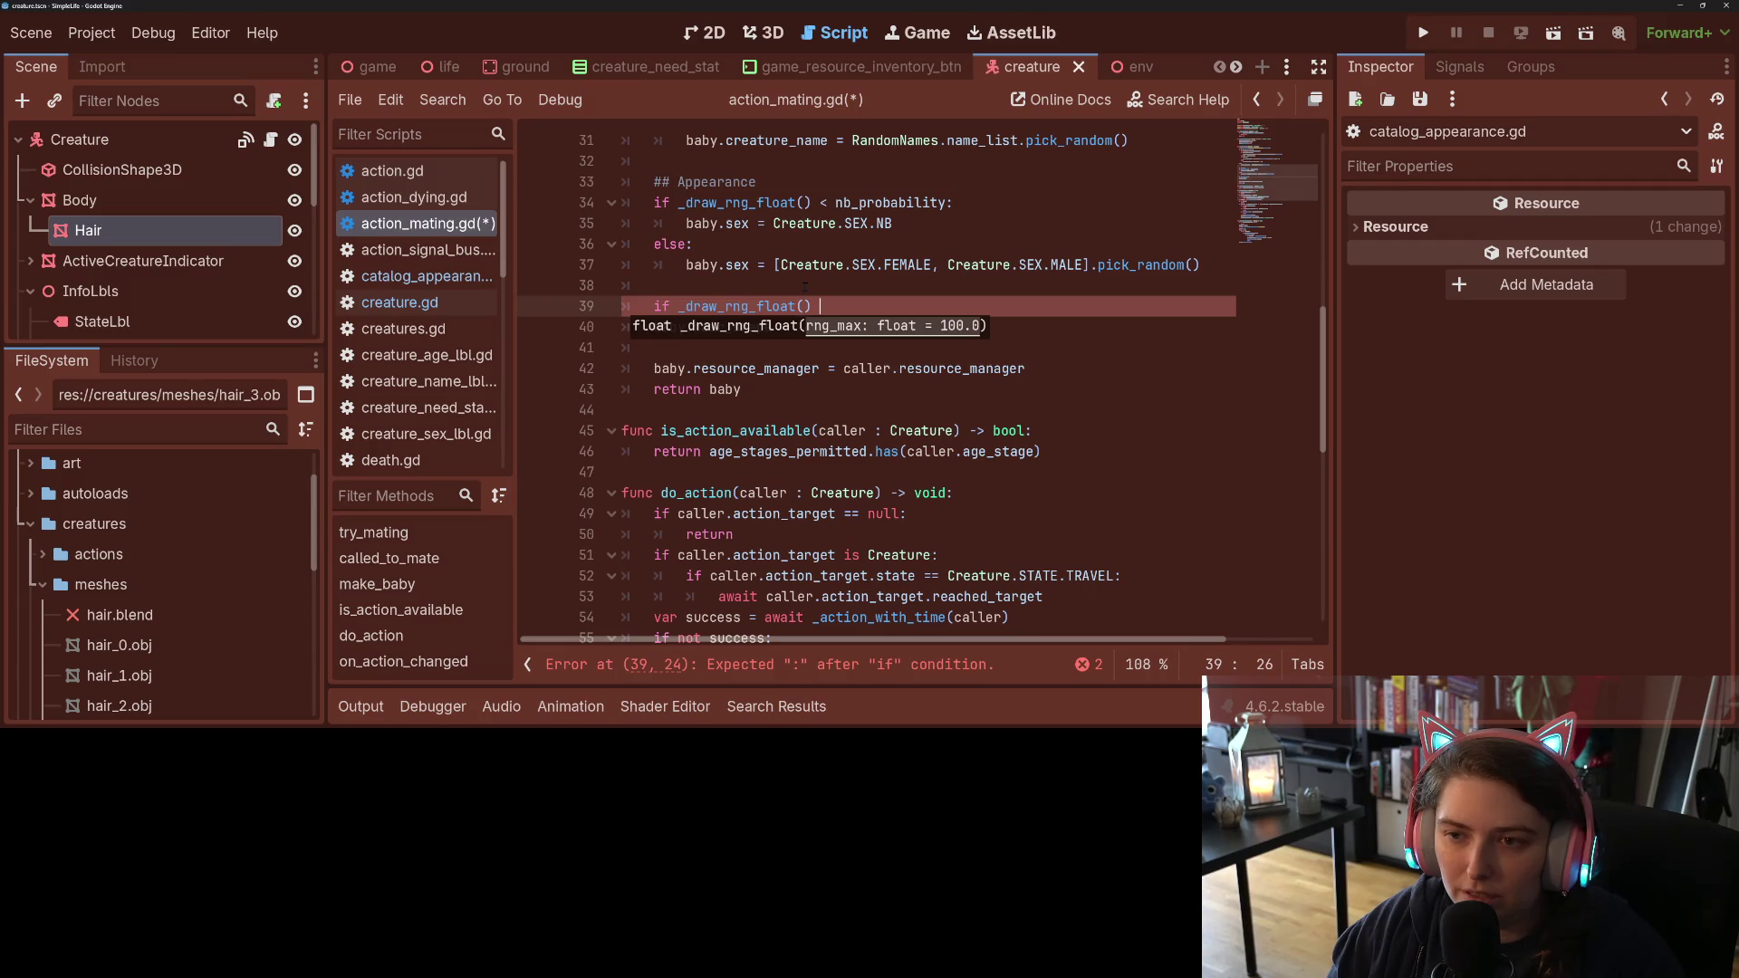
type("< mu")
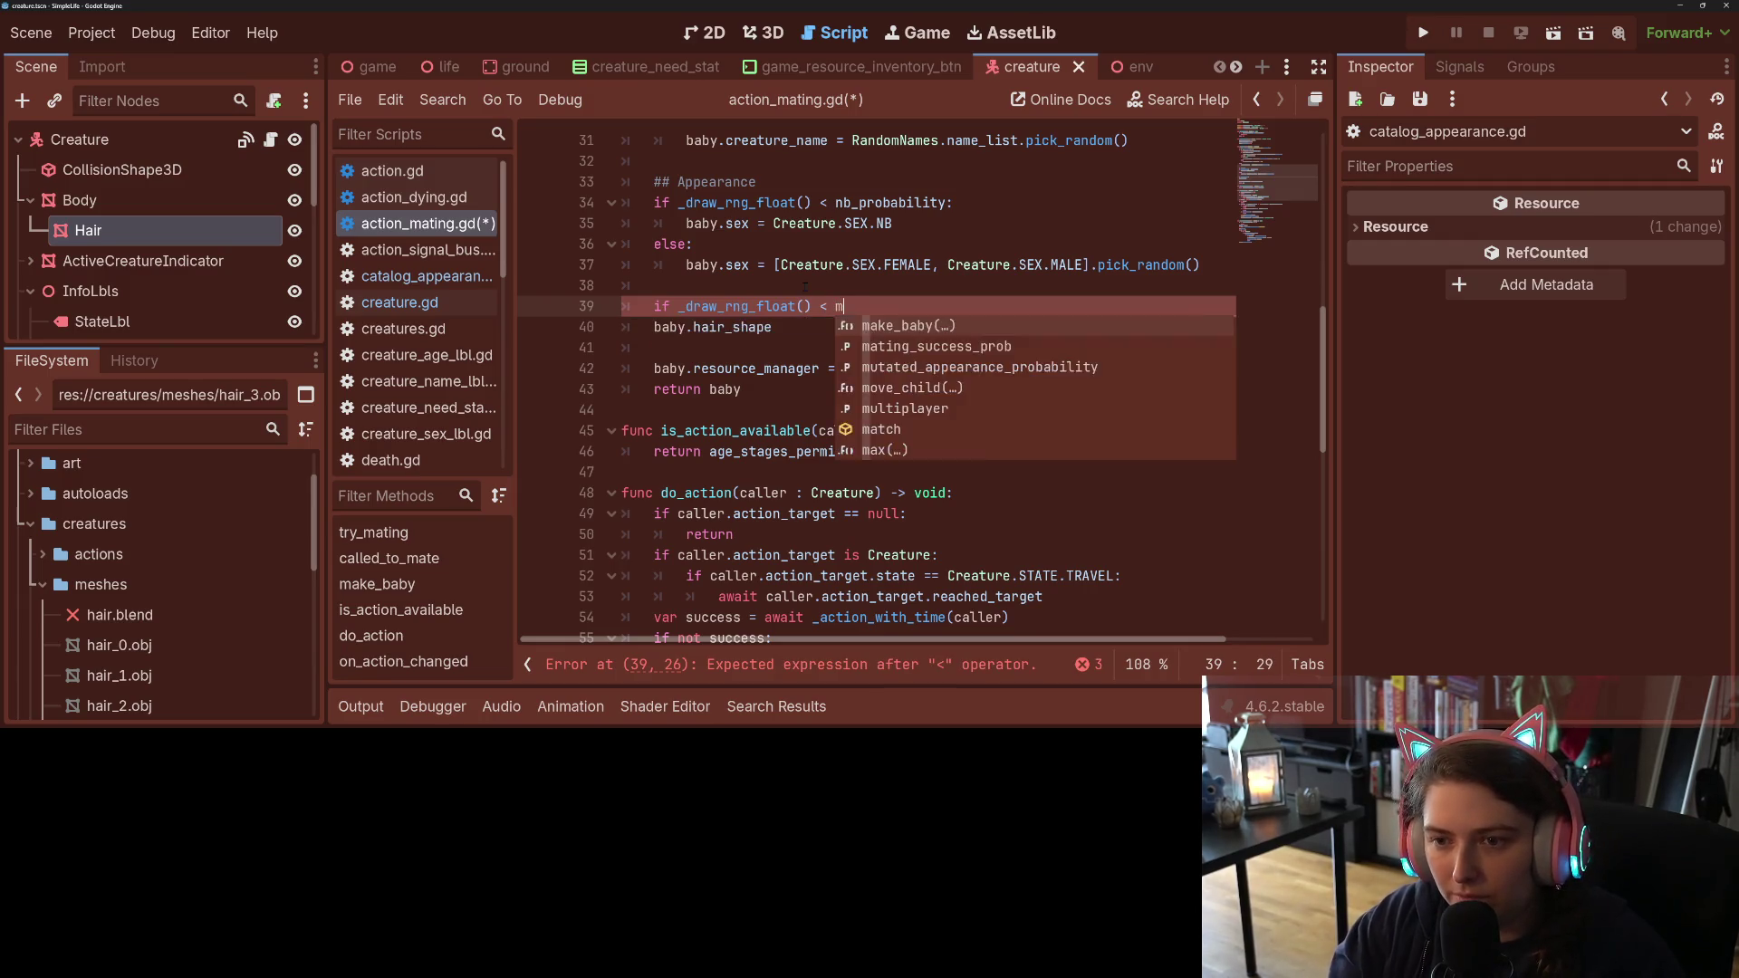
key("Return")
type(":")
key("ctrl+s")
key("Return")
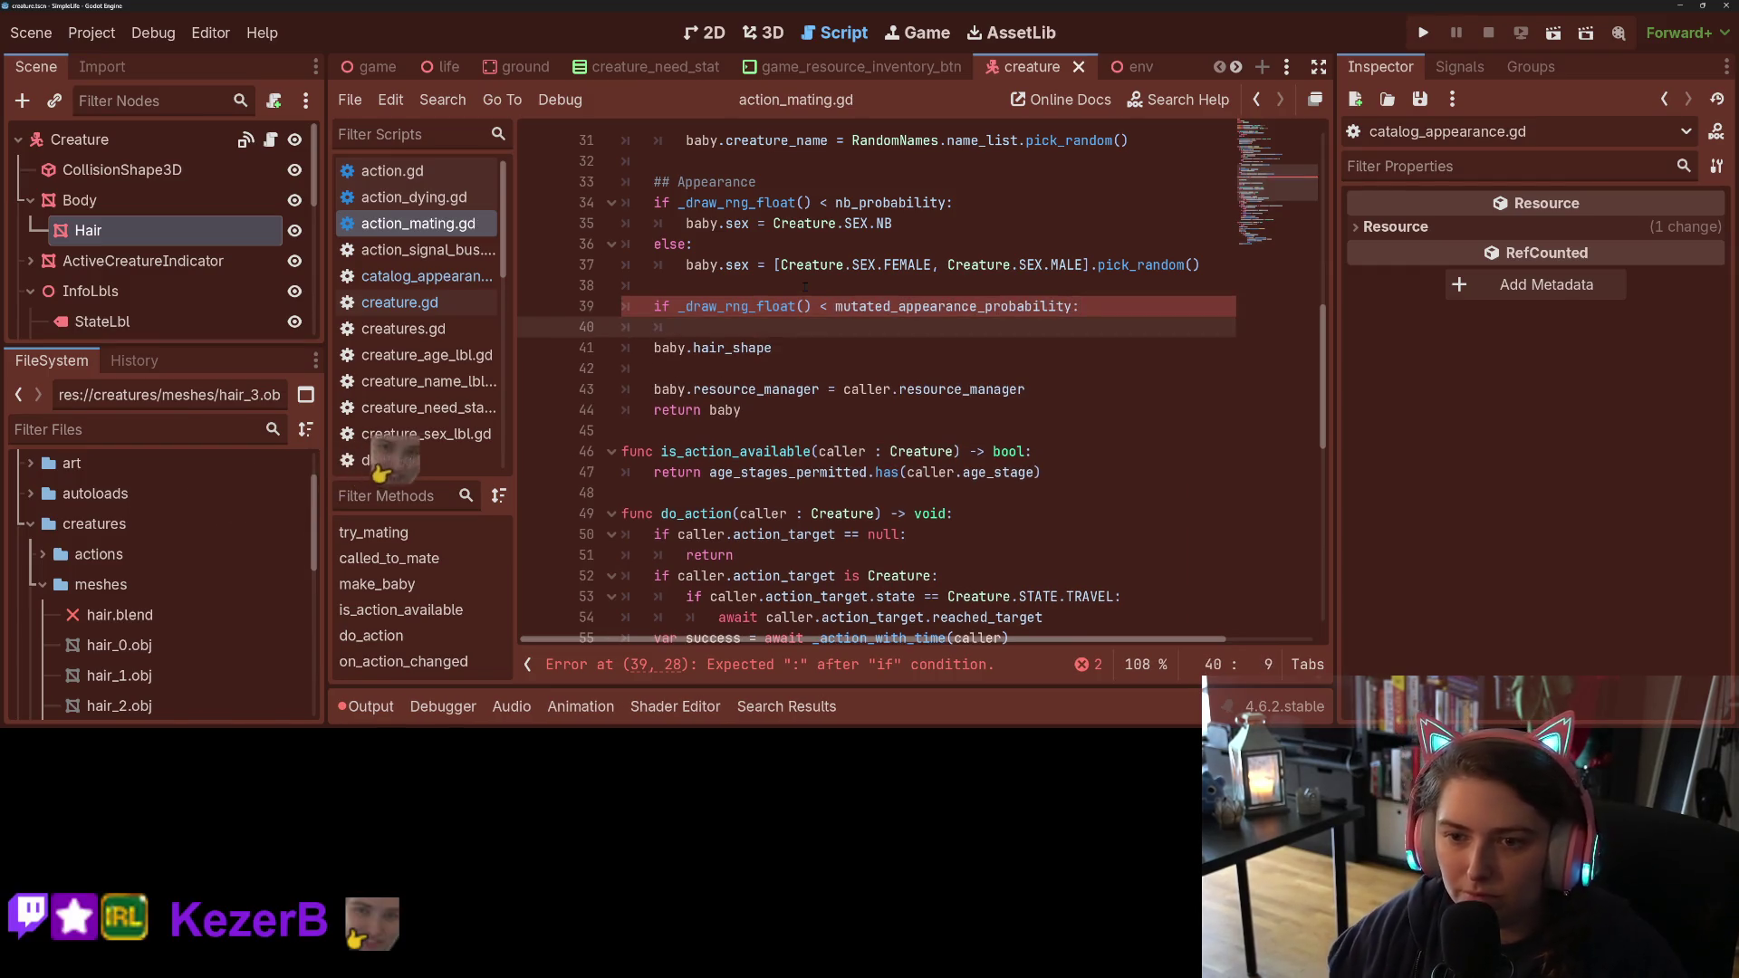
scroll(649, 400, "up", 10)
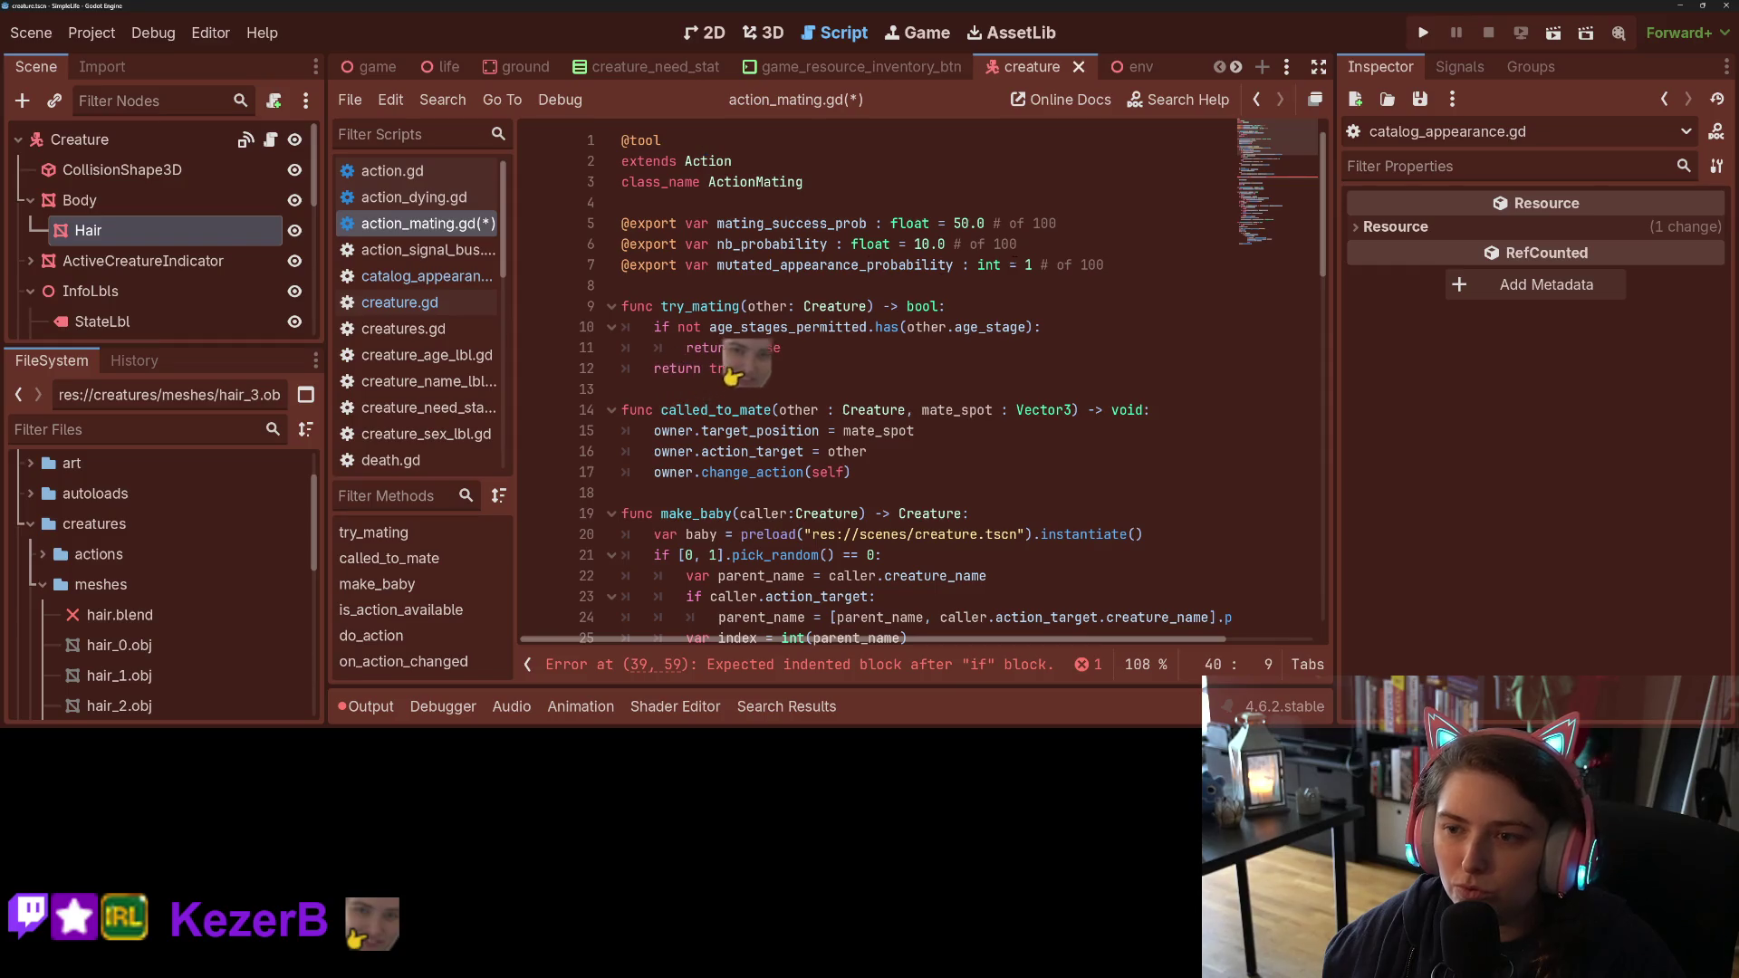
Step: Change mutated_appearance_probability from int 1 to float 1.0 and save the script
double_click(989, 264)
type("float")
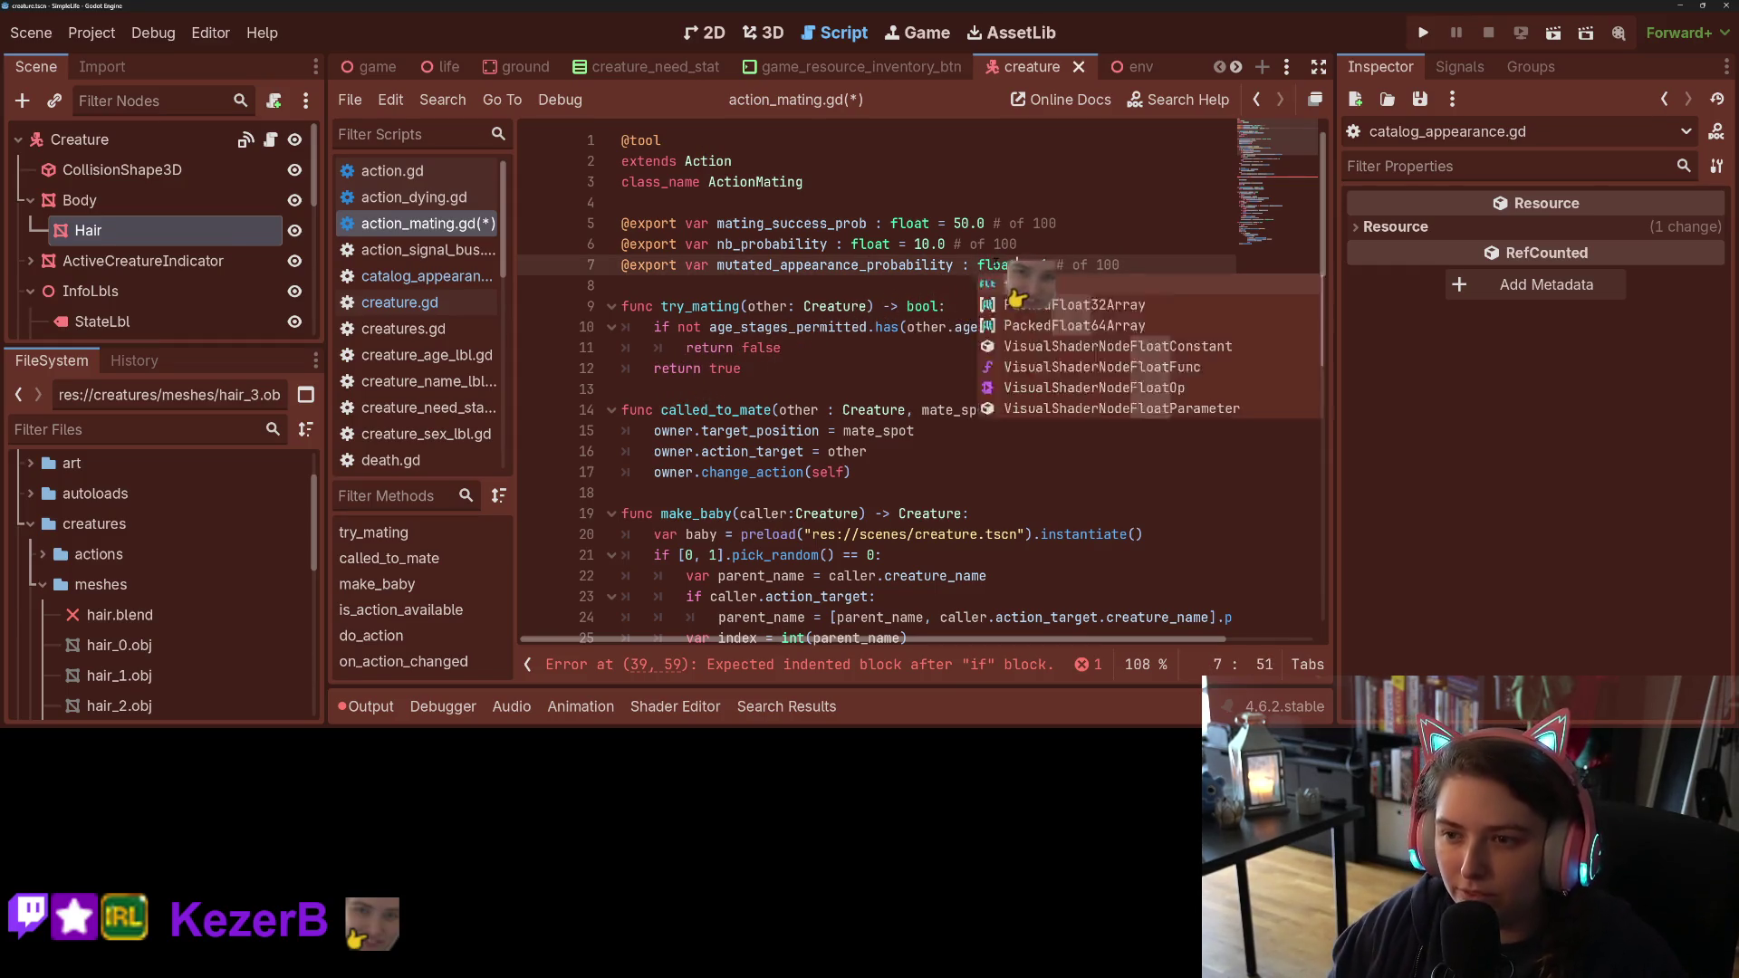
key("Right")
key("Right")
key("Right")
type(".0")
key("ctrl+s")
scroll(993, 364, "down", 4)
scroll(993, 364, "down", 5)
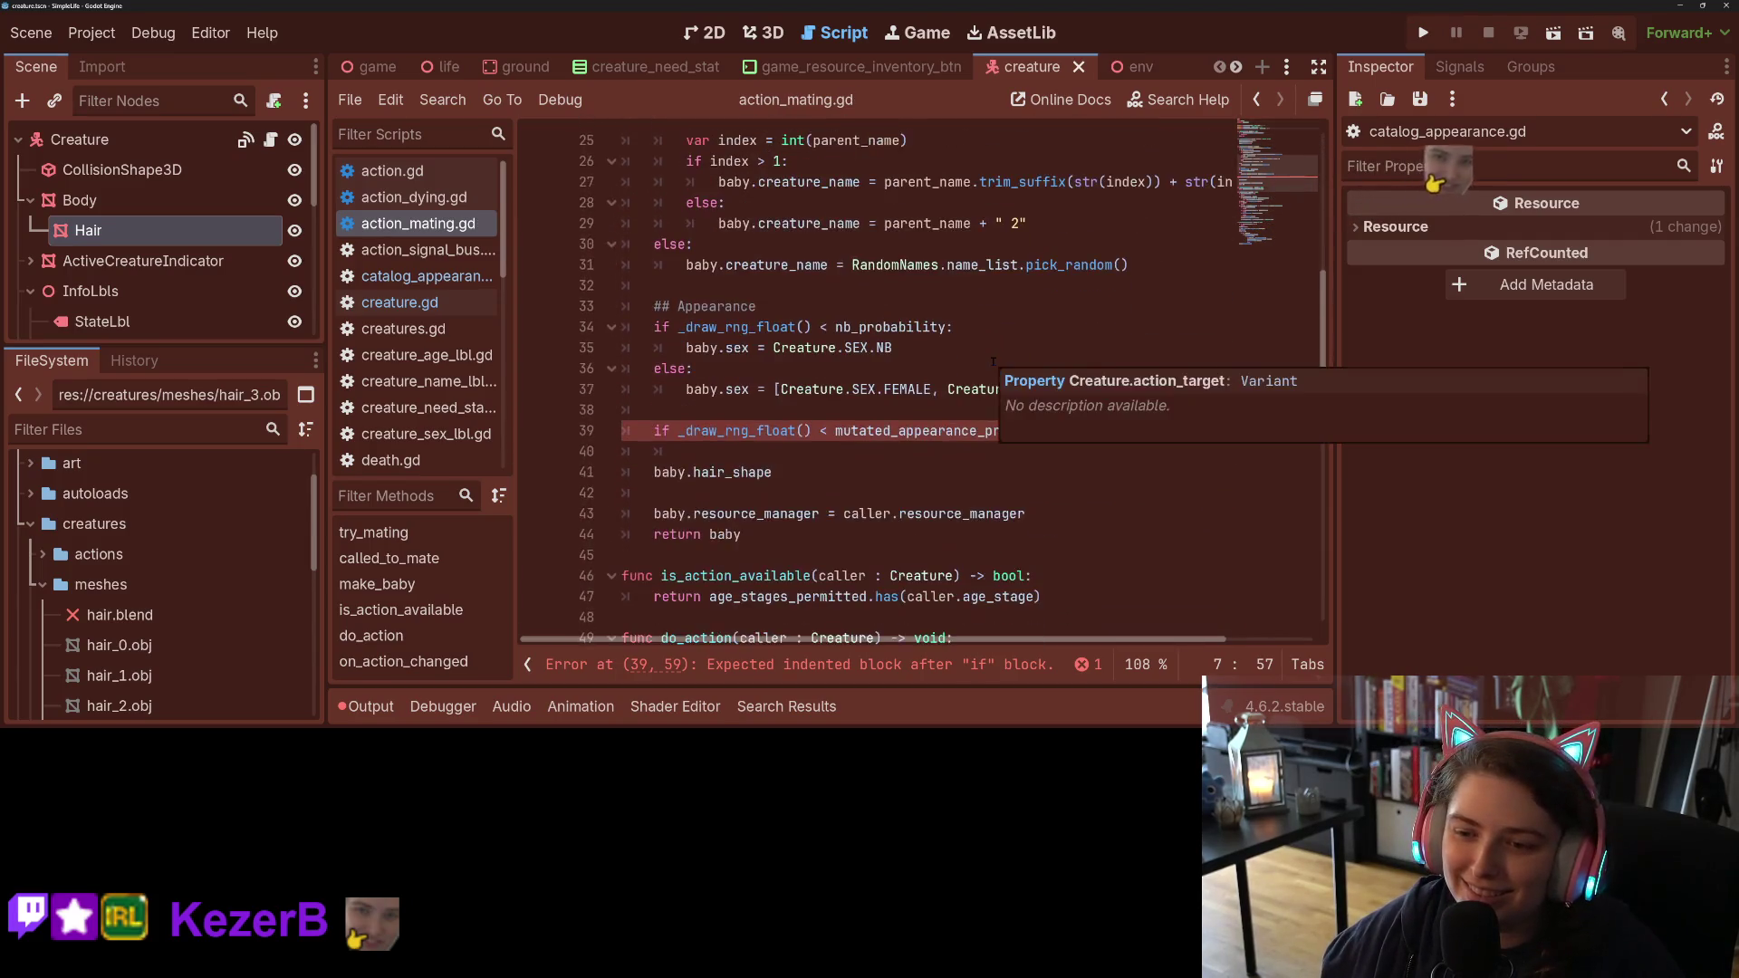
left_click(1132, 367)
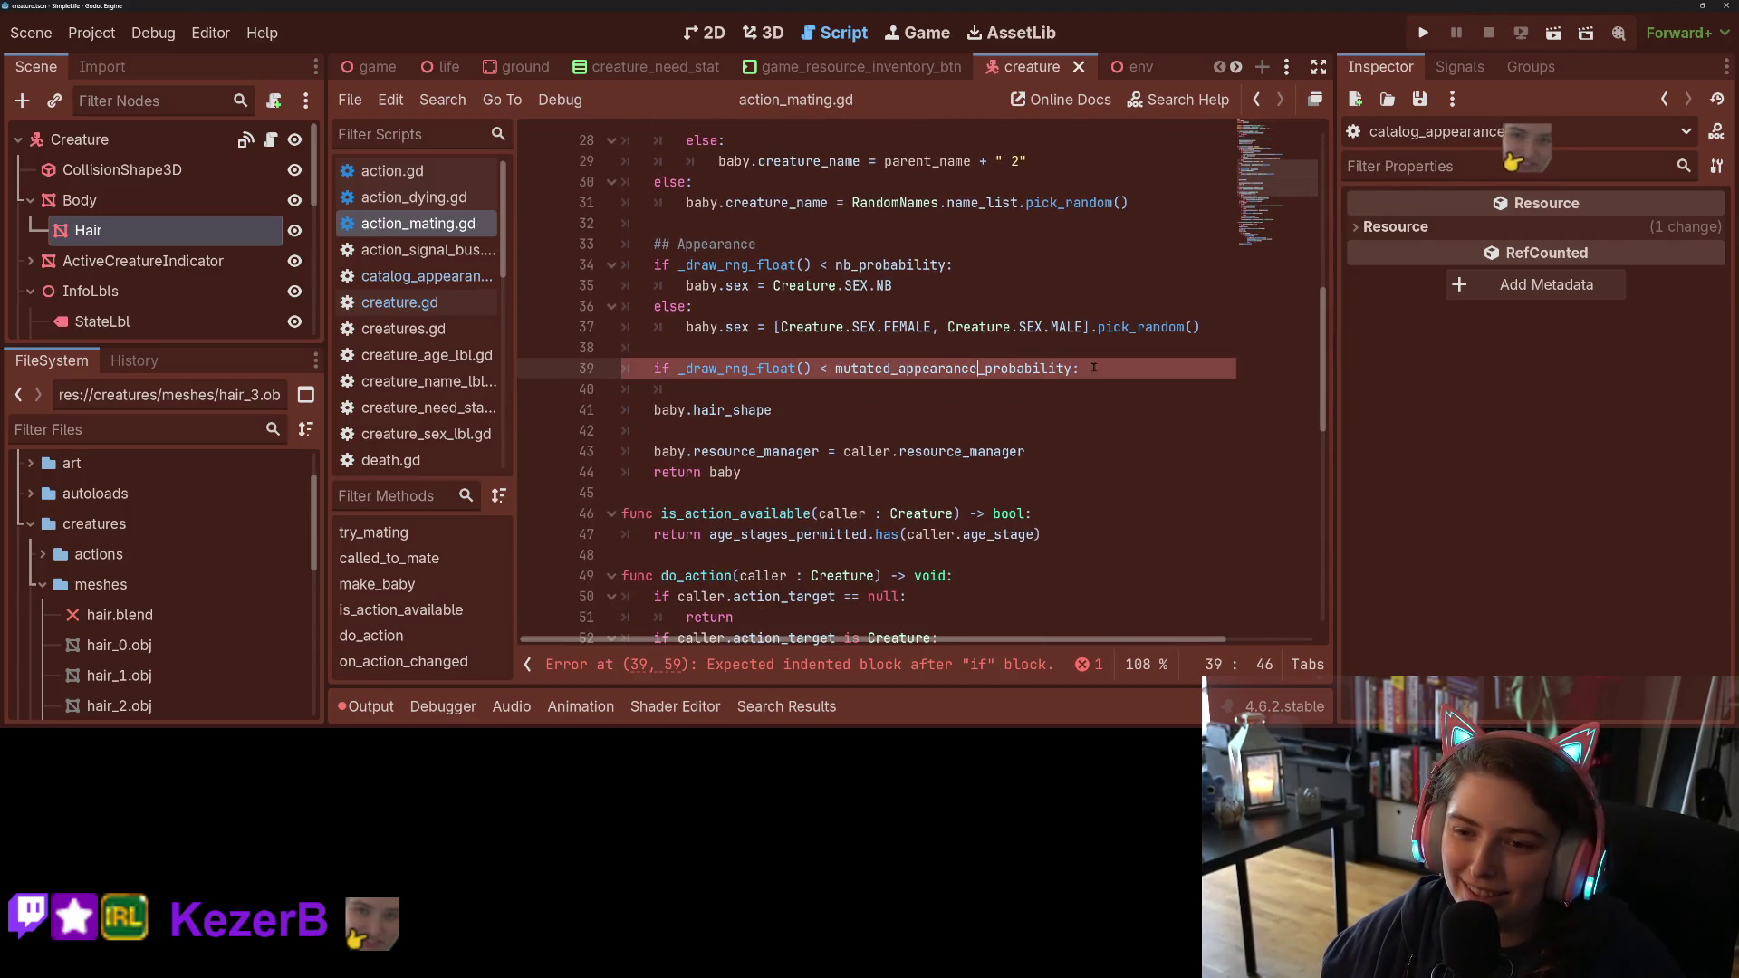
Step: Pull baby.hair_shape into the if body and assign it an empty string ""
left_click(843, 389)
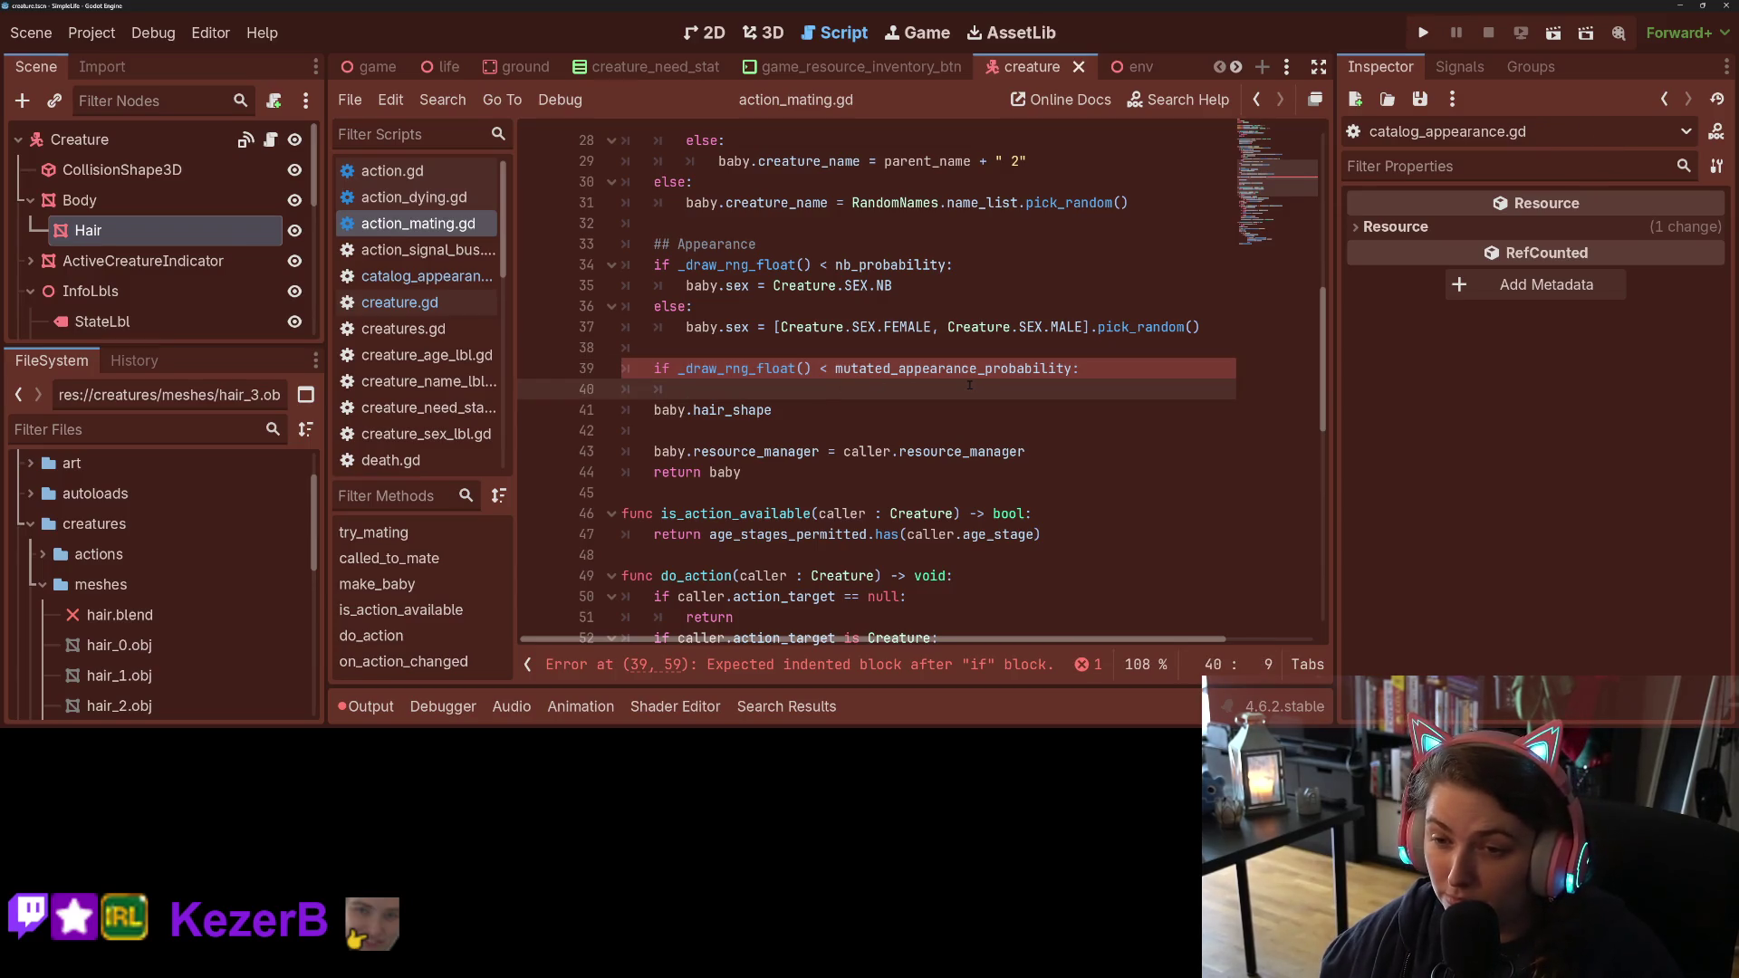
mouse_move(978, 371)
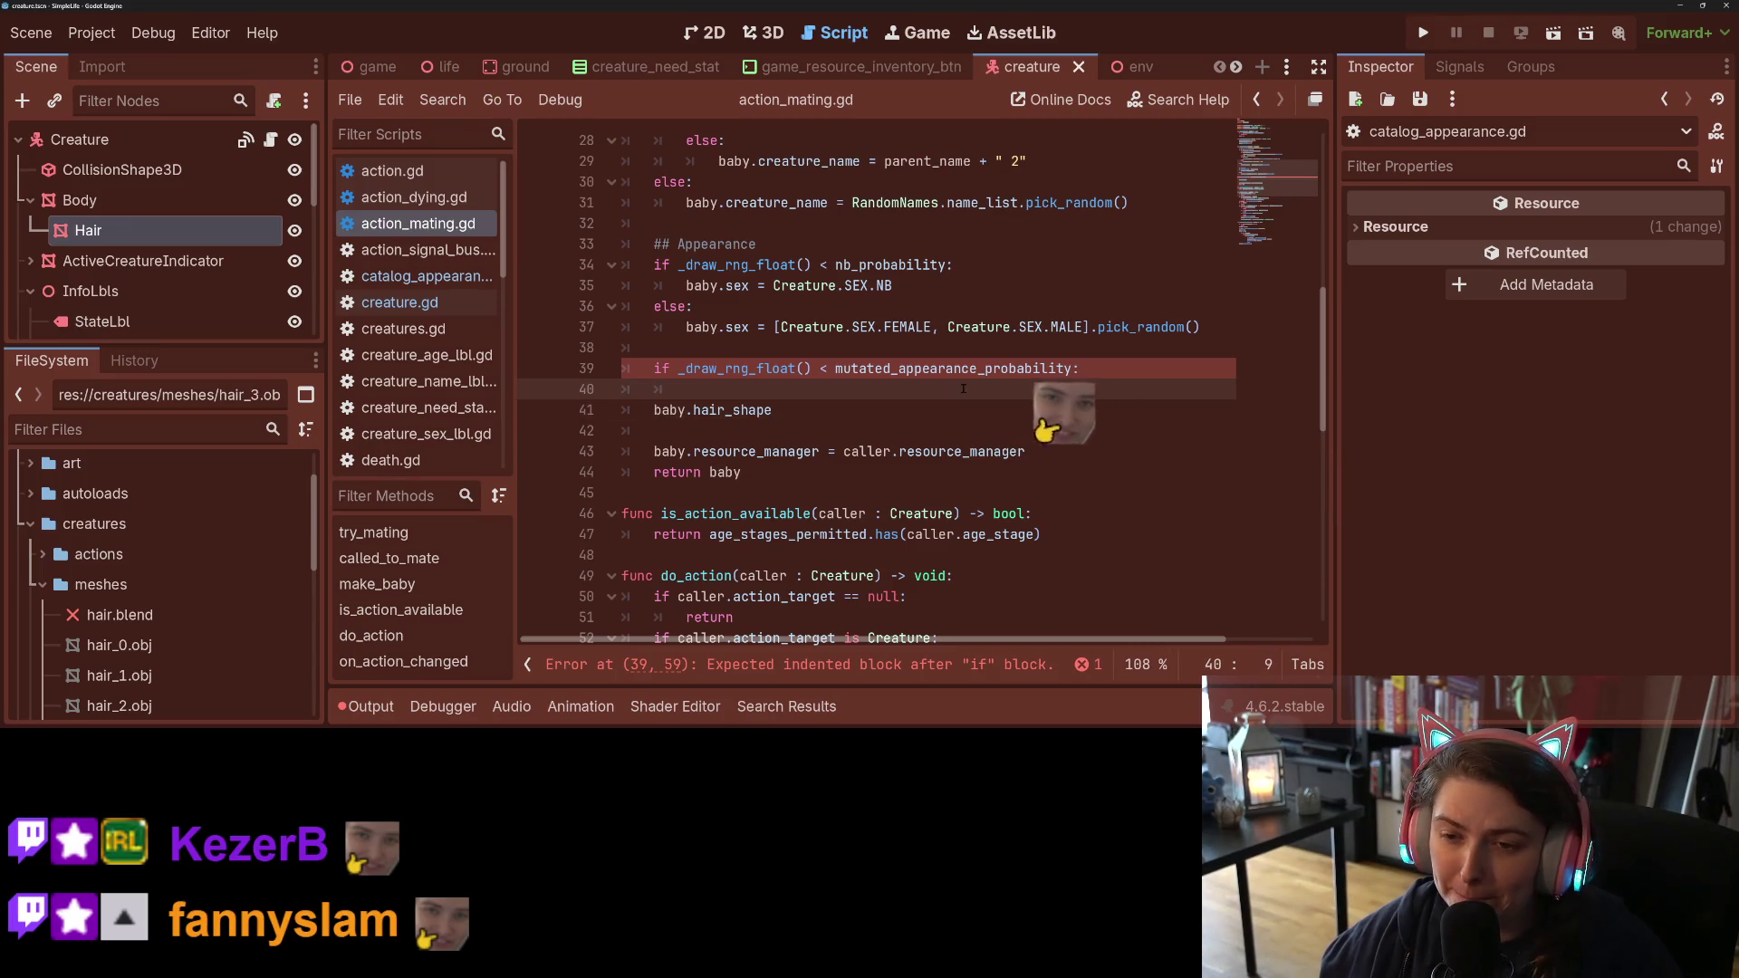
key("Delete")
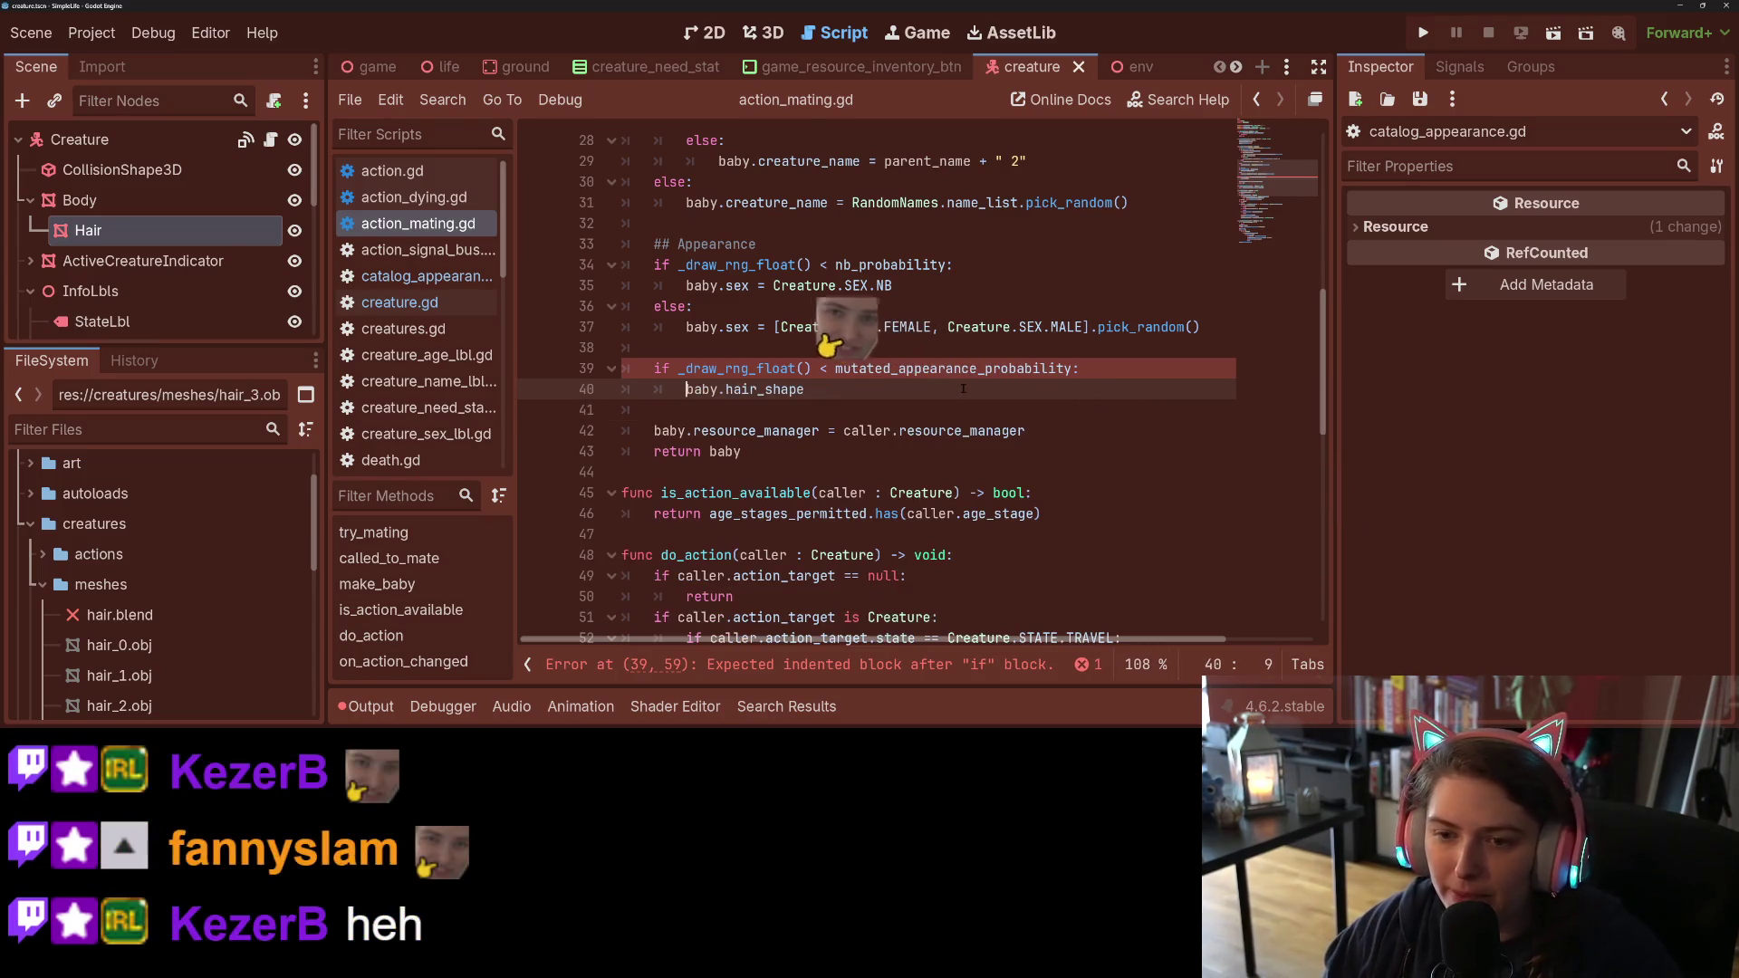
key("End")
type("= ")
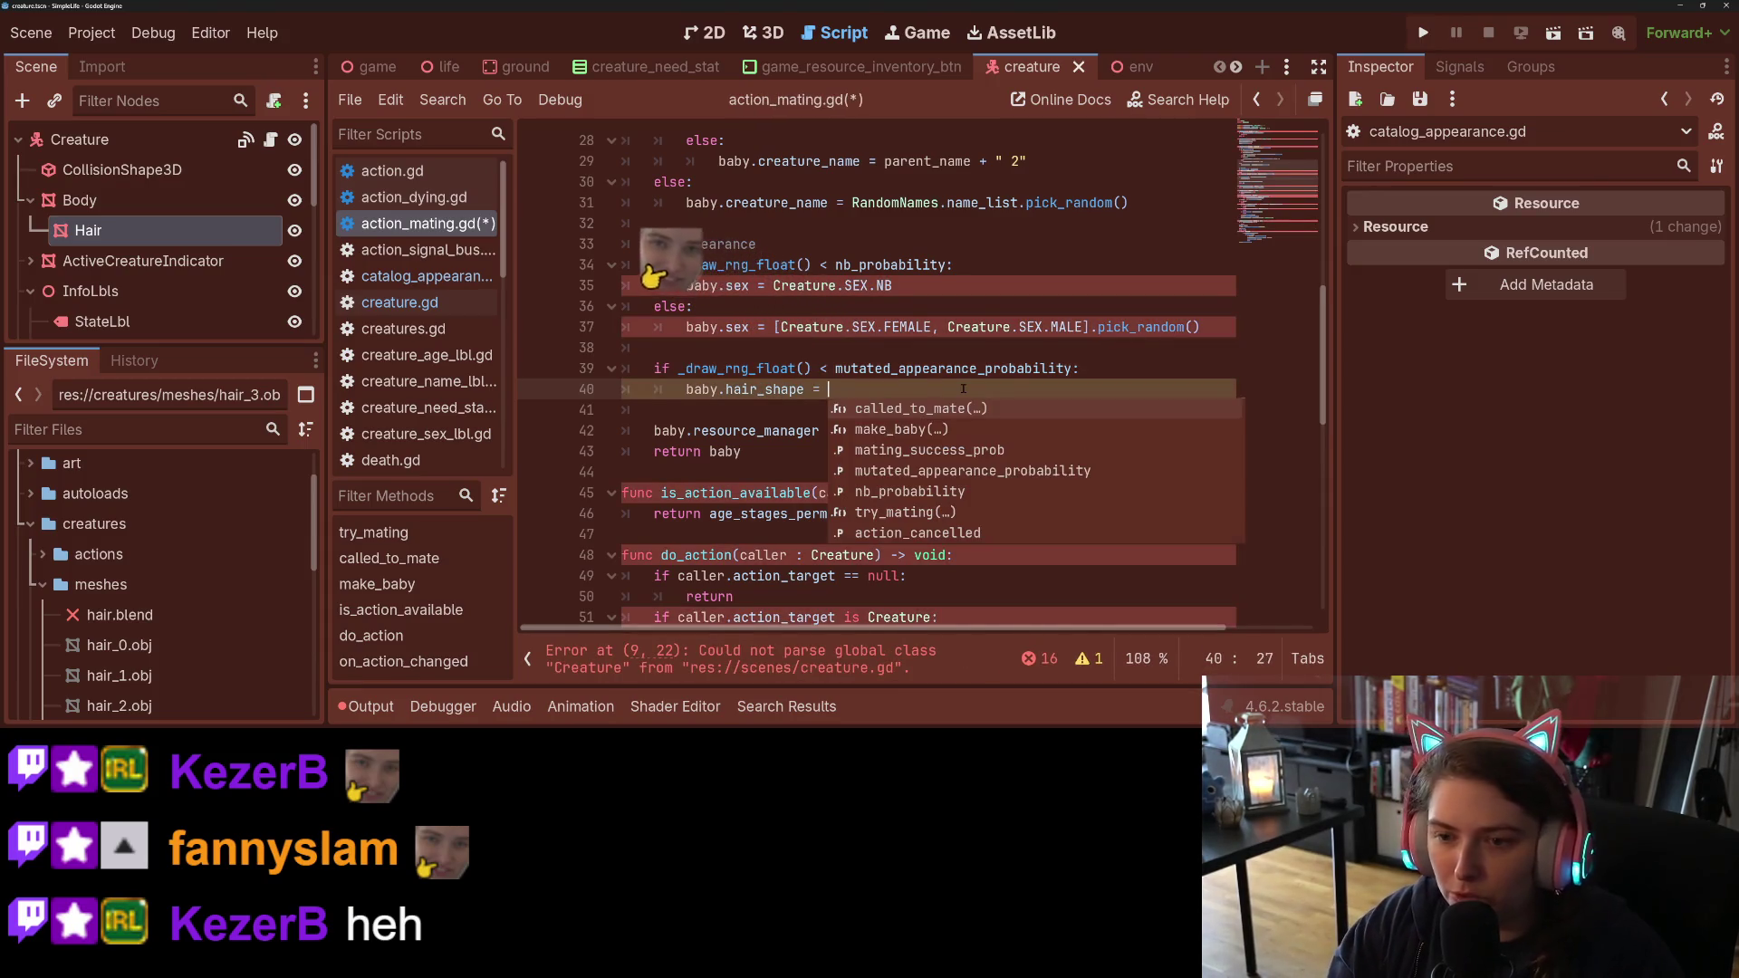
type("\"")
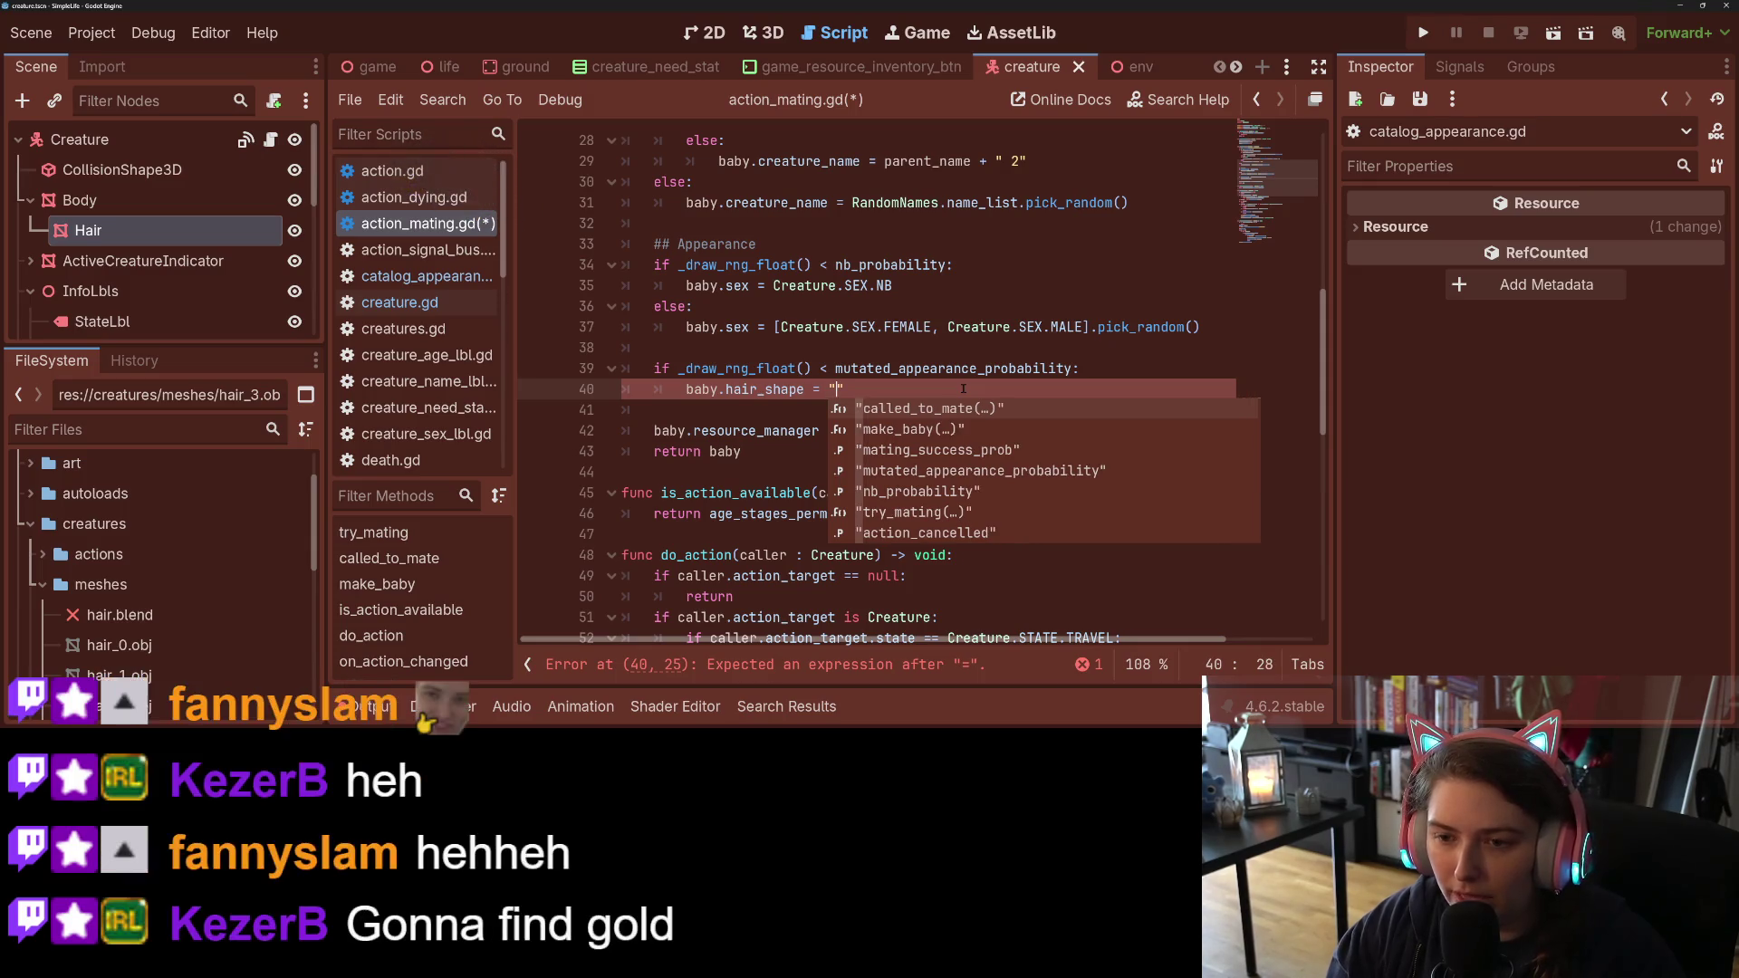
key("Escape")
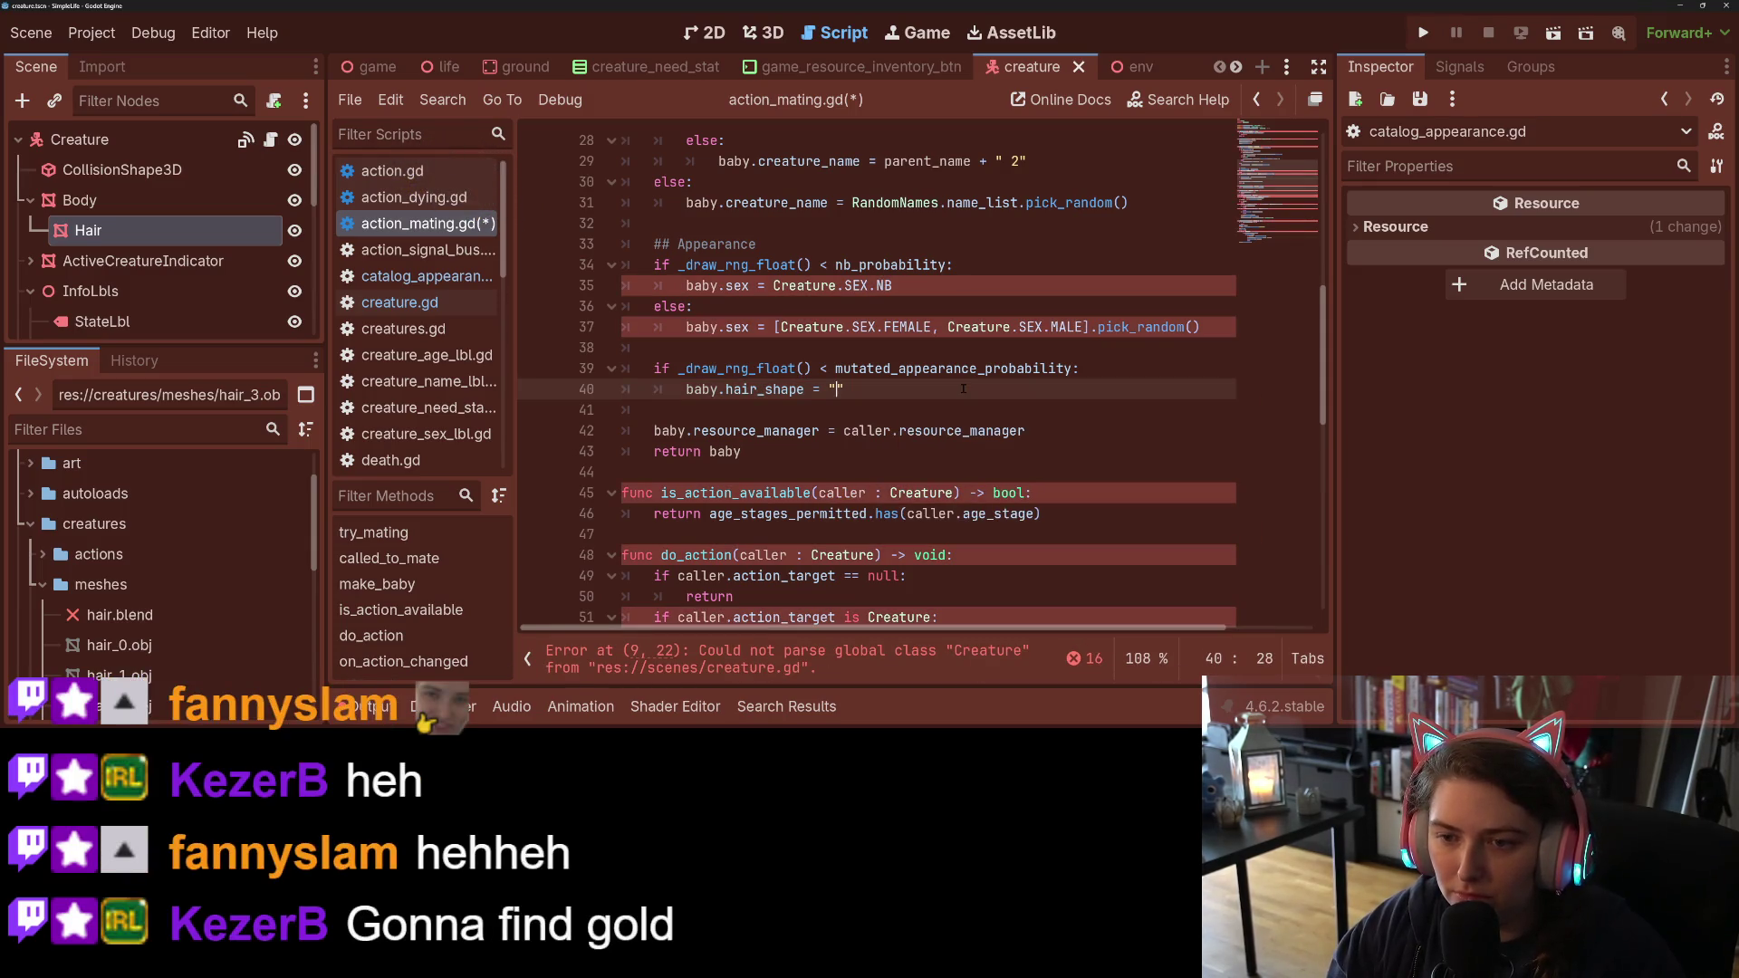
Step: Add an else: branch beginning 'baby.hair_shape = ['
key("Down")
key("Return")
key("Up")
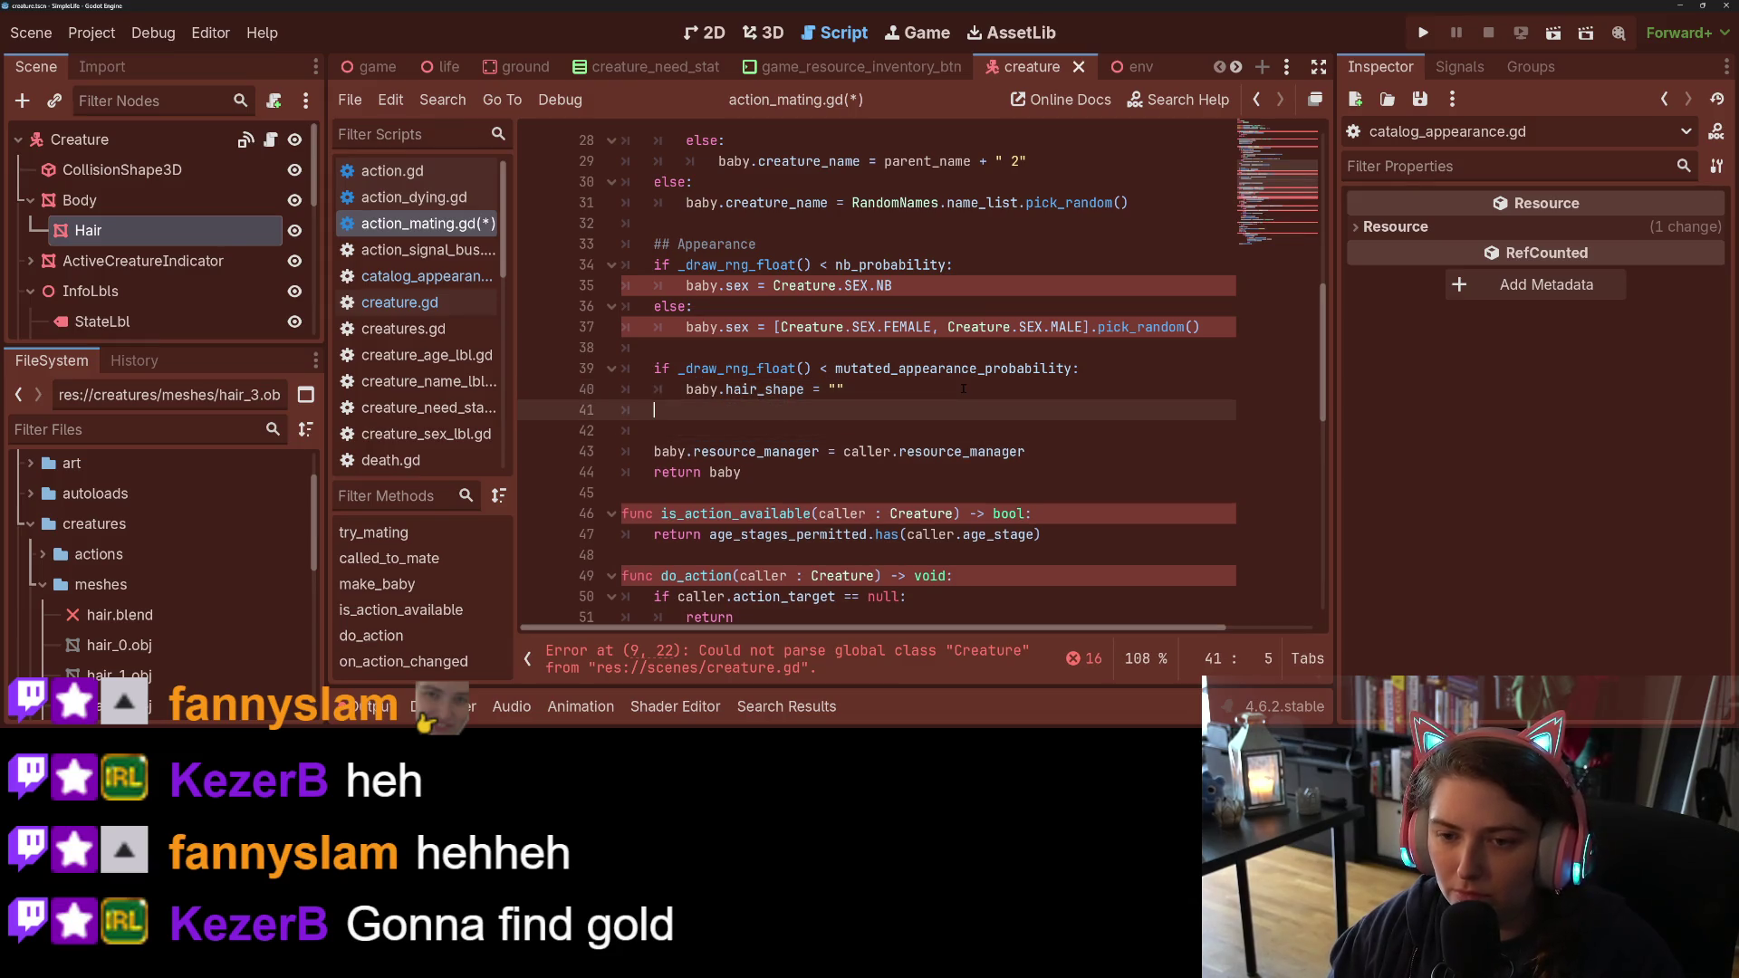
key("BackSpace")
type("else:")
key("Return")
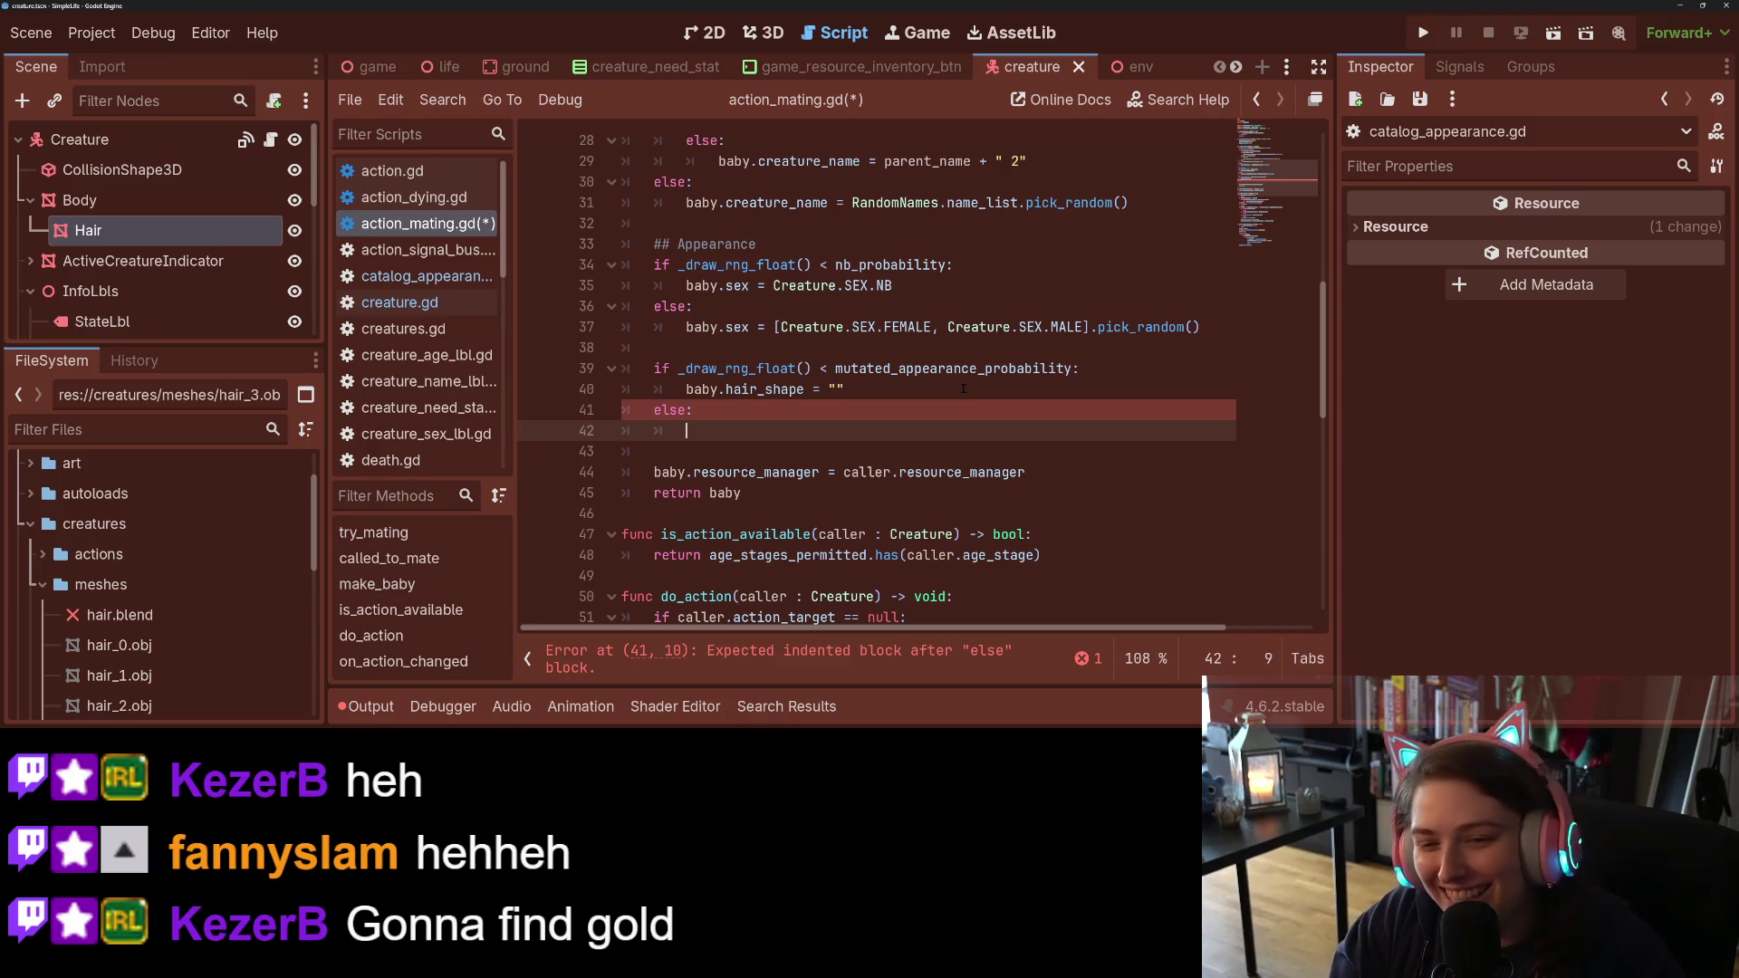
type("bab")
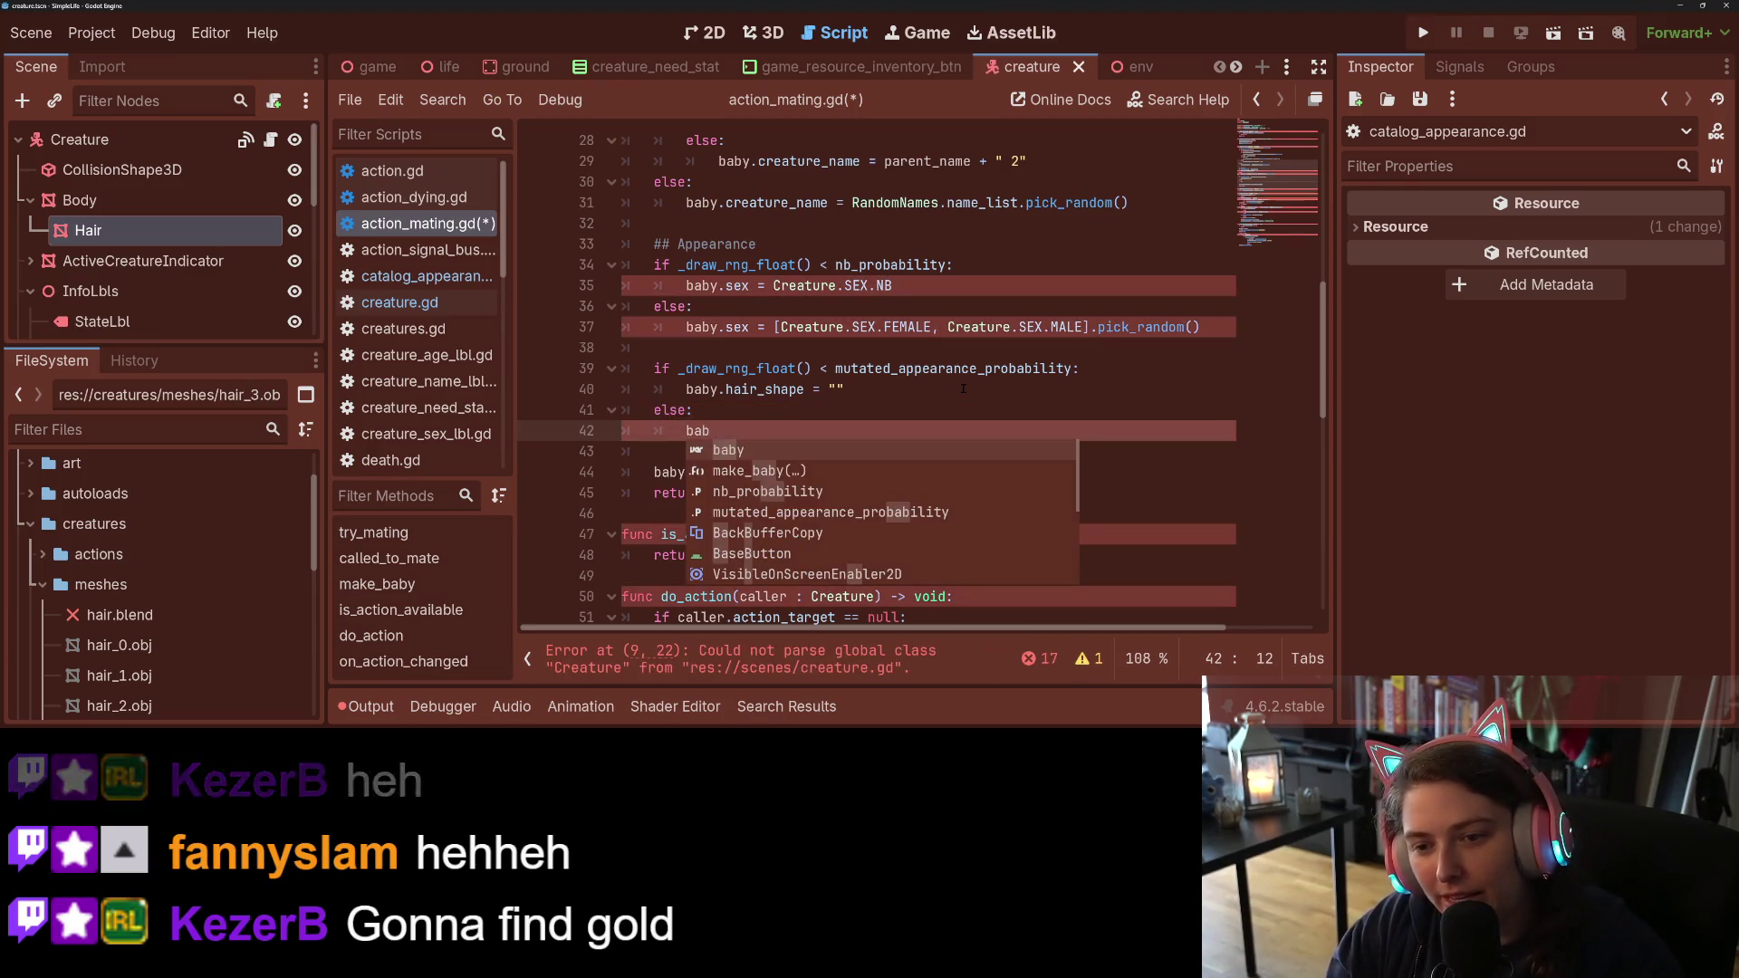
type("y.hair")
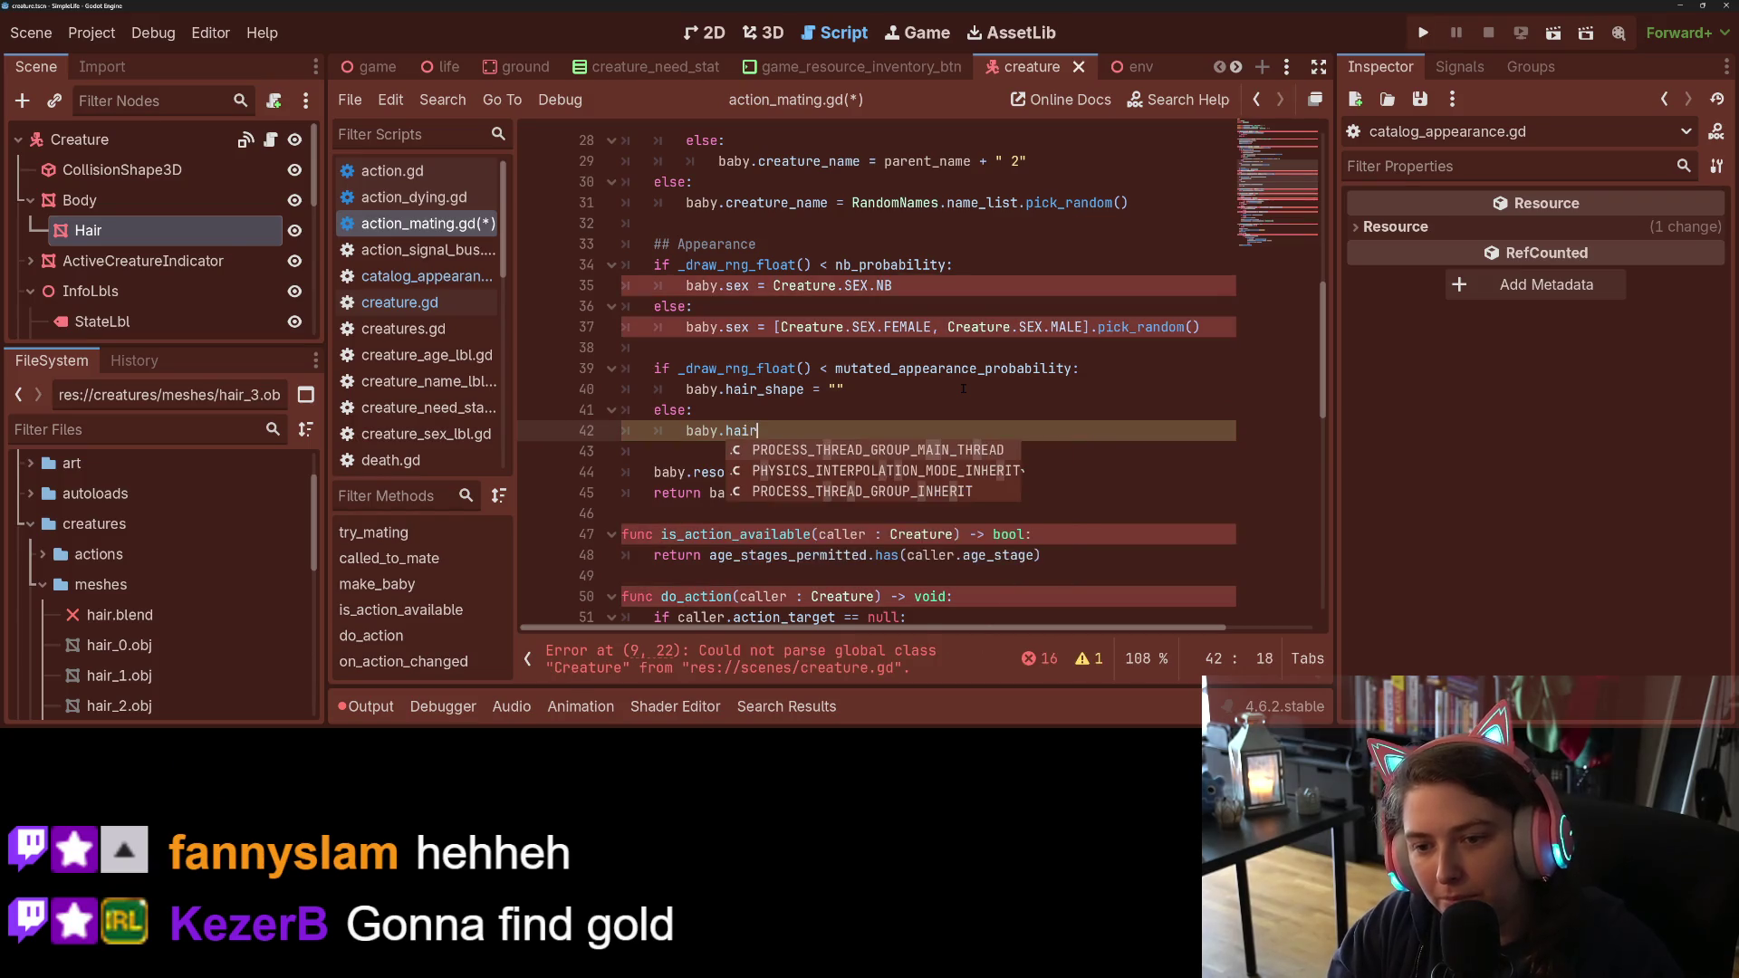
type("_shape =")
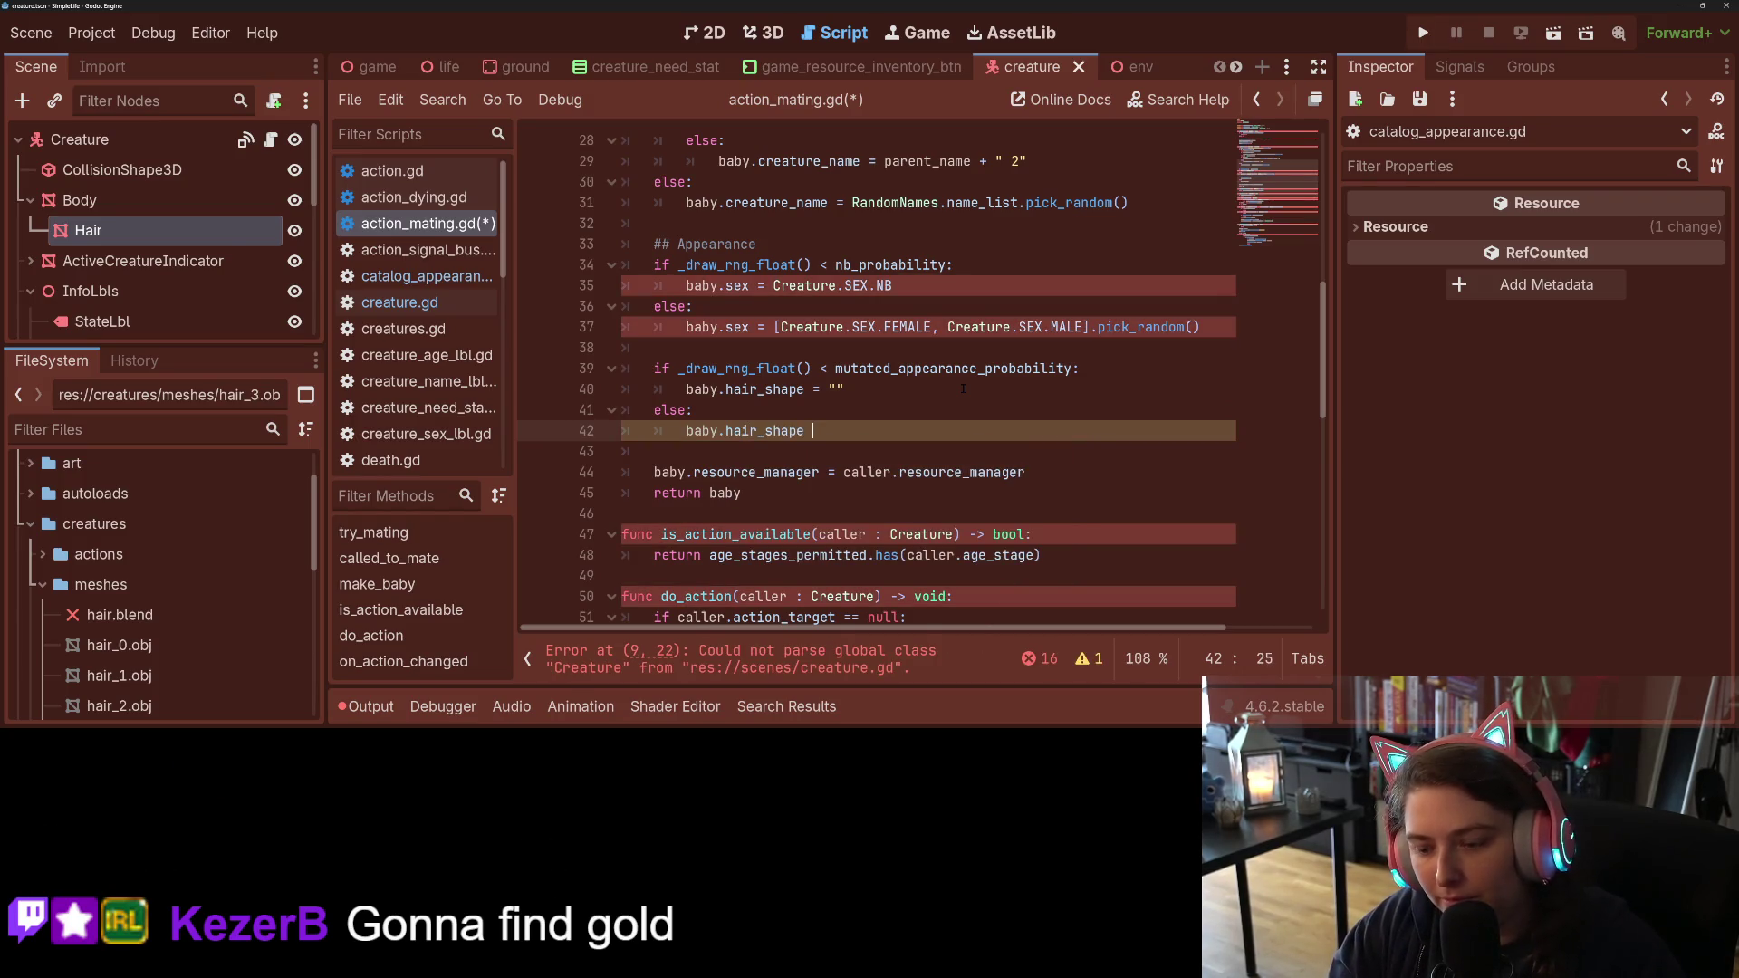
type("[")
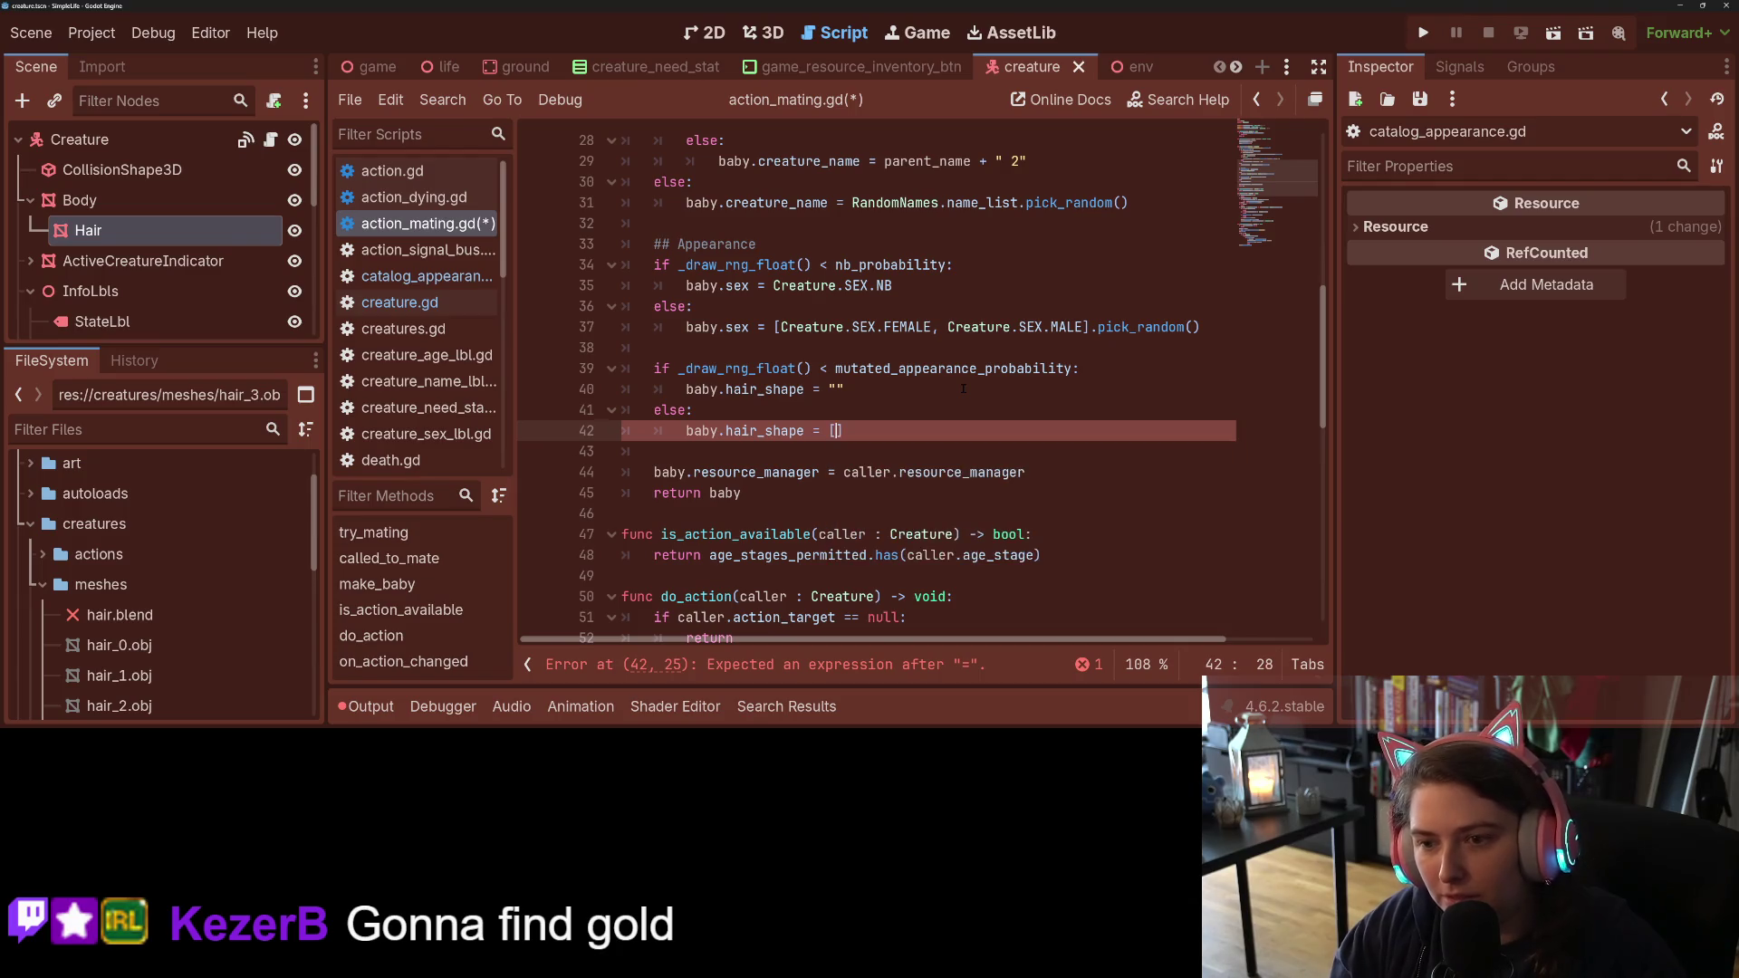
Step: Review make_baby's uses of caller, selecting caller.action_target on line 24
scroll(937, 382, "up", 1)
scroll(938, 382, "up", 2)
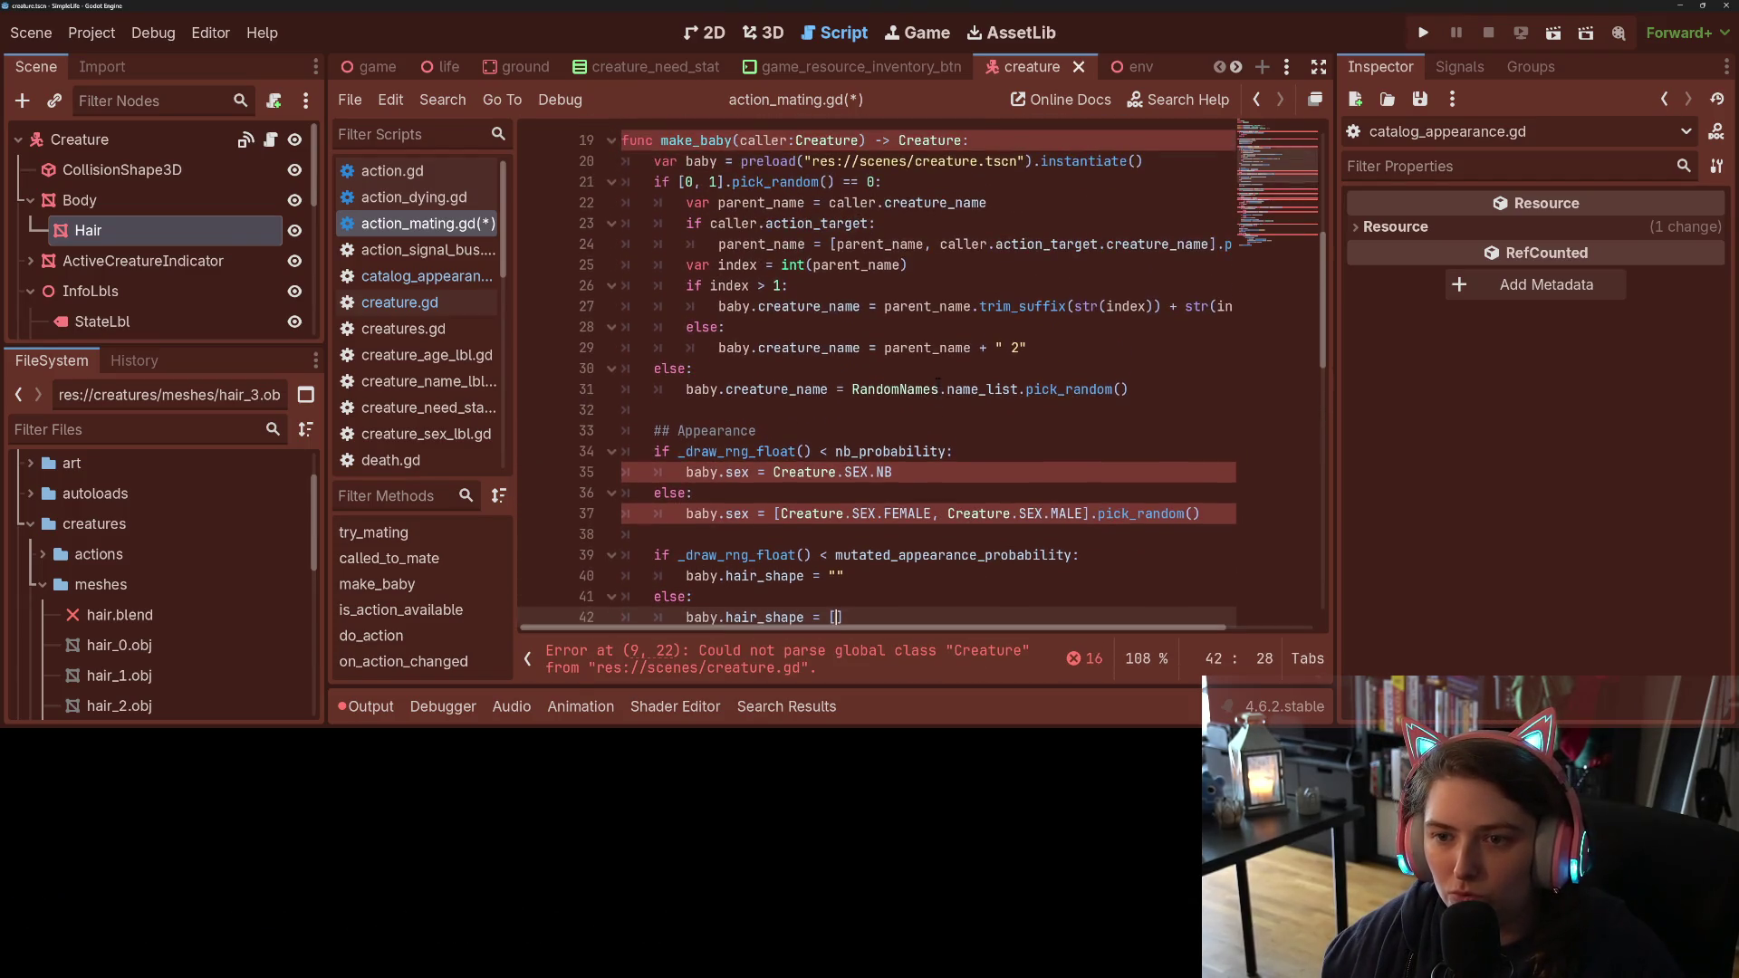
left_click(796, 244)
left_click(809, 141)
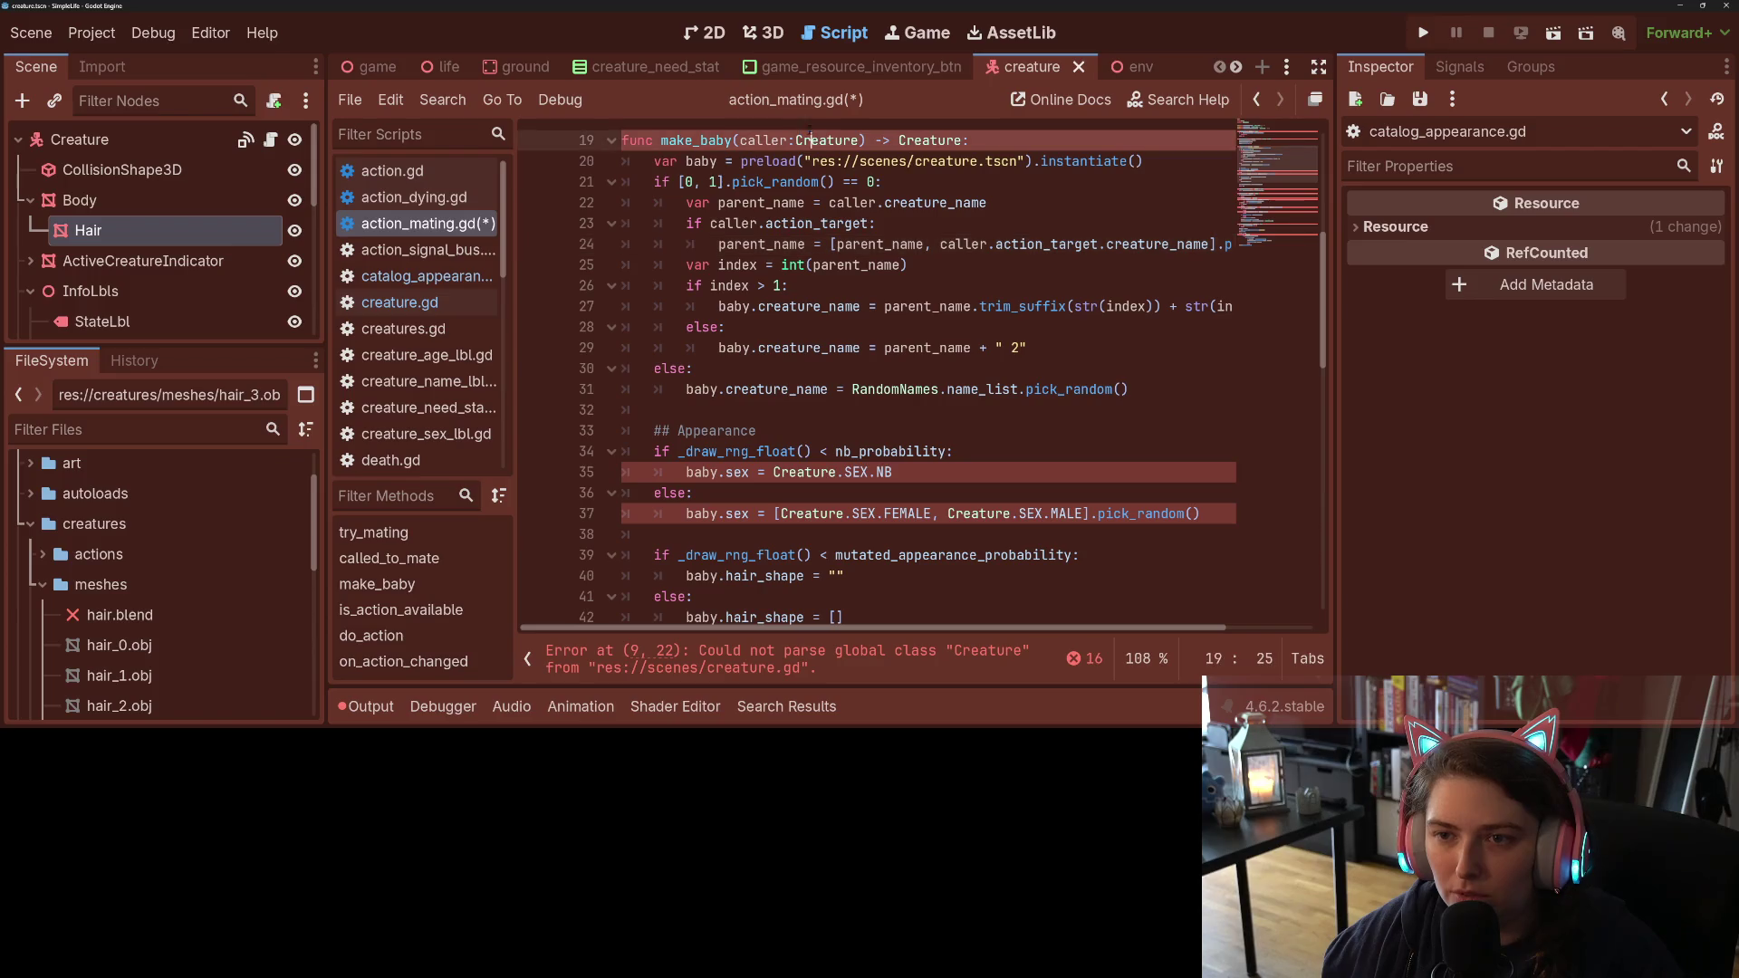
left_click(756, 161)
left_click(756, 222)
left_click(990, 244)
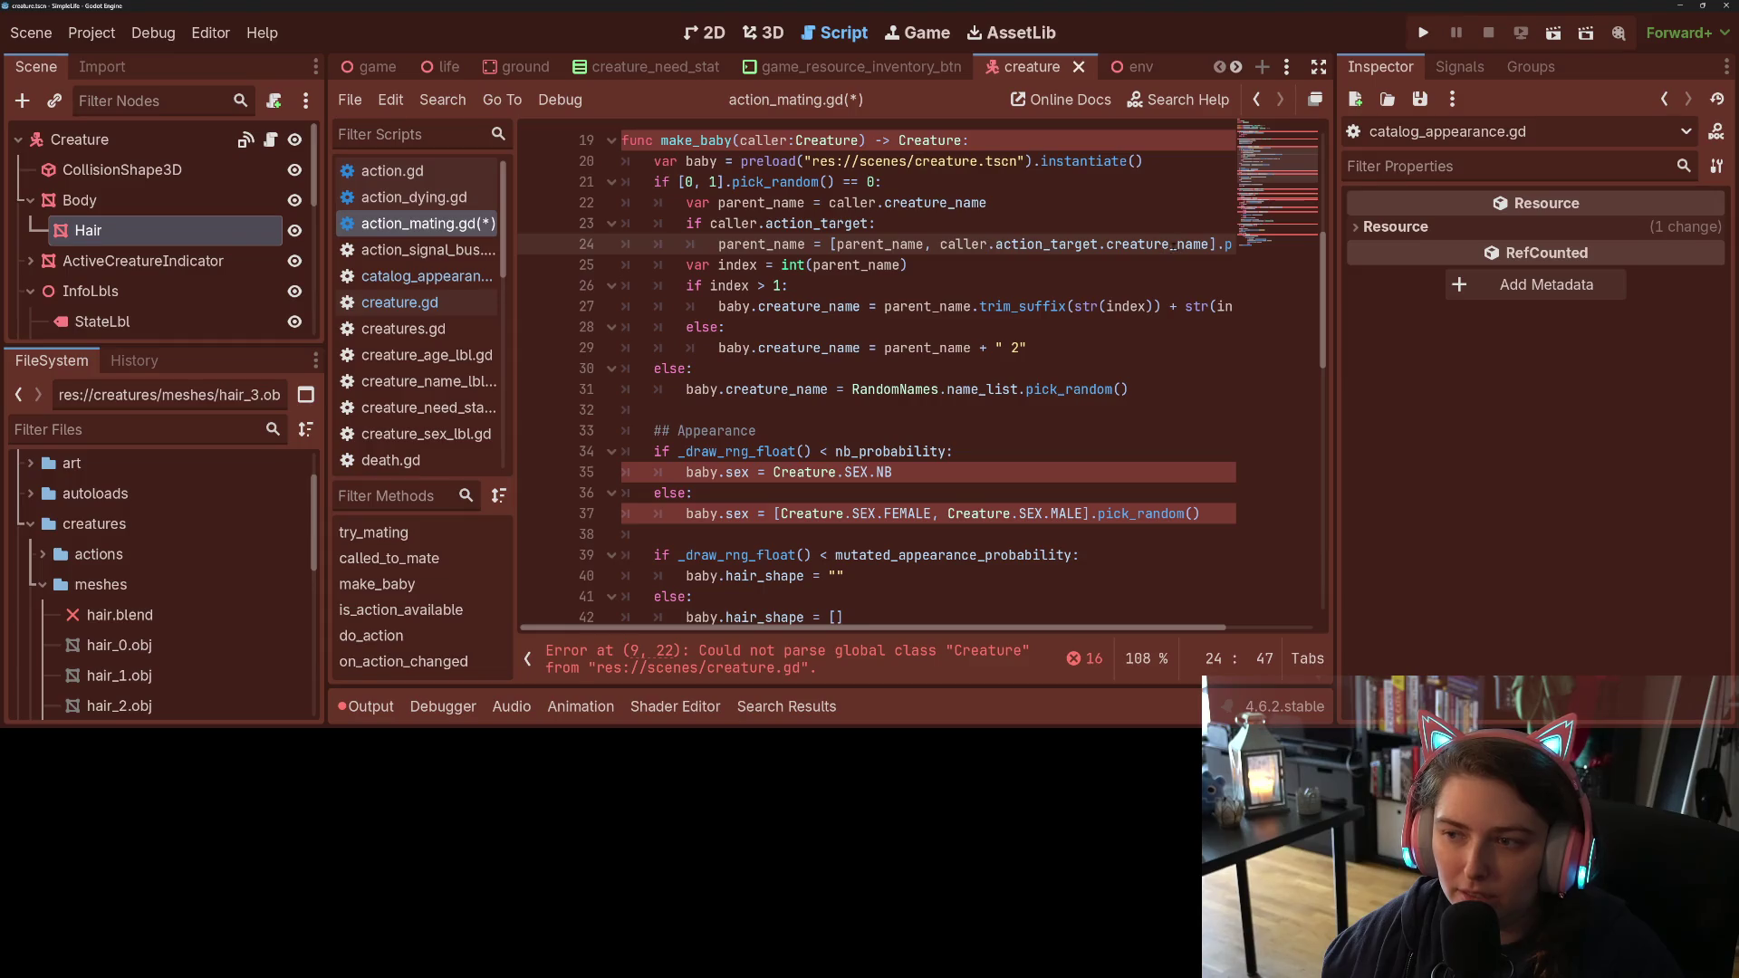
left_click_drag(1099, 244, 939, 244)
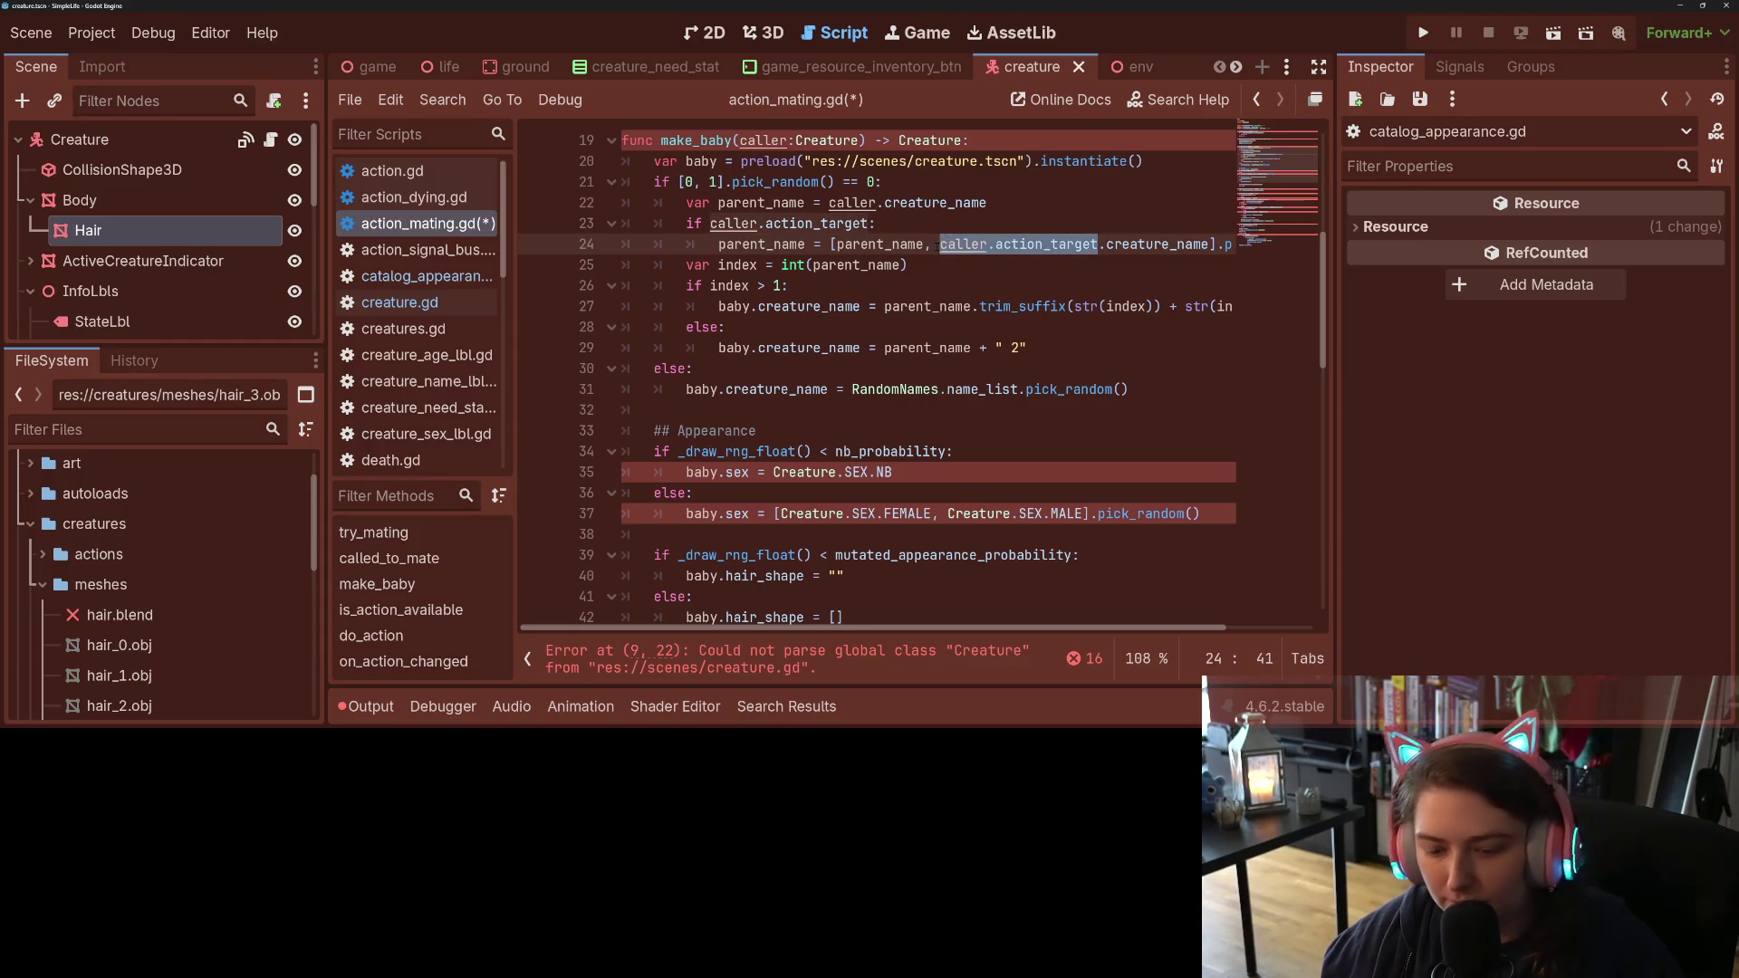
left_click(654, 160)
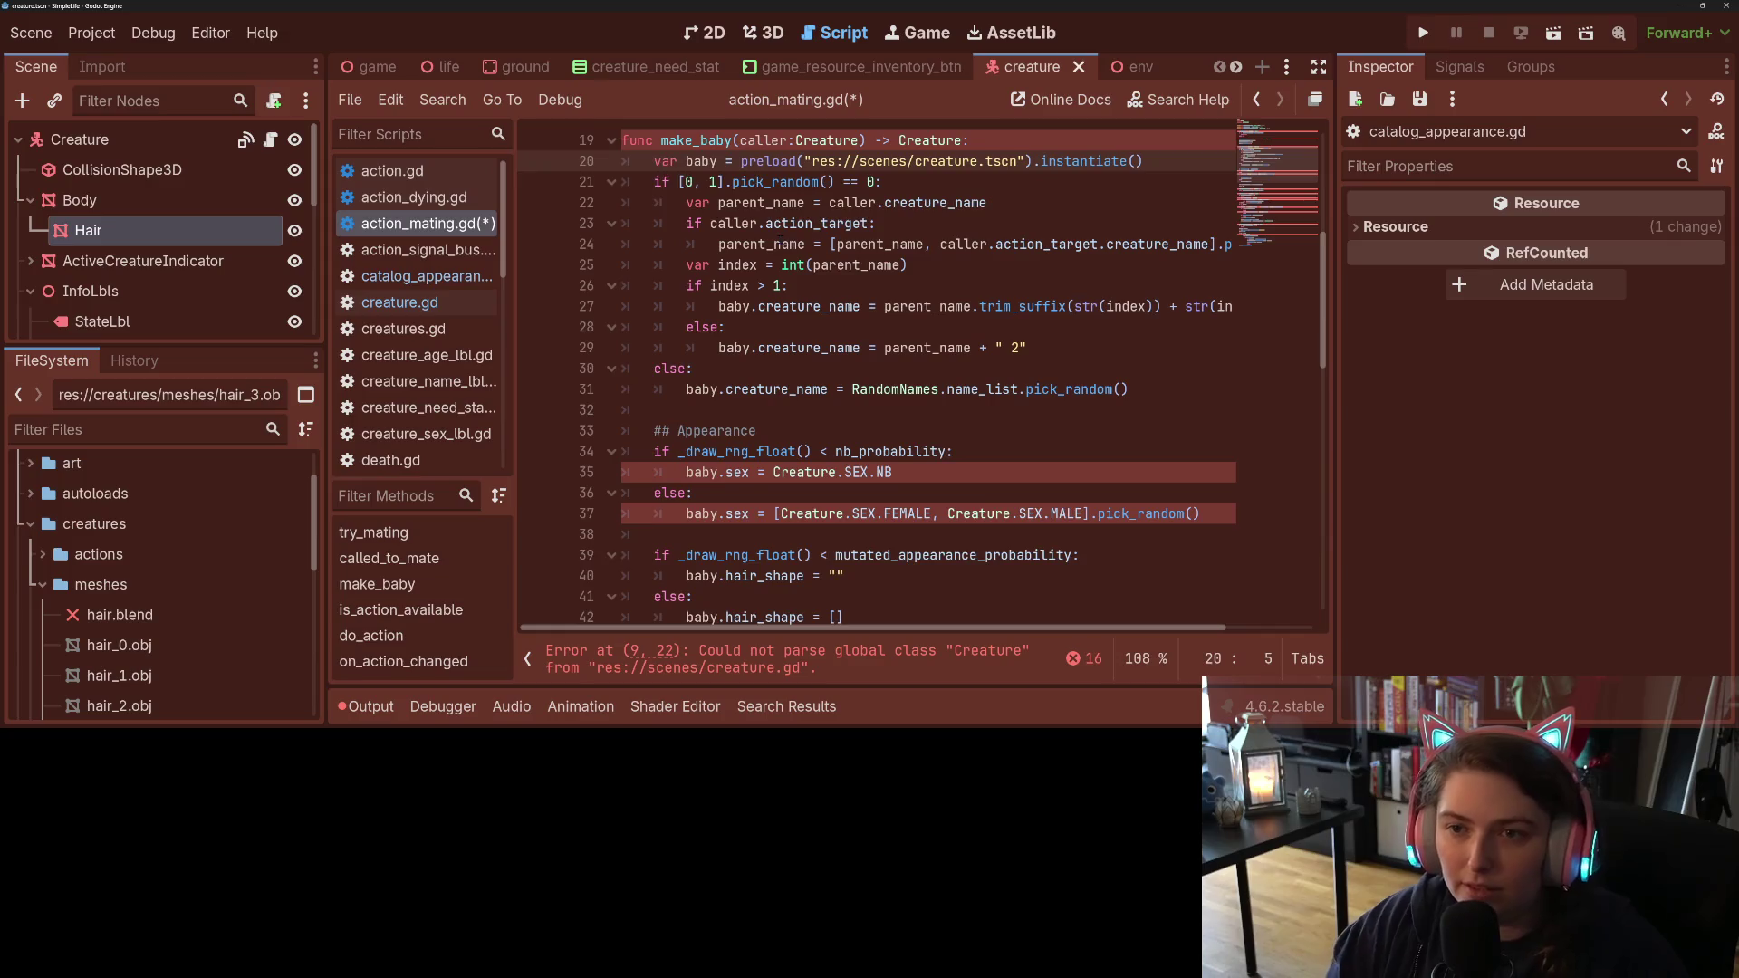
Step: Add 'var other = caller.action_target', save, and use other in the parent_name list
key("ctrl+shift+Return")
type("var ")
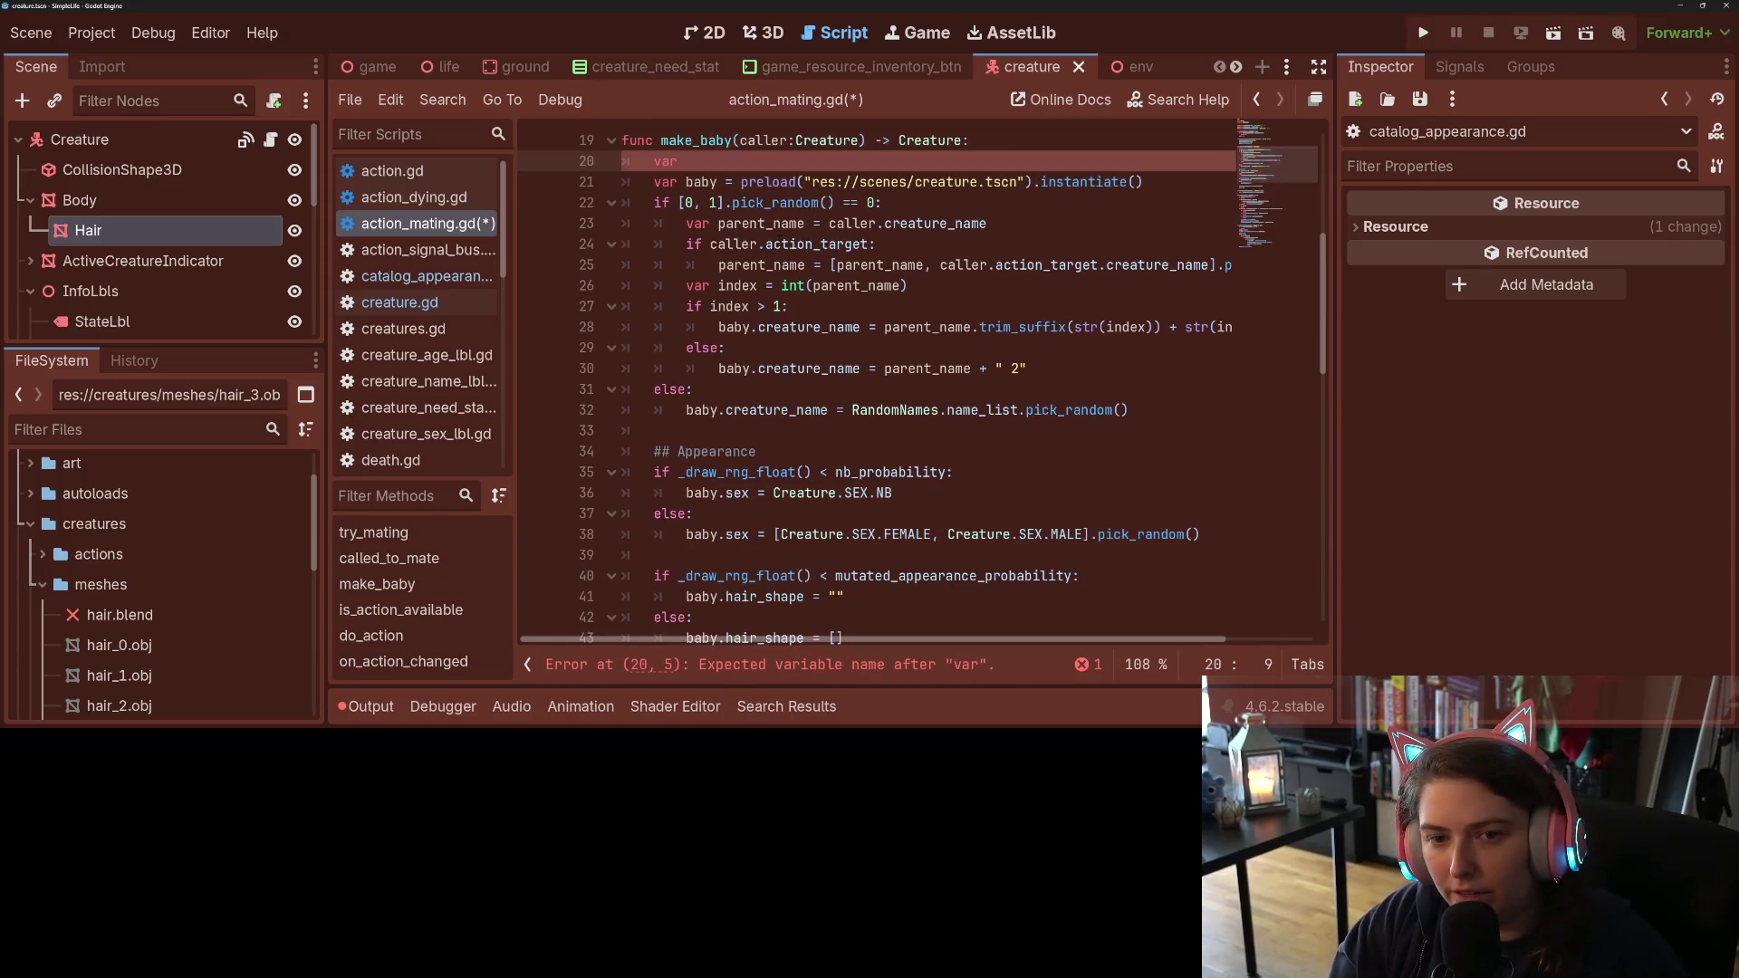
type("pa")
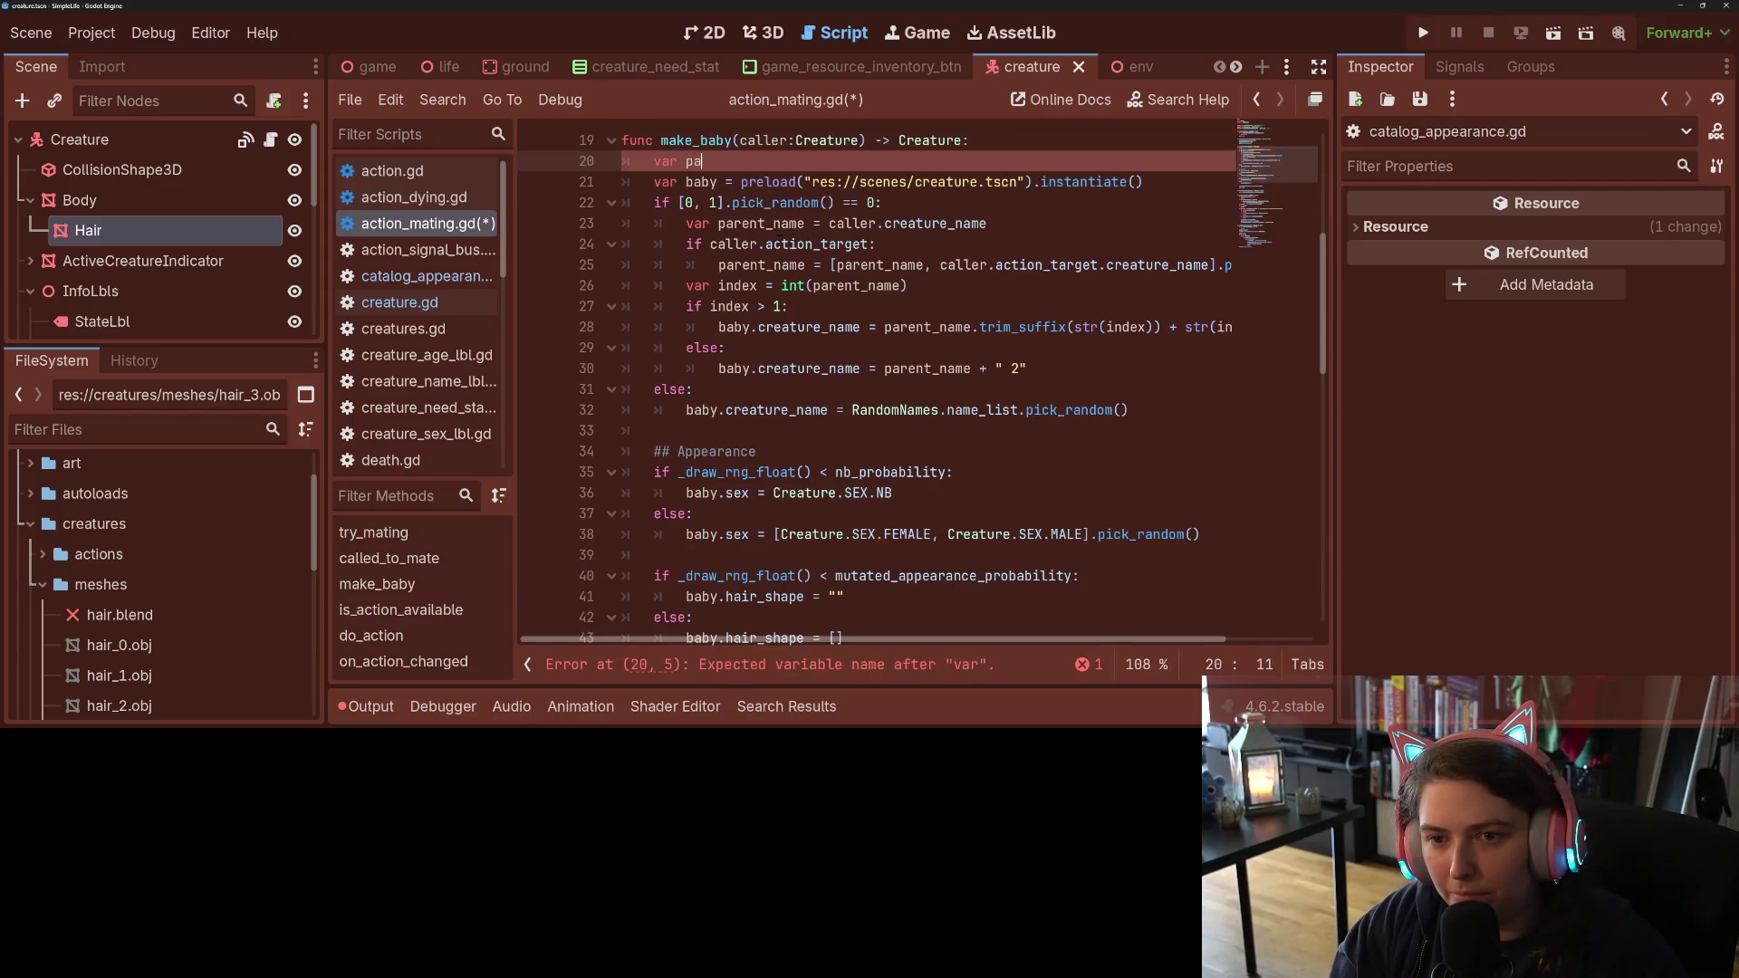
key("BackSpace")
key("BackSpace")
type("other = caller.action_target")
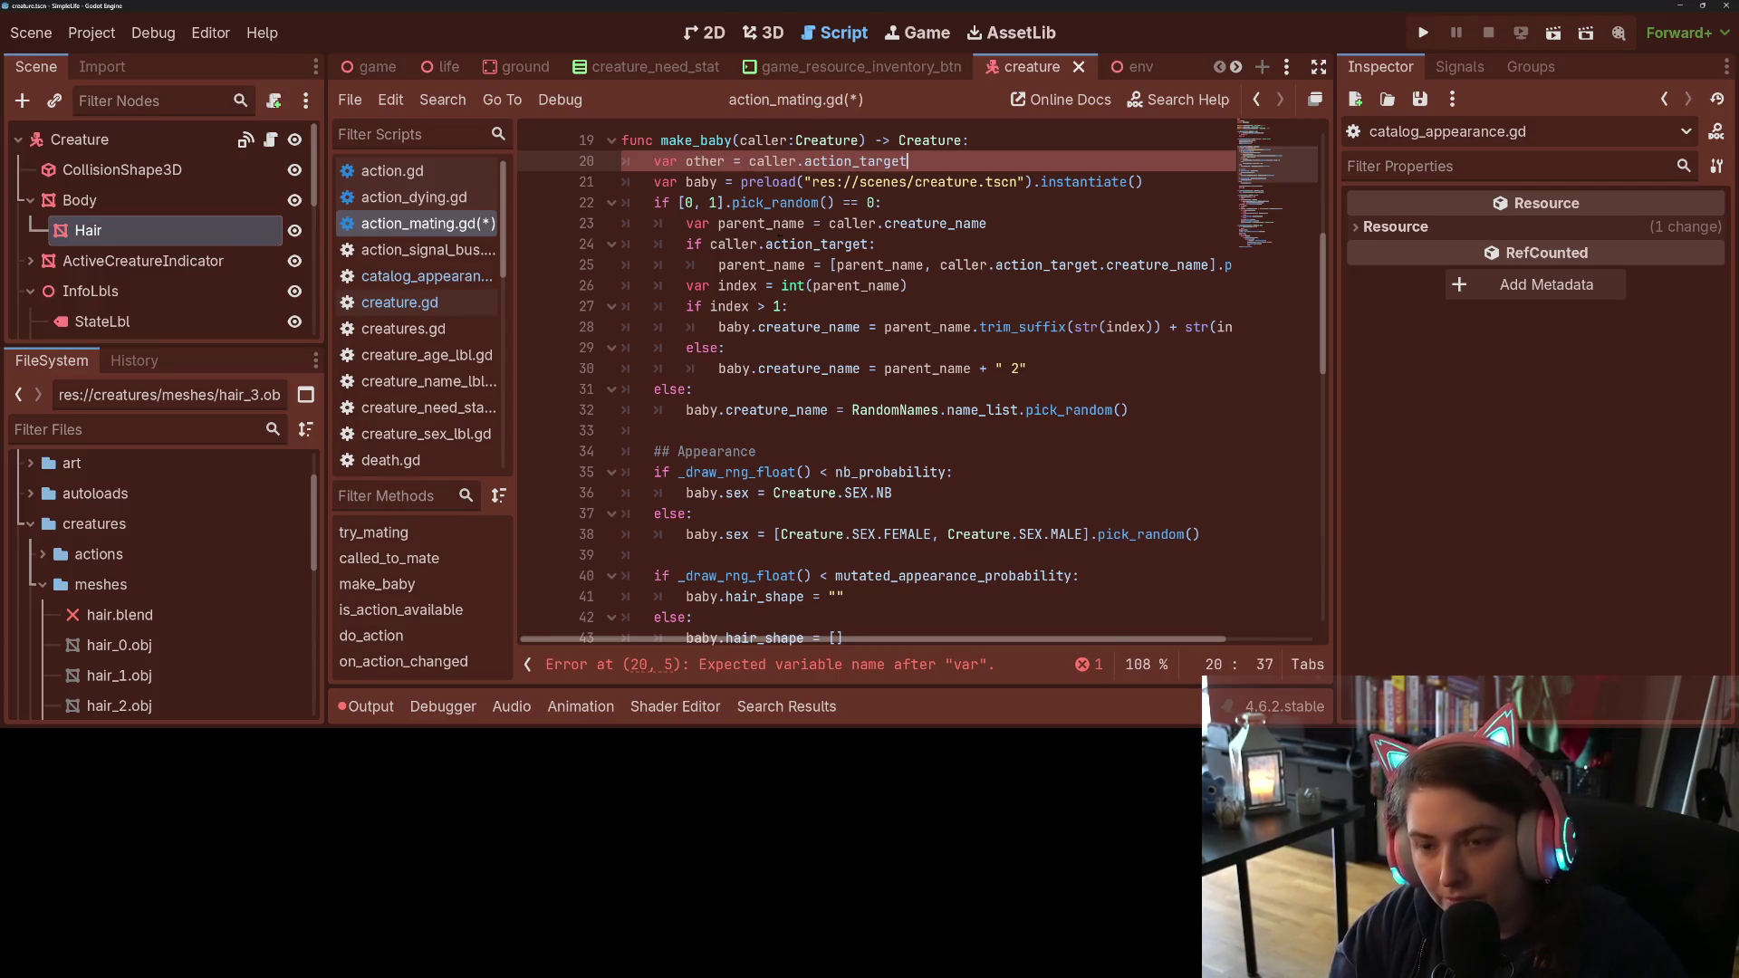
key("ctrl+s")
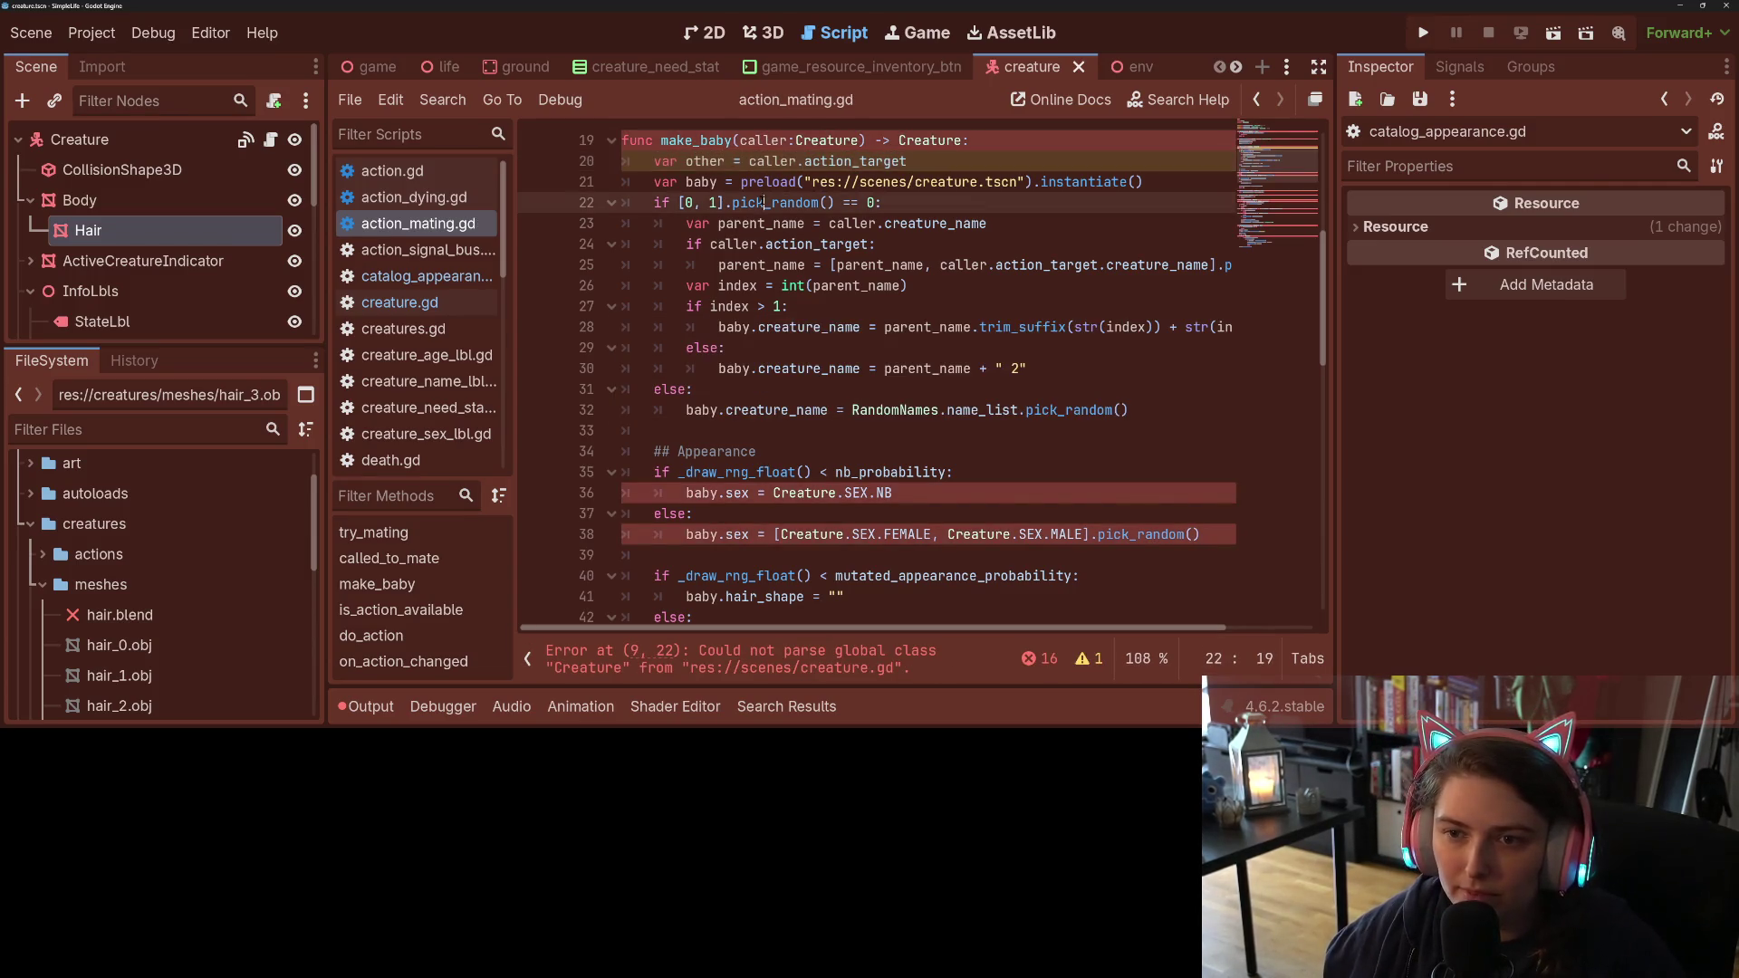
double_click(763, 141)
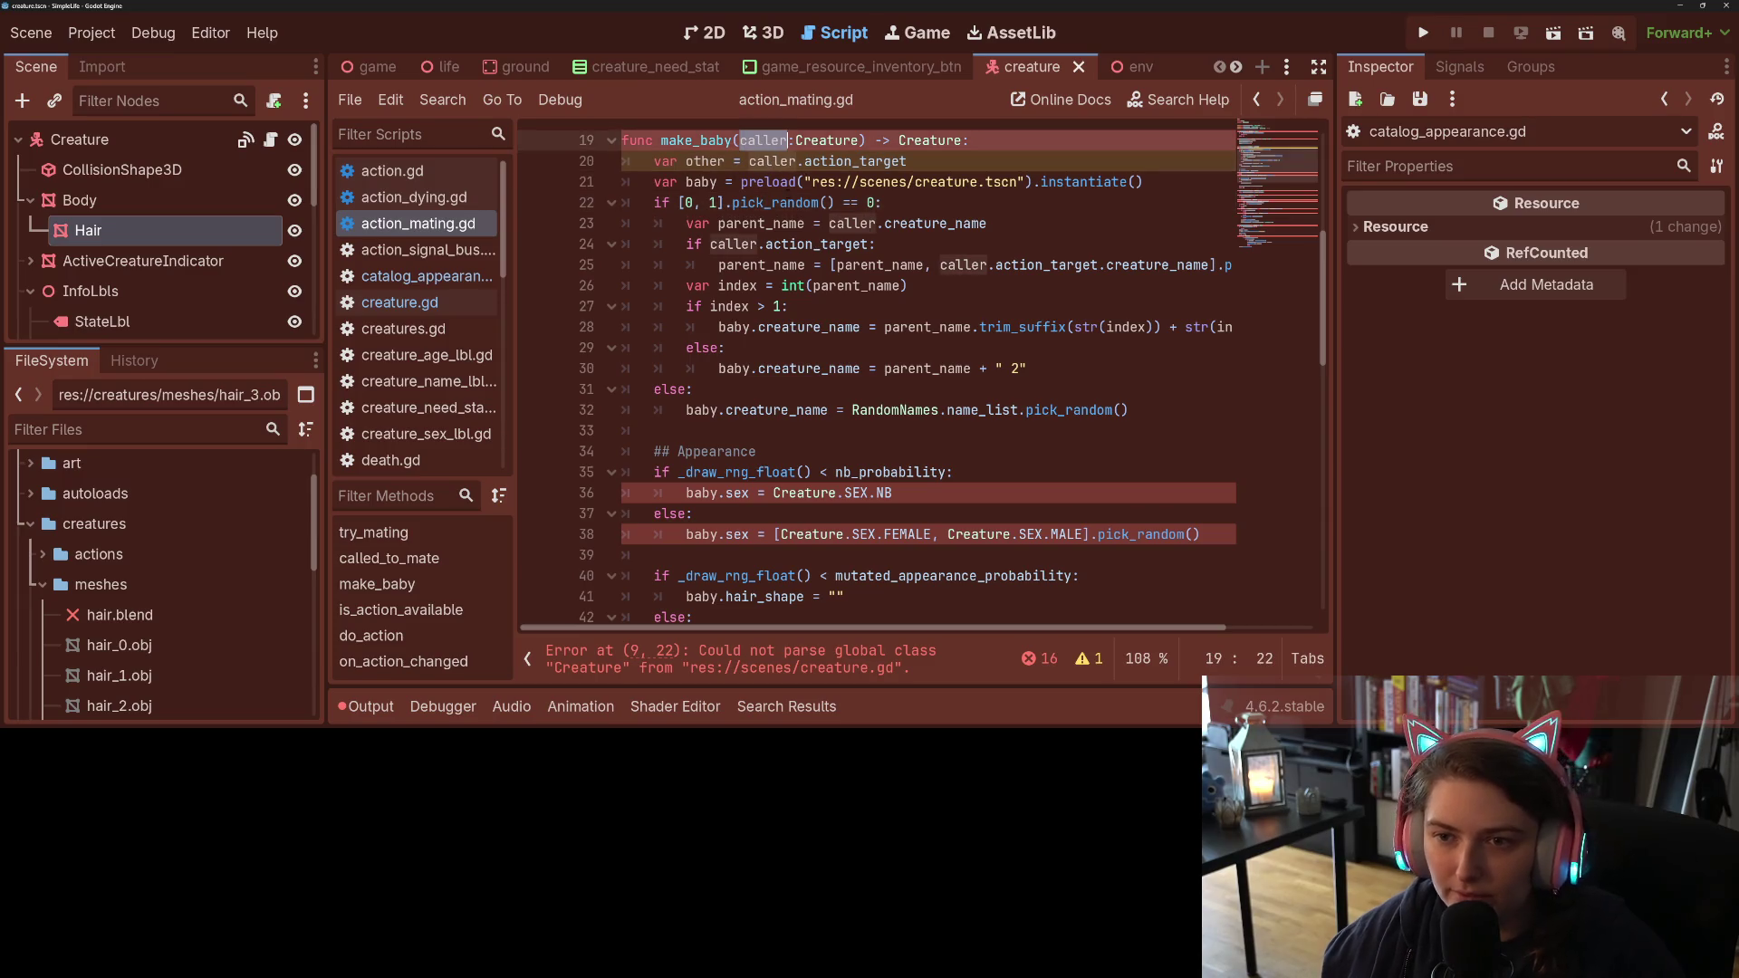
left_click(944, 264)
left_click_drag(942, 264, 1099, 264)
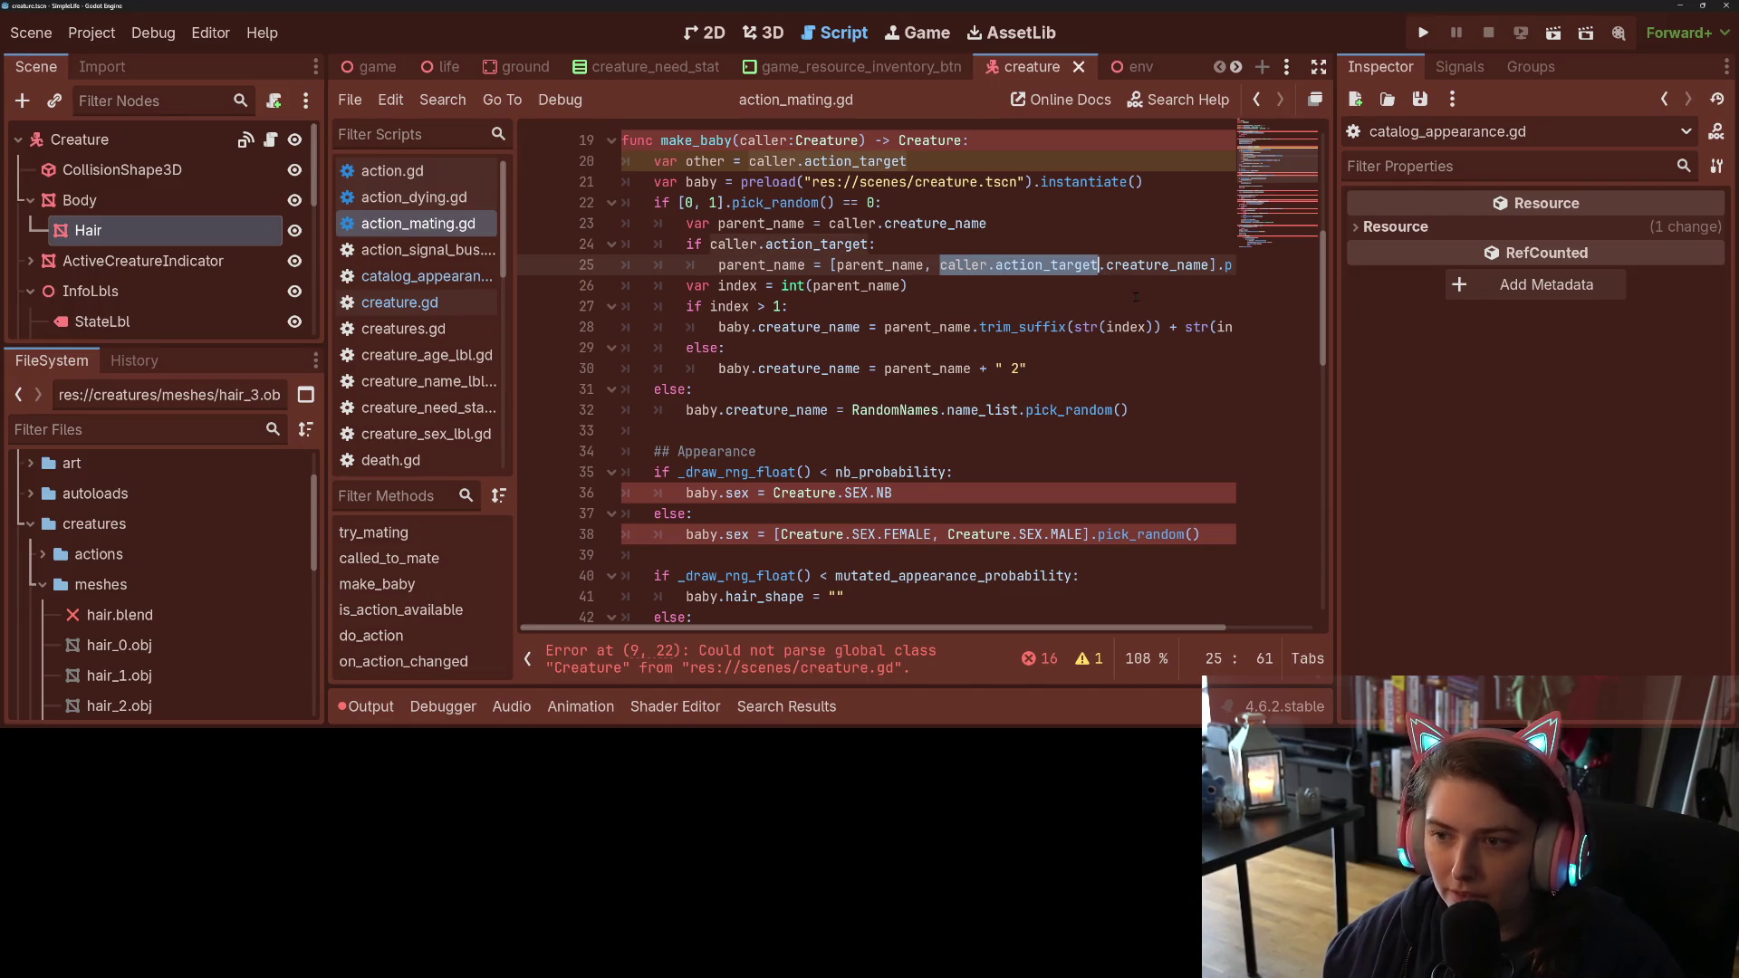
type("other")
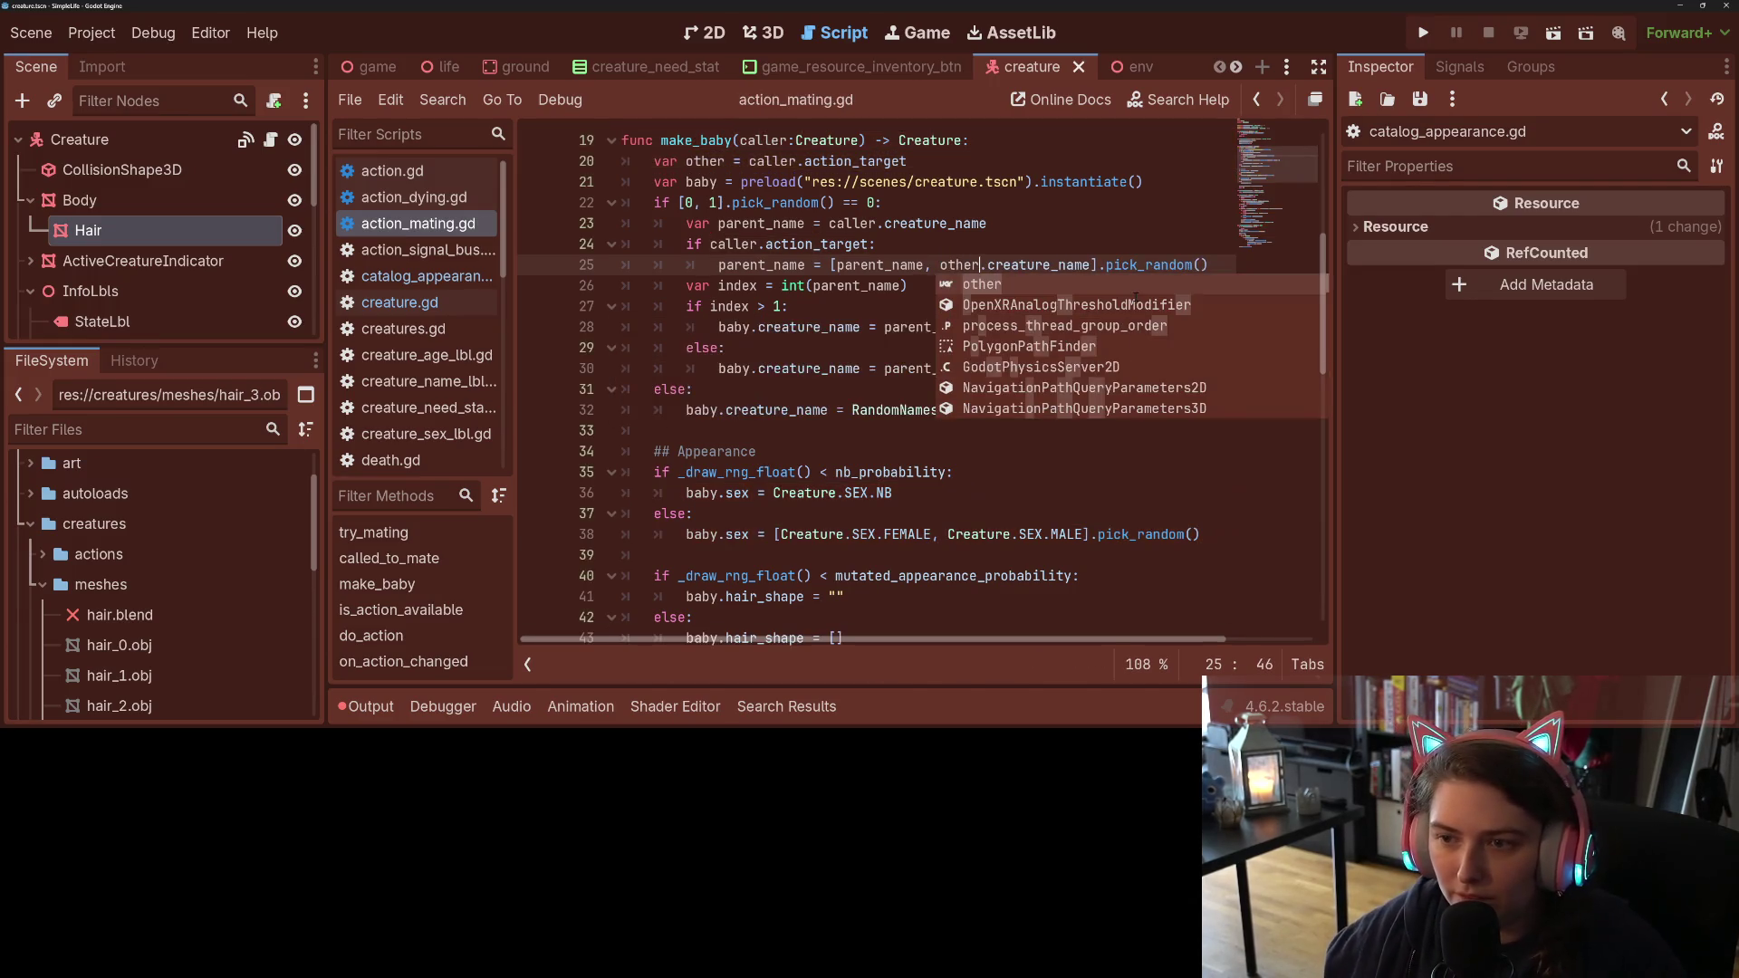
left_click(983, 264)
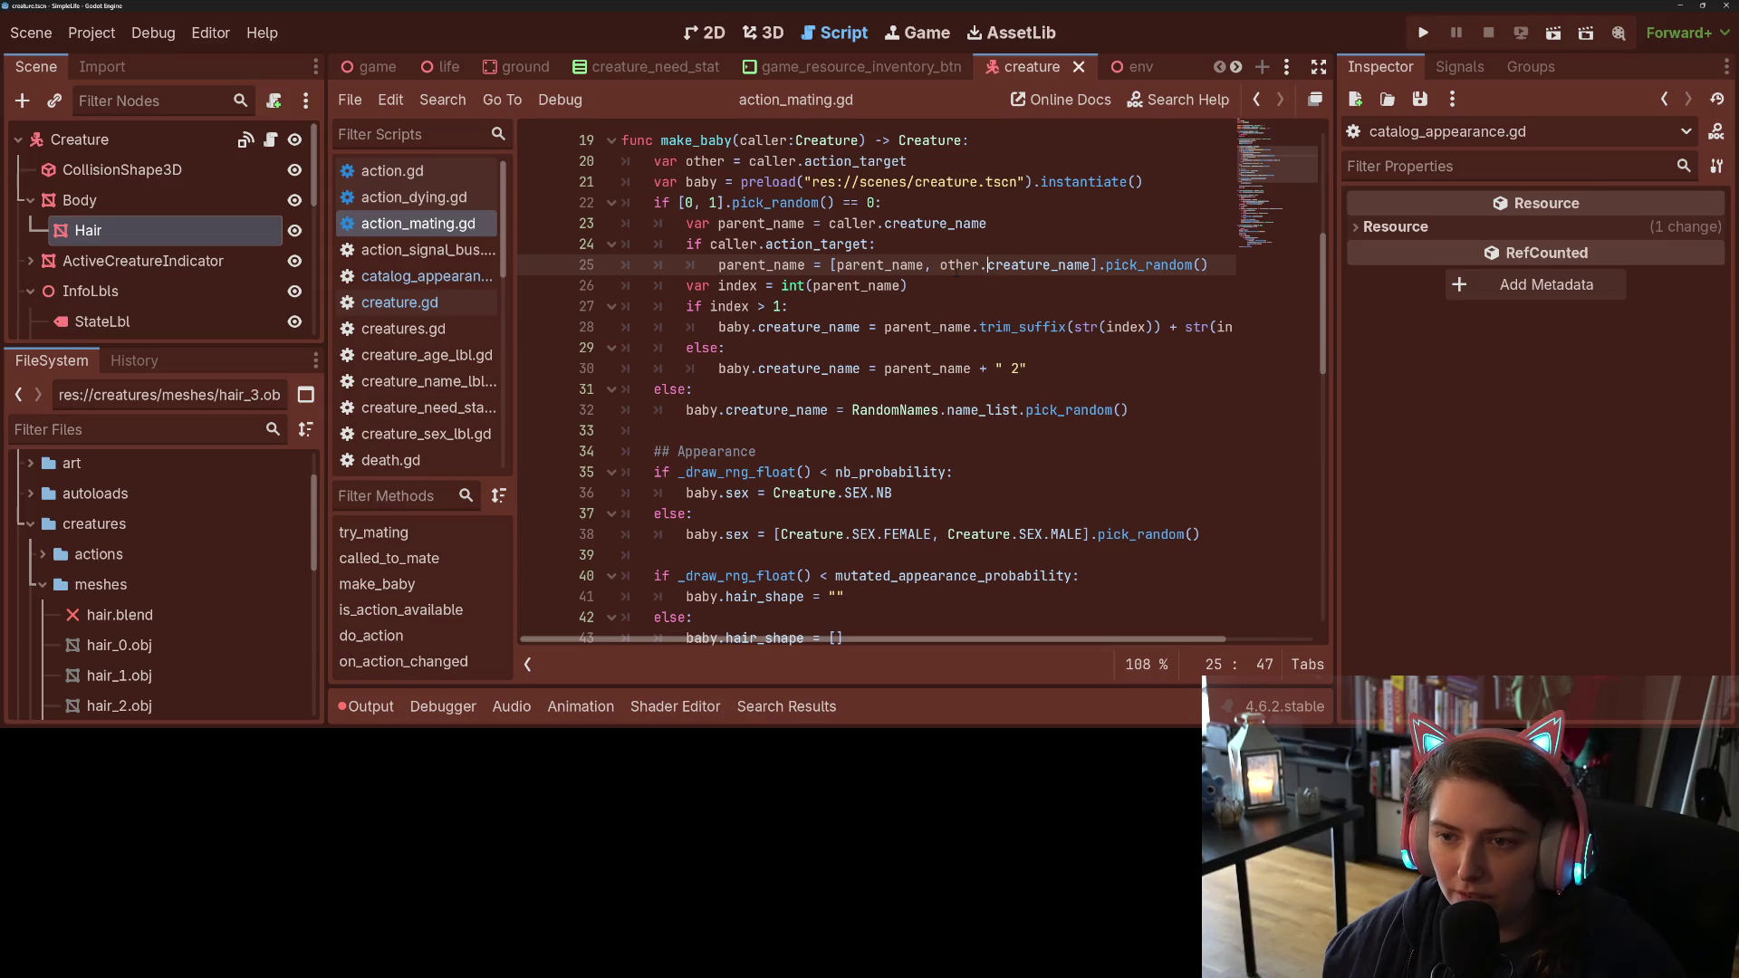
Step: Change the line 24 condition from caller.action_target to 'if other:' and save
double_click(869, 264)
double_click(906, 224)
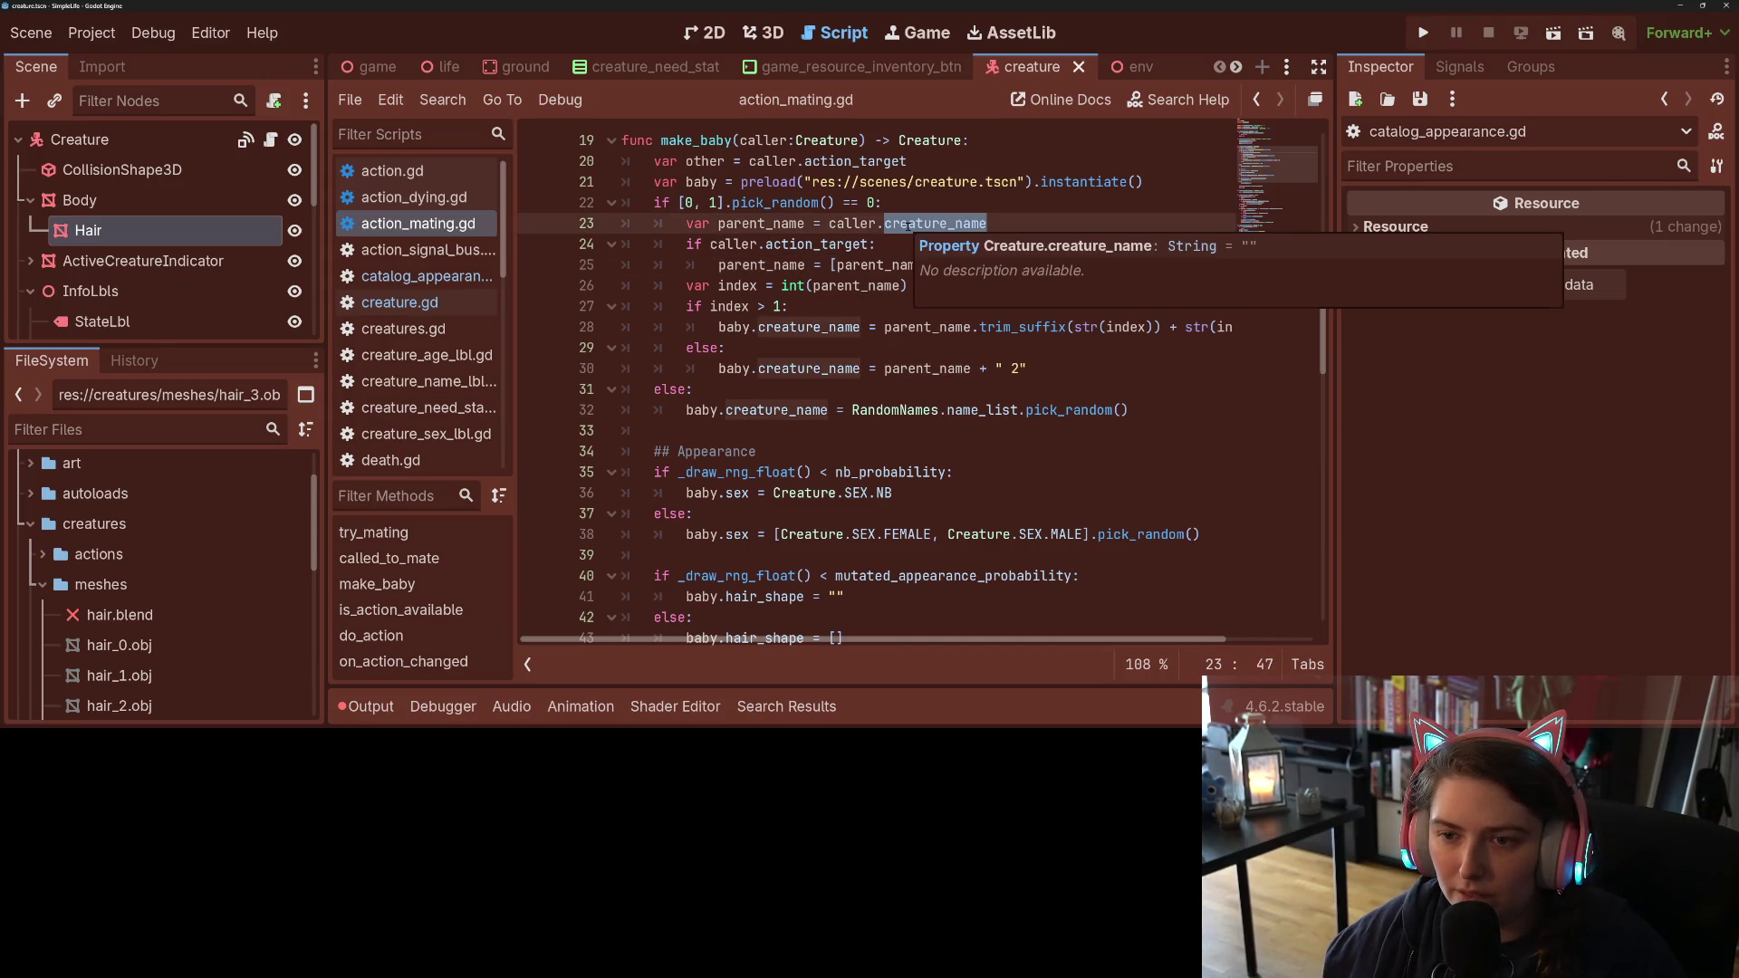
left_click(826, 244)
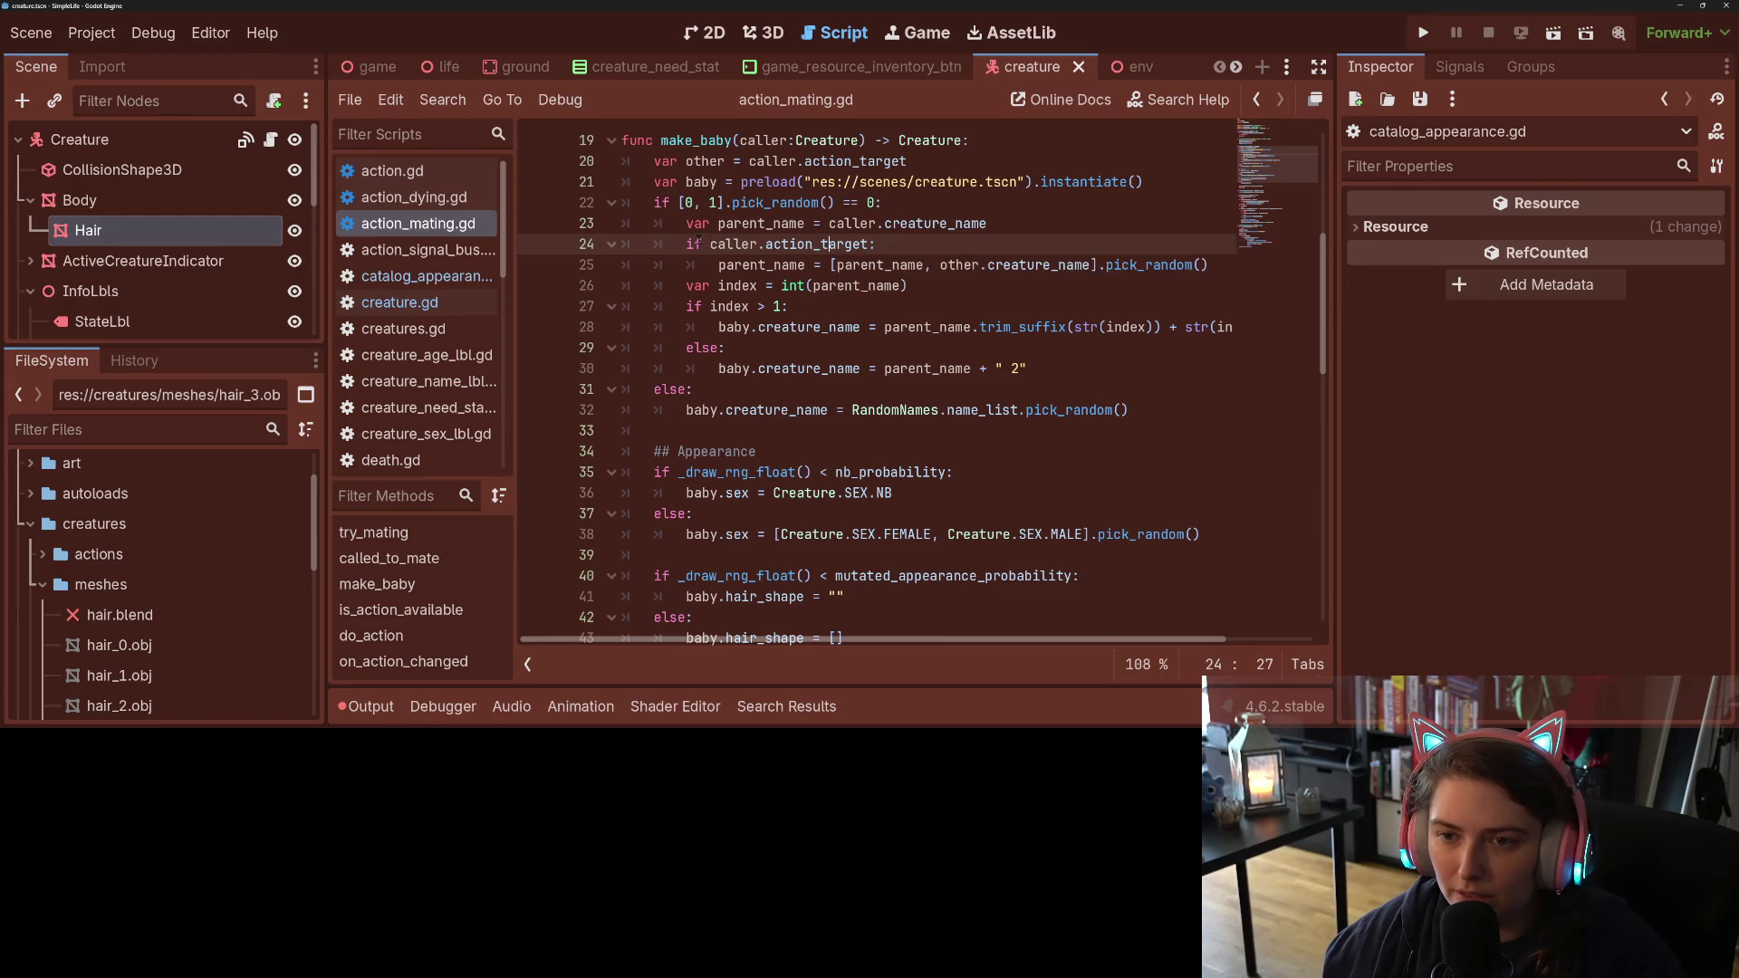
left_click_drag(709, 244, 869, 244)
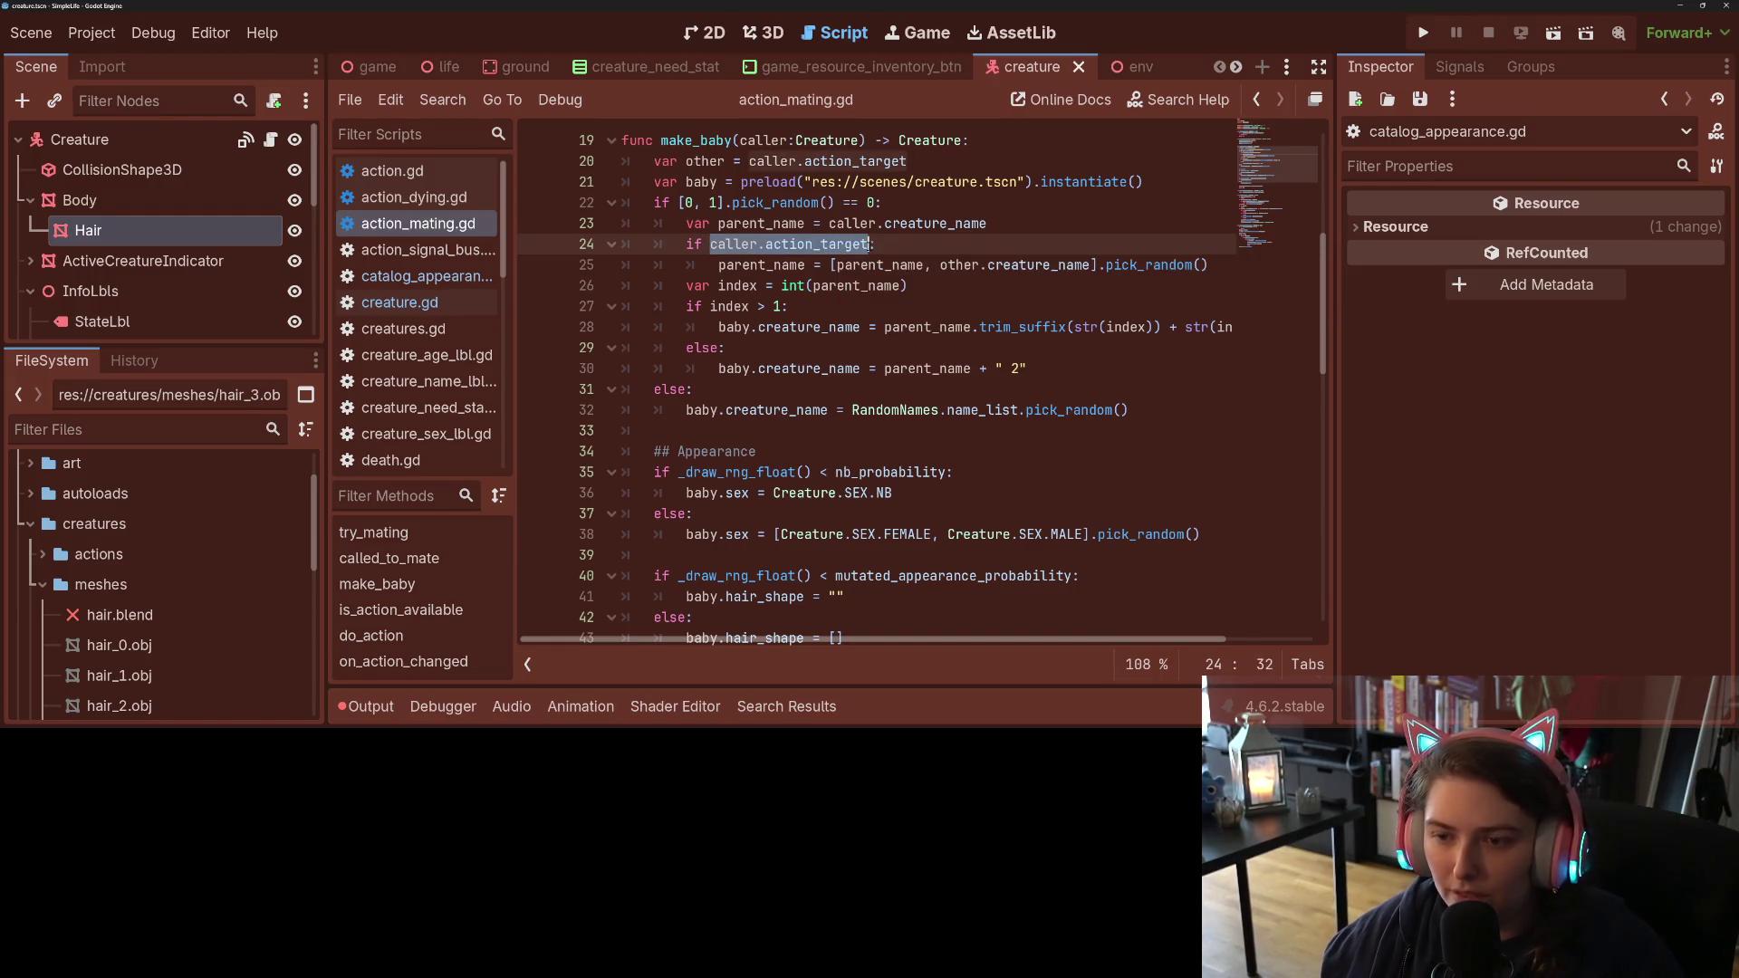
type("other:")
key("ctrl+s")
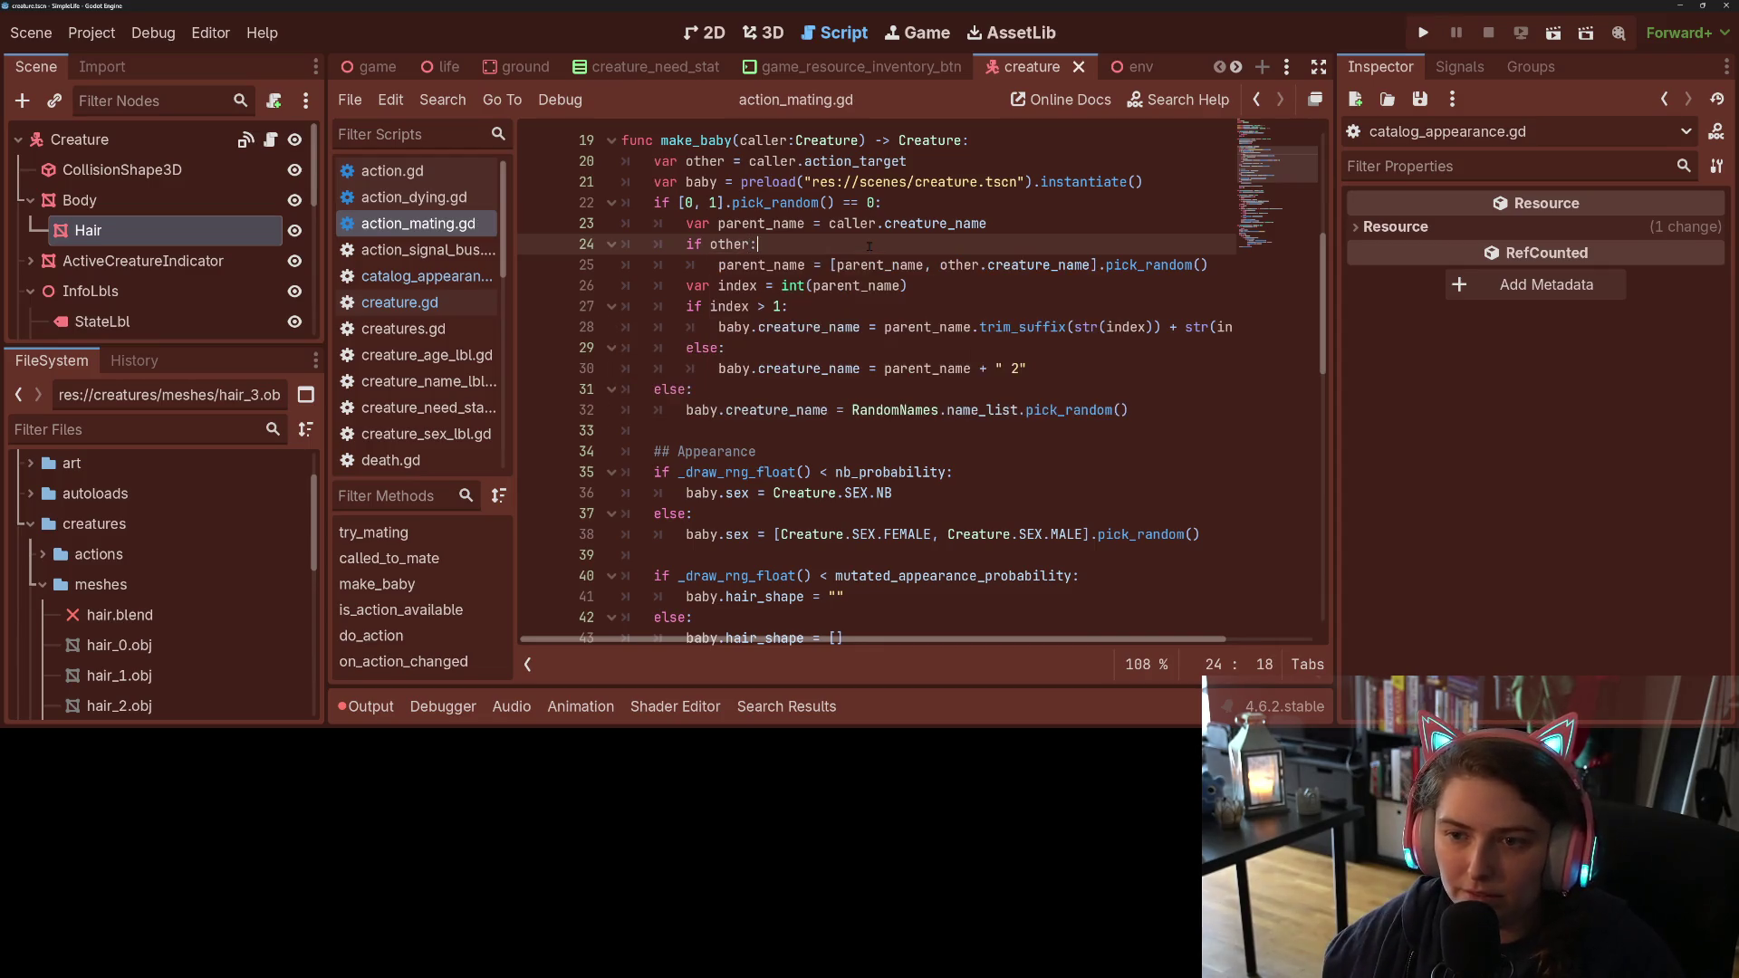
Step: Inspect the parent_name list on line 25 and the hair_shape list on line 43
double_click(761, 264)
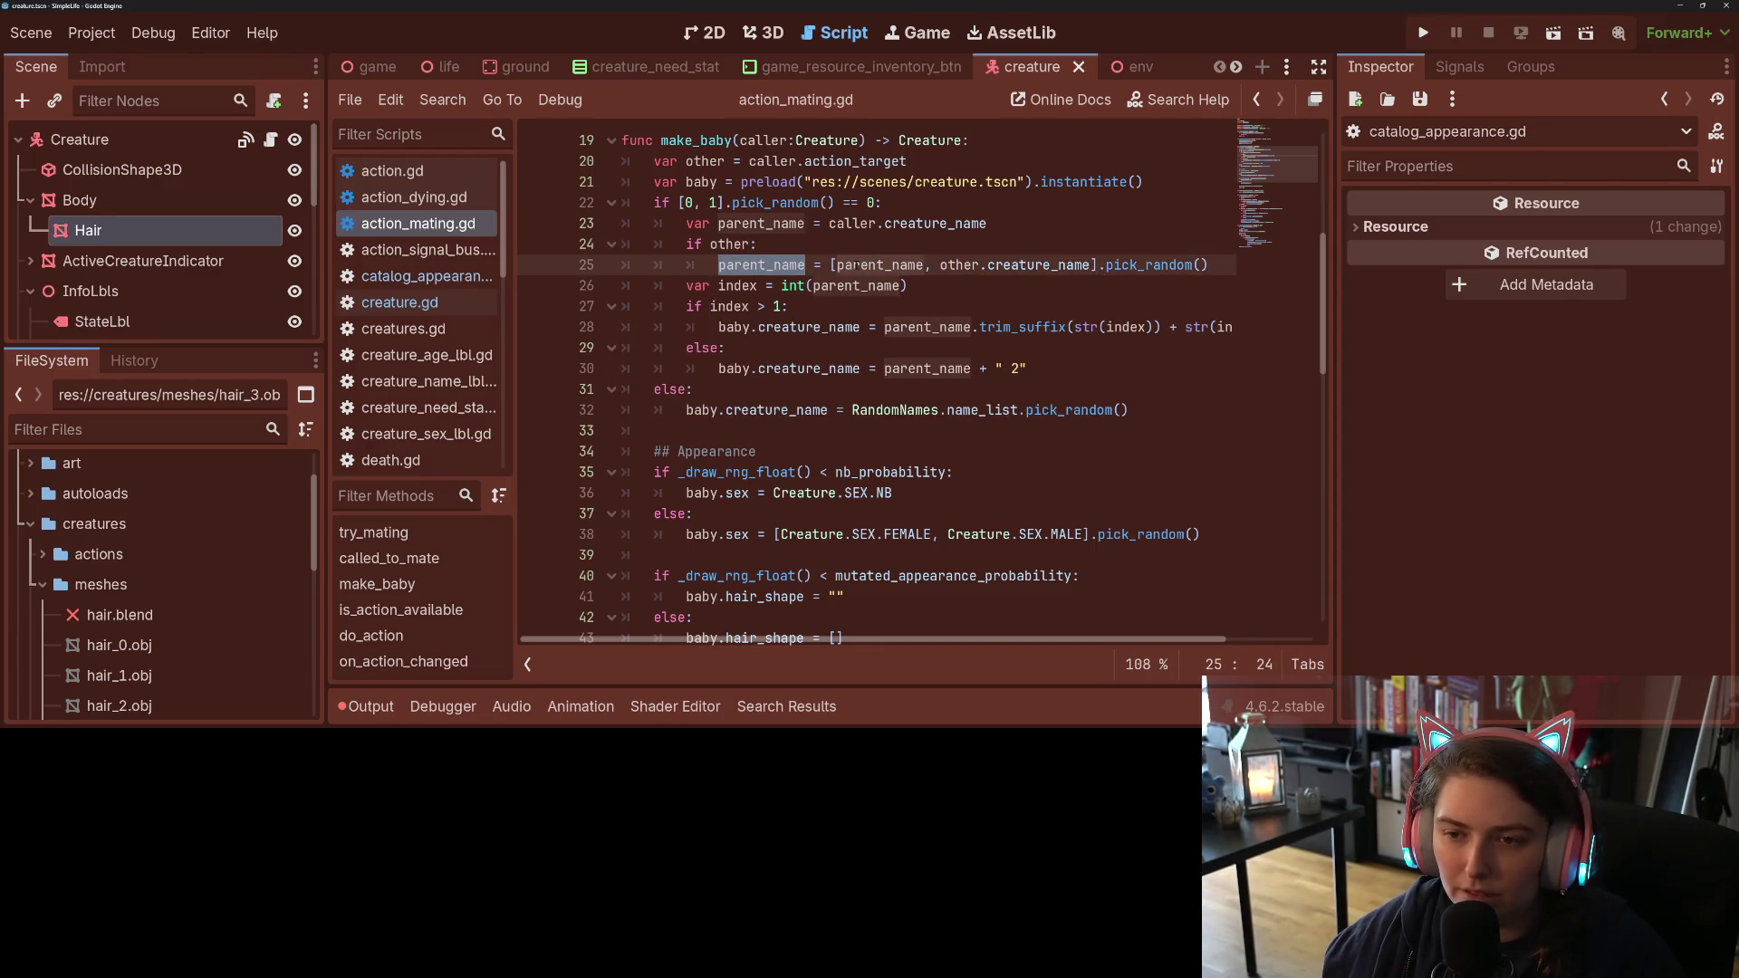
left_click(791, 263)
double_click(791, 263)
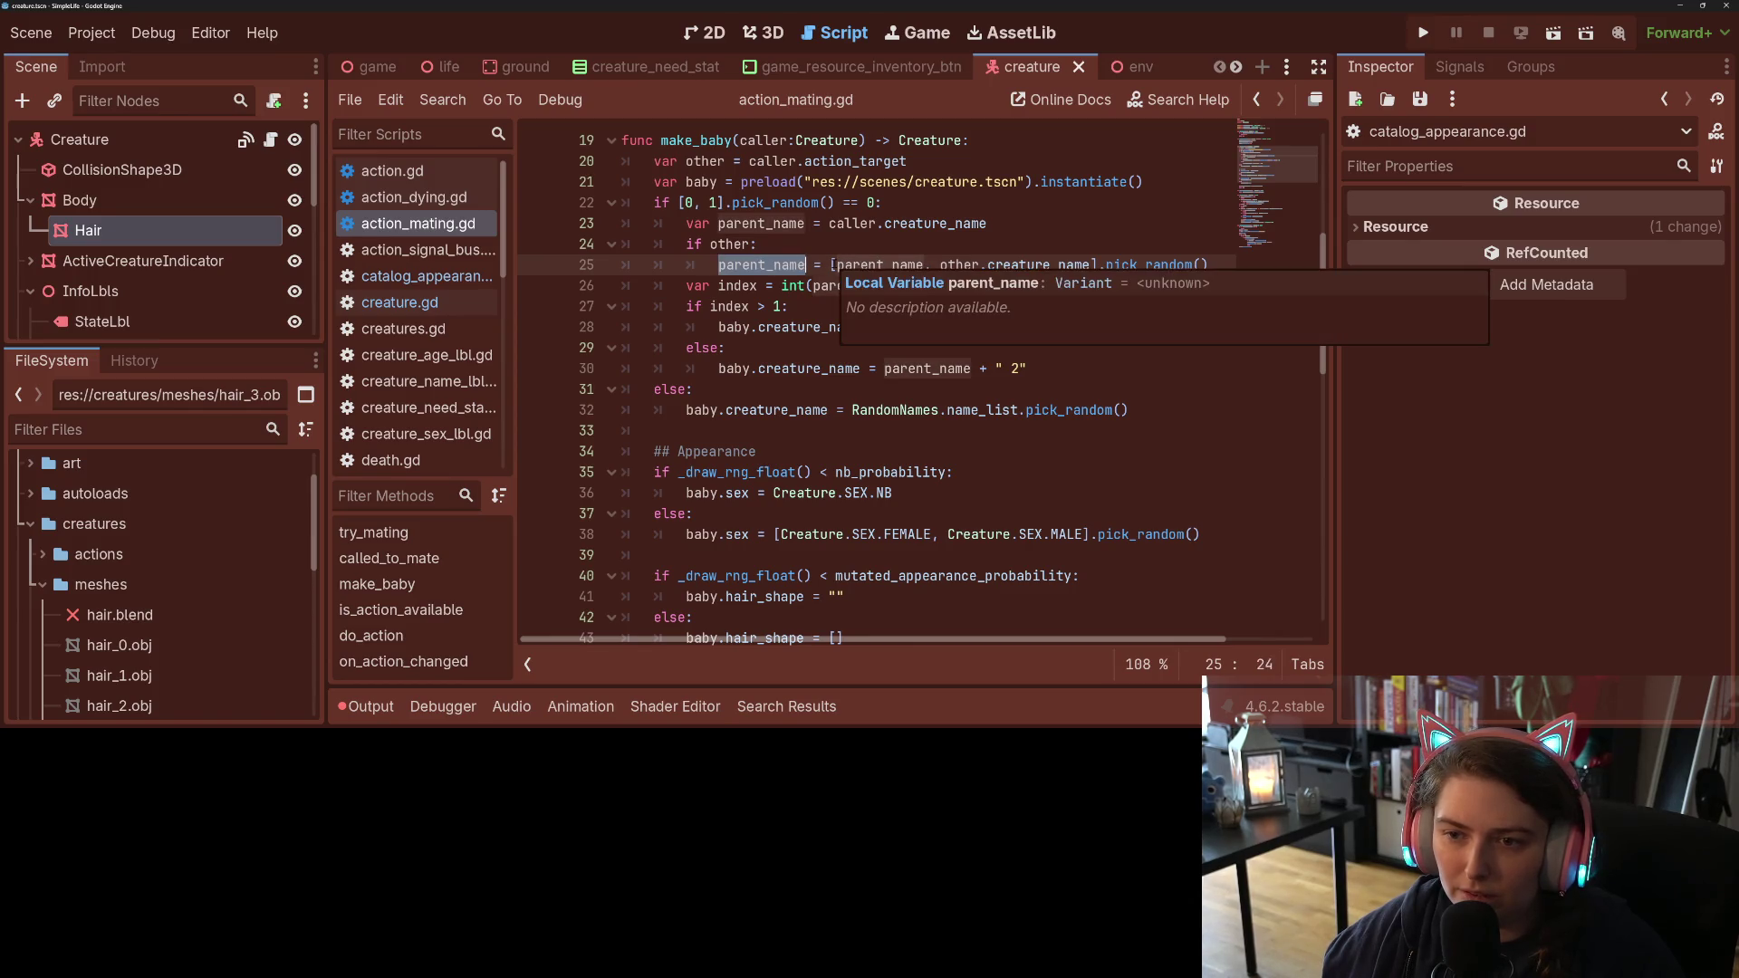
left_click(837, 264)
scroll(977, 356, "down", 3)
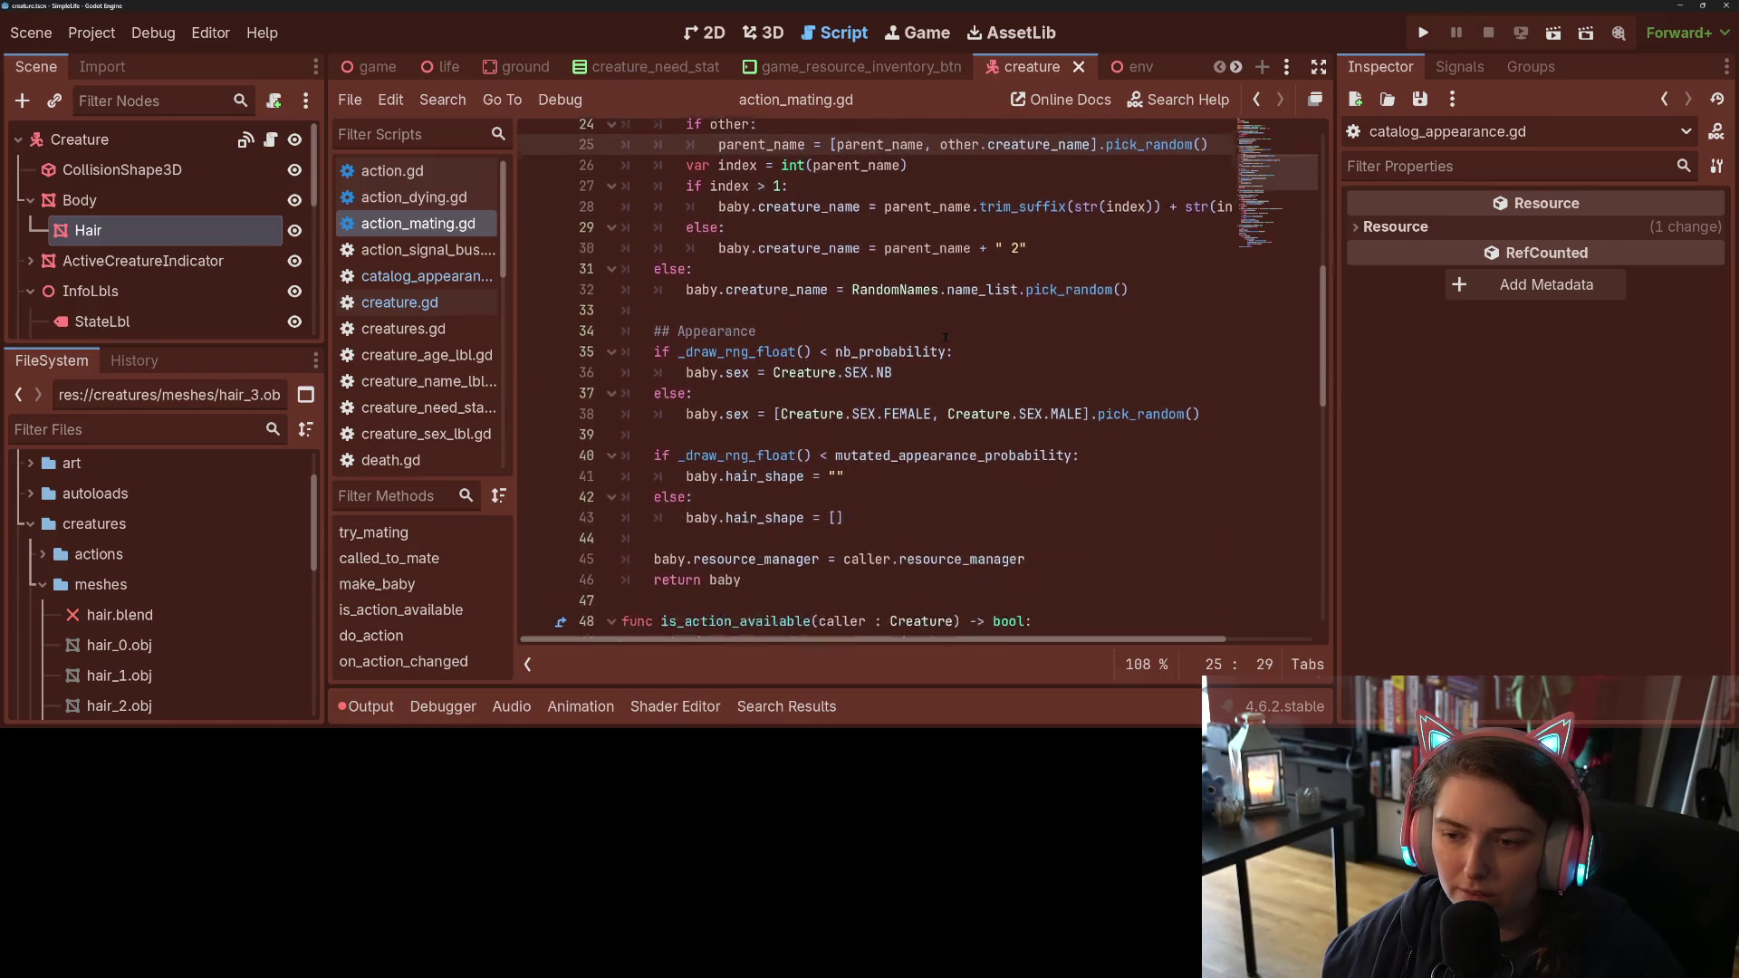
left_click(834, 451)
scroll(834, 451, "up", 6)
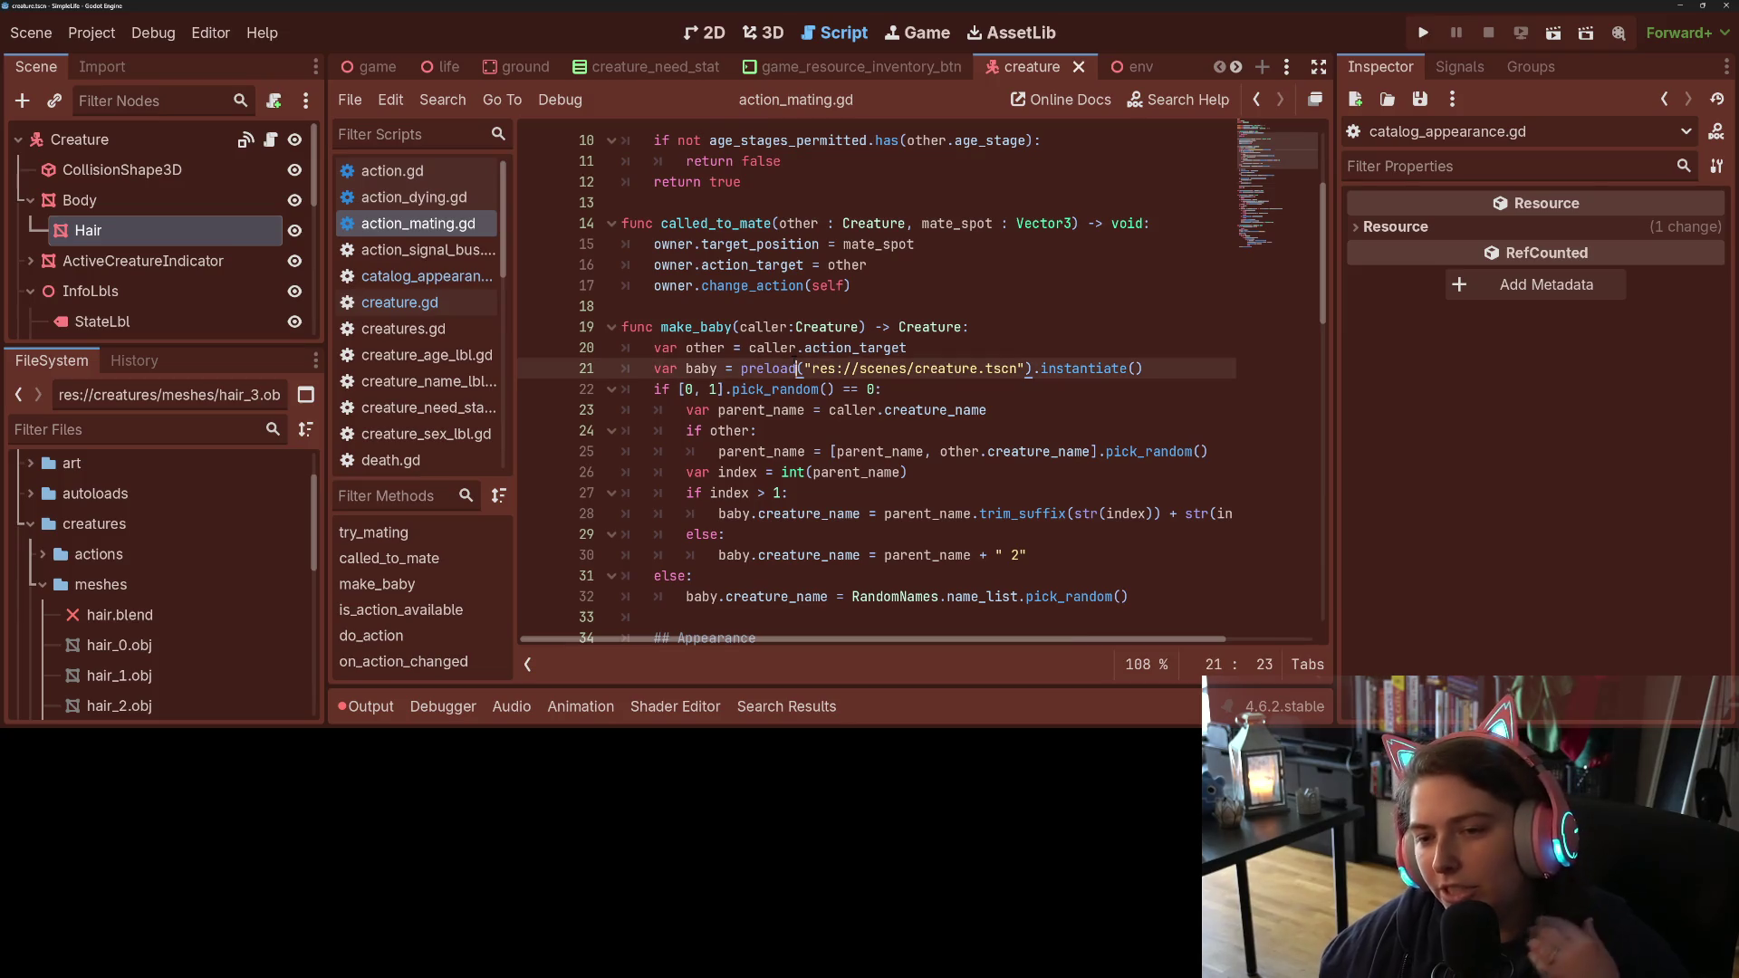
Step: Add a blank line after the 'var other' assignment on line 20
double_click(771, 348)
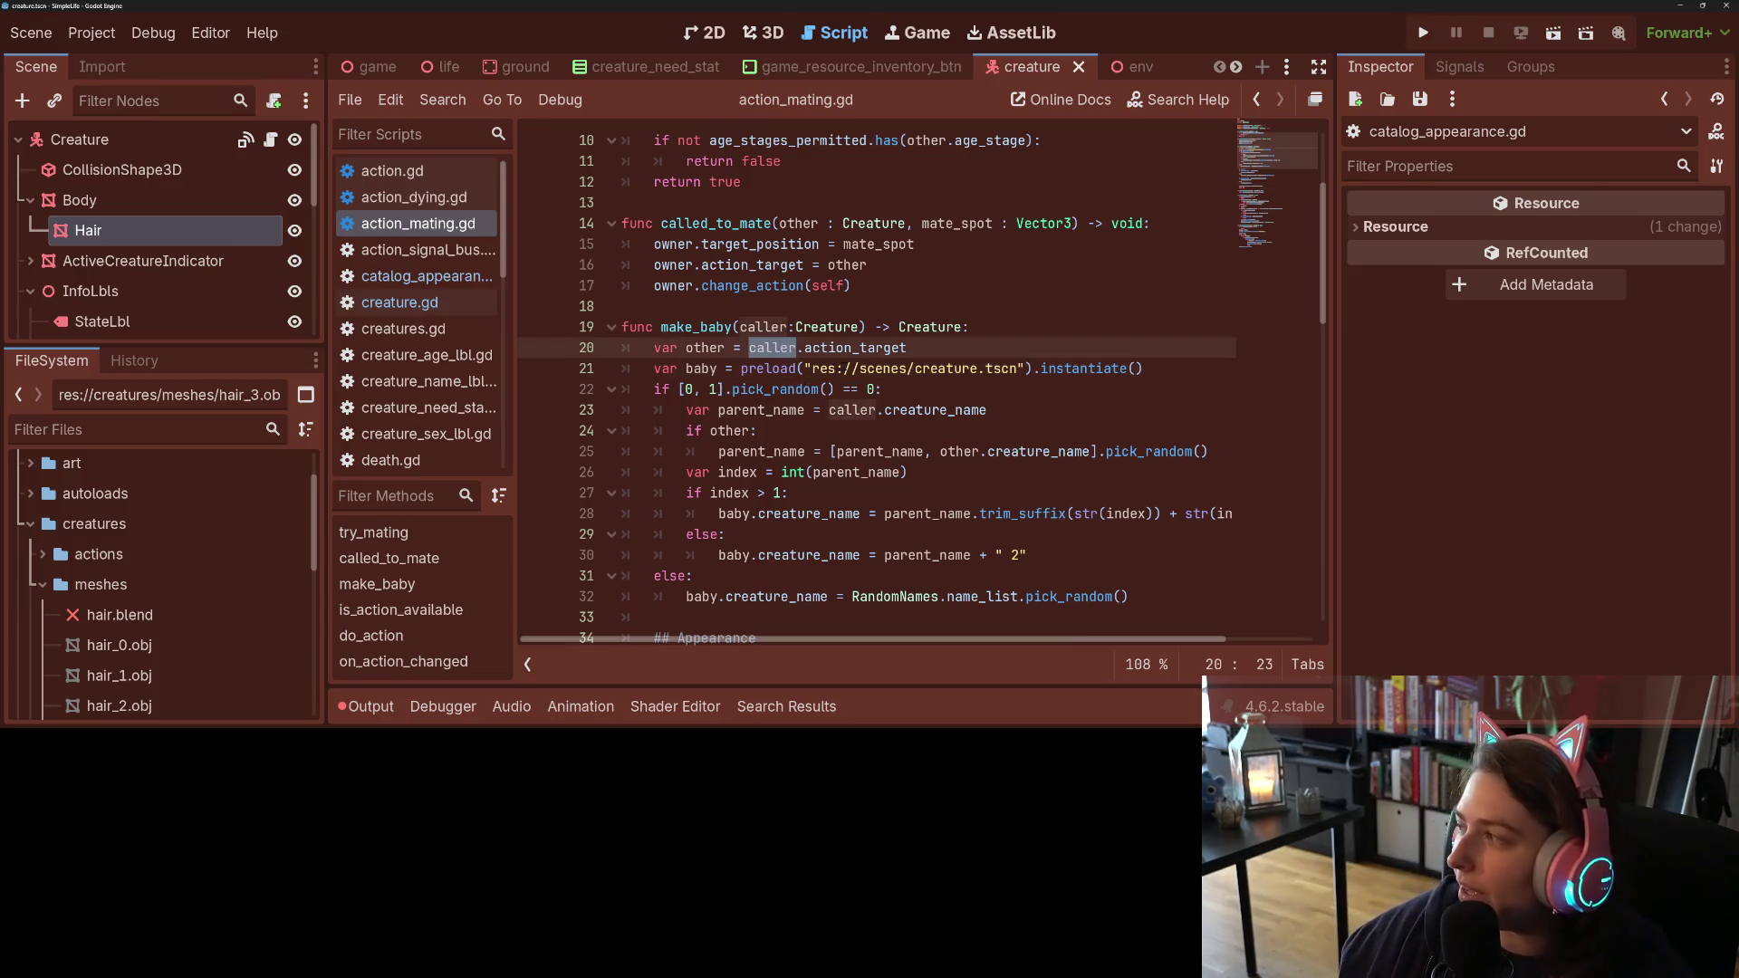
mouse_move(848, 369)
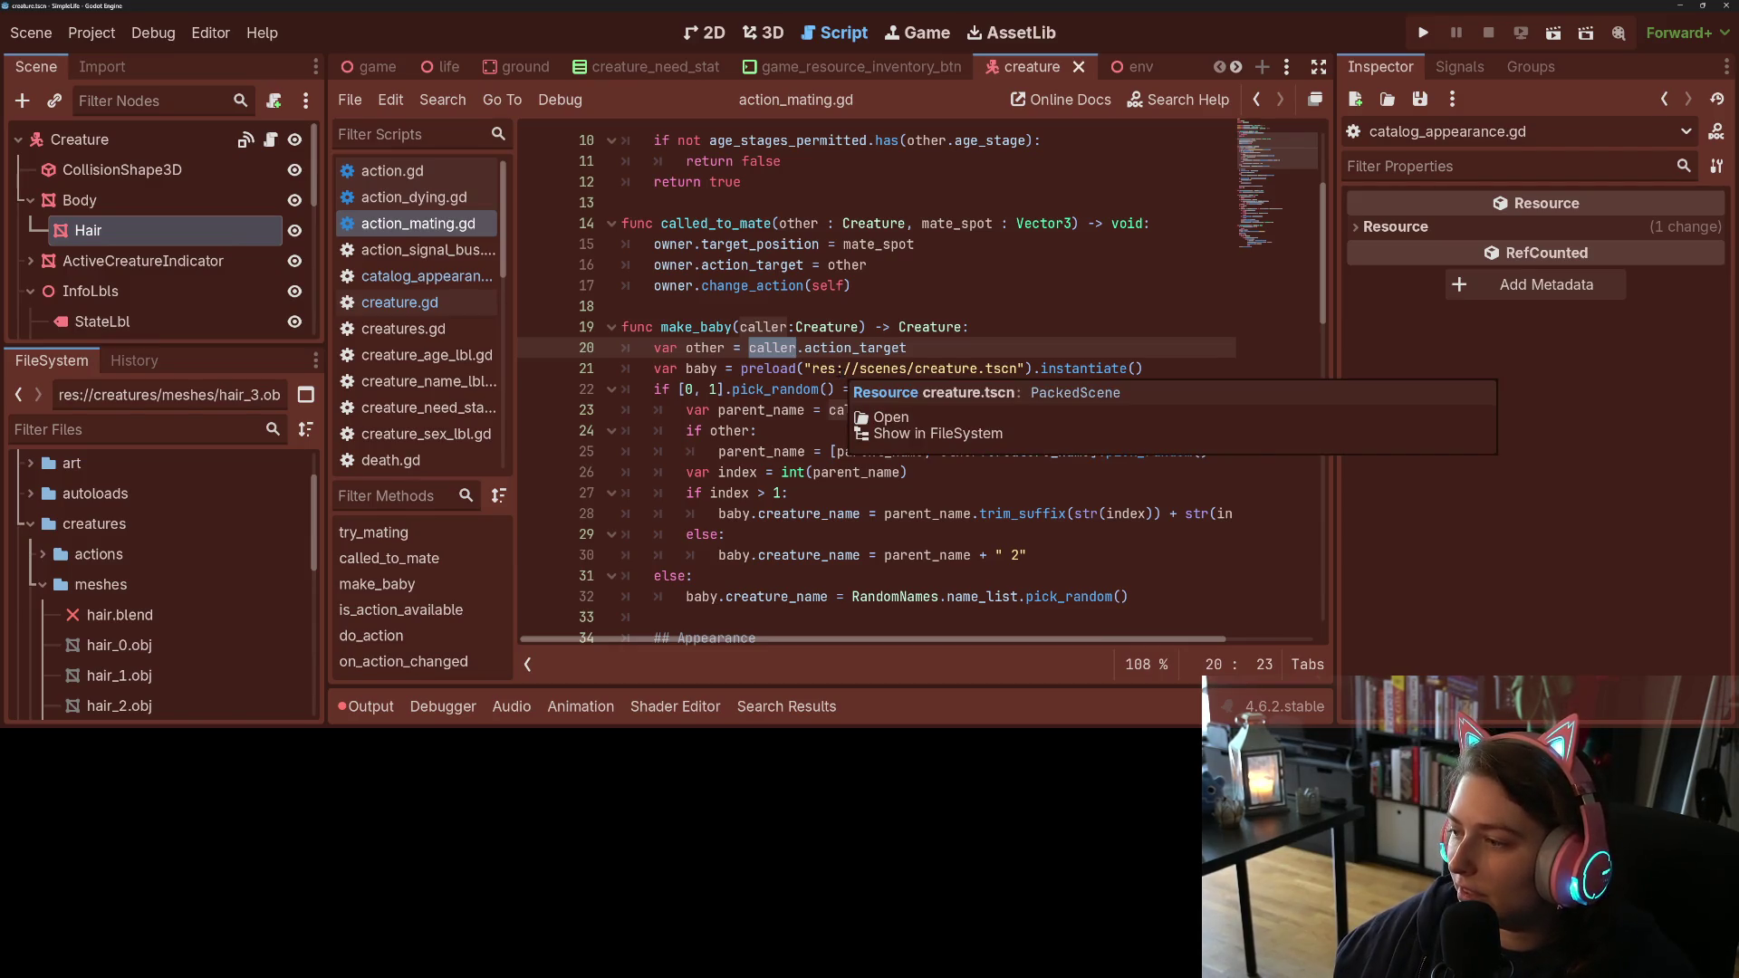
left_click(772, 348)
left_click(933, 348)
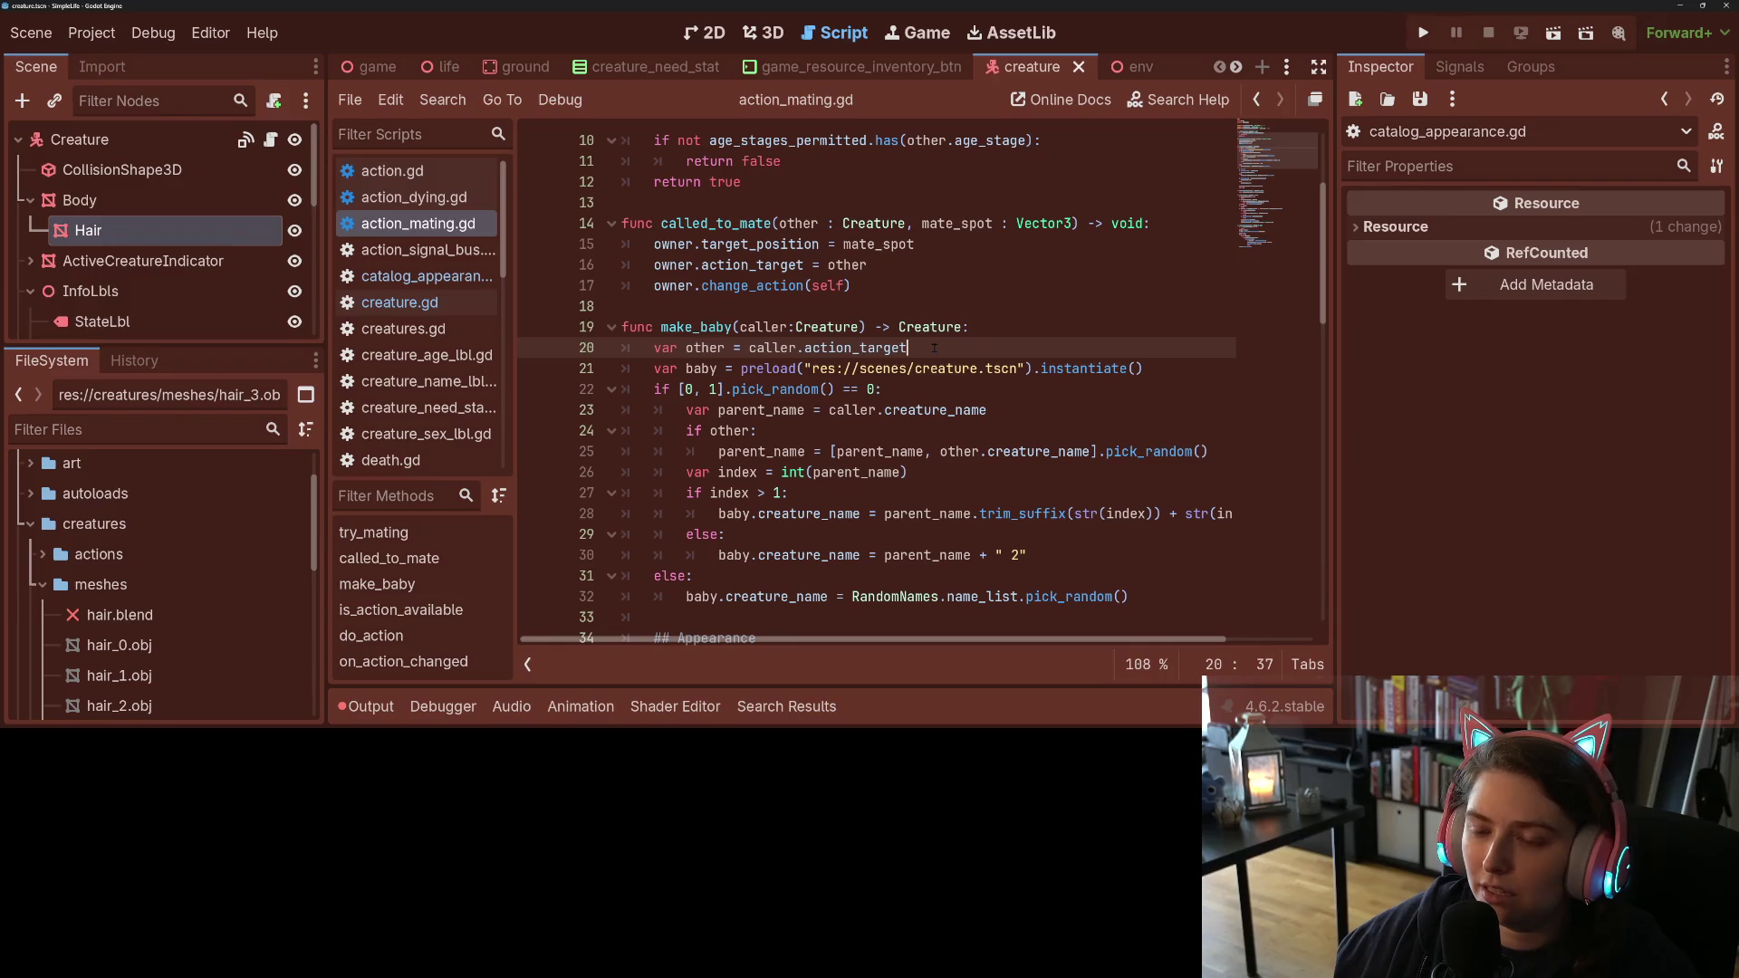
key("Return")
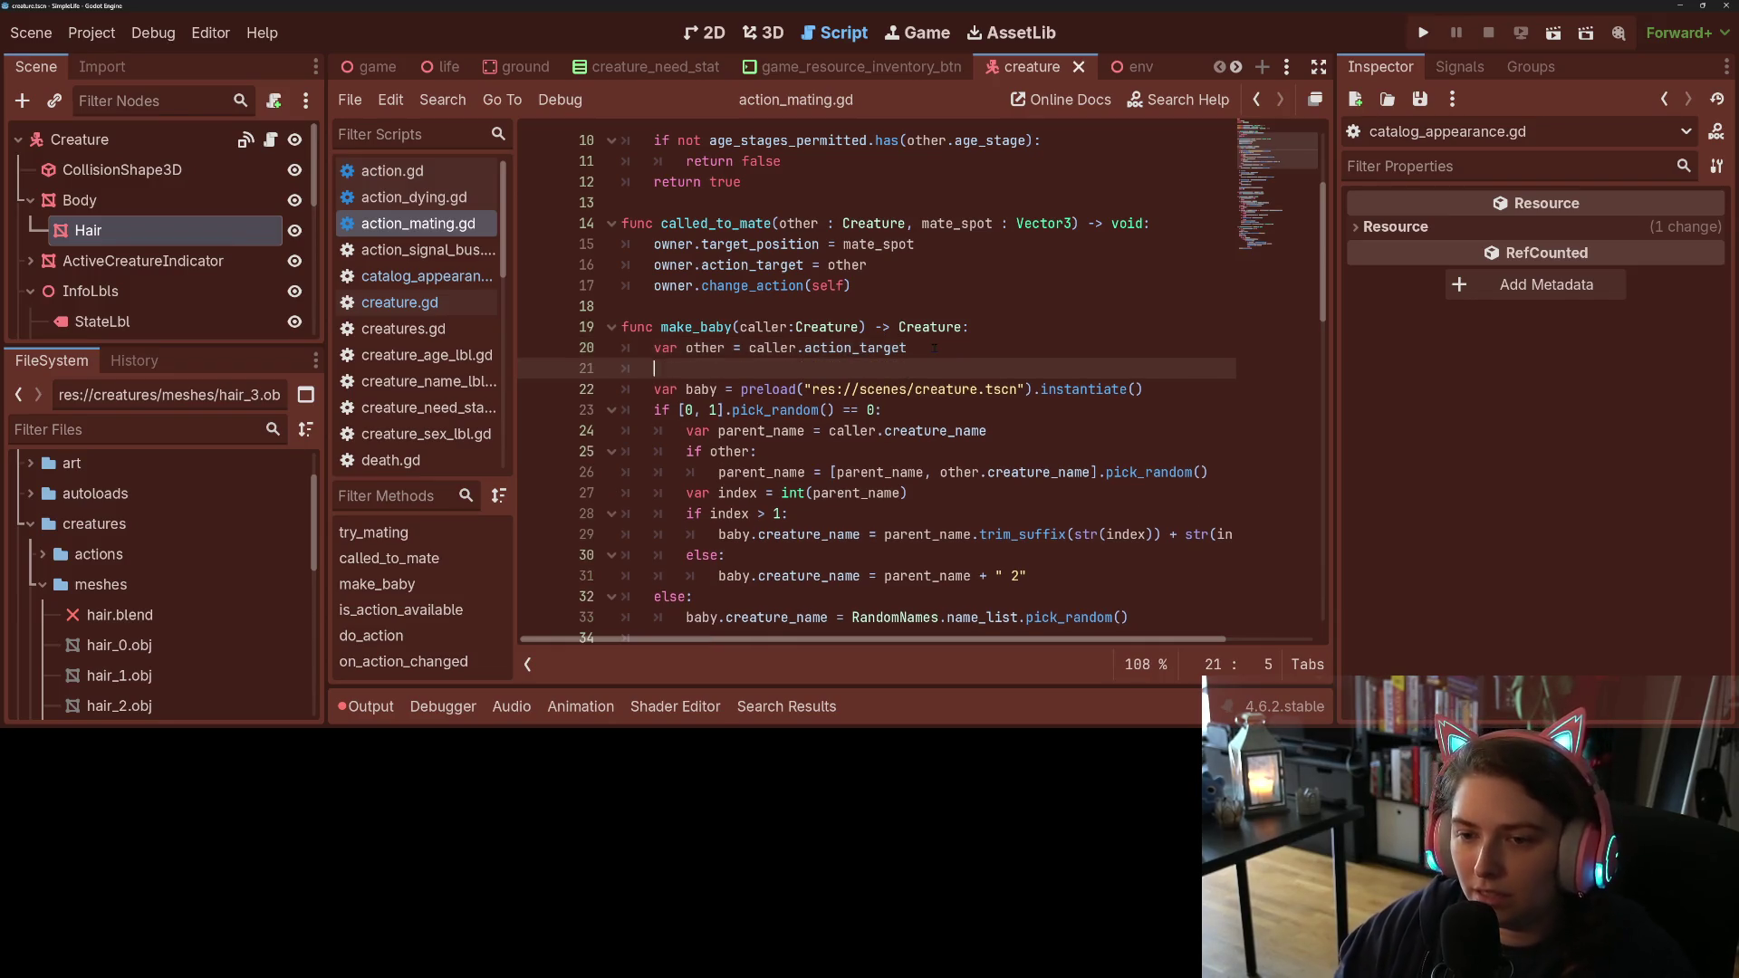
Step: Add an 'if not other:' check with an indented 'return' in make_baby
type("if not other:")
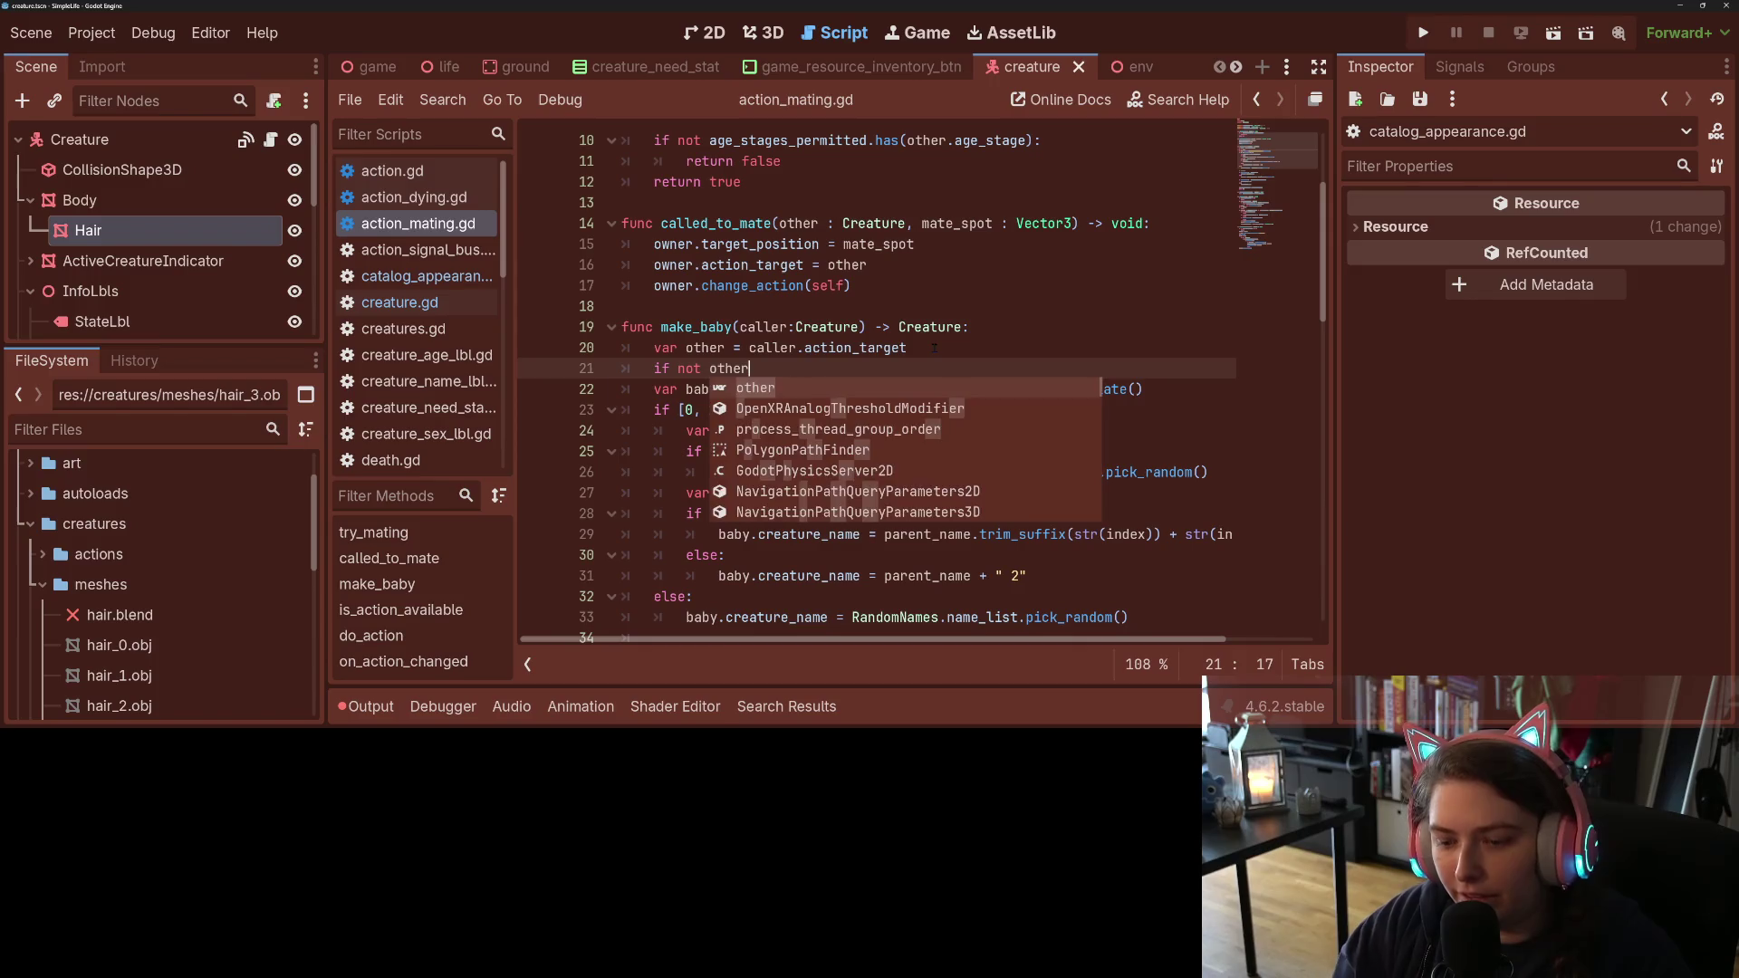
key("Return")
type("other ")
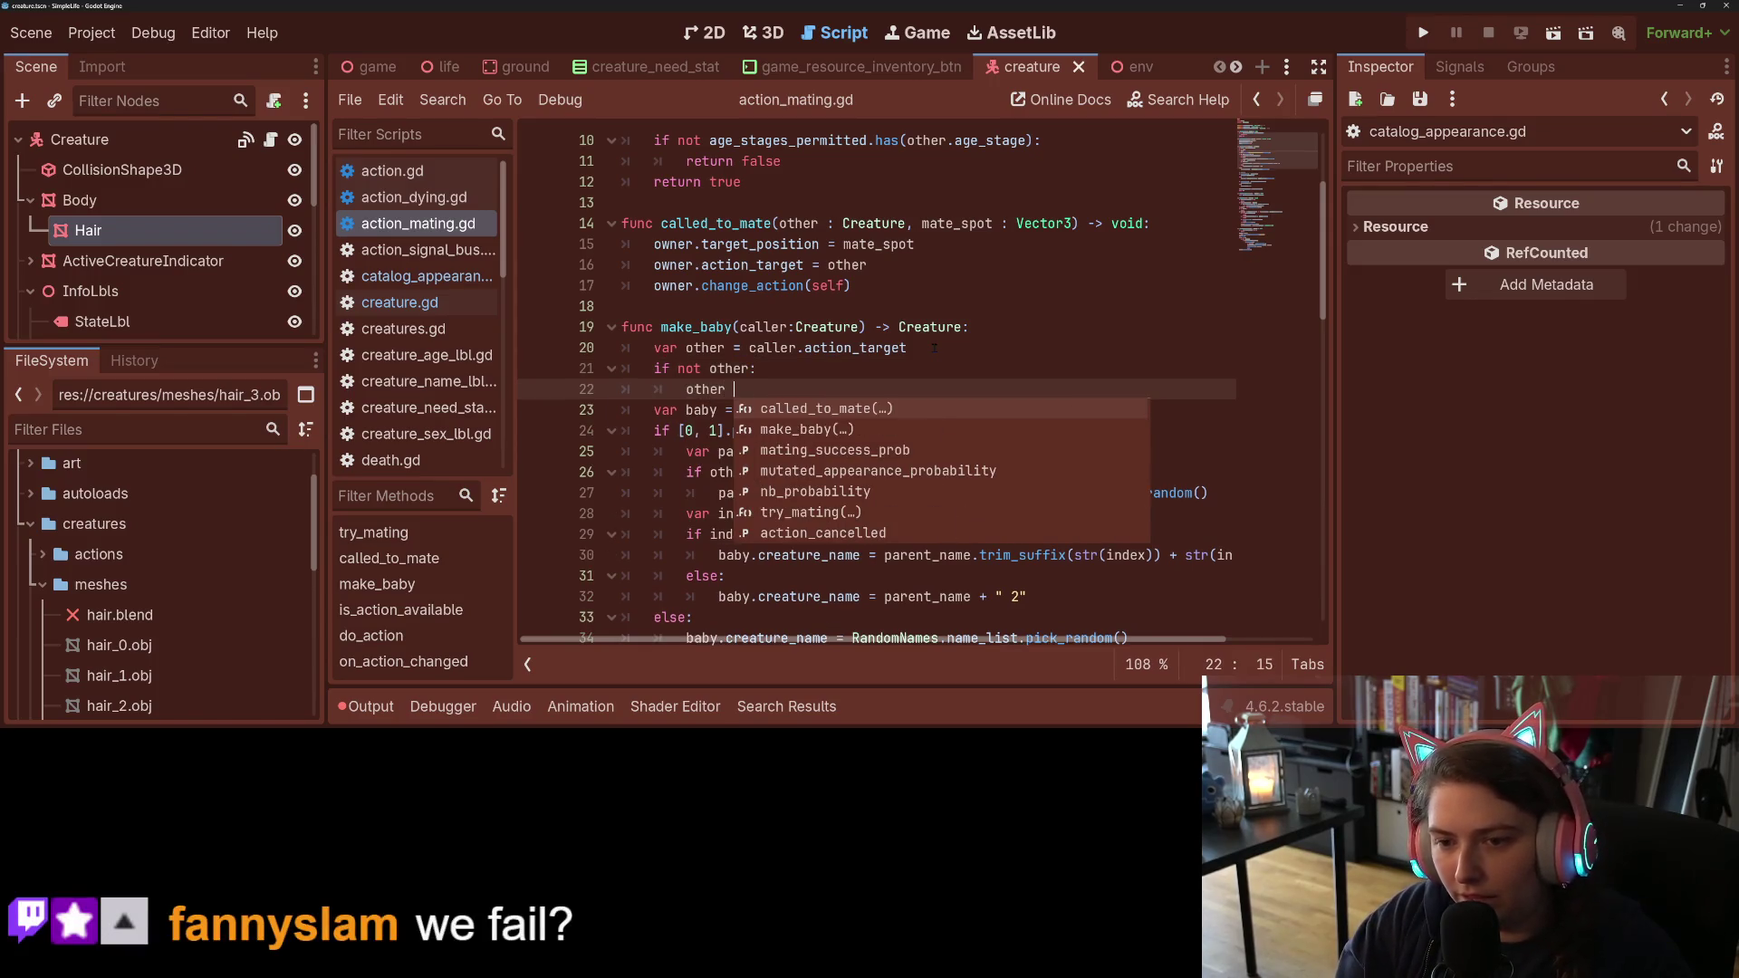
type("= caller")
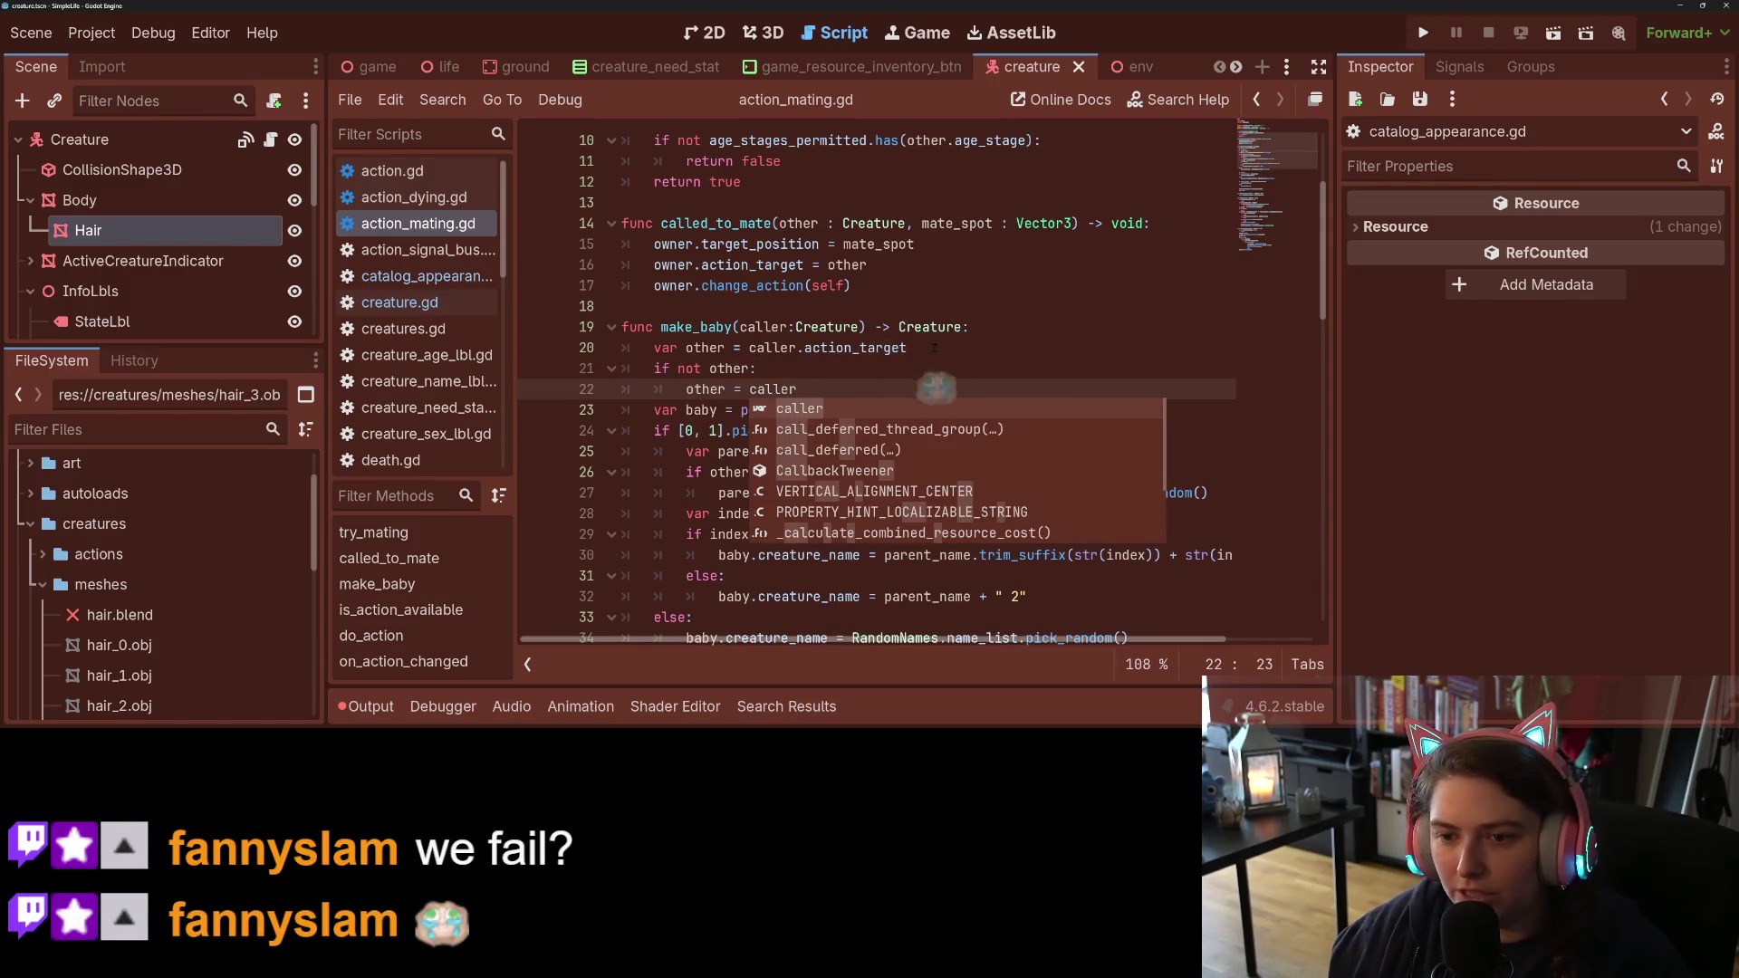
left_click(906, 348)
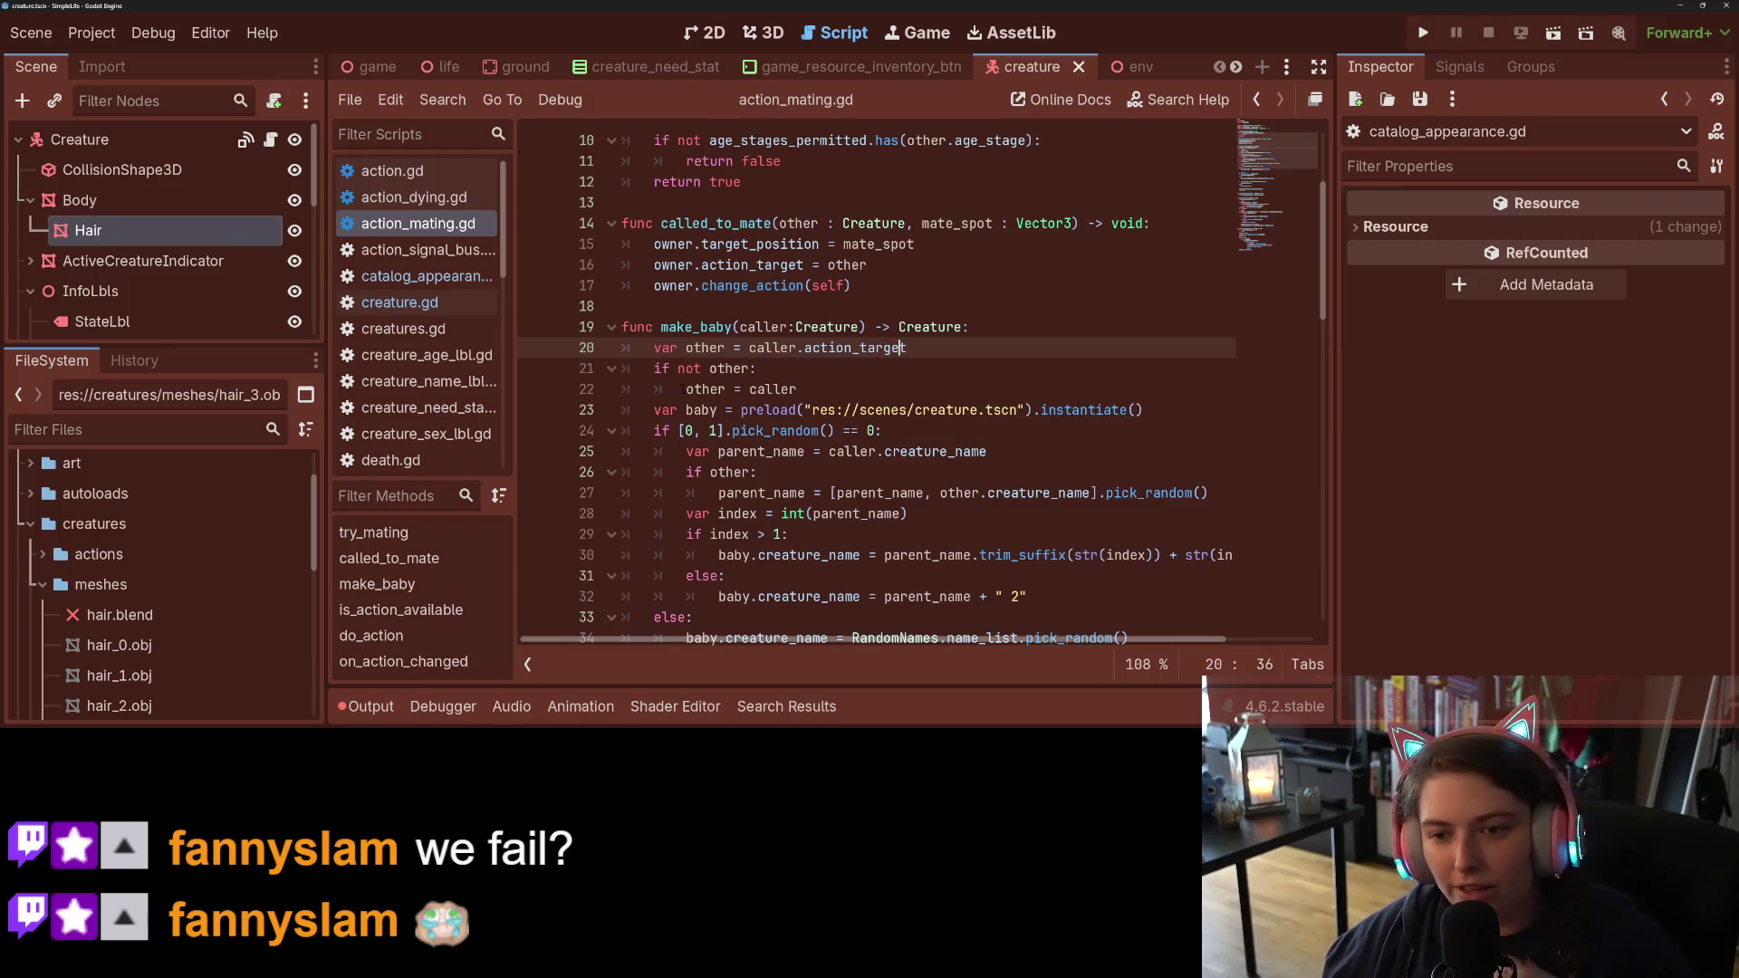
left_click_drag(685, 389, 832, 392)
type("return")
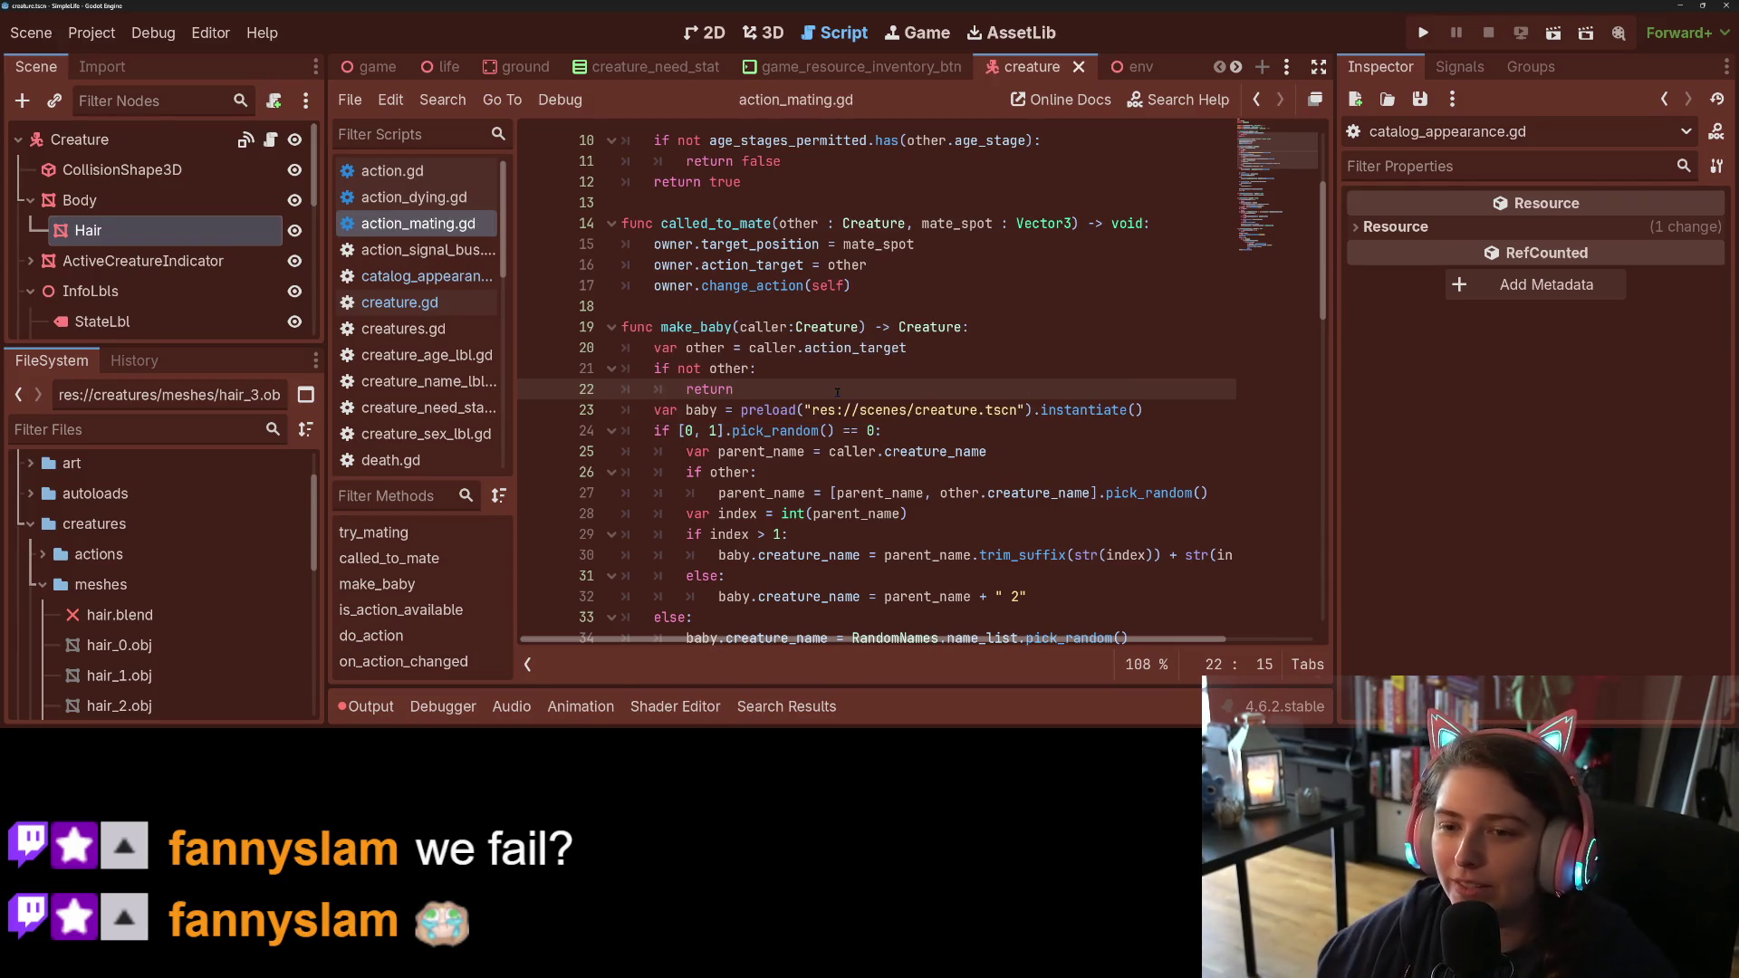
scroll(836, 392, "down", 2)
double_click(729, 244)
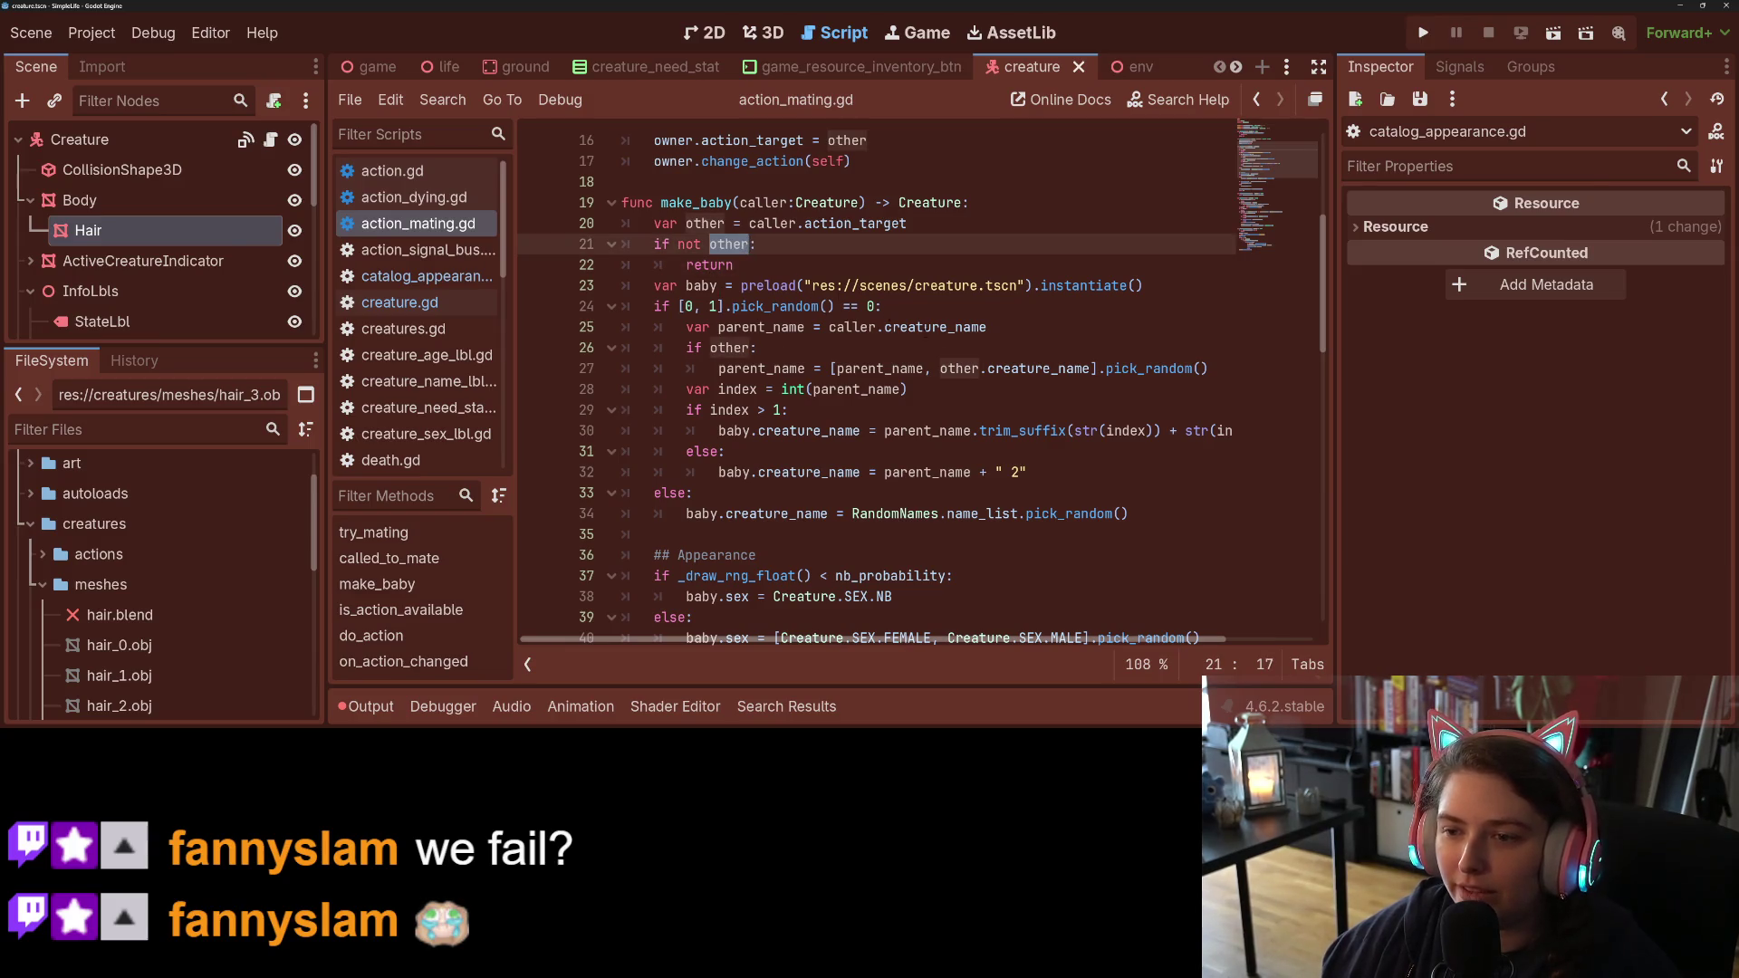
Step: Delete from line 25's value to line 27's assignment, merging the parent_name pick into one line
left_click(879, 339)
left_click_drag(719, 369, 686, 348)
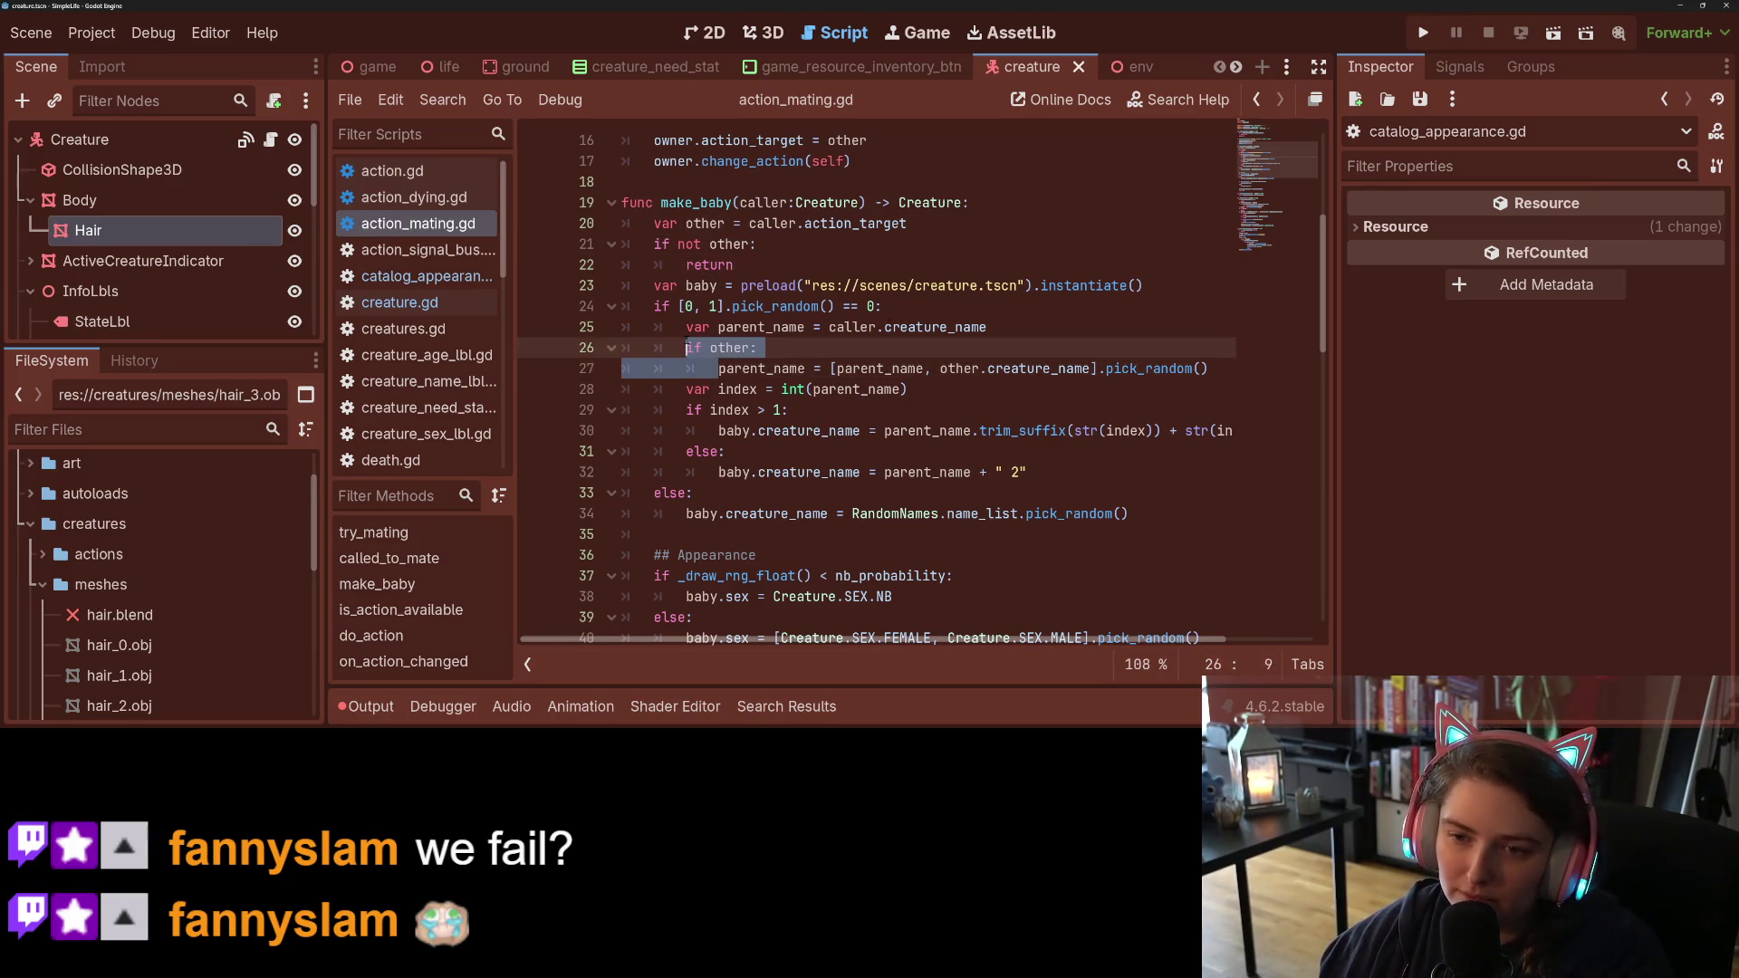
left_click(812, 368)
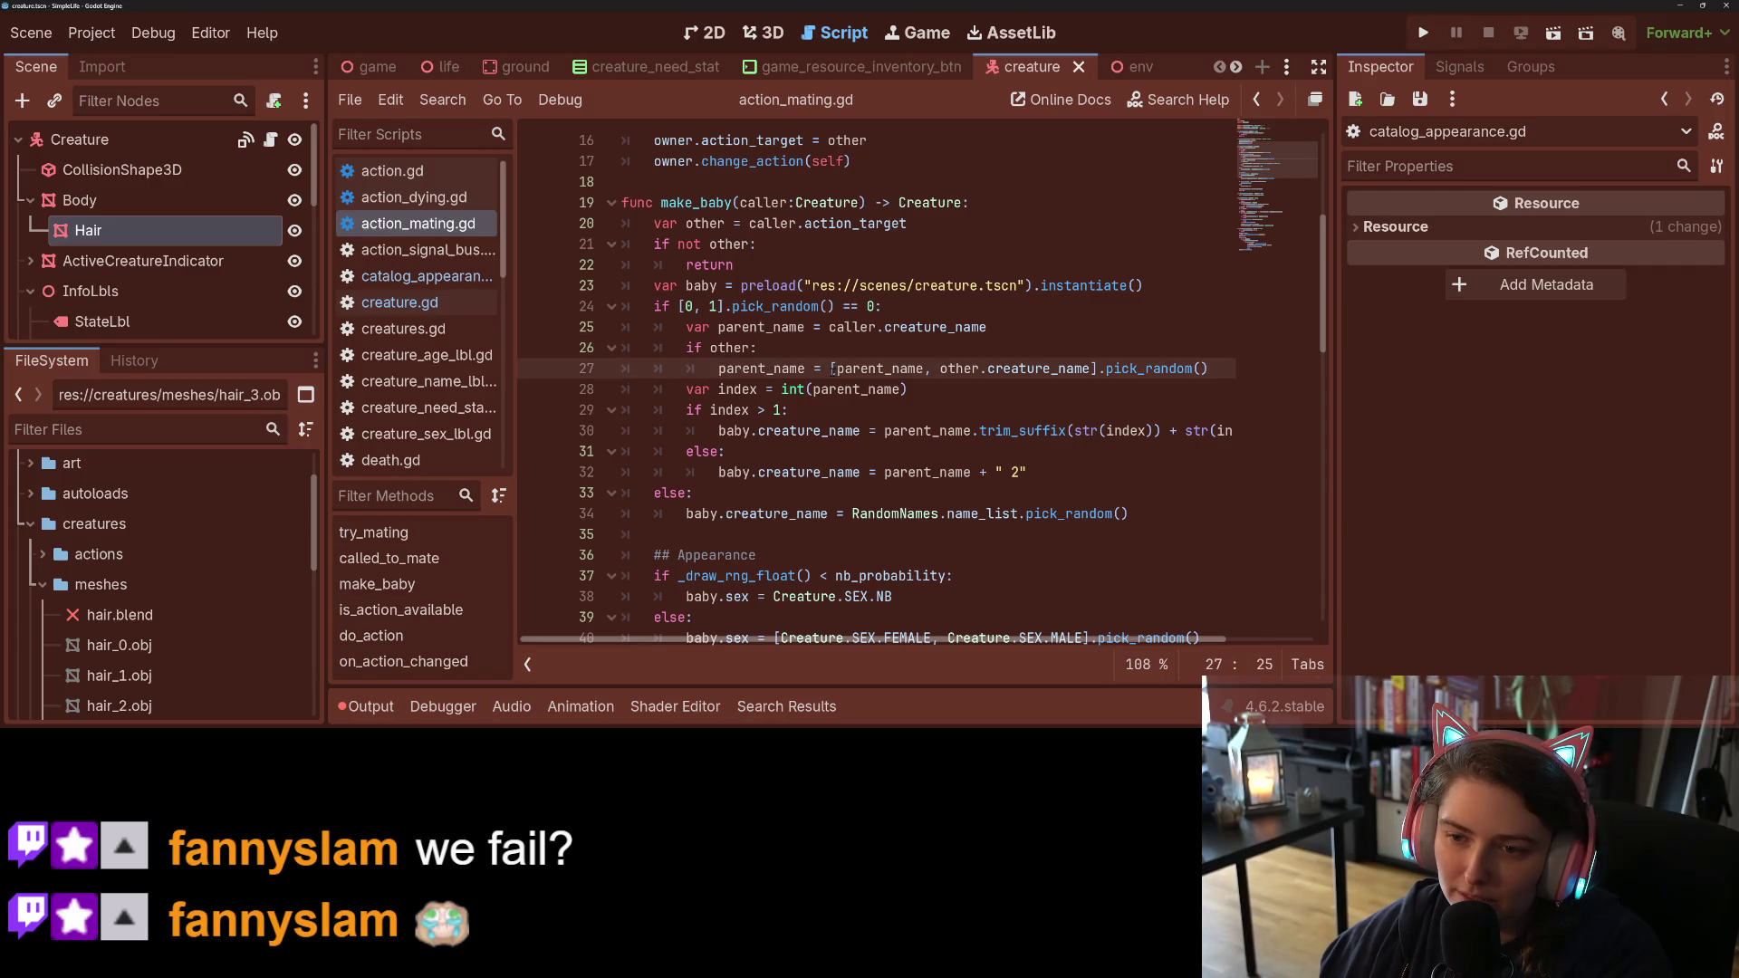
left_click_drag(832, 368, 831, 327)
key("BackSpace")
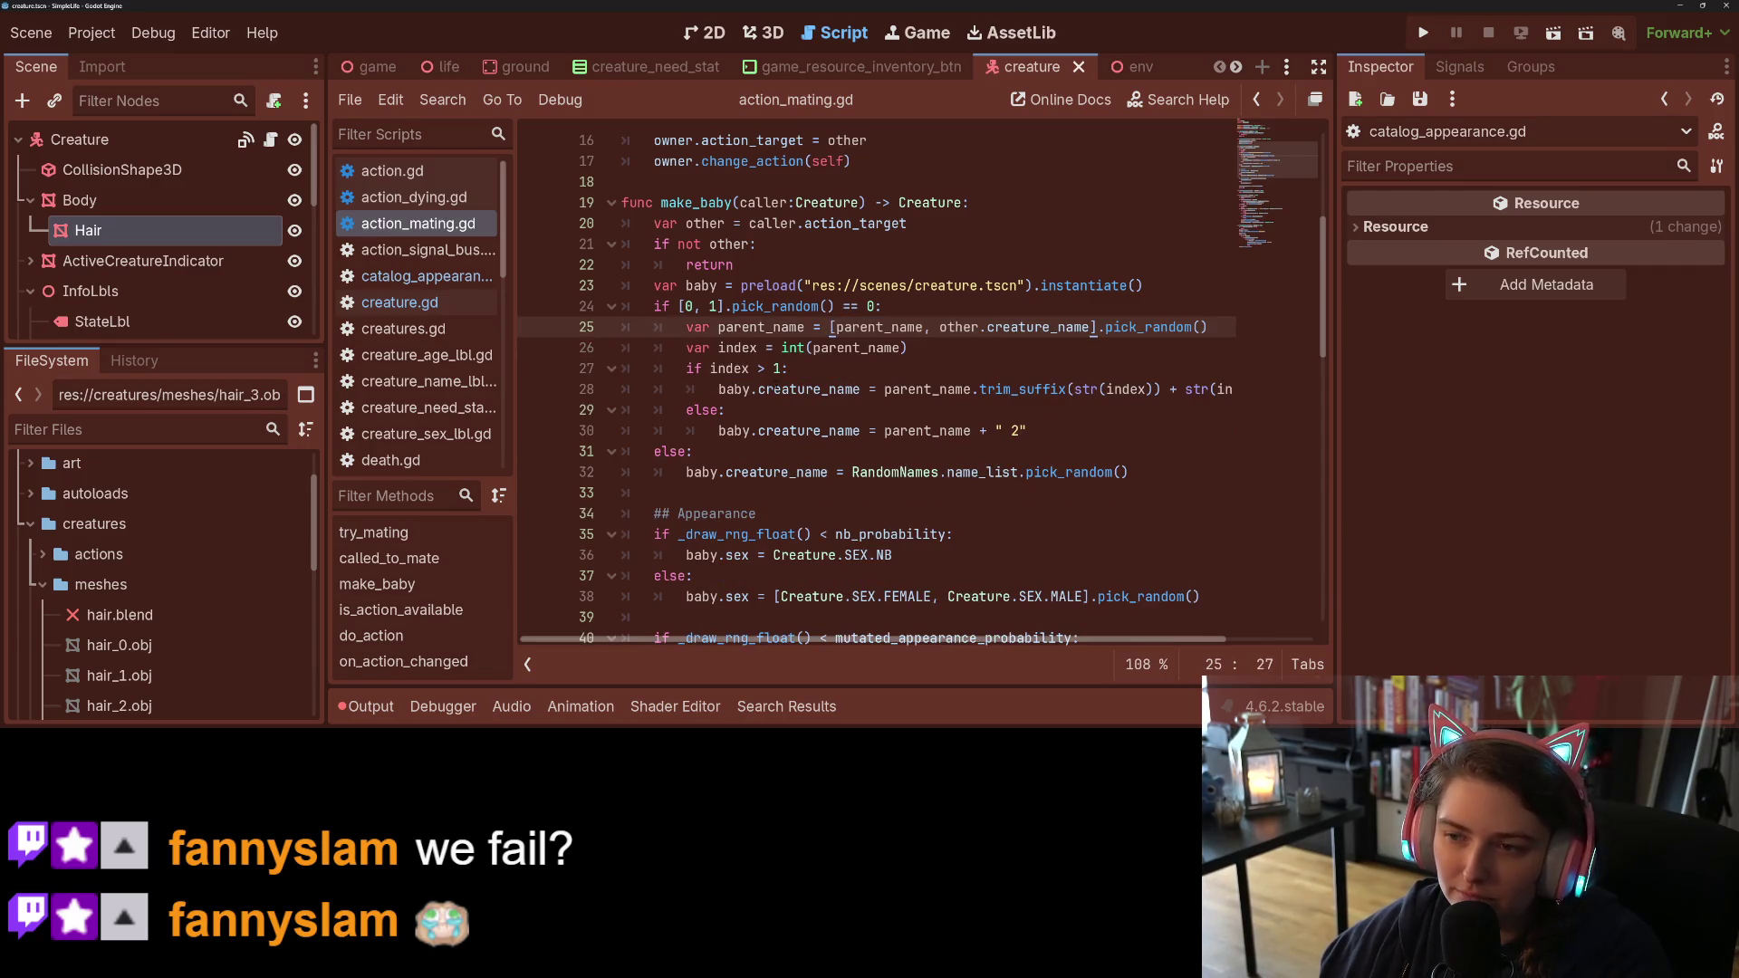
left_click(767, 327)
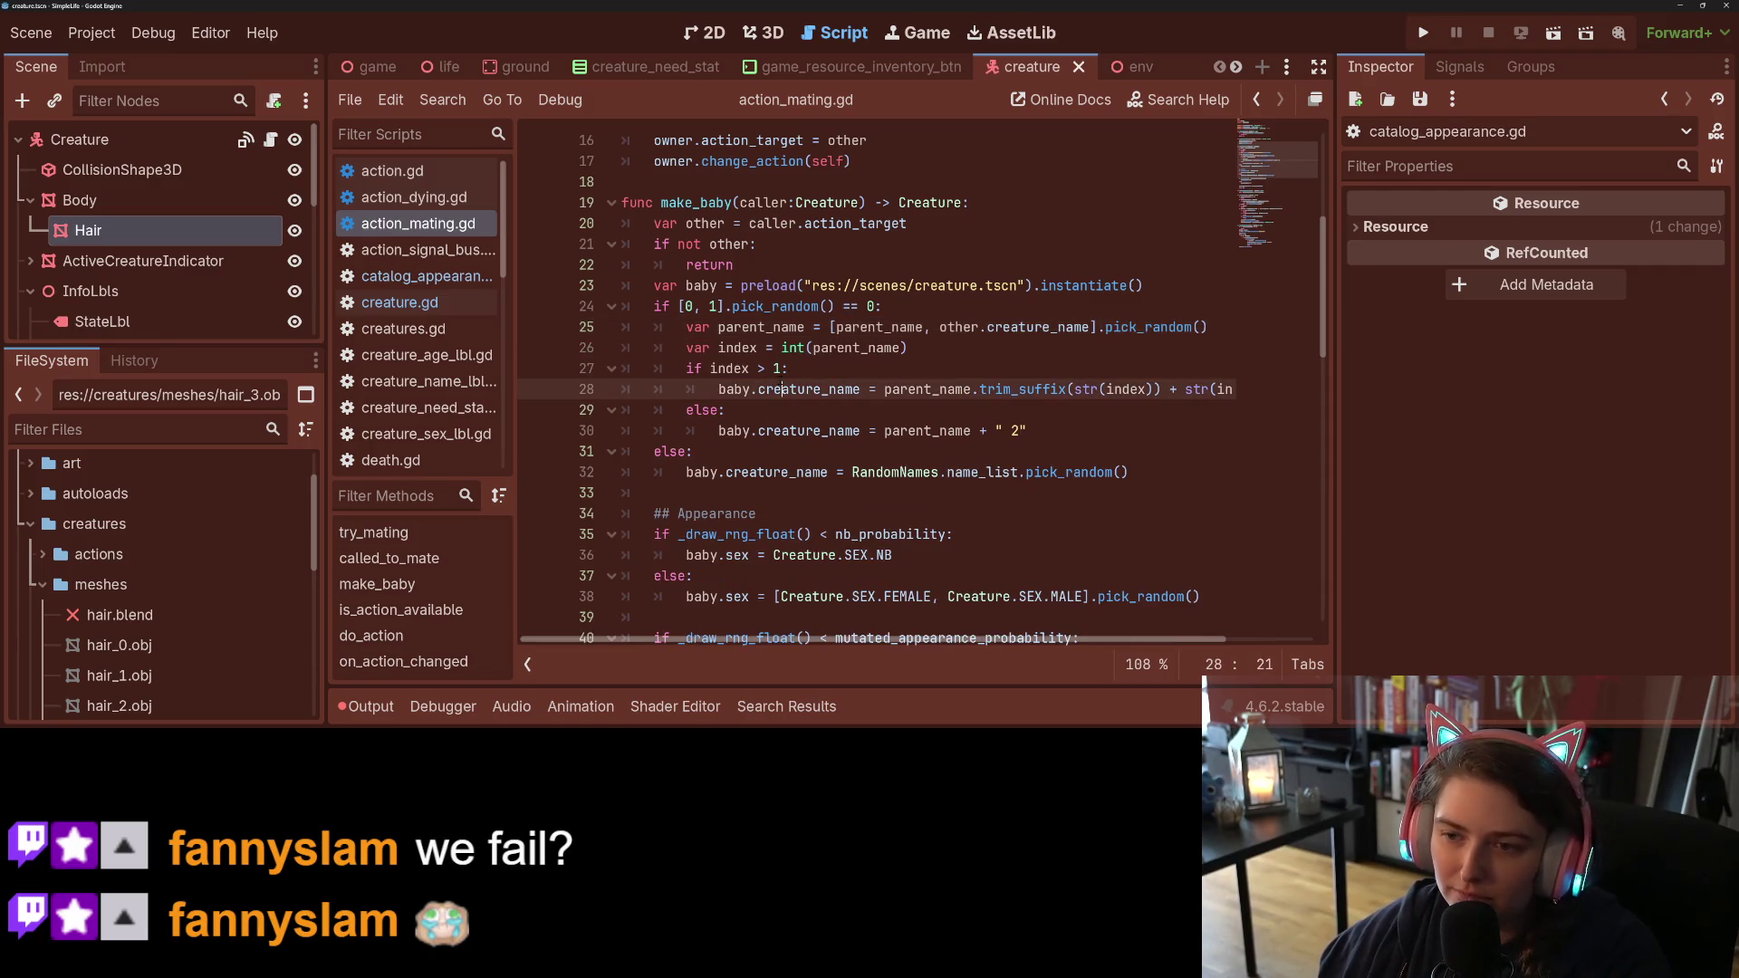
scroll(914, 380, "up", 1)
left_click(757, 306)
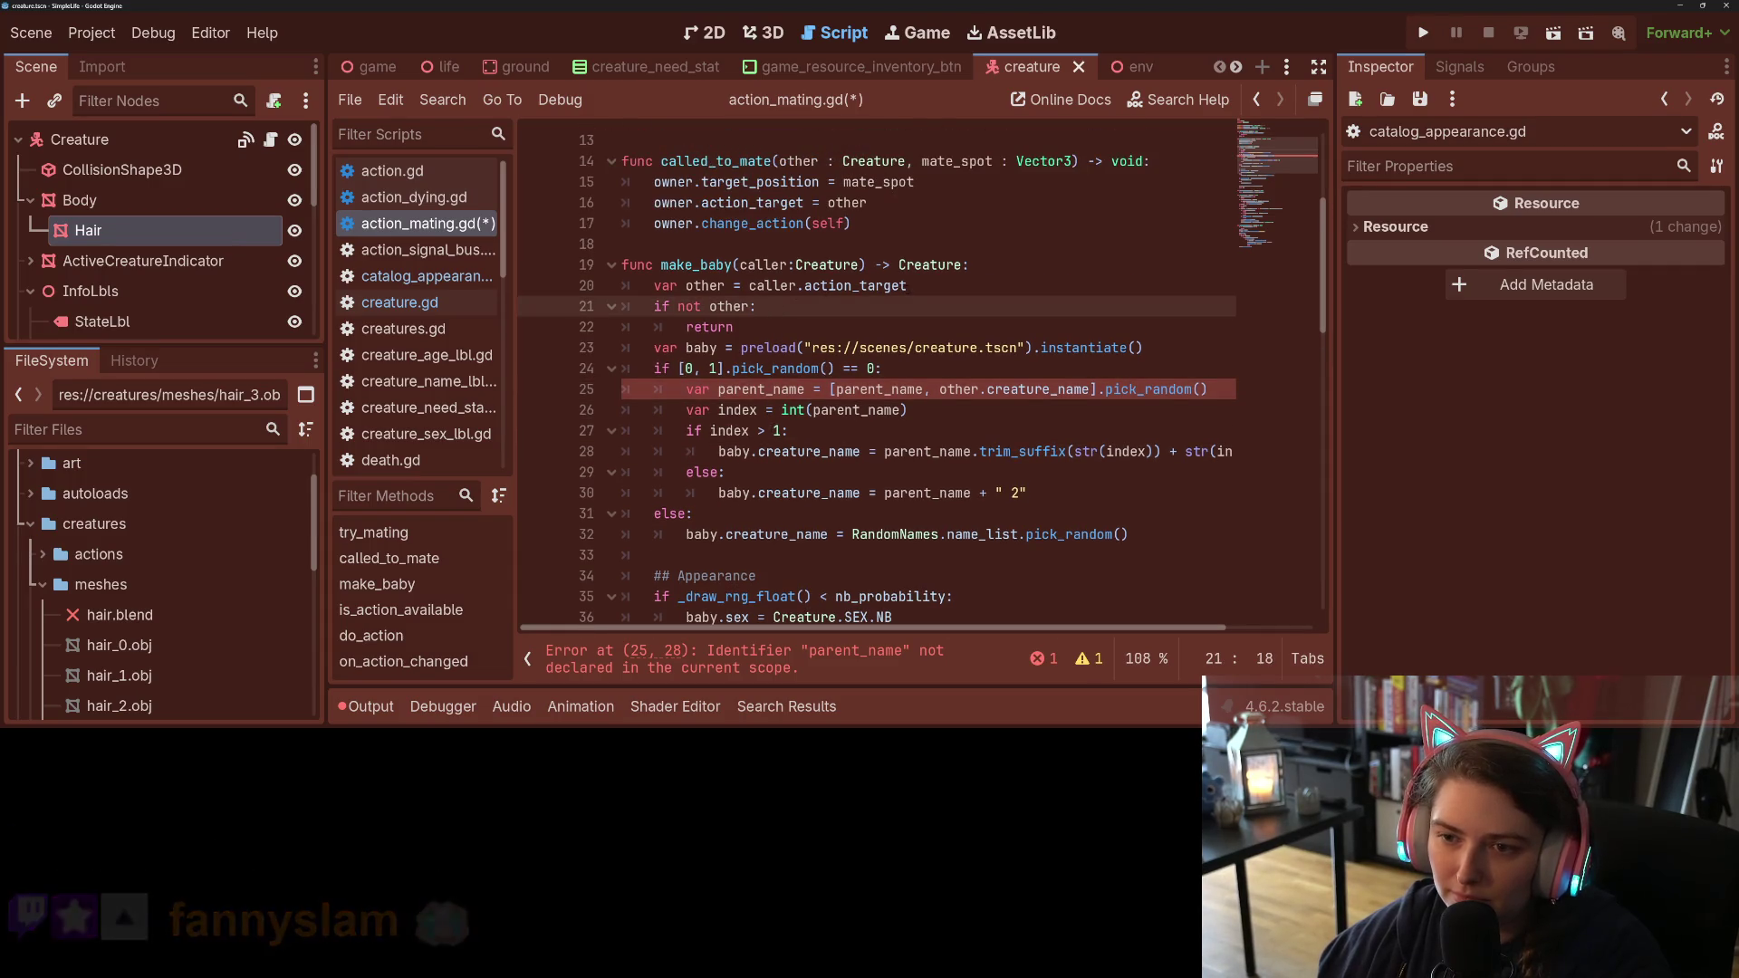
left_click(928, 286)
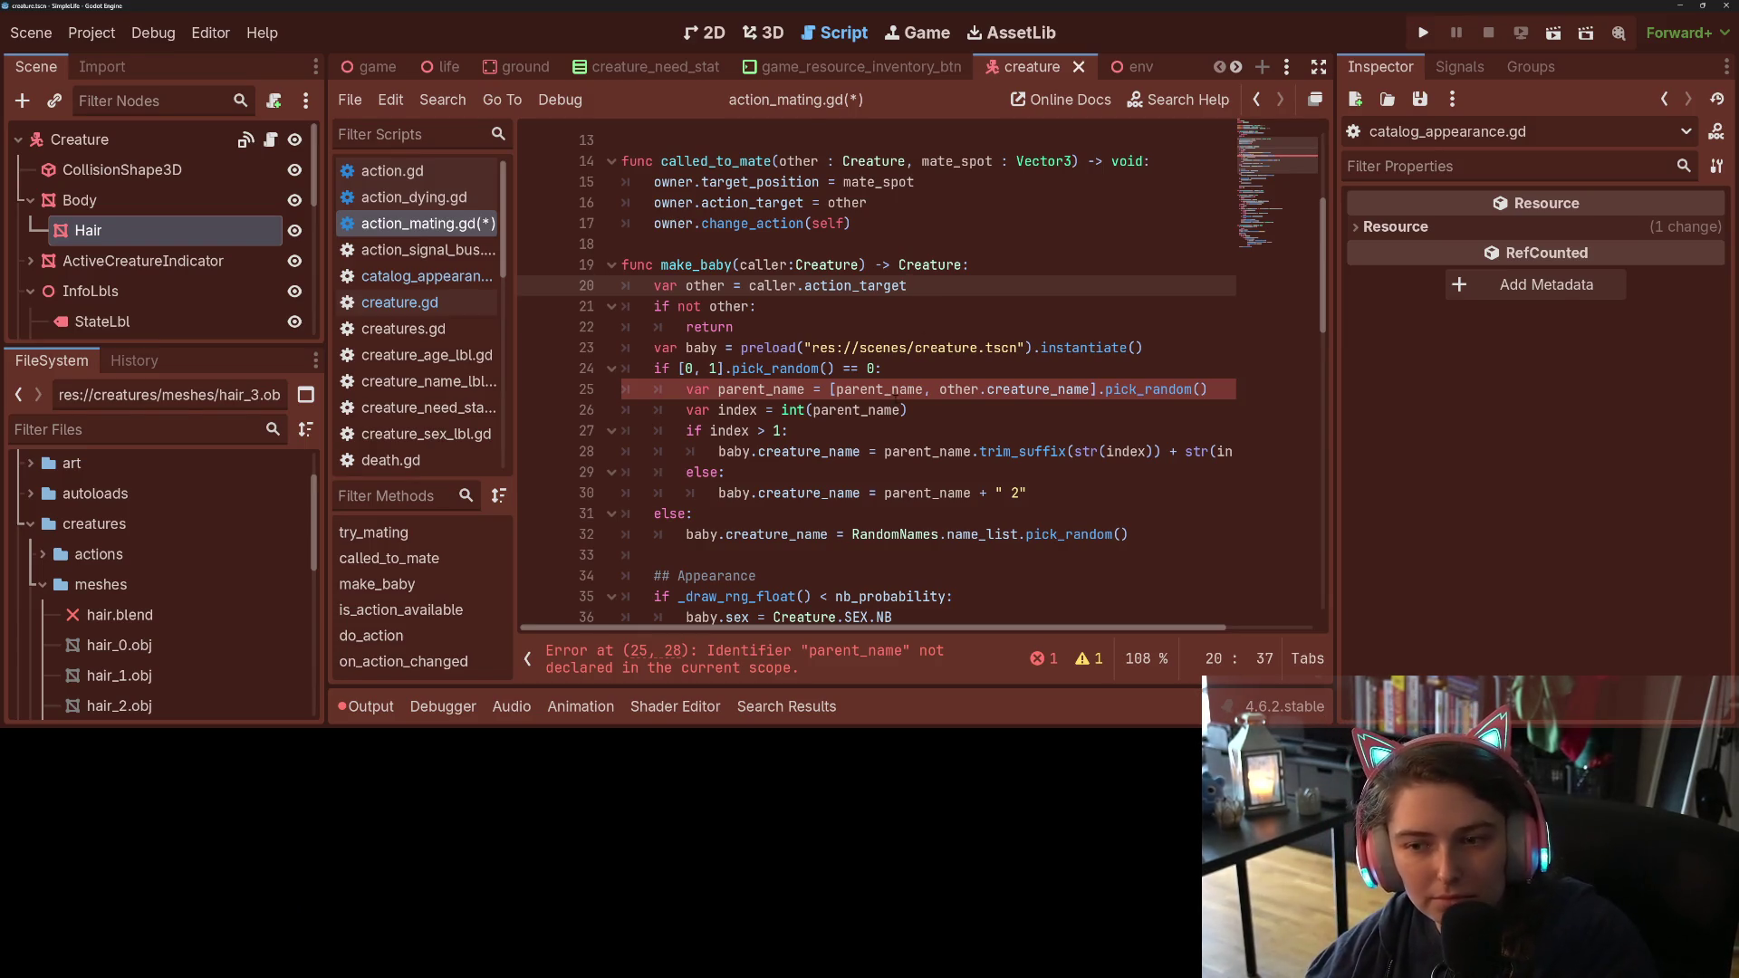
Step: Undo the merge, replace parent_name on line 27 with caller.creature_name, then merge lines 25–27 again
double_click(885, 389)
key("ctrl+z")
key("ctrl+z")
key("ctrl+z")
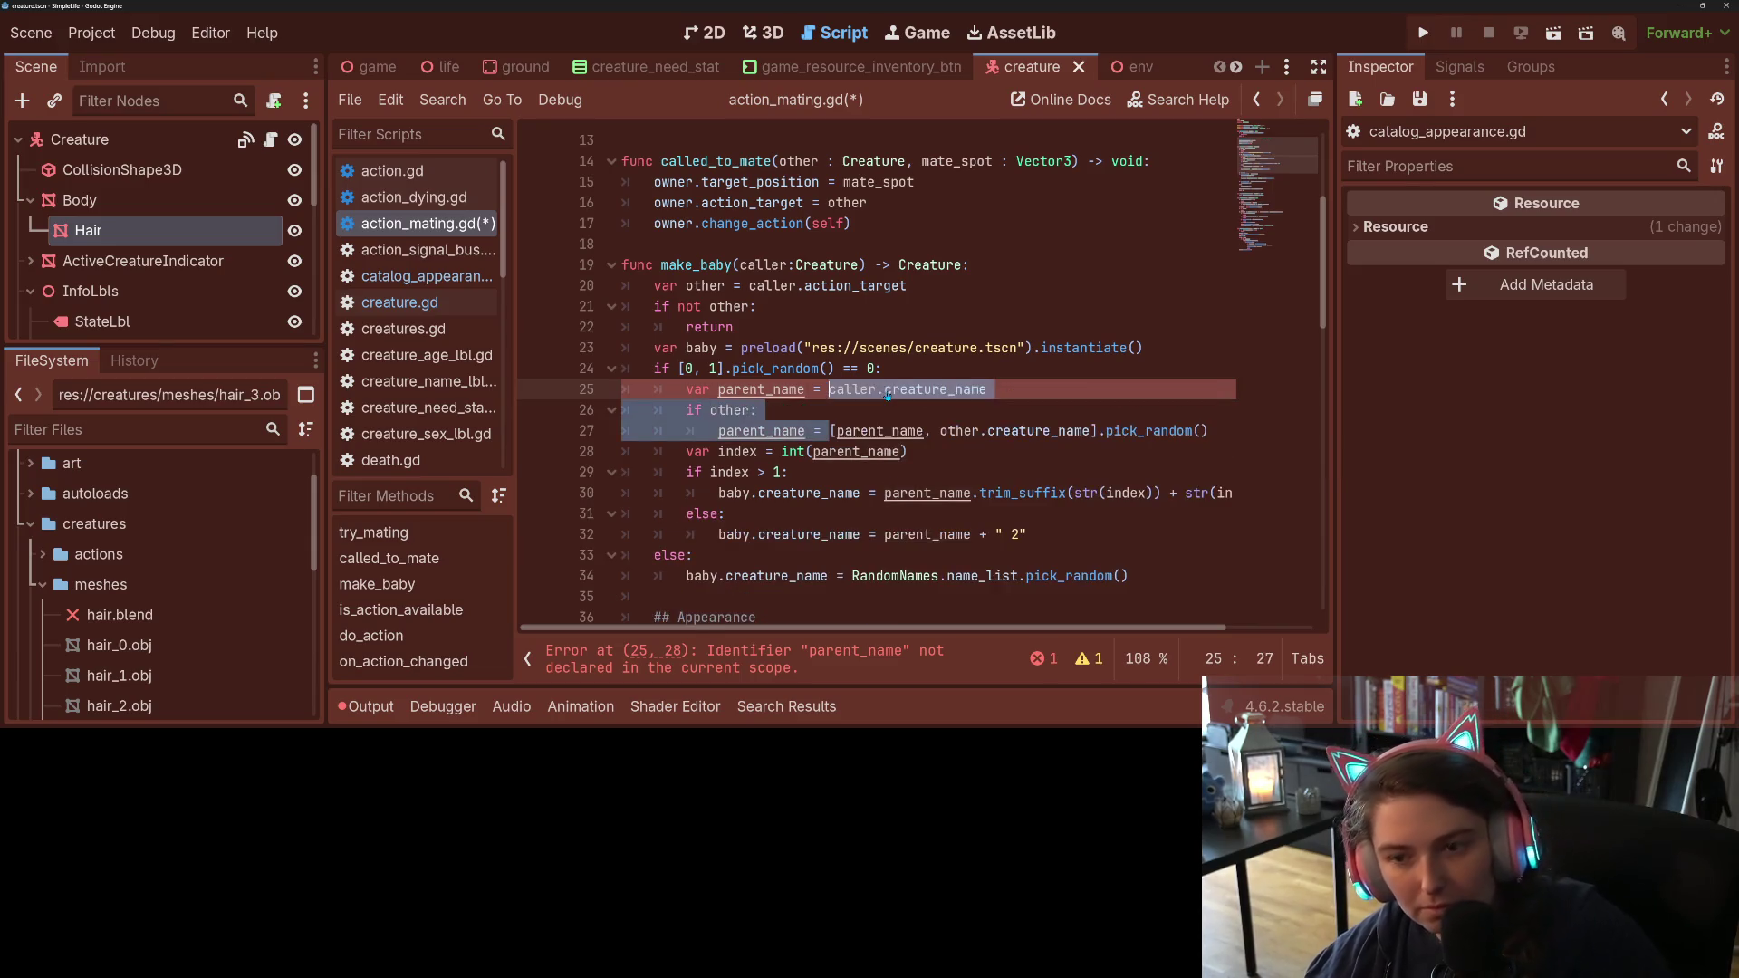
left_click_drag(828, 389, 987, 389)
key("ctrl+c")
double_click(886, 431)
key("ctrl+v")
left_click(741, 431)
left_click(796, 431)
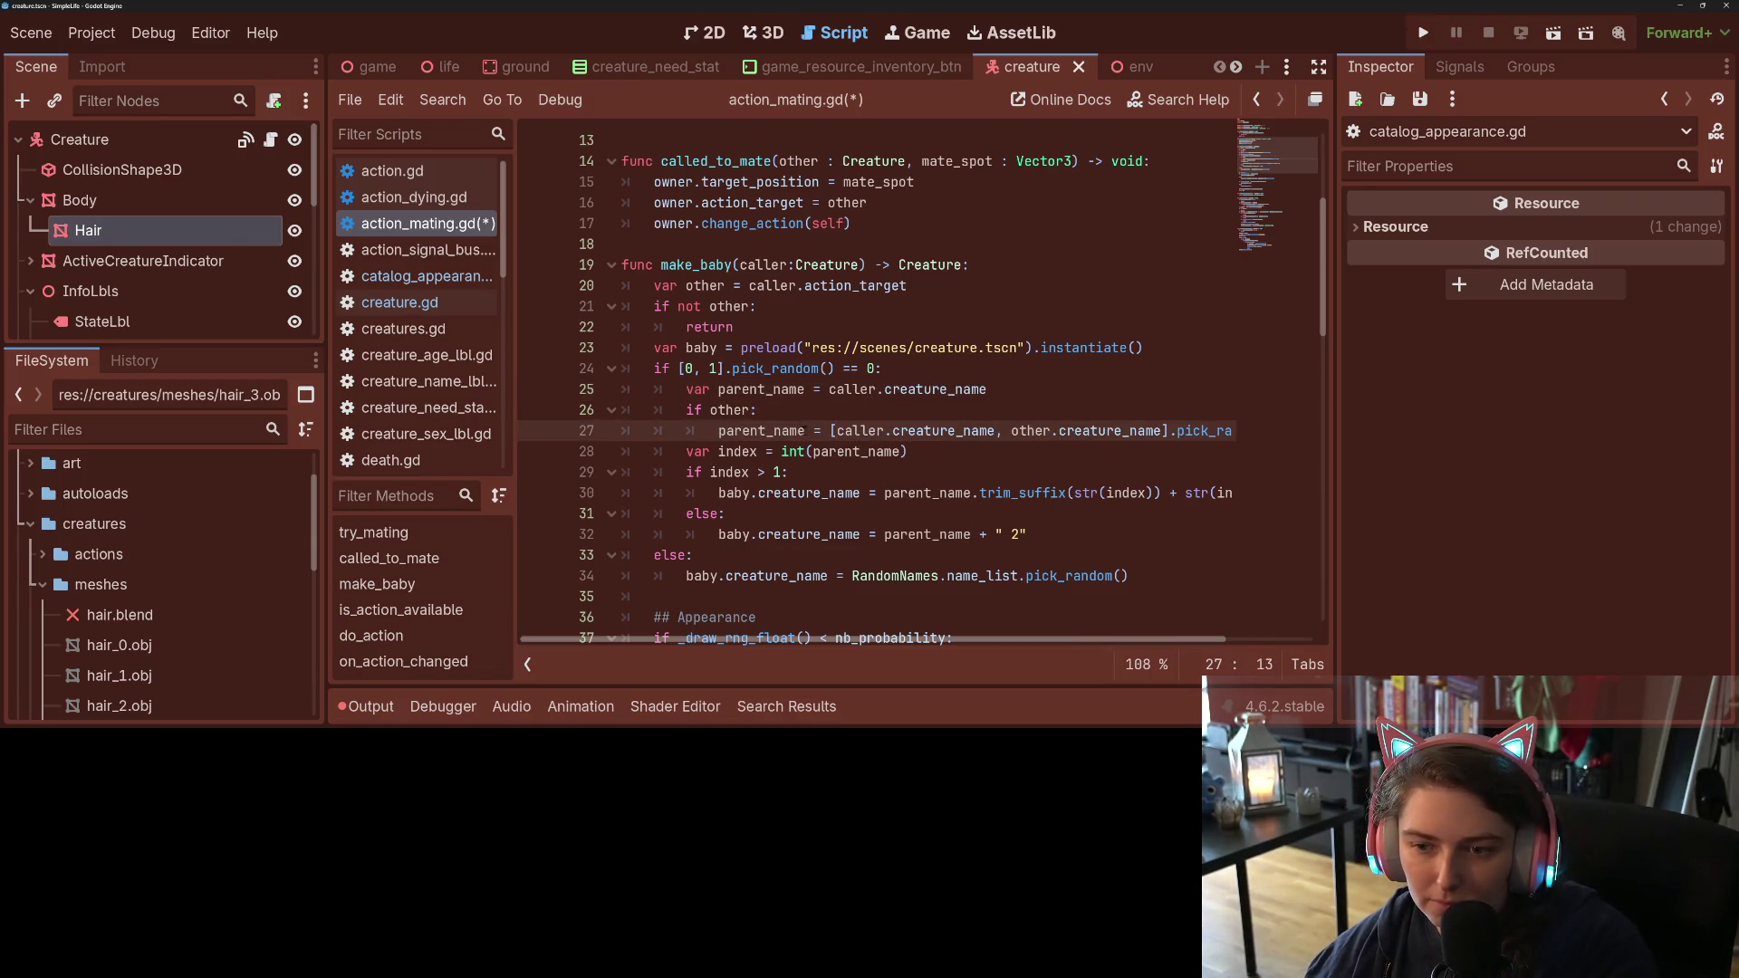
left_click_drag(831, 431, 829, 390)
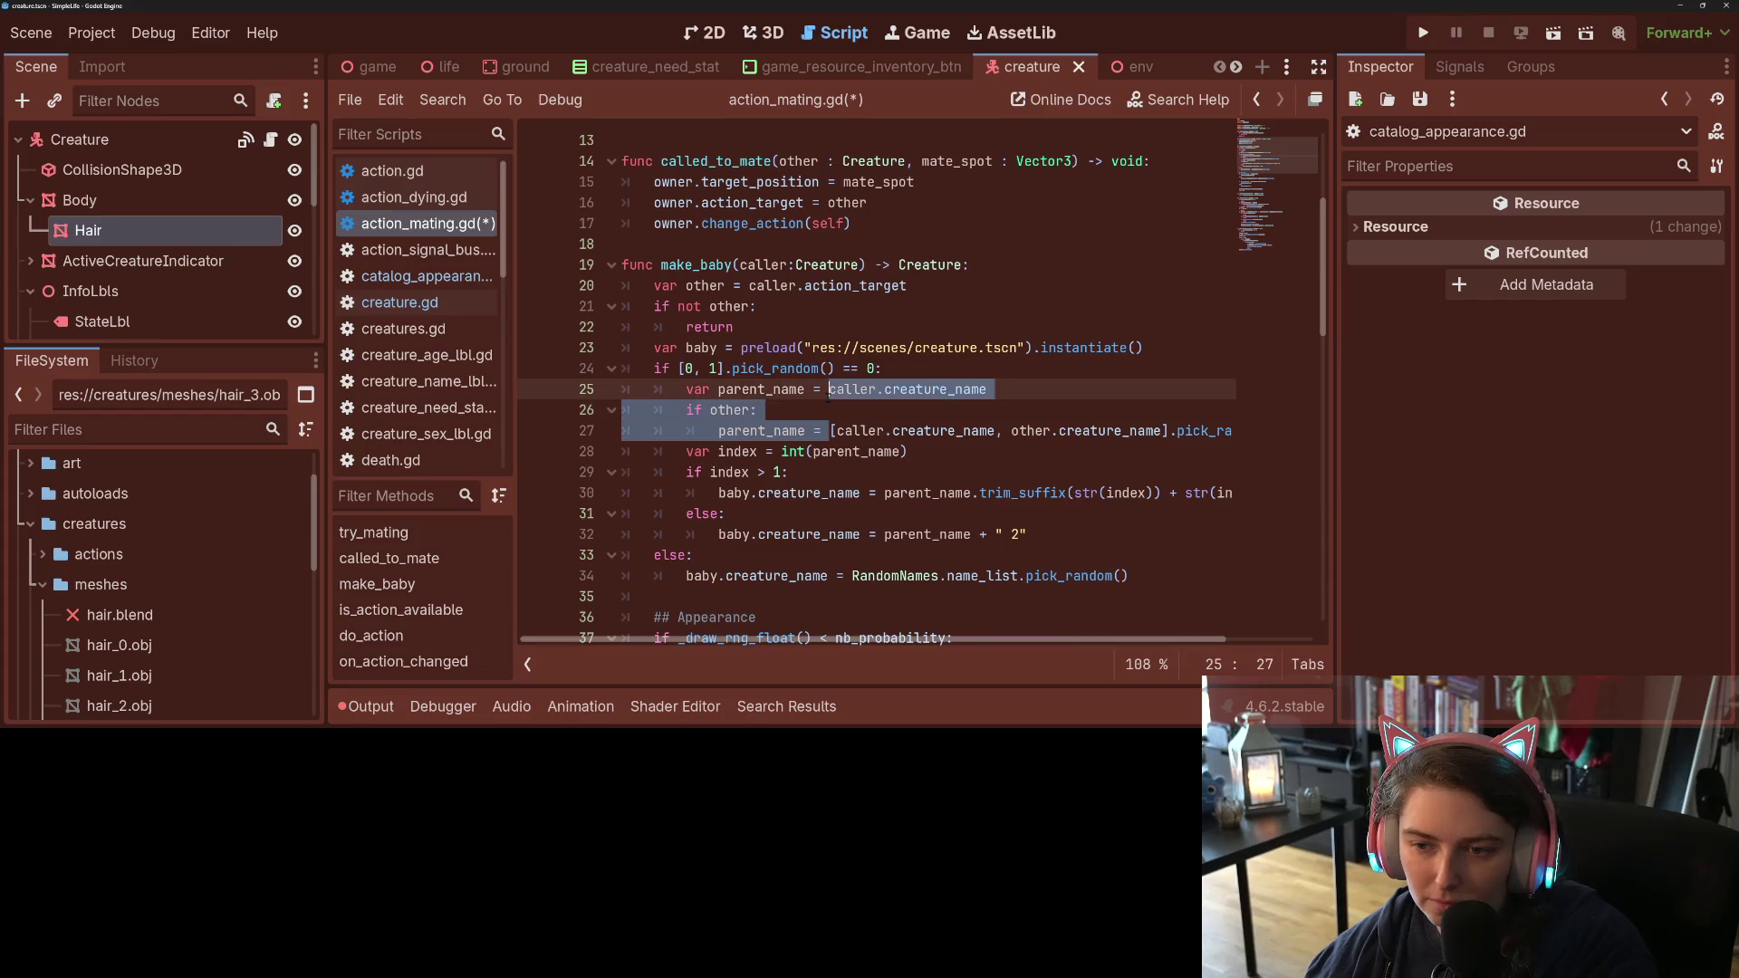
key("Delete")
left_click(843, 410)
Step: Save action_mating.gd and go to the empty hair_shape list on line 43
key("ctrl+s")
double_click(864, 409)
scroll(931, 471, "down", 4)
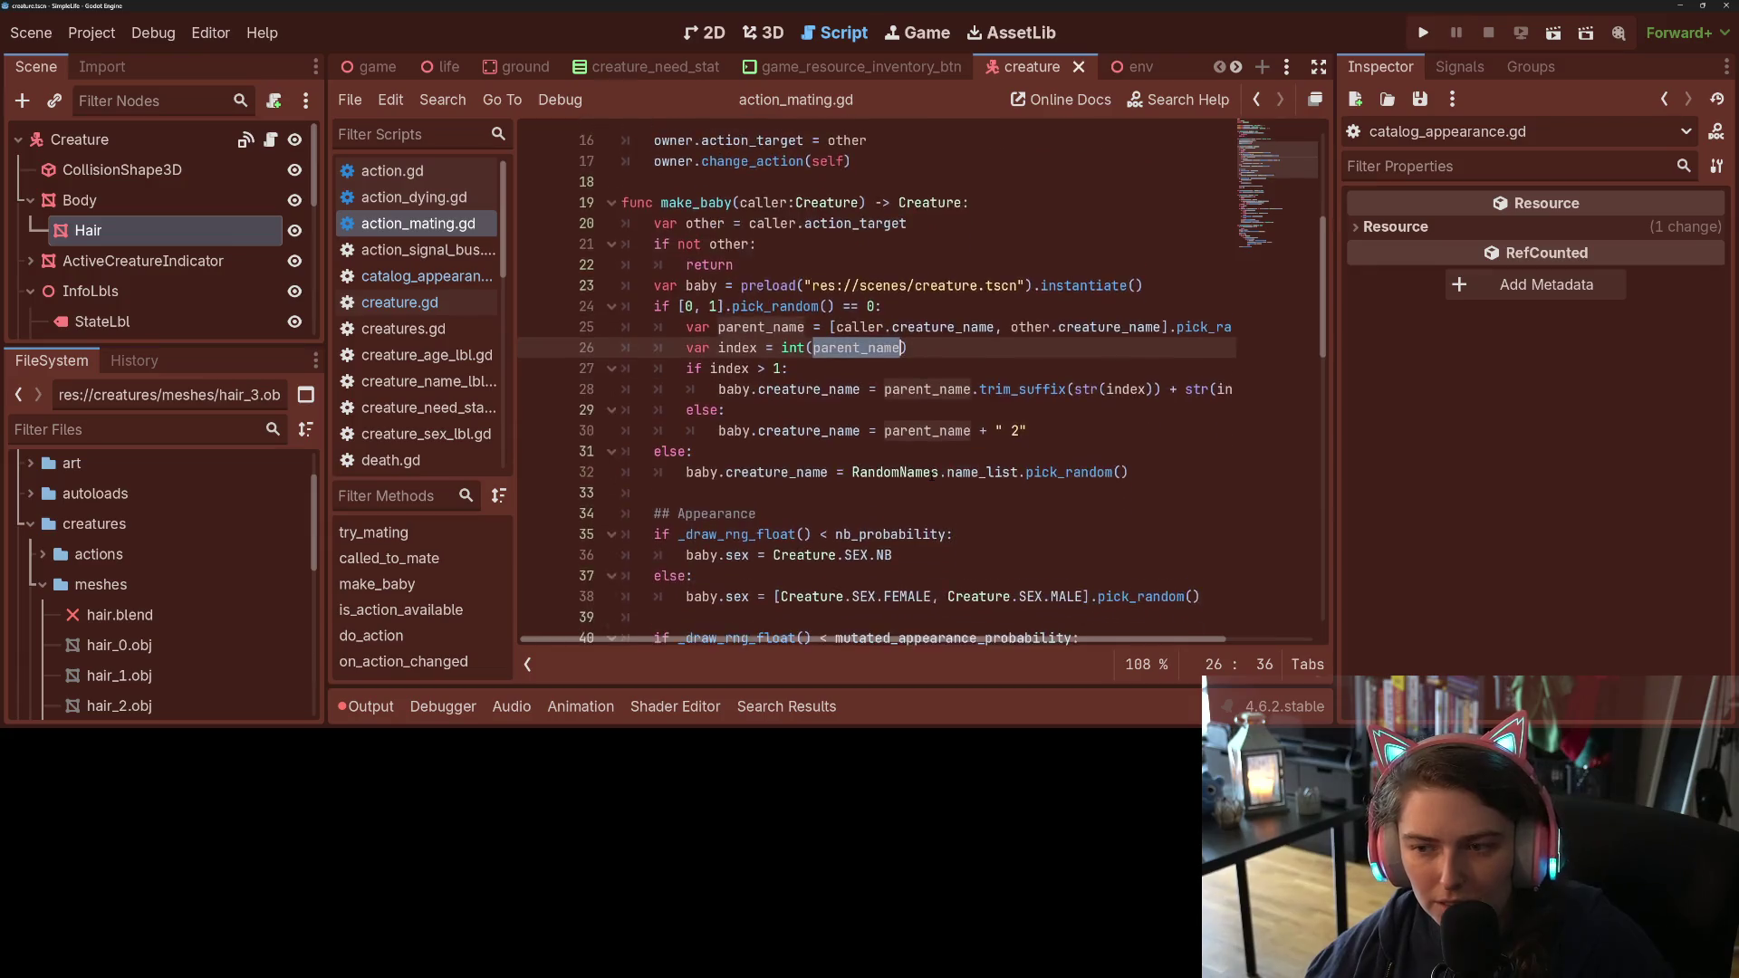
key("ctrl+s")
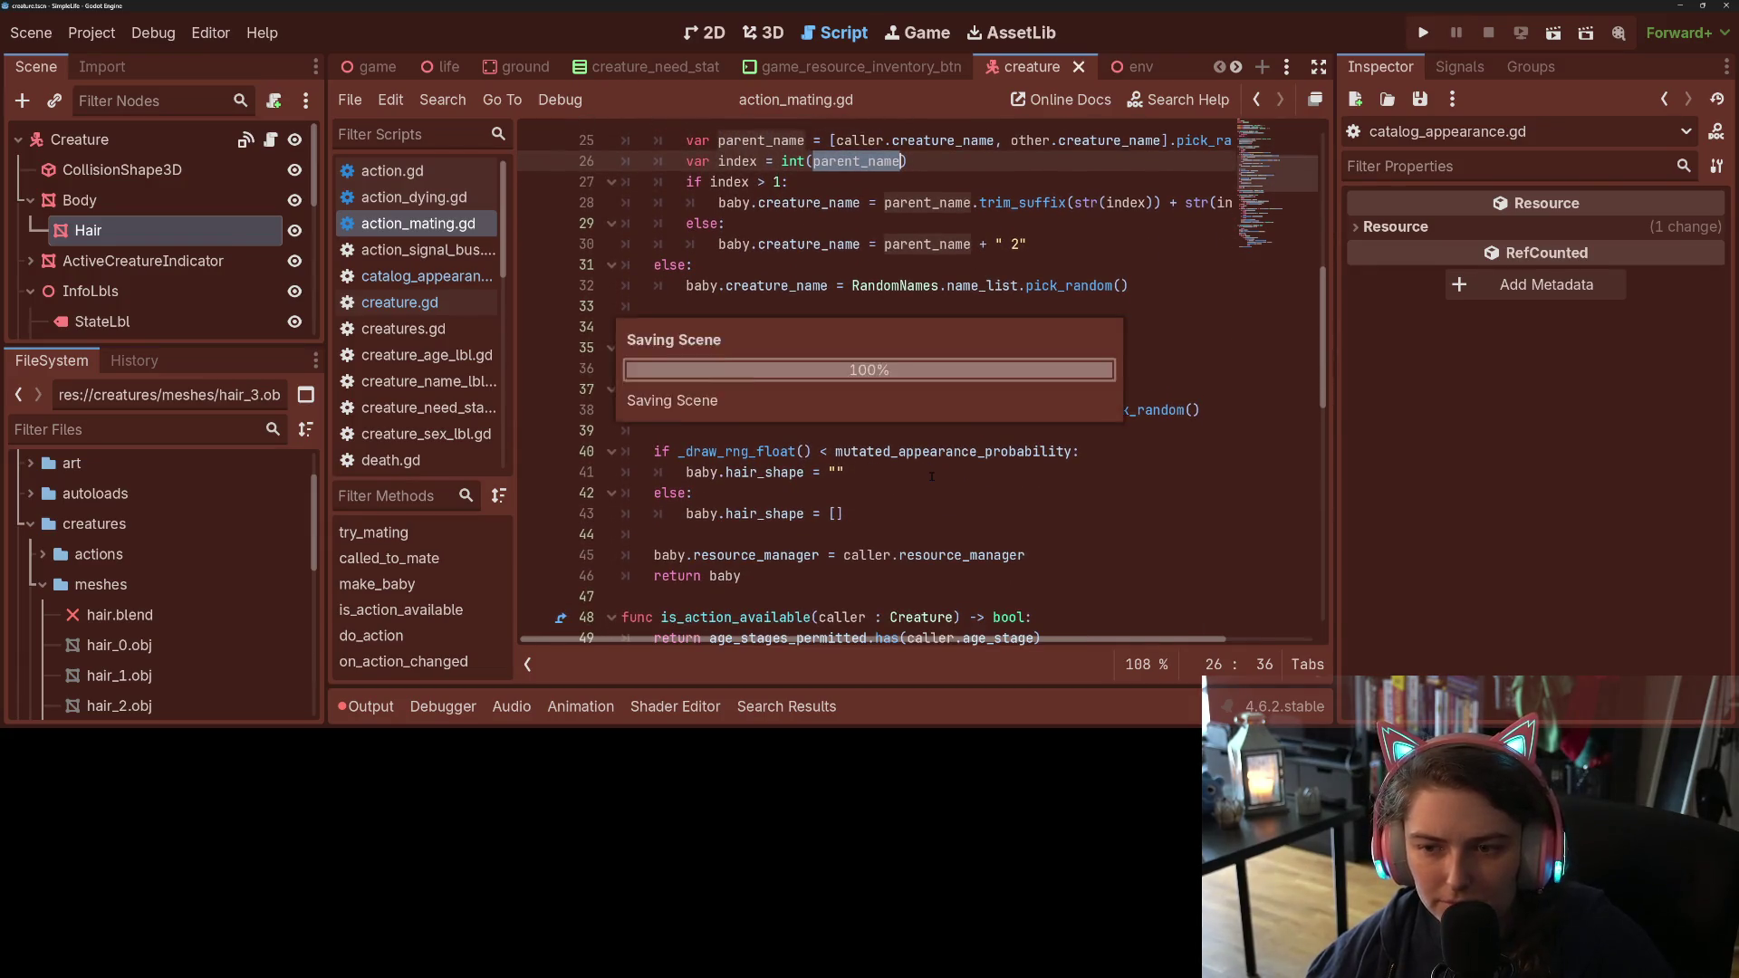
scroll(848, 389, "down", 2)
left_click(849, 389)
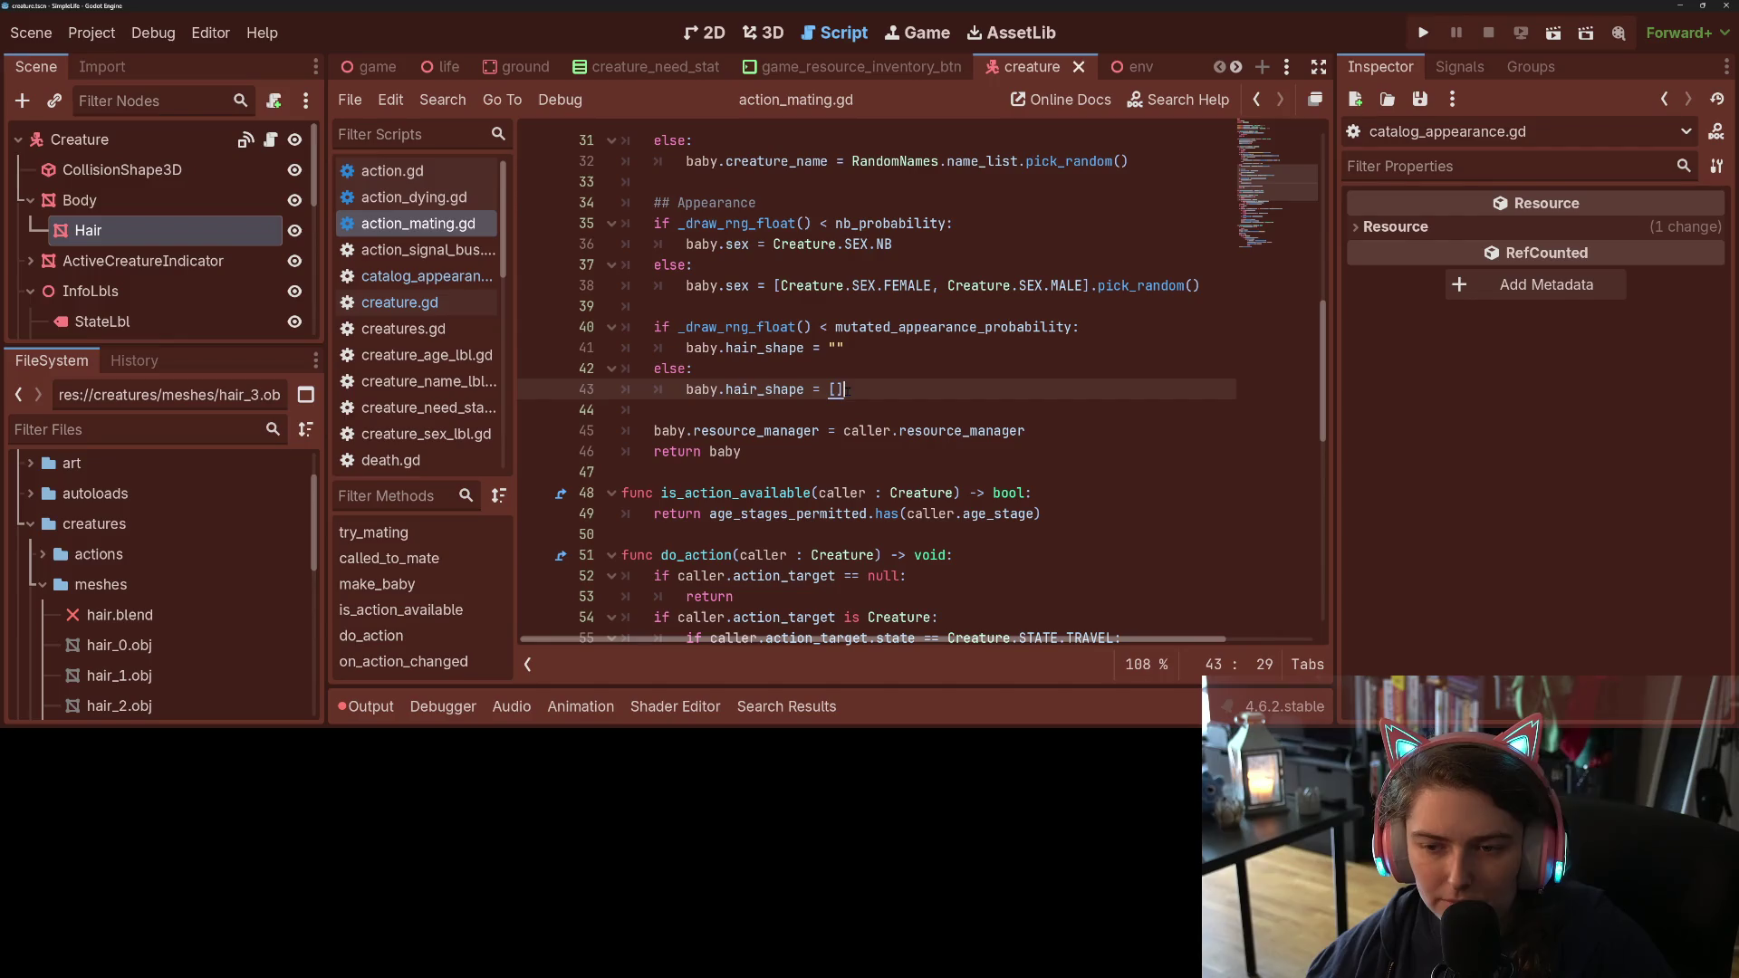
scroll(765, 370, "up", 7)
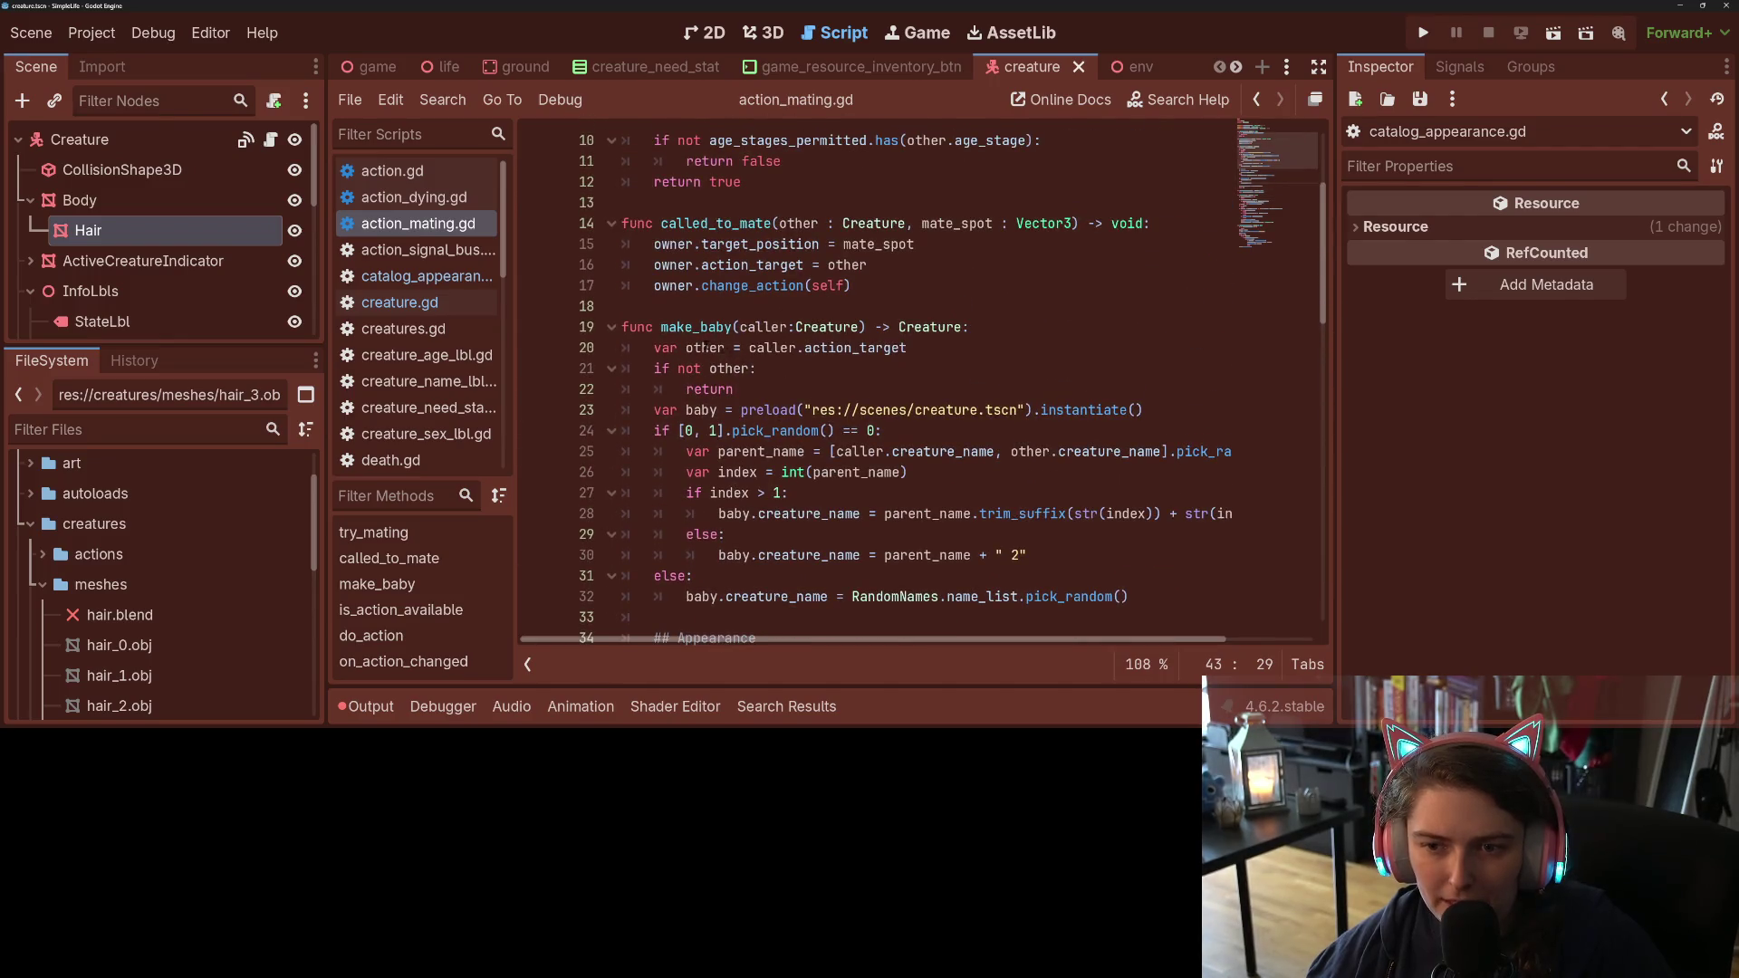
double_click(703, 348)
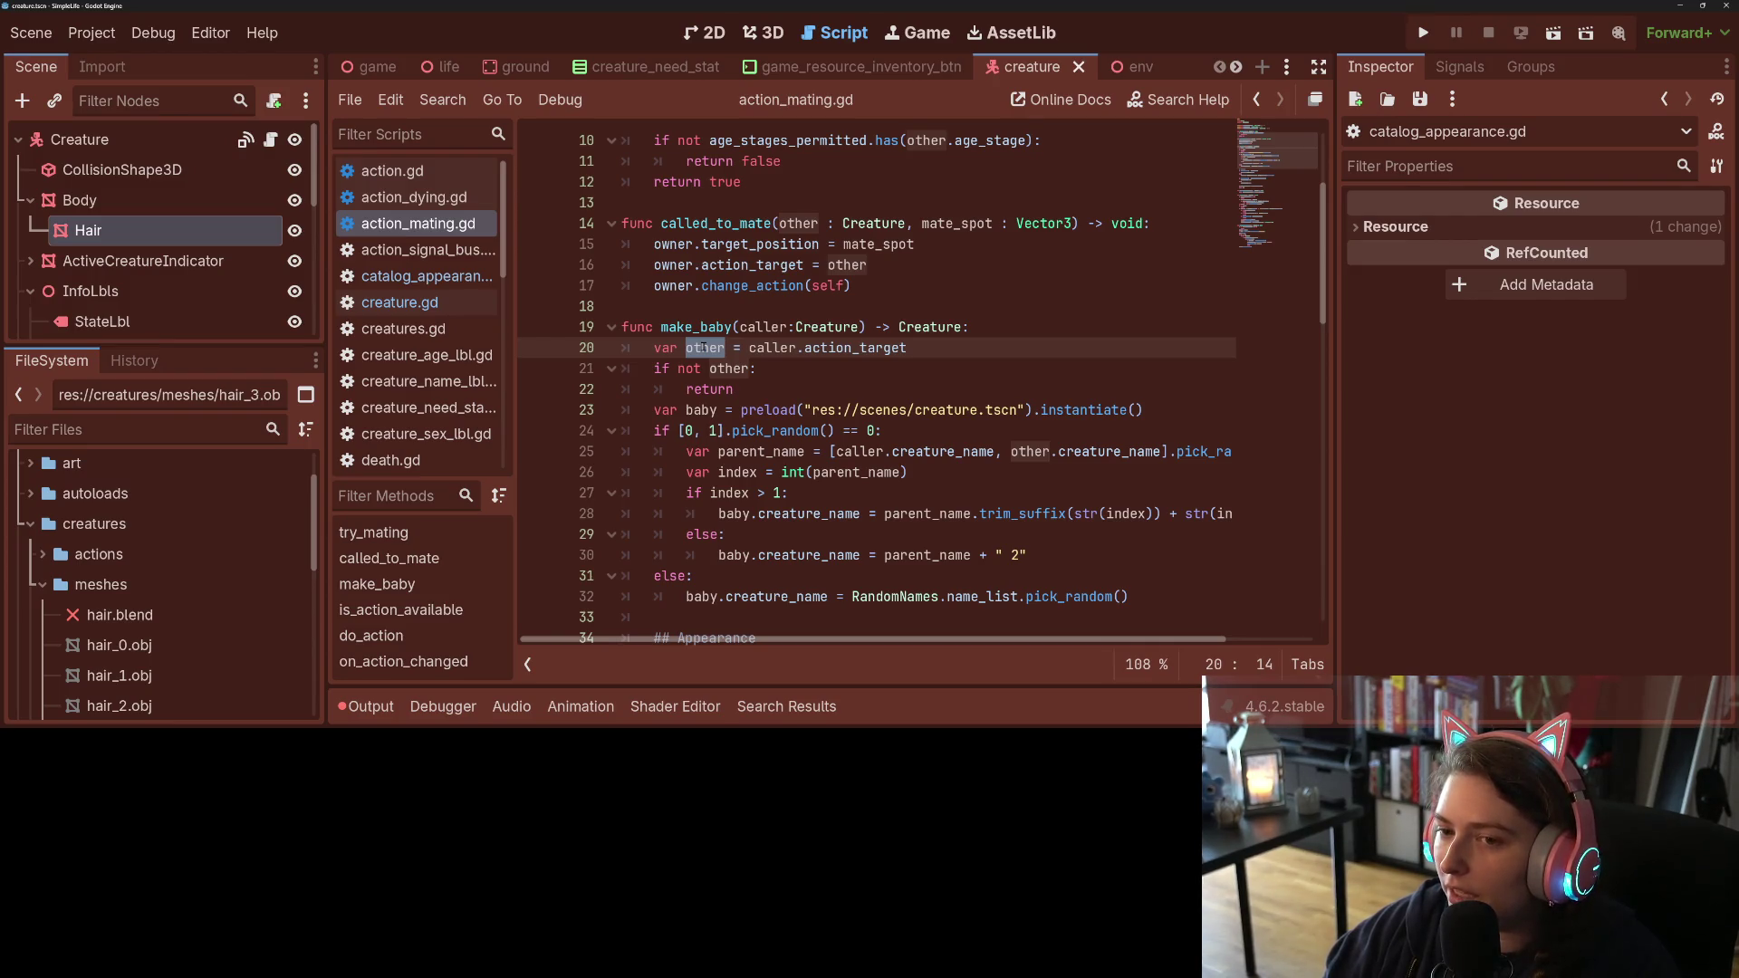
double_click(696, 327)
scroll(843, 437, "up", 3)
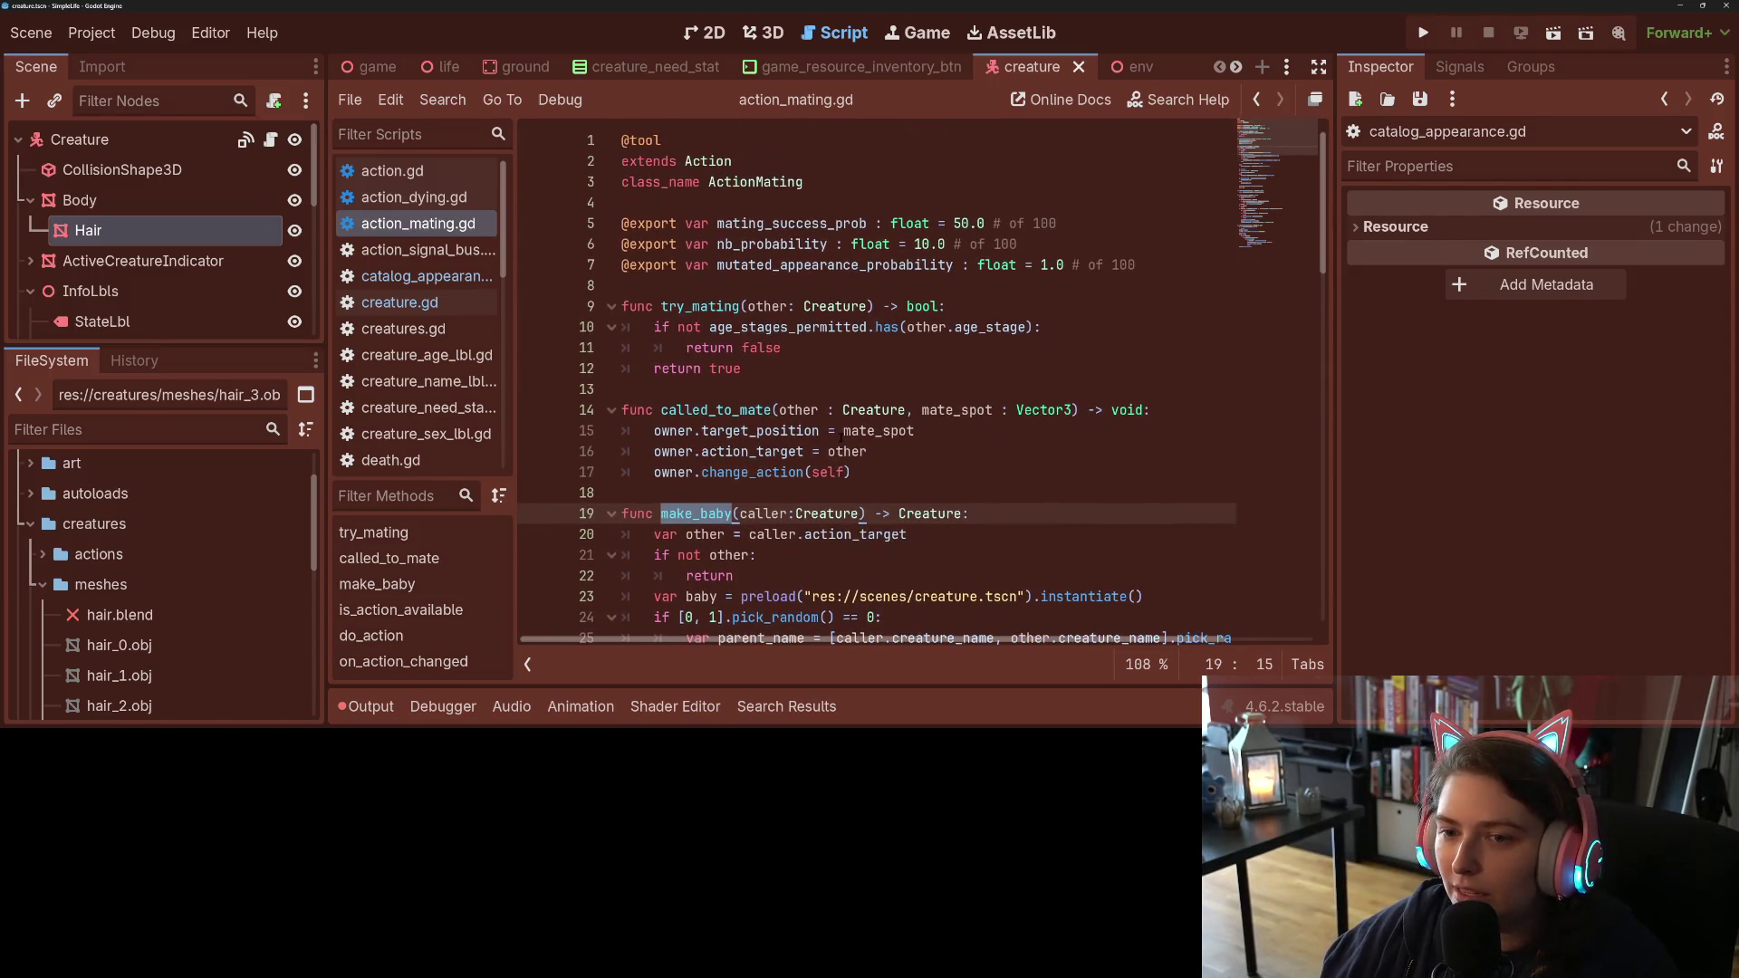
scroll(842, 436, "down", 1)
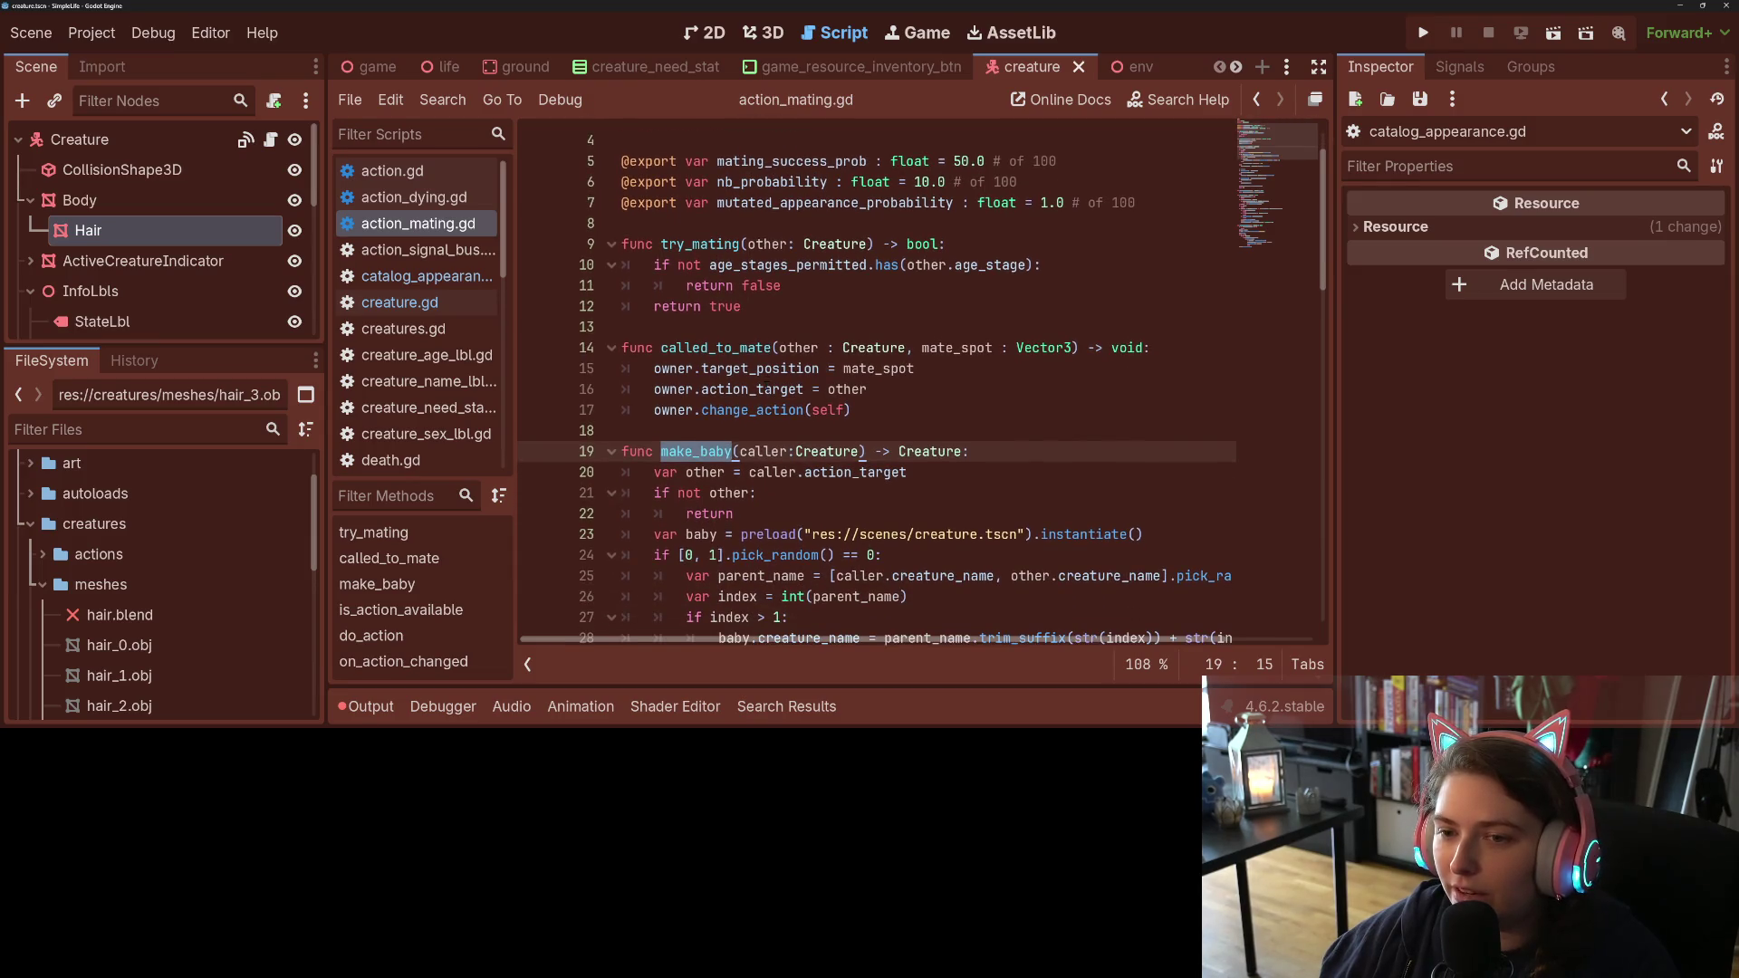
scroll(766, 390, "down", 11)
scroll(766, 390, "up", 5)
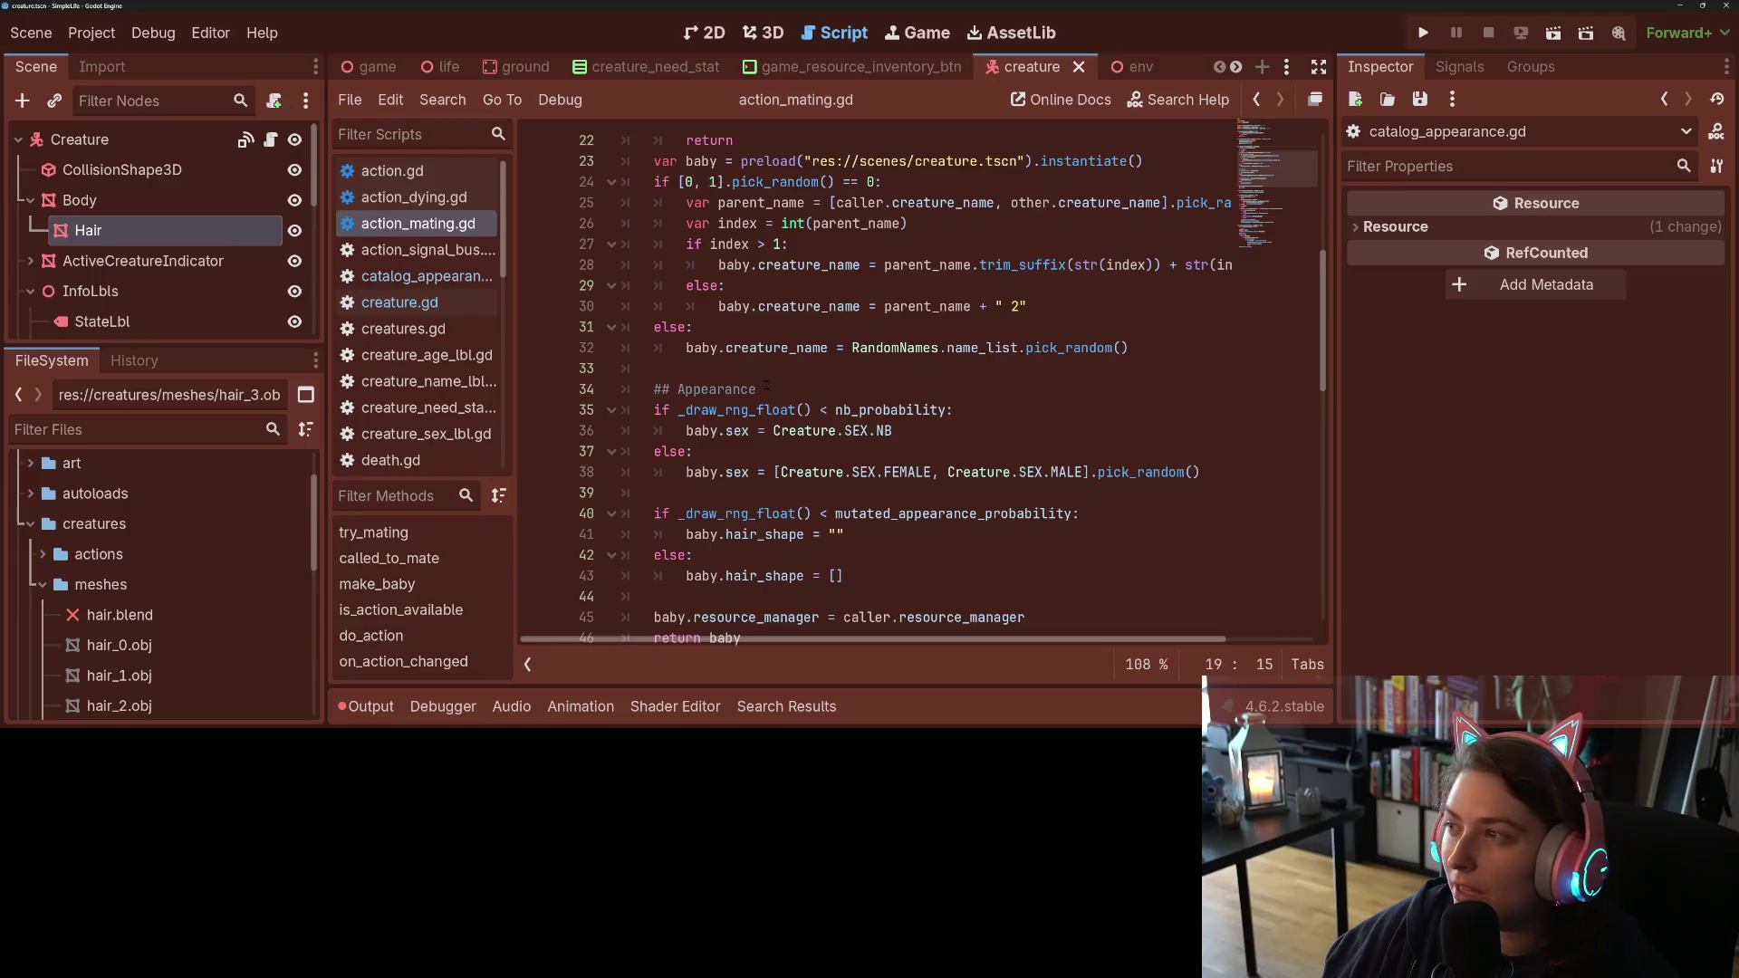
scroll(827, 410, "up", 3)
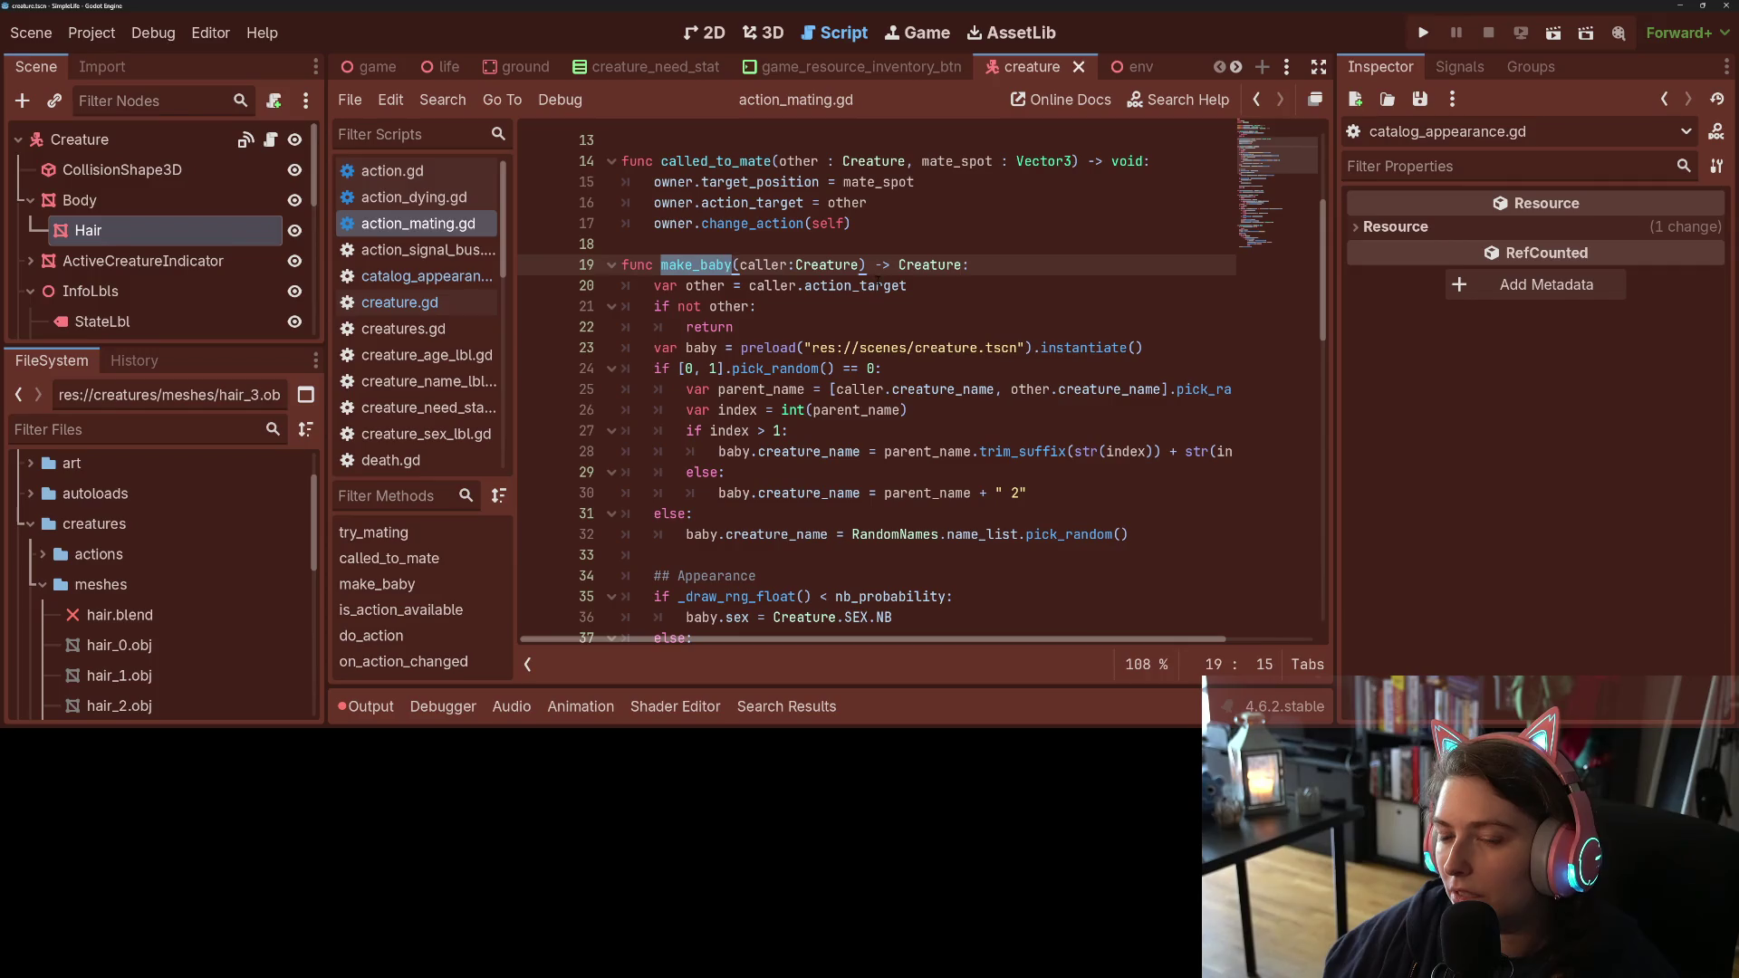
mouse_move(877, 288)
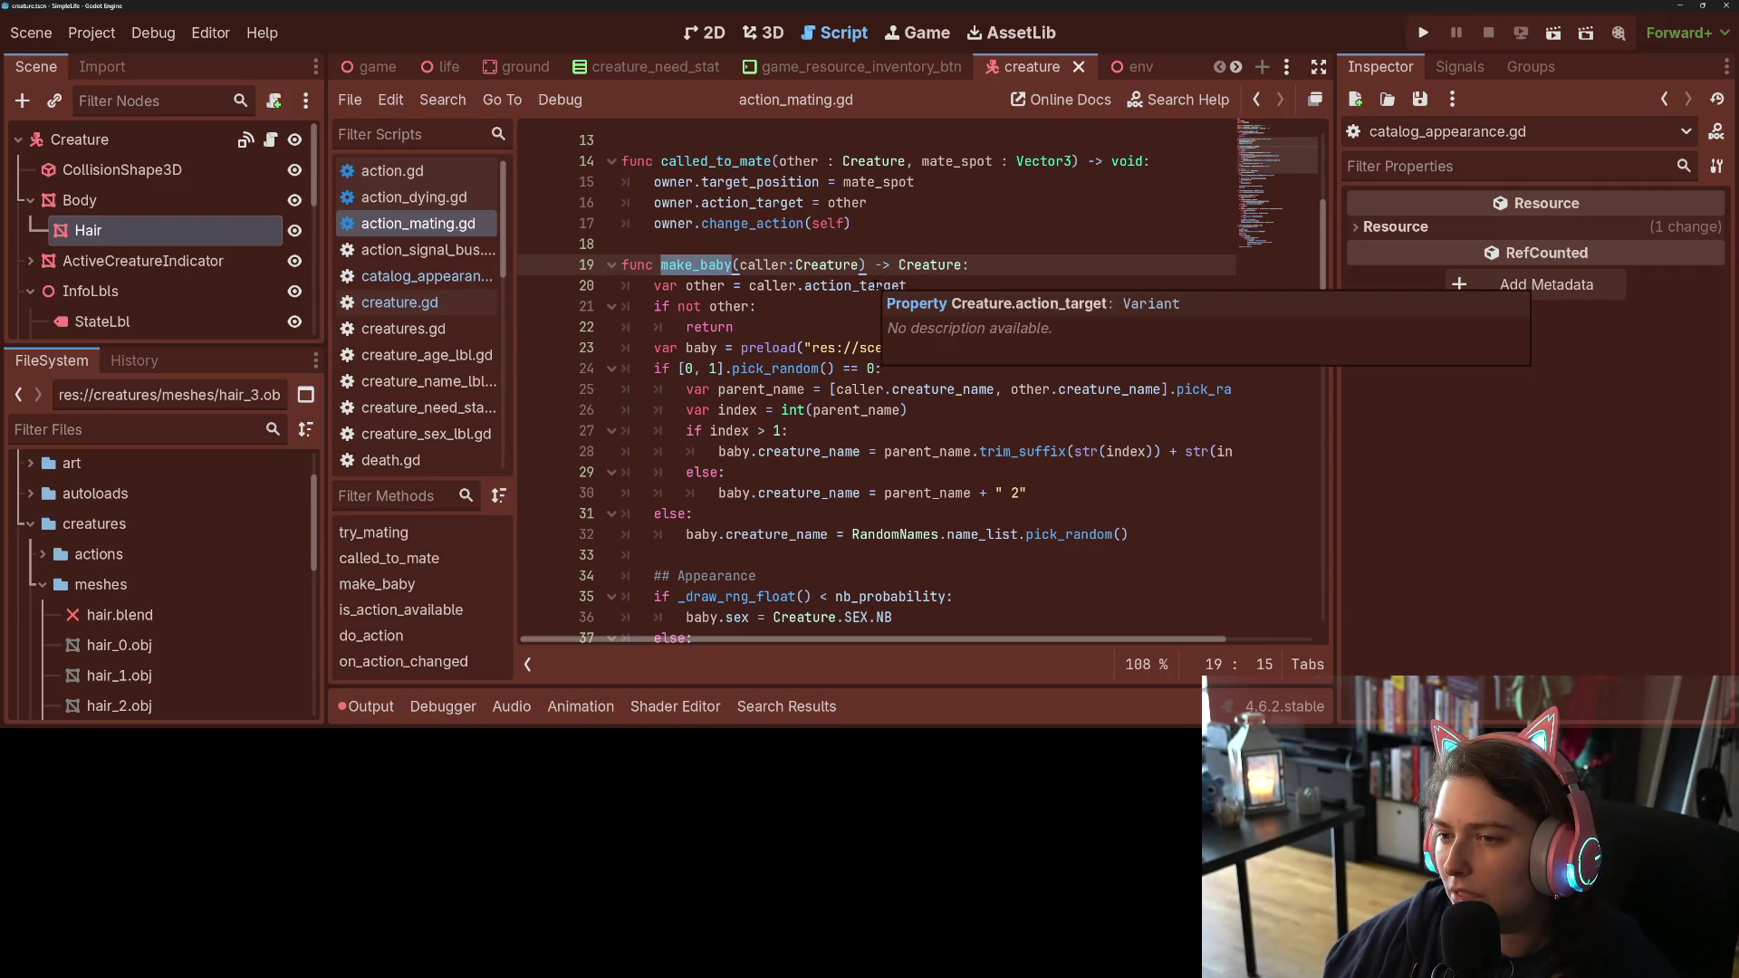
left_click(950, 285)
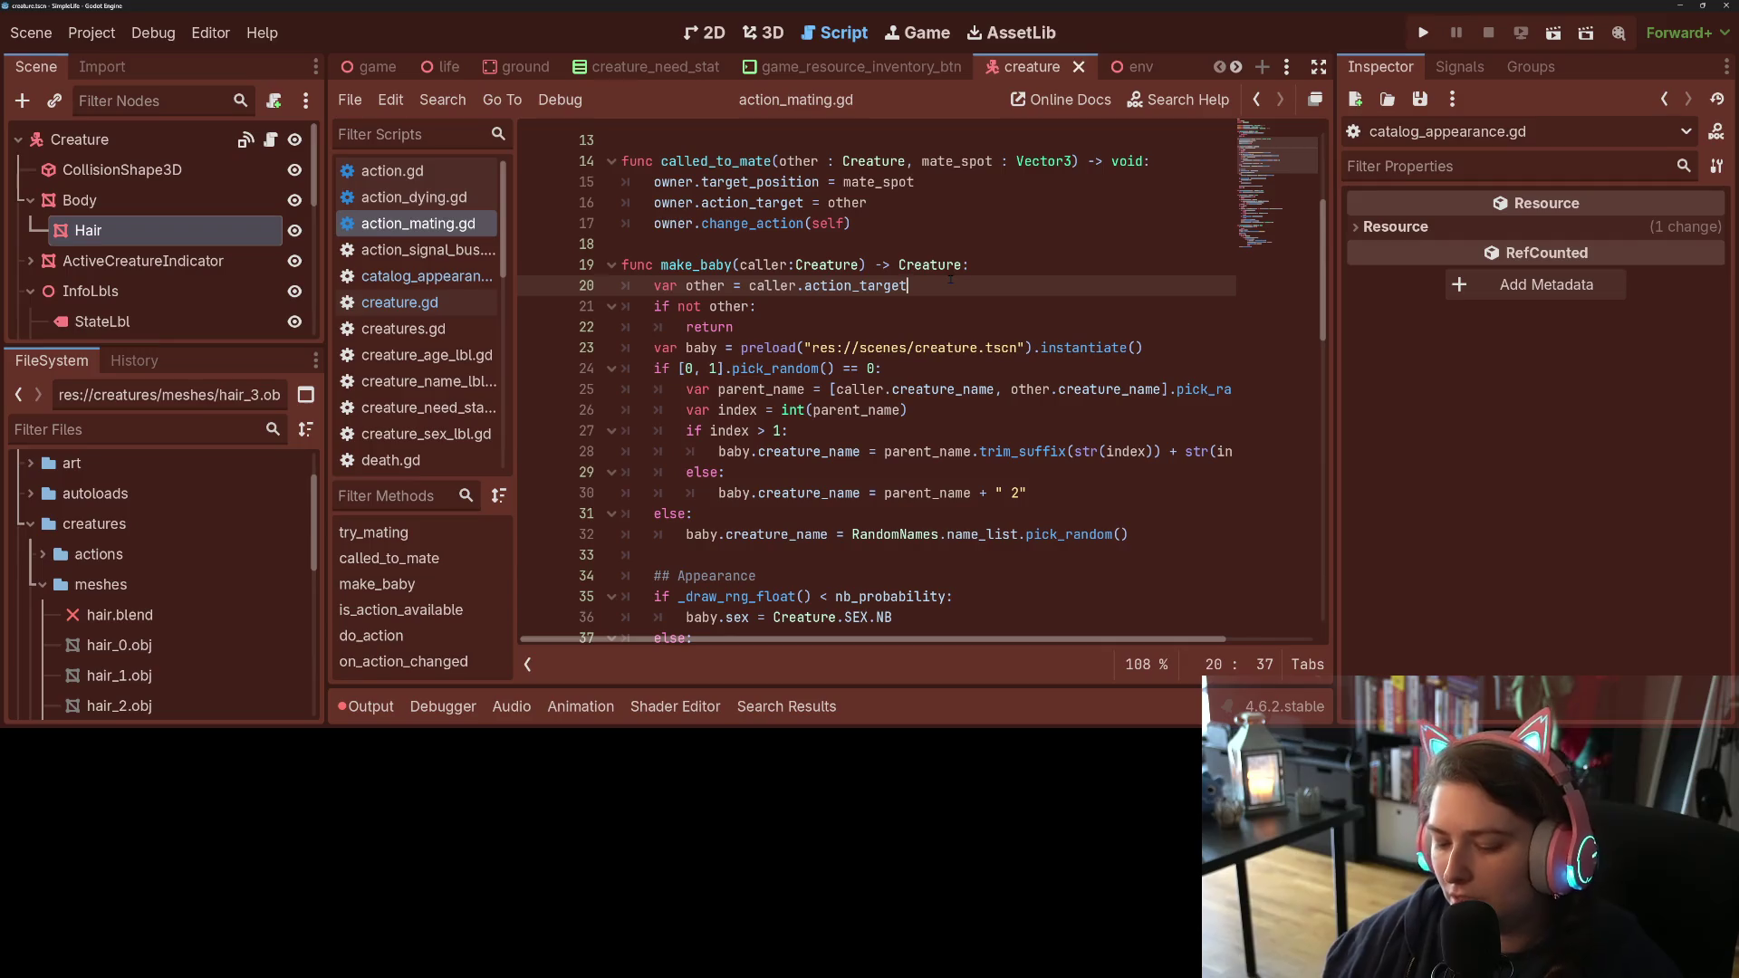
type(".")
type("dy")
key("BackSpace")
key("BackSpace")
key("BackSpace")
key("BackSpace")
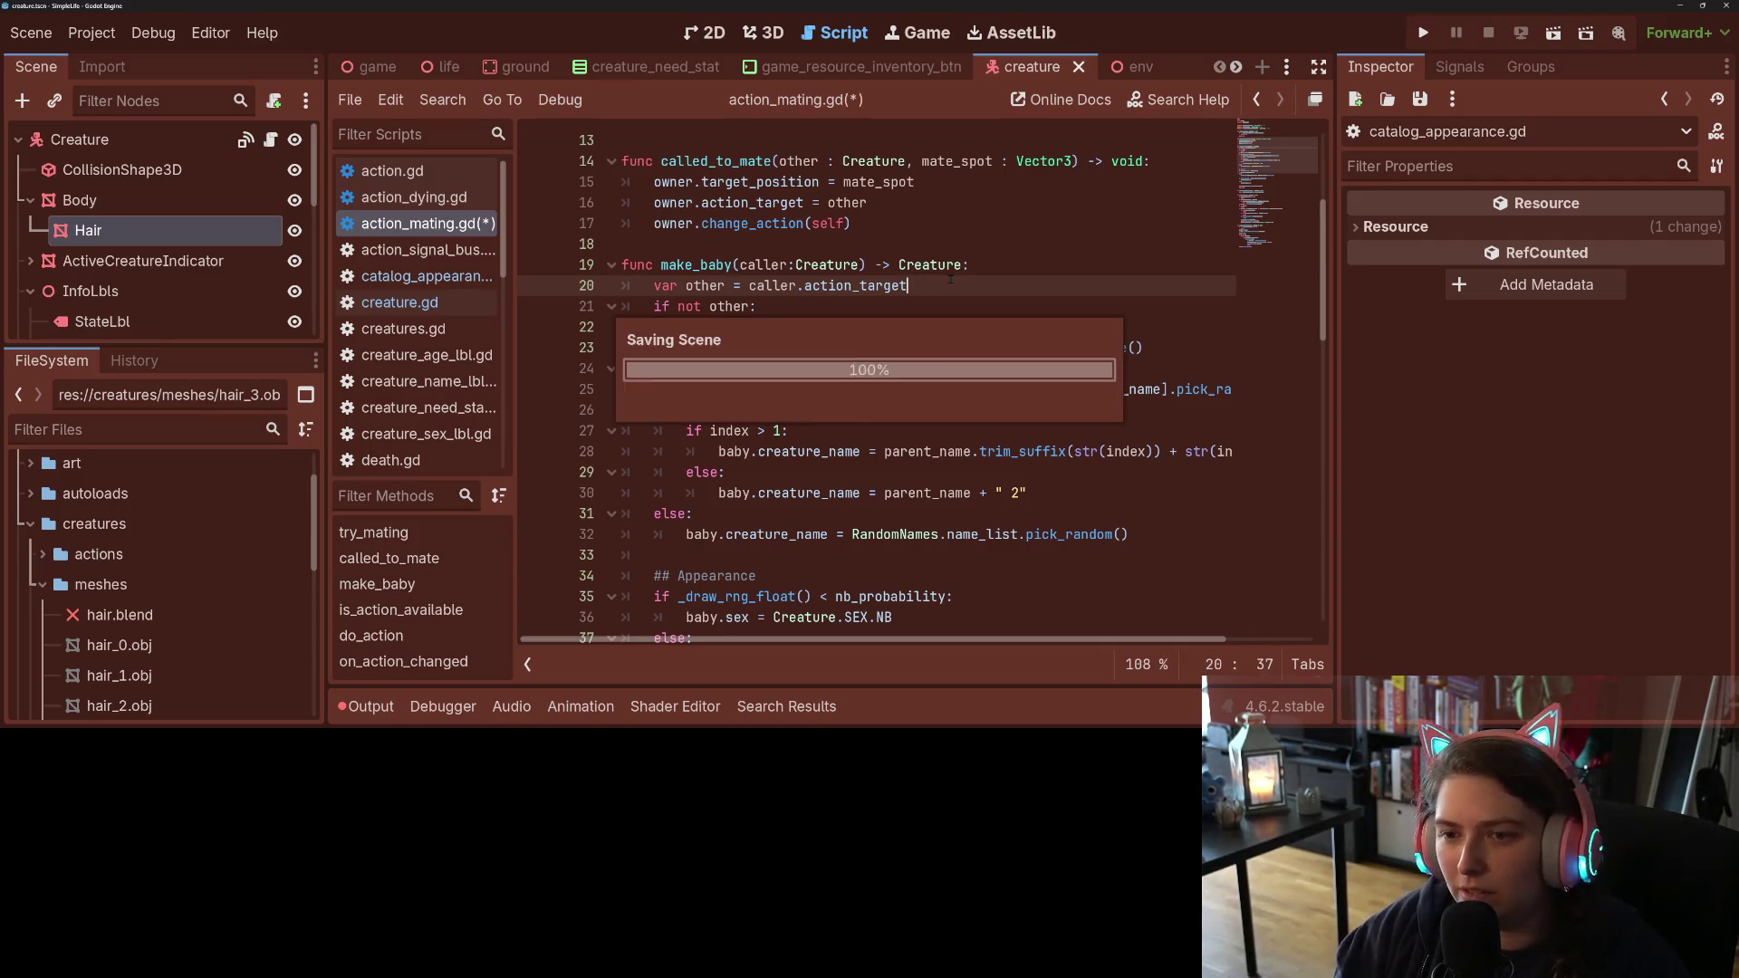
left_click(897, 326)
key("Up")
key("Up")
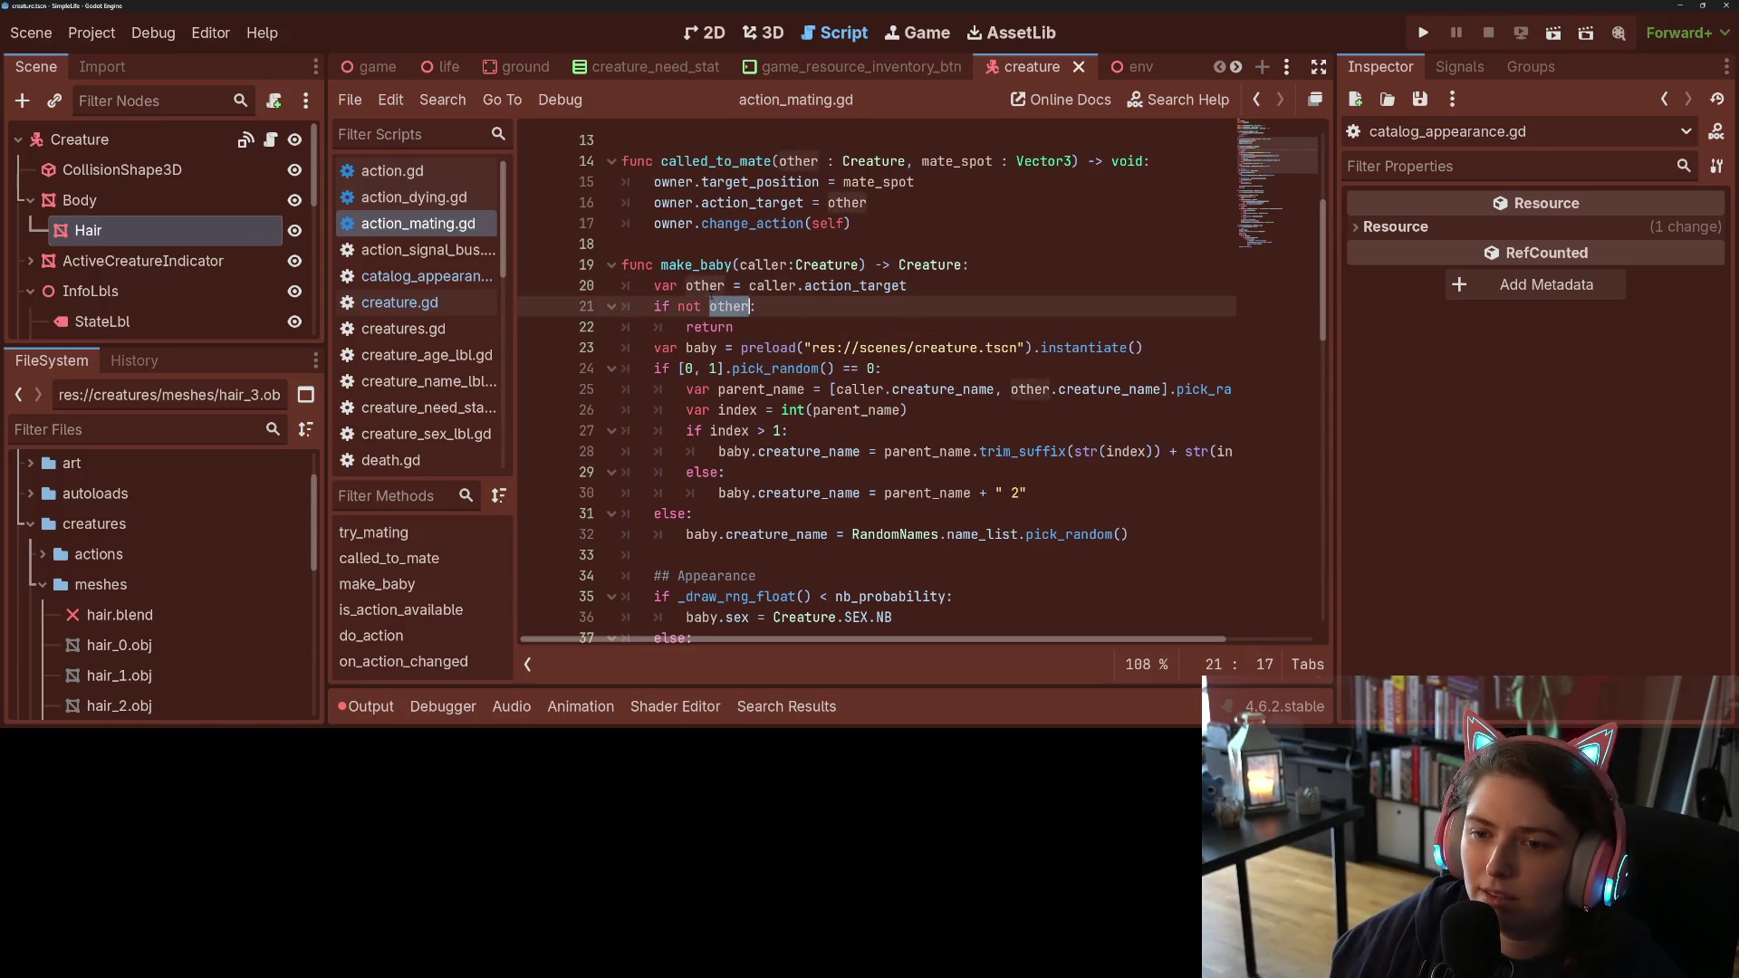
scroll(929, 326, "down", 3)
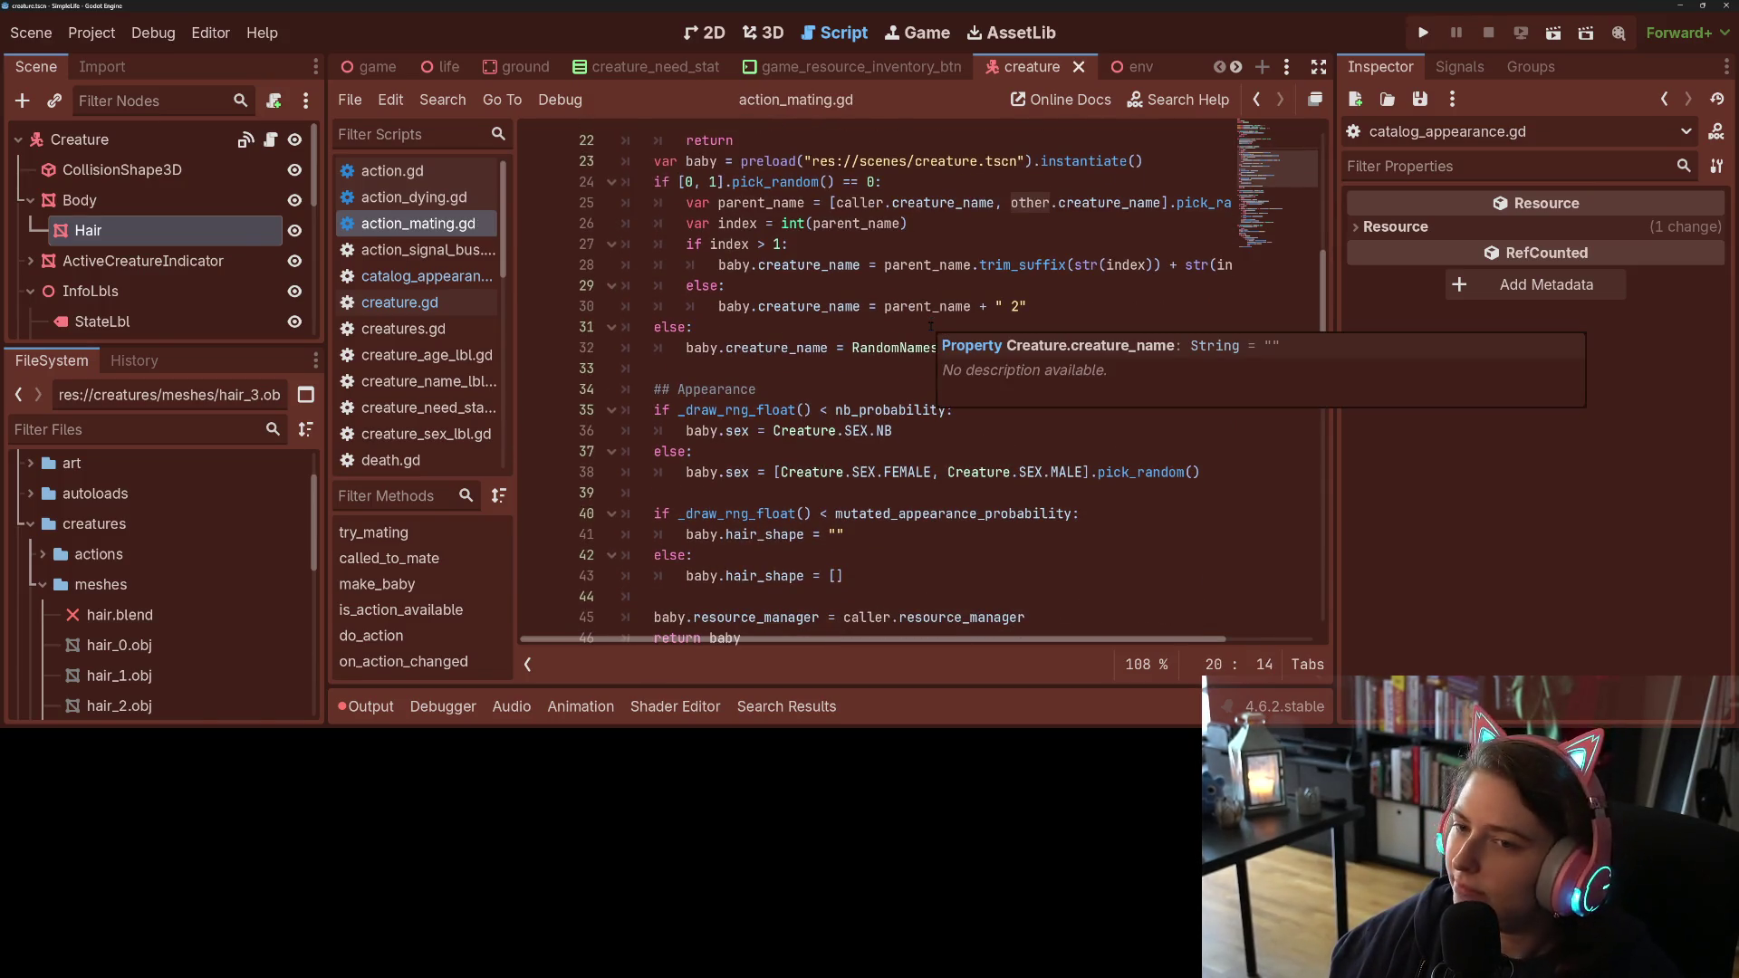
left_click(1032, 308)
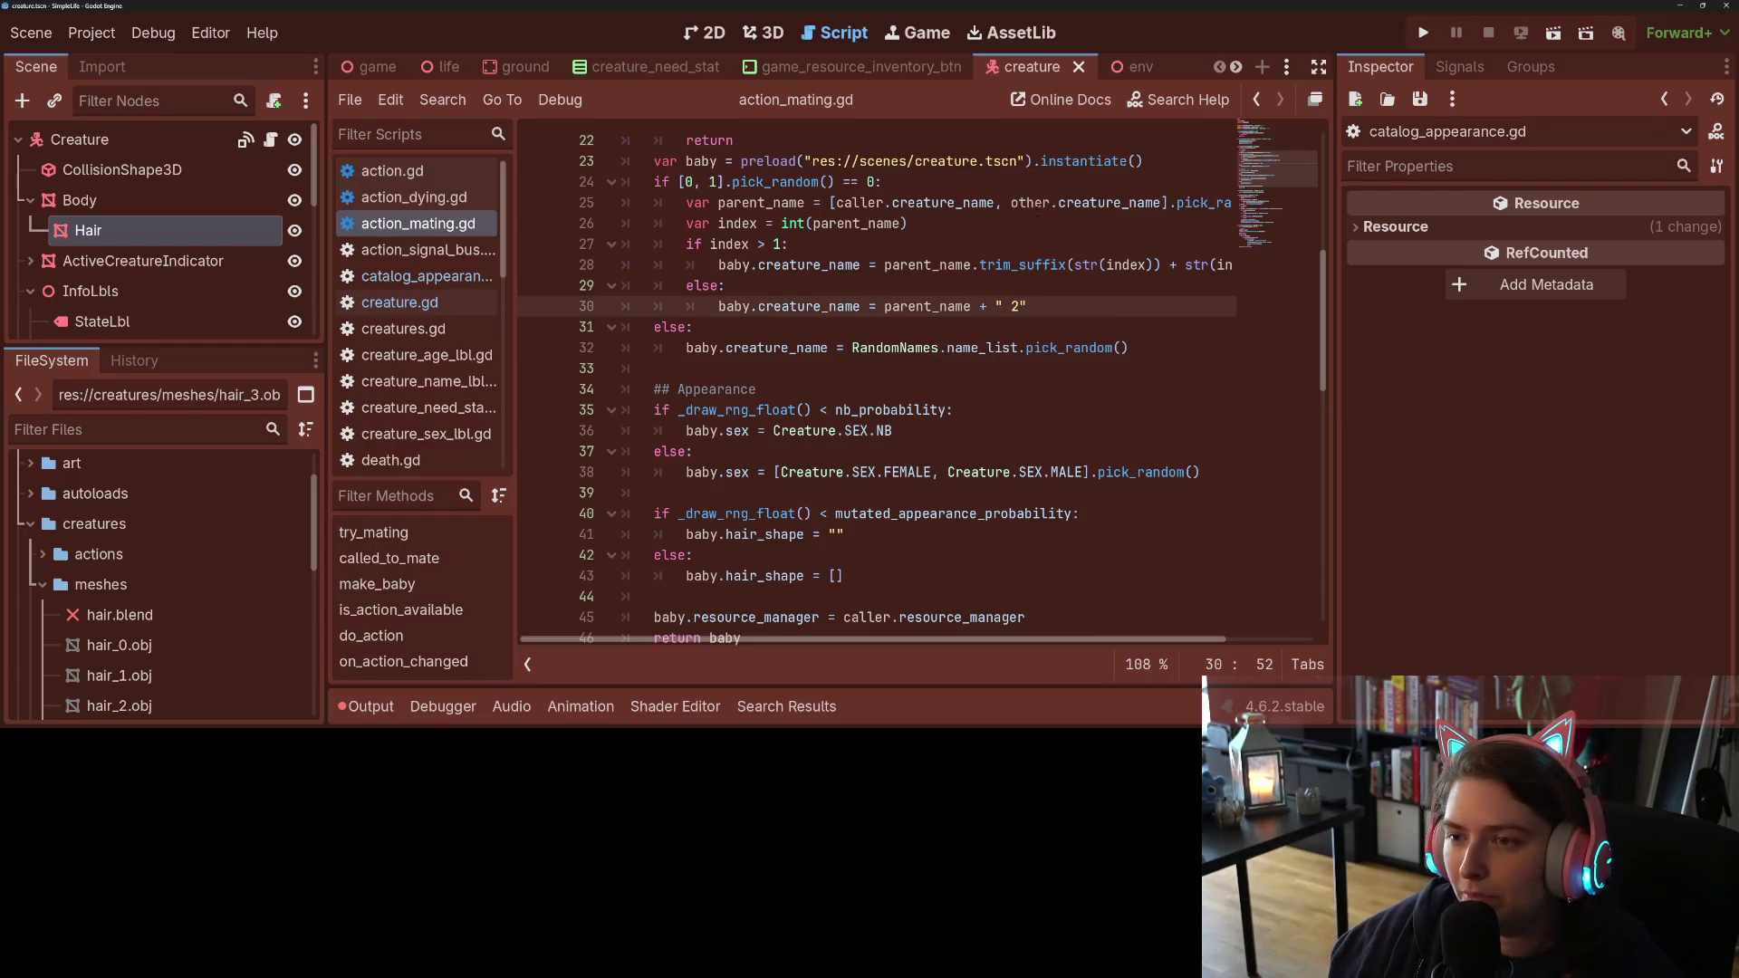
double_click(1038, 203)
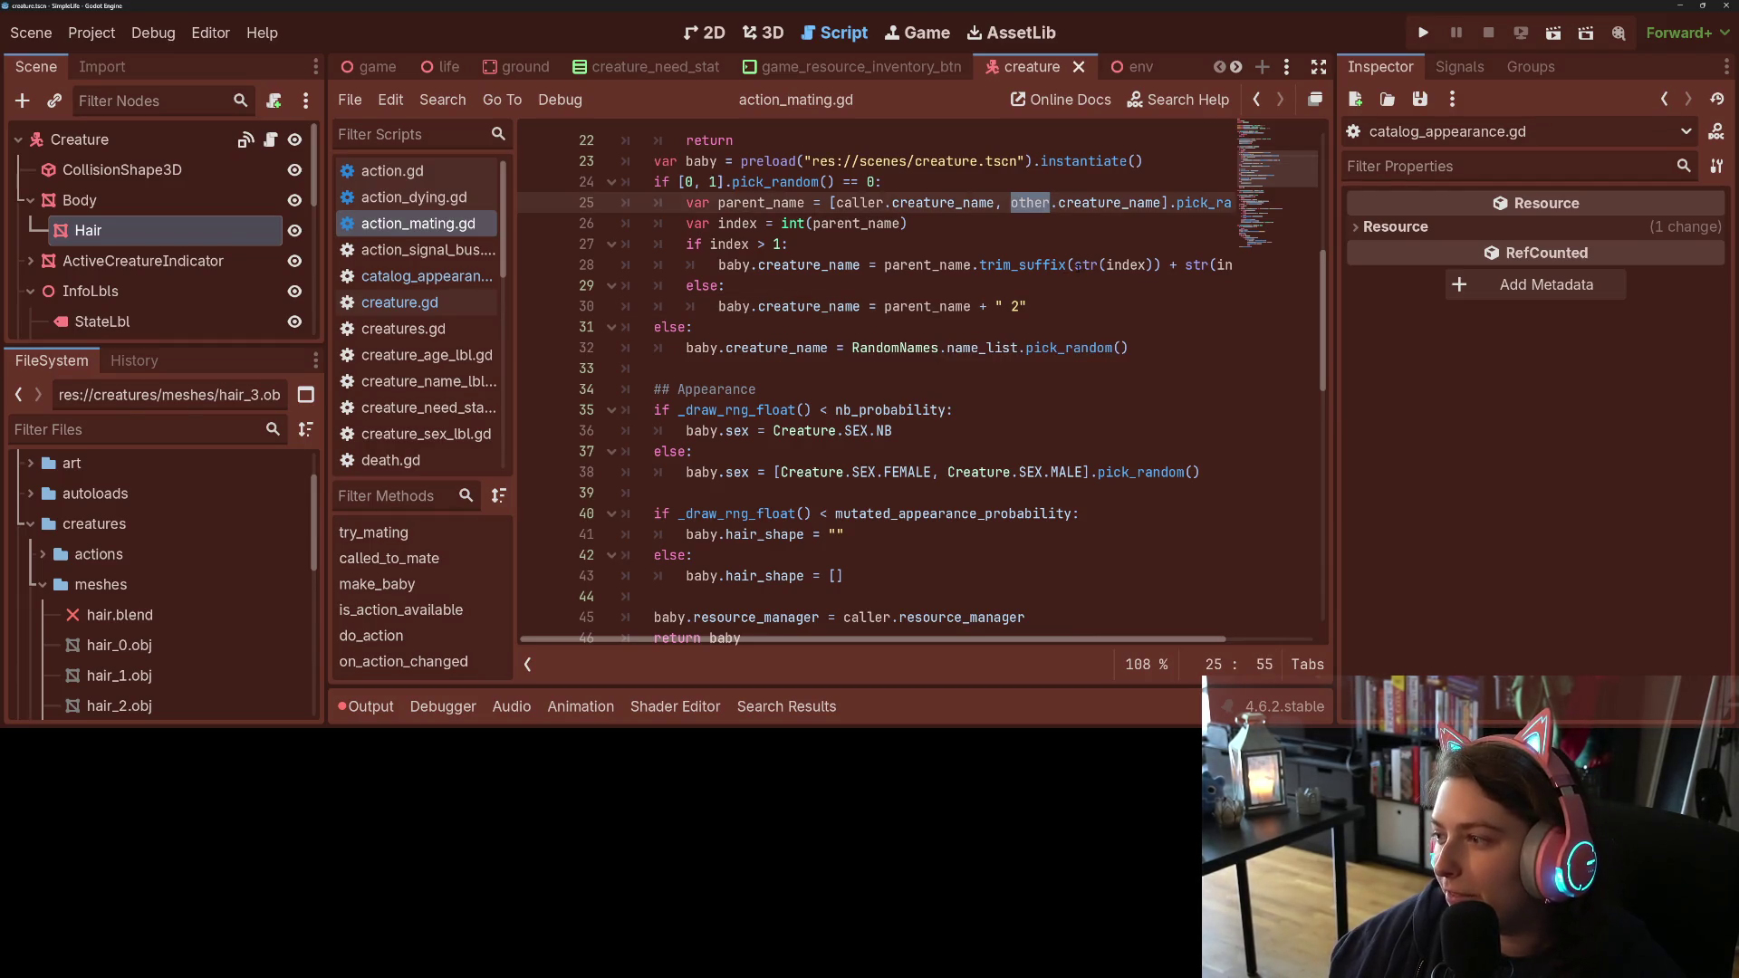
left_click(892, 410)
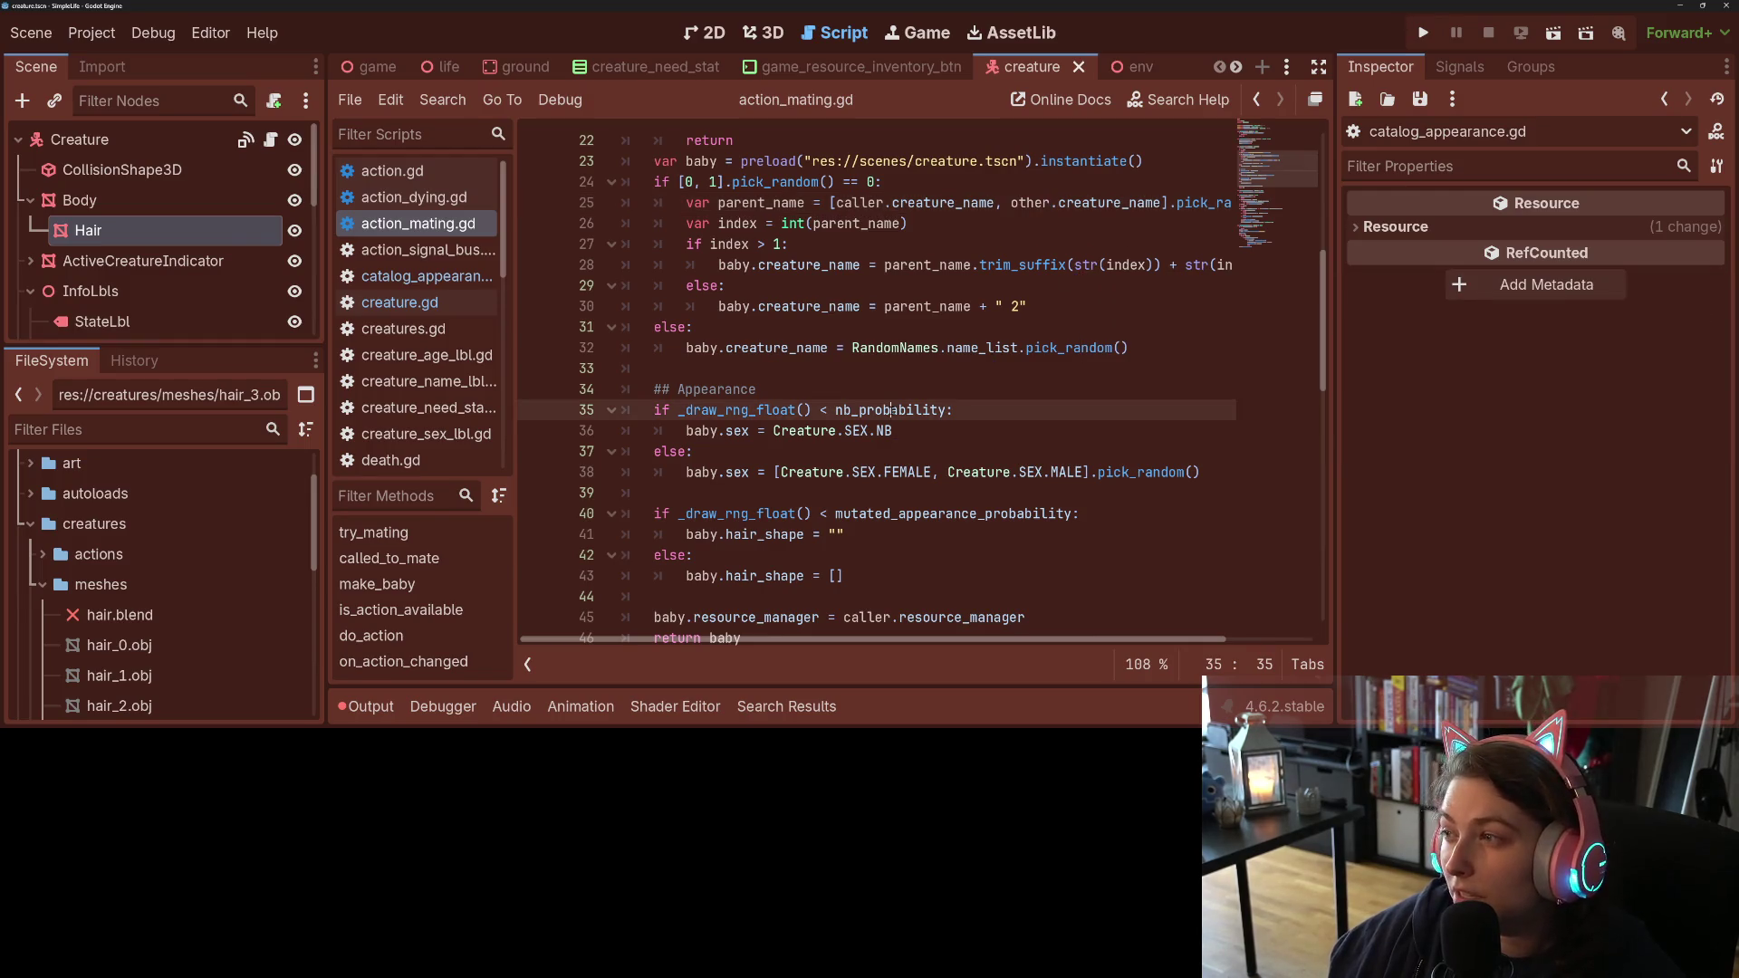
key("Up")
key("Up")
key("Up")
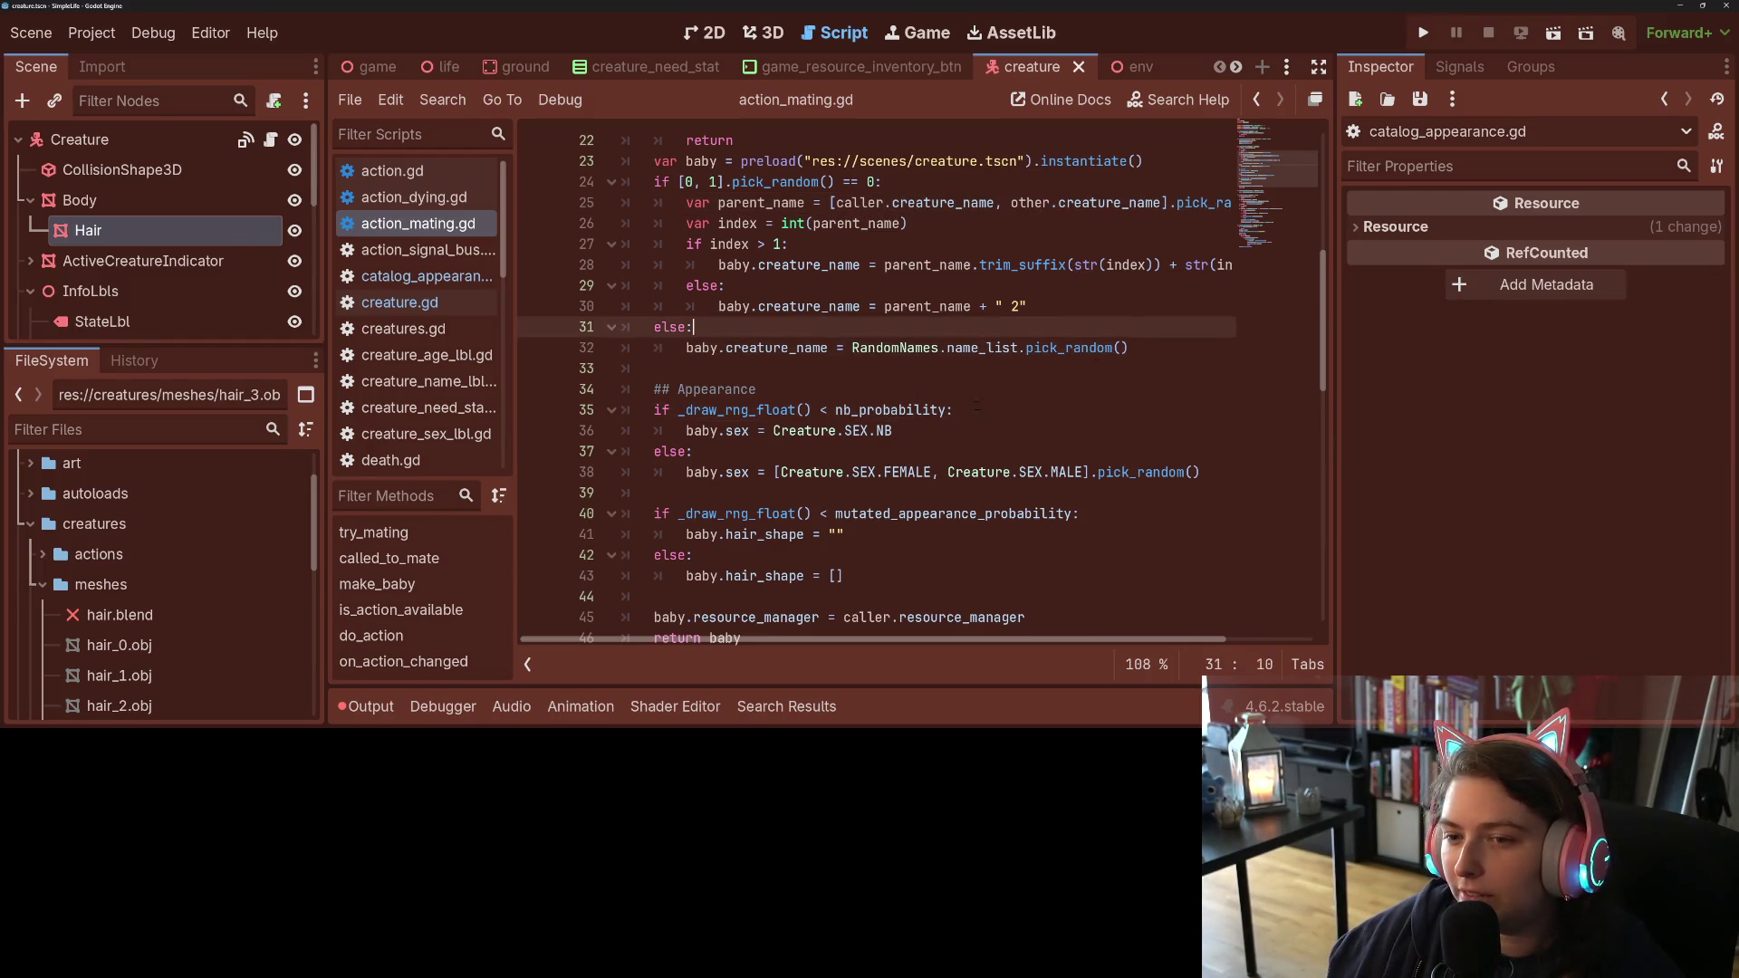
scroll(917, 388, "down", 2)
left_click(833, 370)
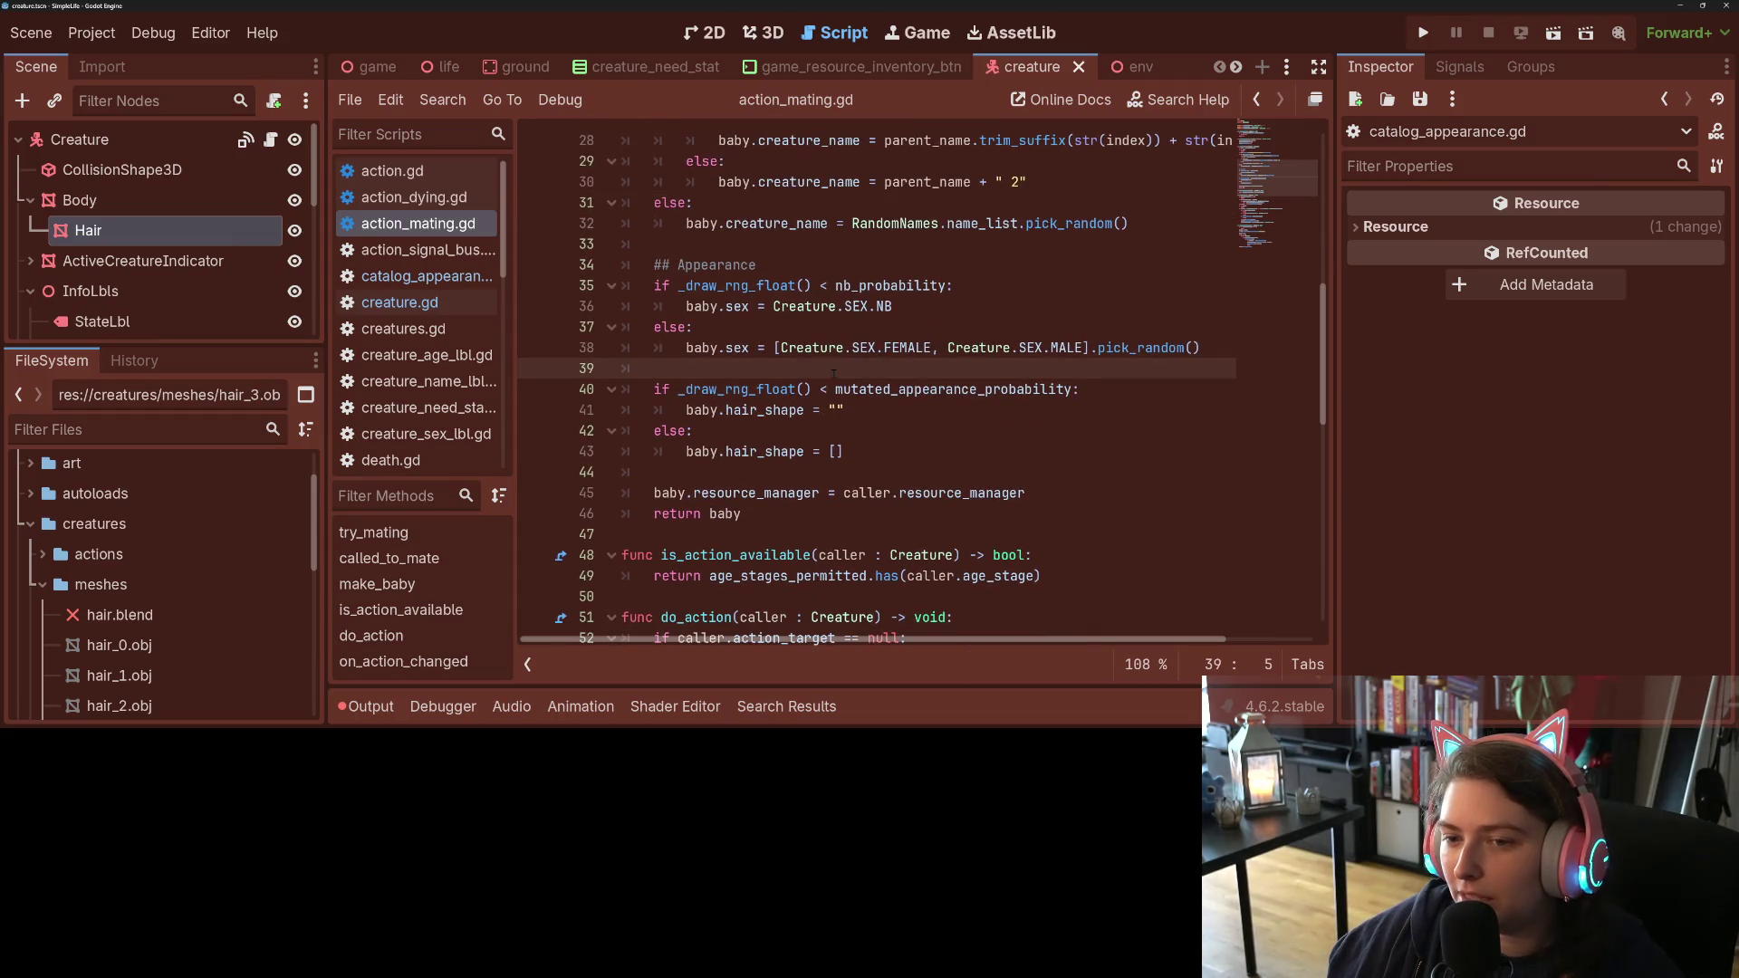
left_click(1129, 393)
left_click(1030, 433)
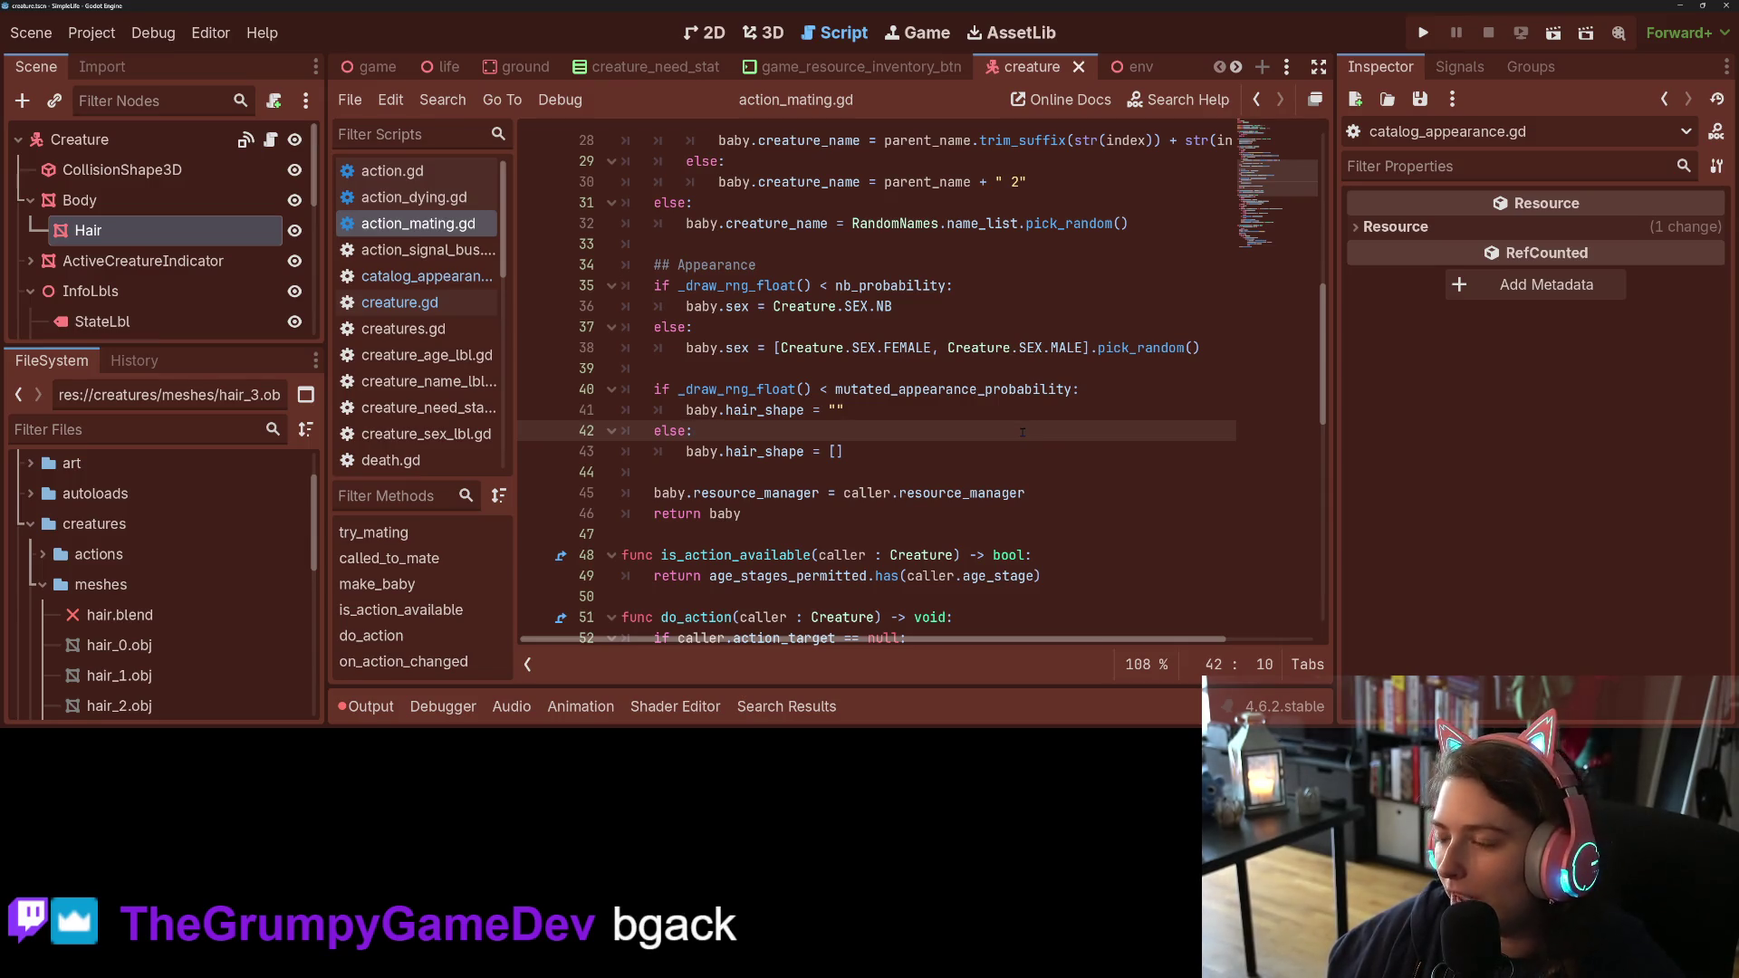
left_click(835, 451)
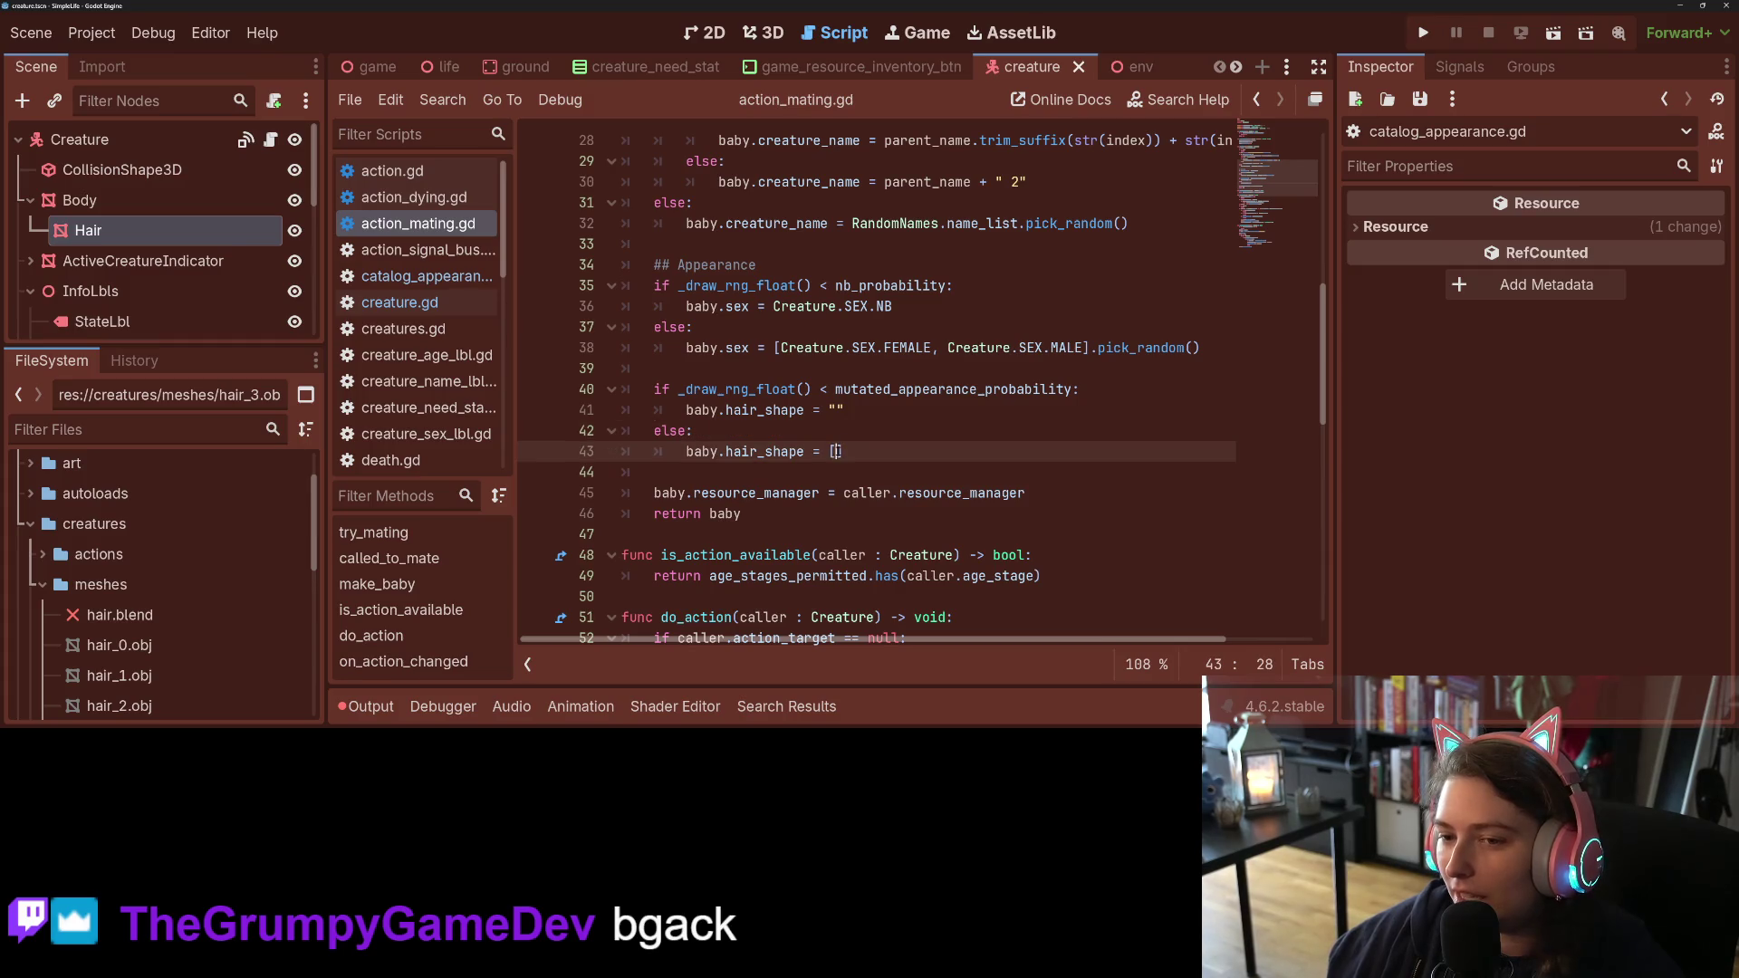
scroll(863, 438, "up", 2)
scroll(862, 438, "up", 1)
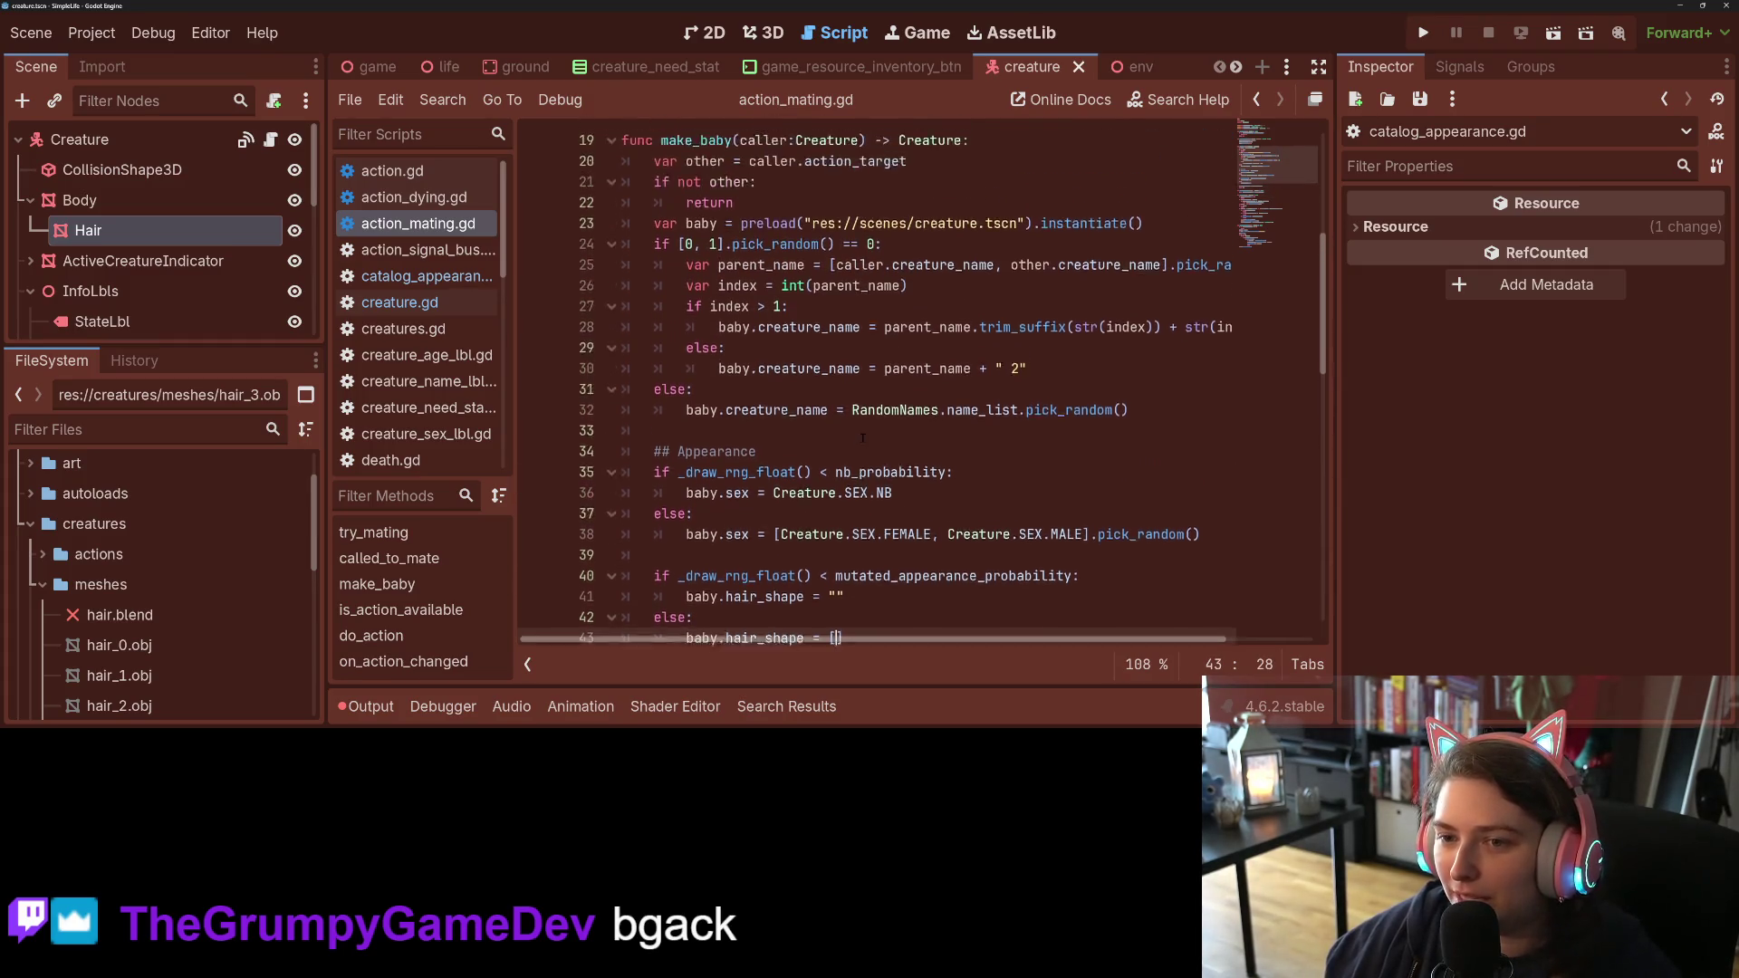
scroll(862, 438, "up", 2)
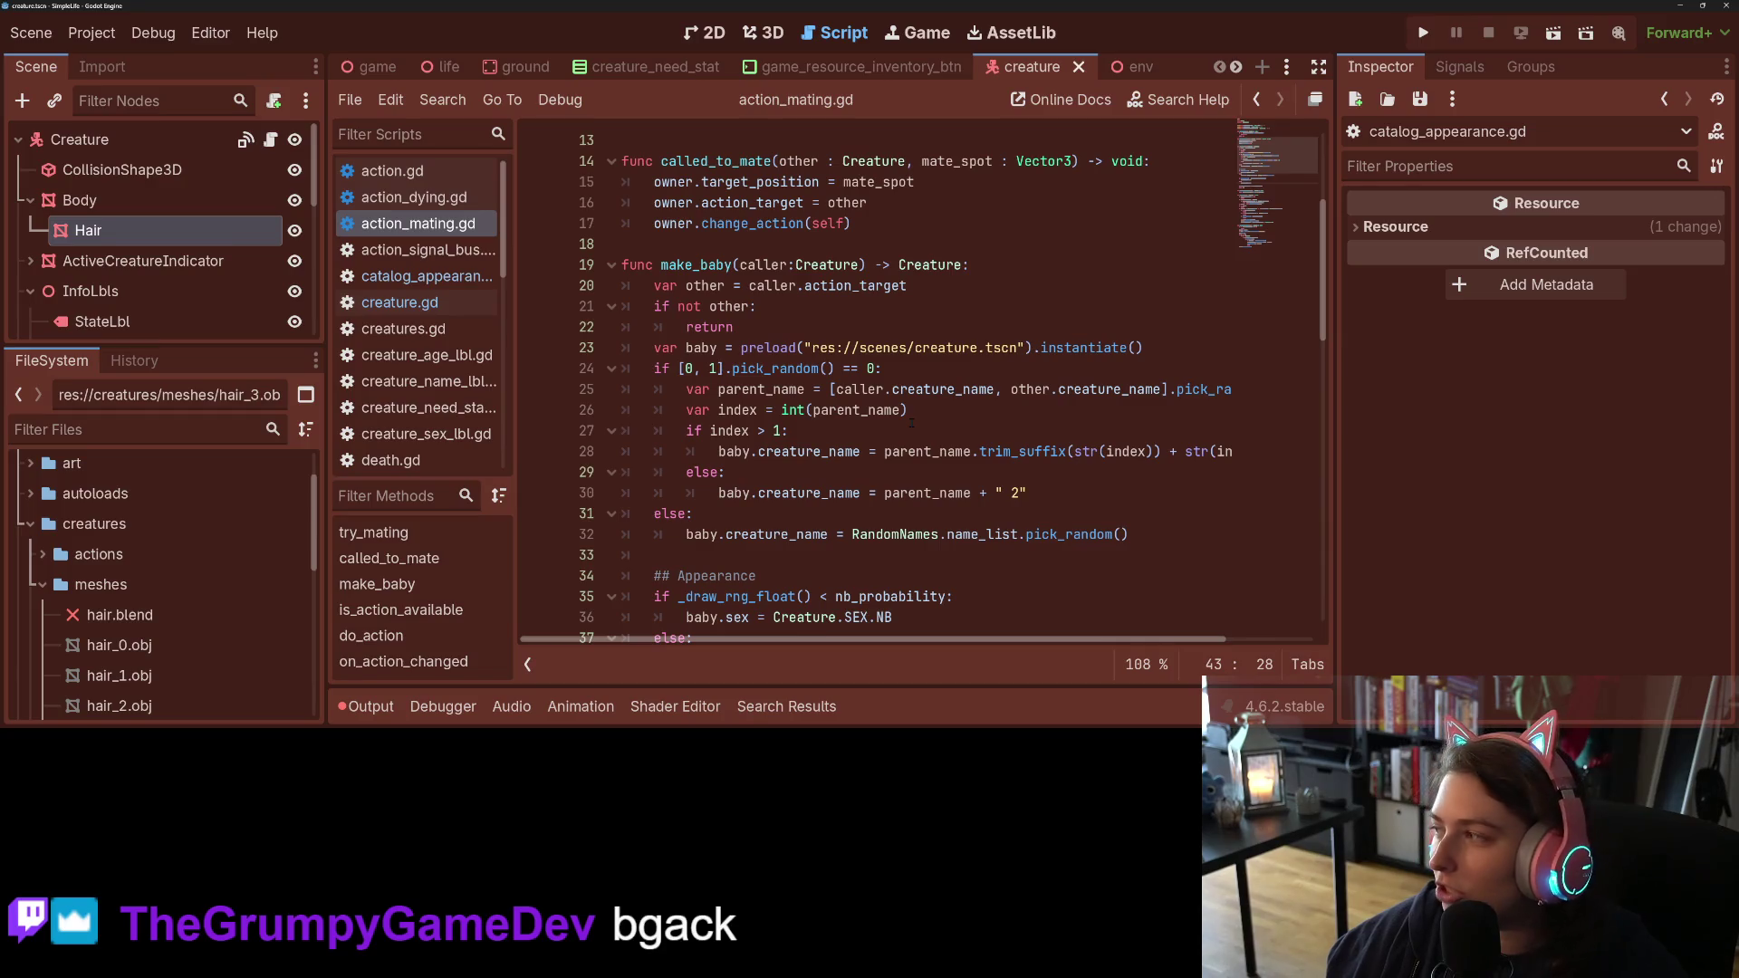
scroll(911, 421, "down", 6)
scroll(909, 421, "down", 5)
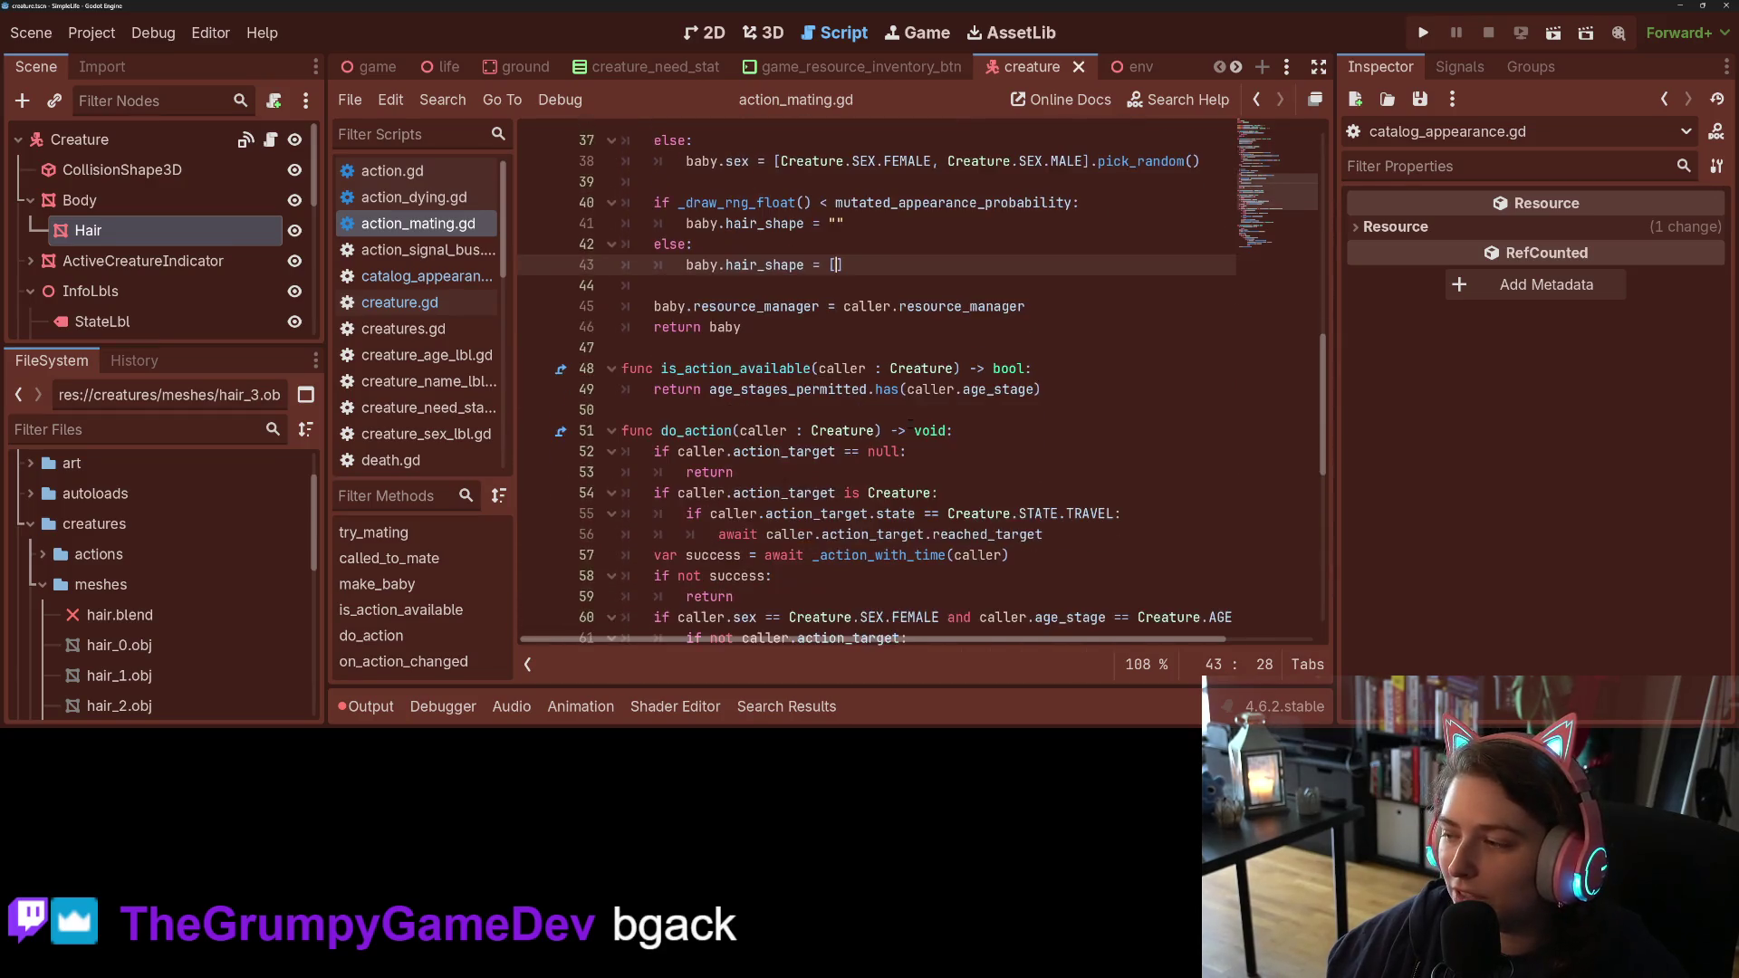
scroll(905, 423, "up", 5)
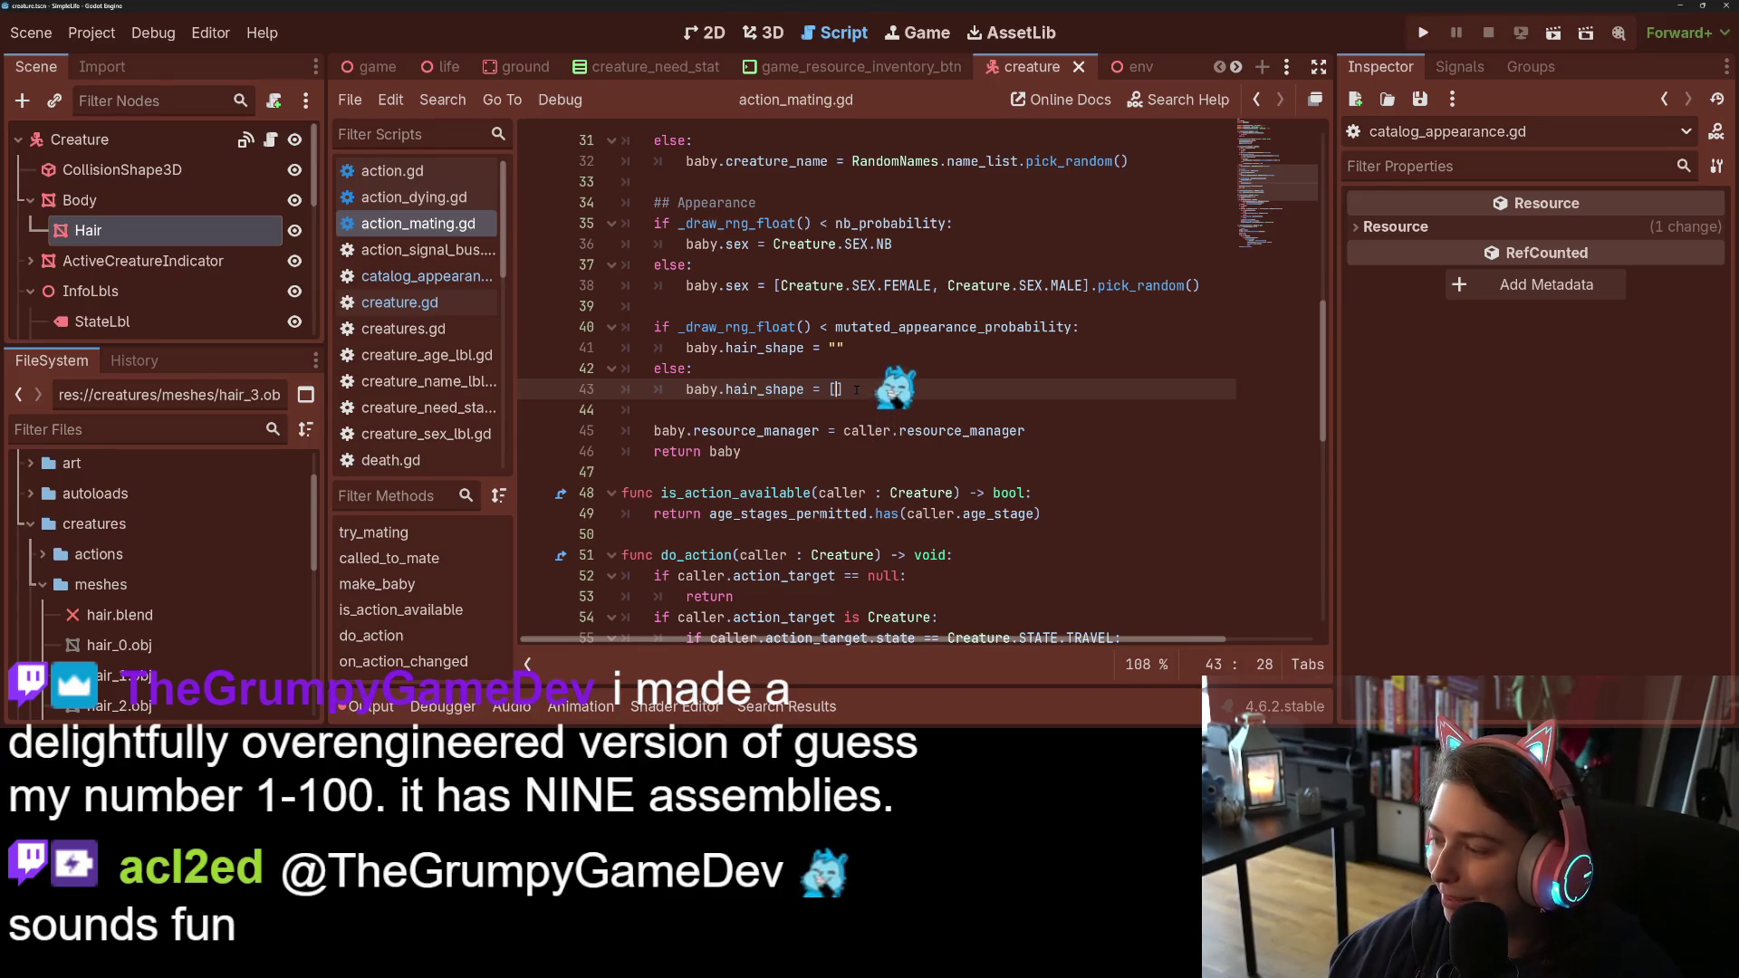
scroll(889, 392, "down", 1)
left_click(899, 326)
key("Left")
scroll(894, 336, "up", 2)
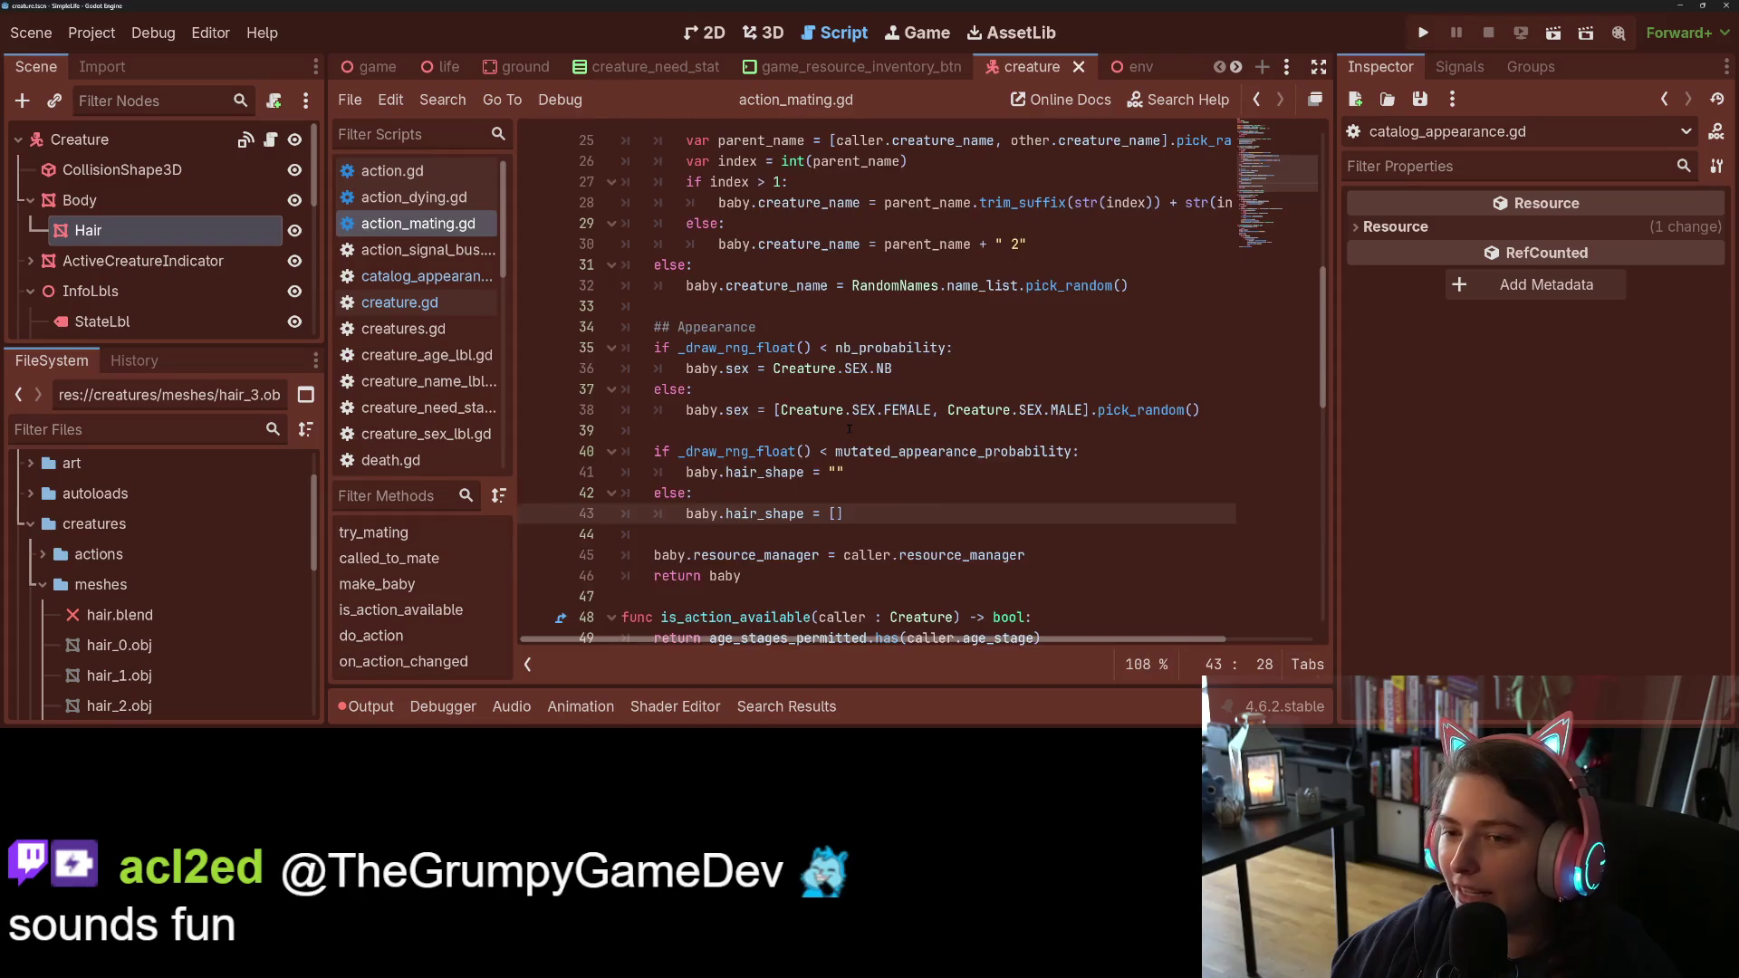
scroll(849, 428, "down", 1)
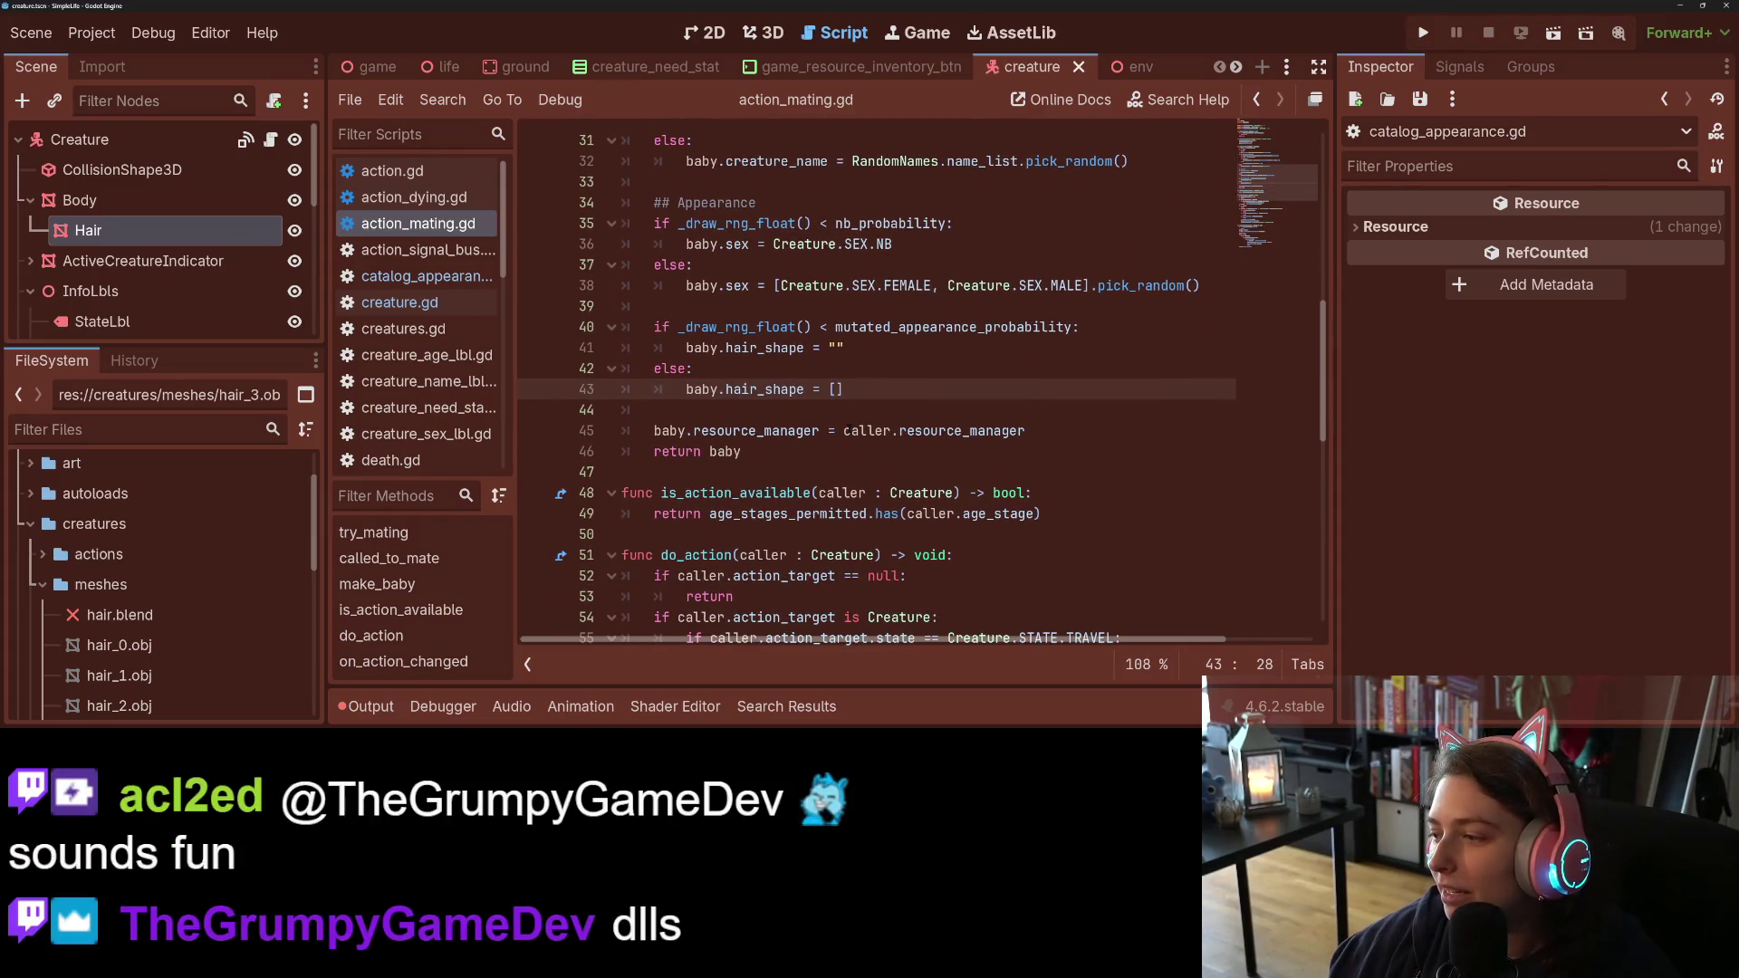
mouse_move(865, 430)
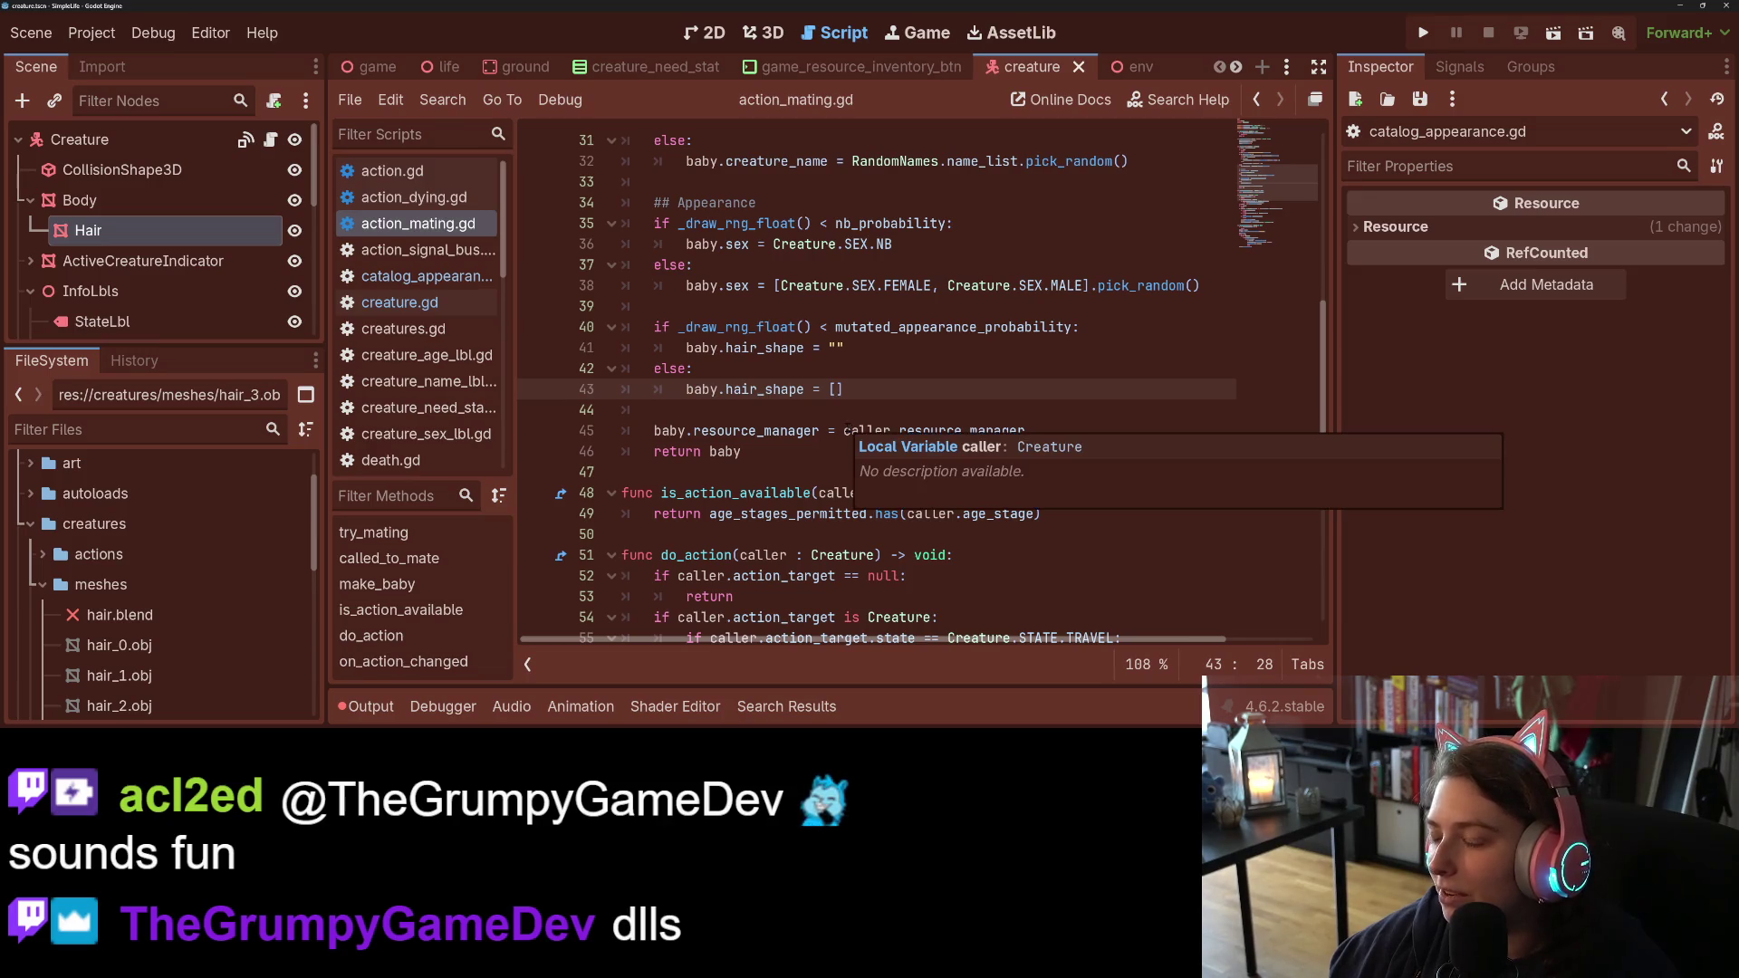
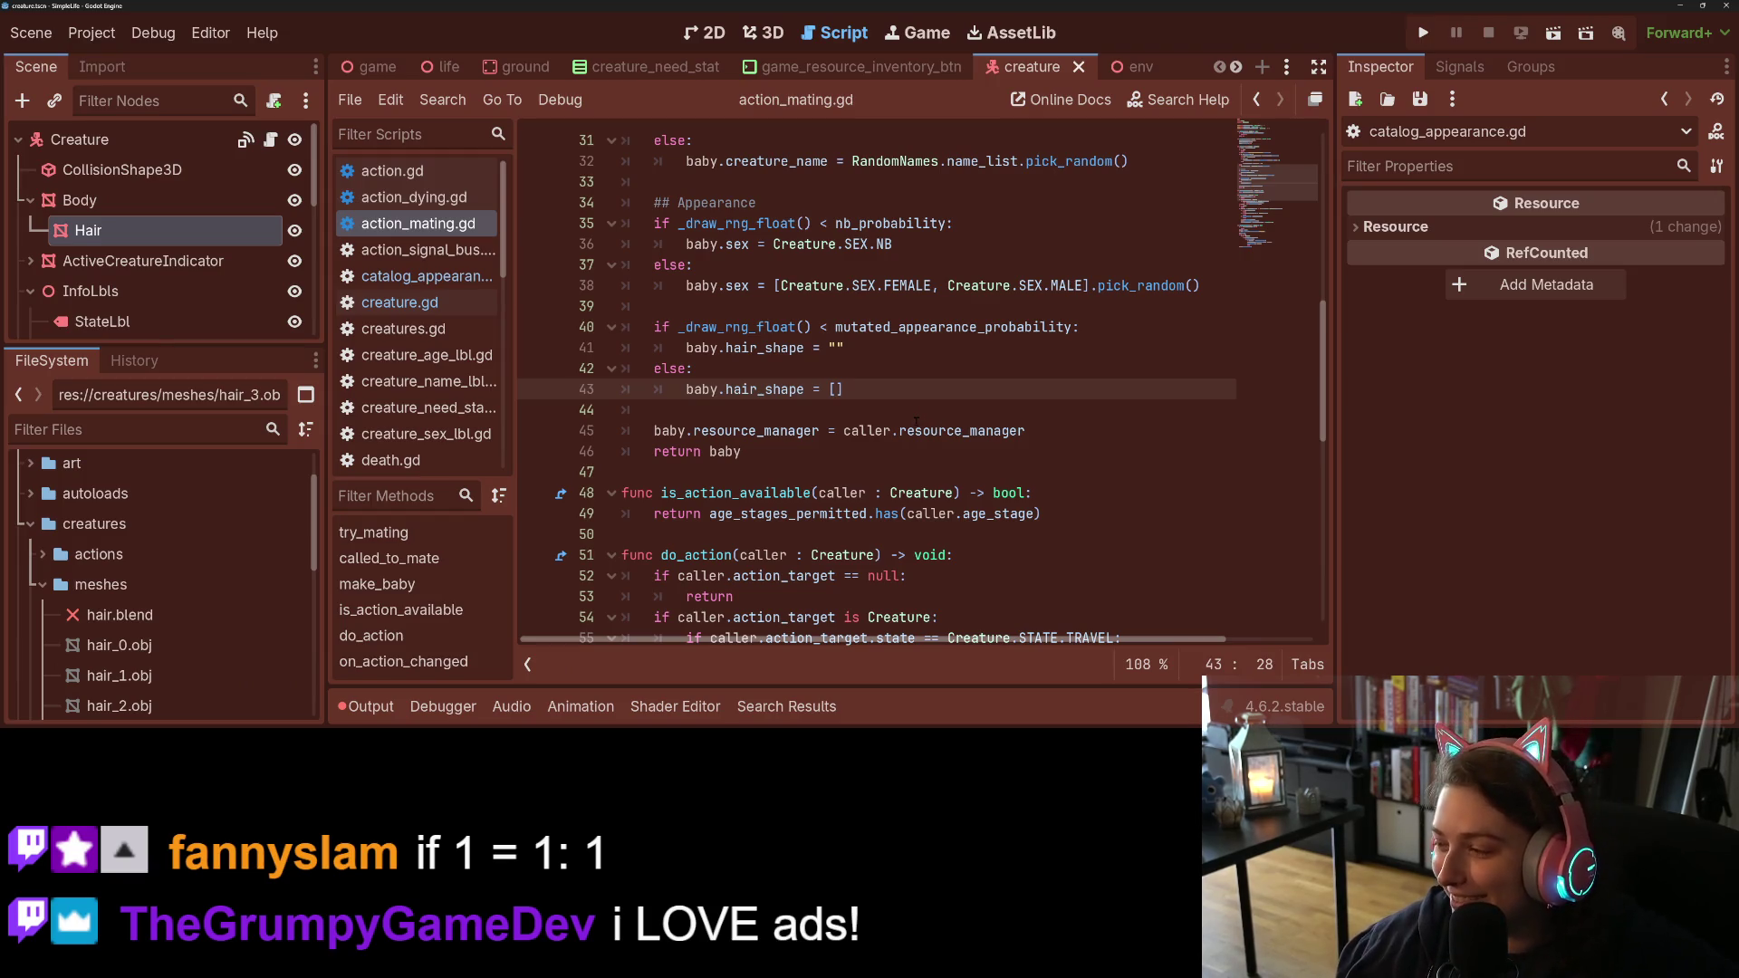
Step: On line 43, set baby.hair_shape to a random pick of either parent's hair_shape, save, and run the game
mouse_move(915, 422)
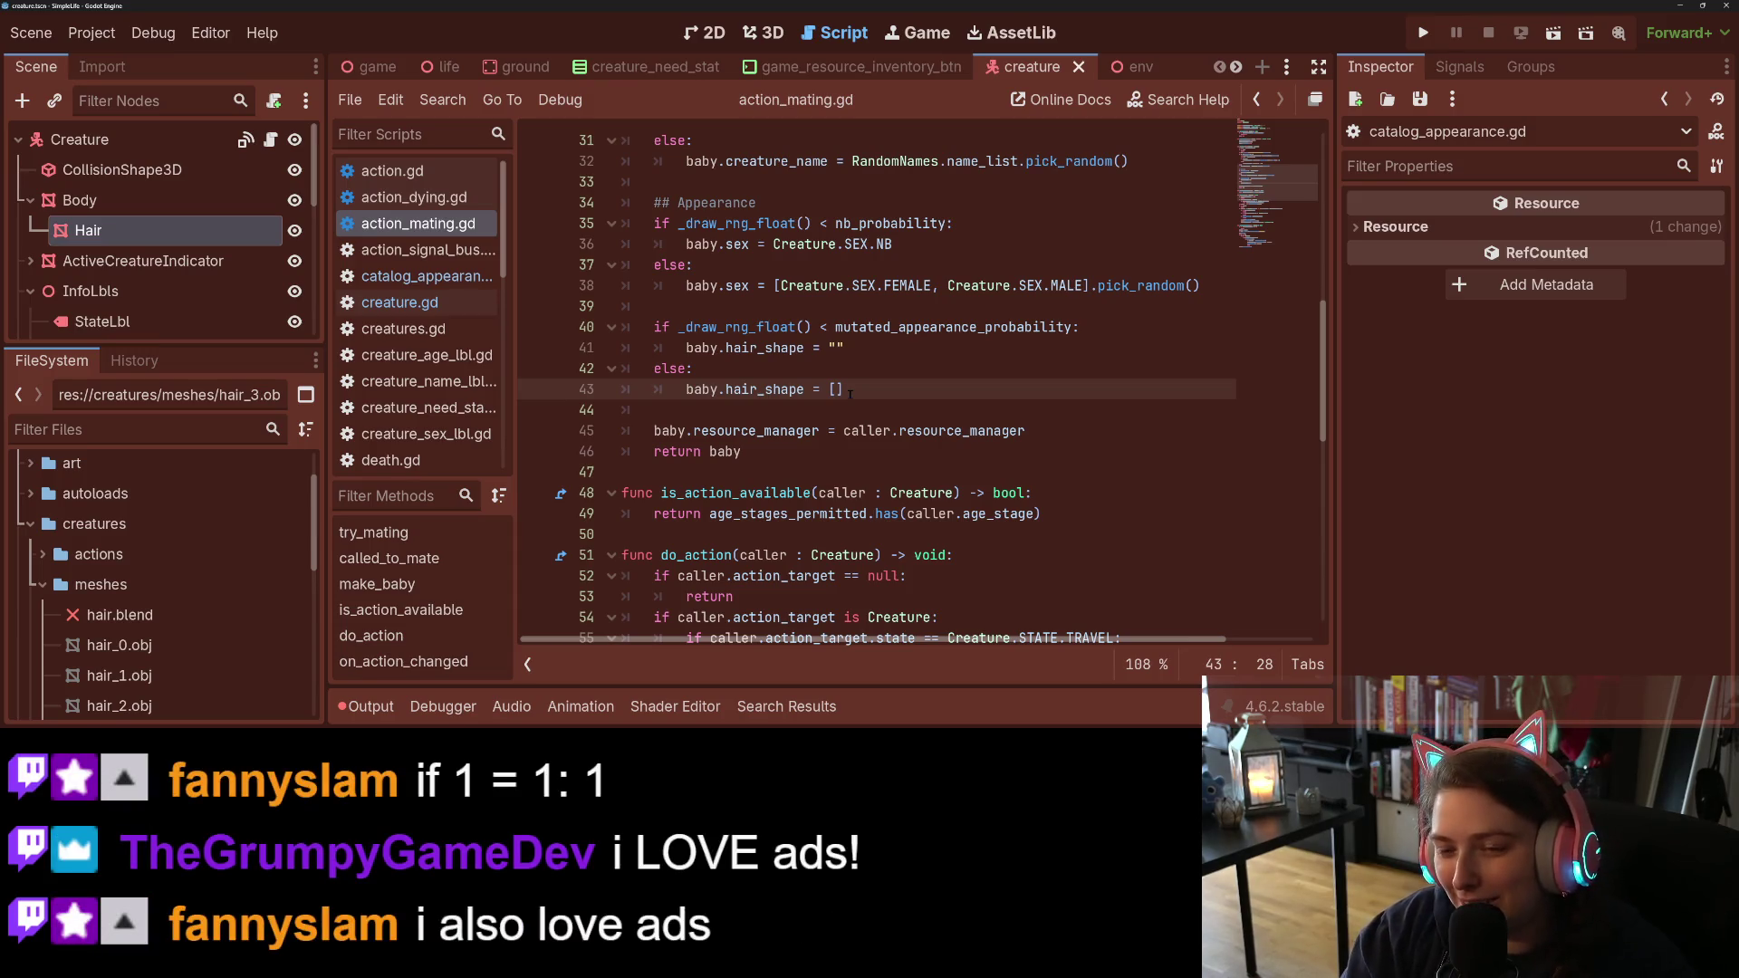
type("caller.")
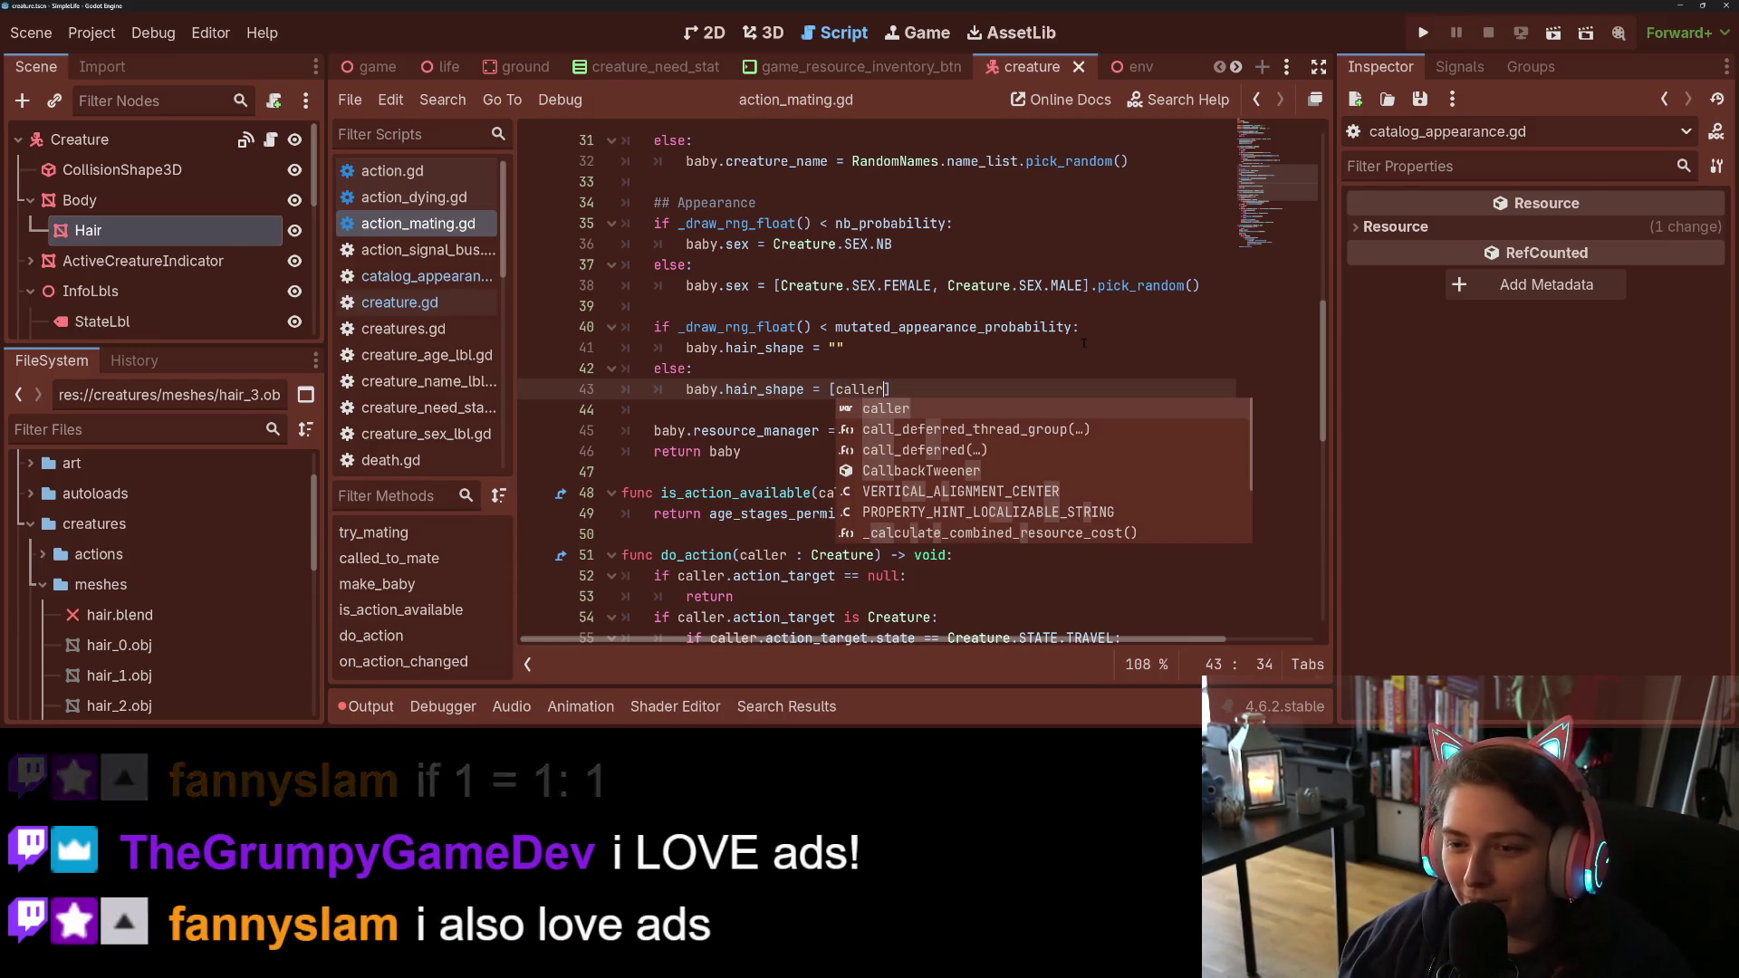
type("ha")
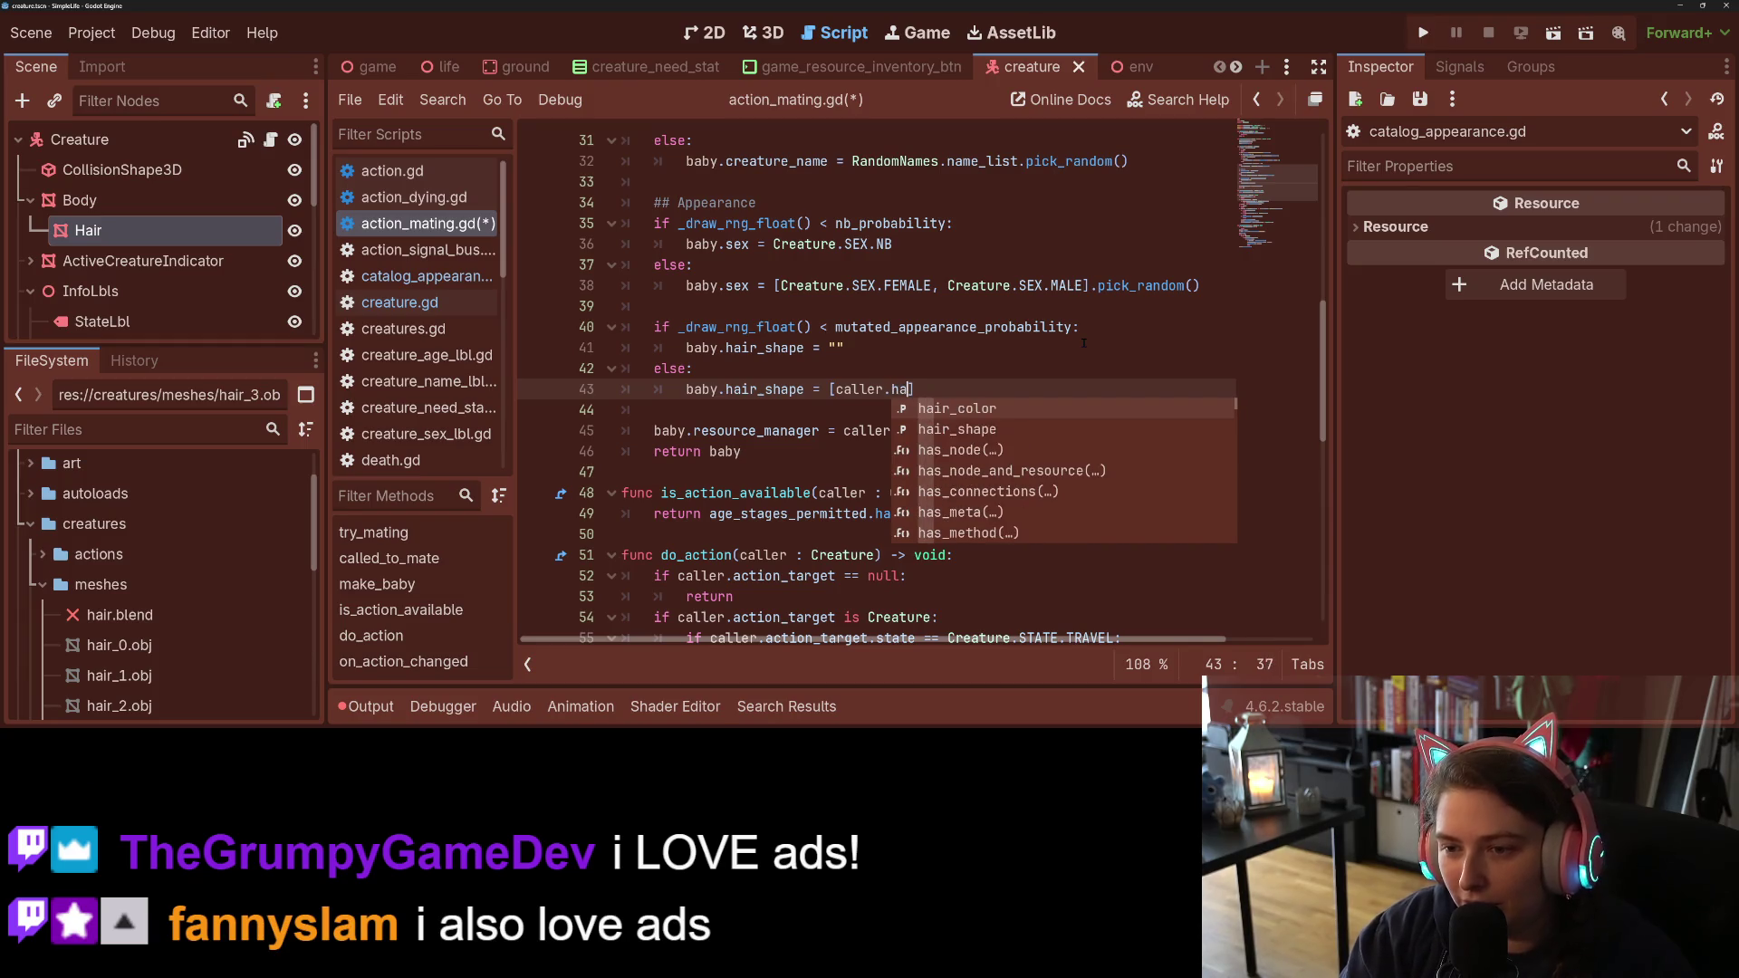
key("Down")
key("Return")
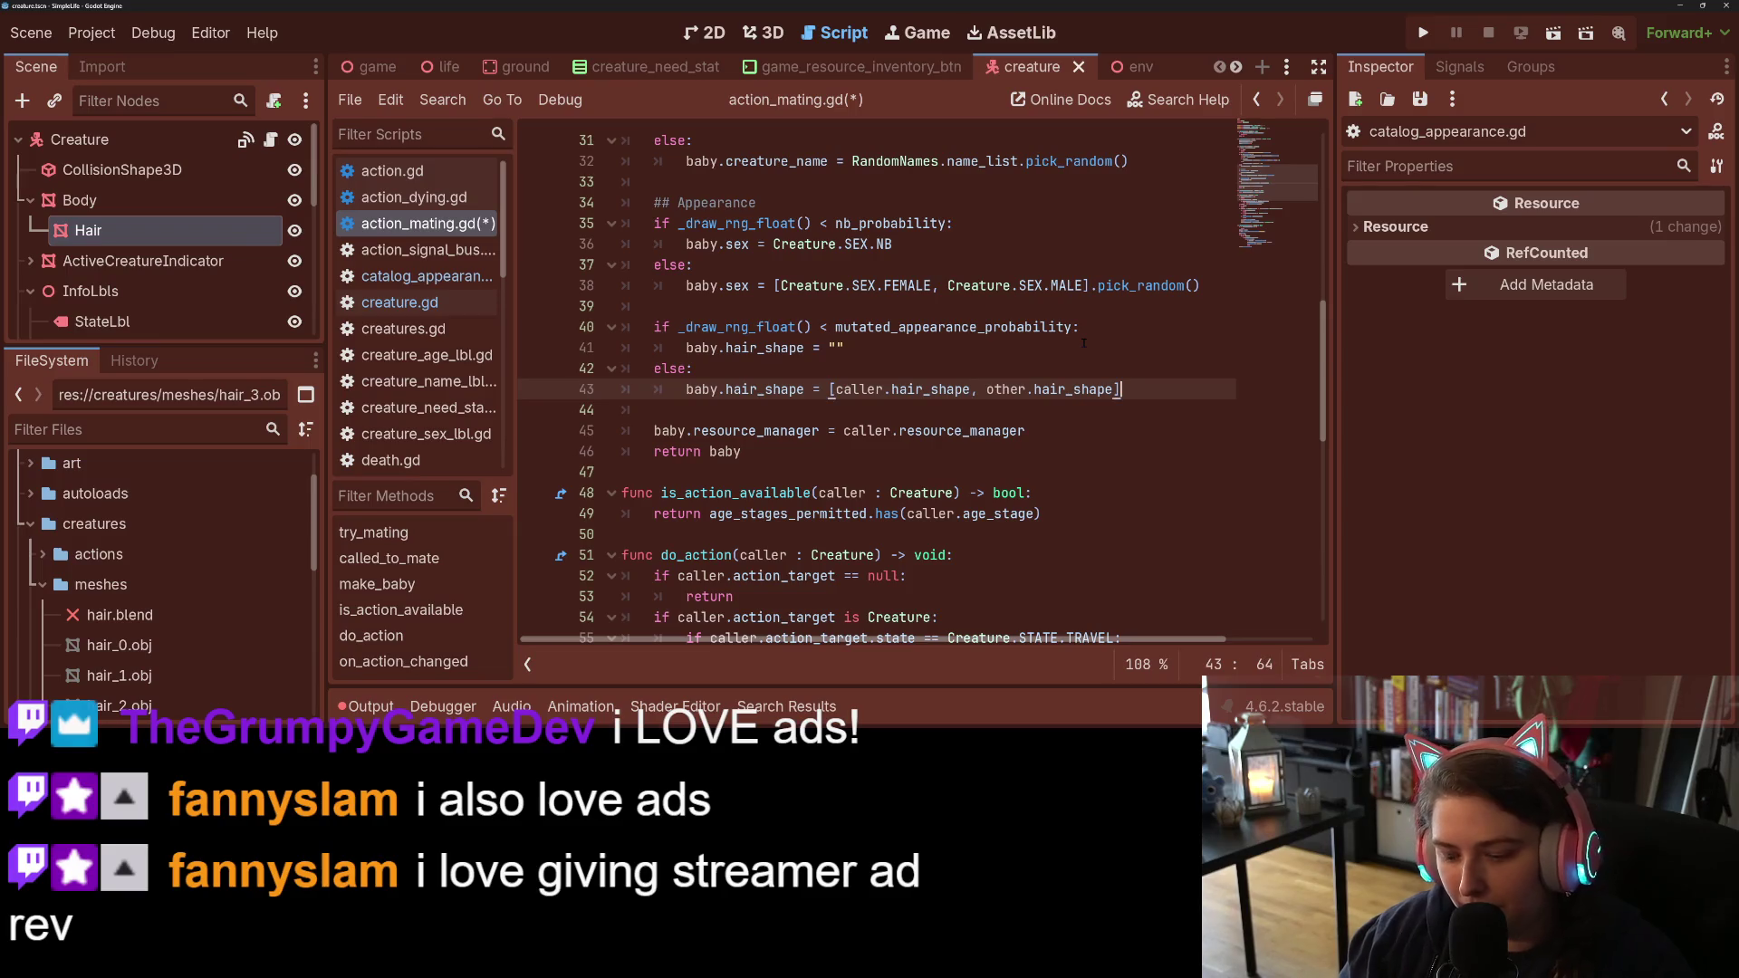
type(".pick")
key("Return")
key("ctrl+s")
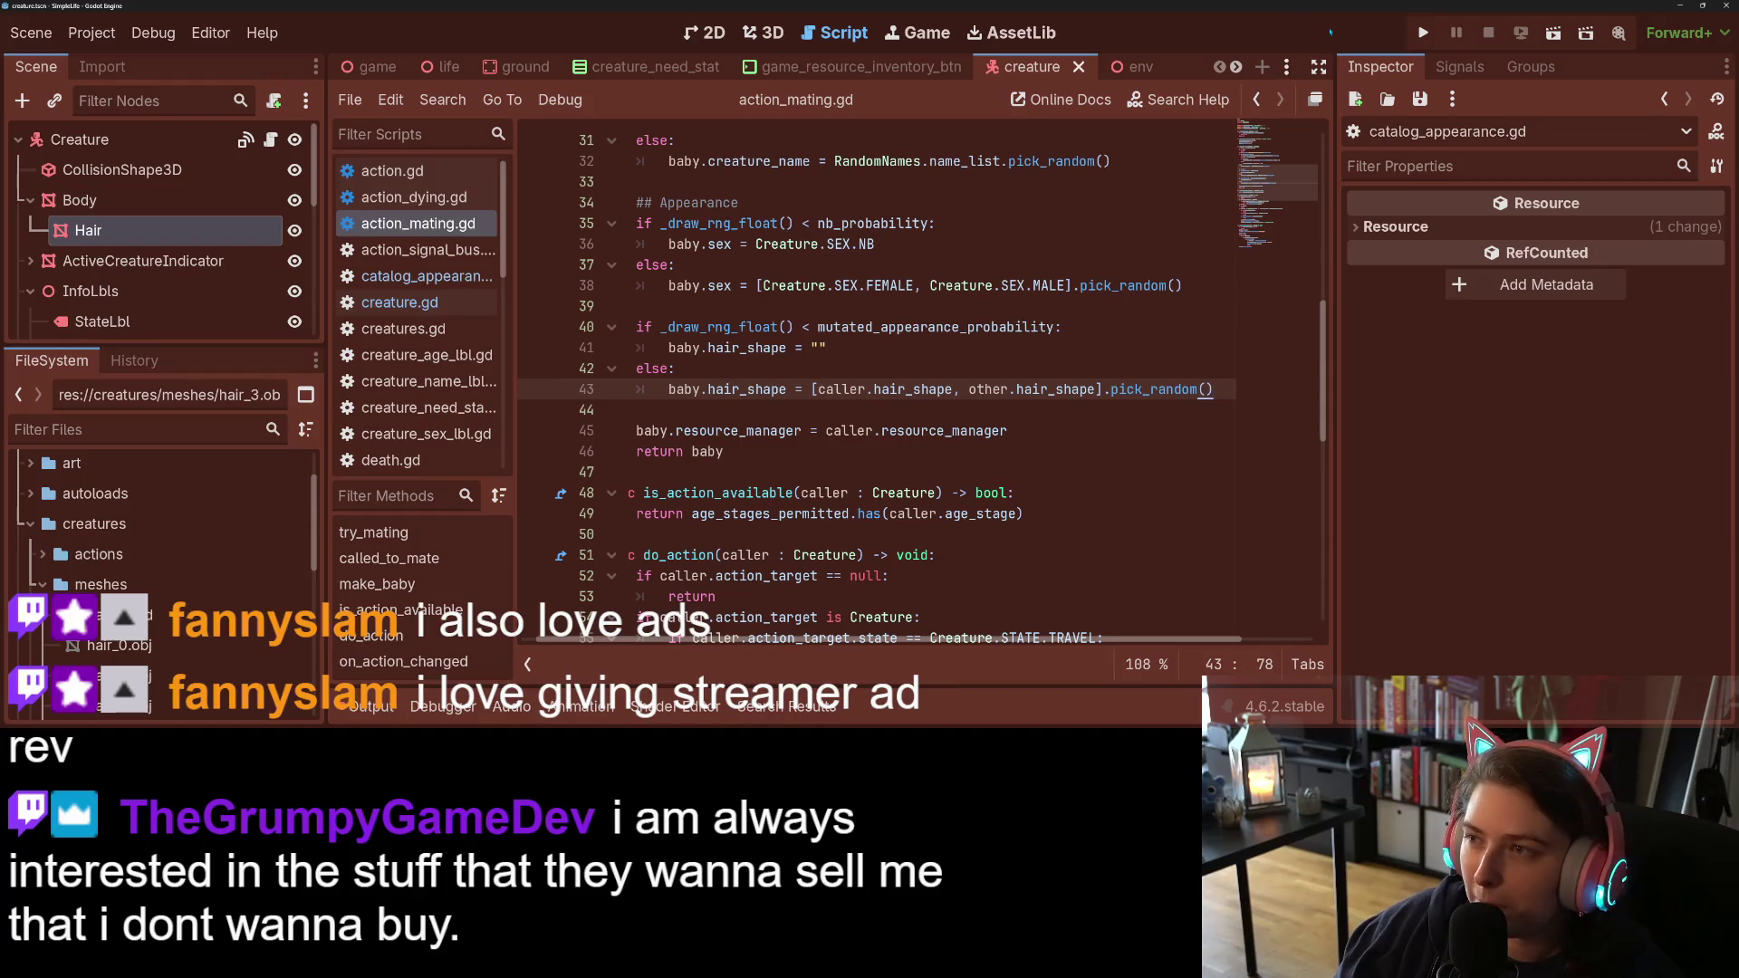
left_click(1435, 34)
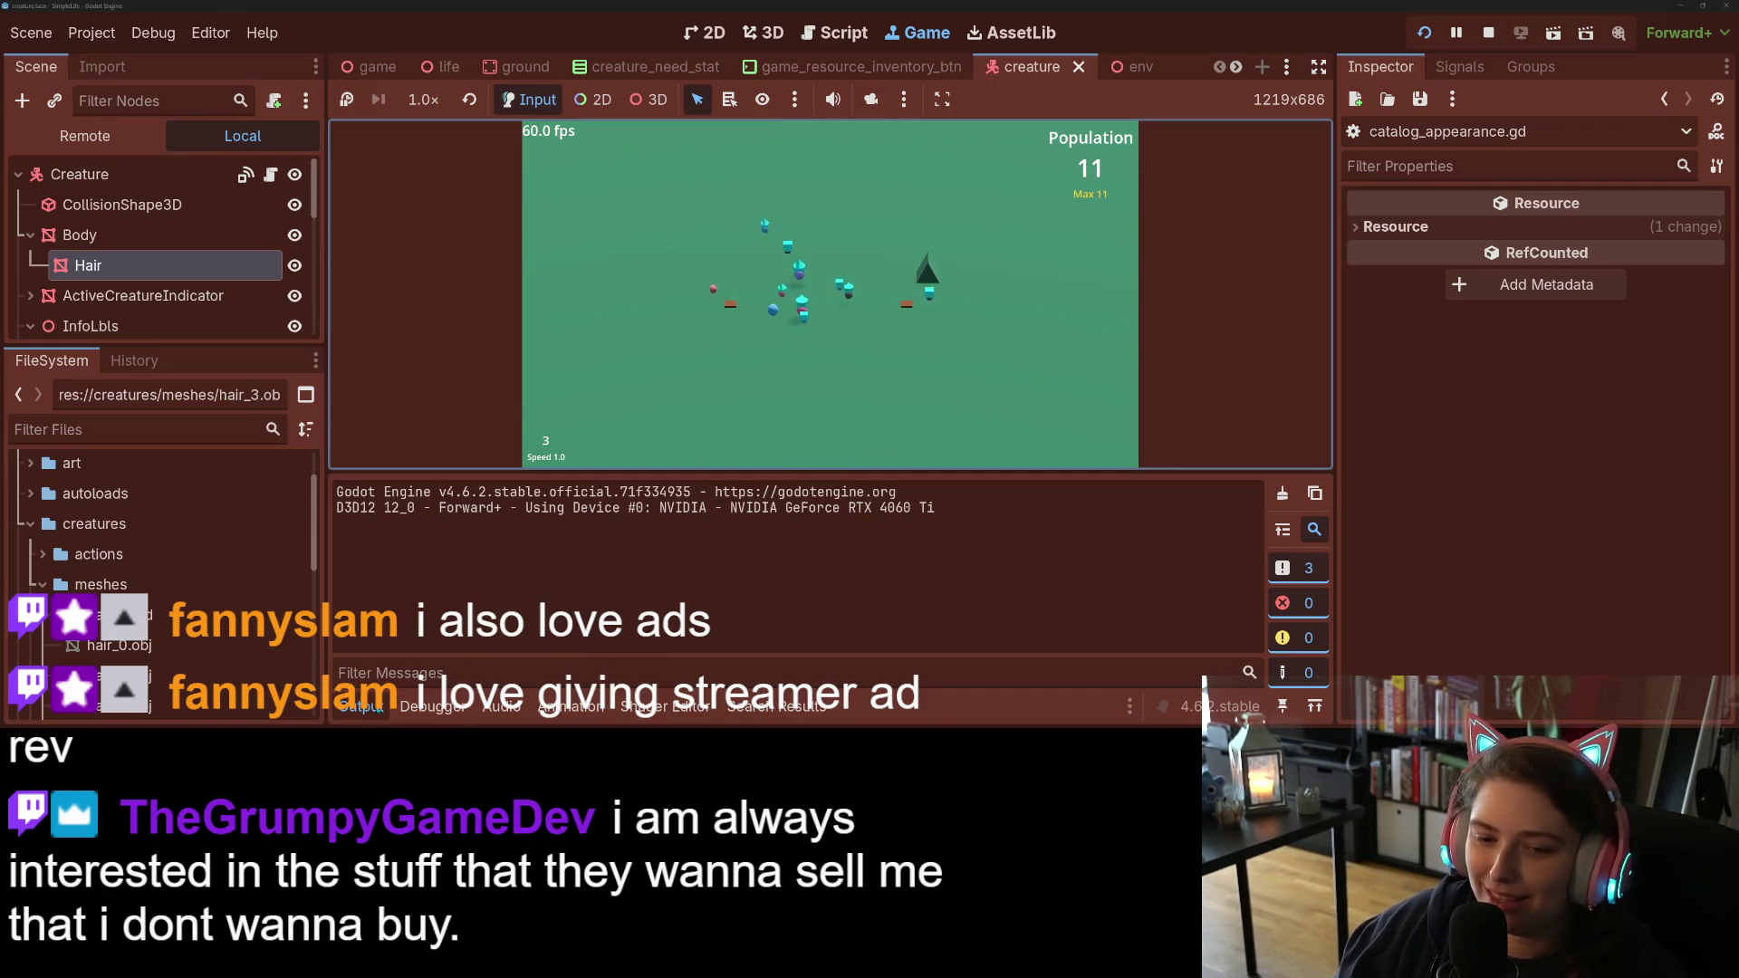
Step: Widen the game view, run the 11-creature simulation at 4x speed, then restore the side docks
left_click(360, 706)
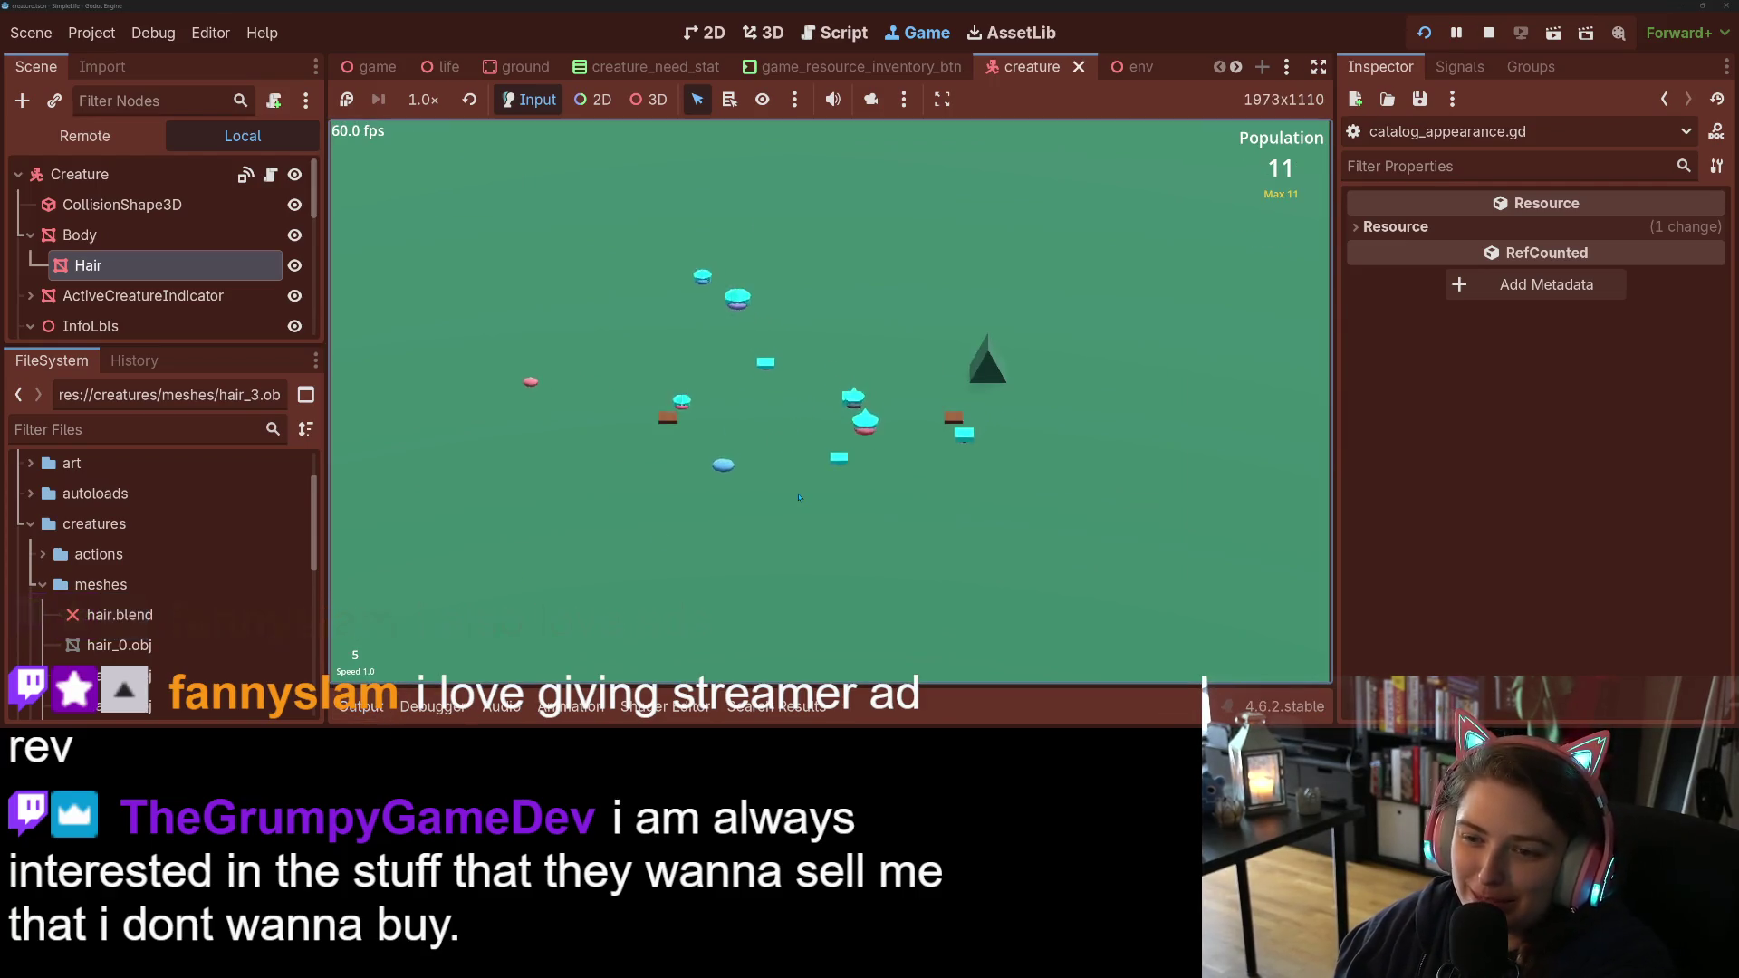
key("4")
key("4")
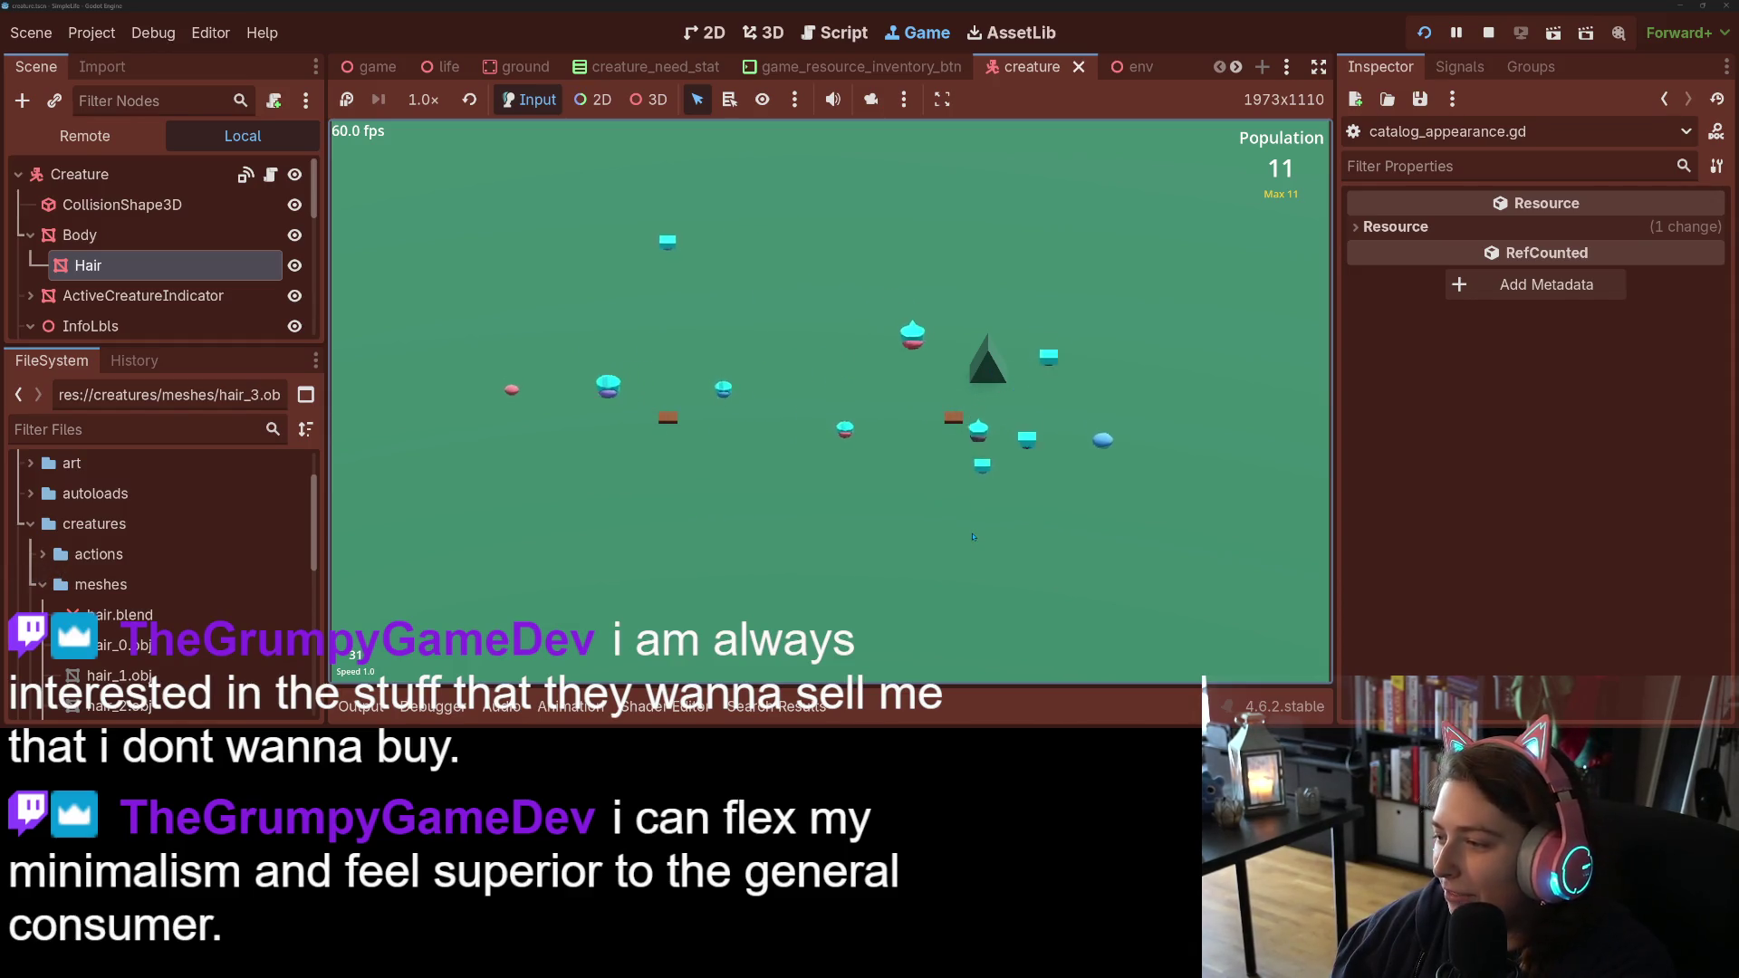
key("4")
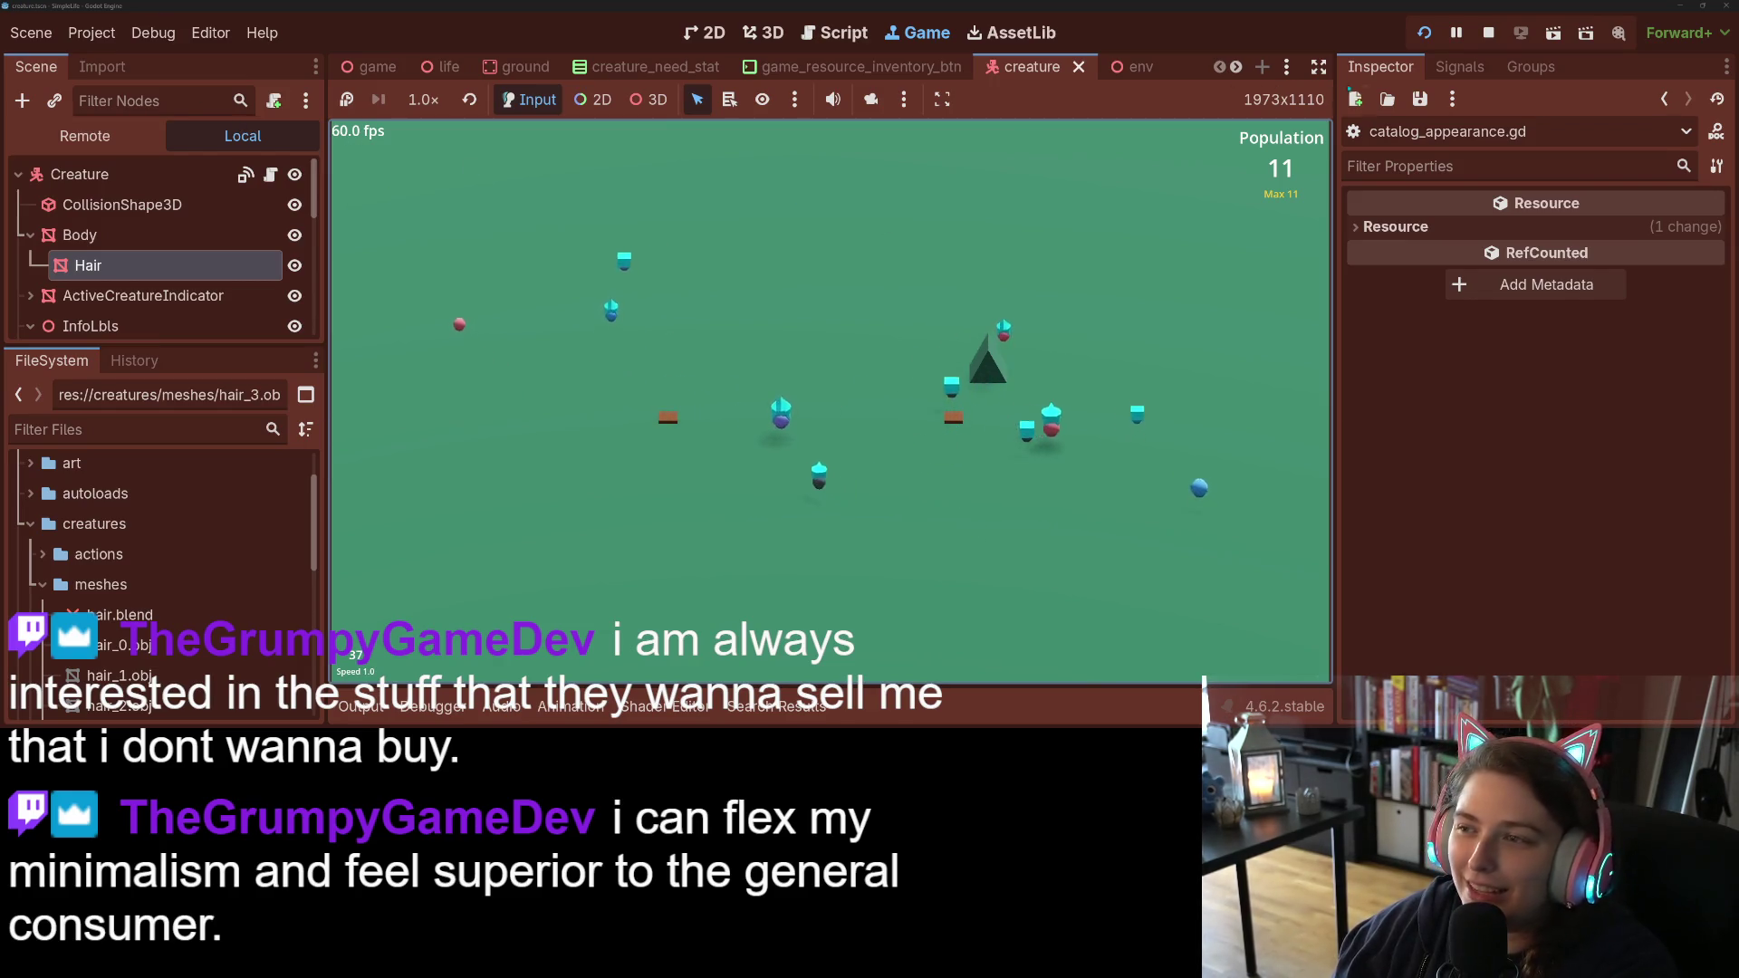
left_click(1319, 66)
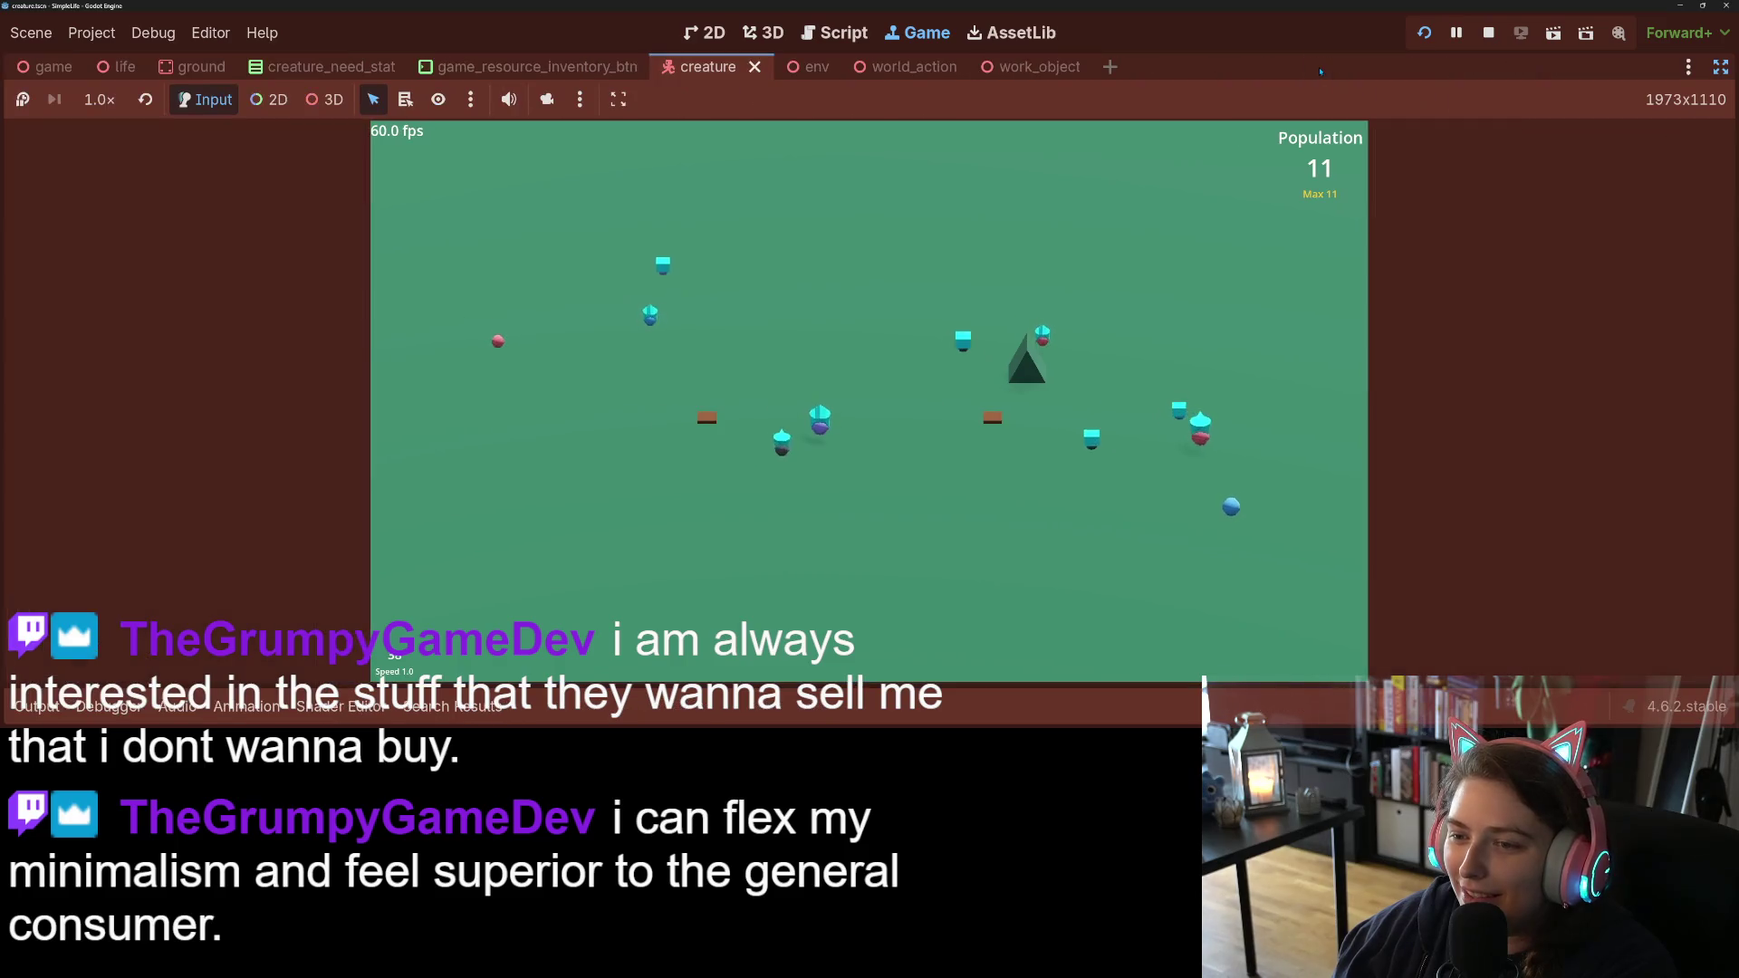
left_click(1543, 359)
key("4")
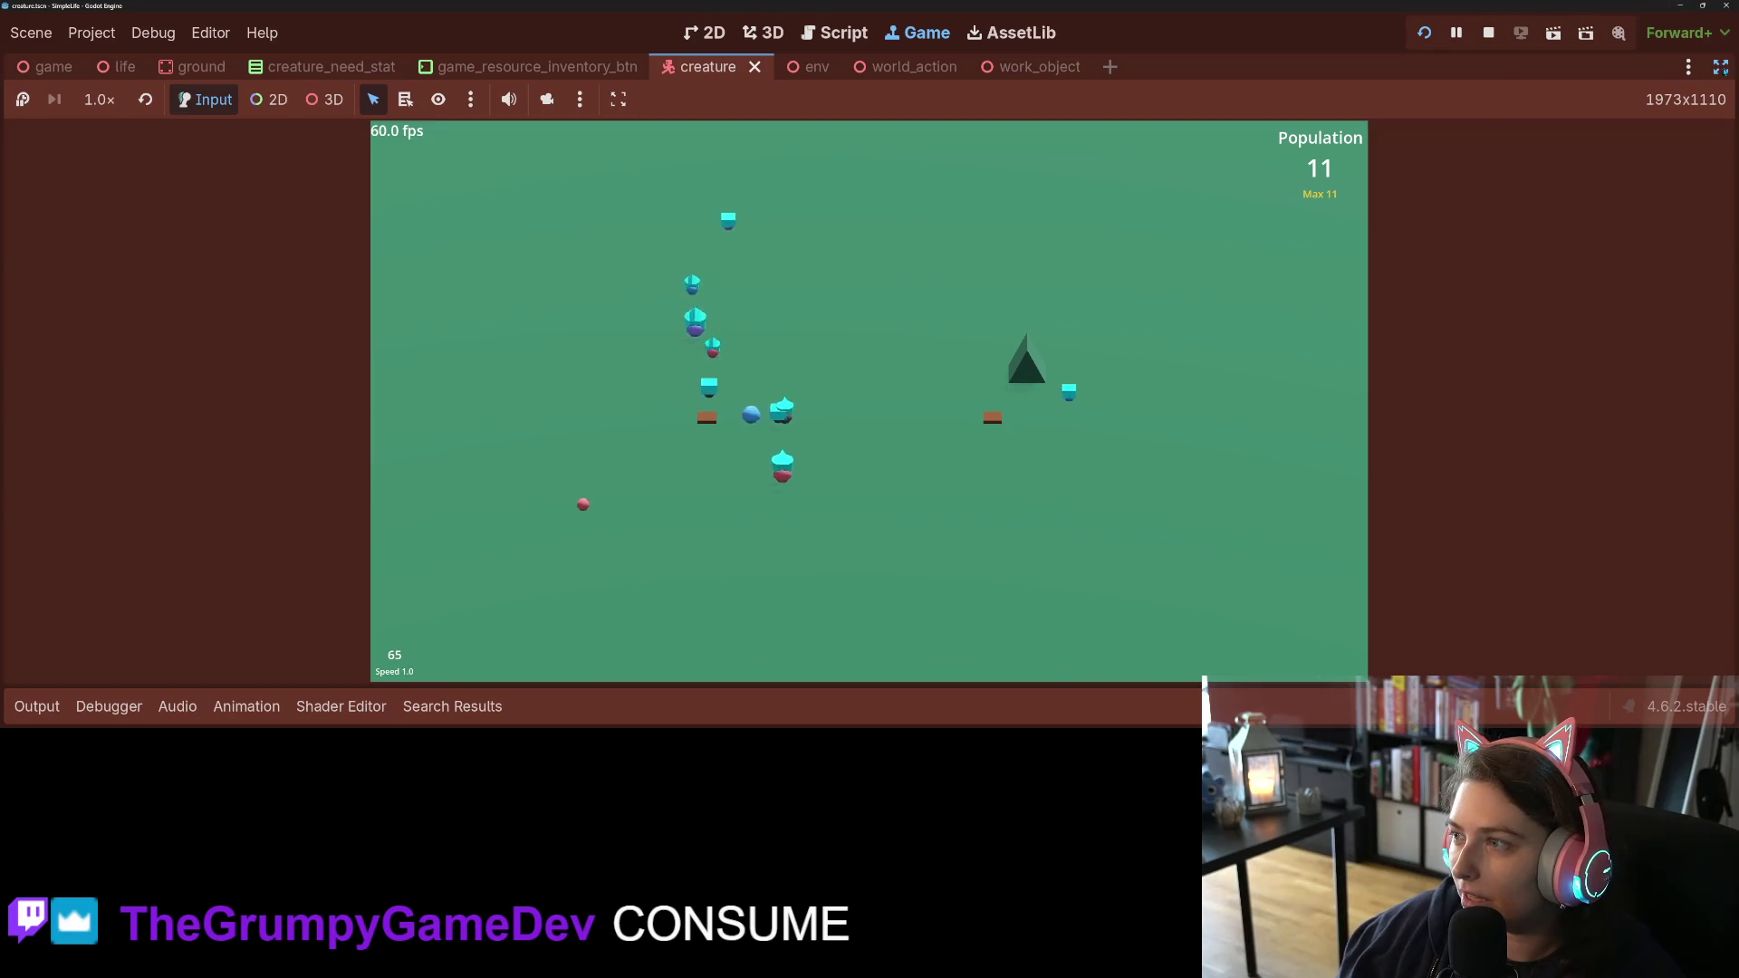
key("ctrl+shift+F11")
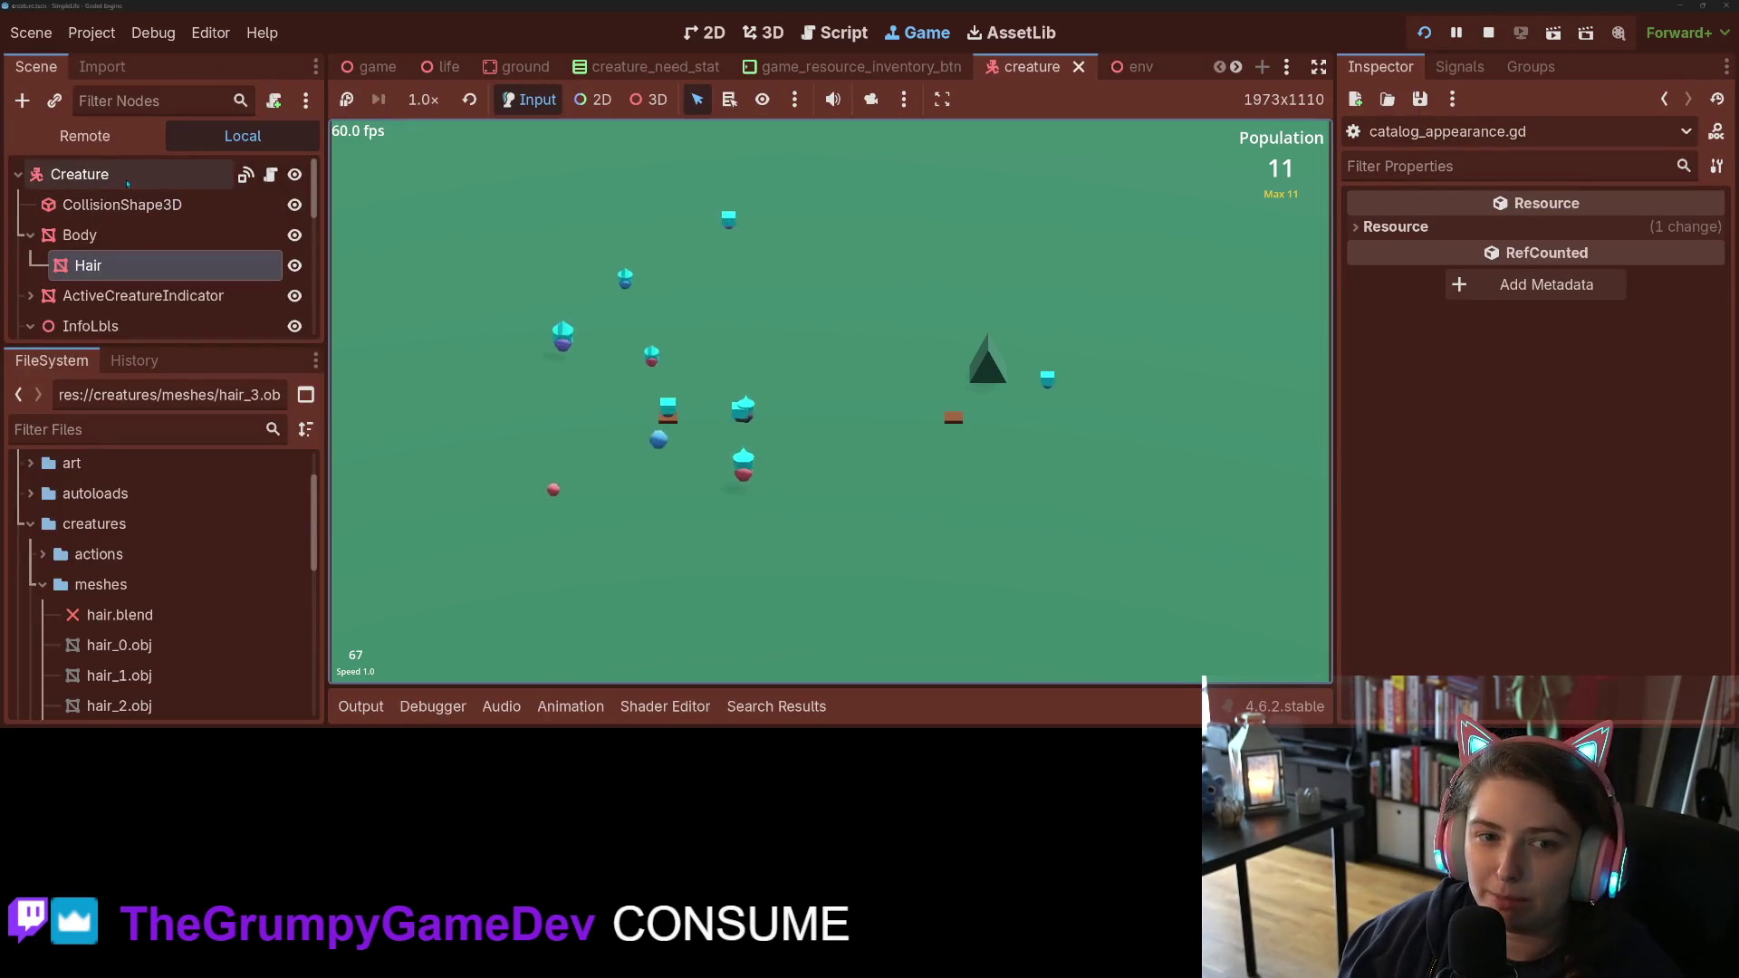
Step: Tick Persistent Action Text on the Creature root node, widen the game, and save the creature scene
left_click(128, 181)
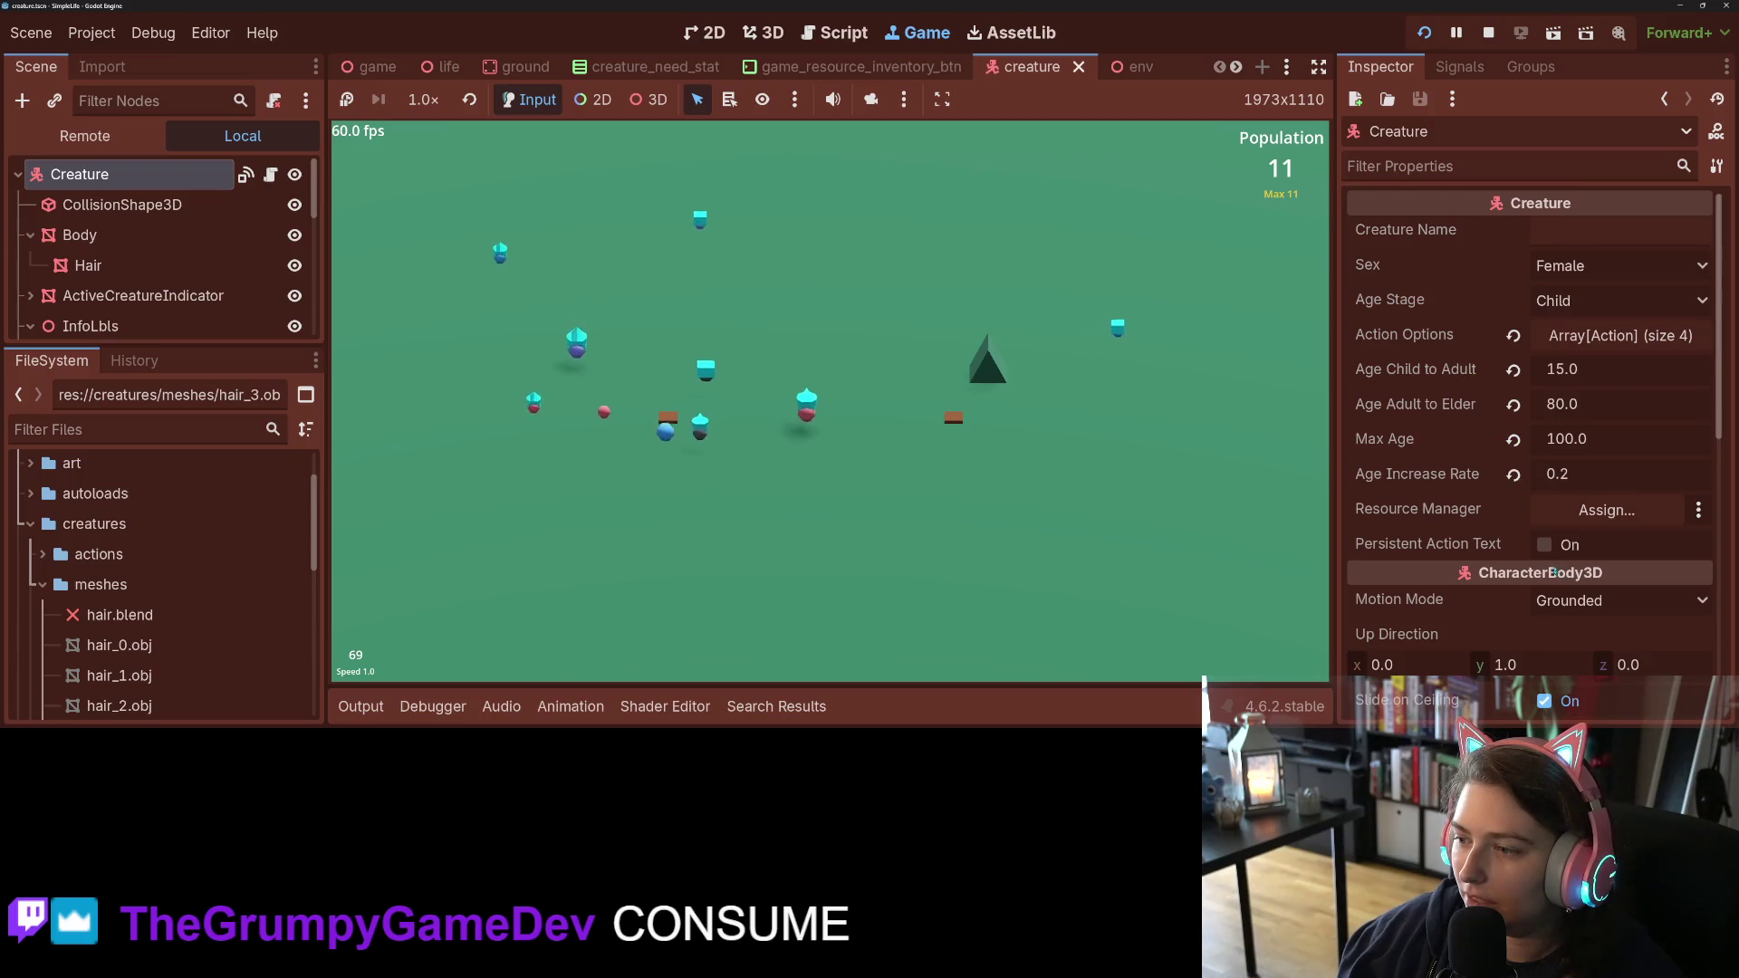
left_click(1544, 544)
left_click(1316, 67)
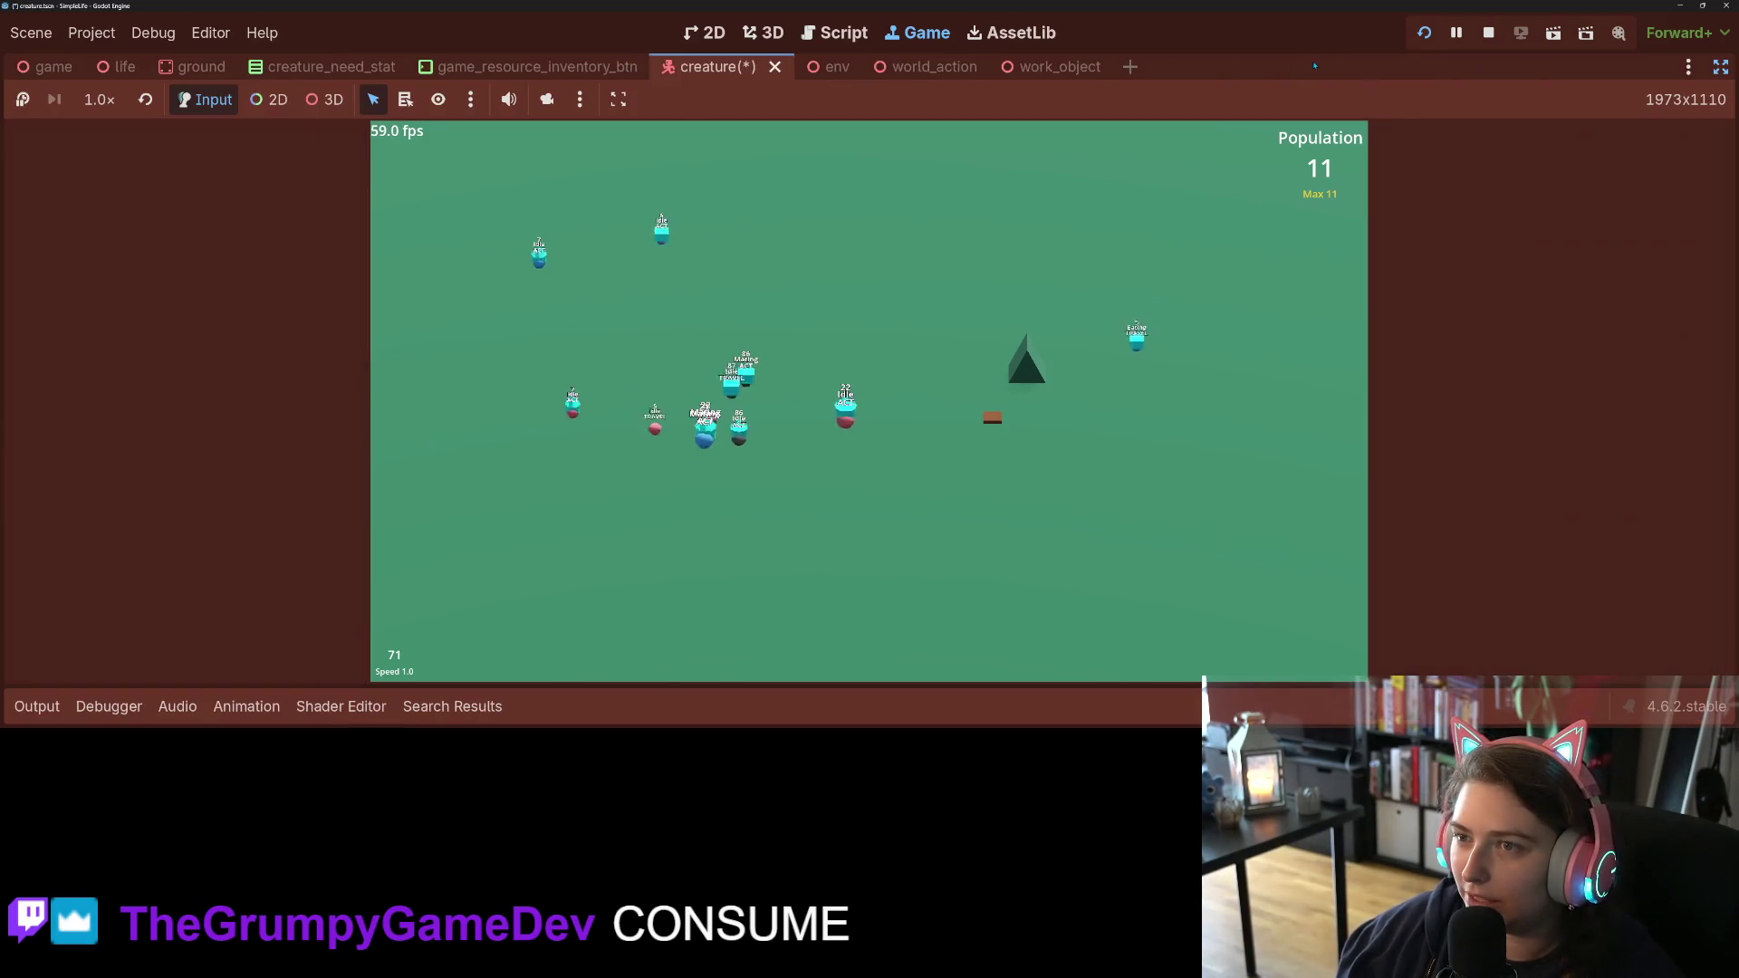
key("ctrl+s")
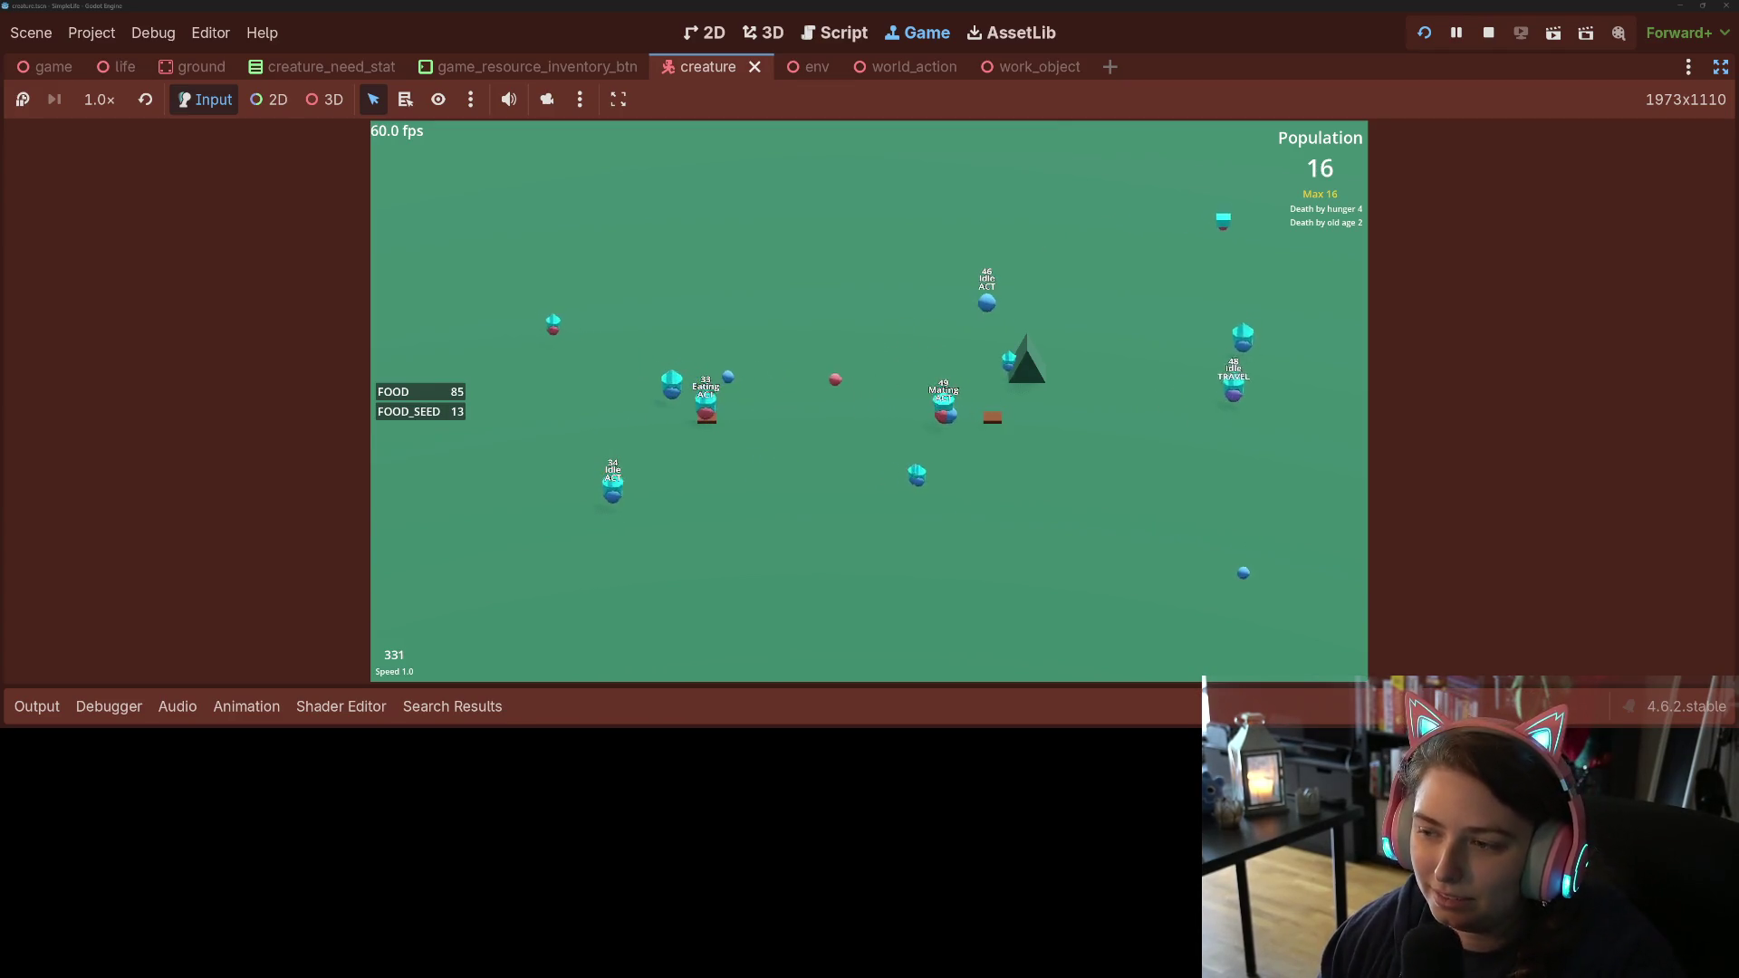
Step: Run the simulation at 4x speed and inspect a creature's age, sex and hunger
left_click(1358, 517)
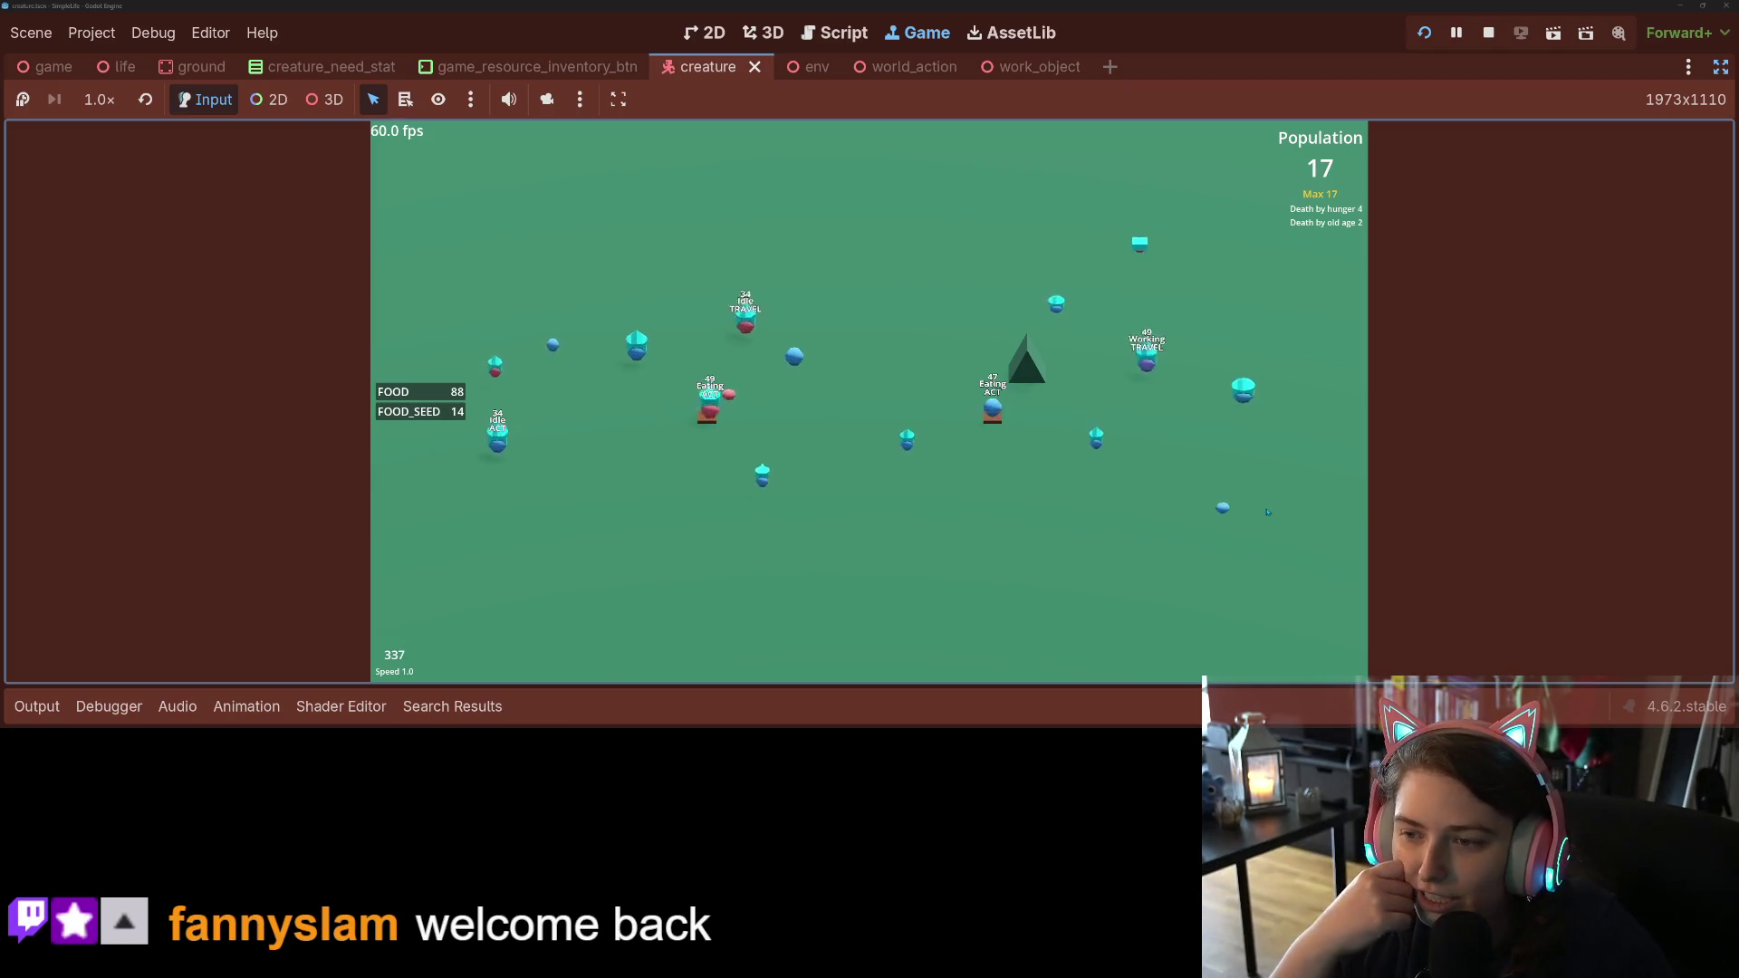
key("4")
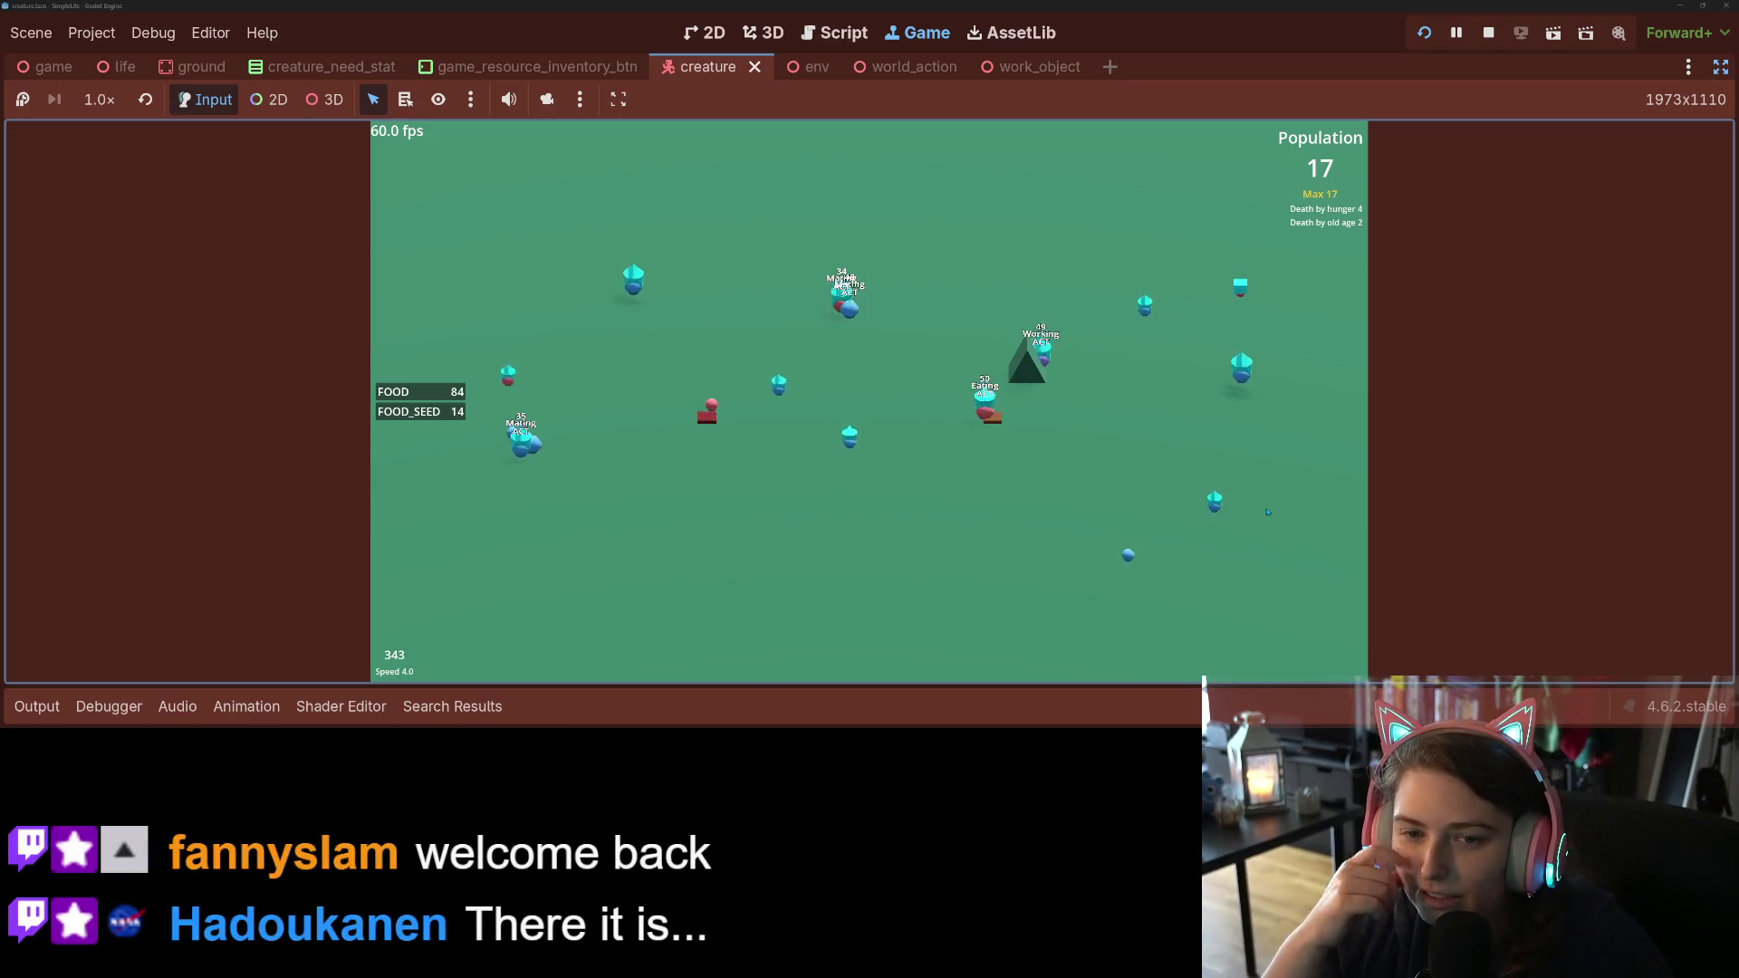
key("1")
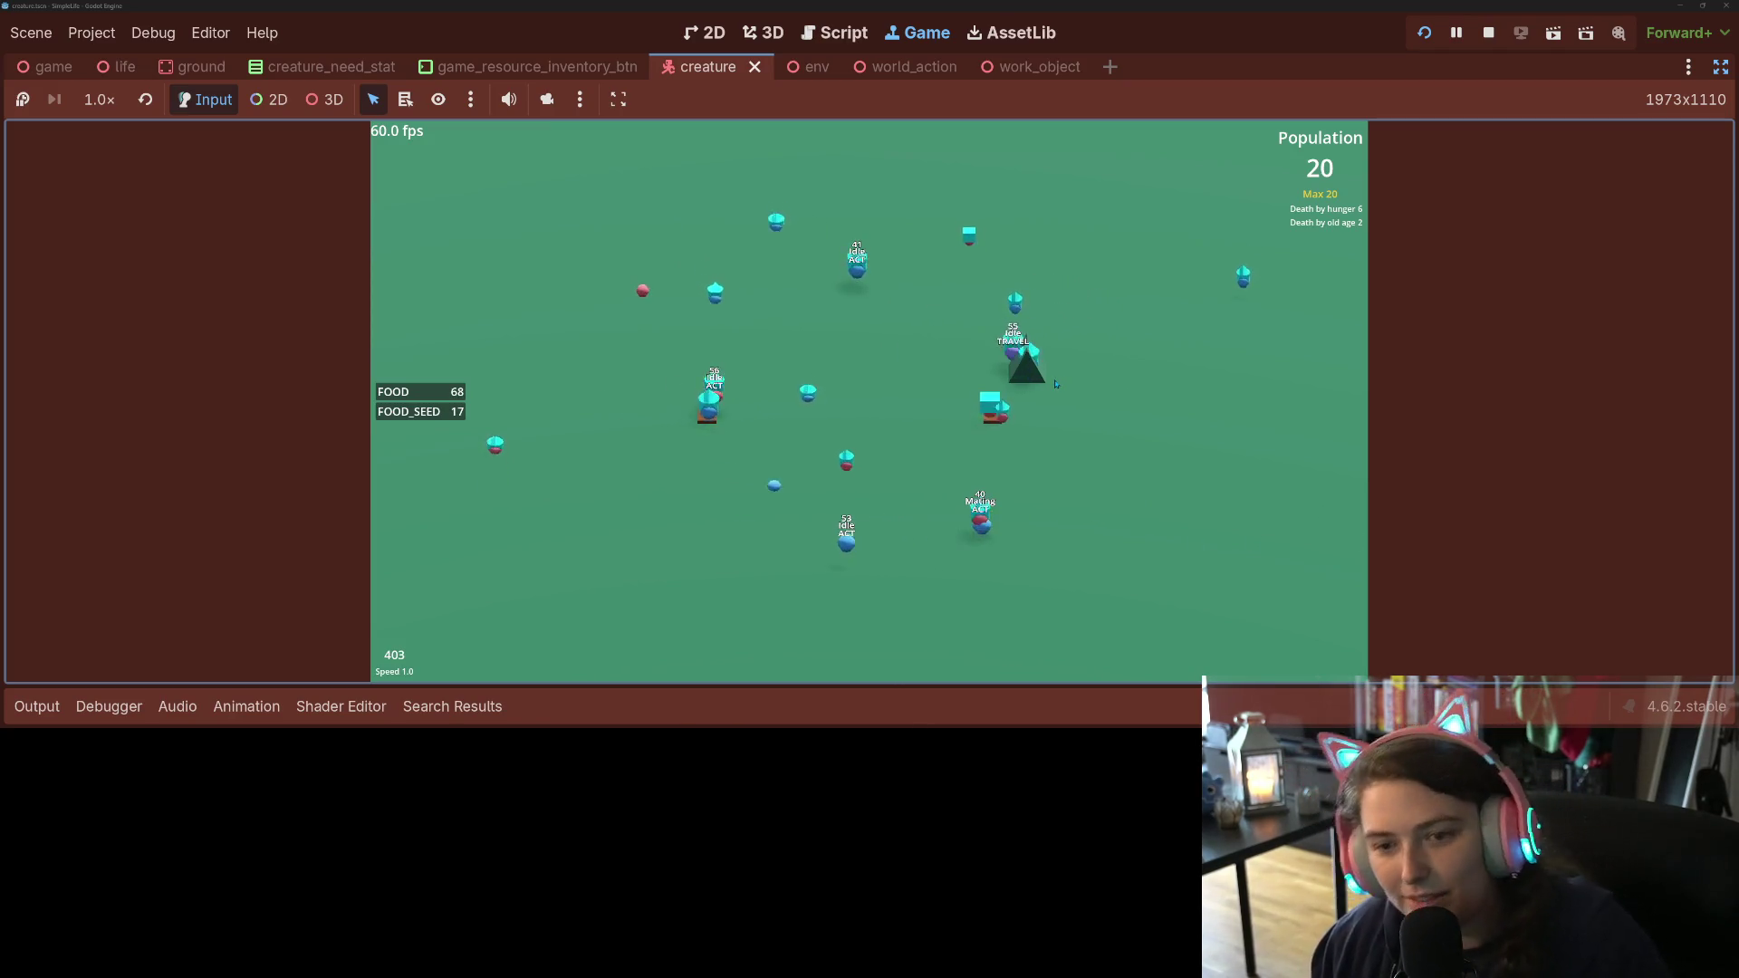
key("4")
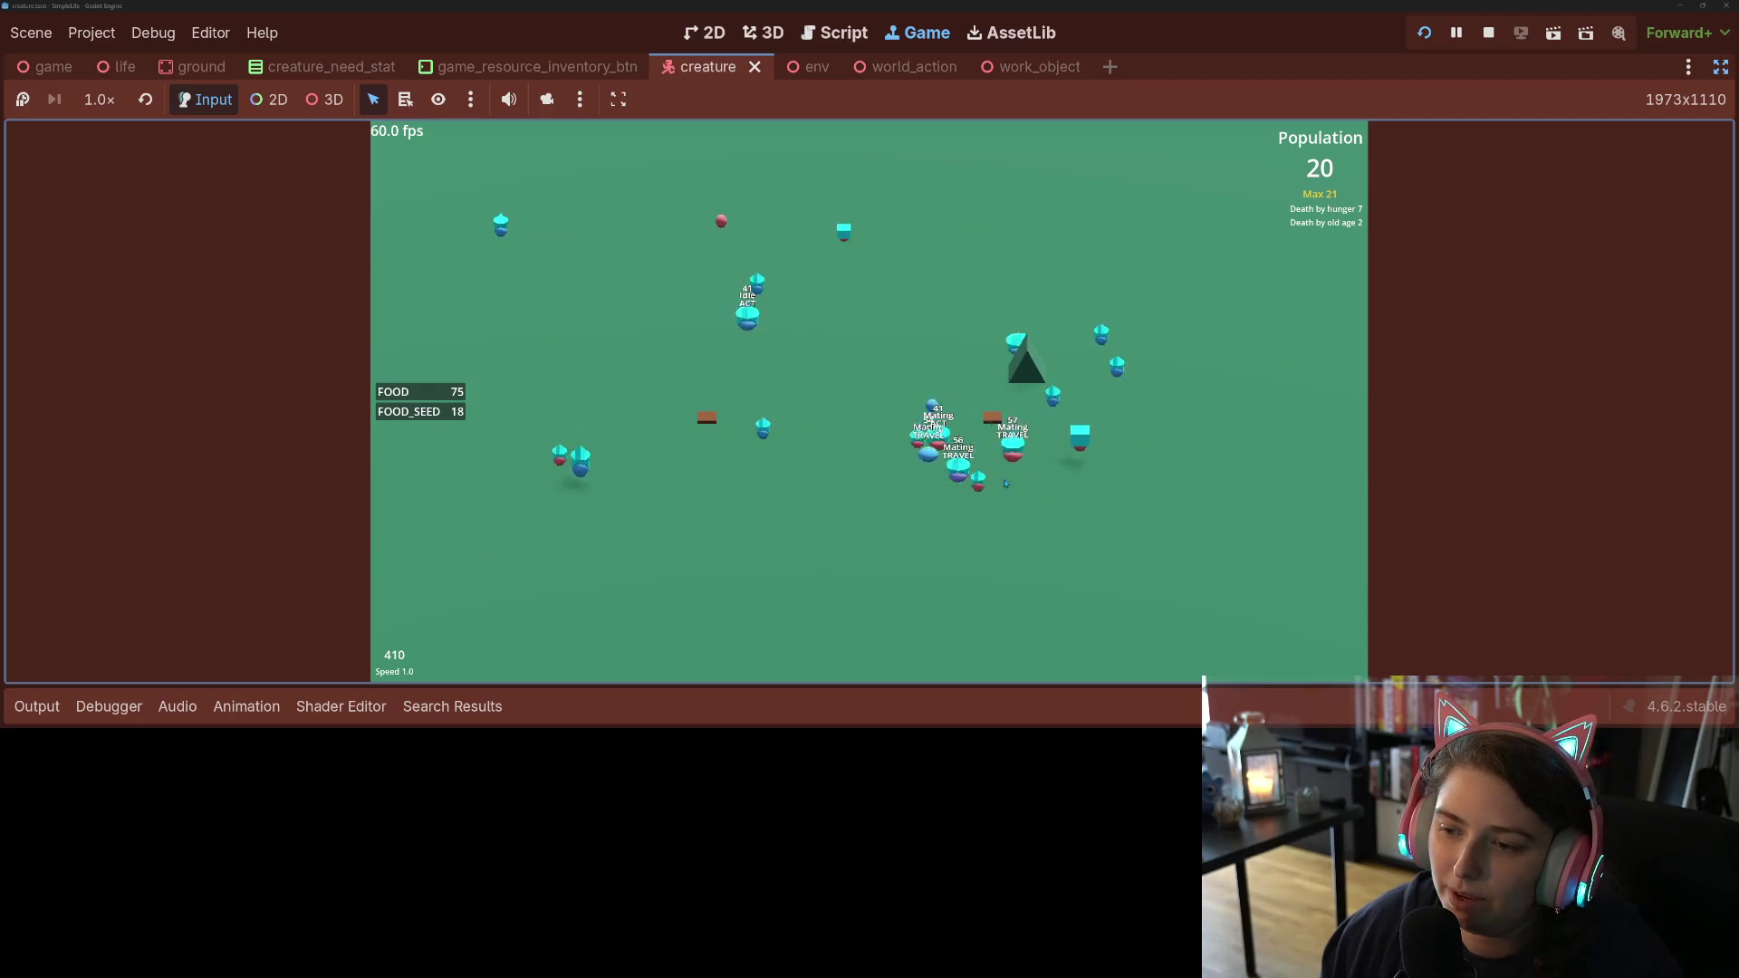
left_click(975, 485)
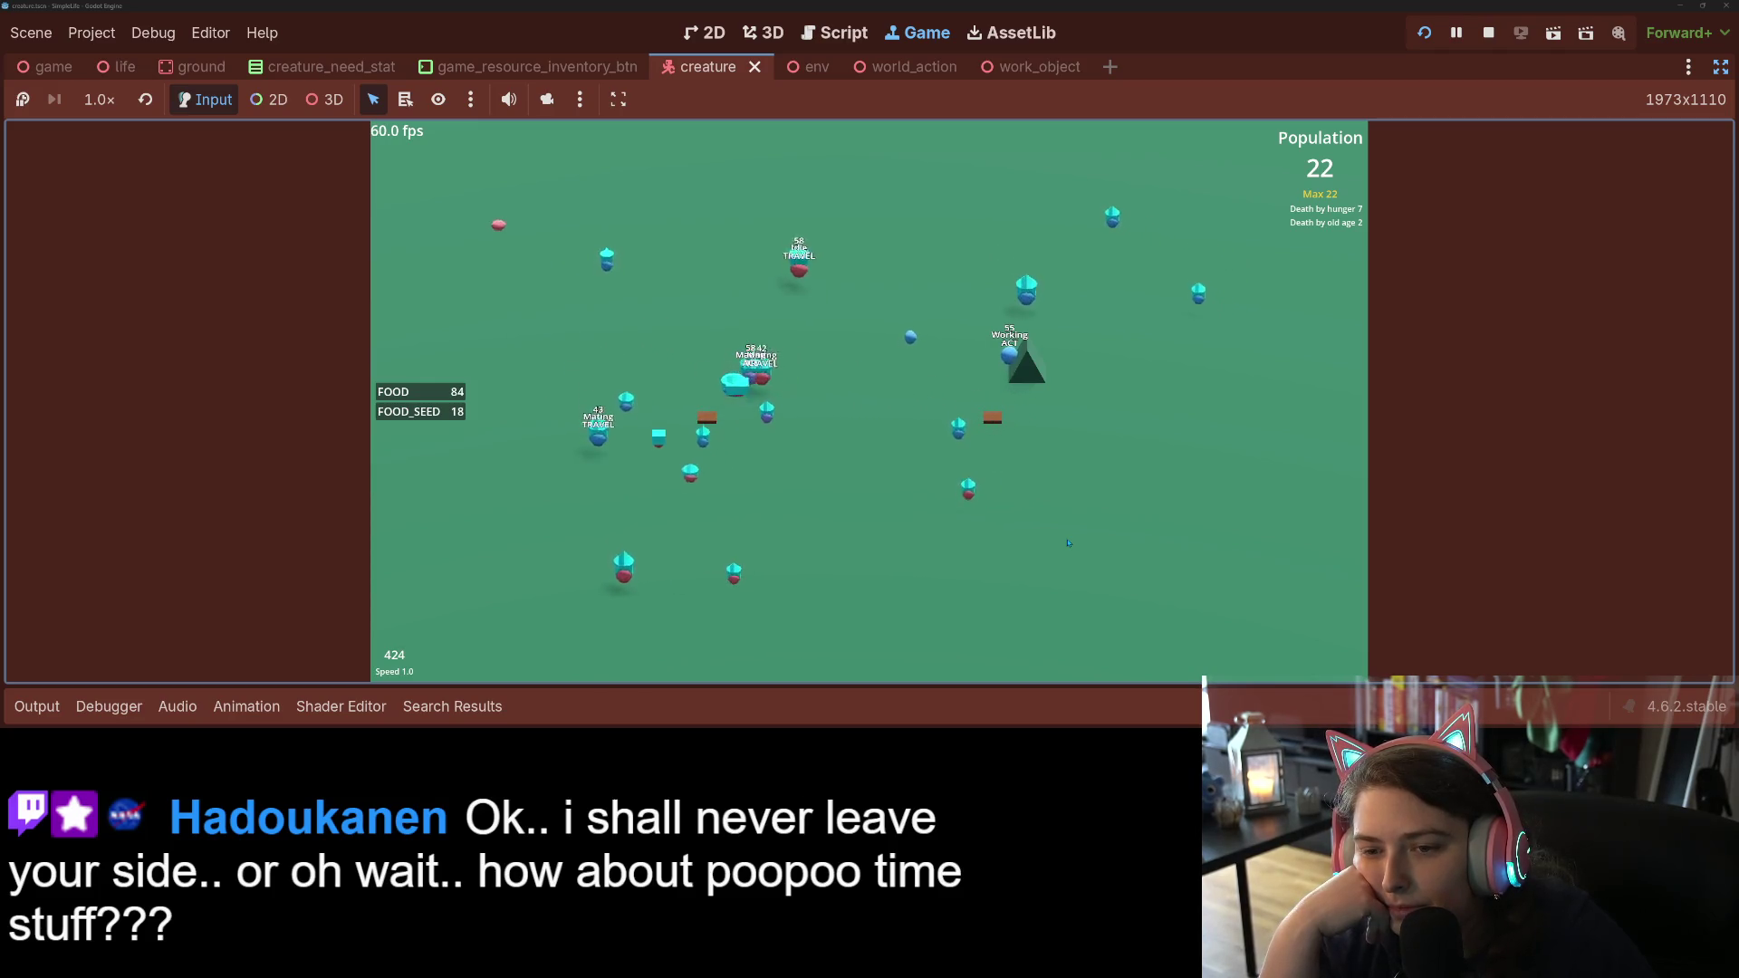
Step: Toggle the simulation between speed 1.0 and 2.0, then inspect another creature's details
key("2")
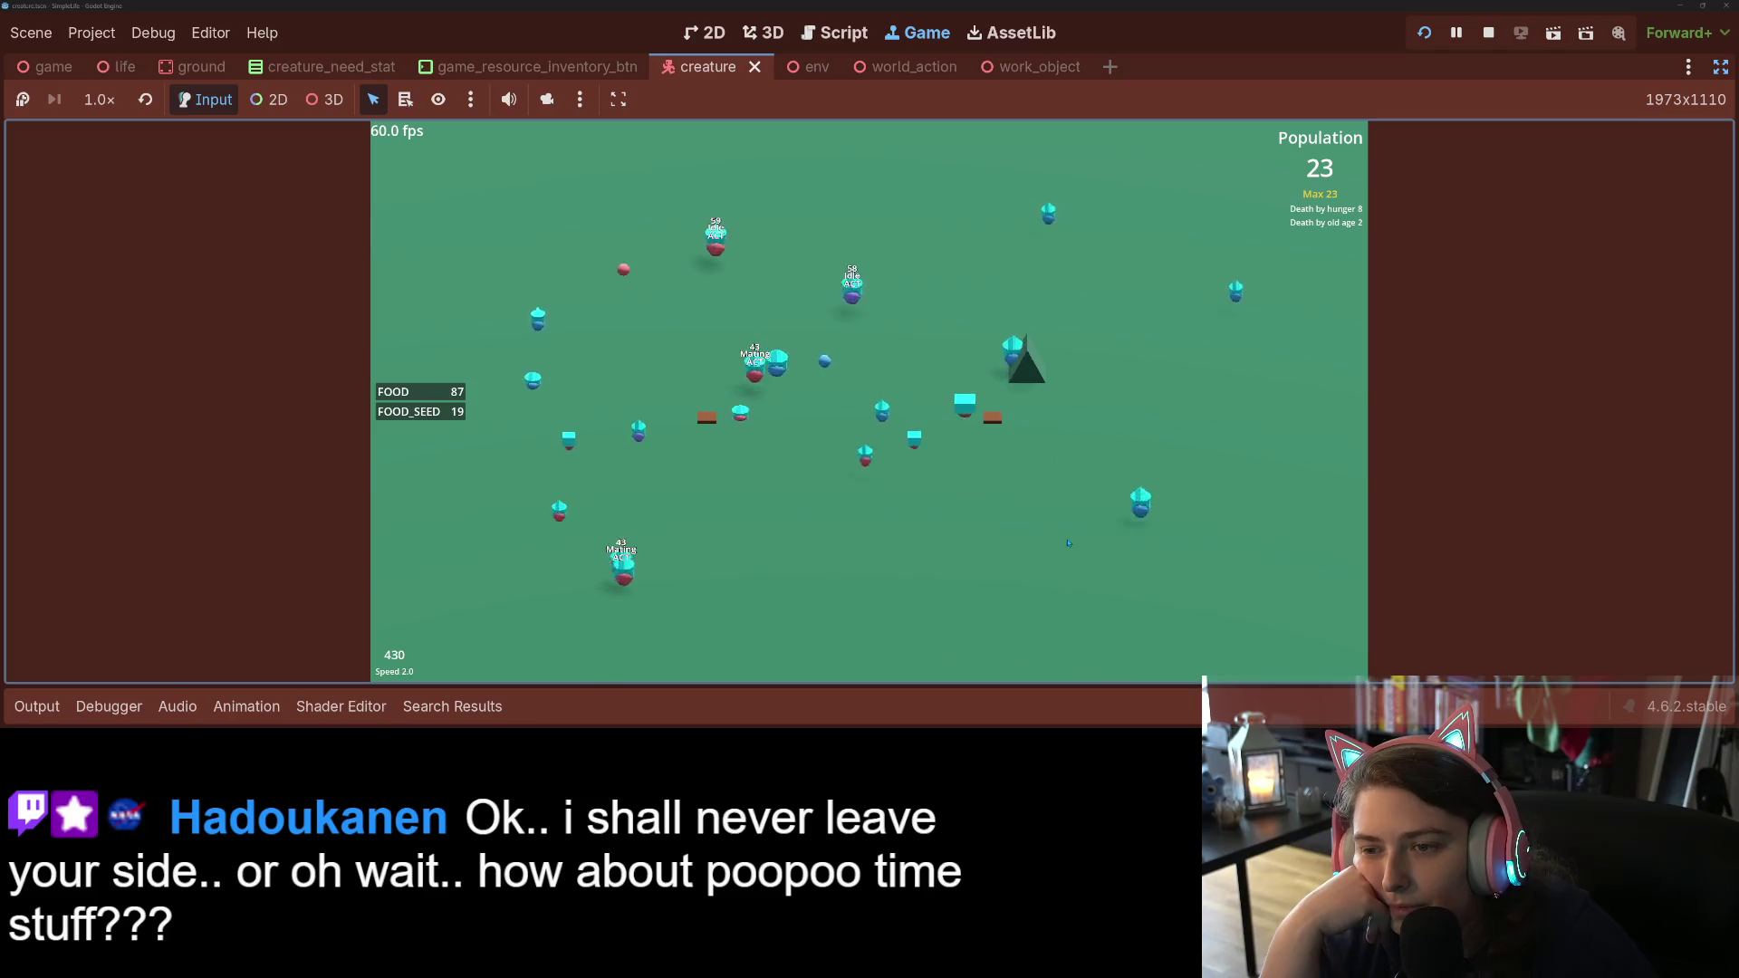
key("1")
key("2")
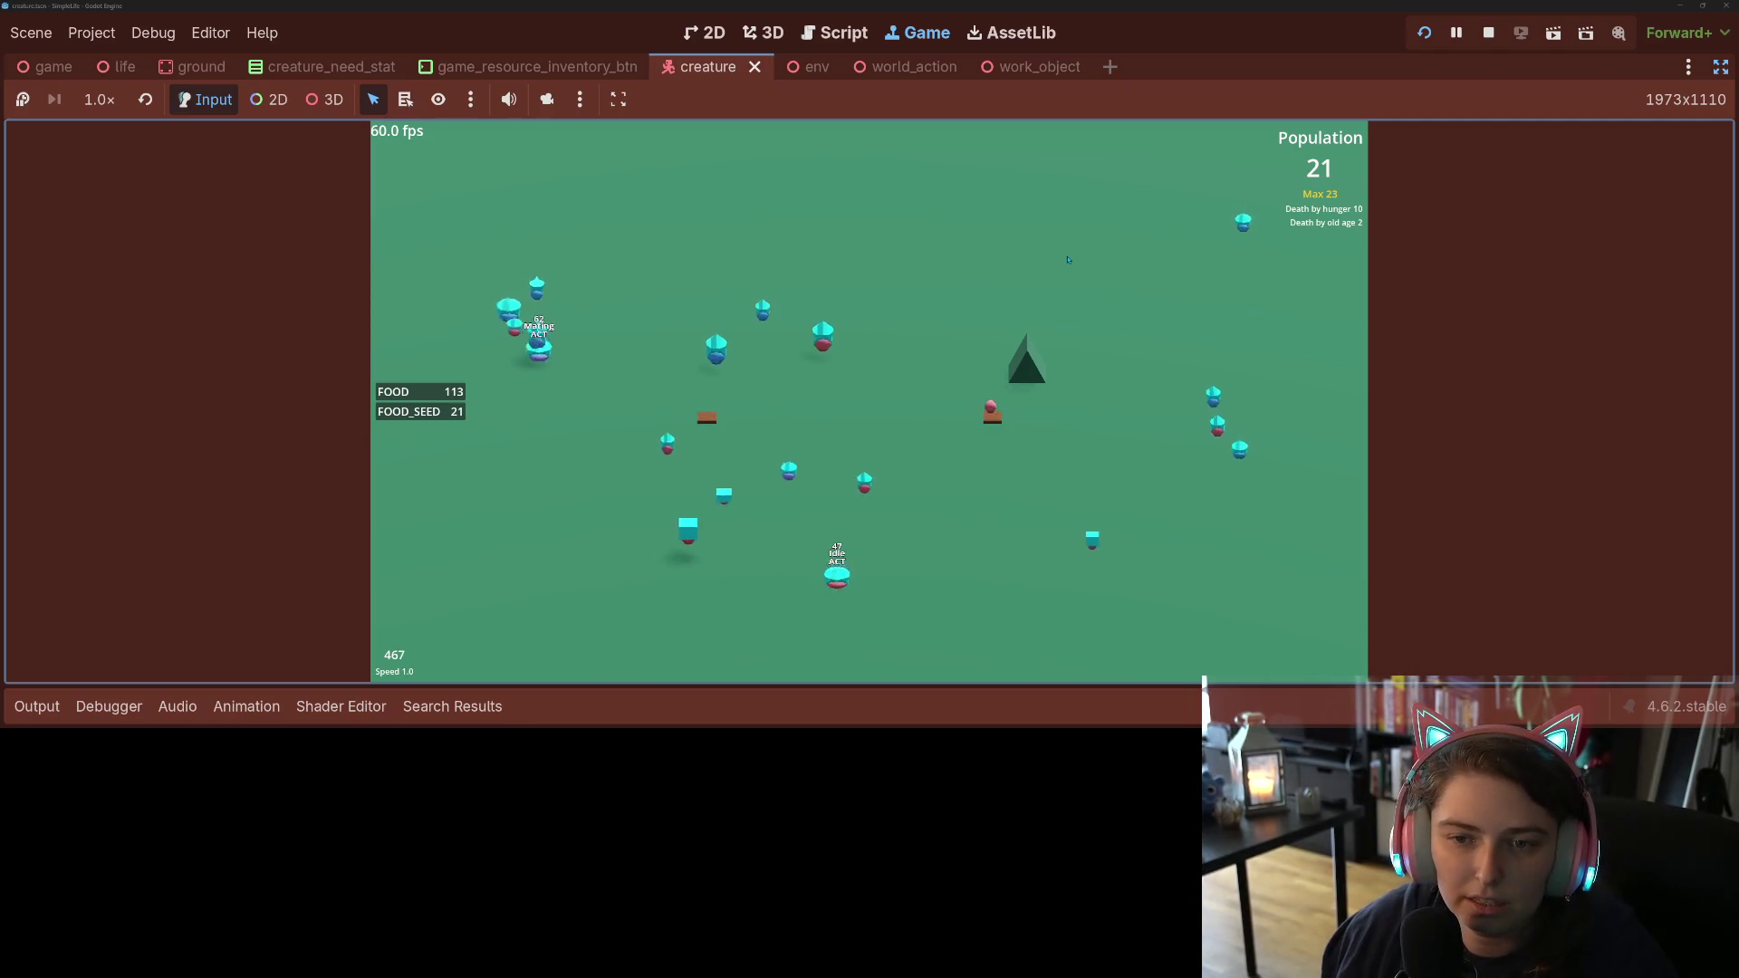
left_click(541, 279)
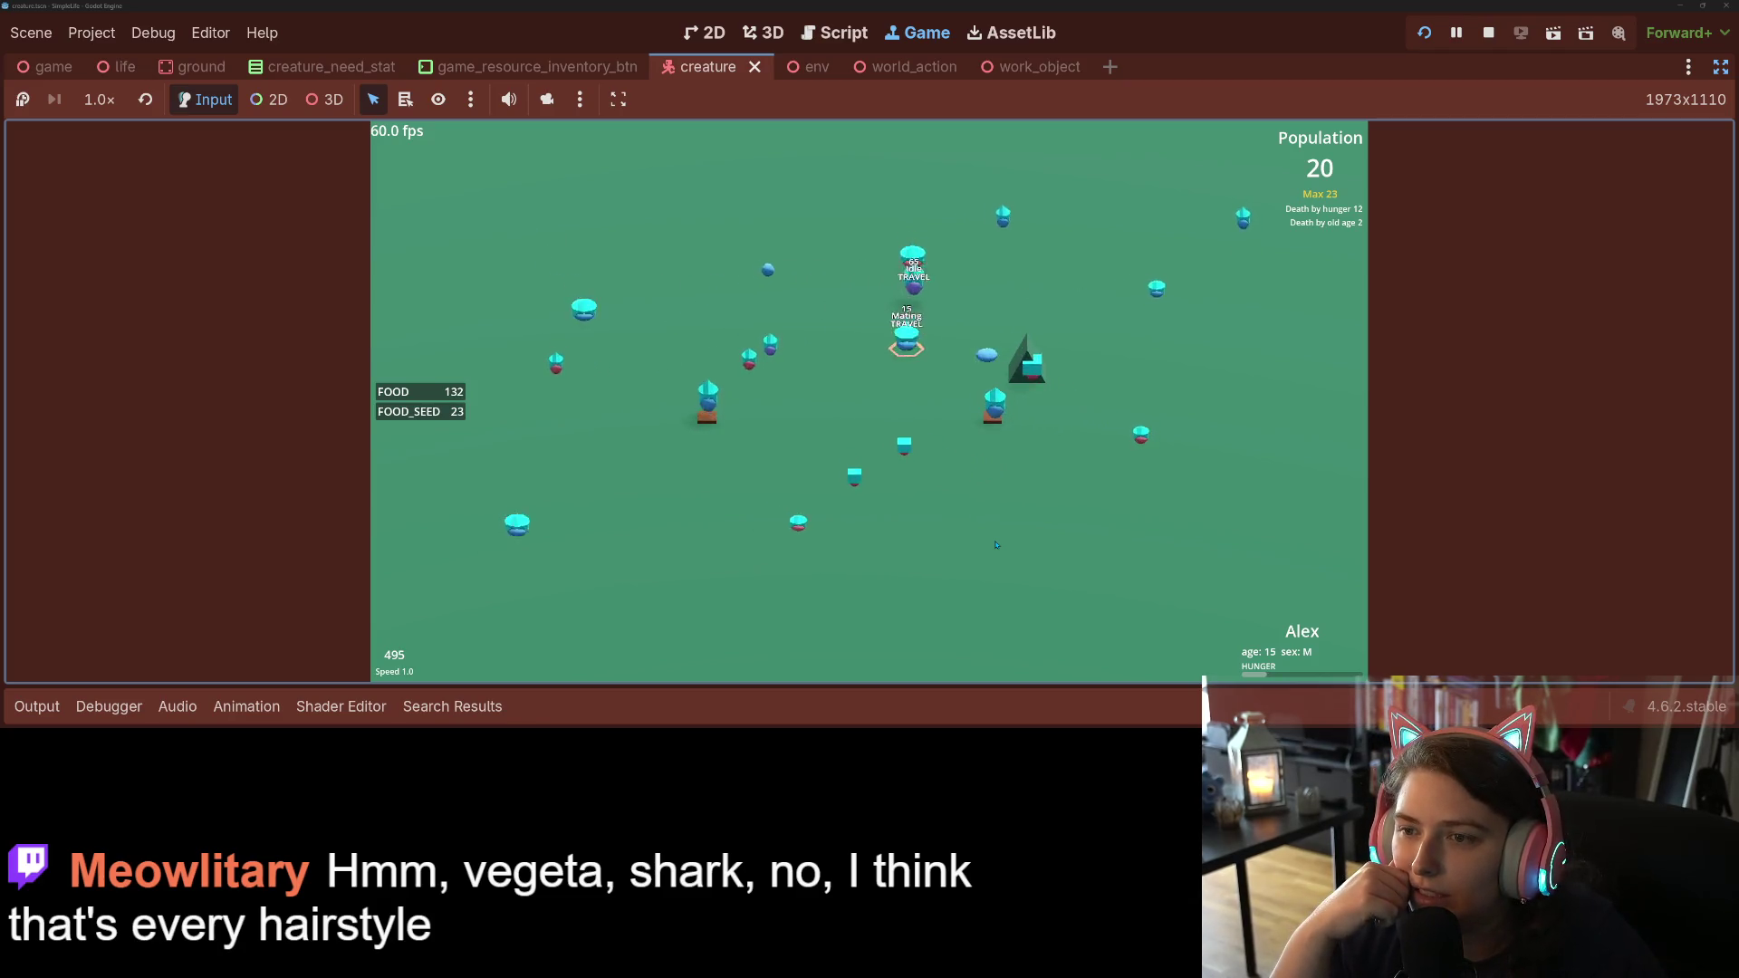
Step: Switch the simulation between speeds 2.0 and 1.0, then restart the game with F5
key("2")
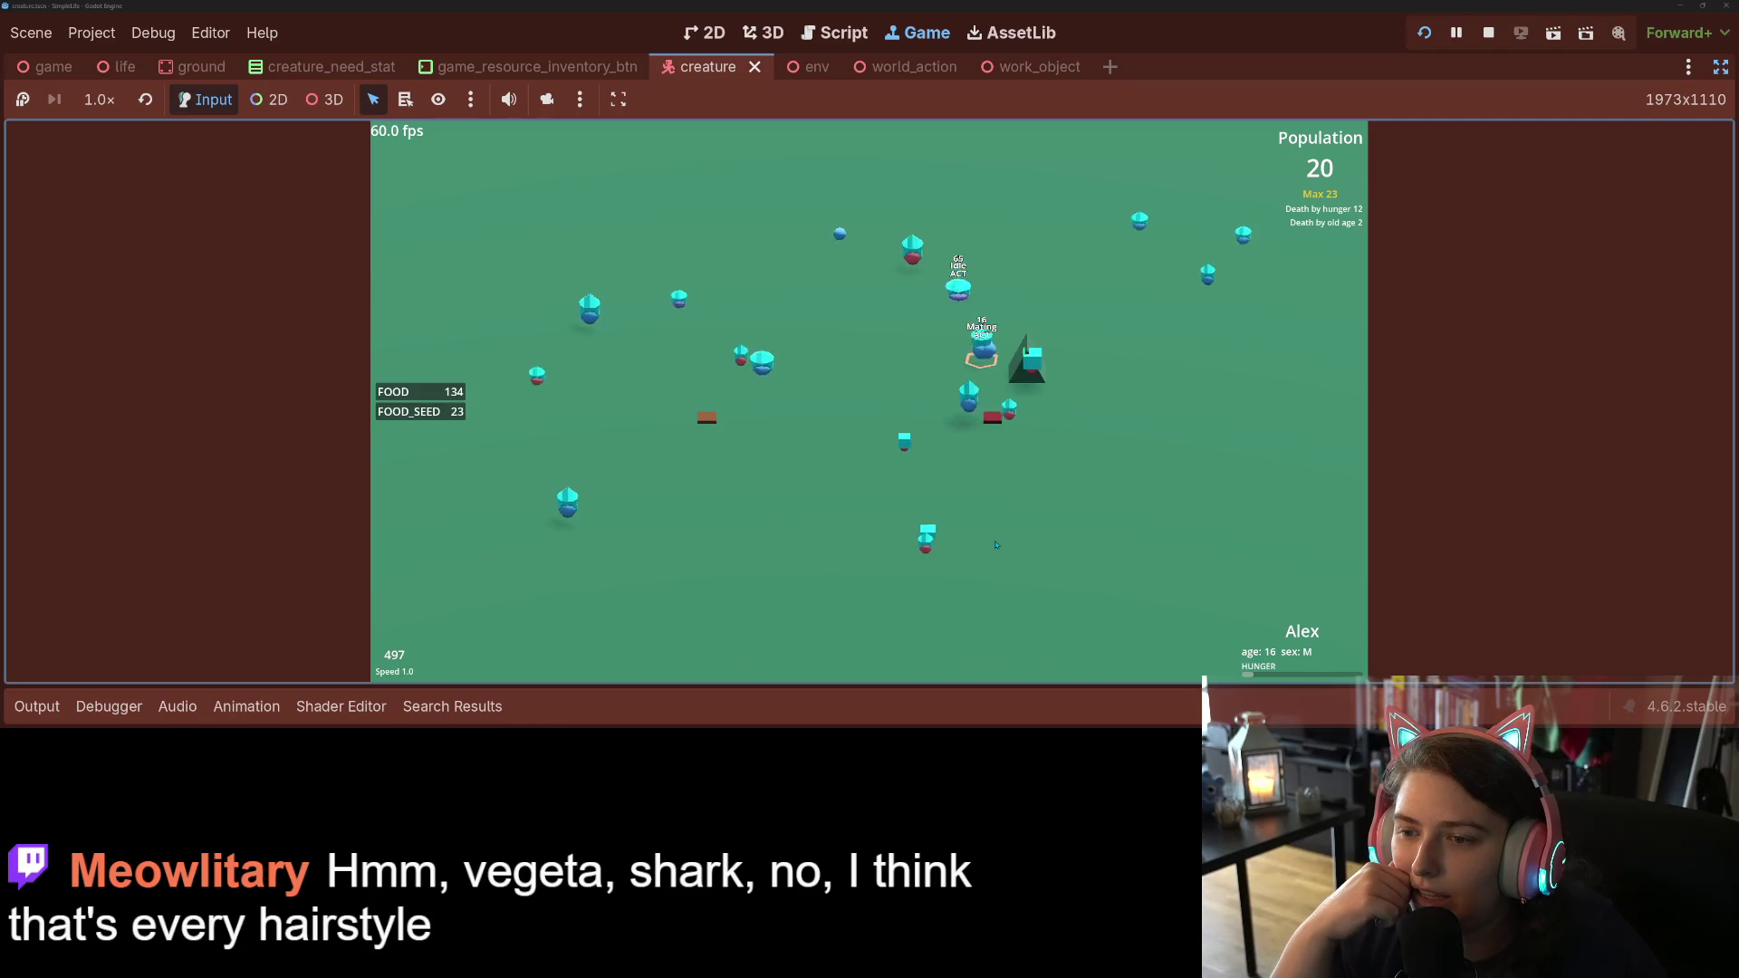
key("1")
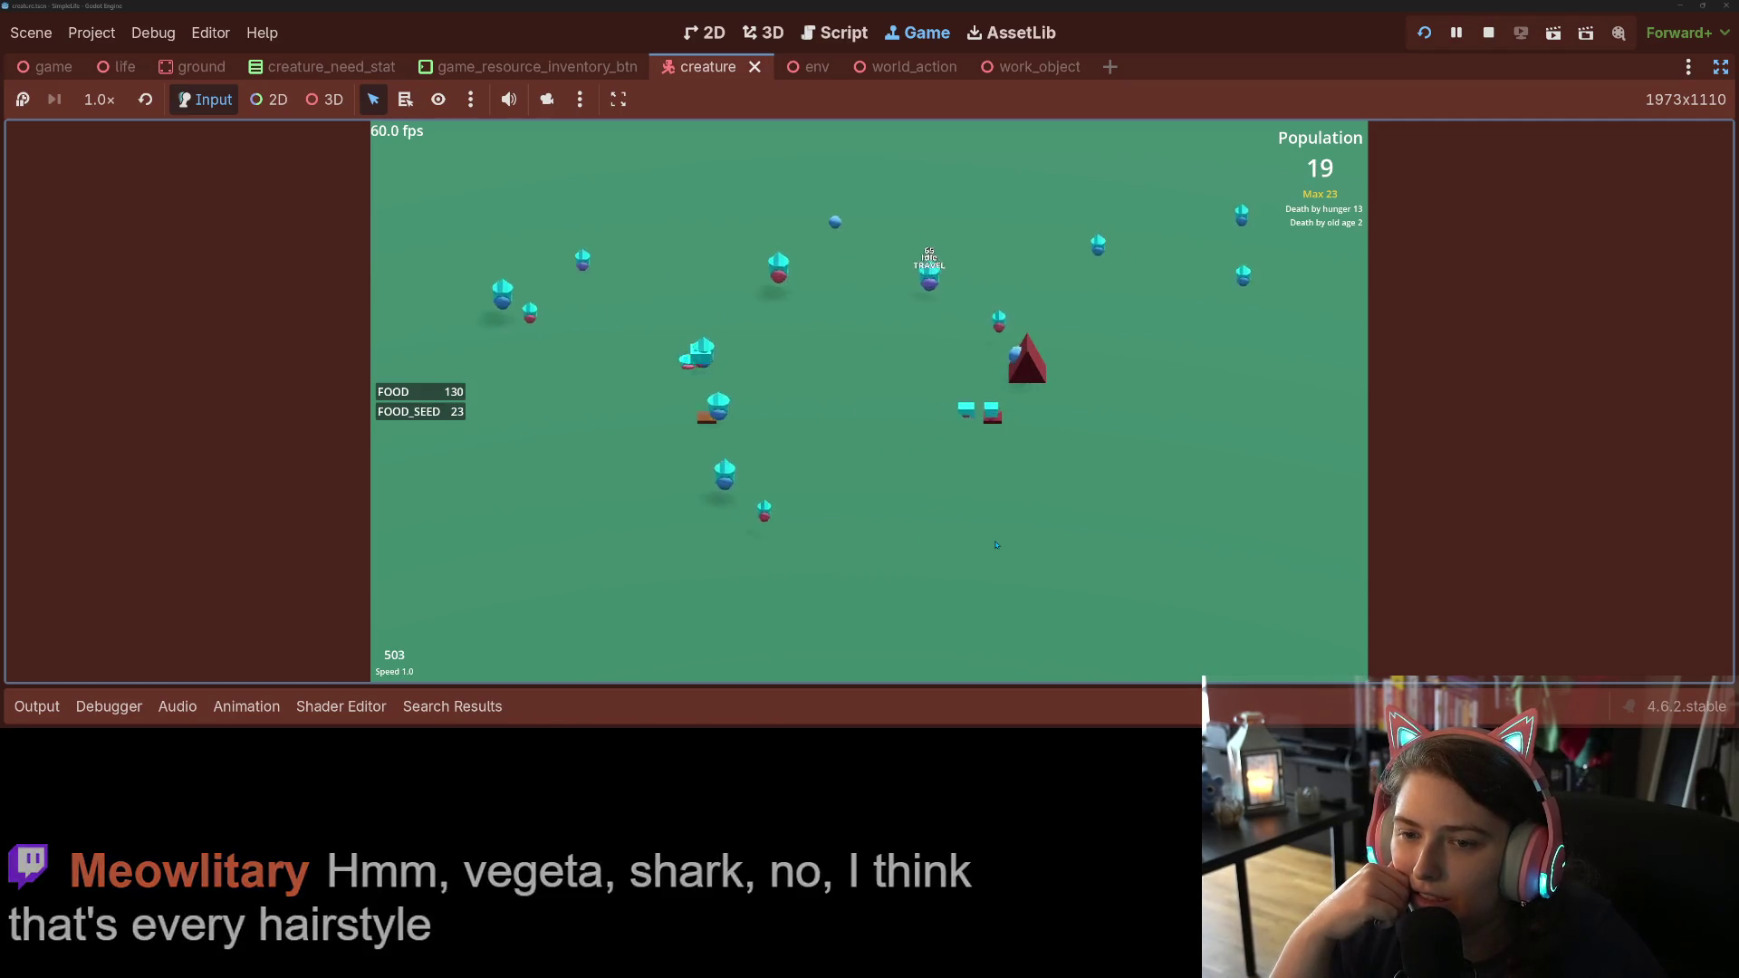
key("2")
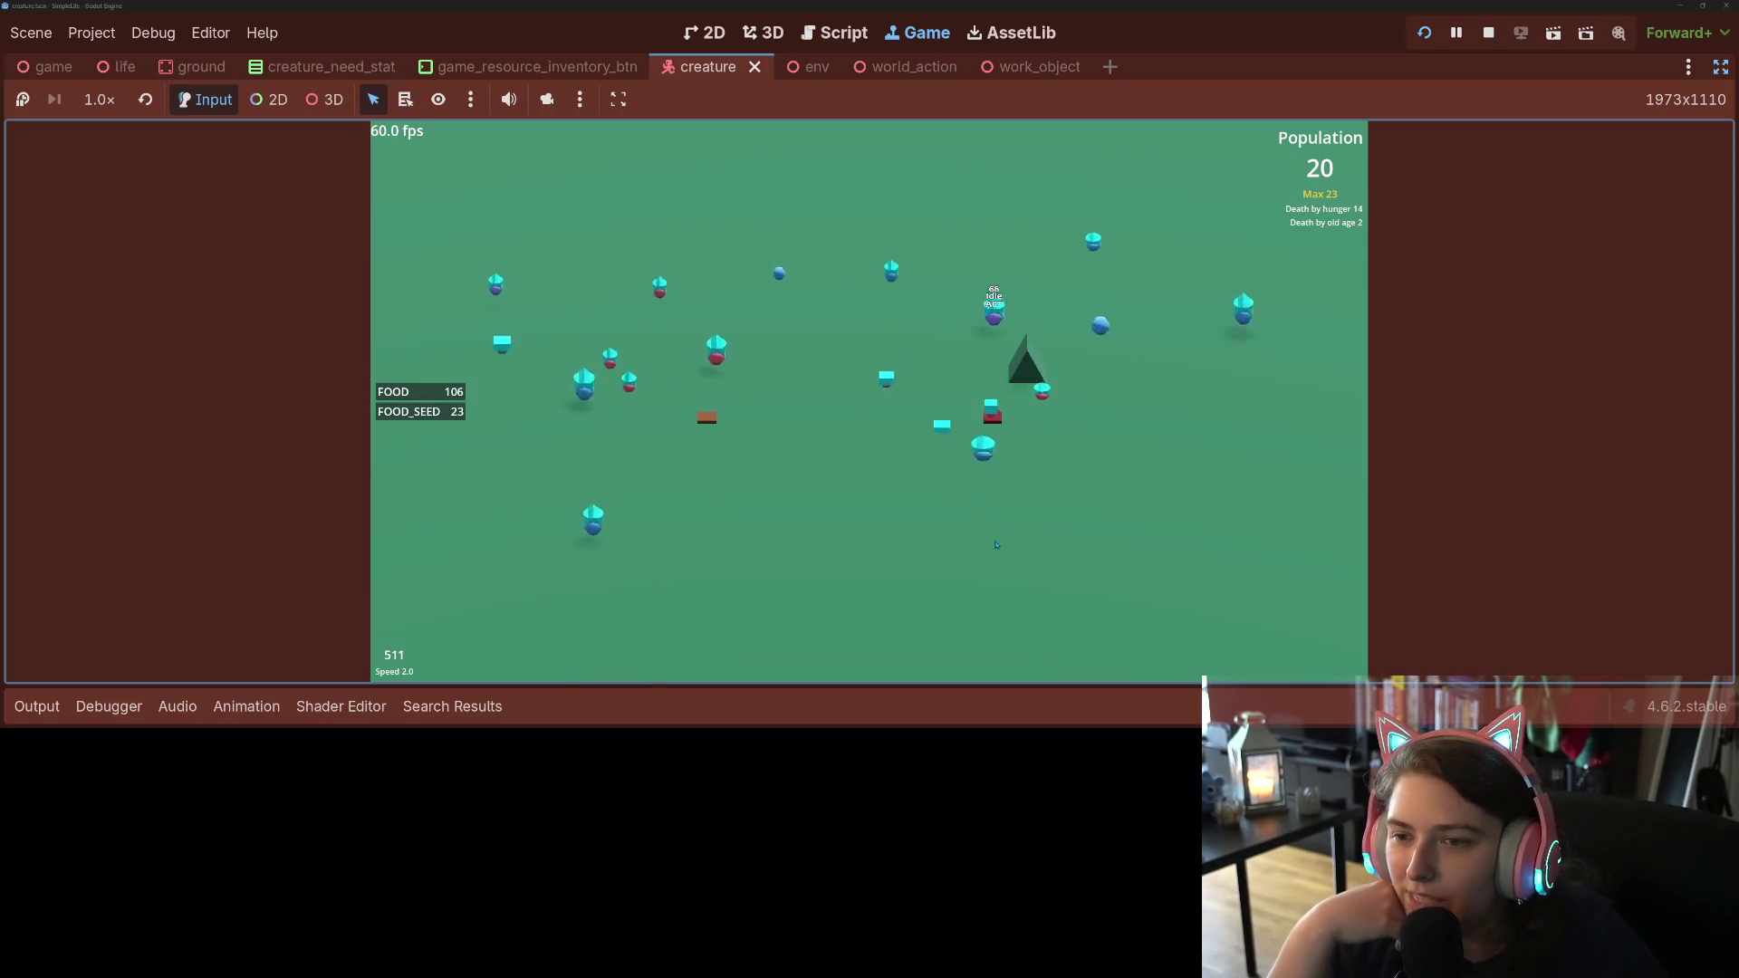
key("1")
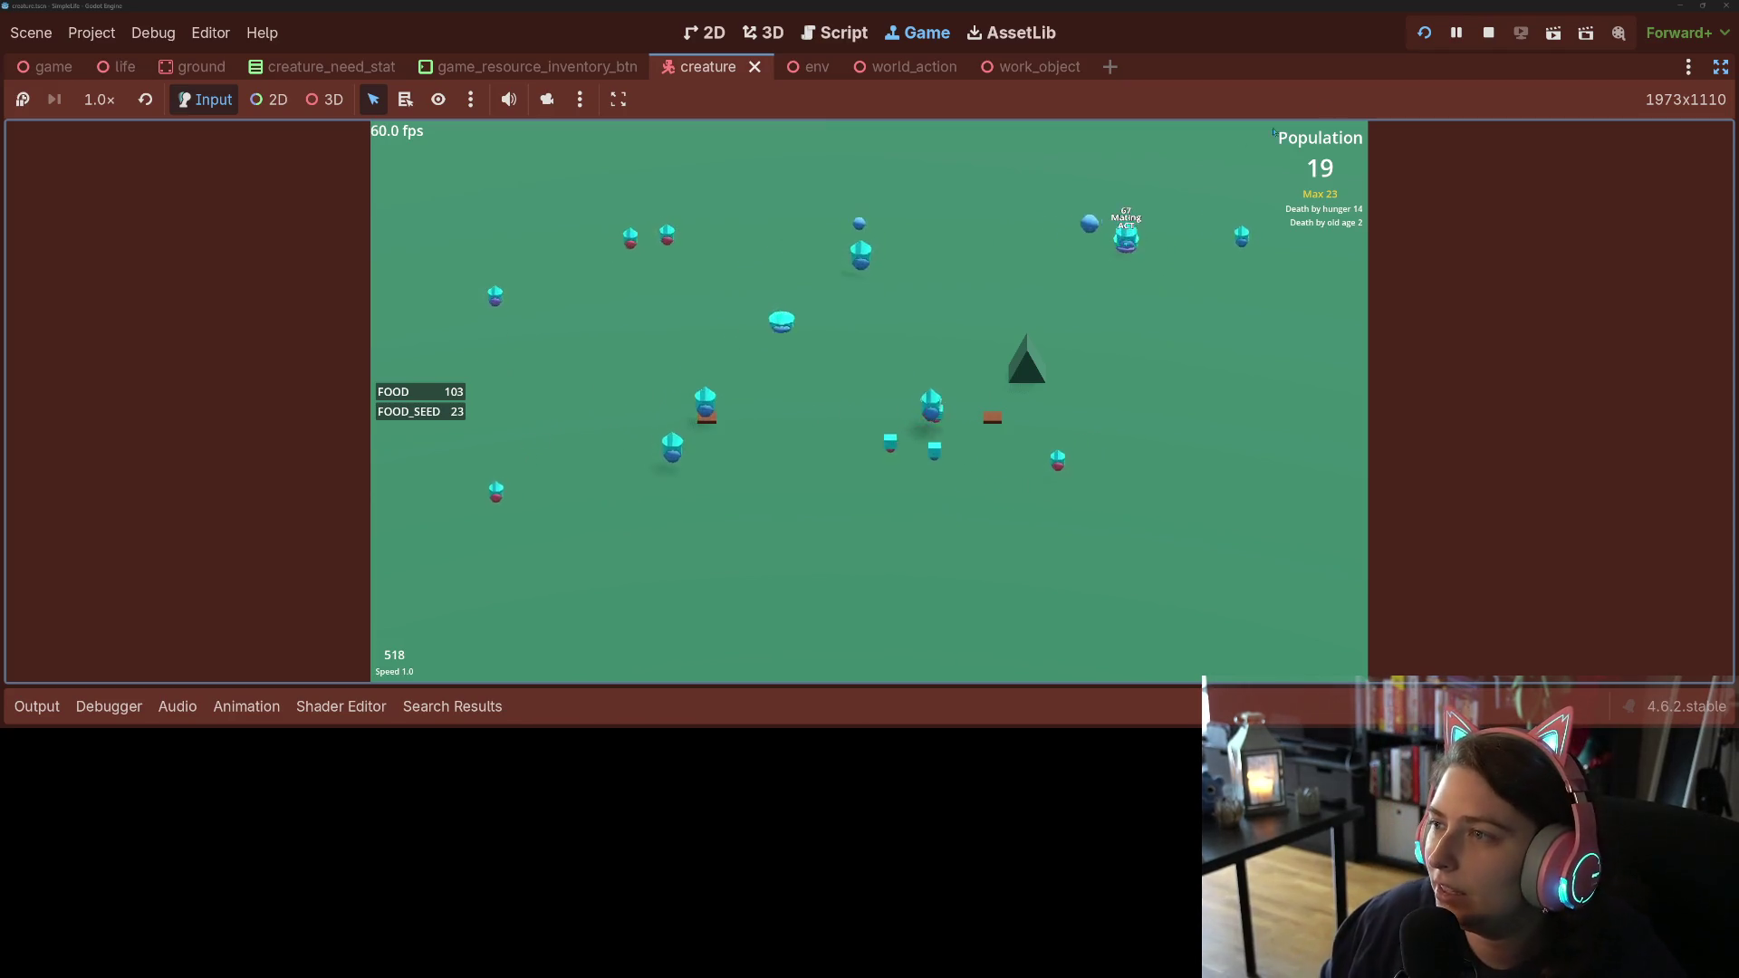
key("F5")
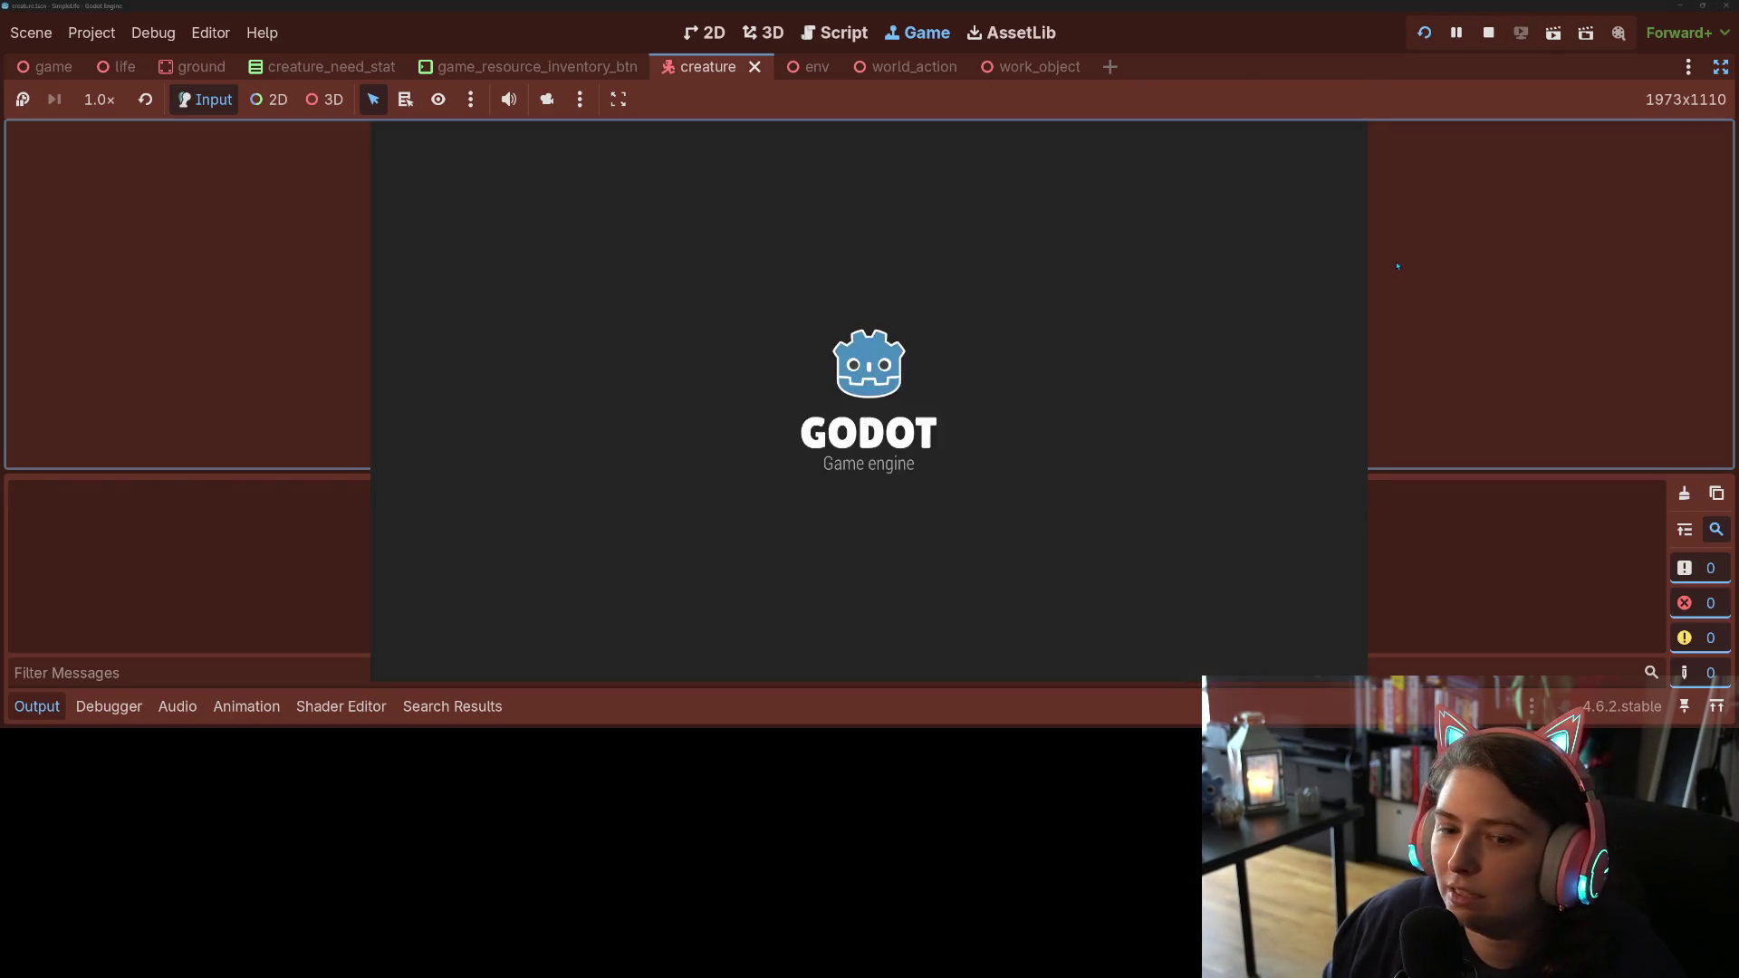
Step: Stop the running game with F8 and bring back the scene, file and inspector panels
left_click(52, 706)
left_click(746, 506)
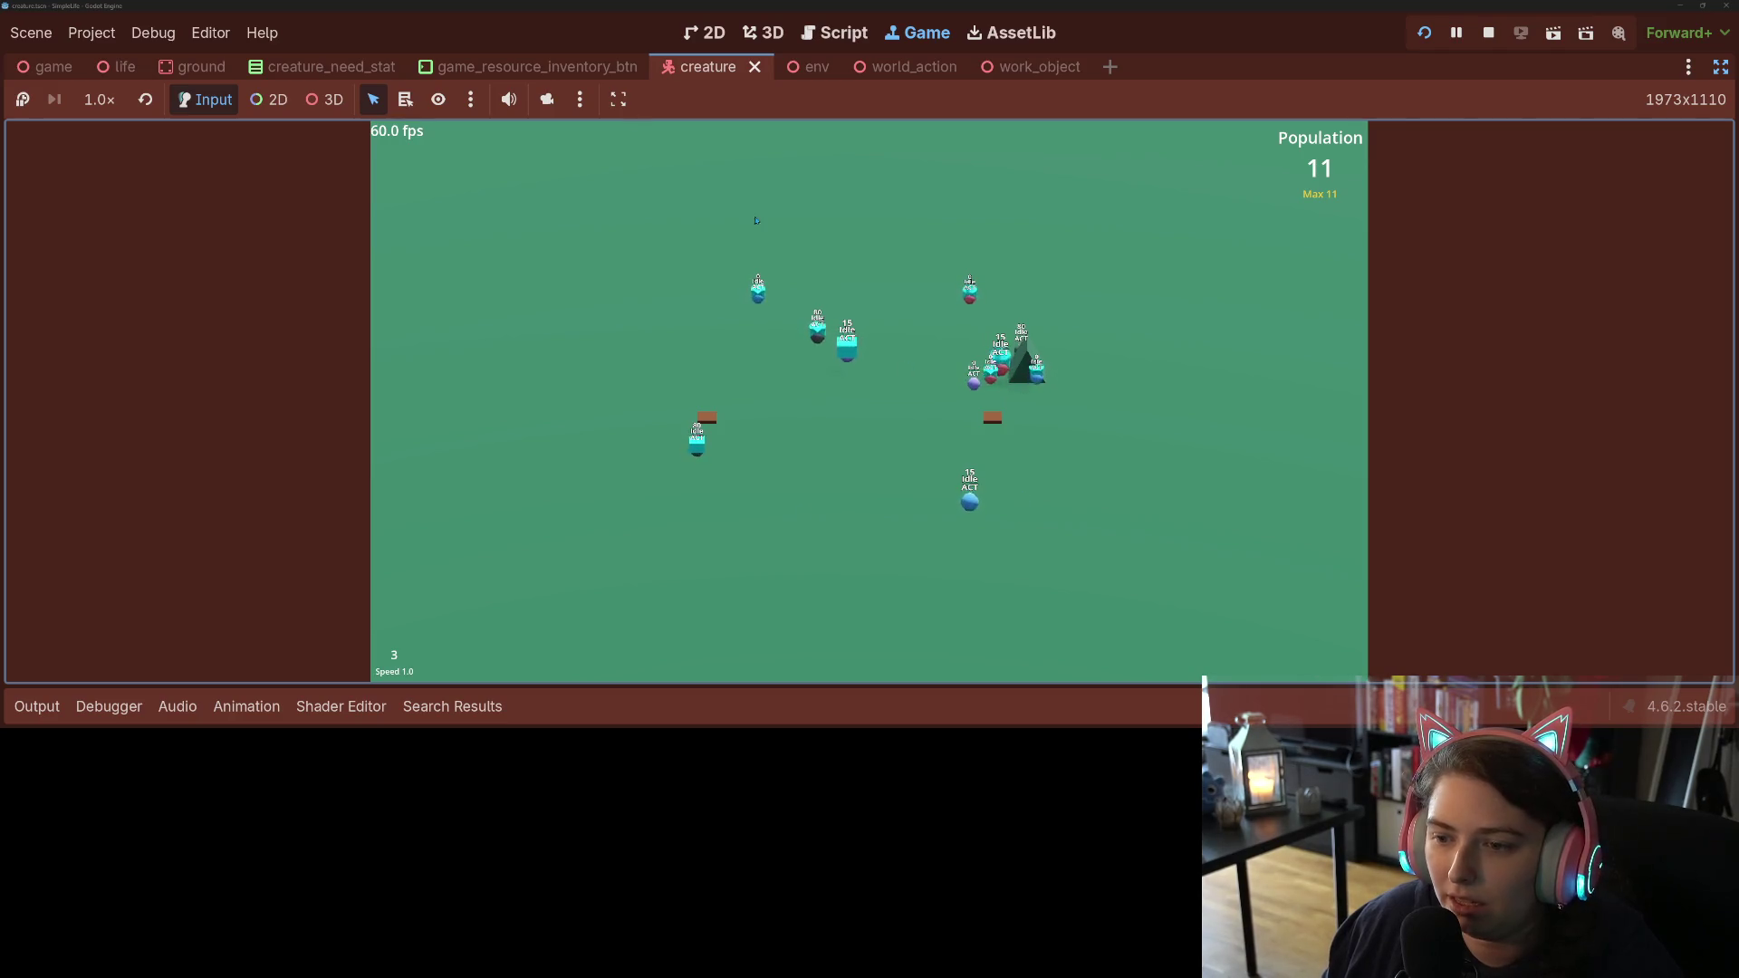
key("F8")
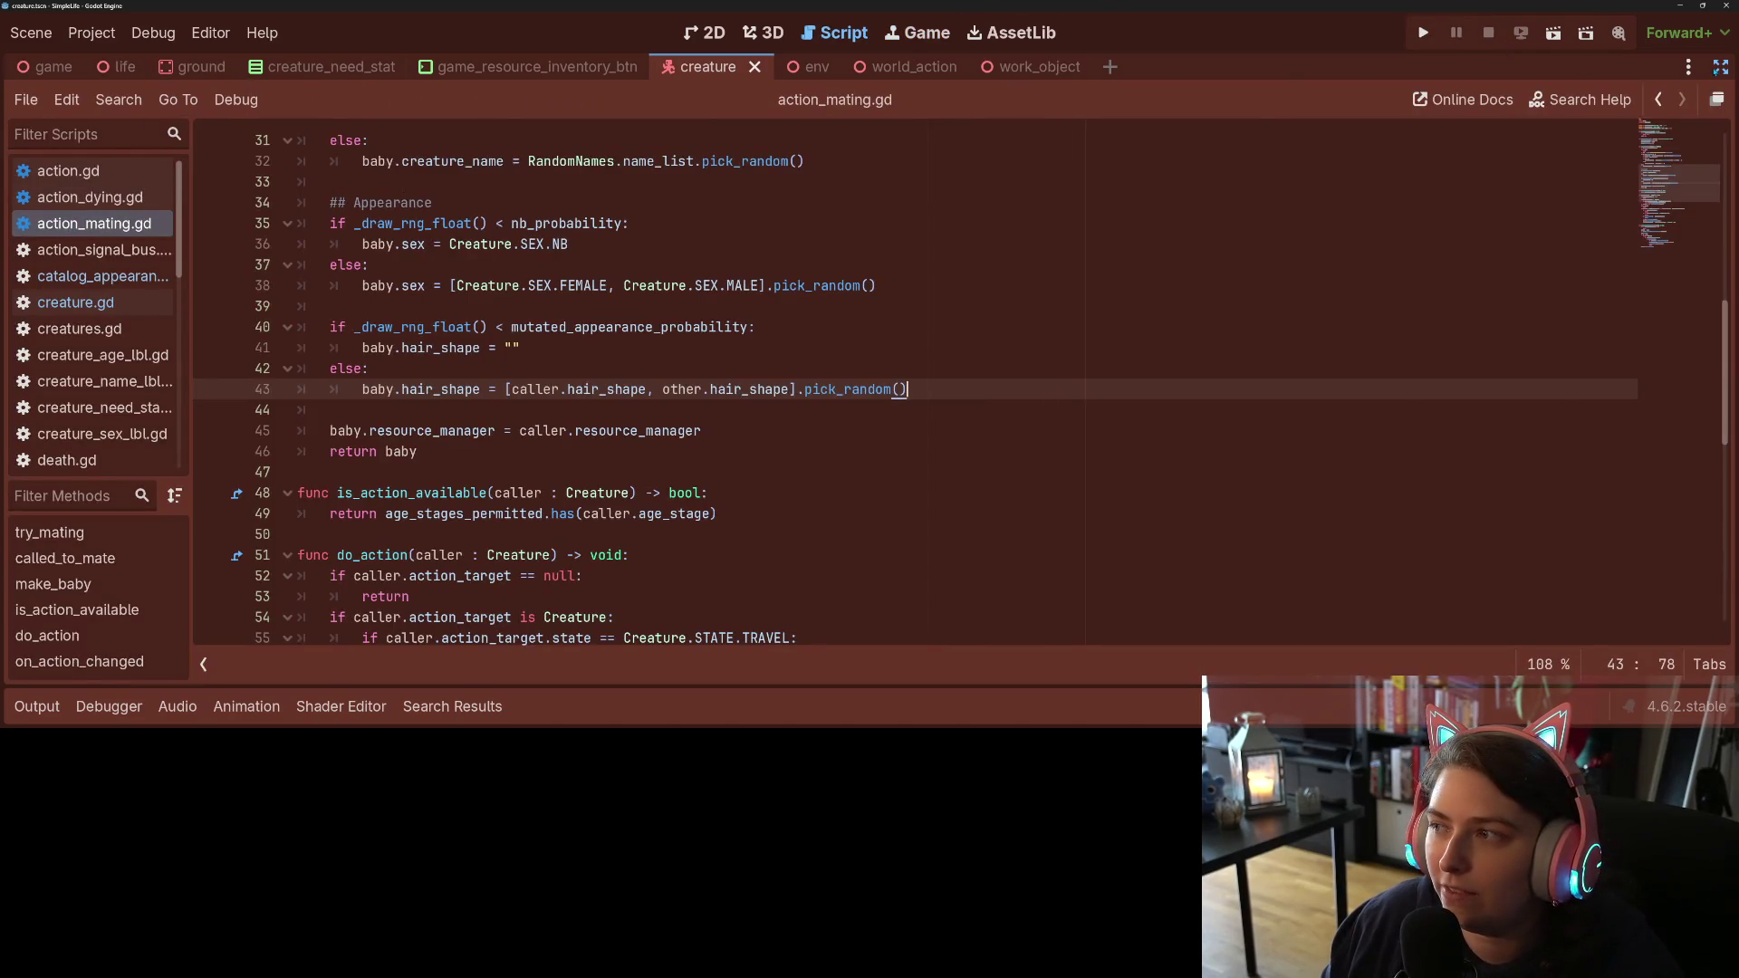
left_click(1715, 69)
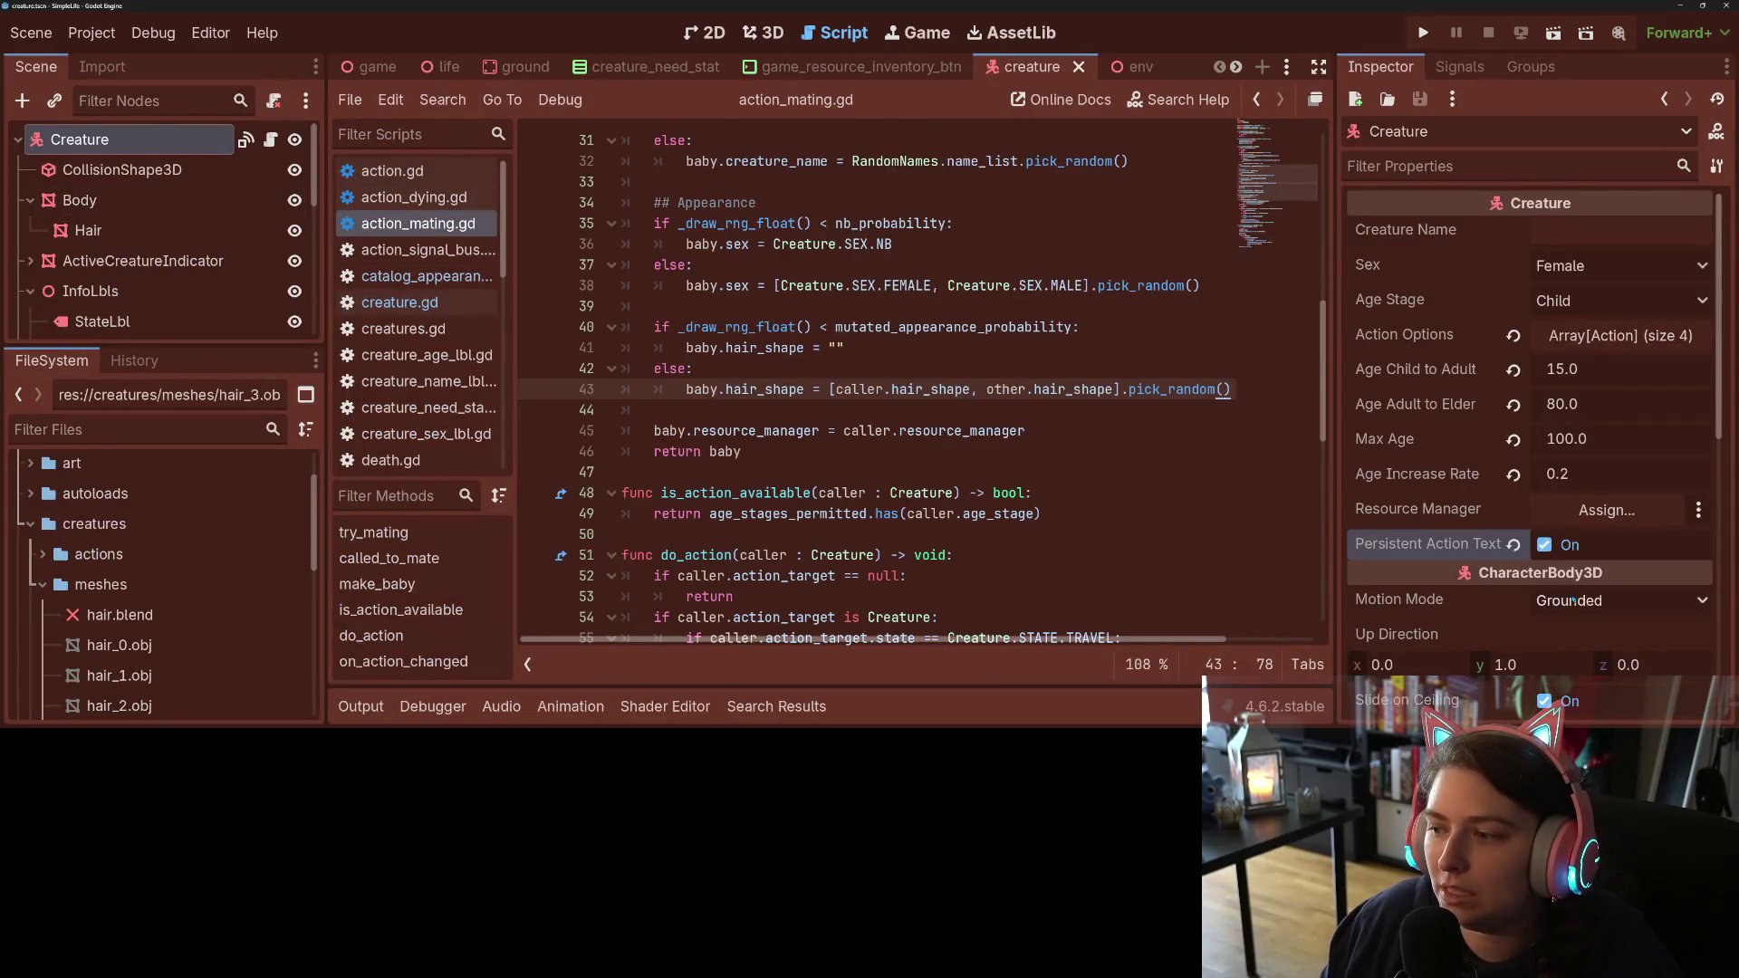
Step: Save the creature scene and show the Game workspace with side panels hidden
key("ctrl+s")
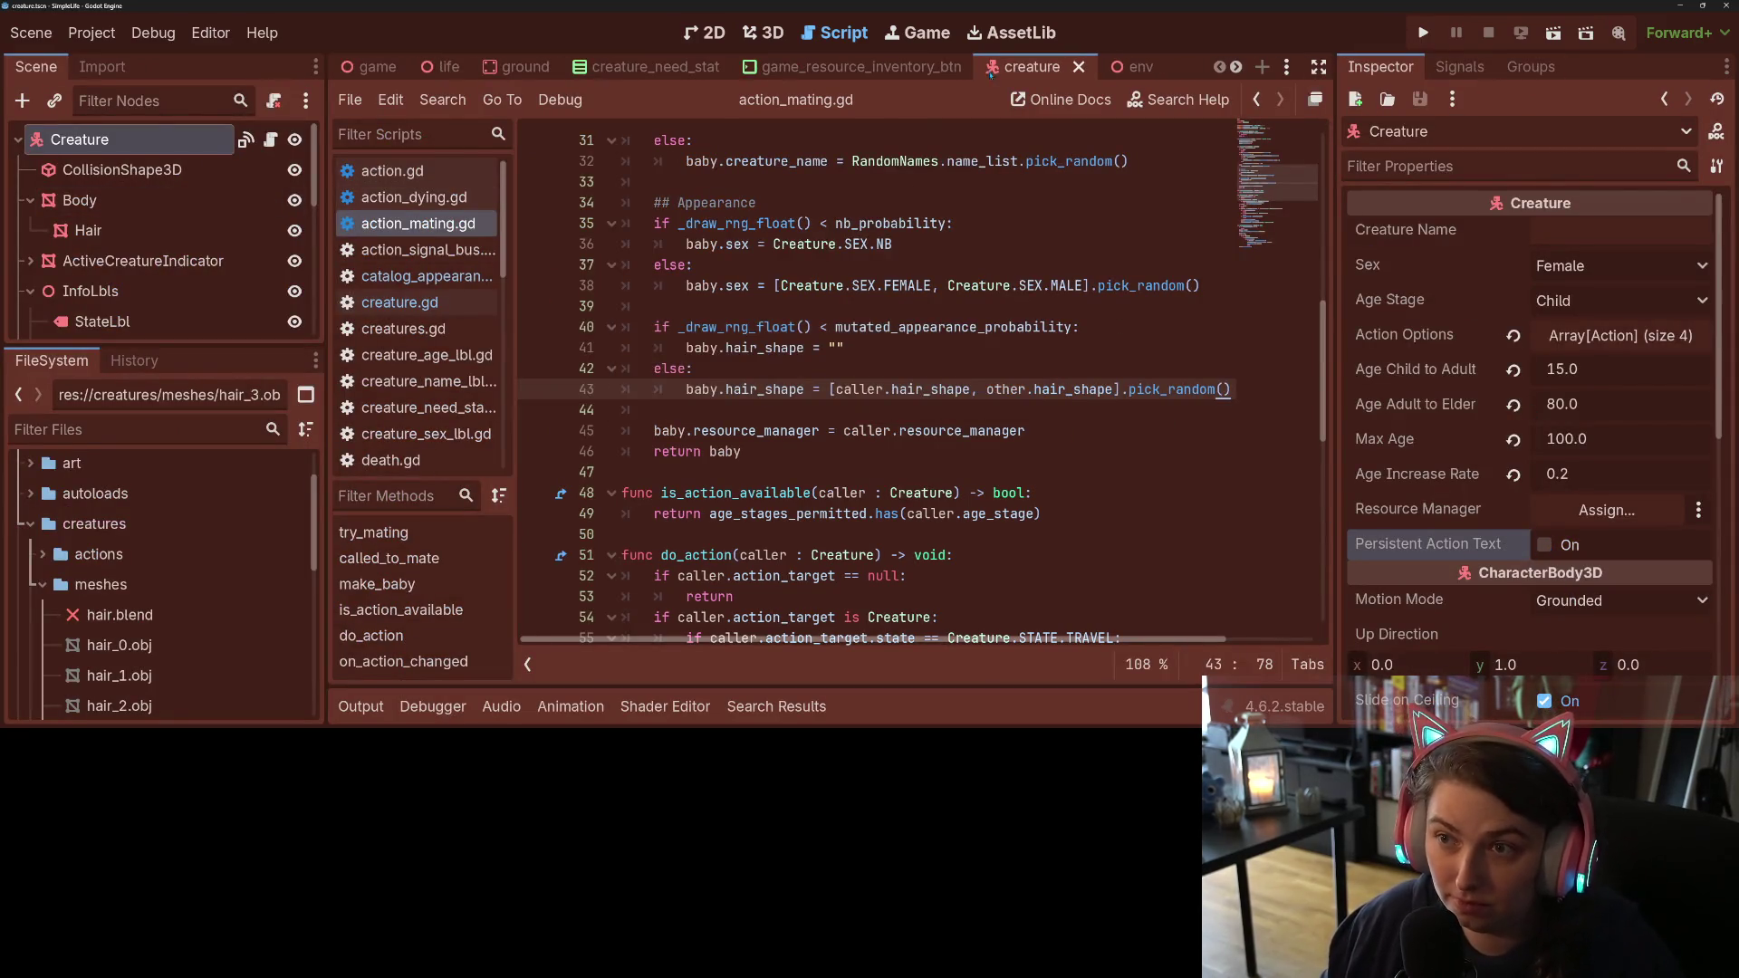
left_click(949, 34)
left_click(1318, 69)
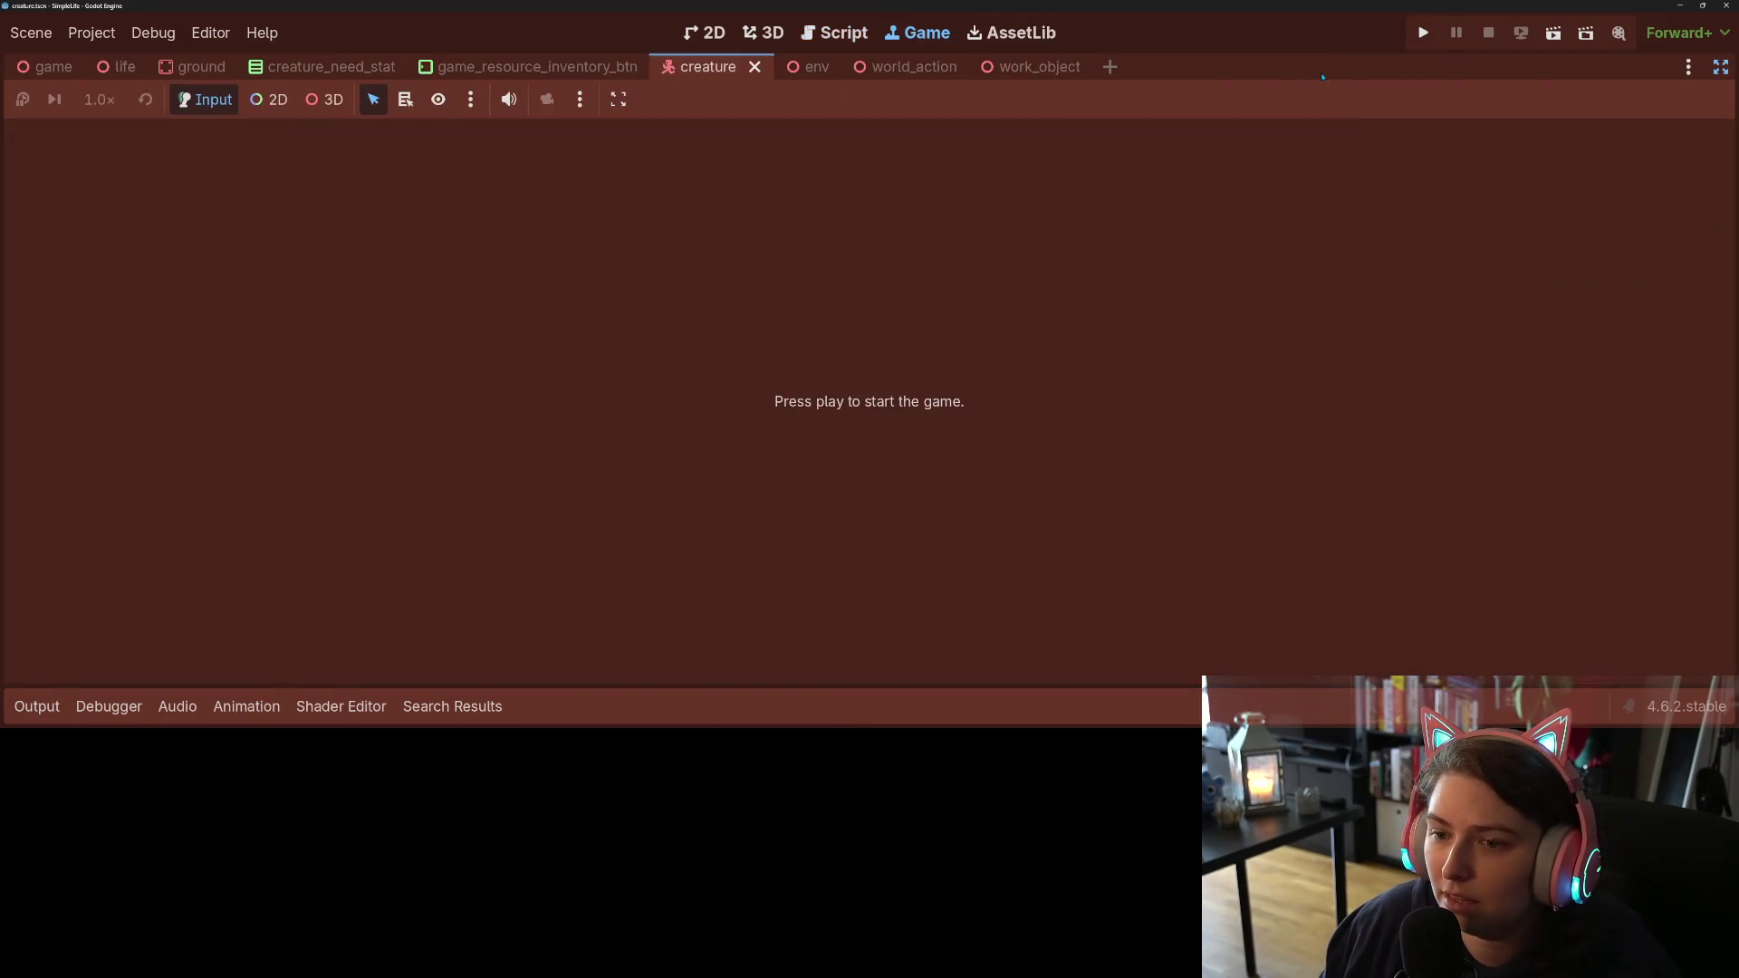
Step: Relaunch the game with the output log hidden, then inspect and deselect a creature
left_click(1422, 32)
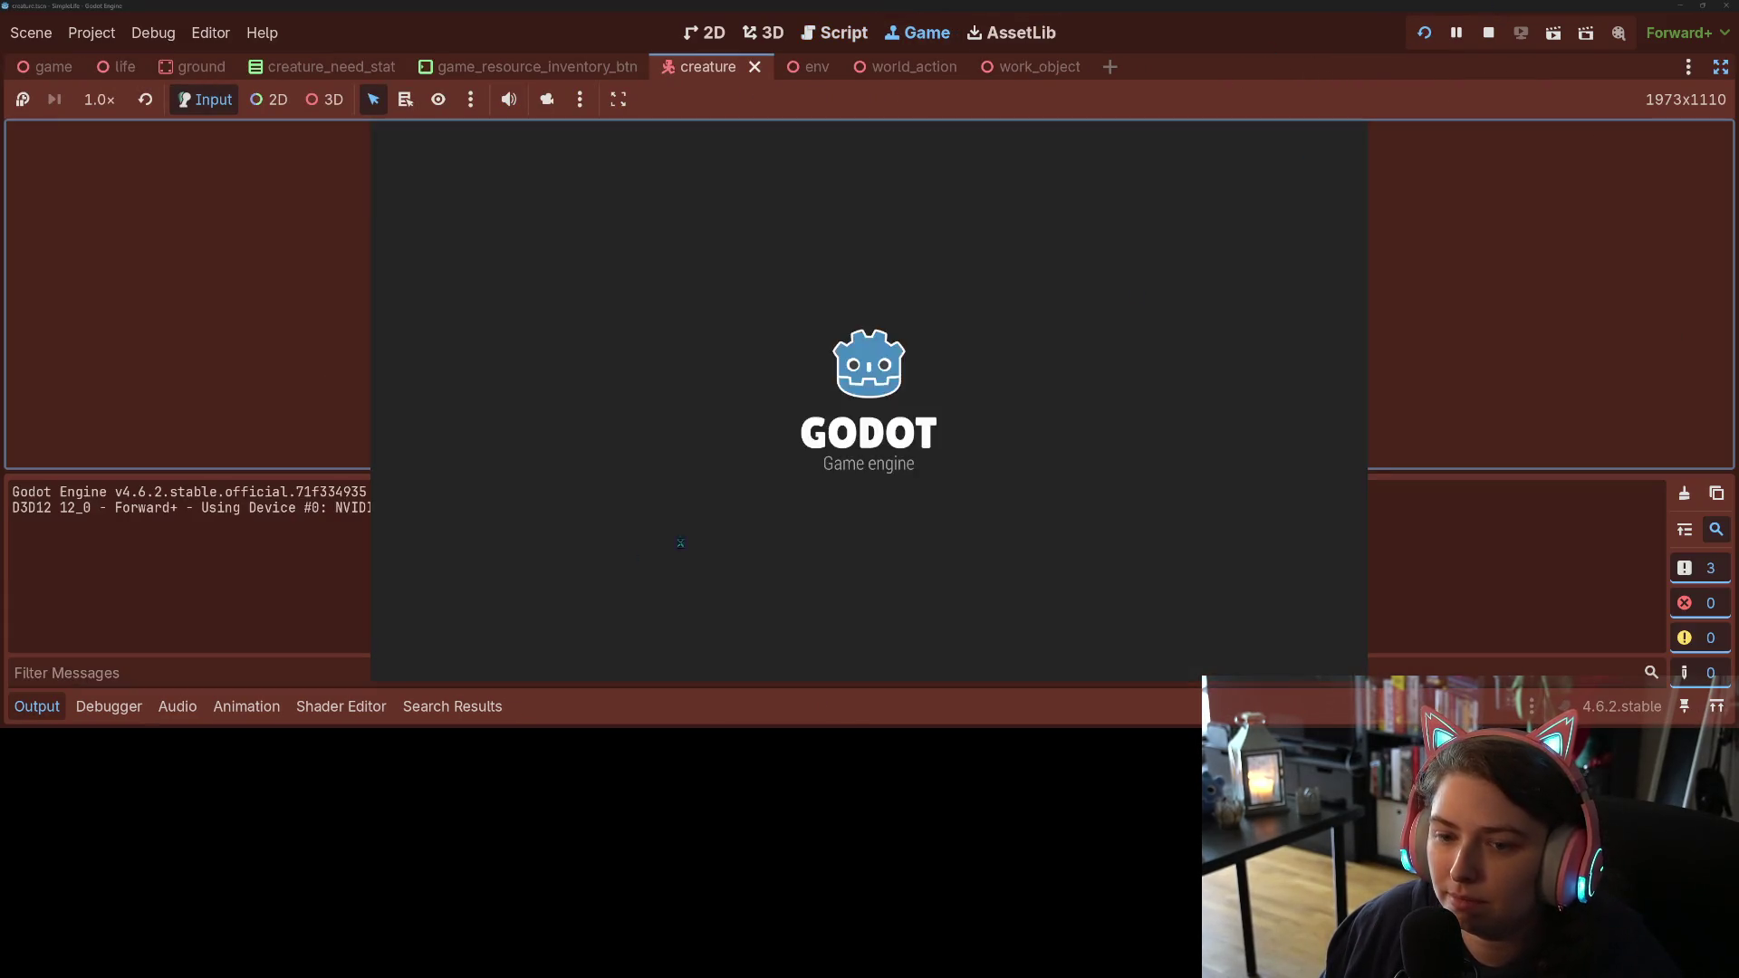
left_click(36, 717)
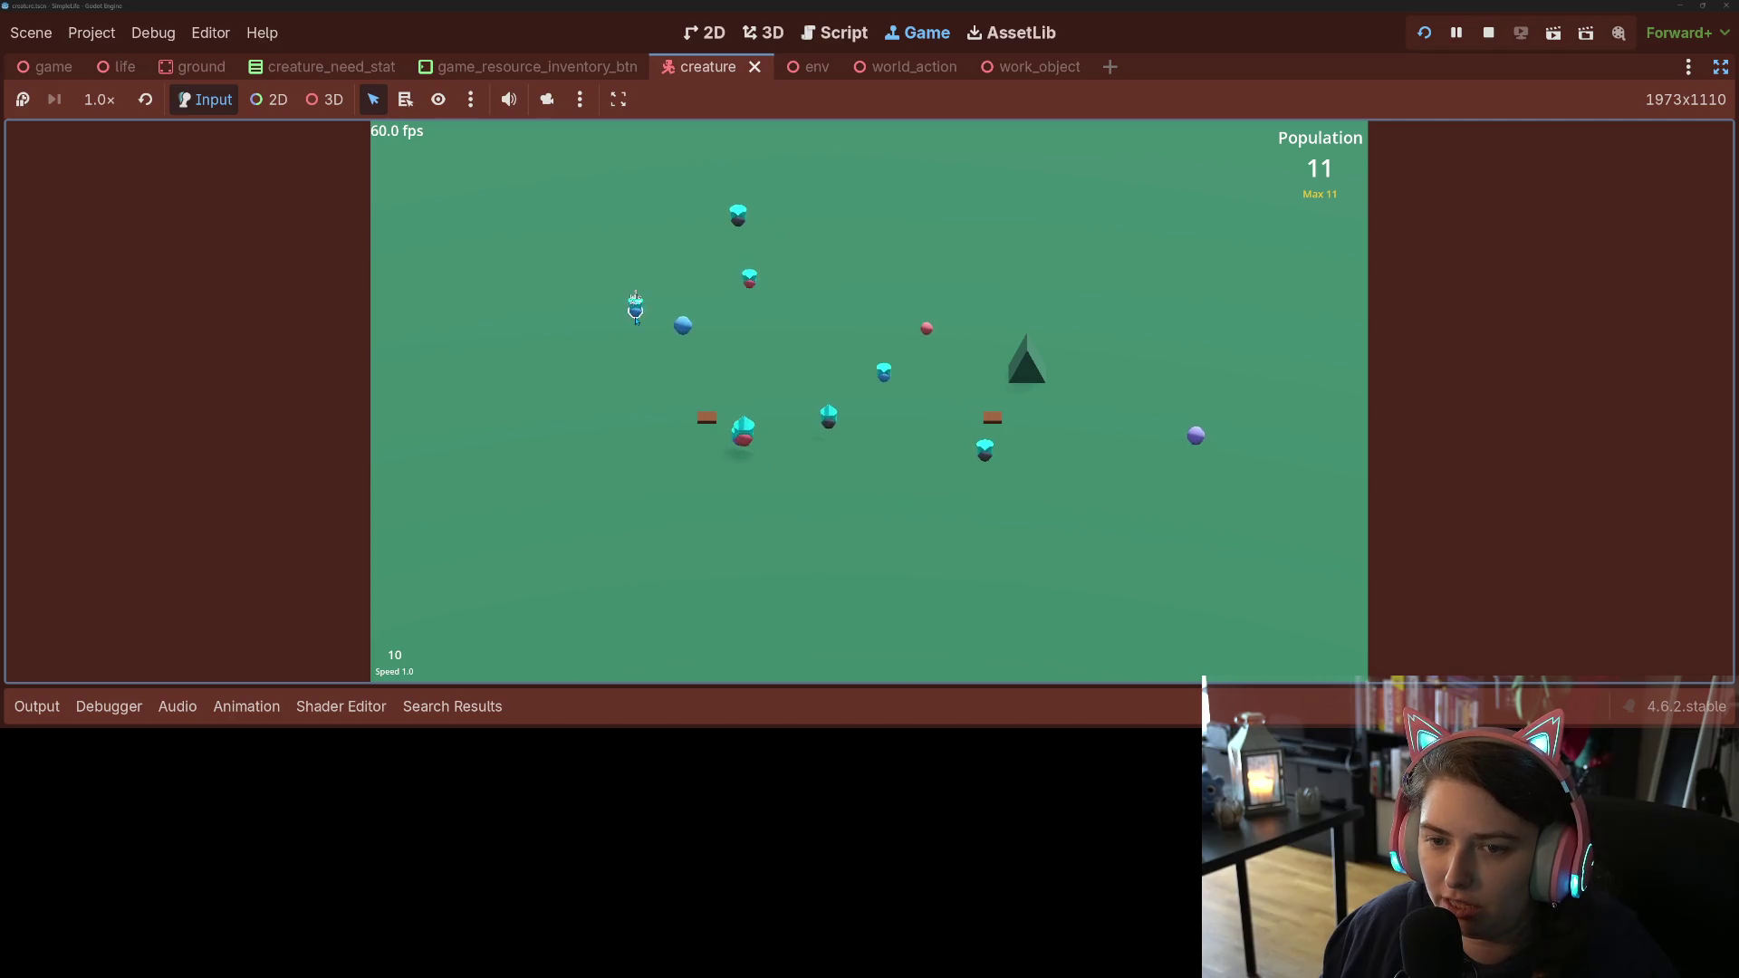
left_click(636, 299)
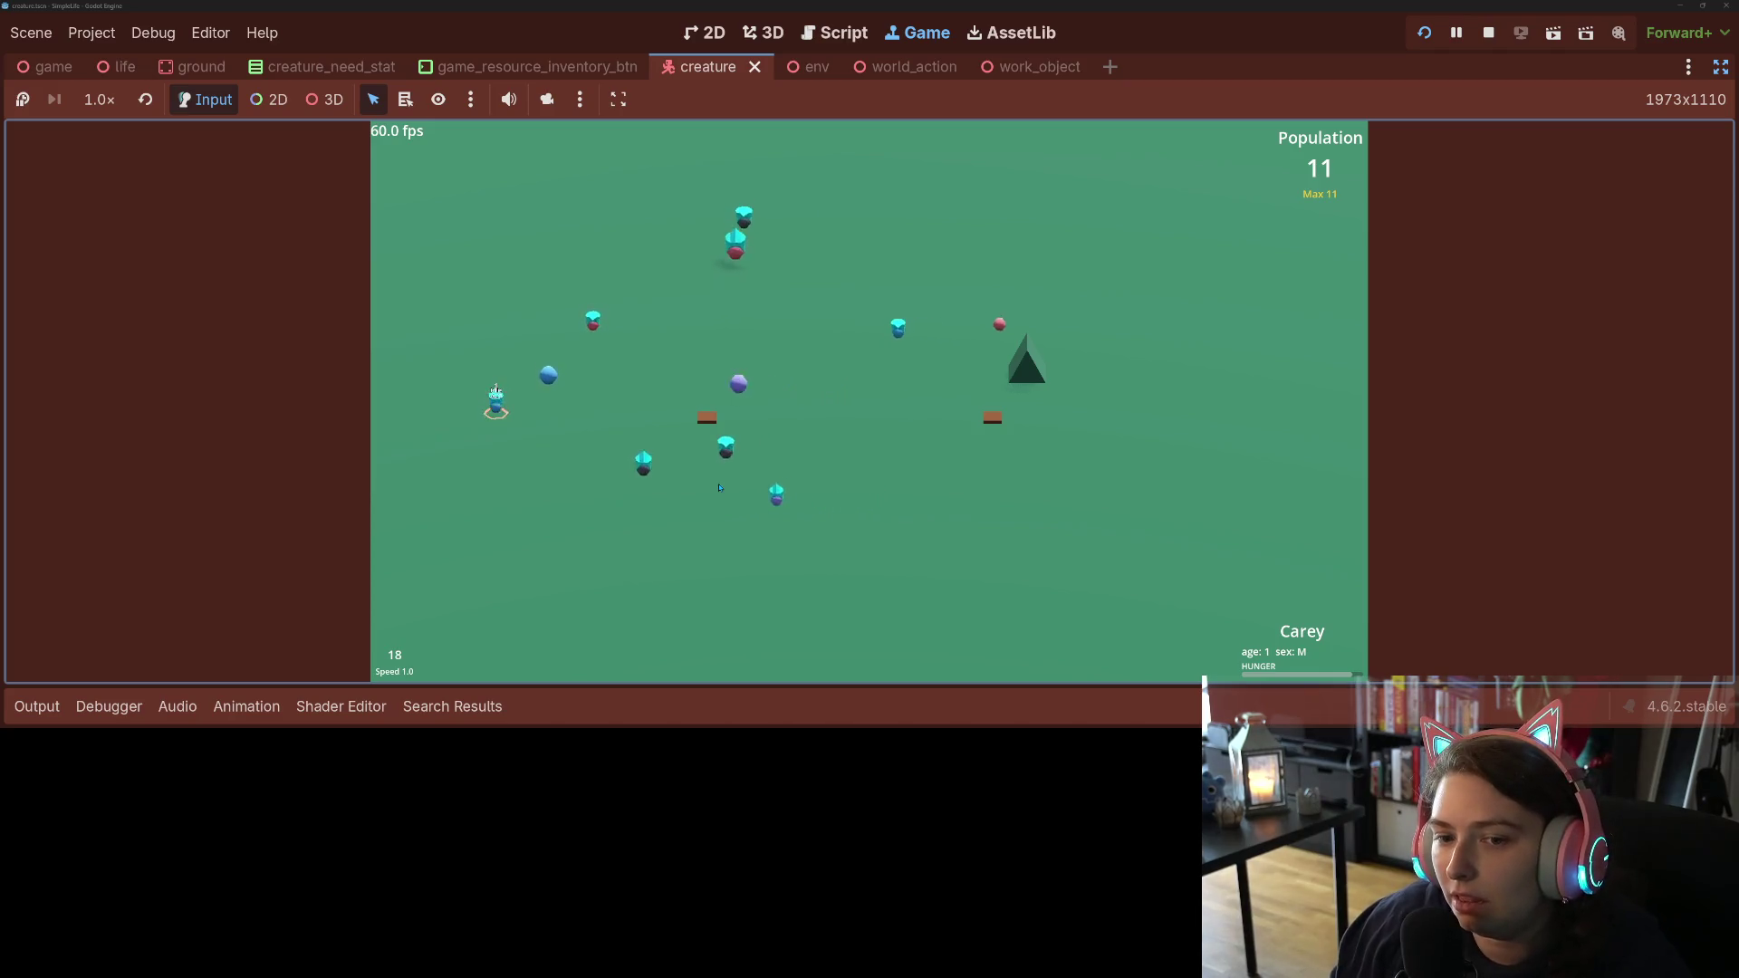
left_click(725, 553)
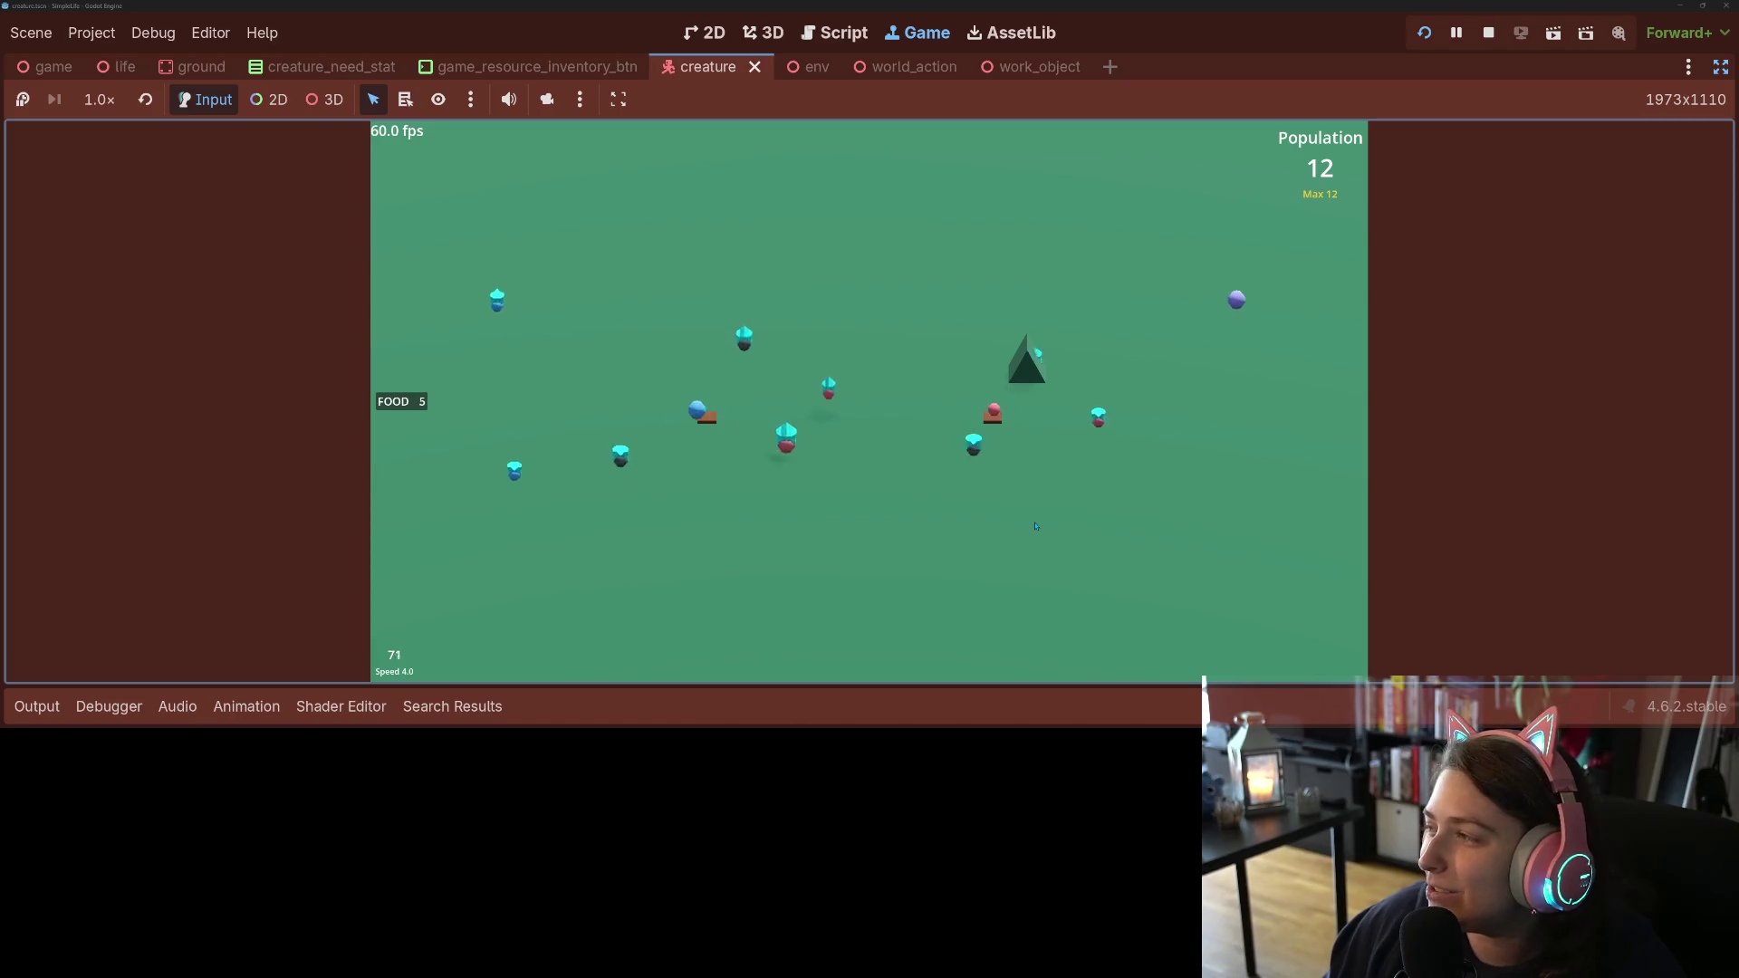
Step: Slow the 14-creature simulation with the speed keys, then restore the editor's side docks
key("1")
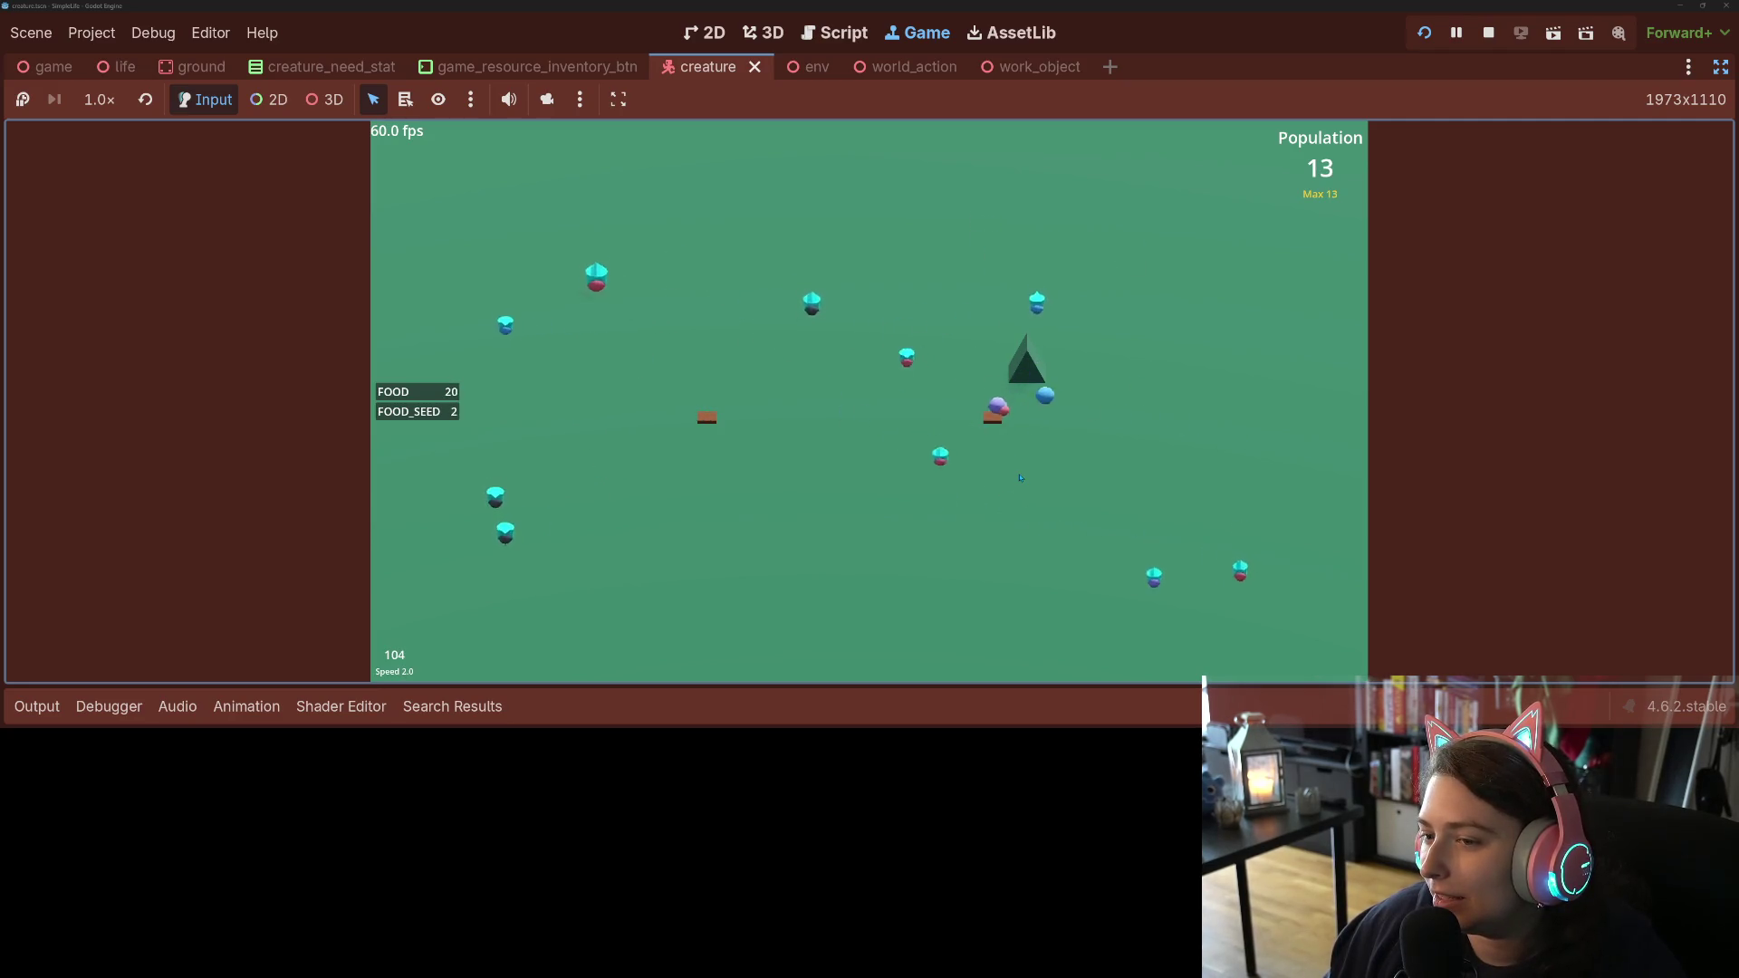
key("1")
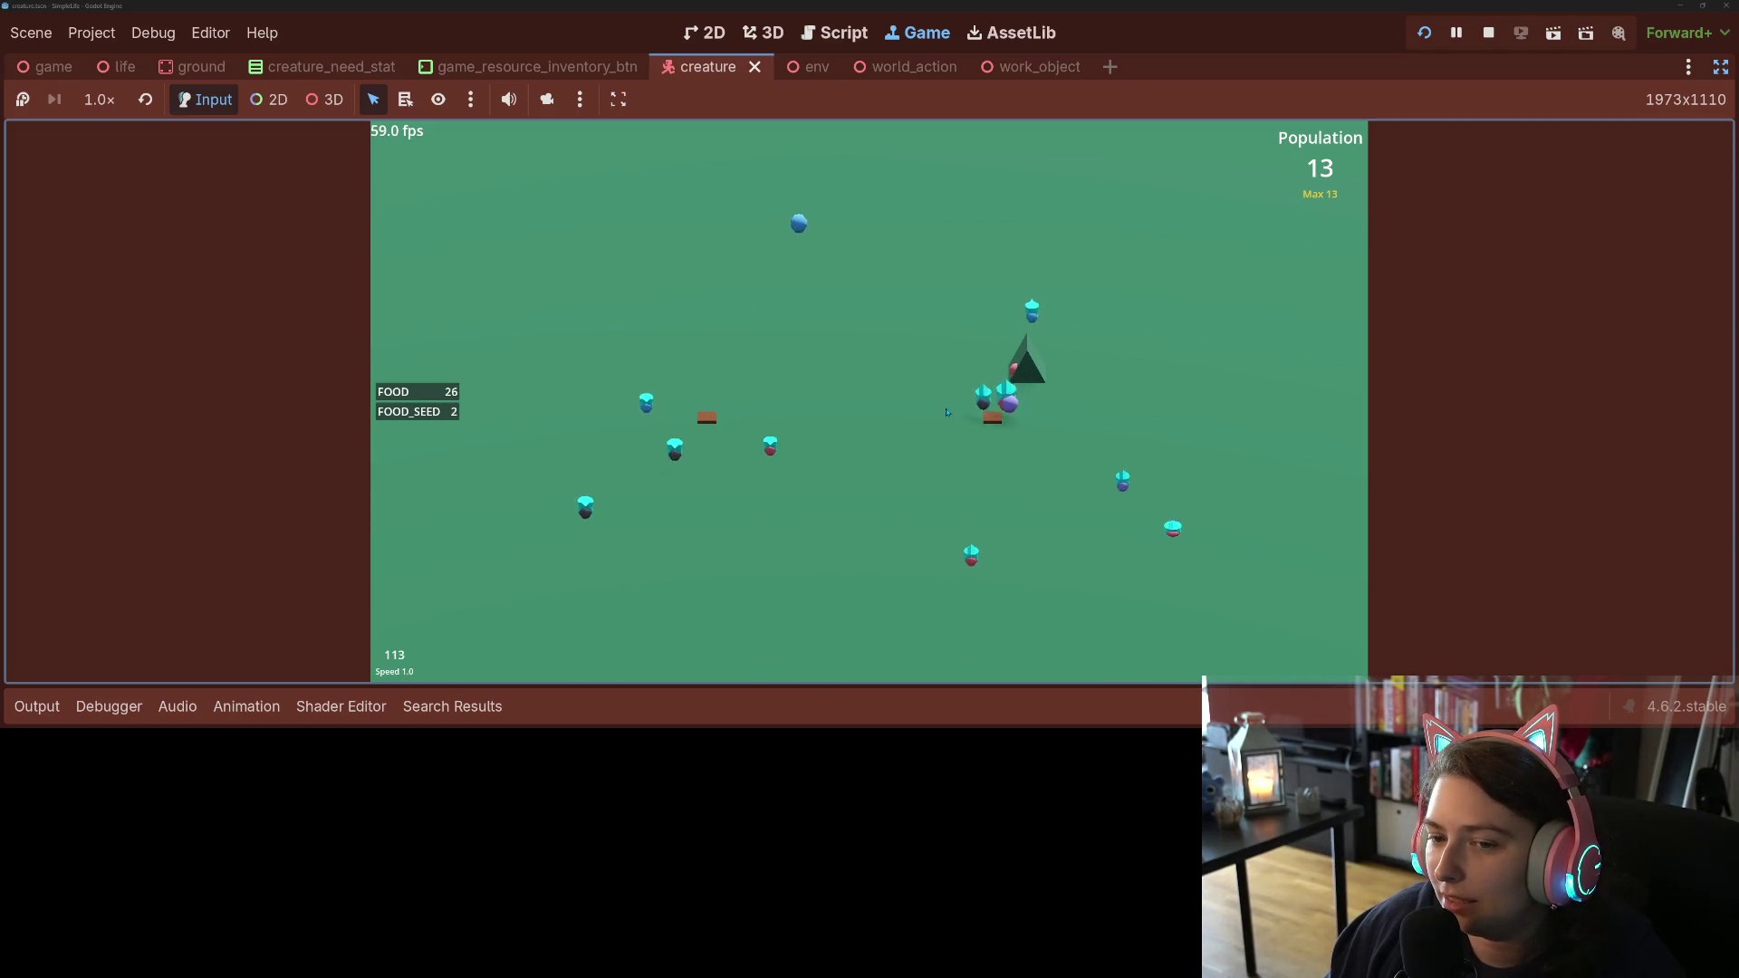
key("1")
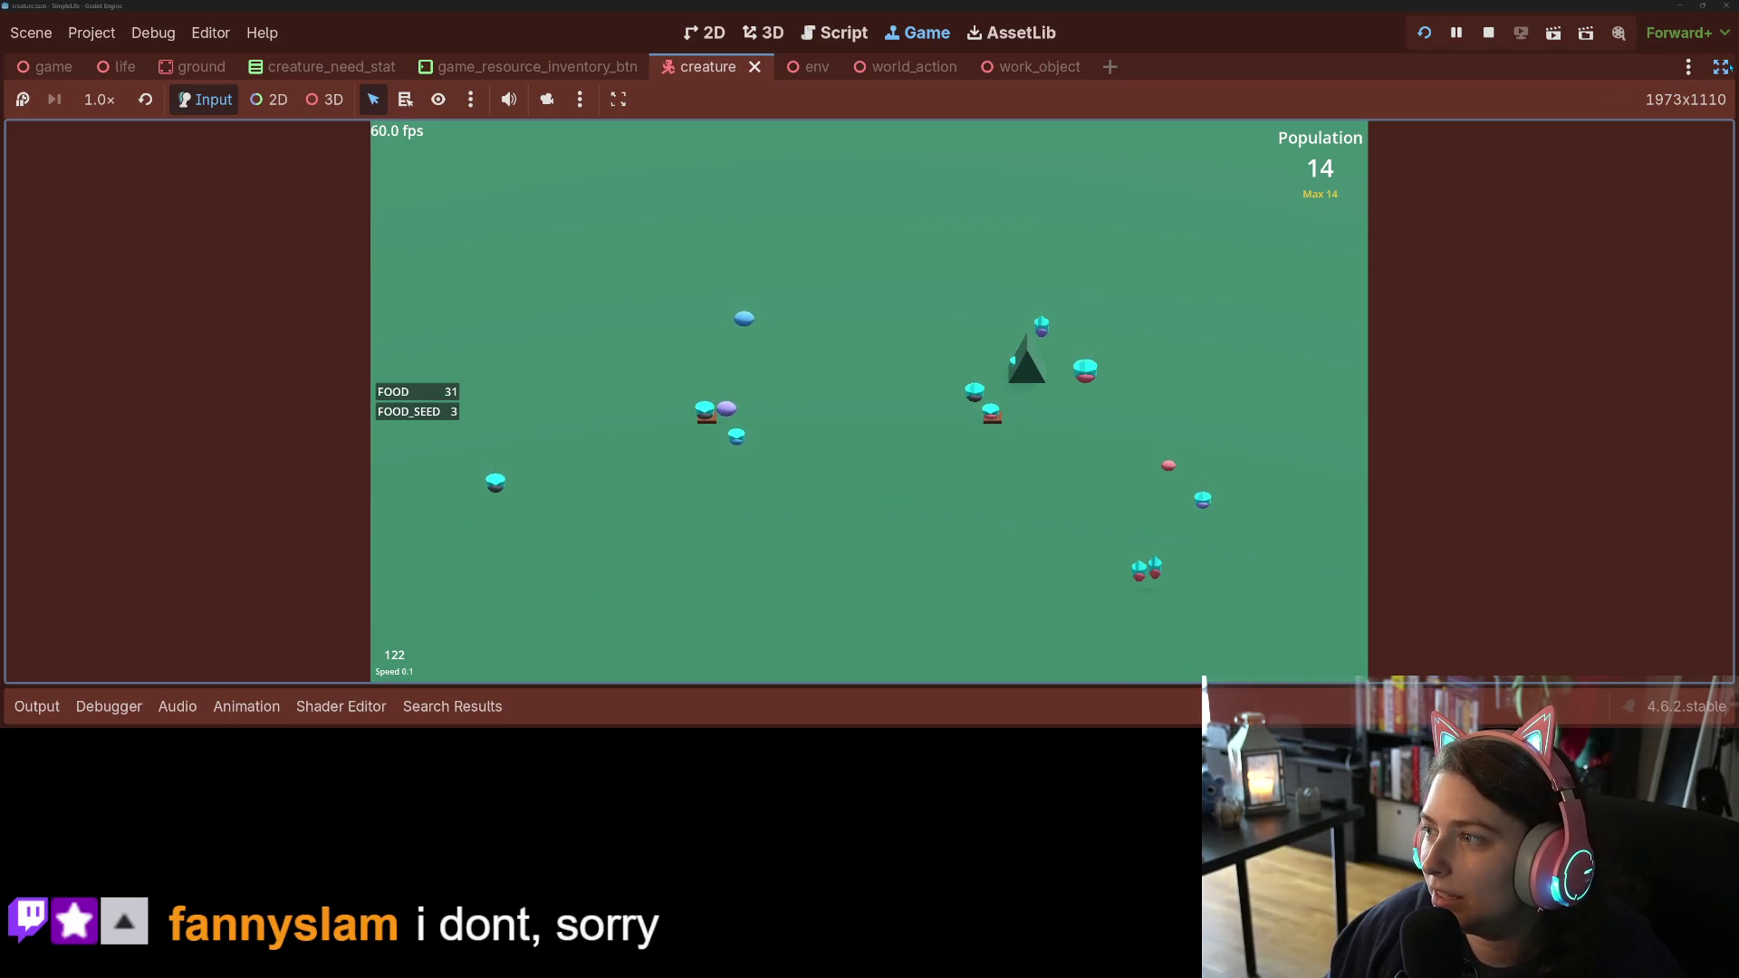
key("ctrl+shift+F11")
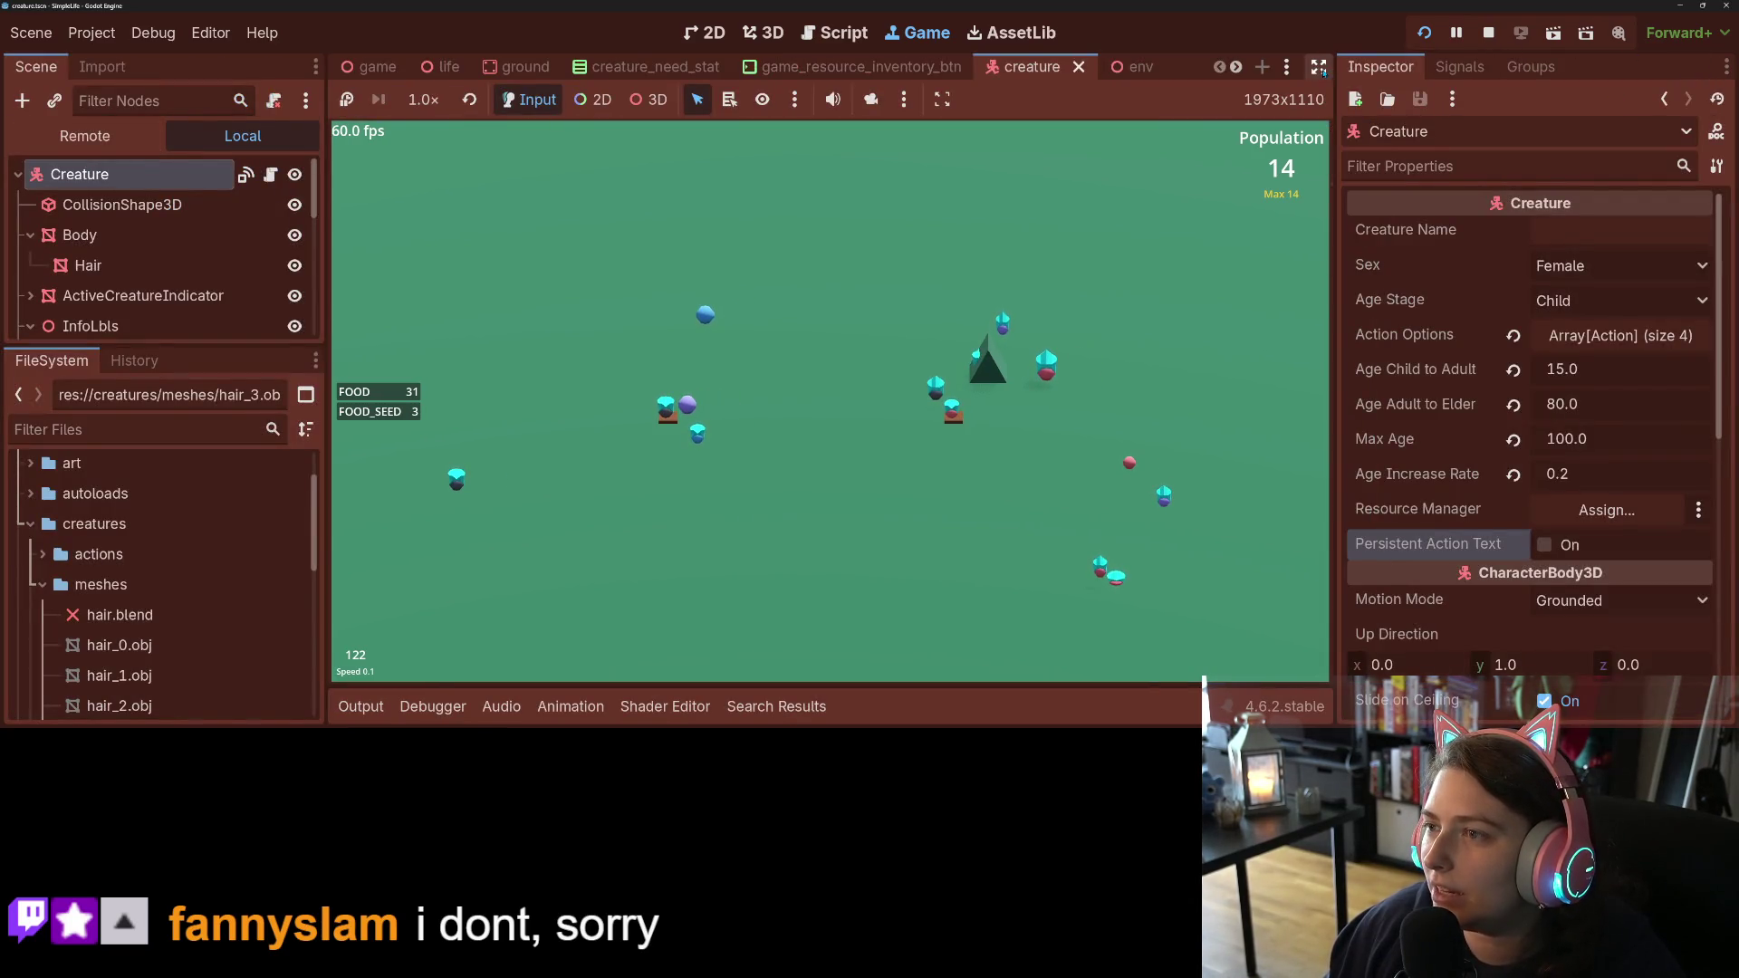
Step: Turn Persistent Action Text back on, raise speed to 1.0 then 2.0, and select a creature
left_click(1544, 546)
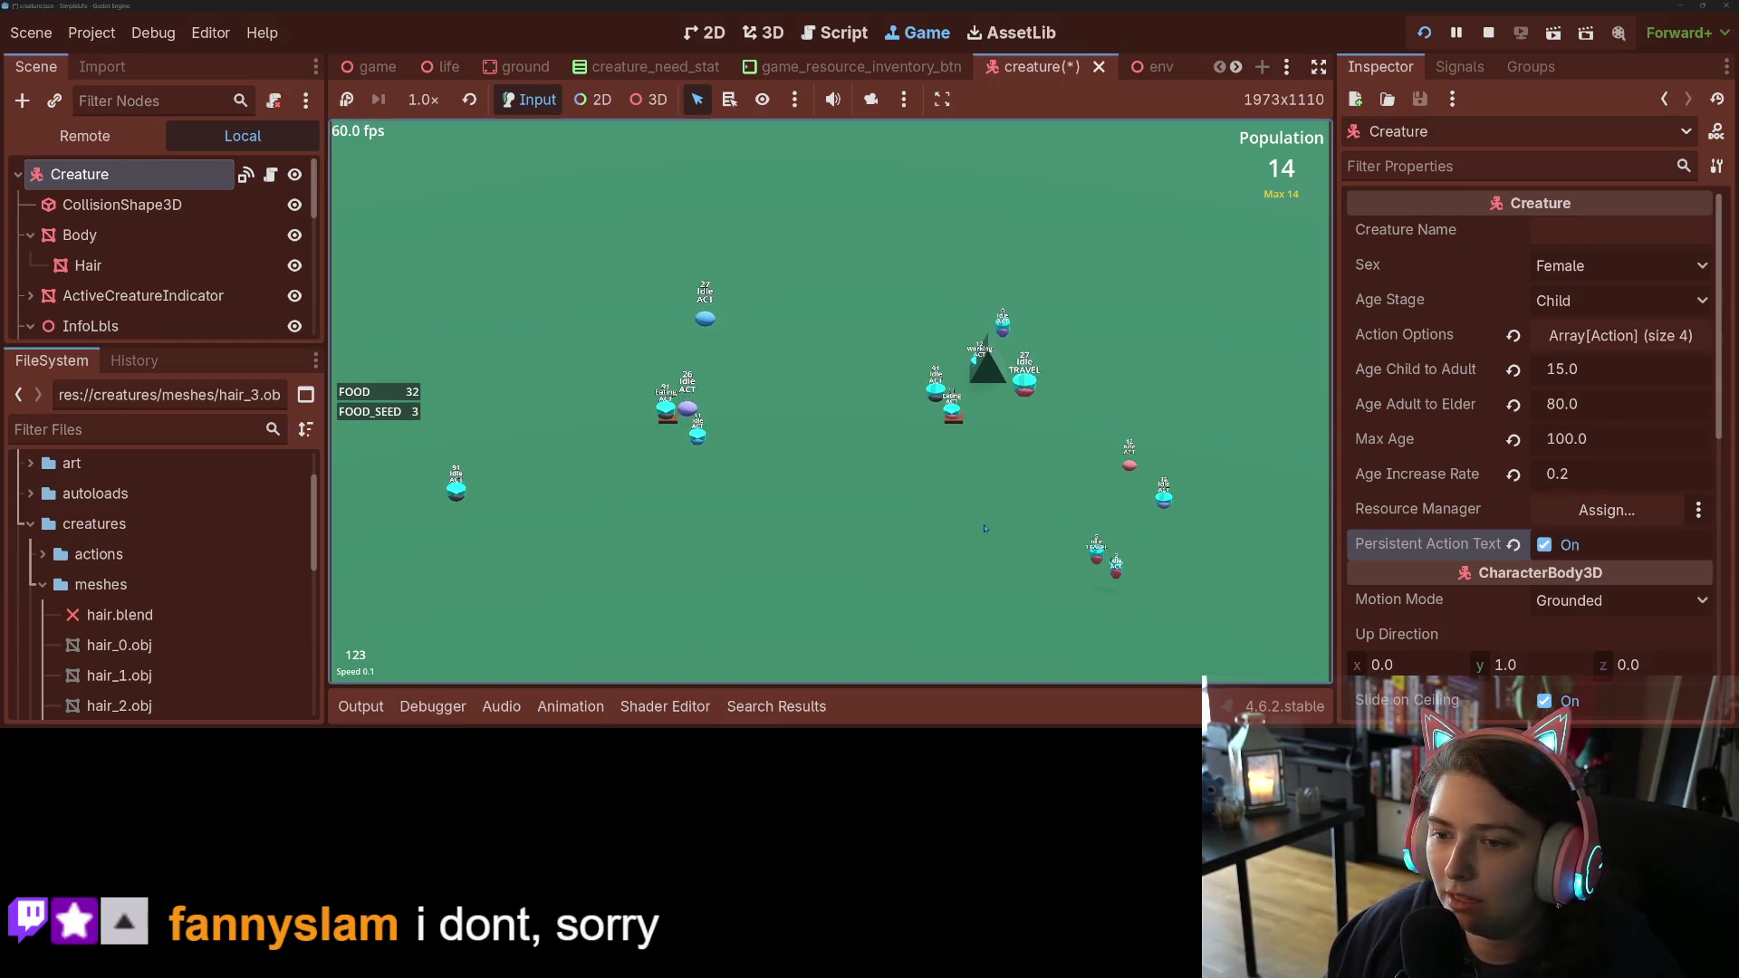
key("1")
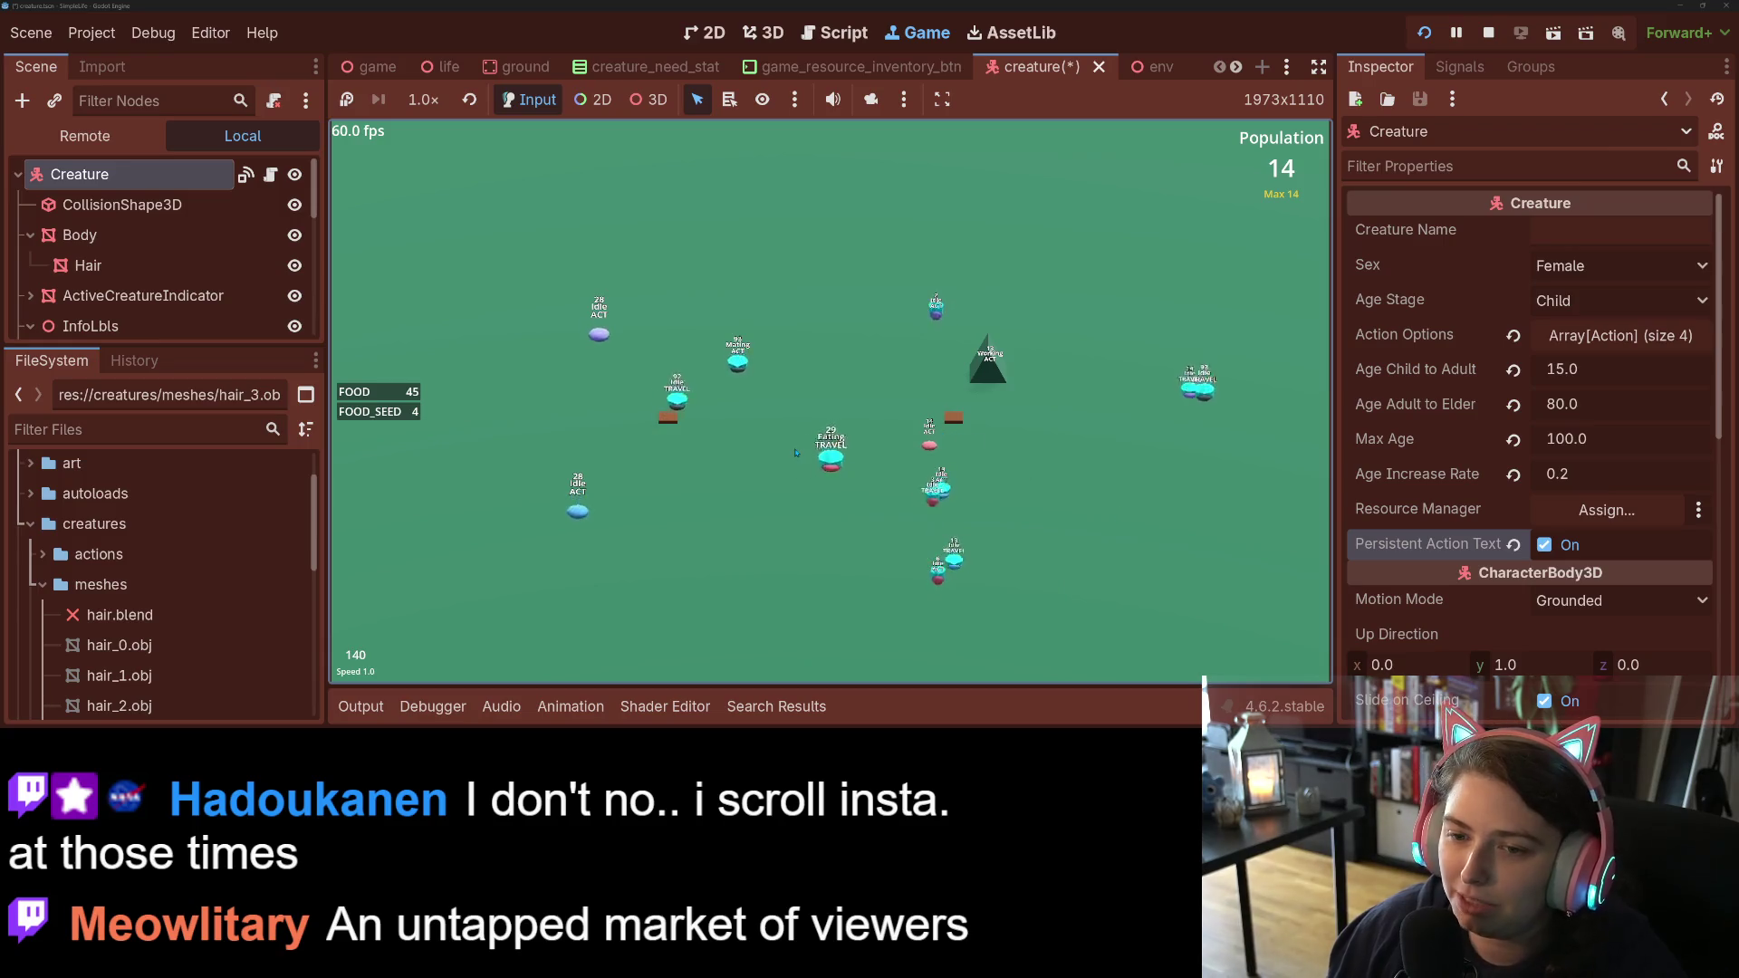
key("2")
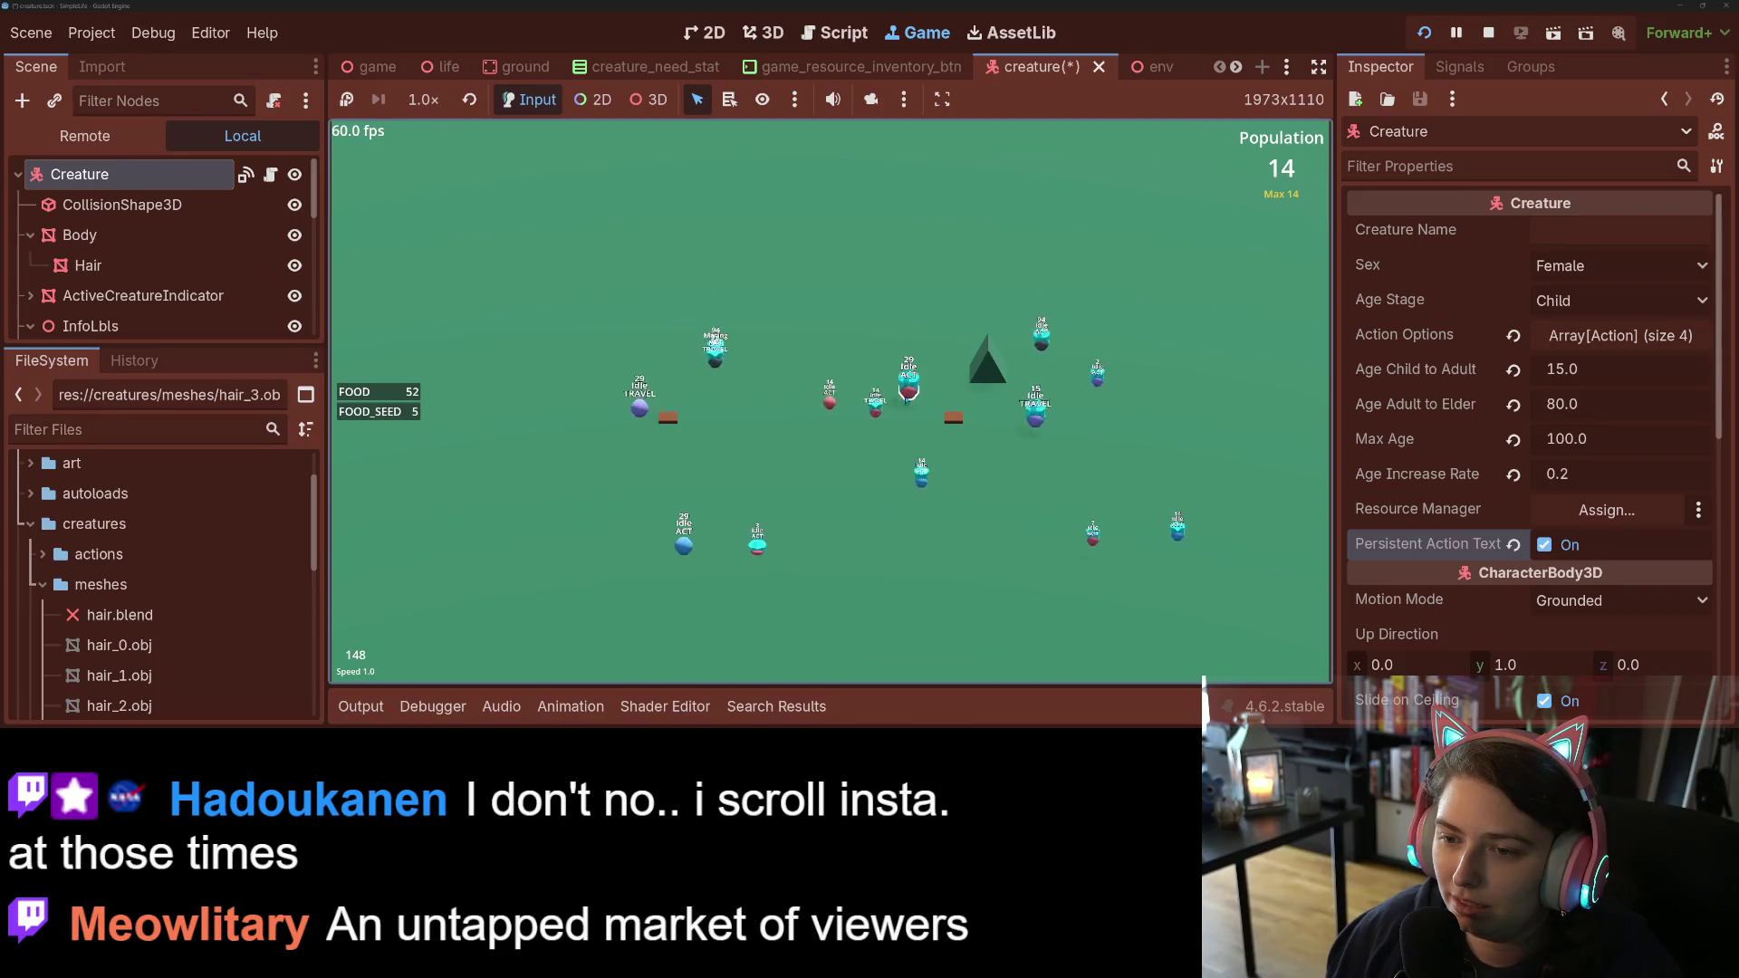
left_click(907, 395)
Step: Cycle the simulation through speeds 1.0, 2.0 and 4.0, then stop the game and save the creature scene
key("2")
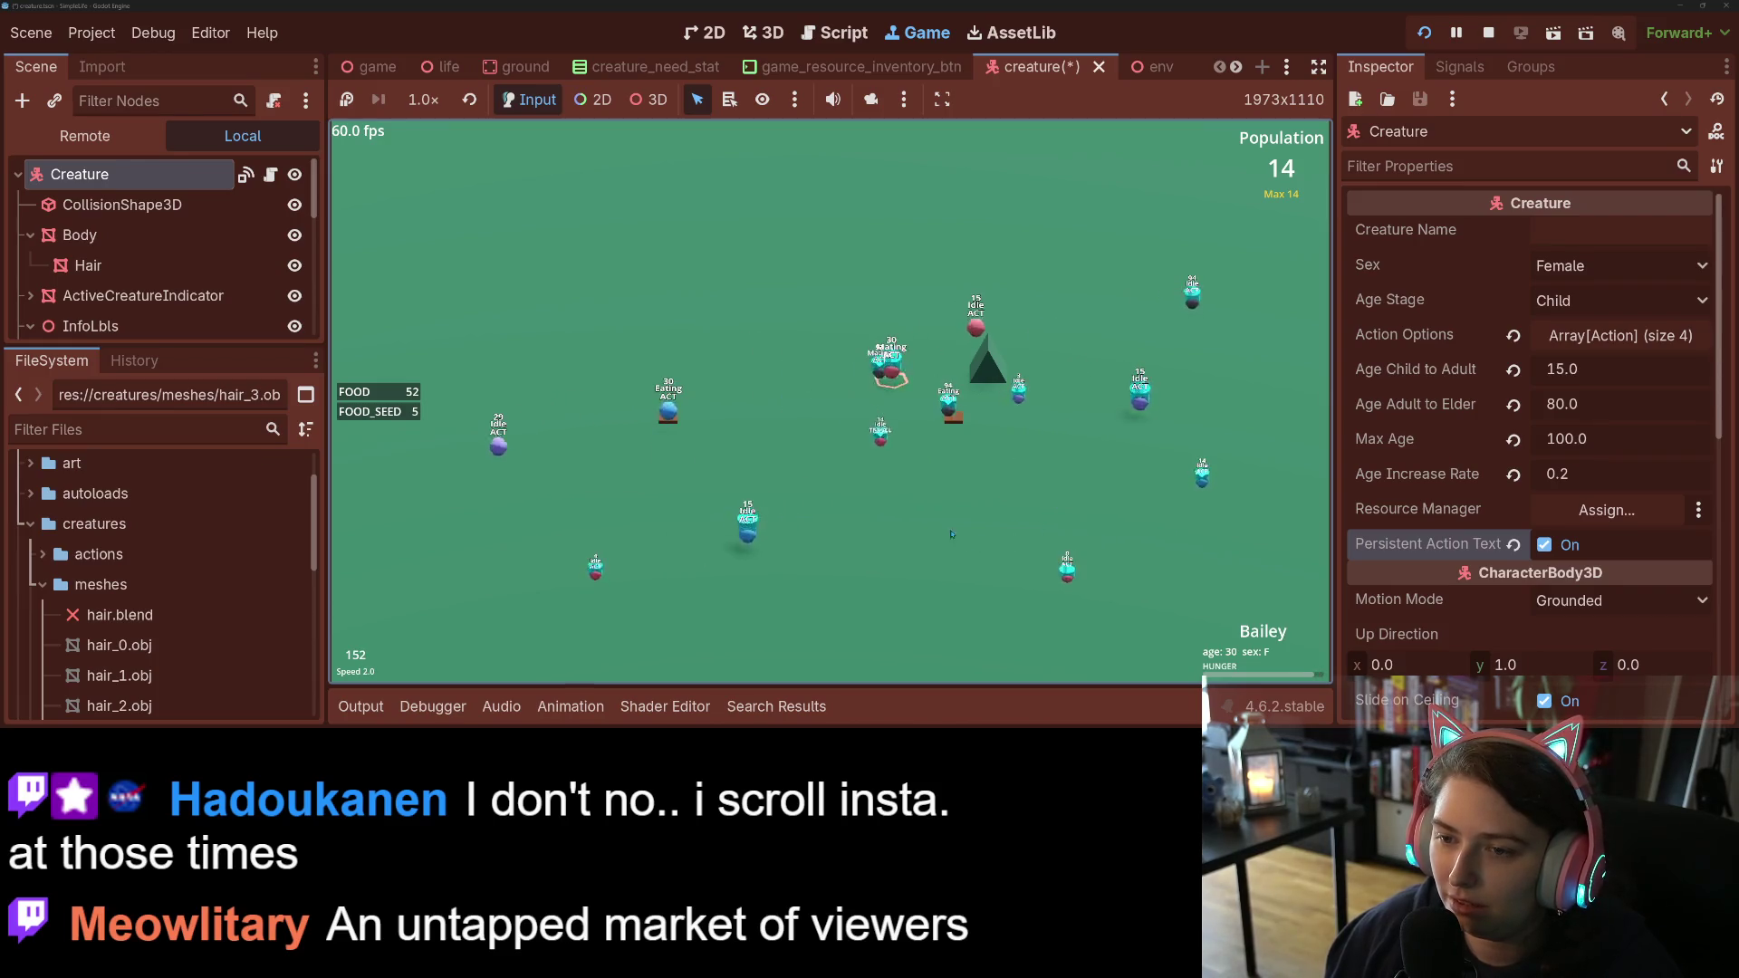
key("2")
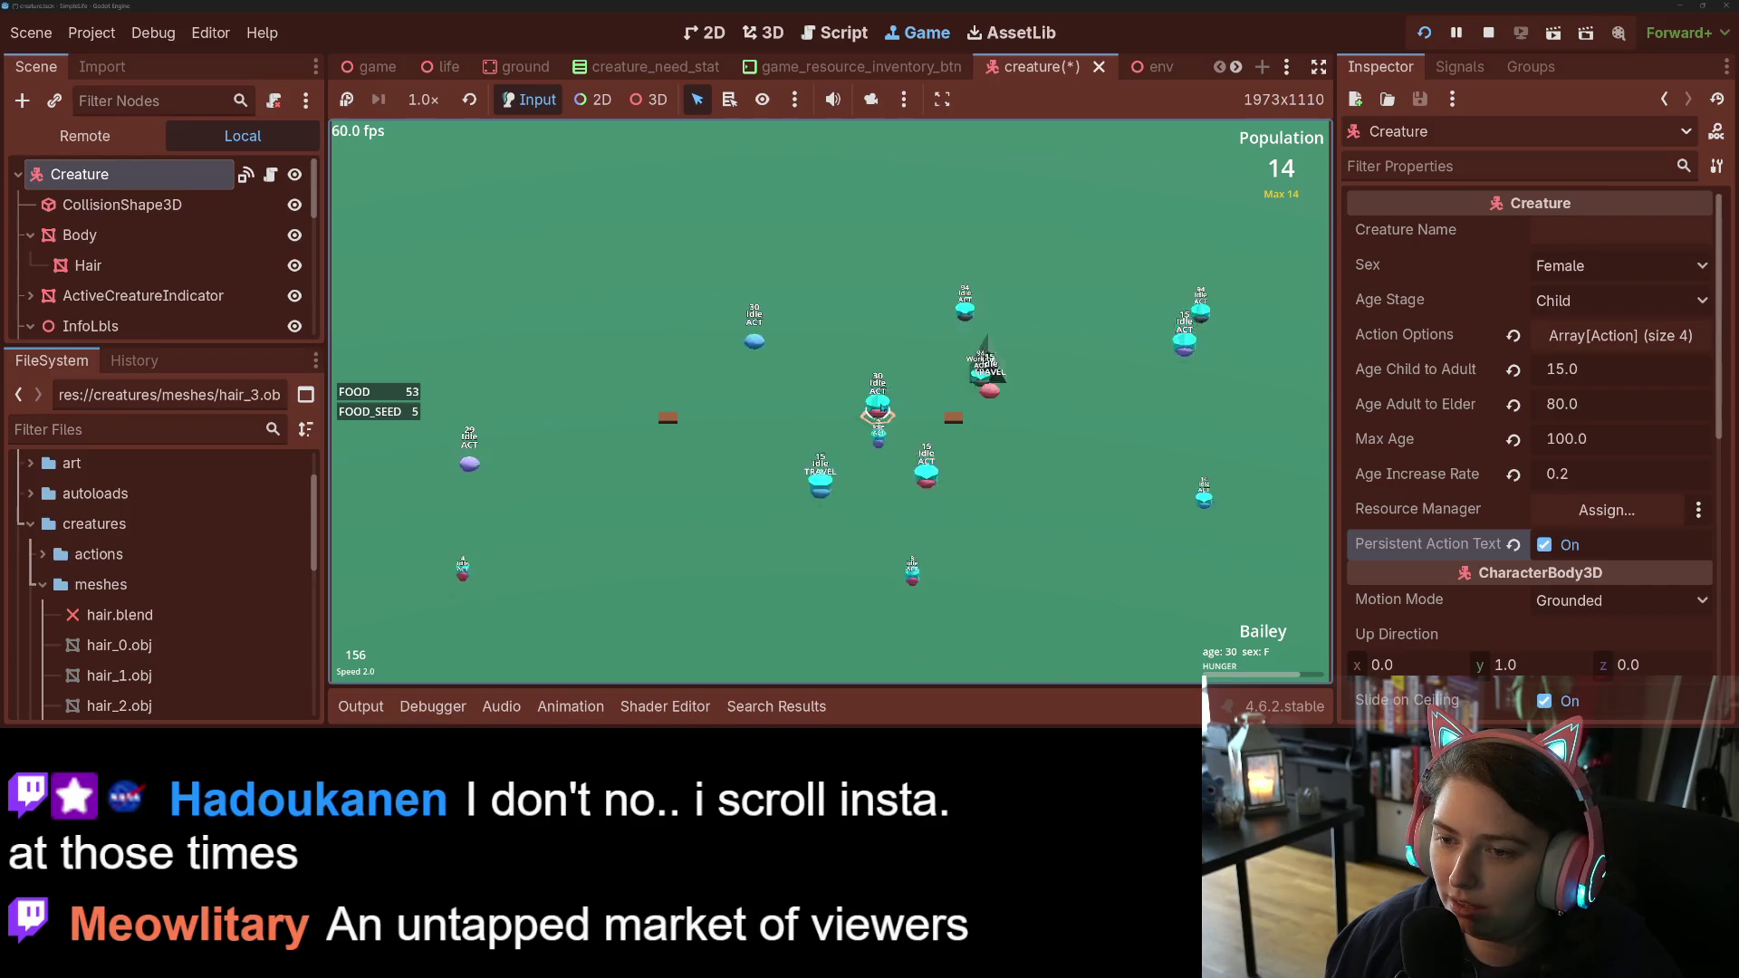
key("4")
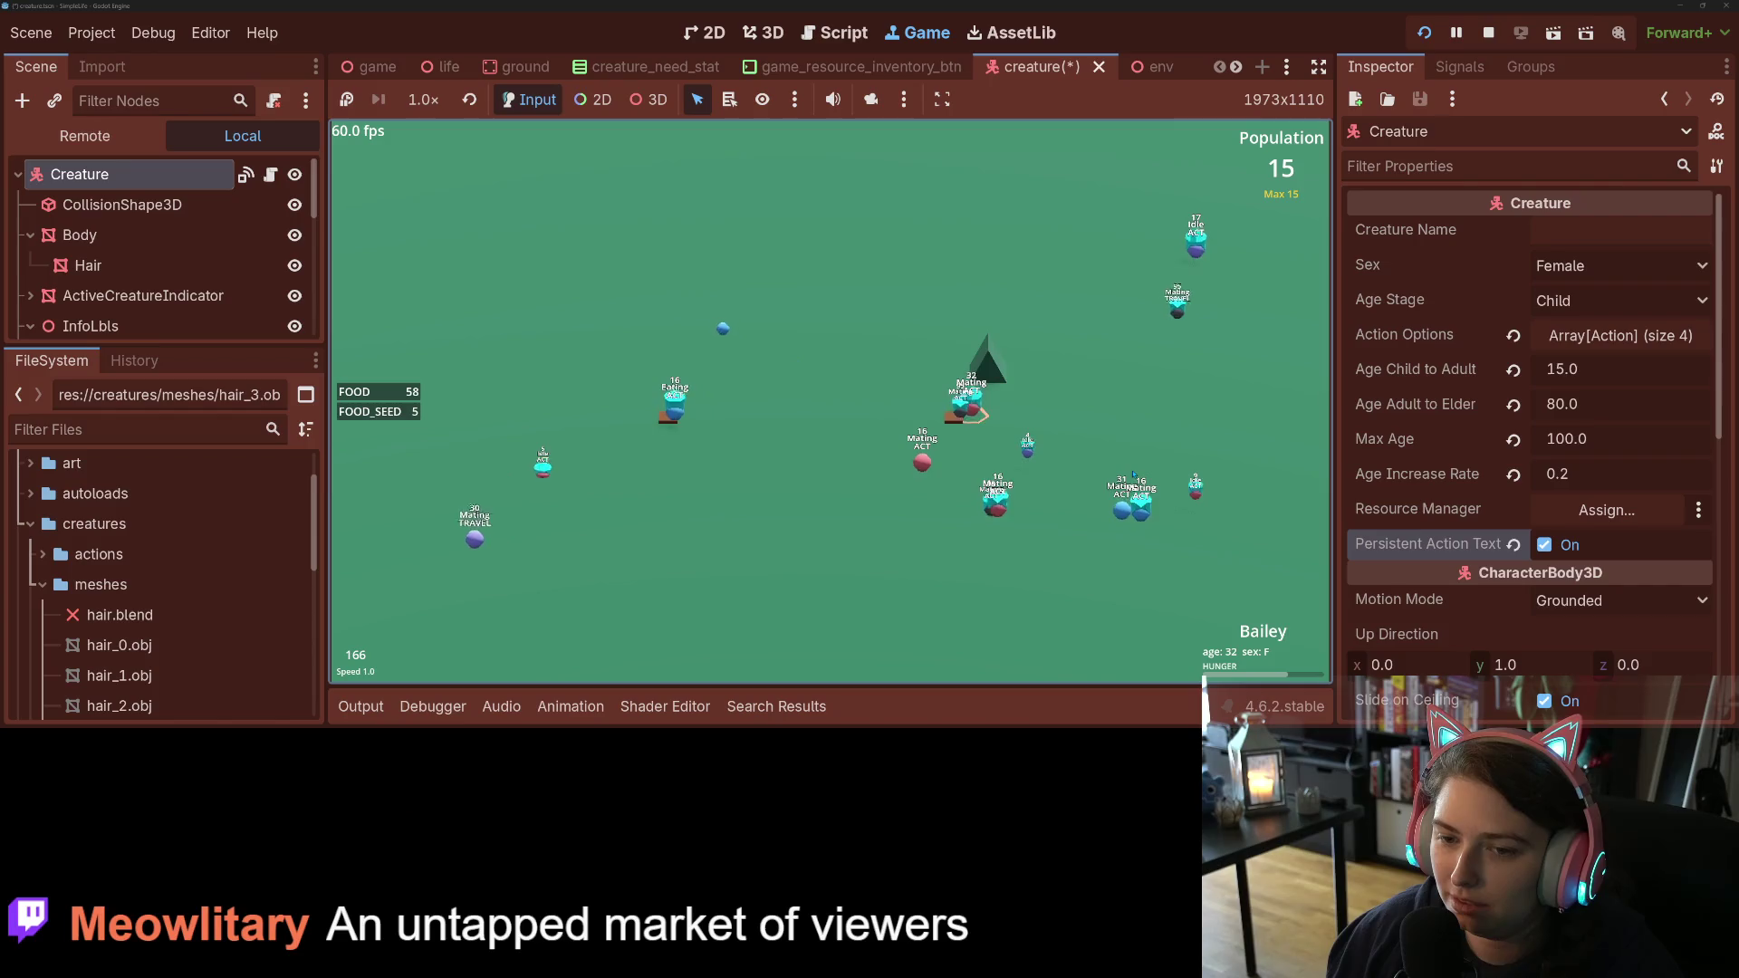
key("2")
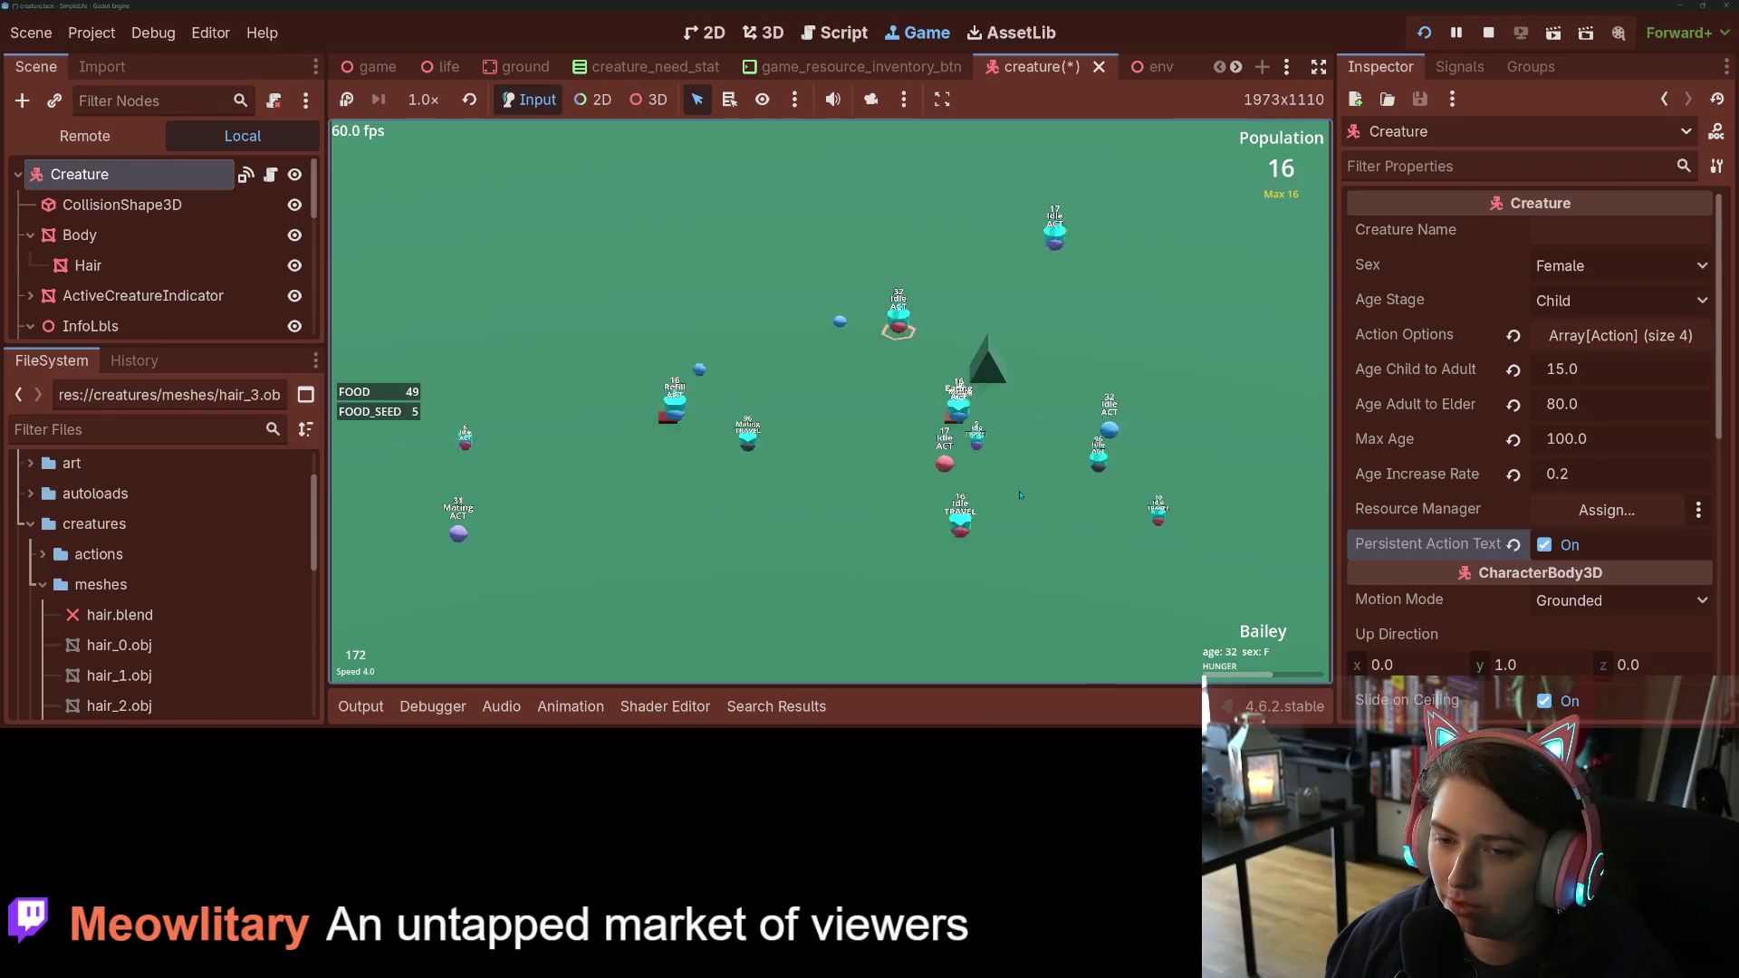
key("1")
key("4")
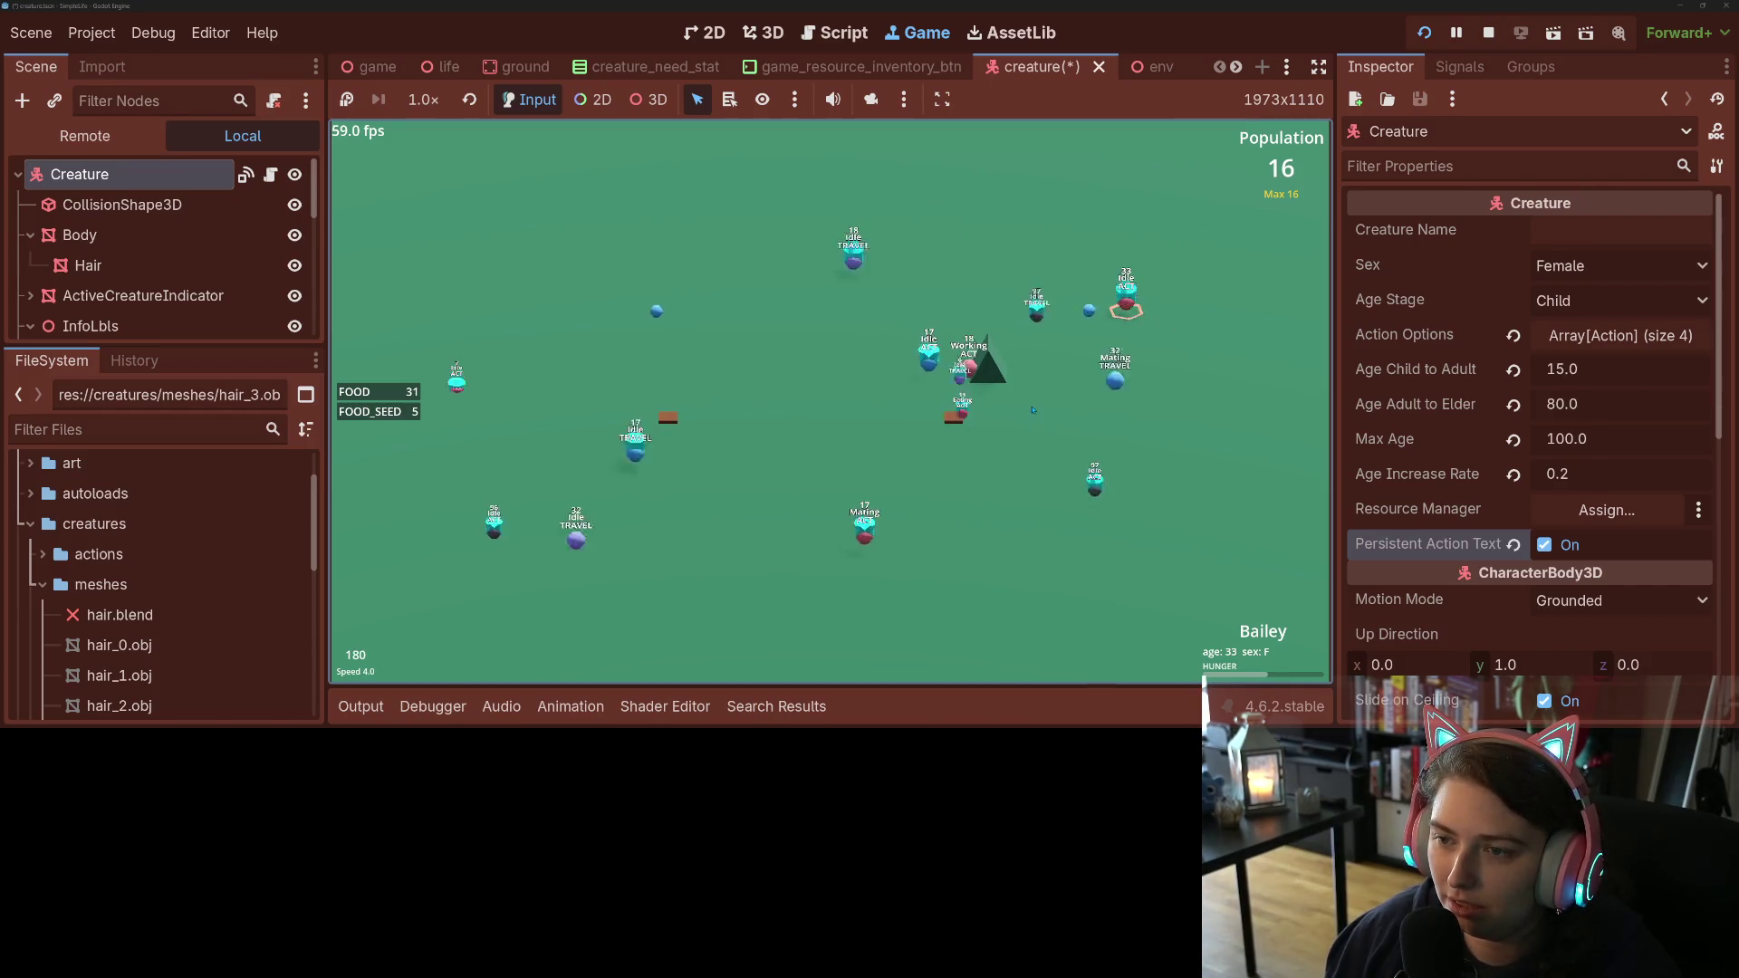
key("1")
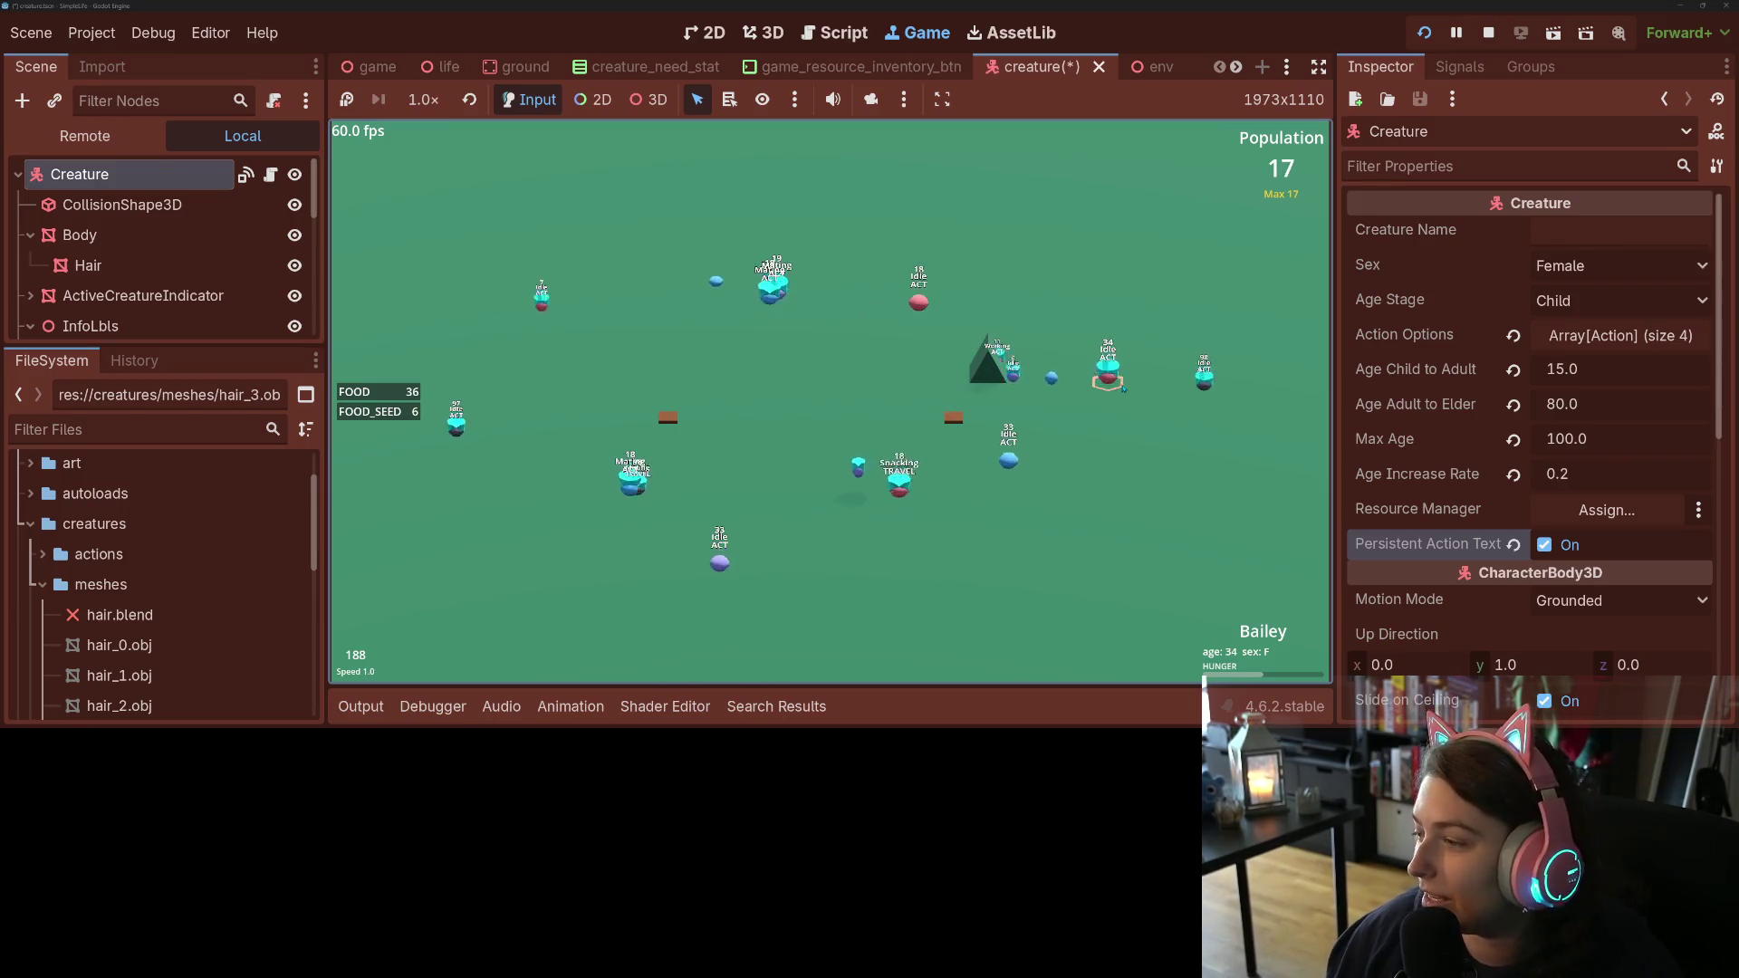
key("4")
key("1")
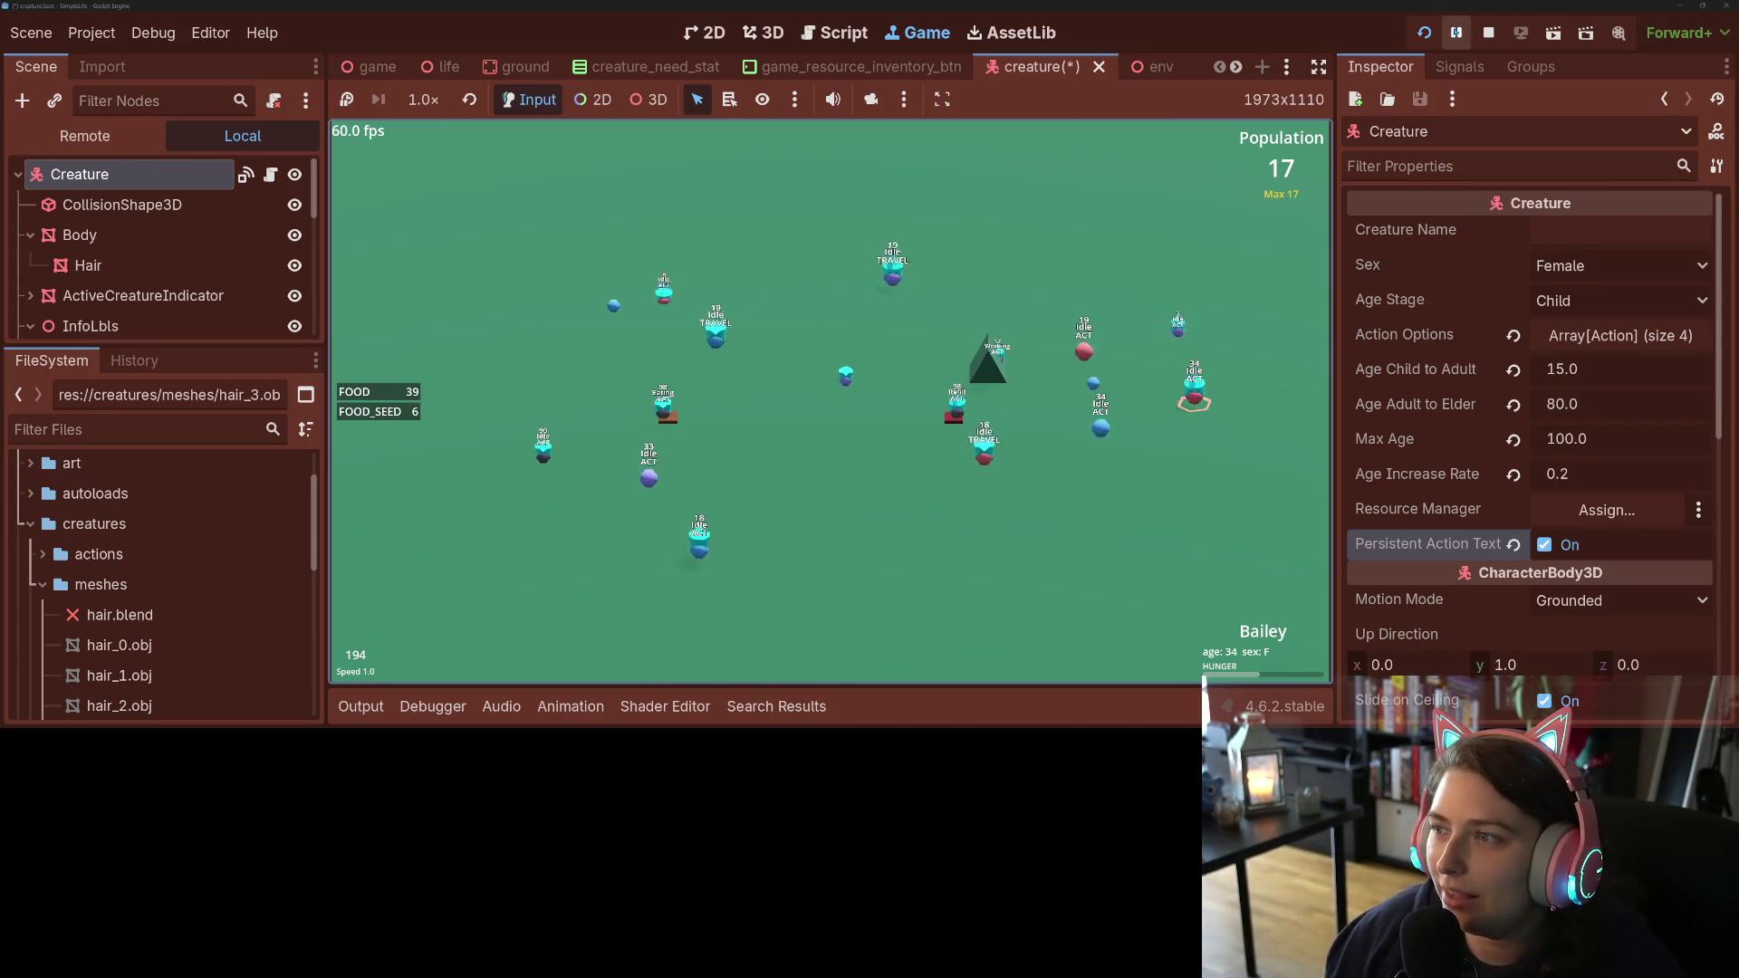
key("F8")
key("ctrl+s")
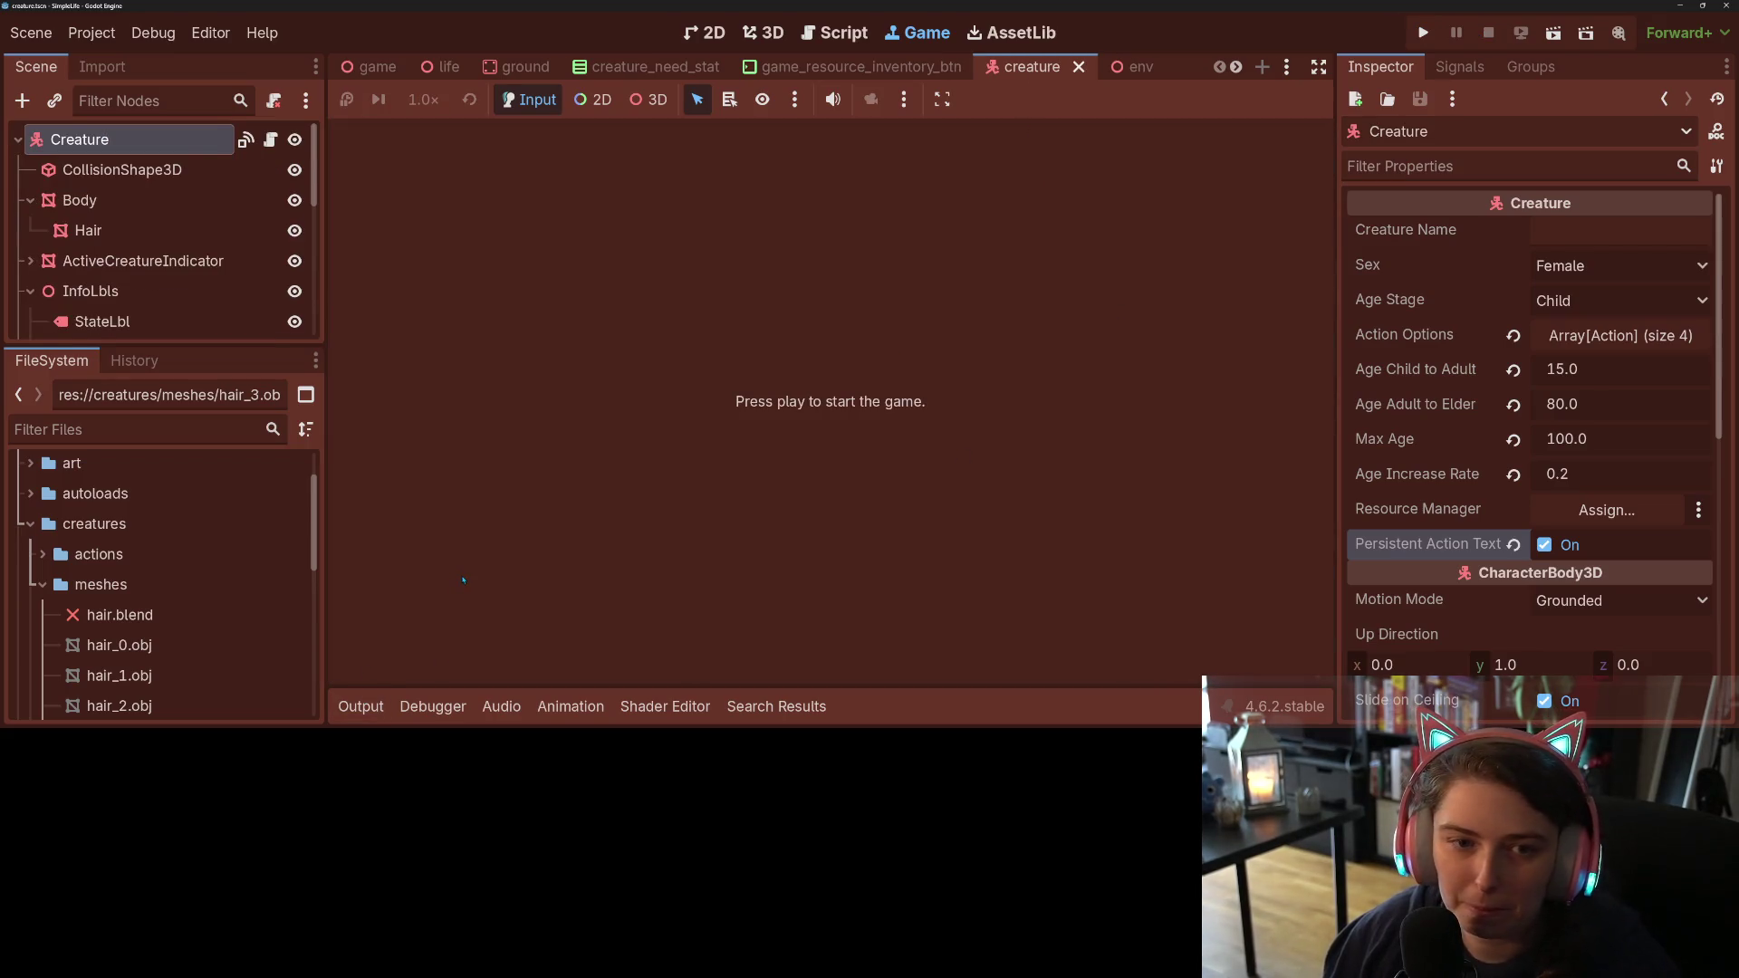
Step: Enlarge the Scene dock and bring up action_mating.gd at the baby's hair_shape inheritance code
left_click_drag(163, 346, 163, 531)
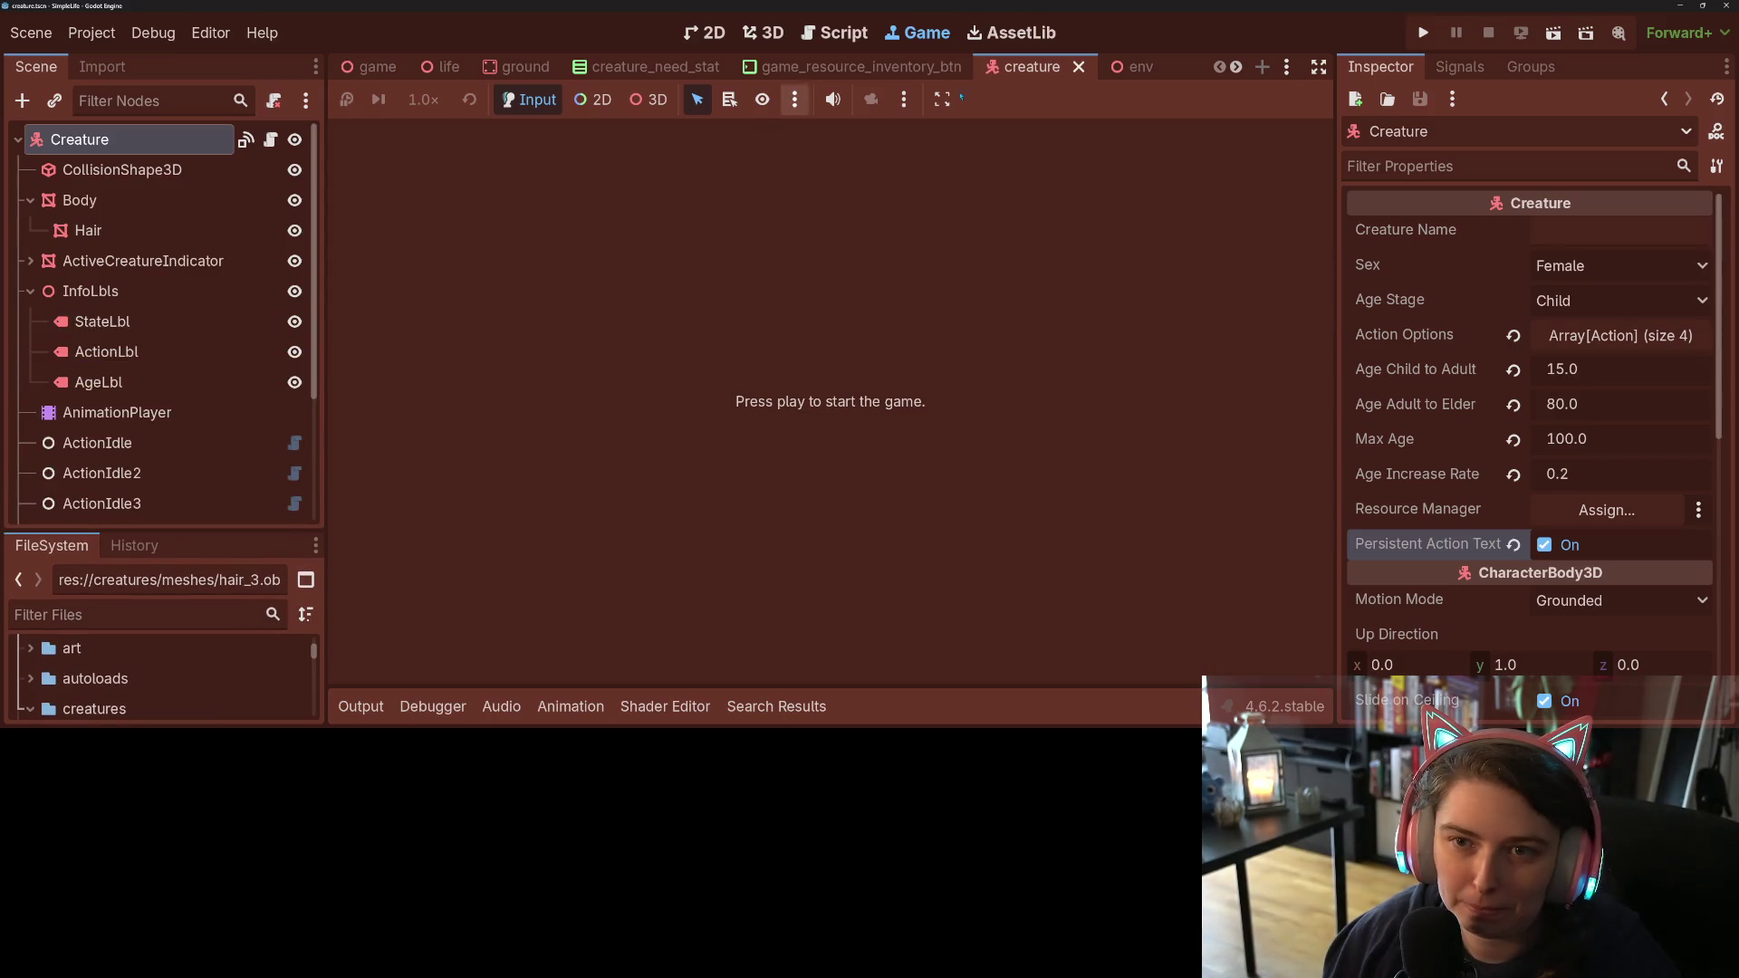
key("ctrl+F3")
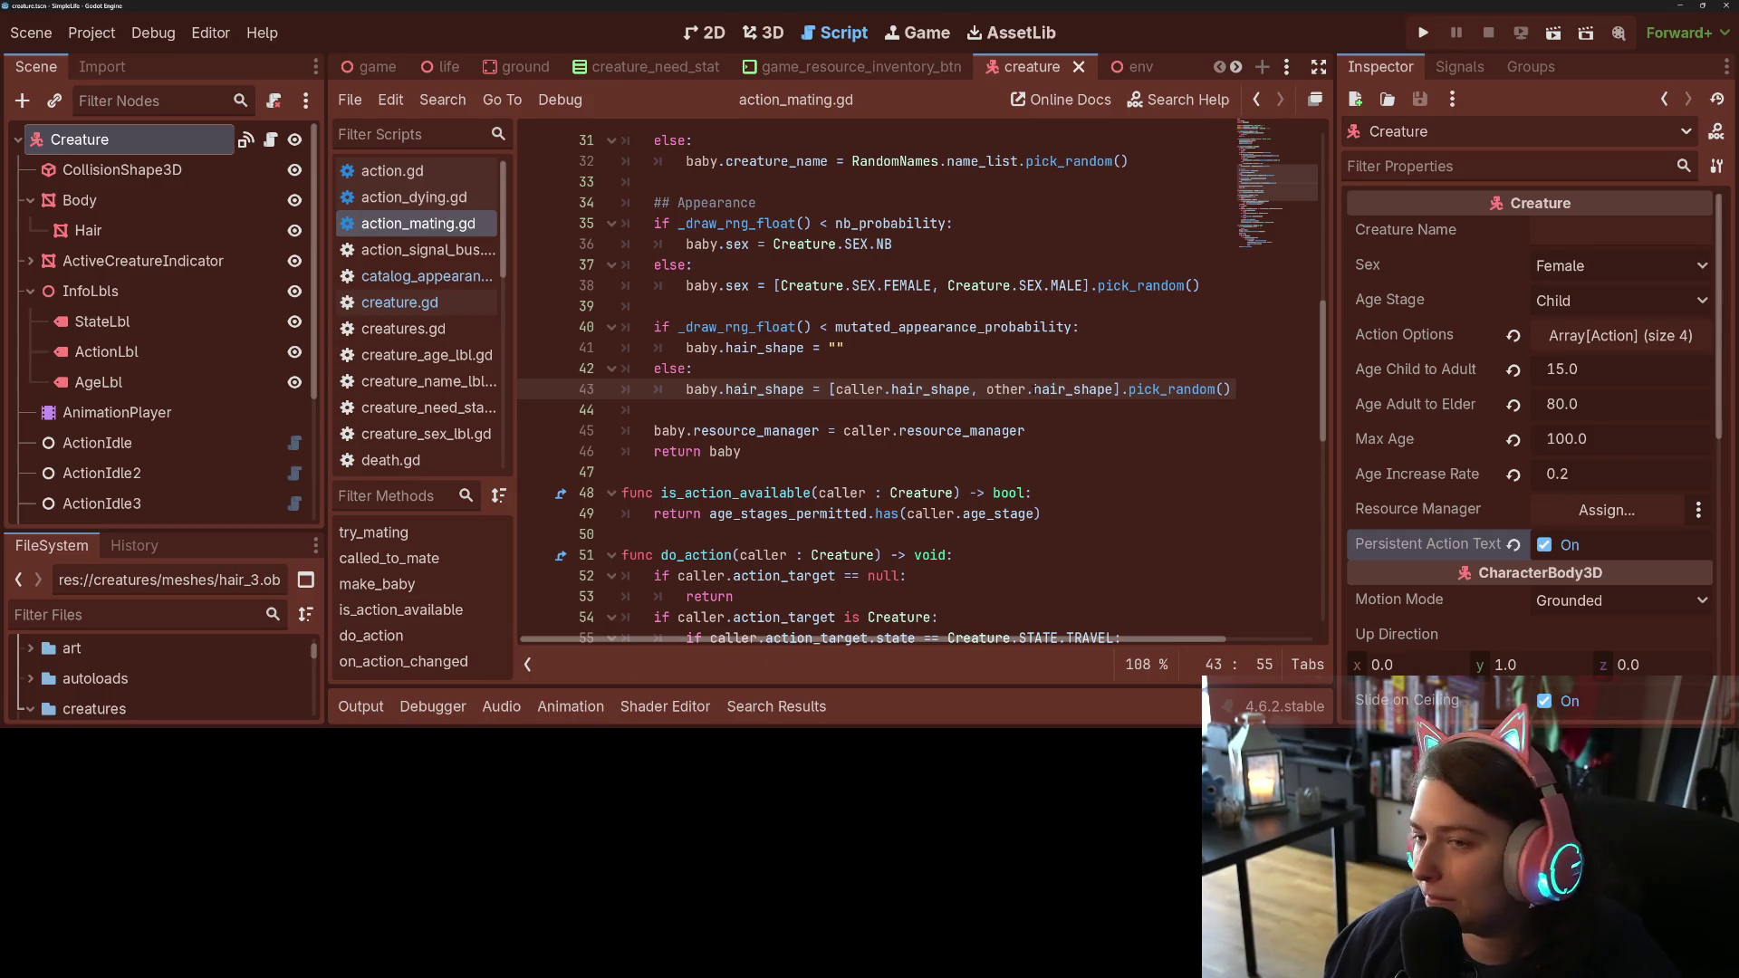
scroll(905, 389, "up", 3)
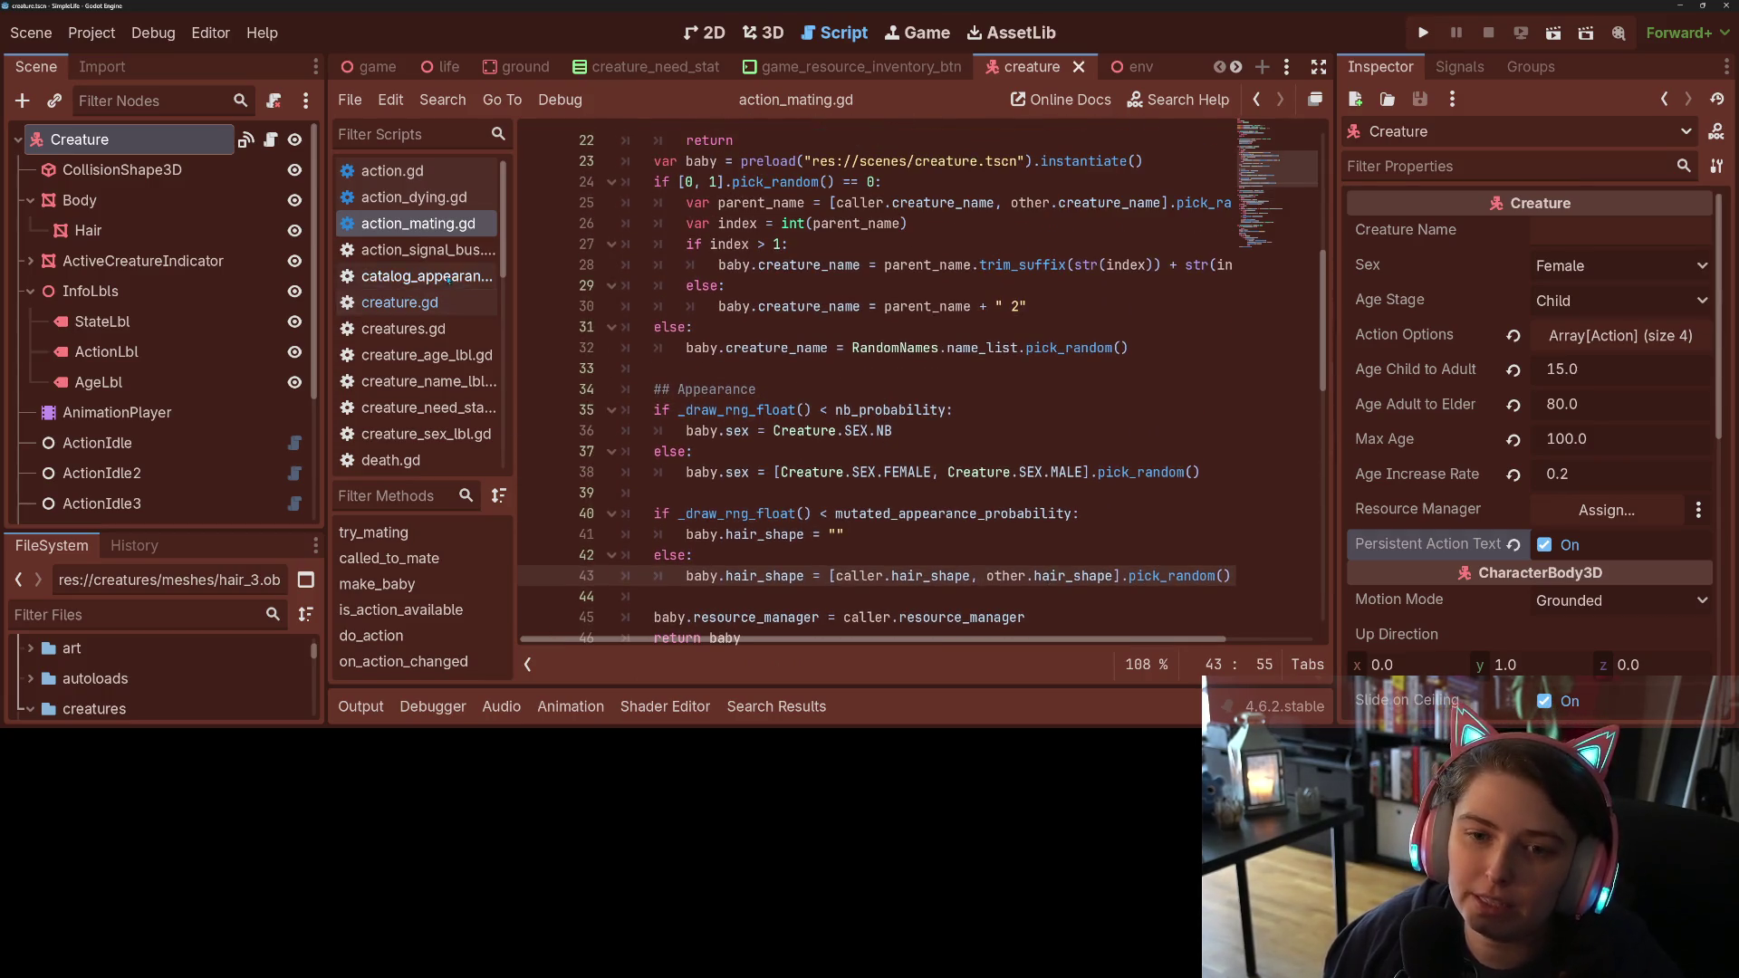